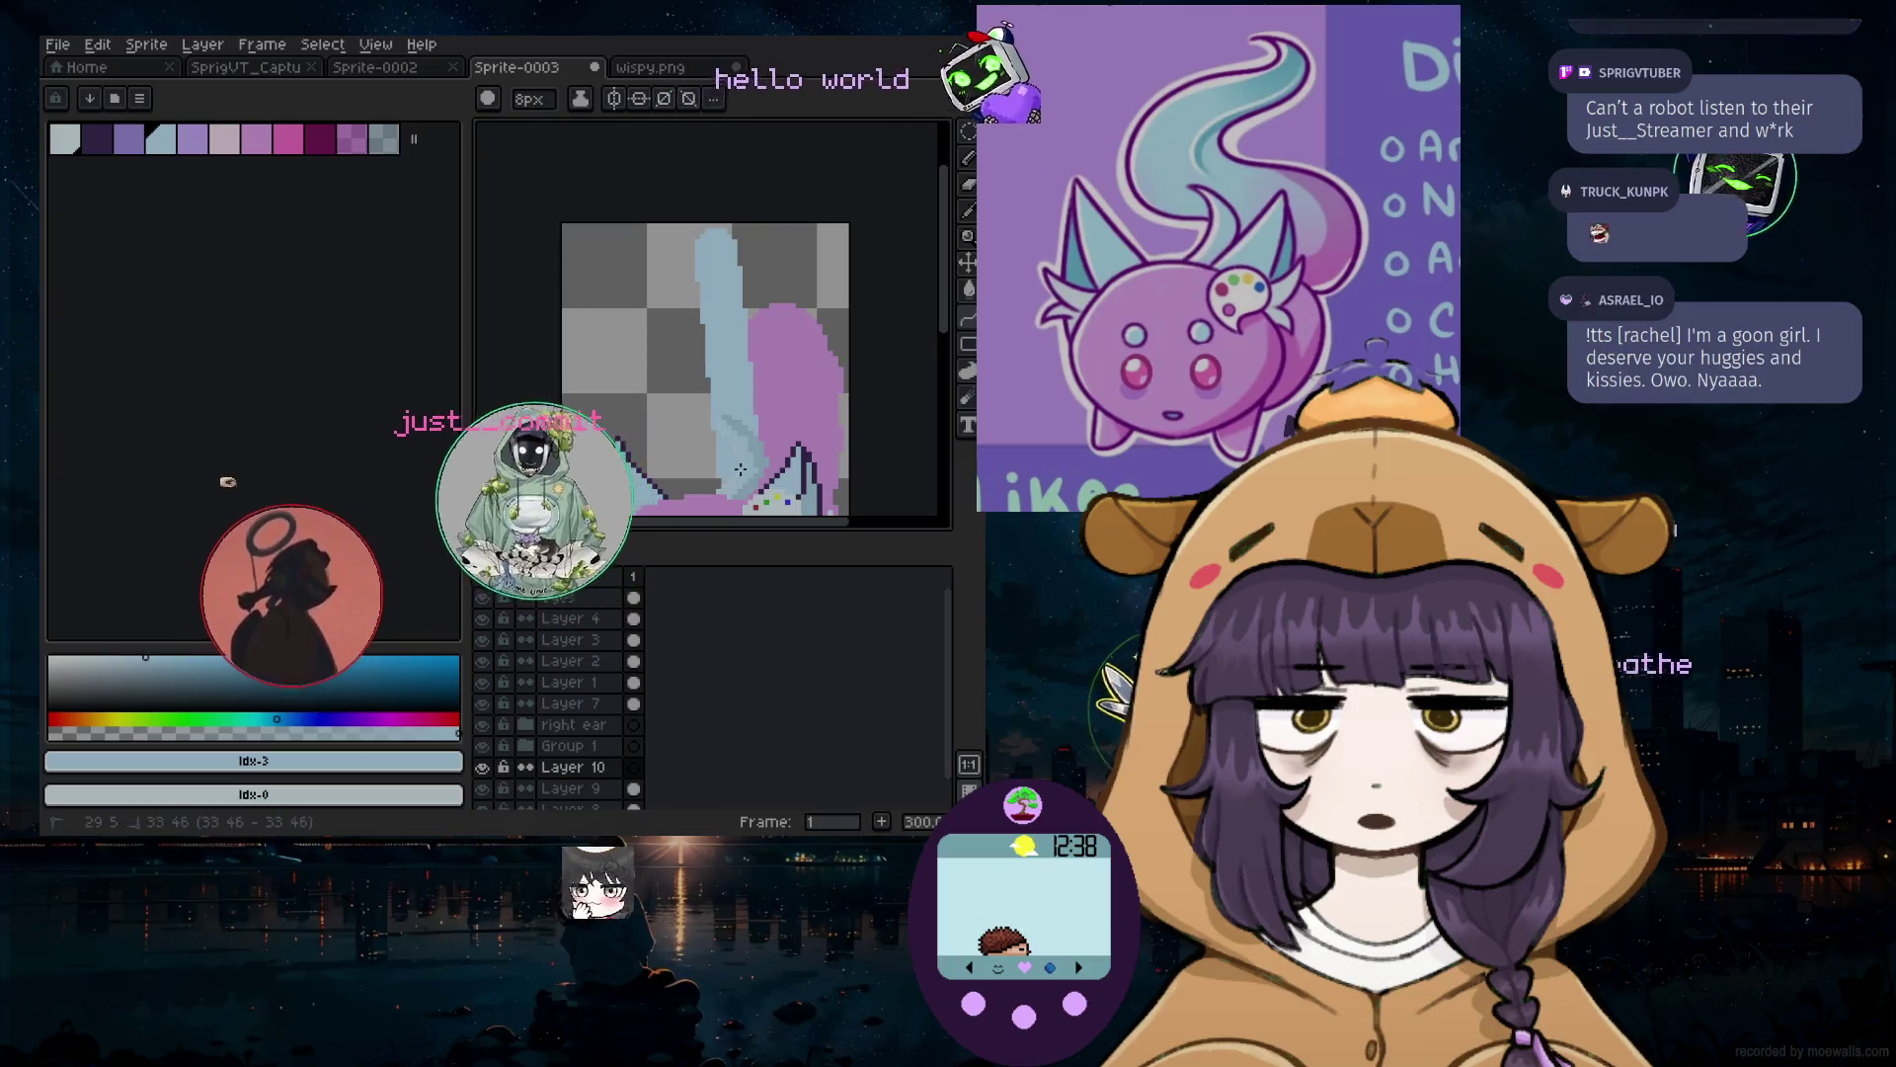
- Drag the Curve tool's control points twice to bend the pale-blue tail line into an S-like curve
drag(699, 397, 628, 364)
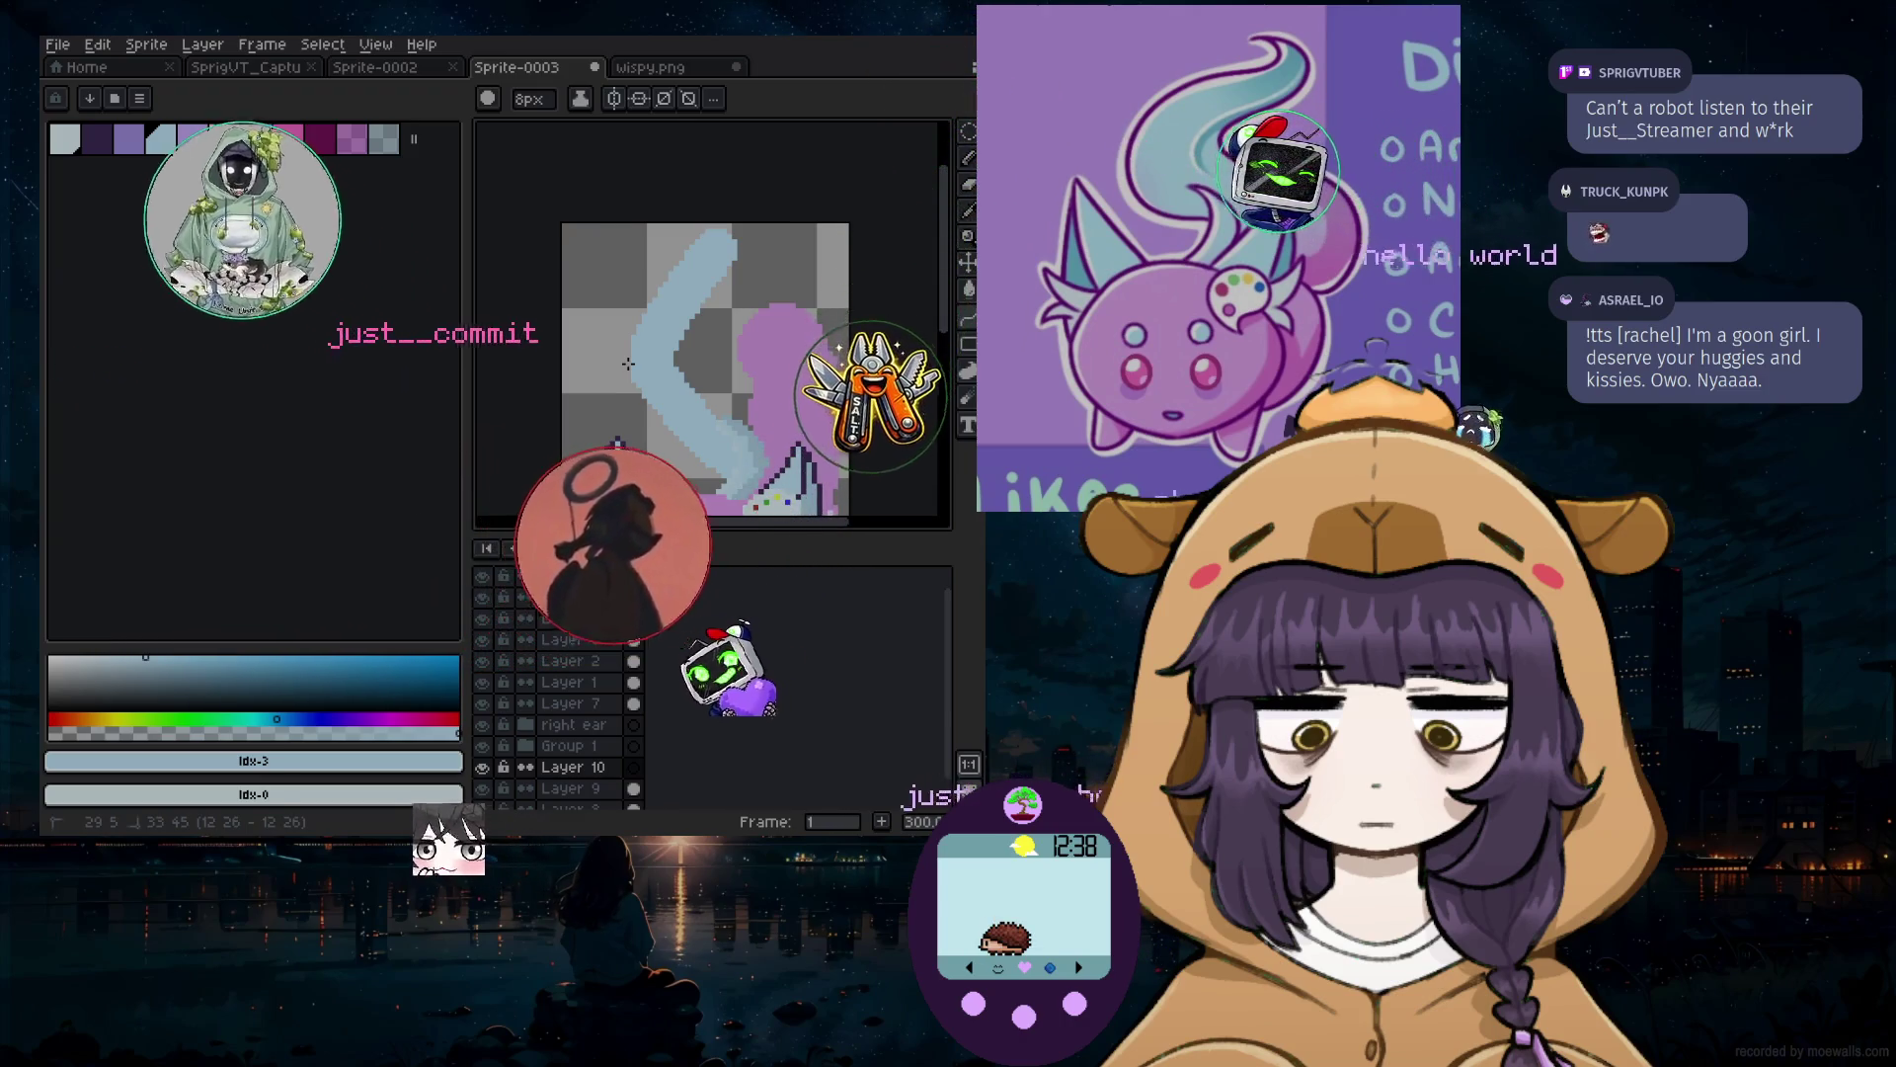
drag(628, 365, 709, 374)
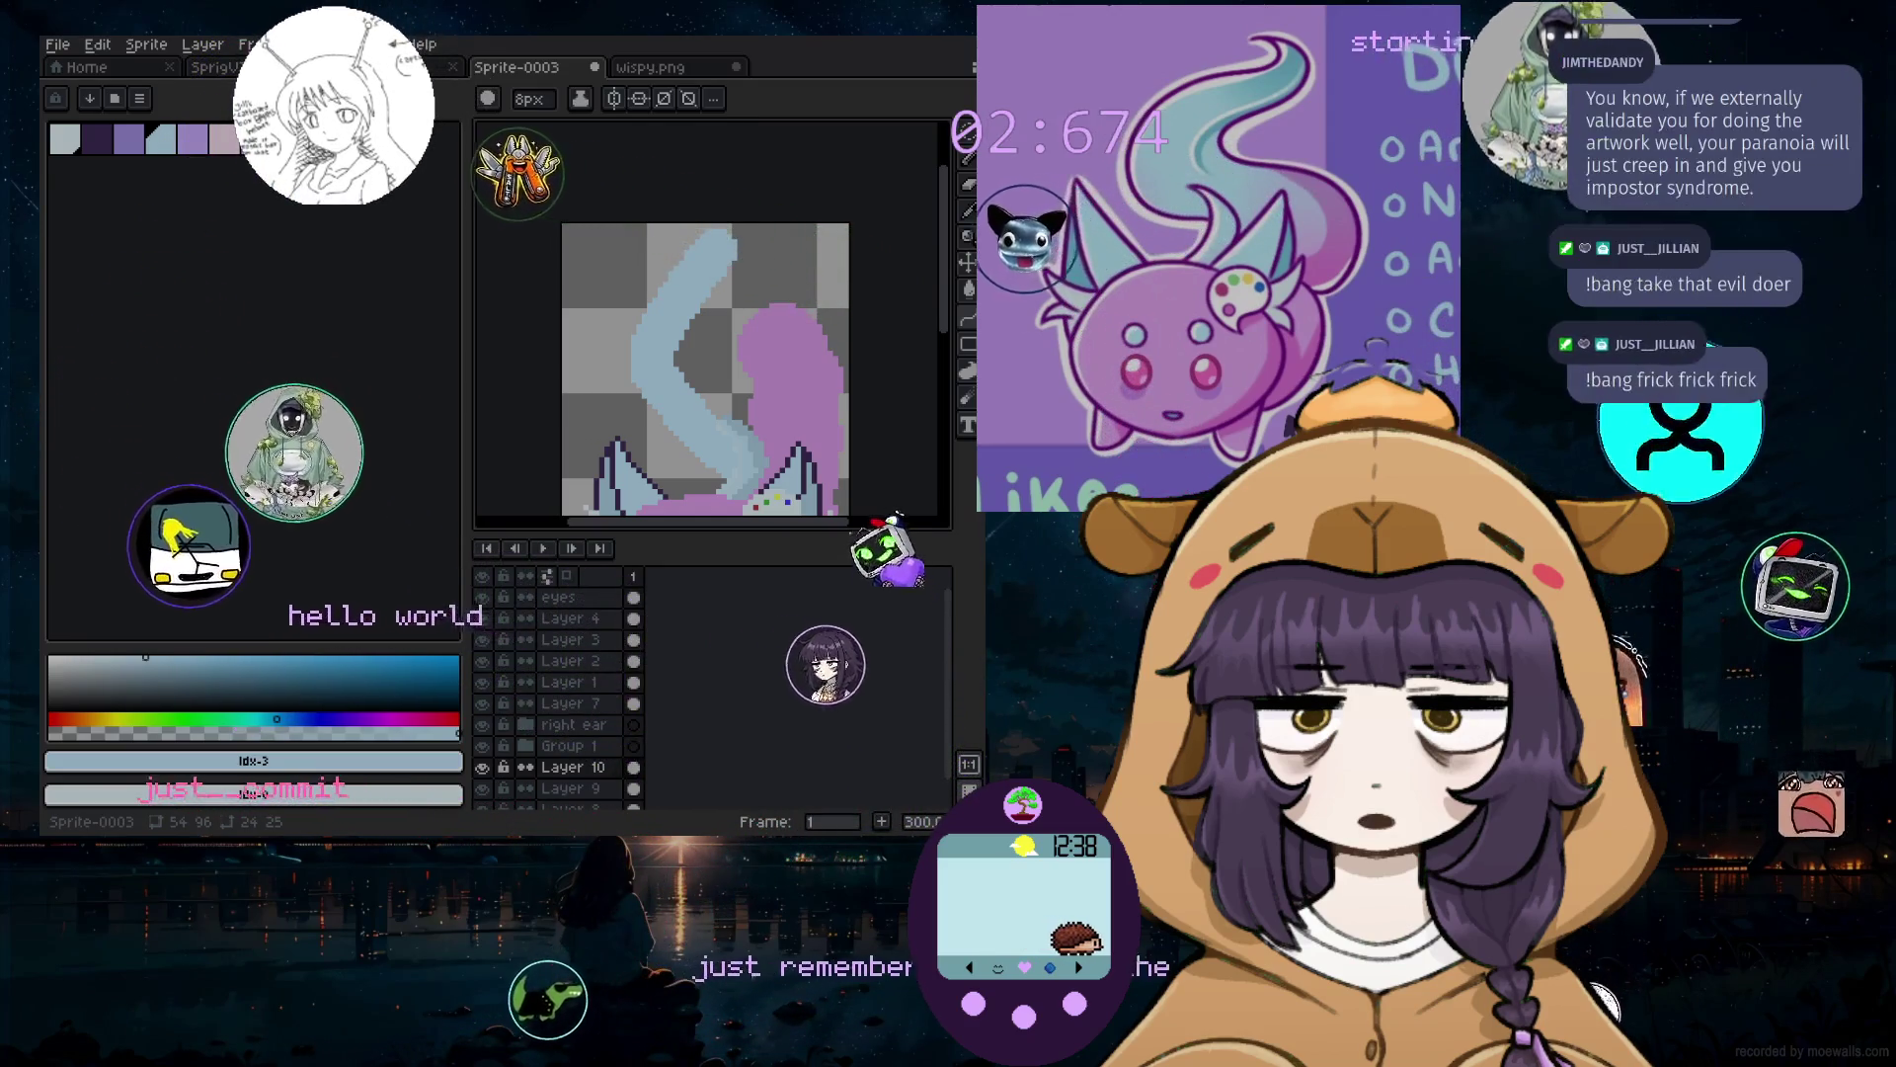
scroll(778, 353, down, 1)
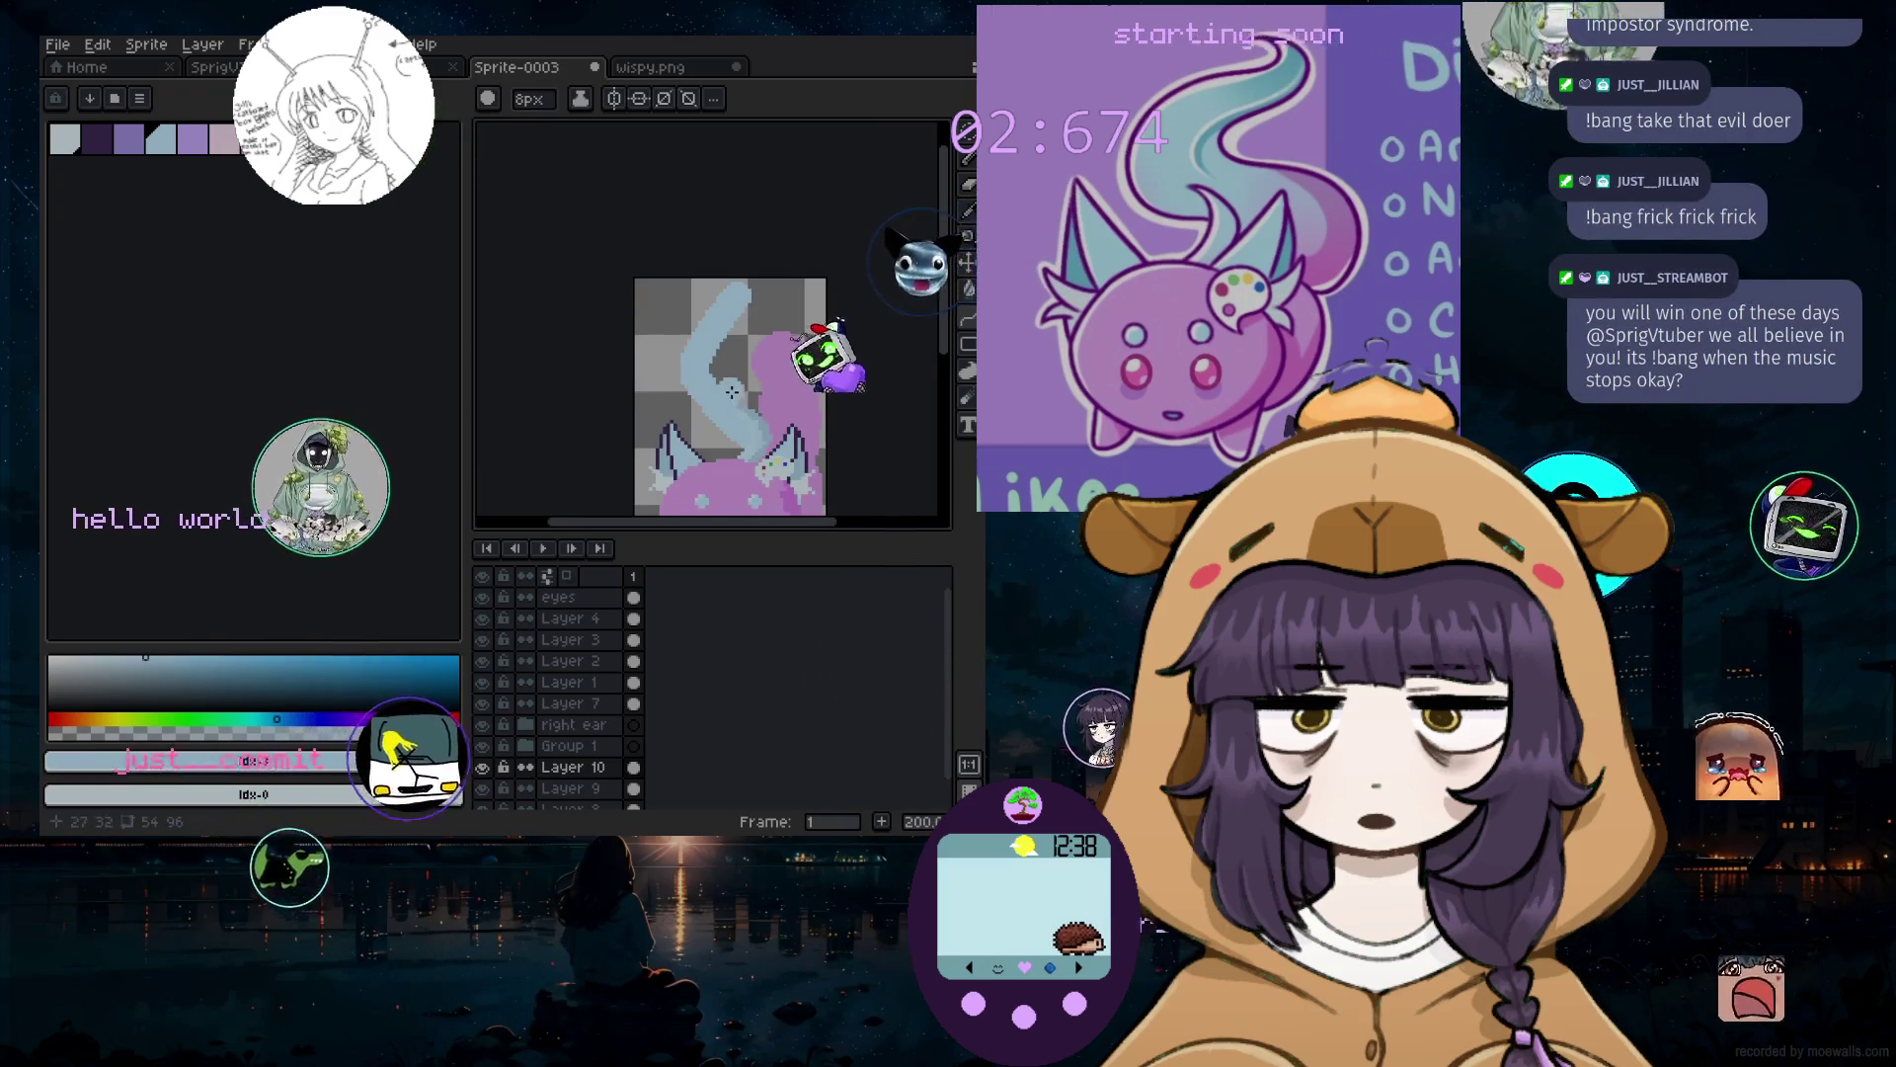
scroll(765, 353, up, 1)
scroll(766, 352, up, 1)
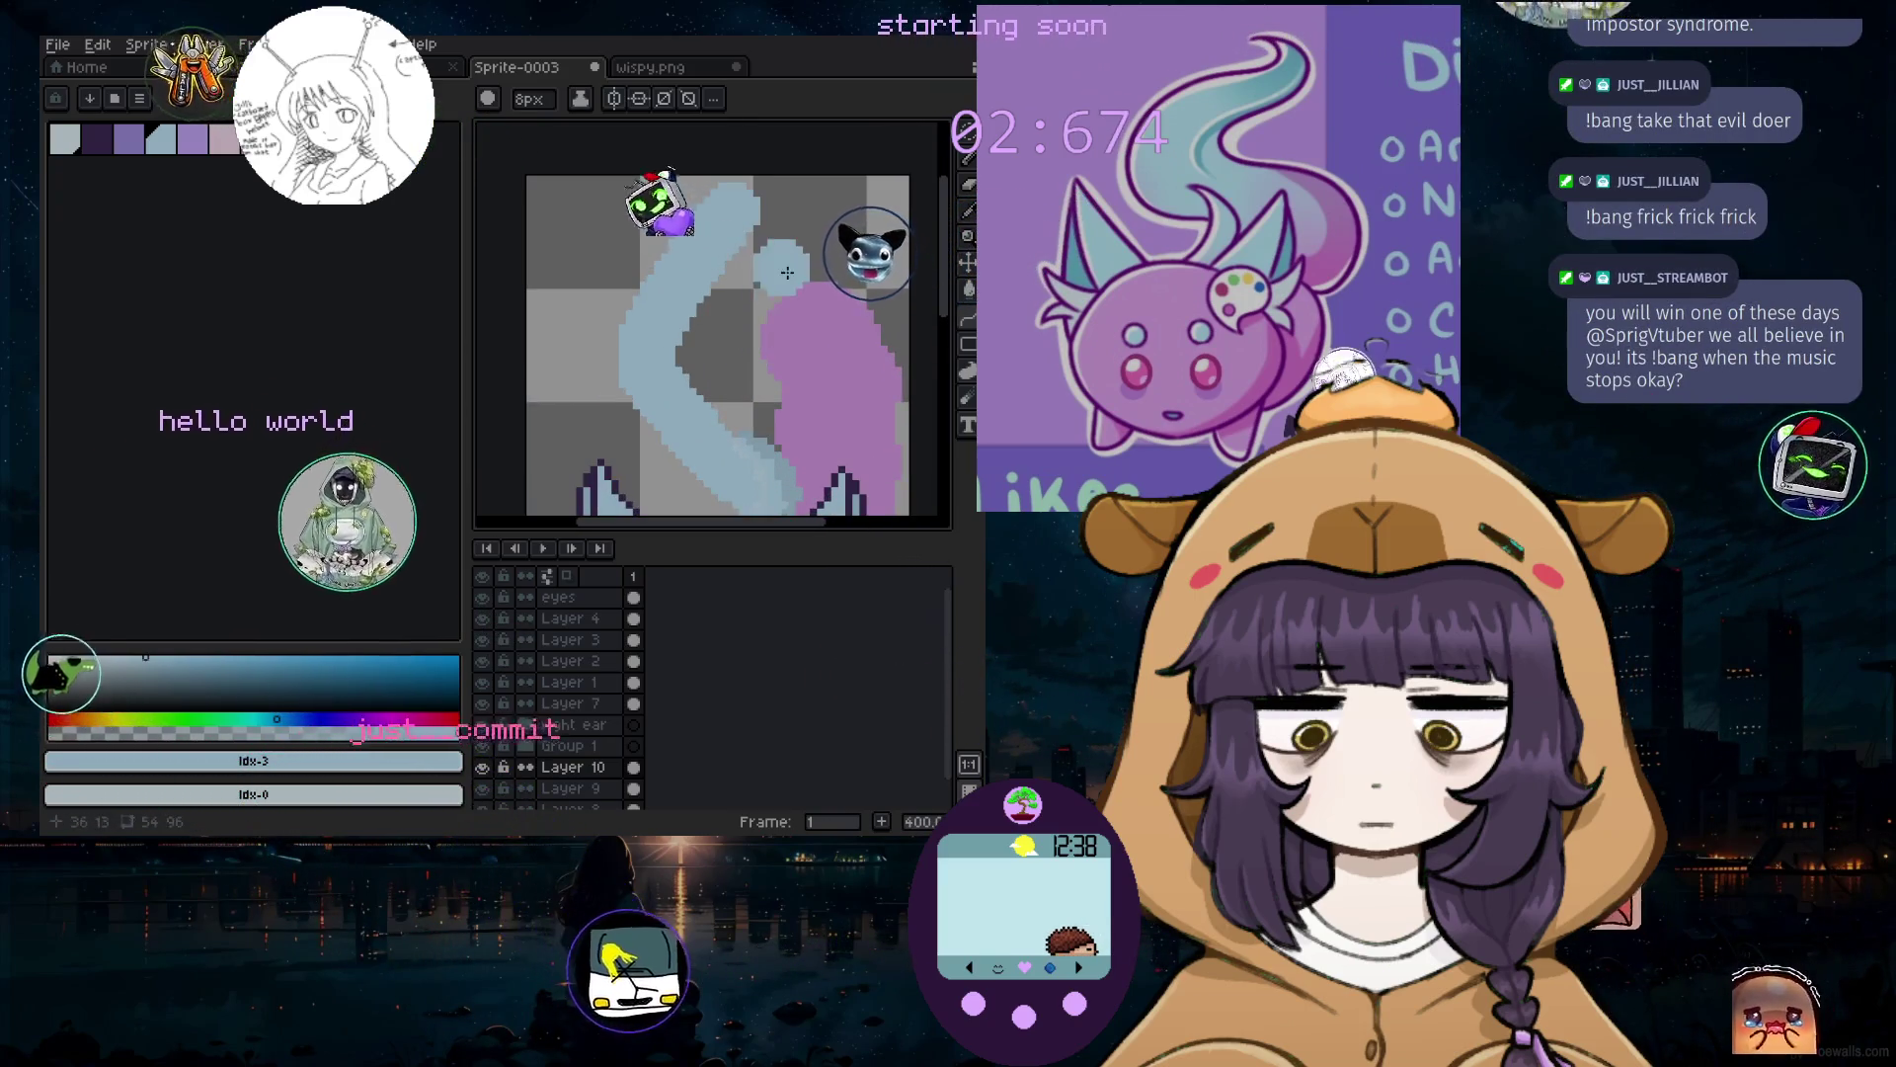
scroll(791, 273, down, 1)
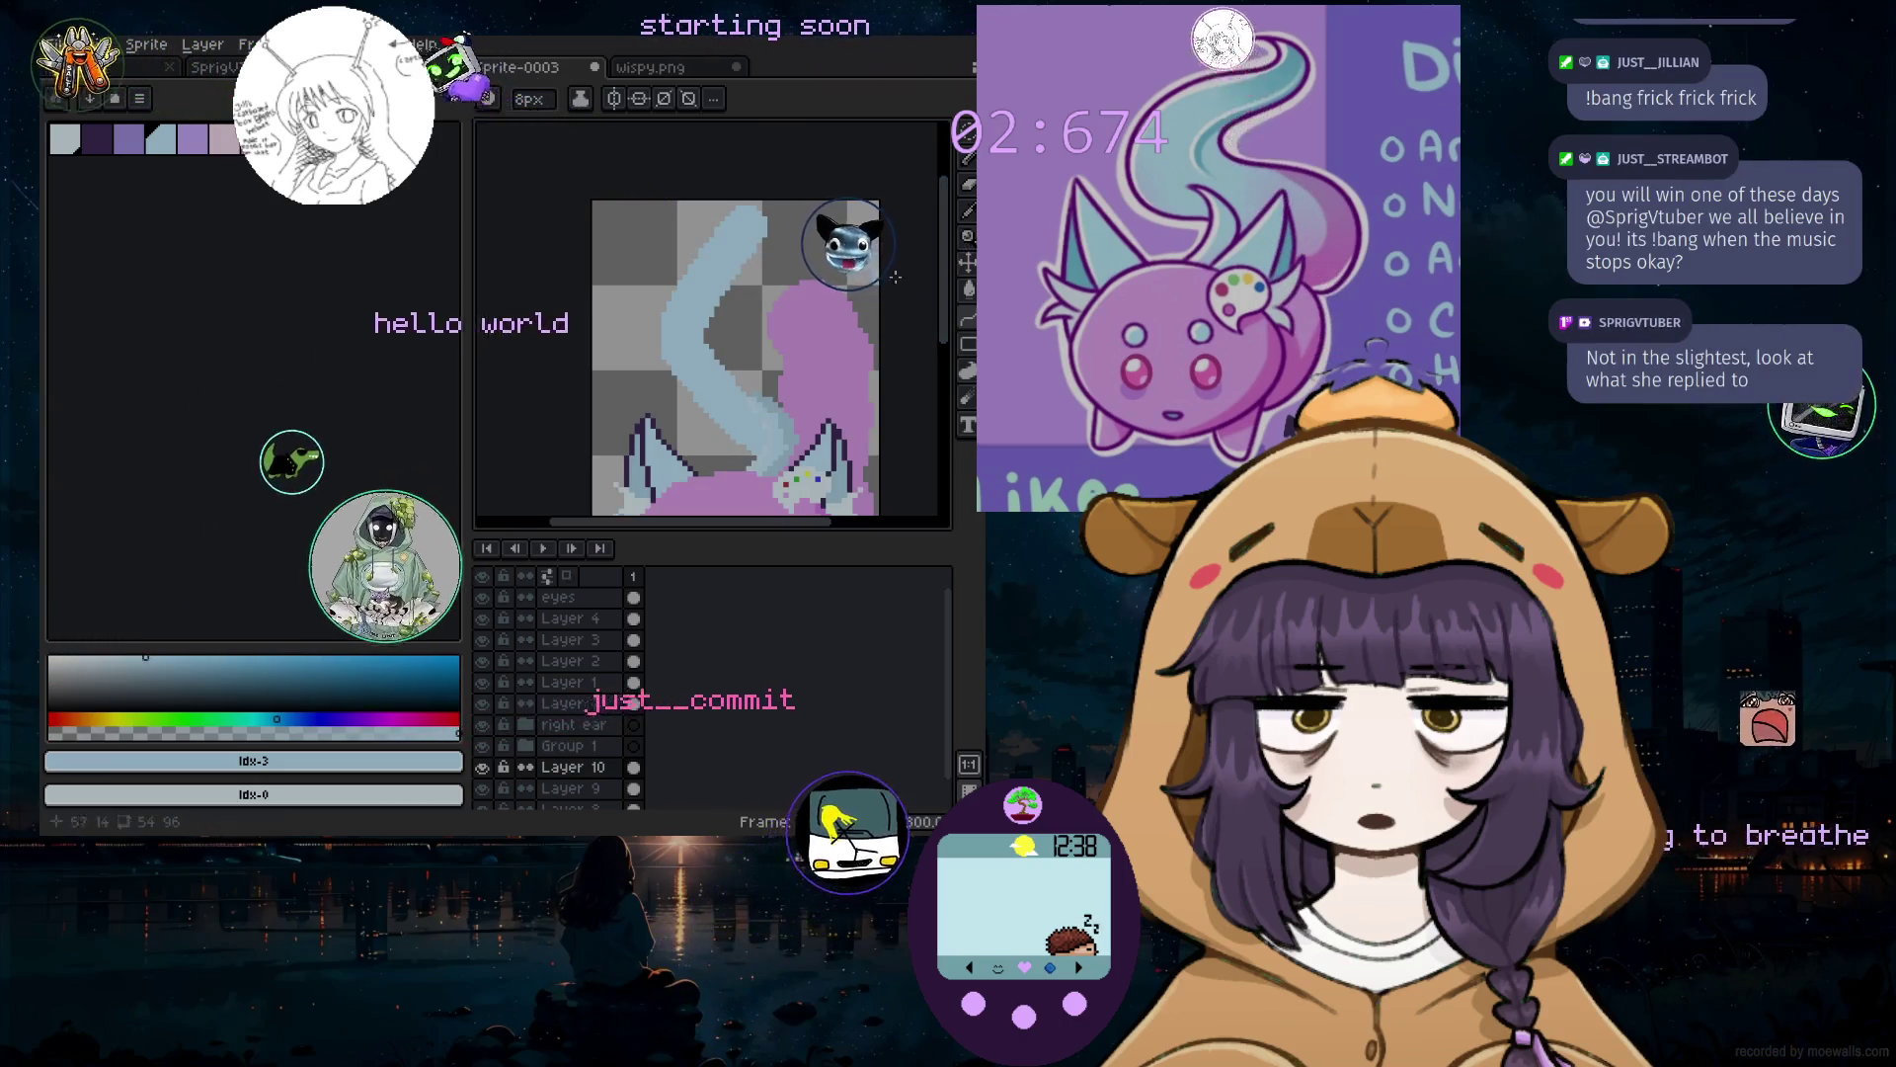
scroll(742, 402, up, 1)
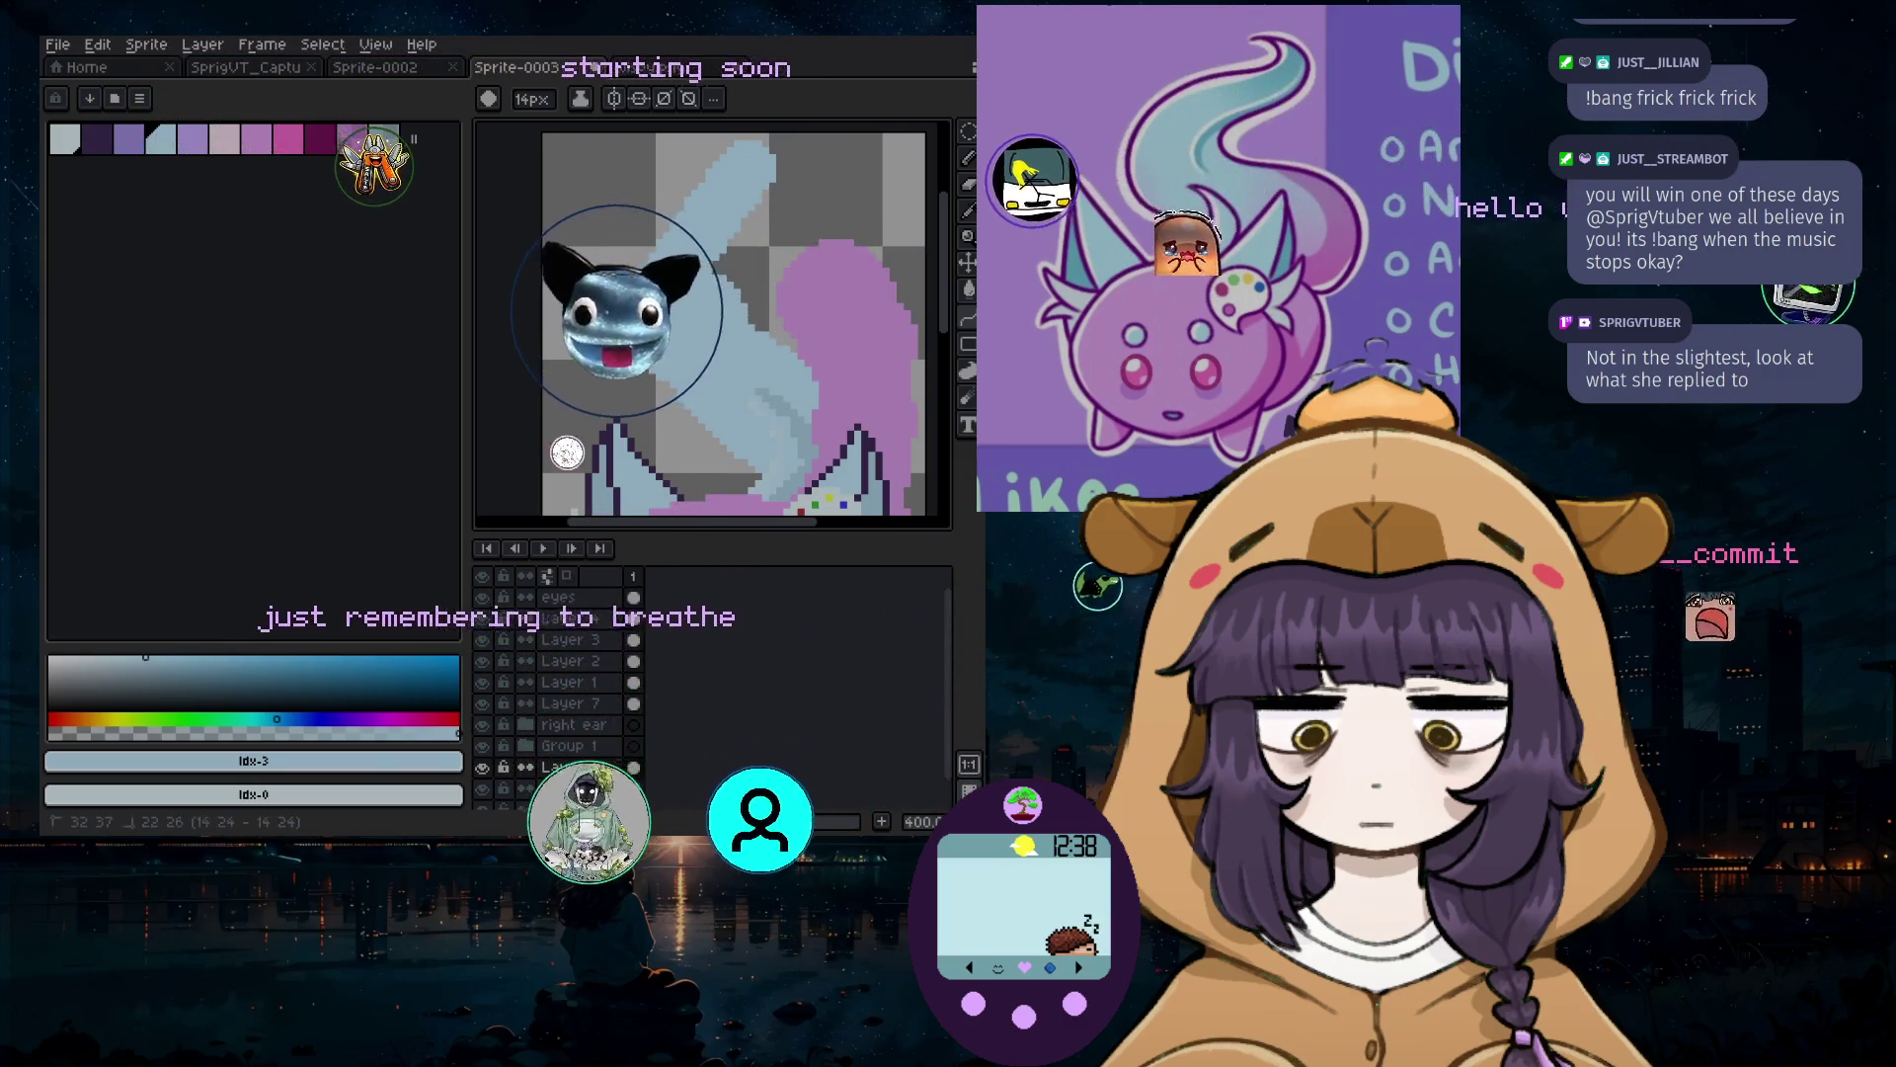
key(v)
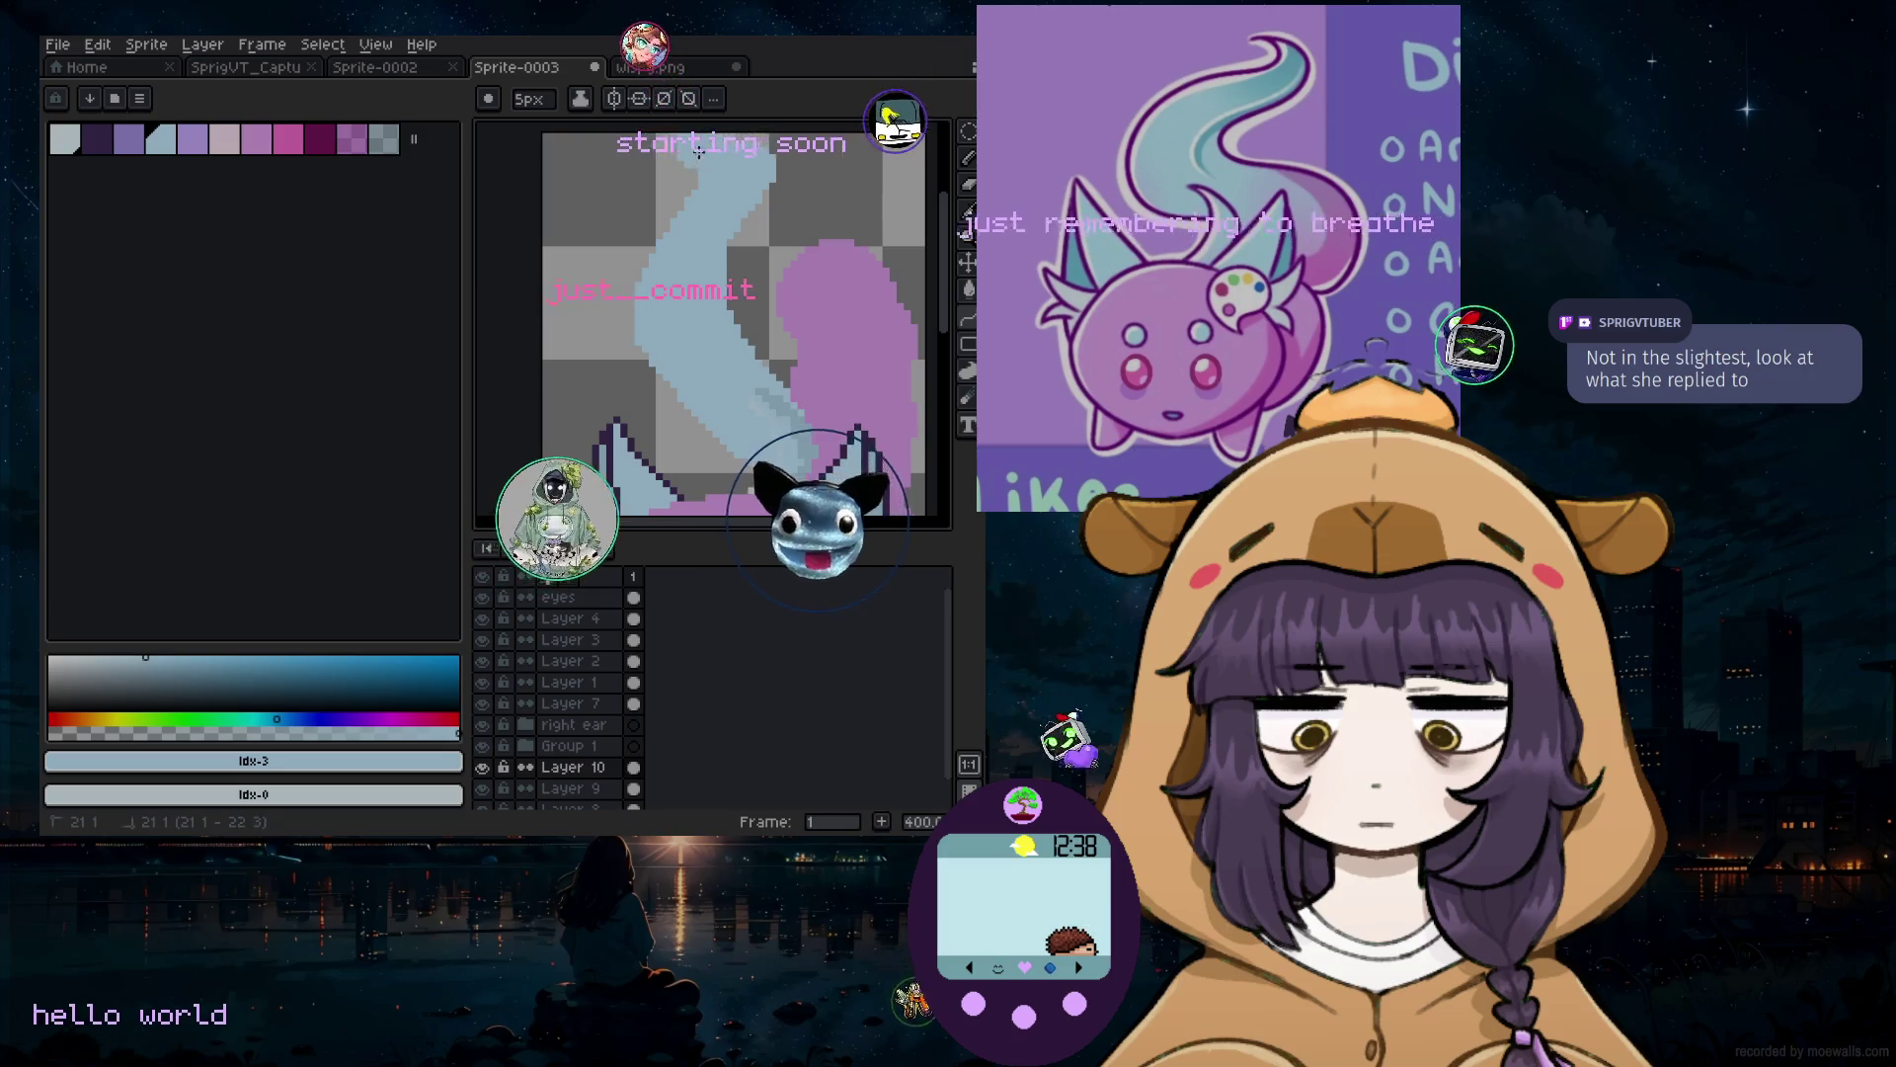
scroll(568, 168, right, 2)
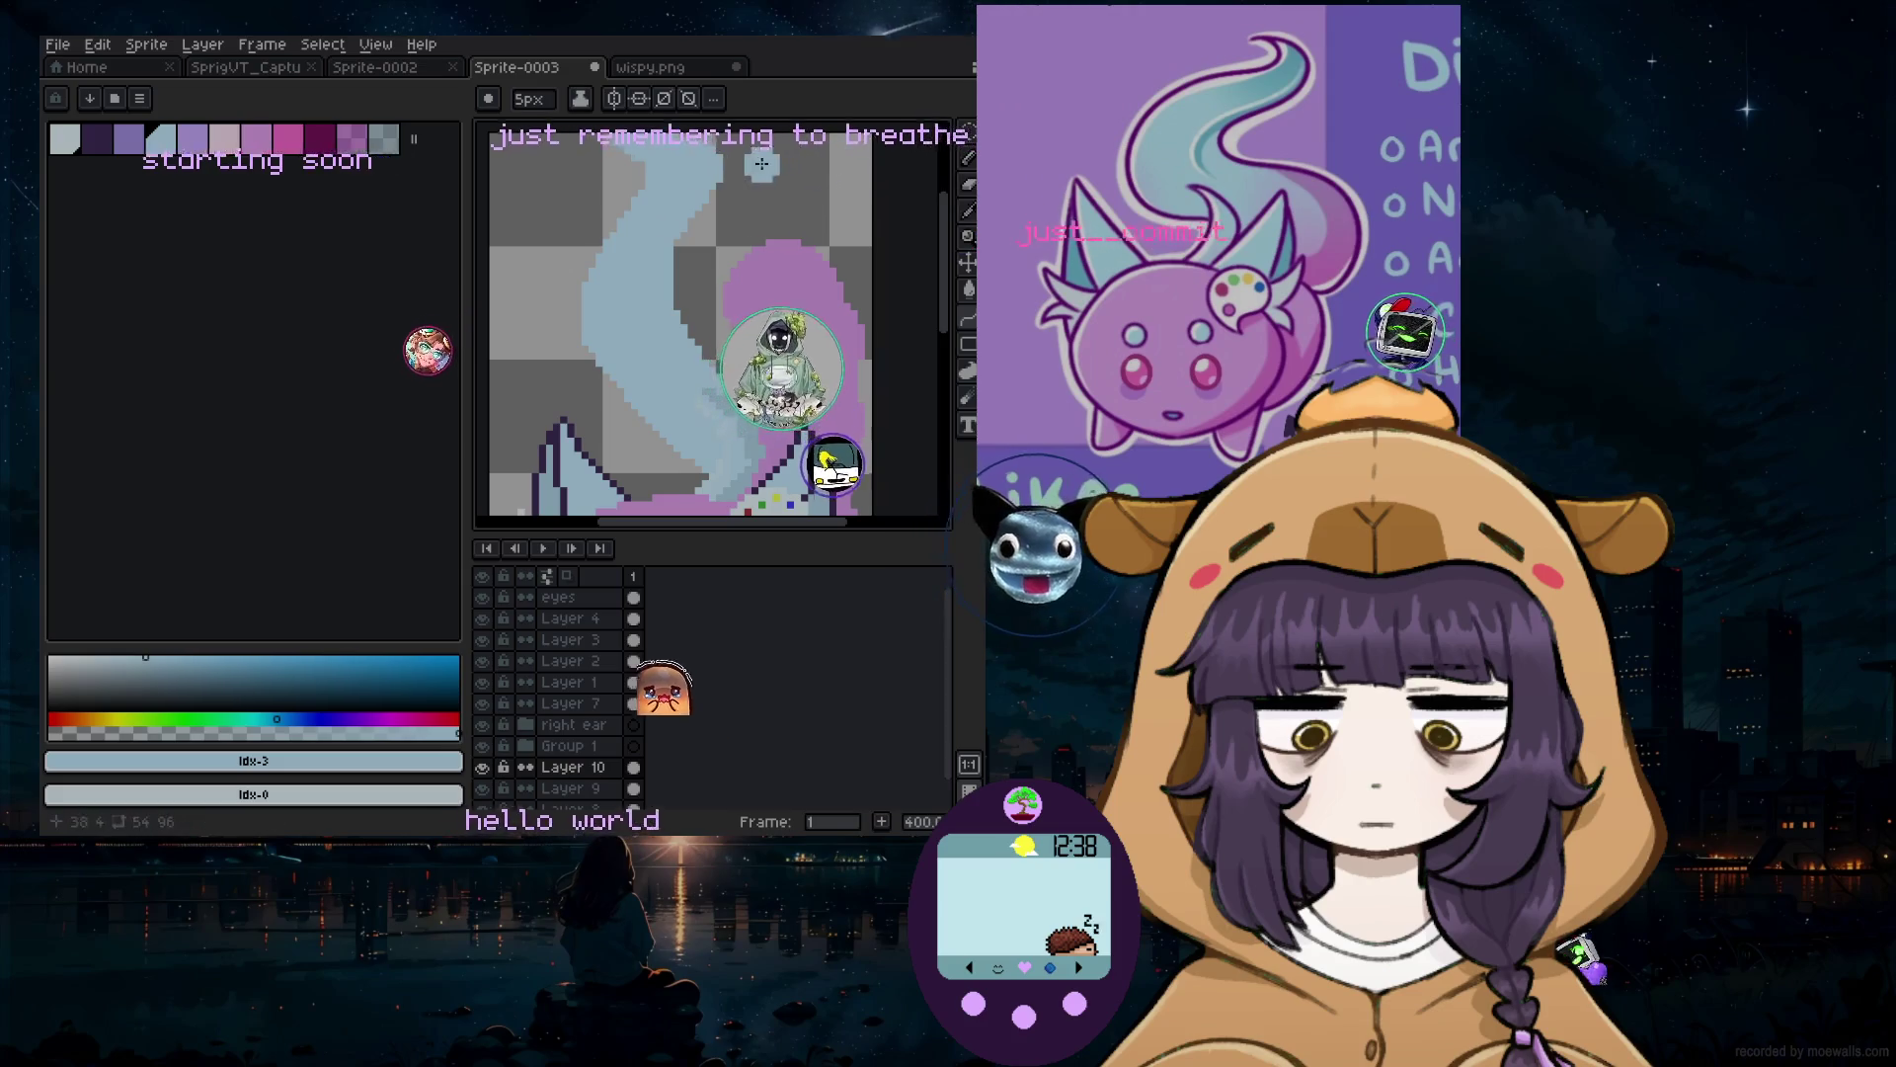
- Switch to the Eraser to trim the tail, then the Eyedropper to pick up its blue
click(968, 184)
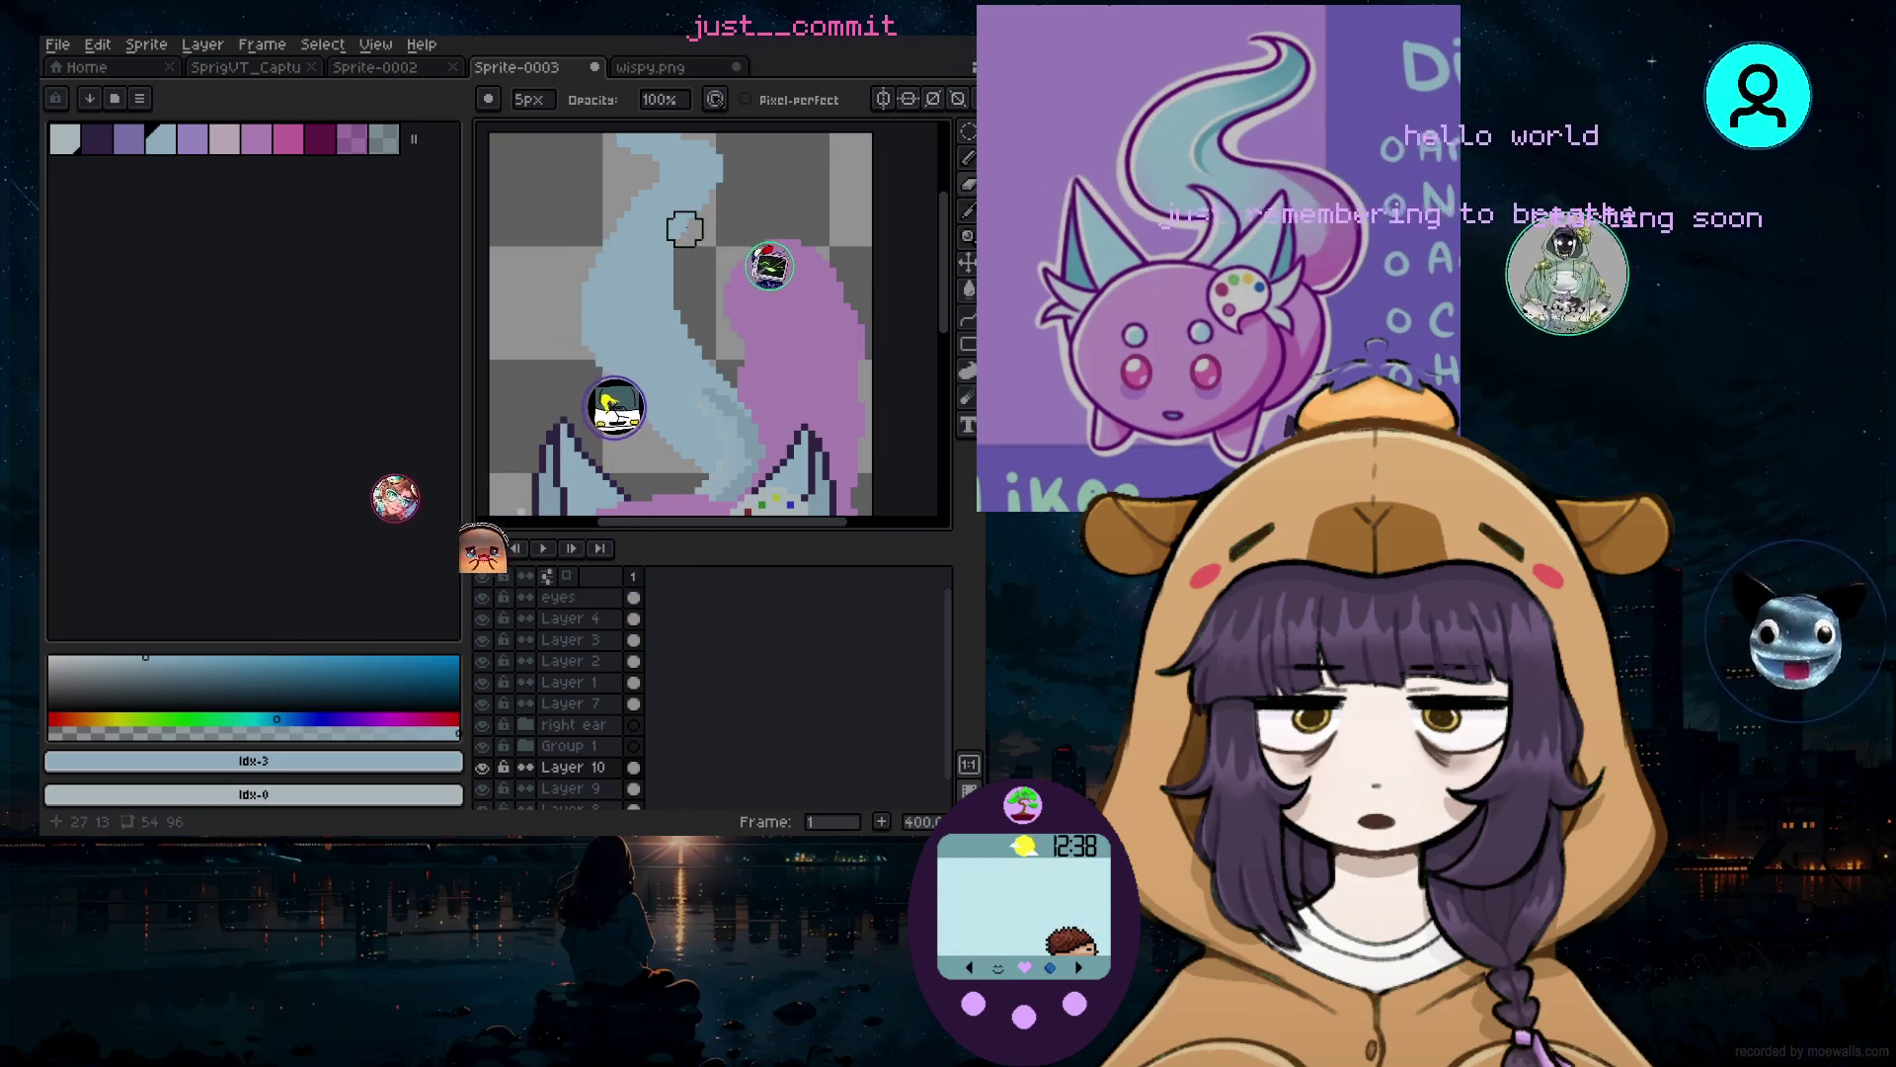
click(970, 211)
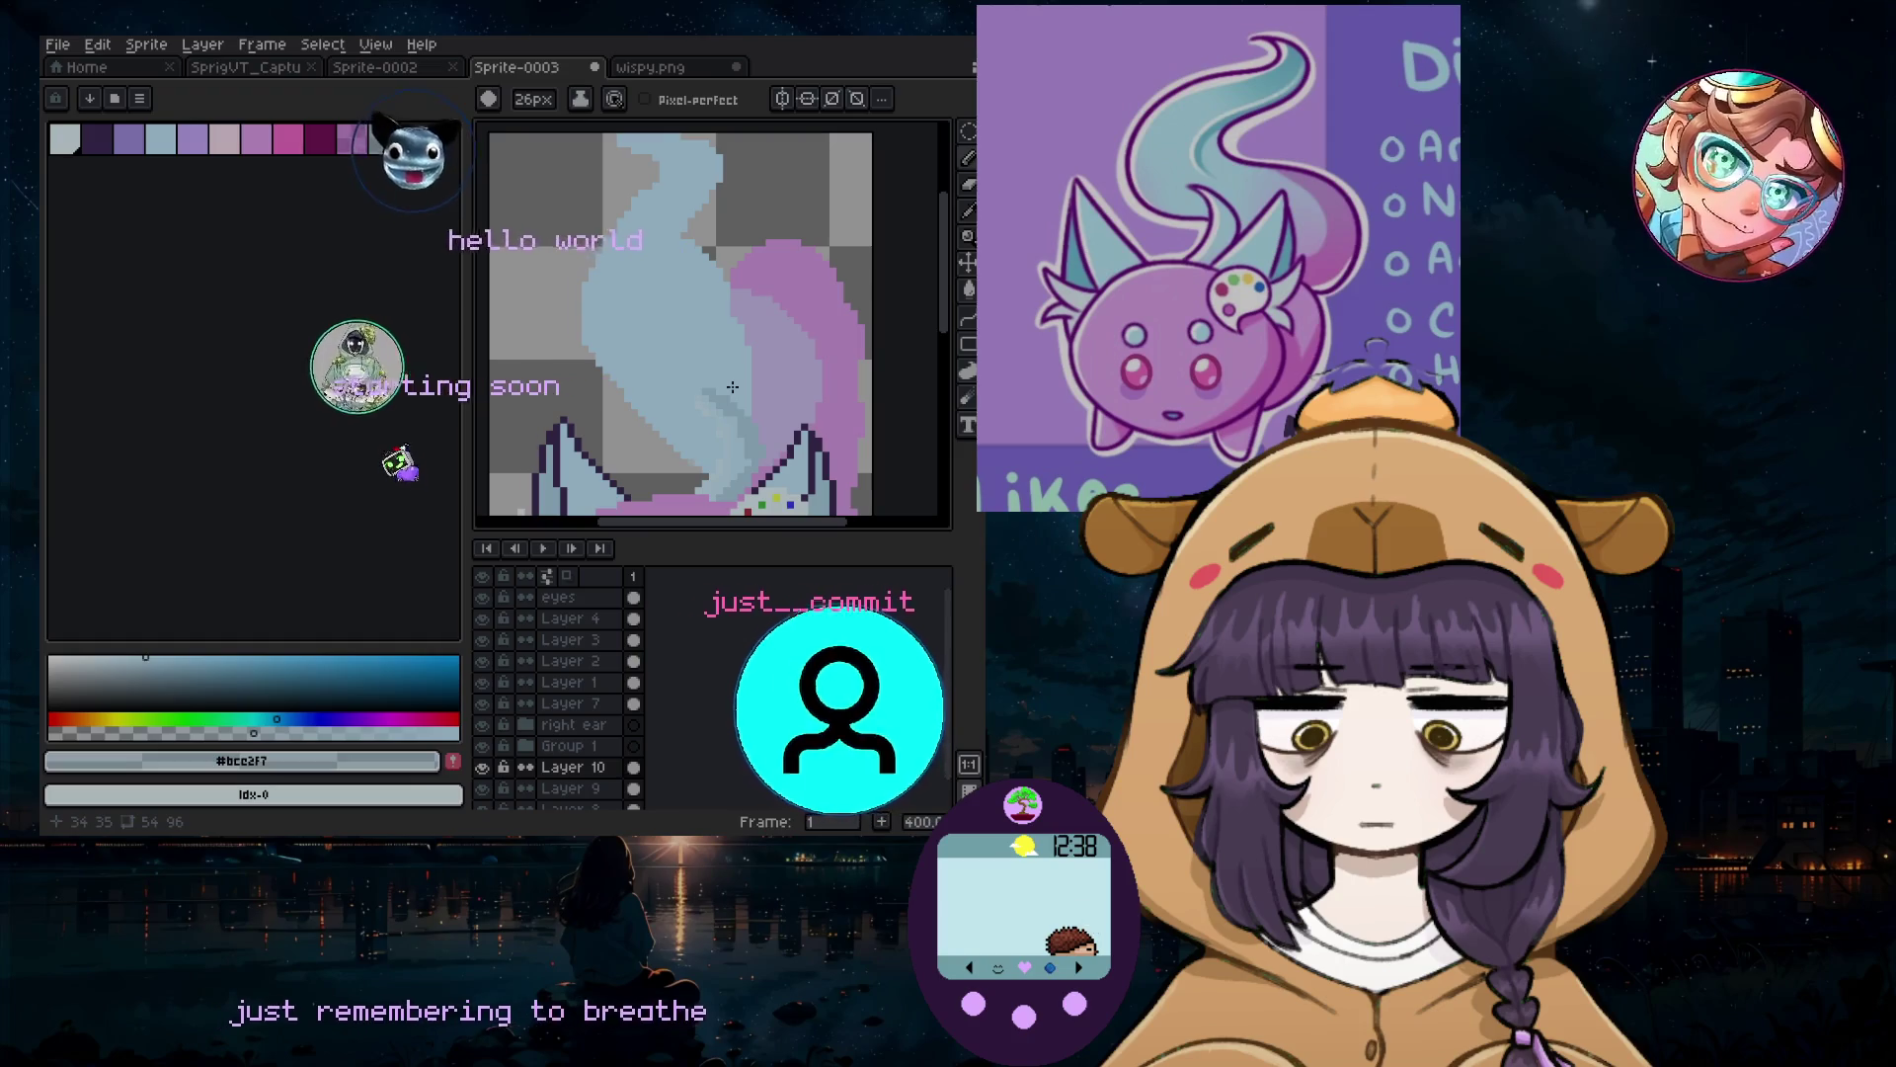
- Brush pink from the palette swatch down the tail's right side, resizing the brush as needed
key(minus)
key(minus)
key(minus)
drag(790, 444, 846, 391)
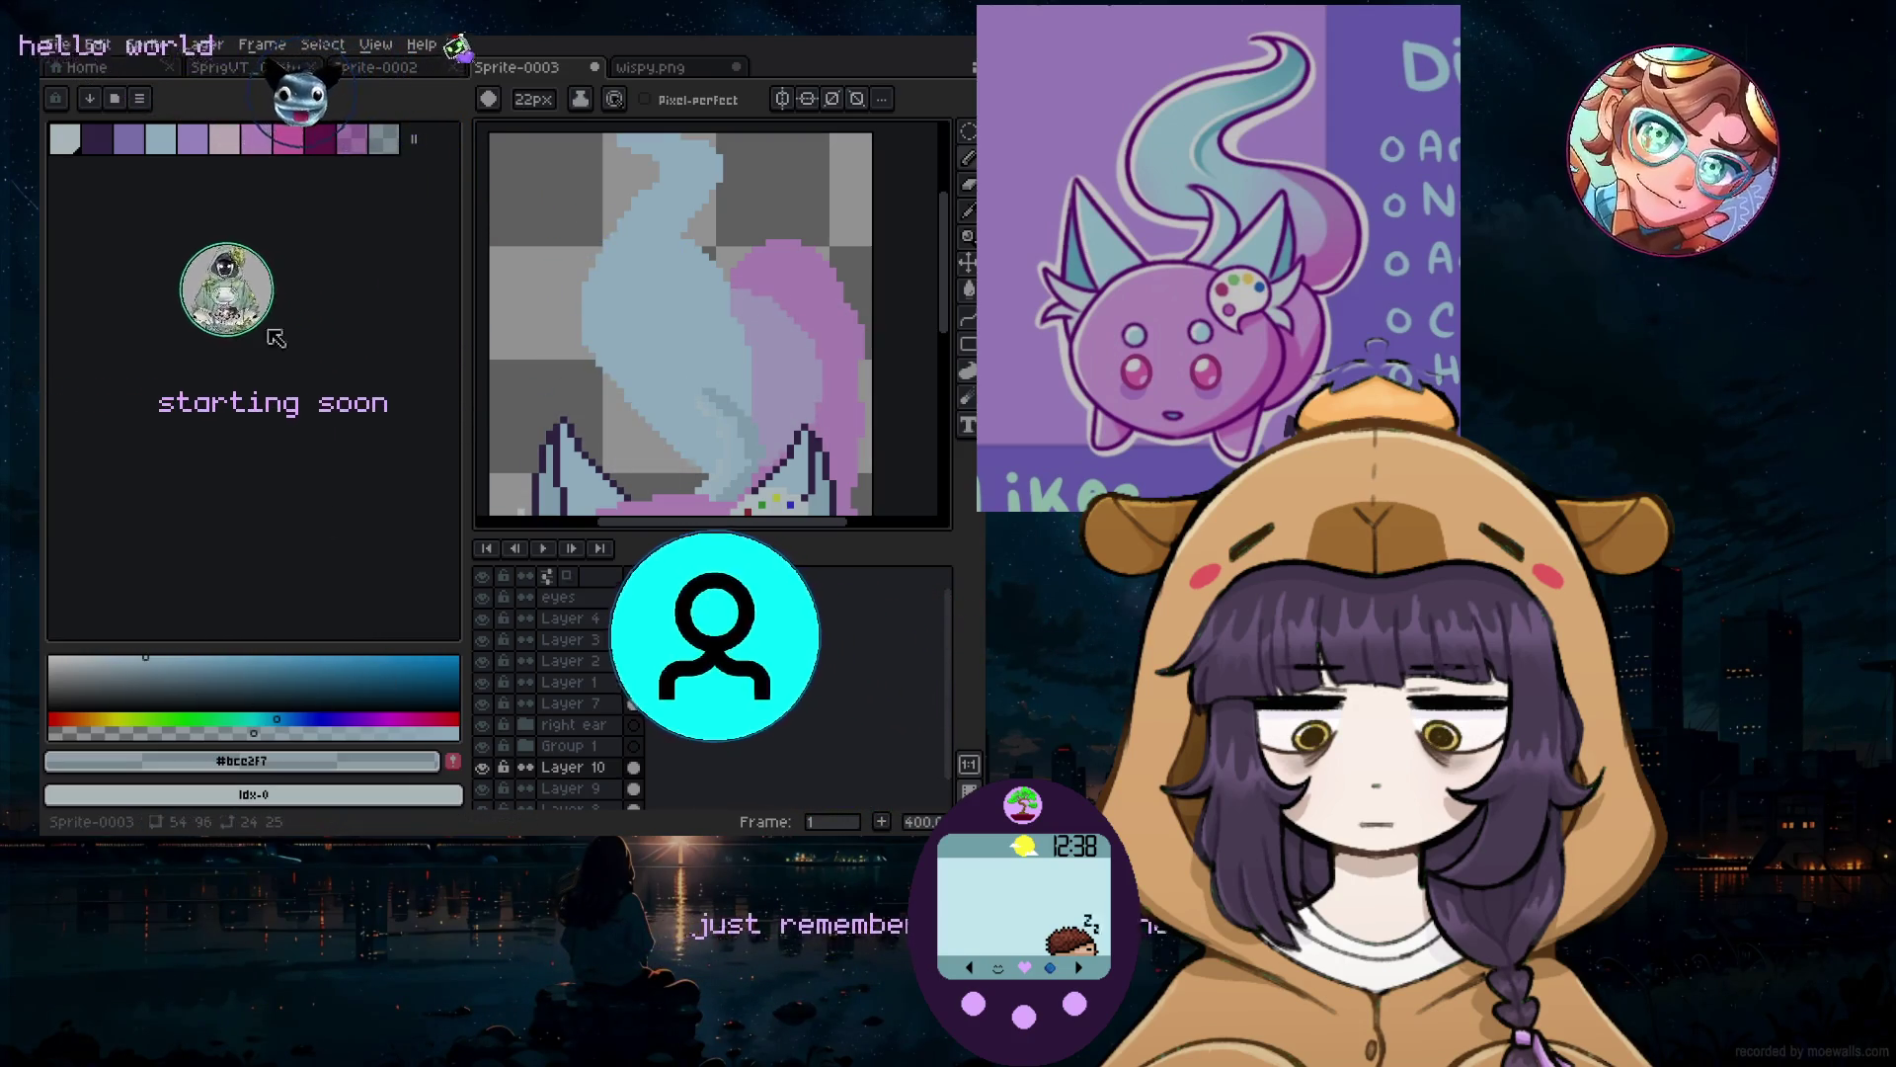
click(295, 141)
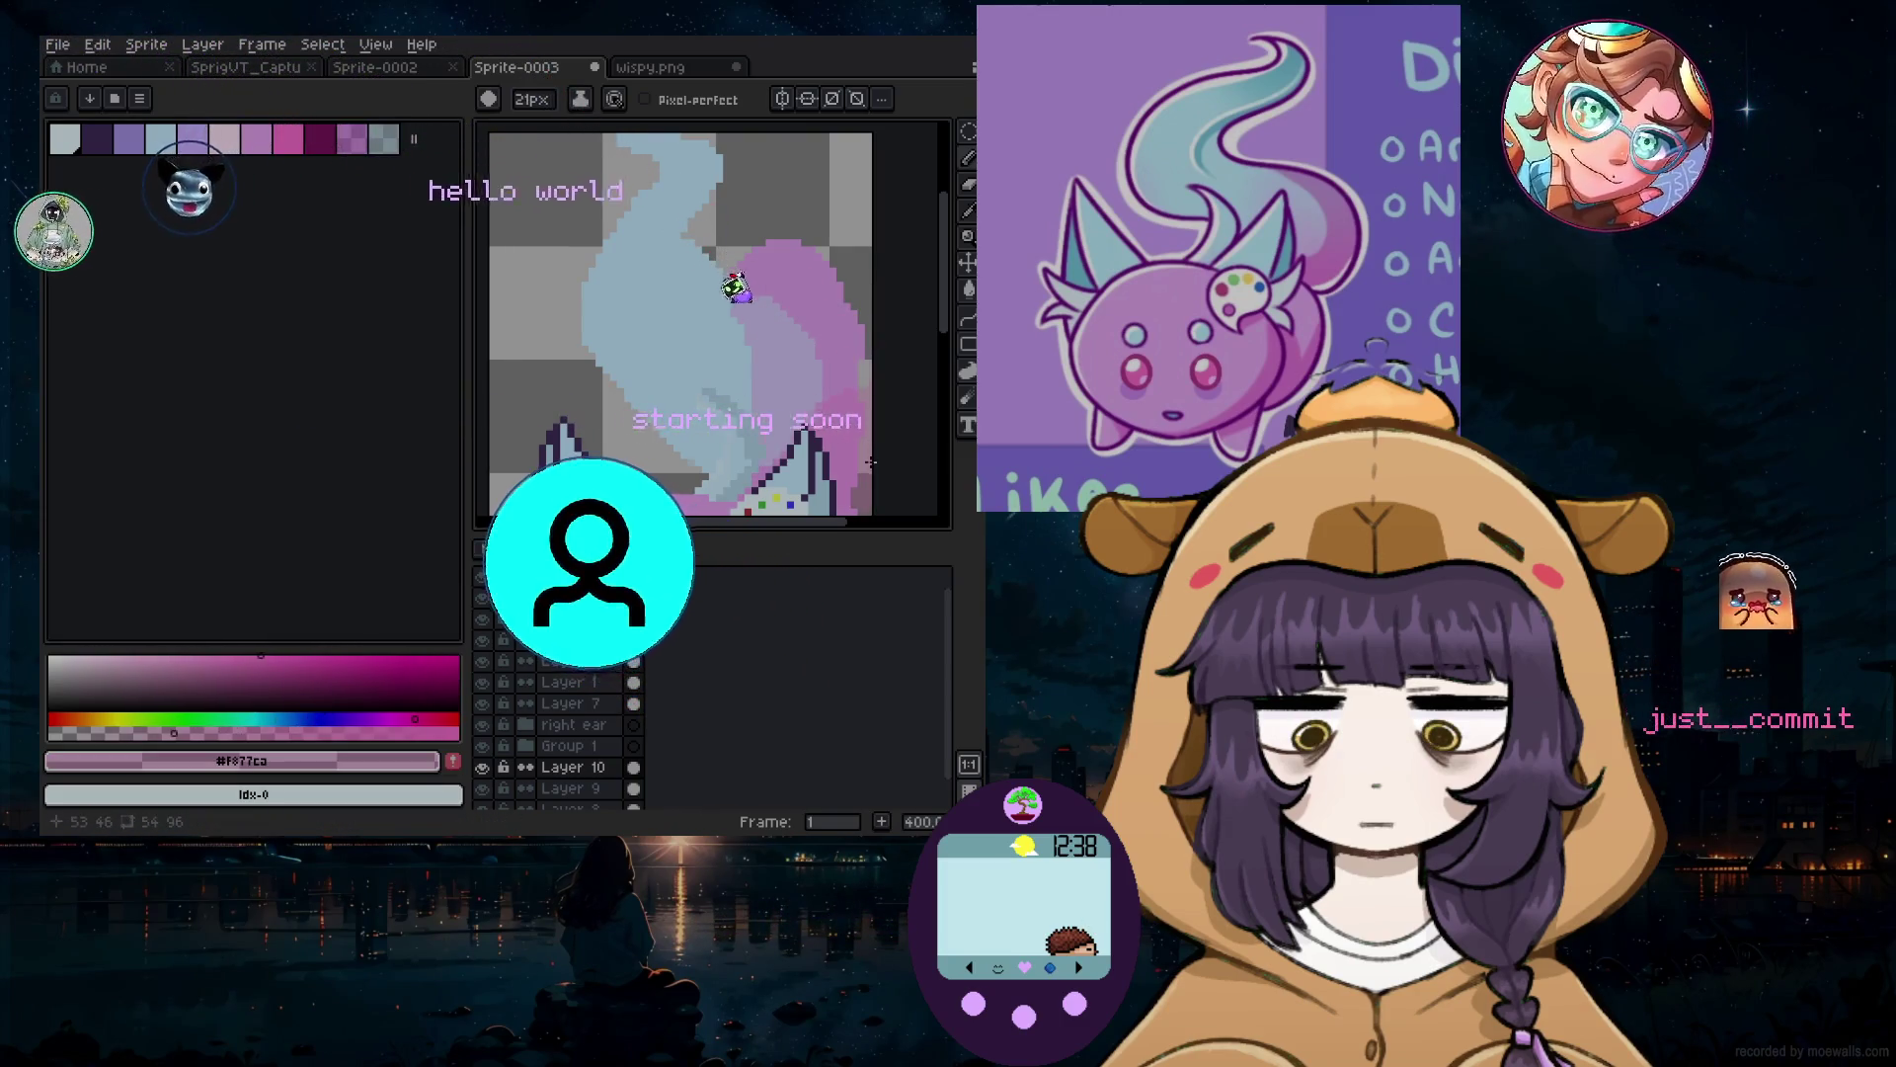
key(plus)
key(plus)
key(plus)
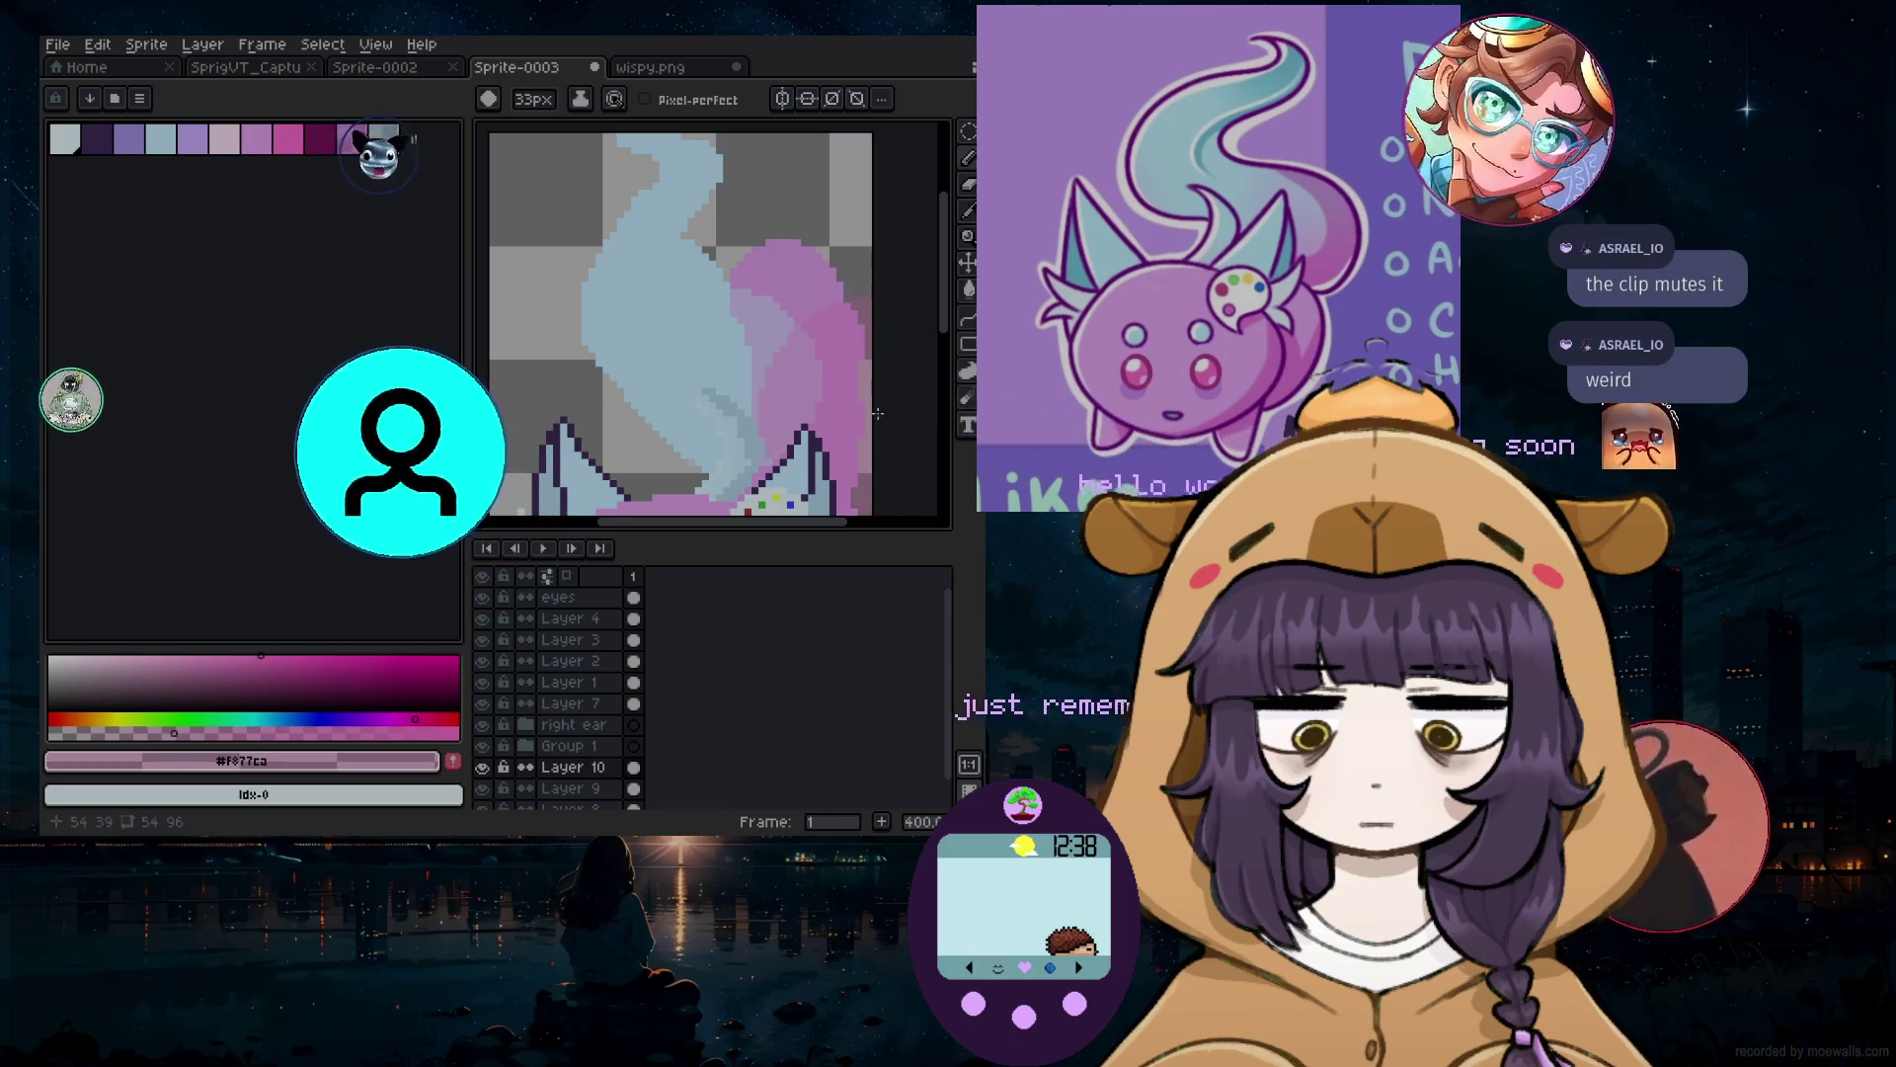
drag(947, 324, 949, 369)
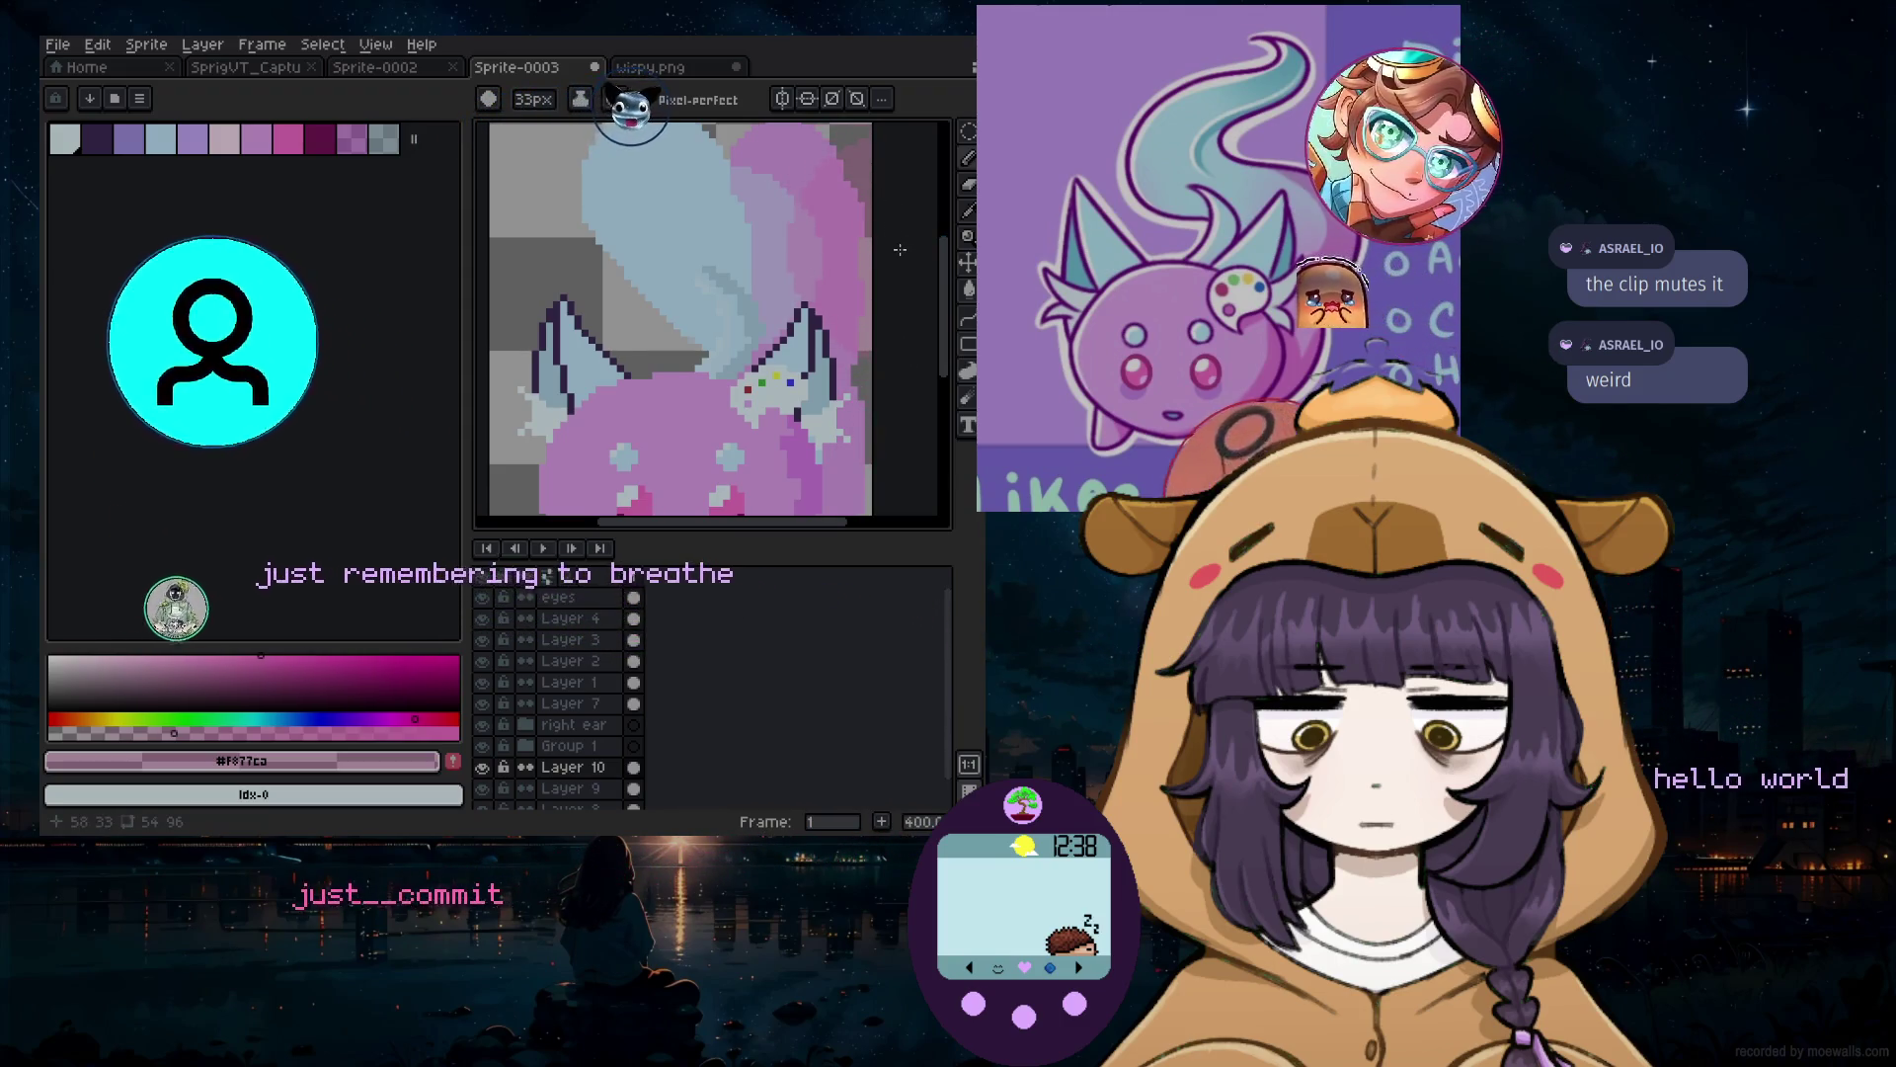
key(b)
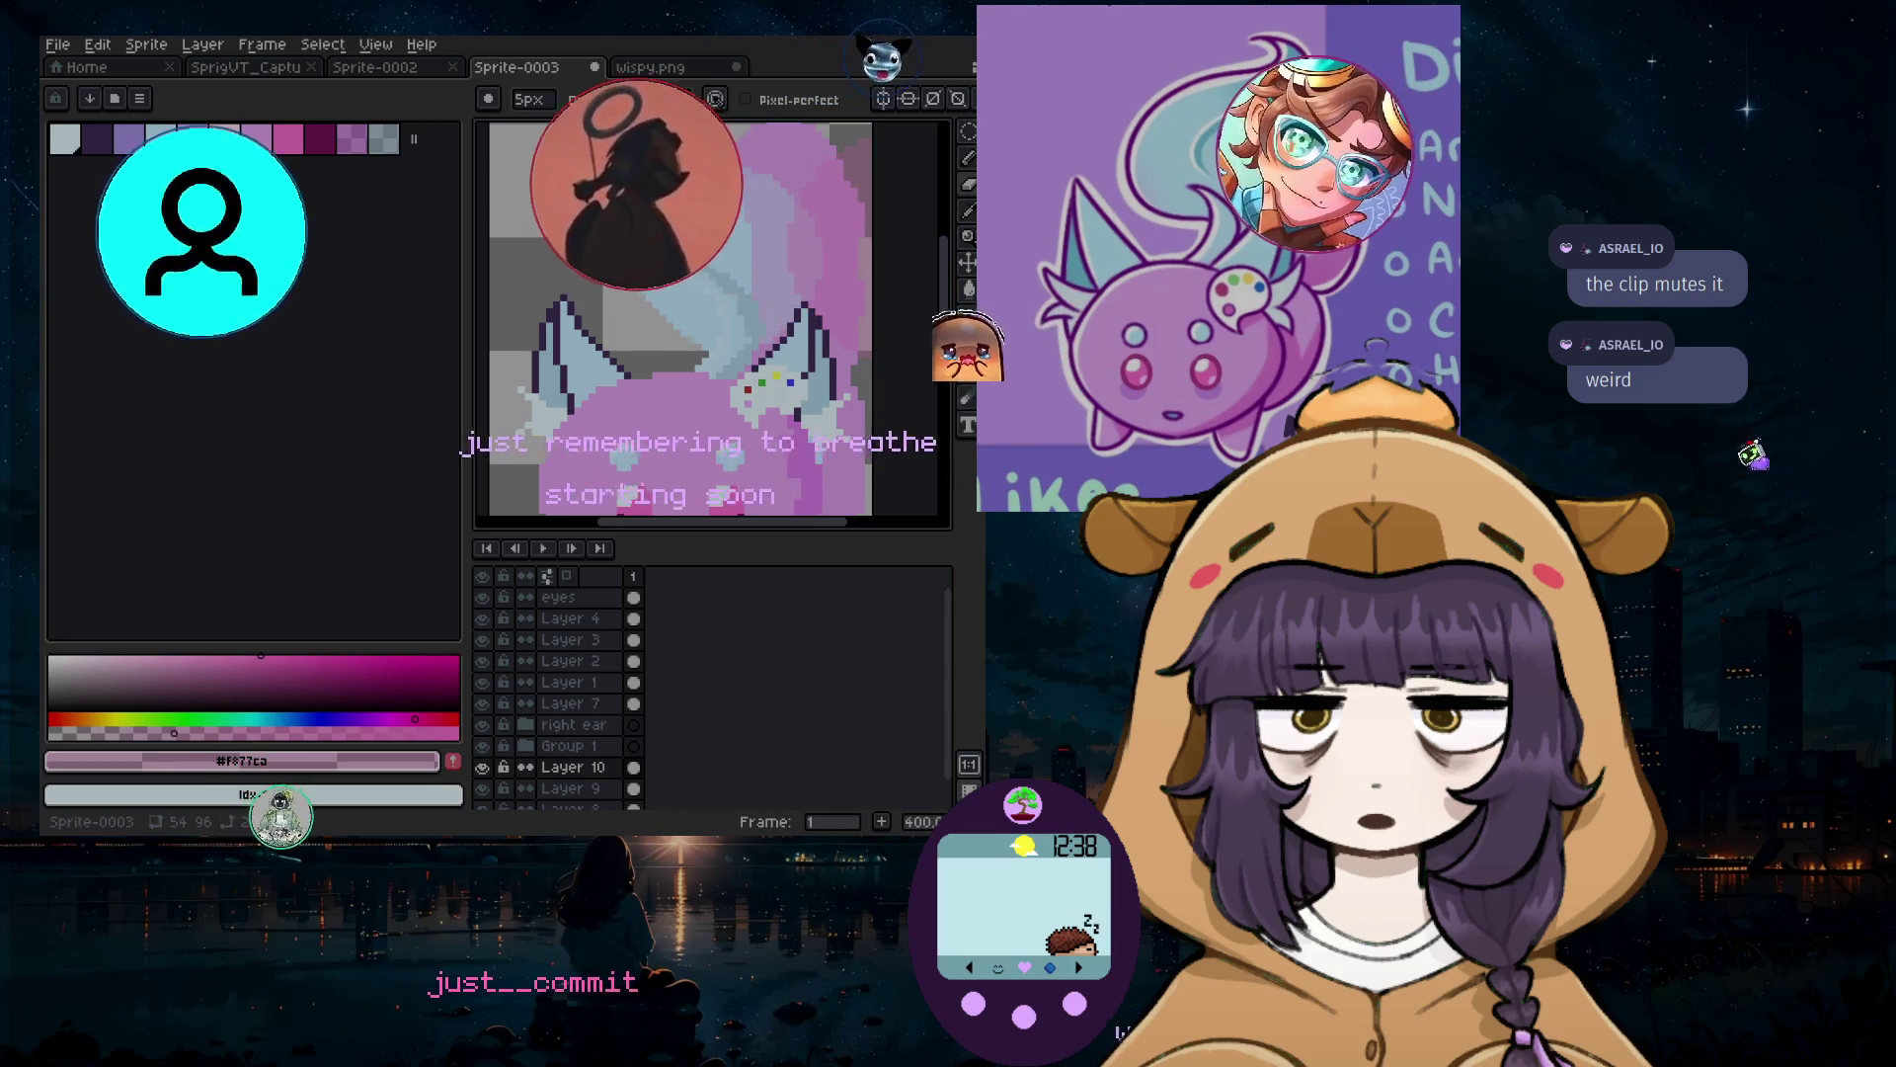
scroll(692, 326, up, 2)
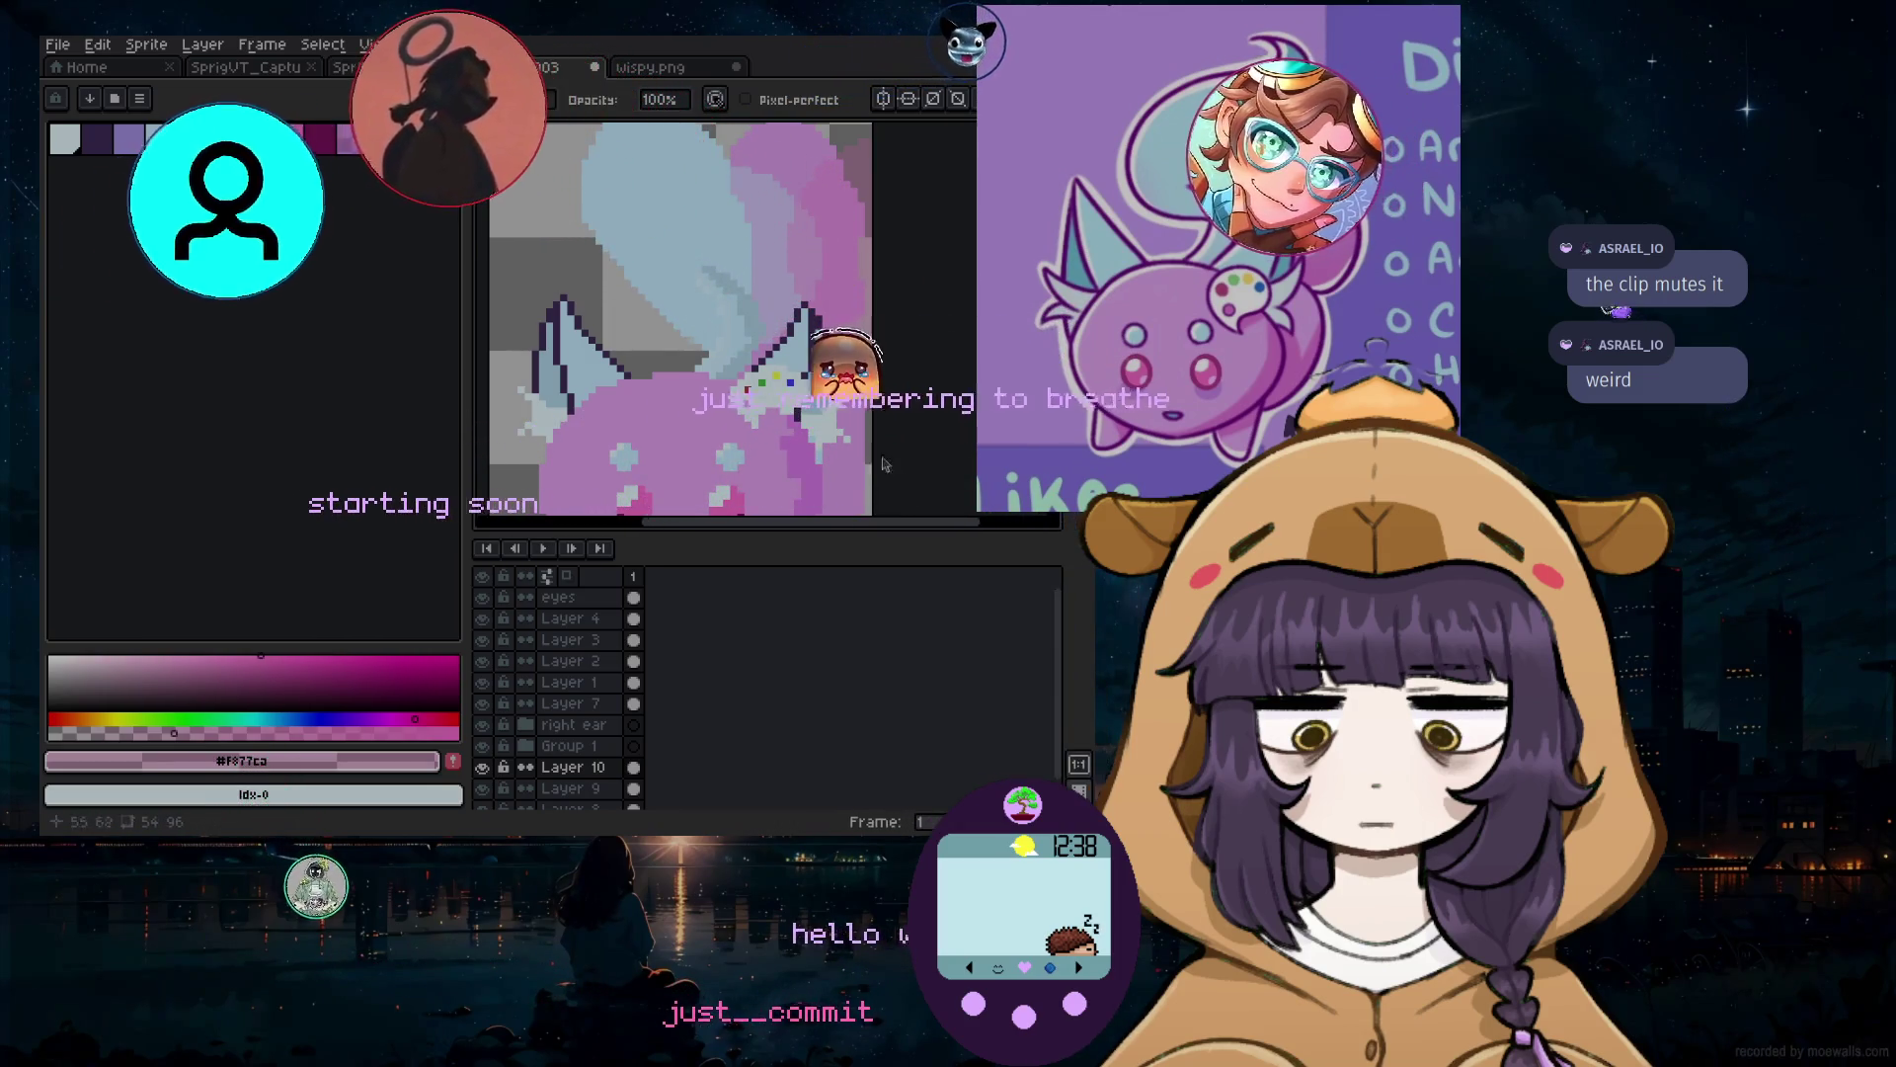
scroll(876, 165, down, 2)
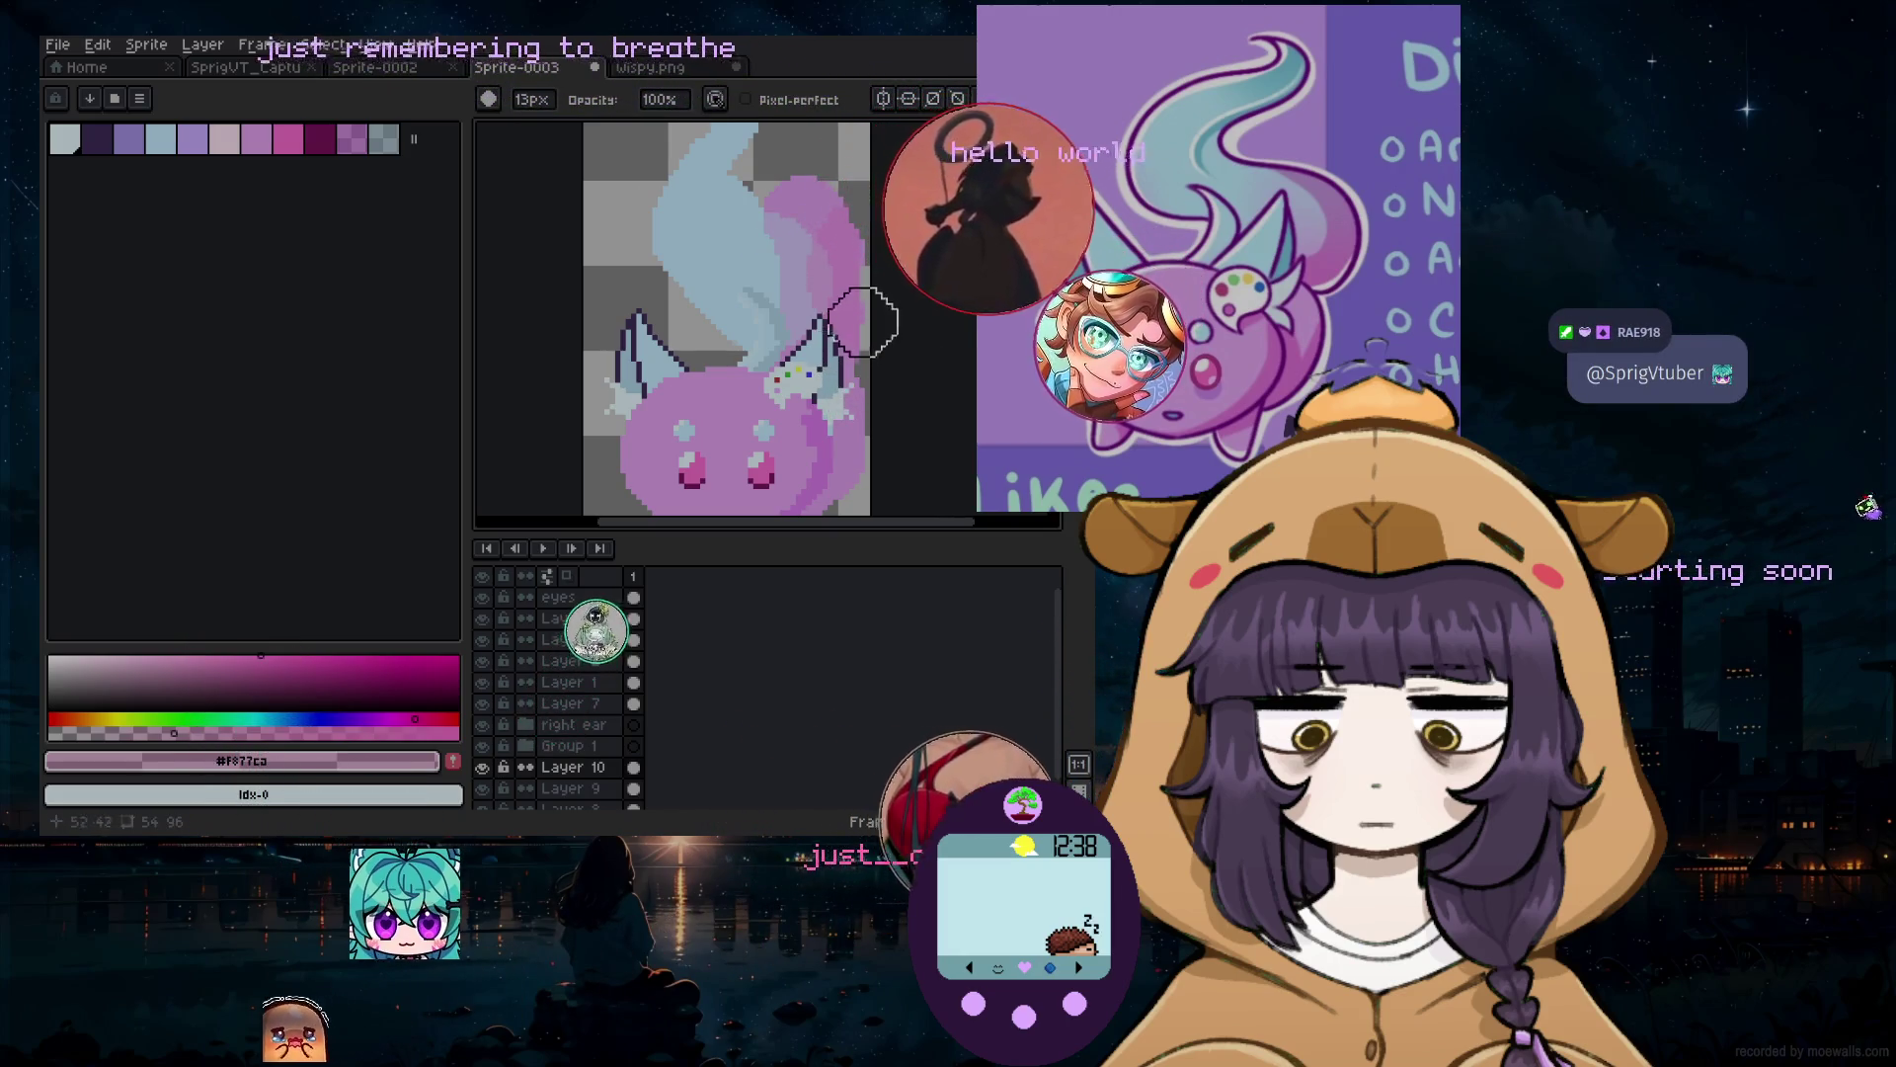
scroll(835, 217, up, 2)
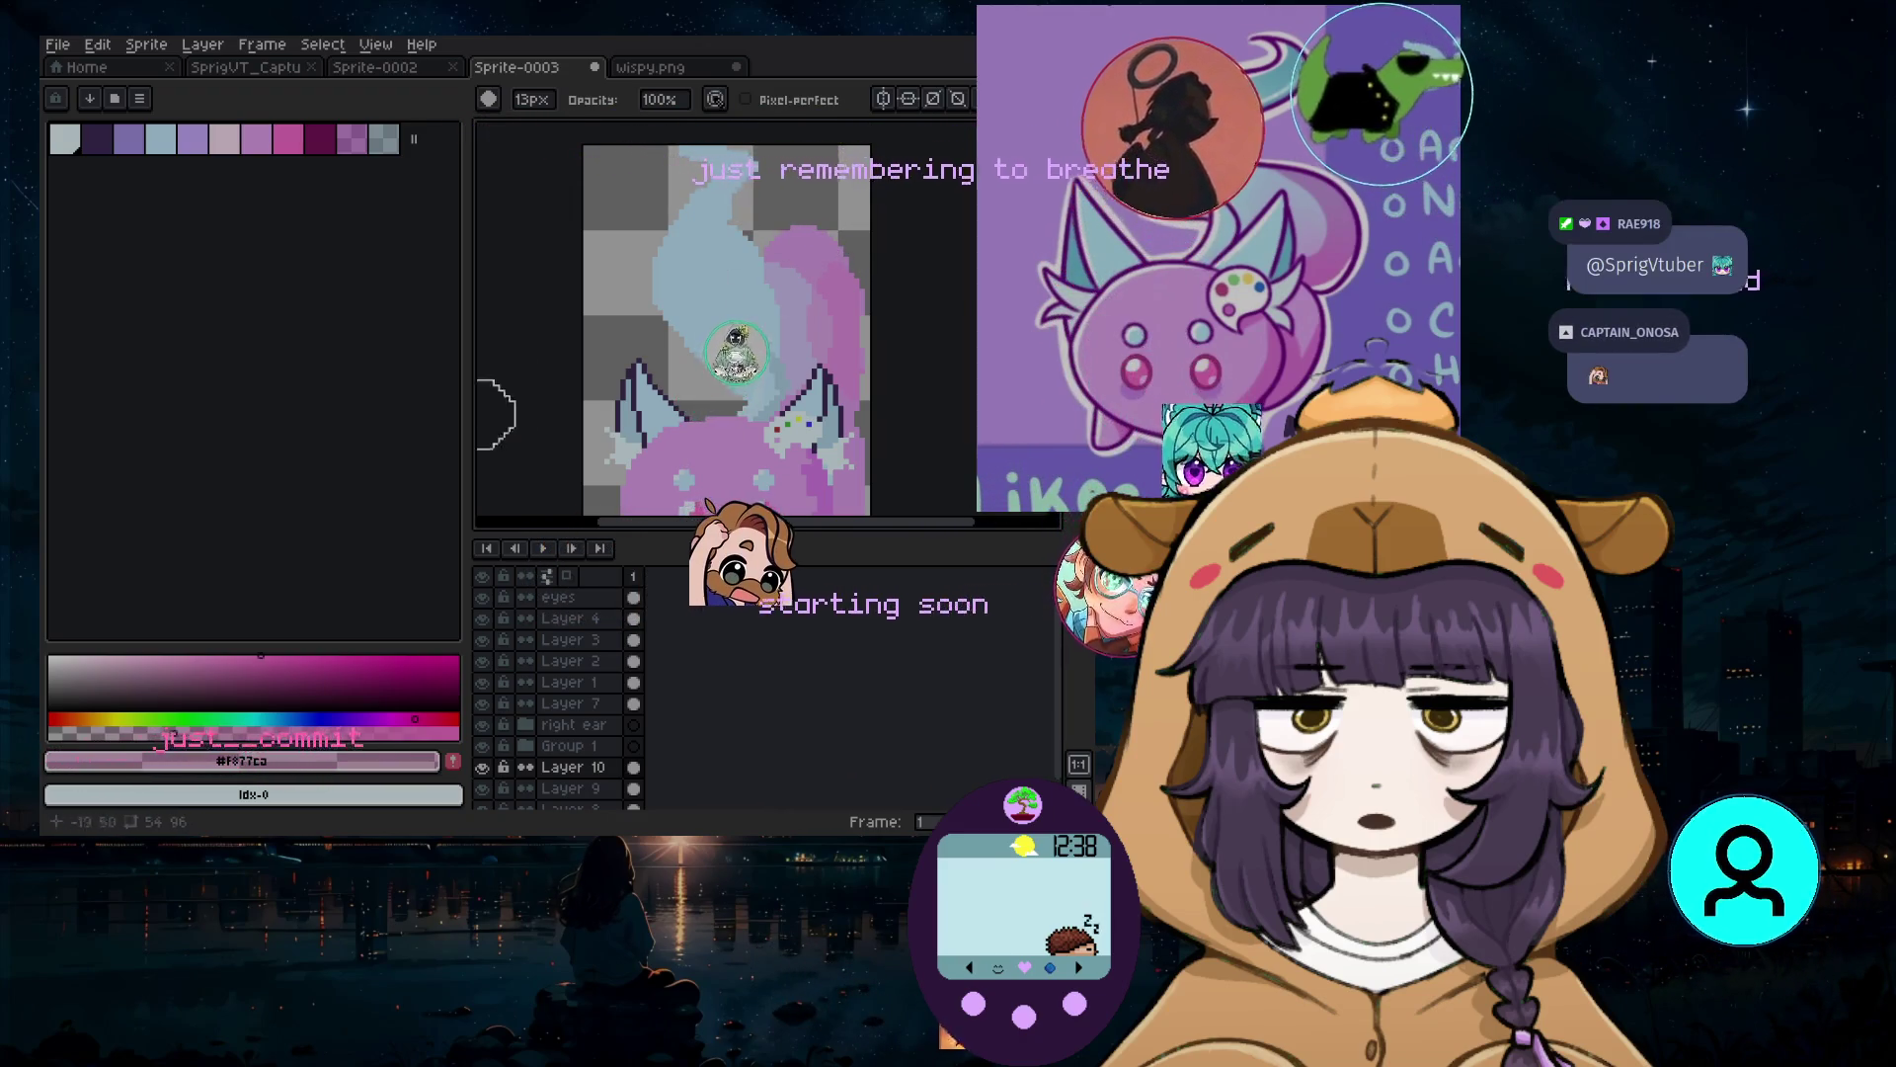
click(624, 788)
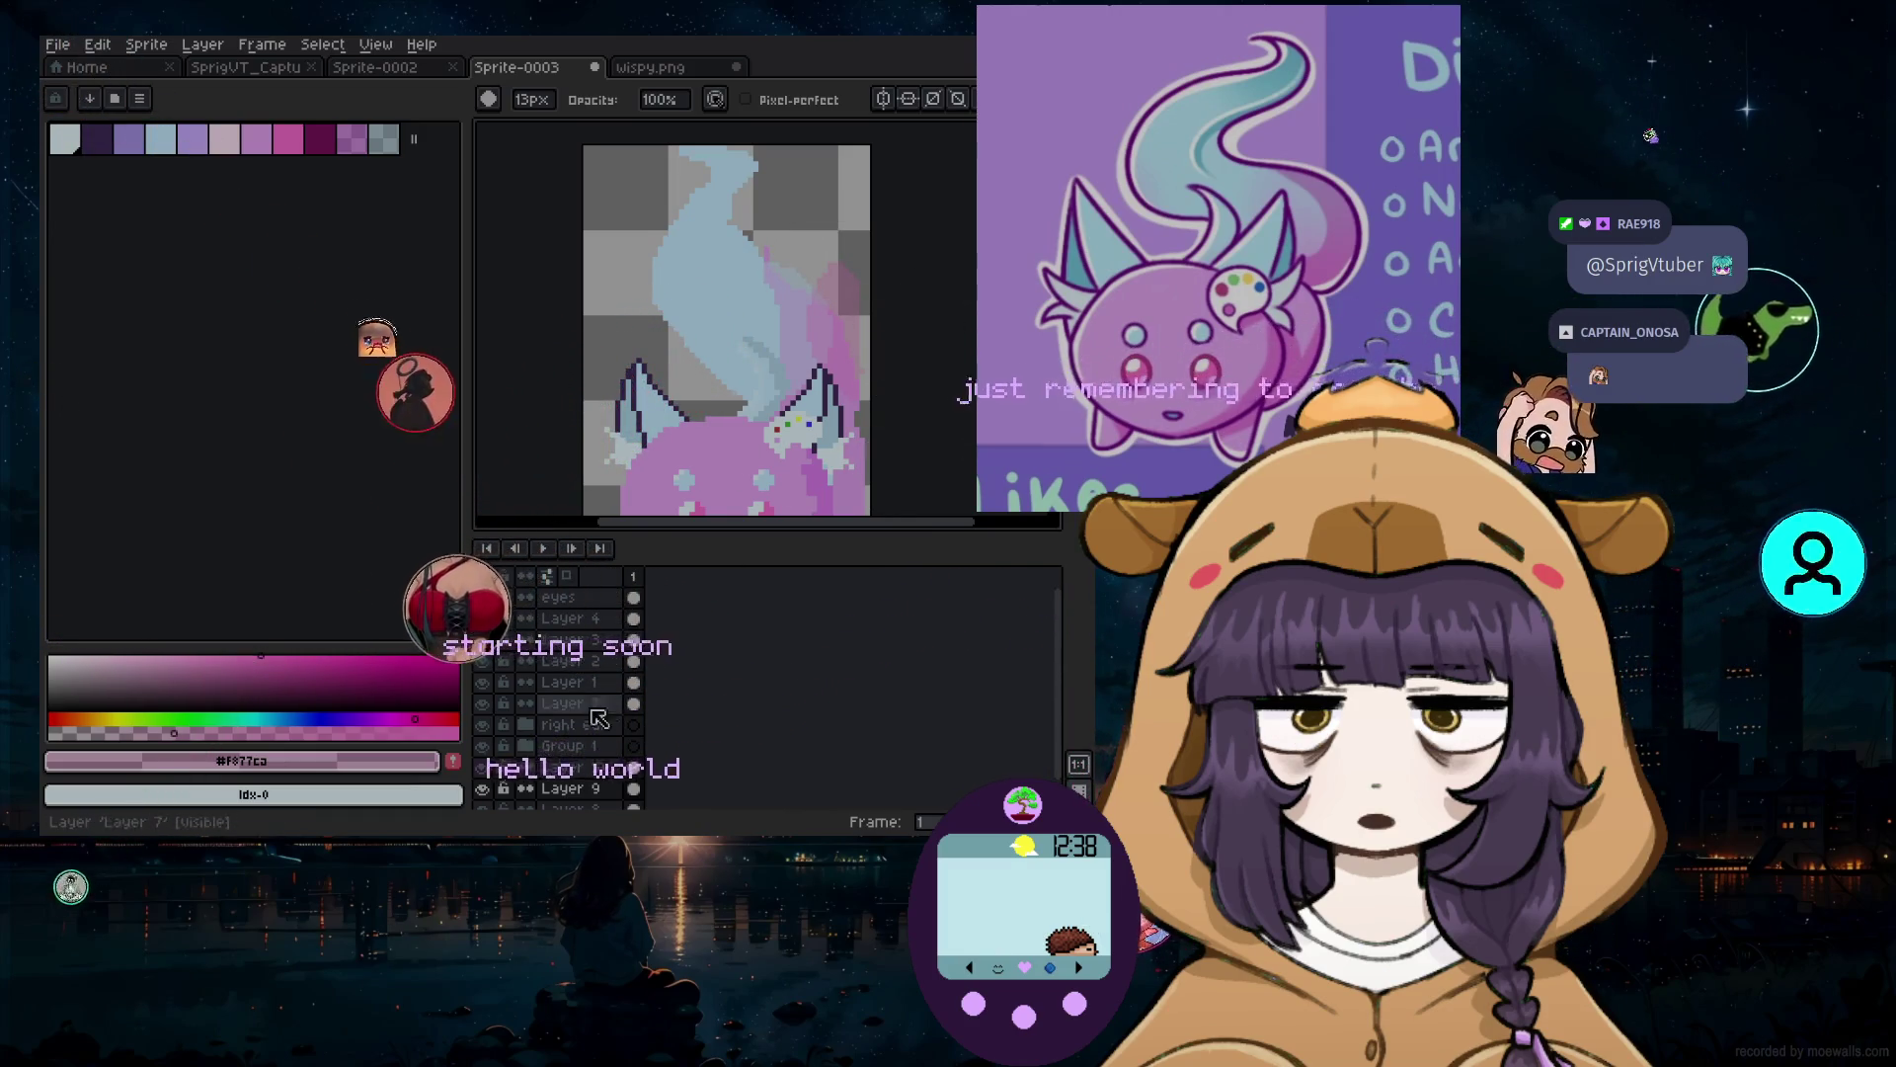
key(alt+Up)
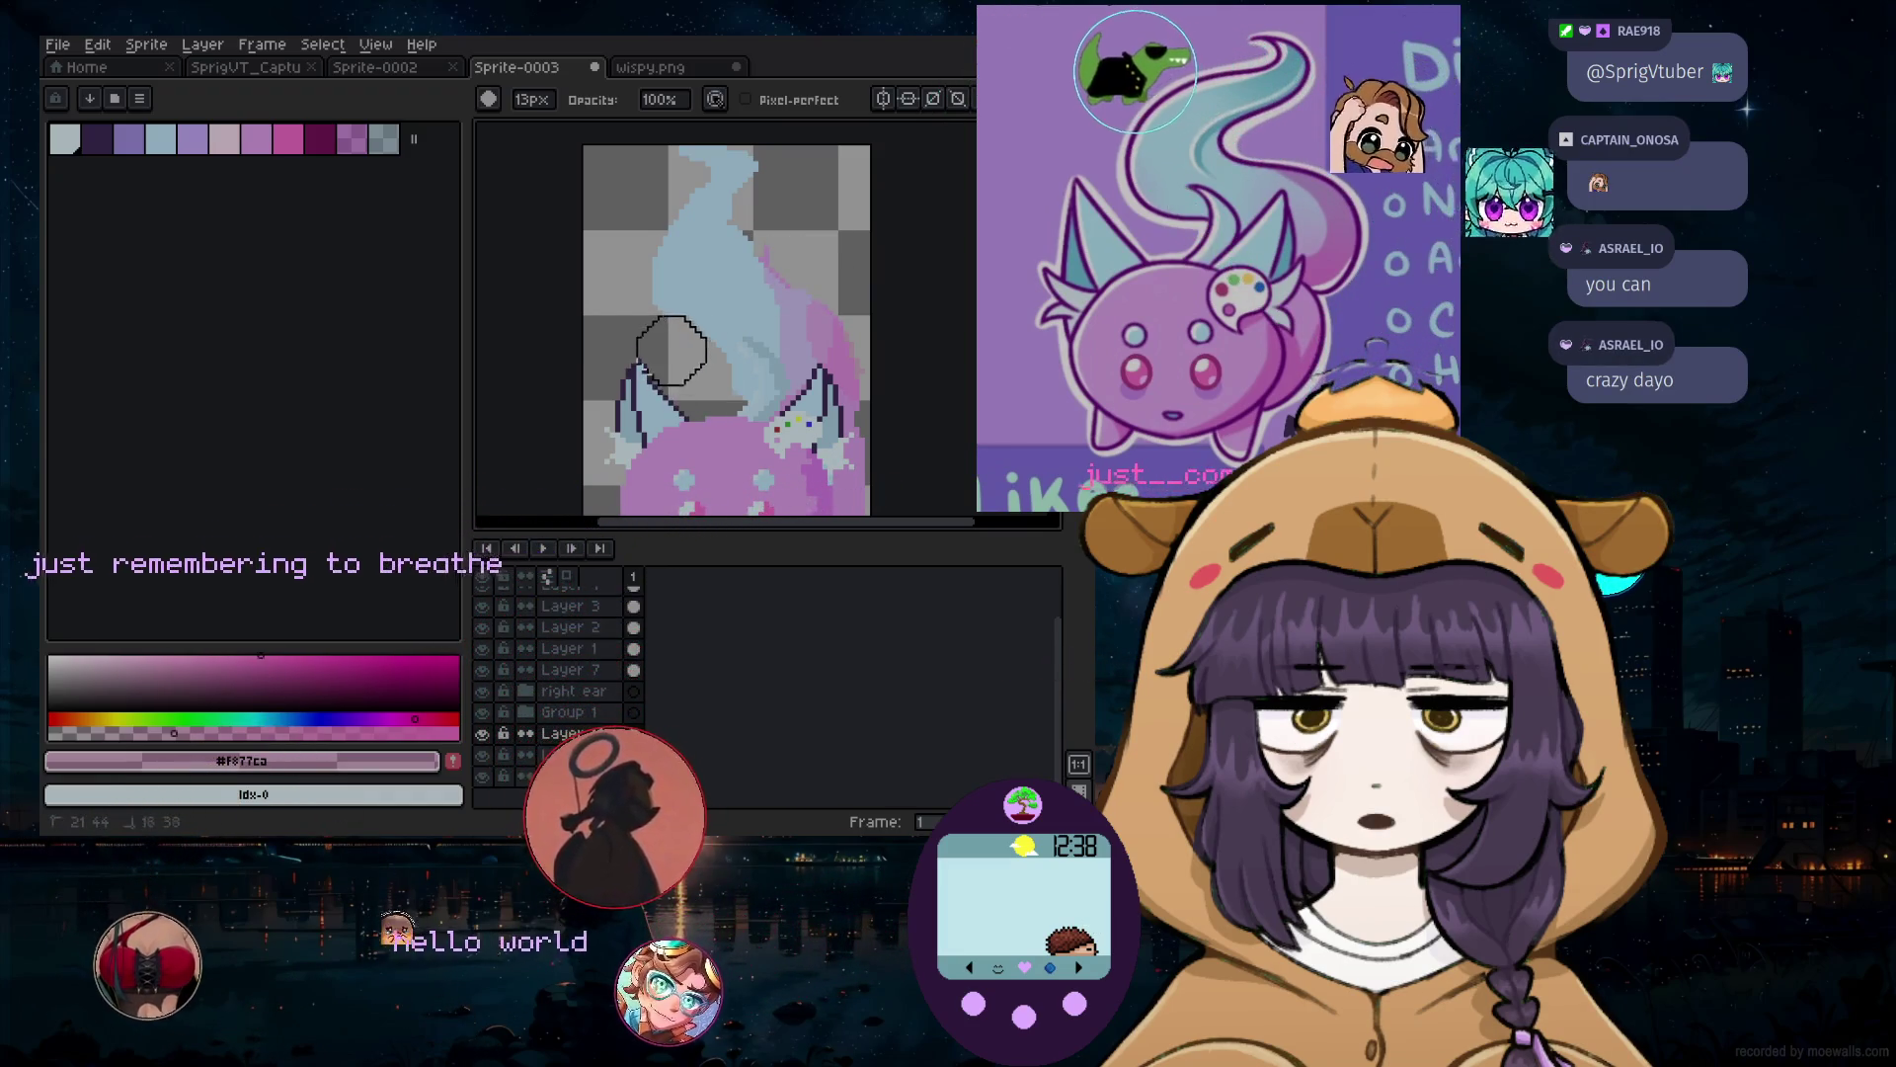
scroll(613, 403, down, 2)
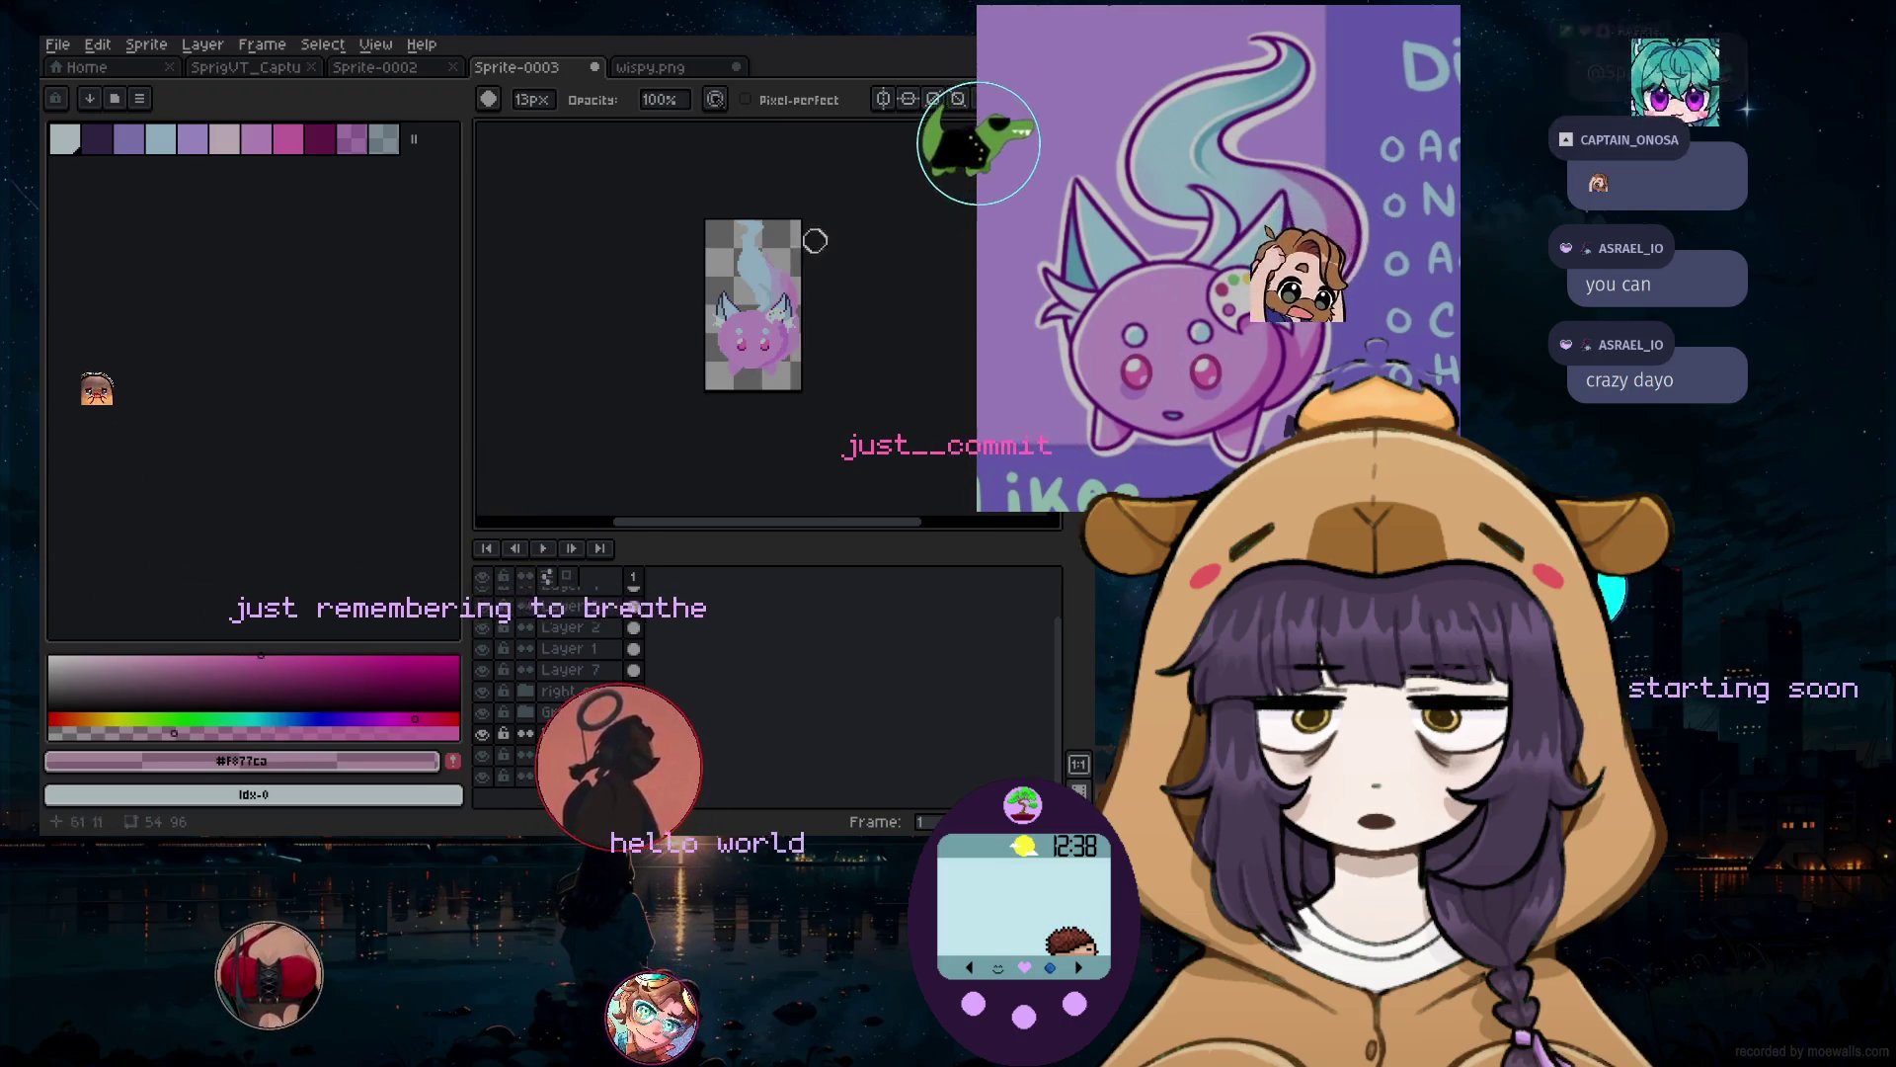
scroll(790, 253, up, 3)
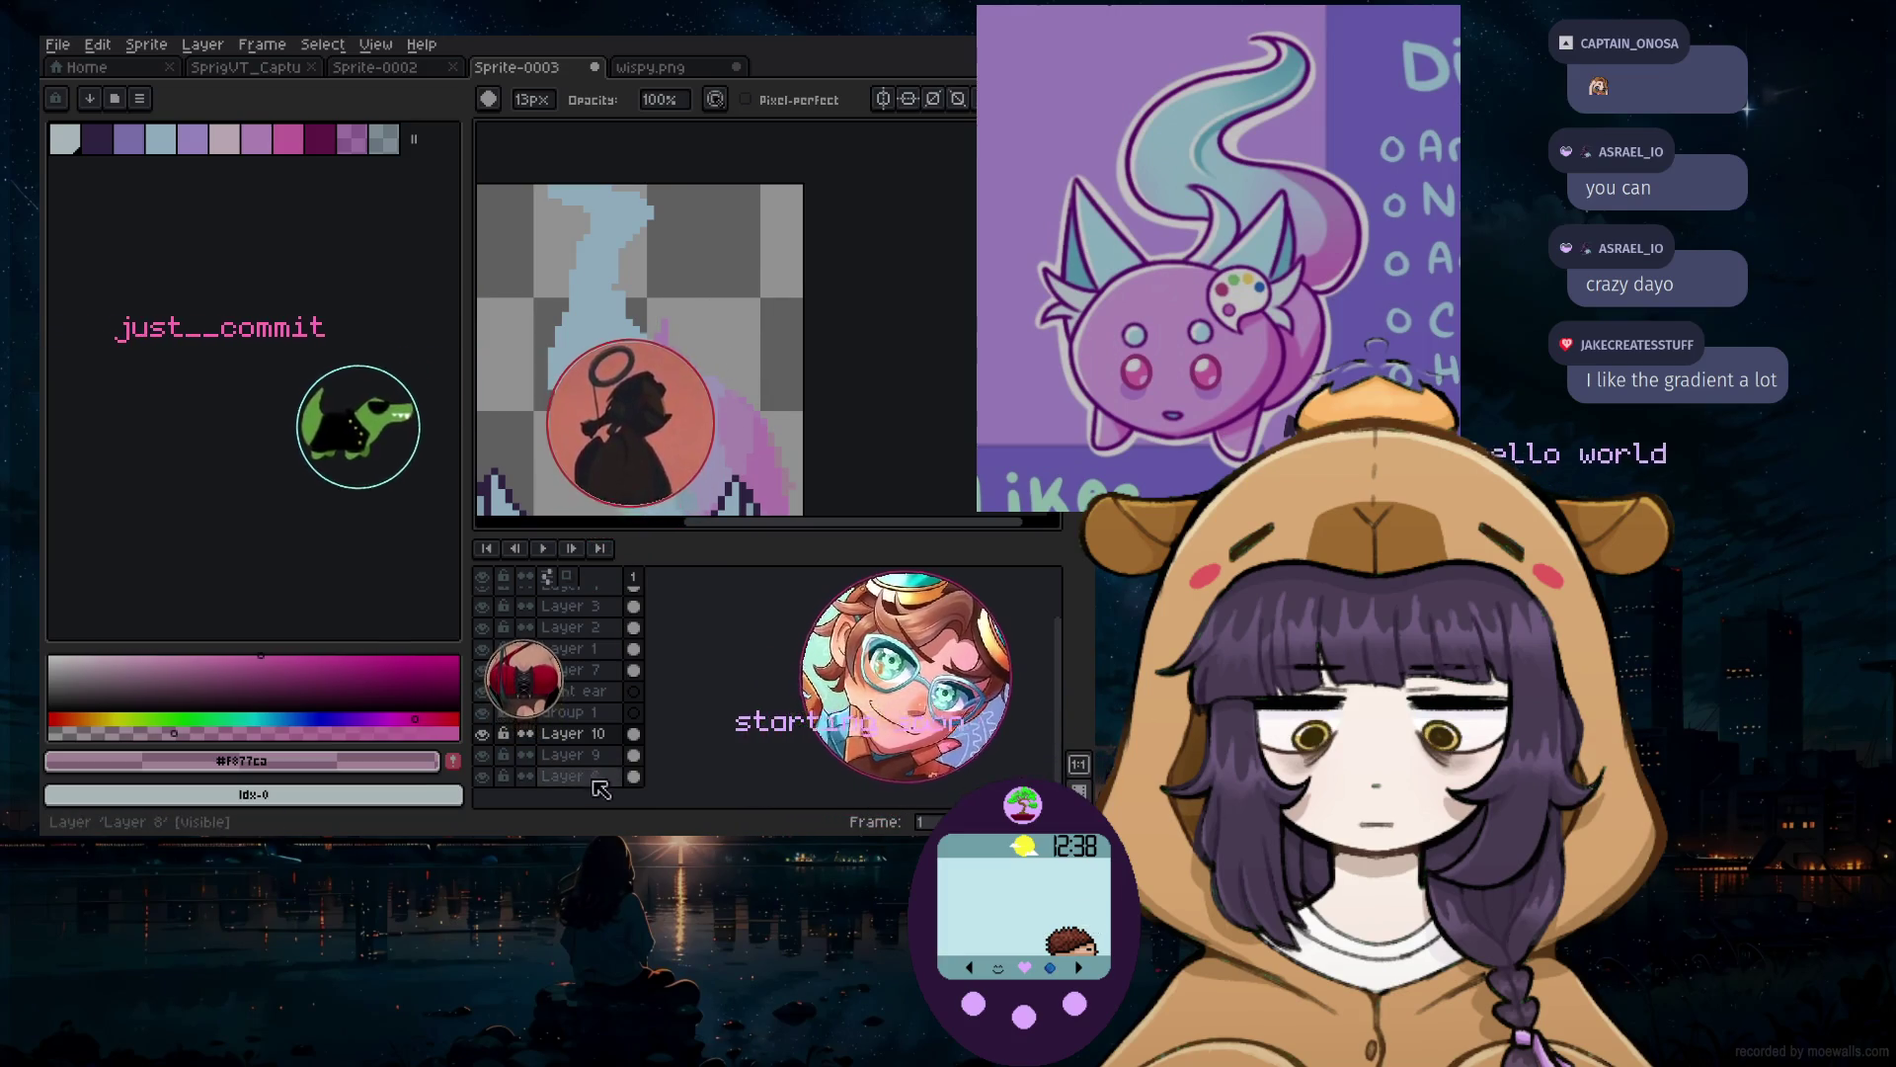
- Select Layer 9 and eyedrop the tail's pale blue (RGB 186 226 247) as the drawing colour
key(alt+Down)
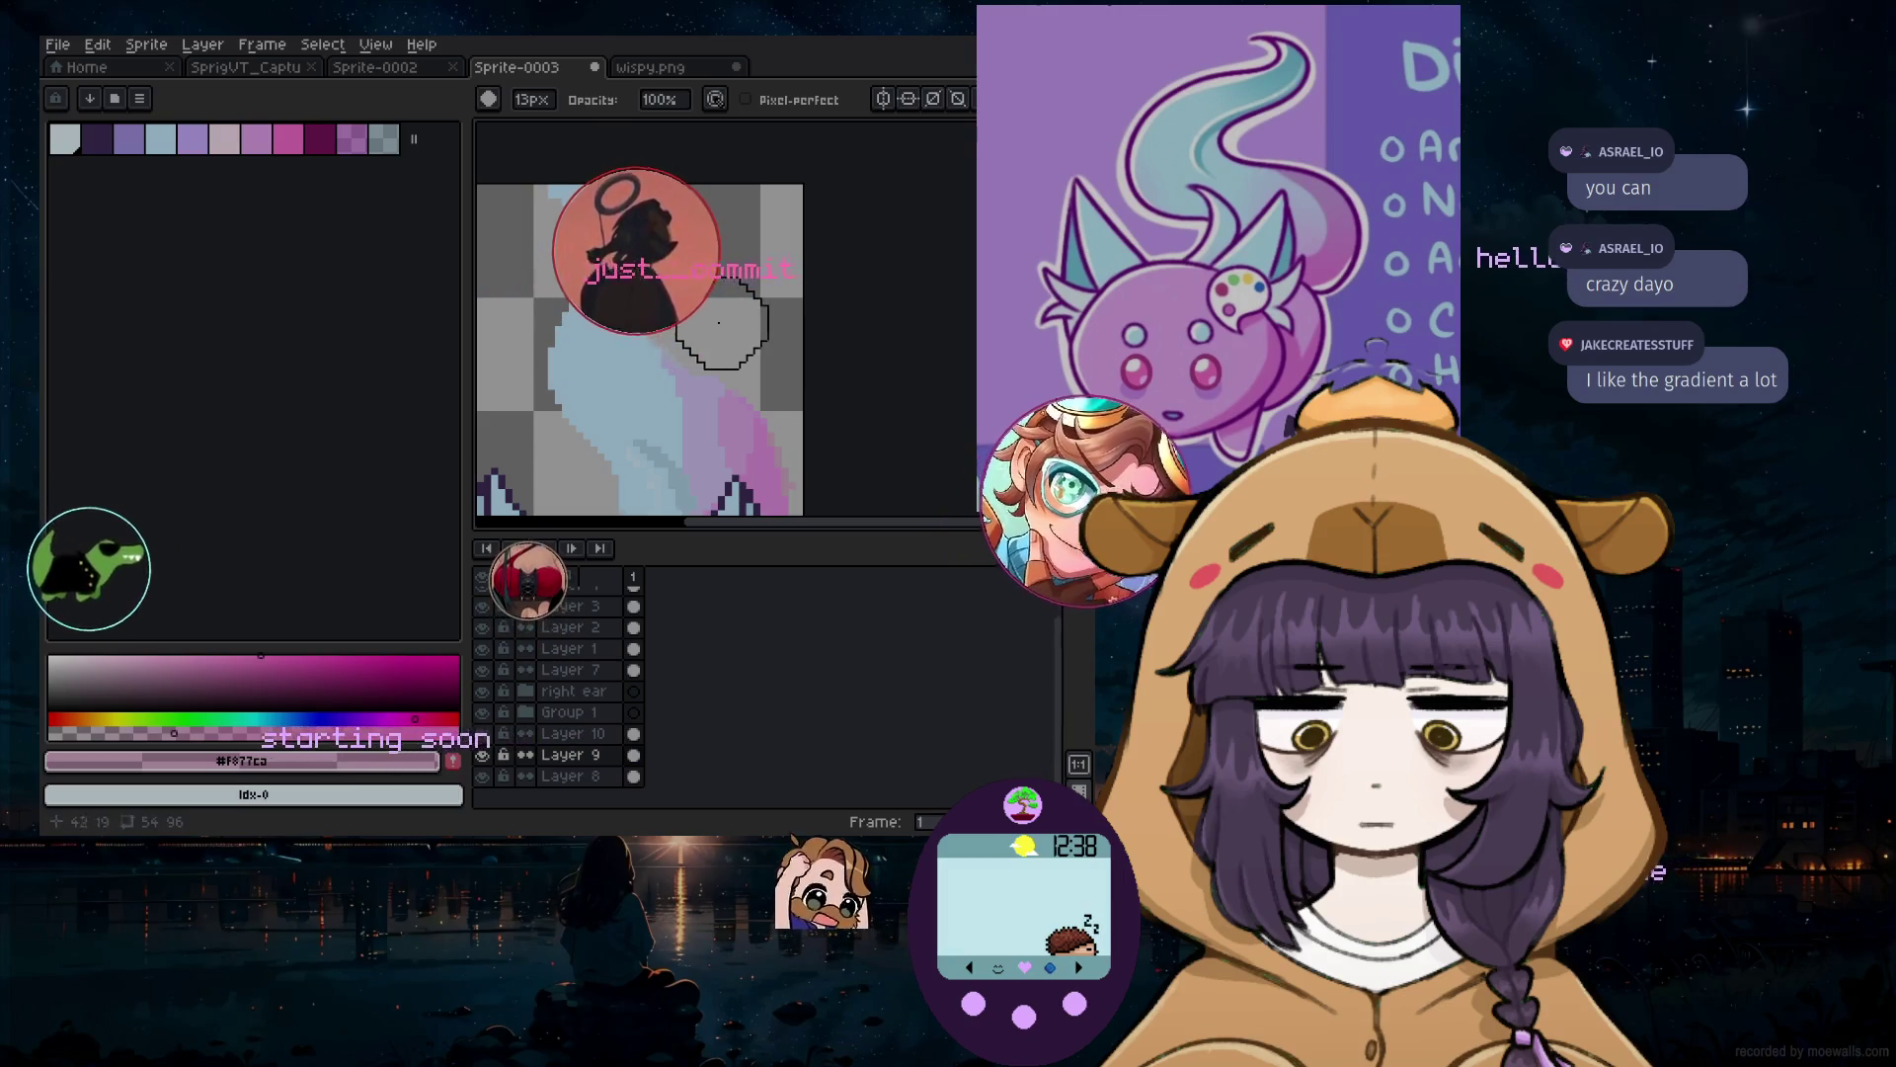
scroll(750, 316, down, 2)
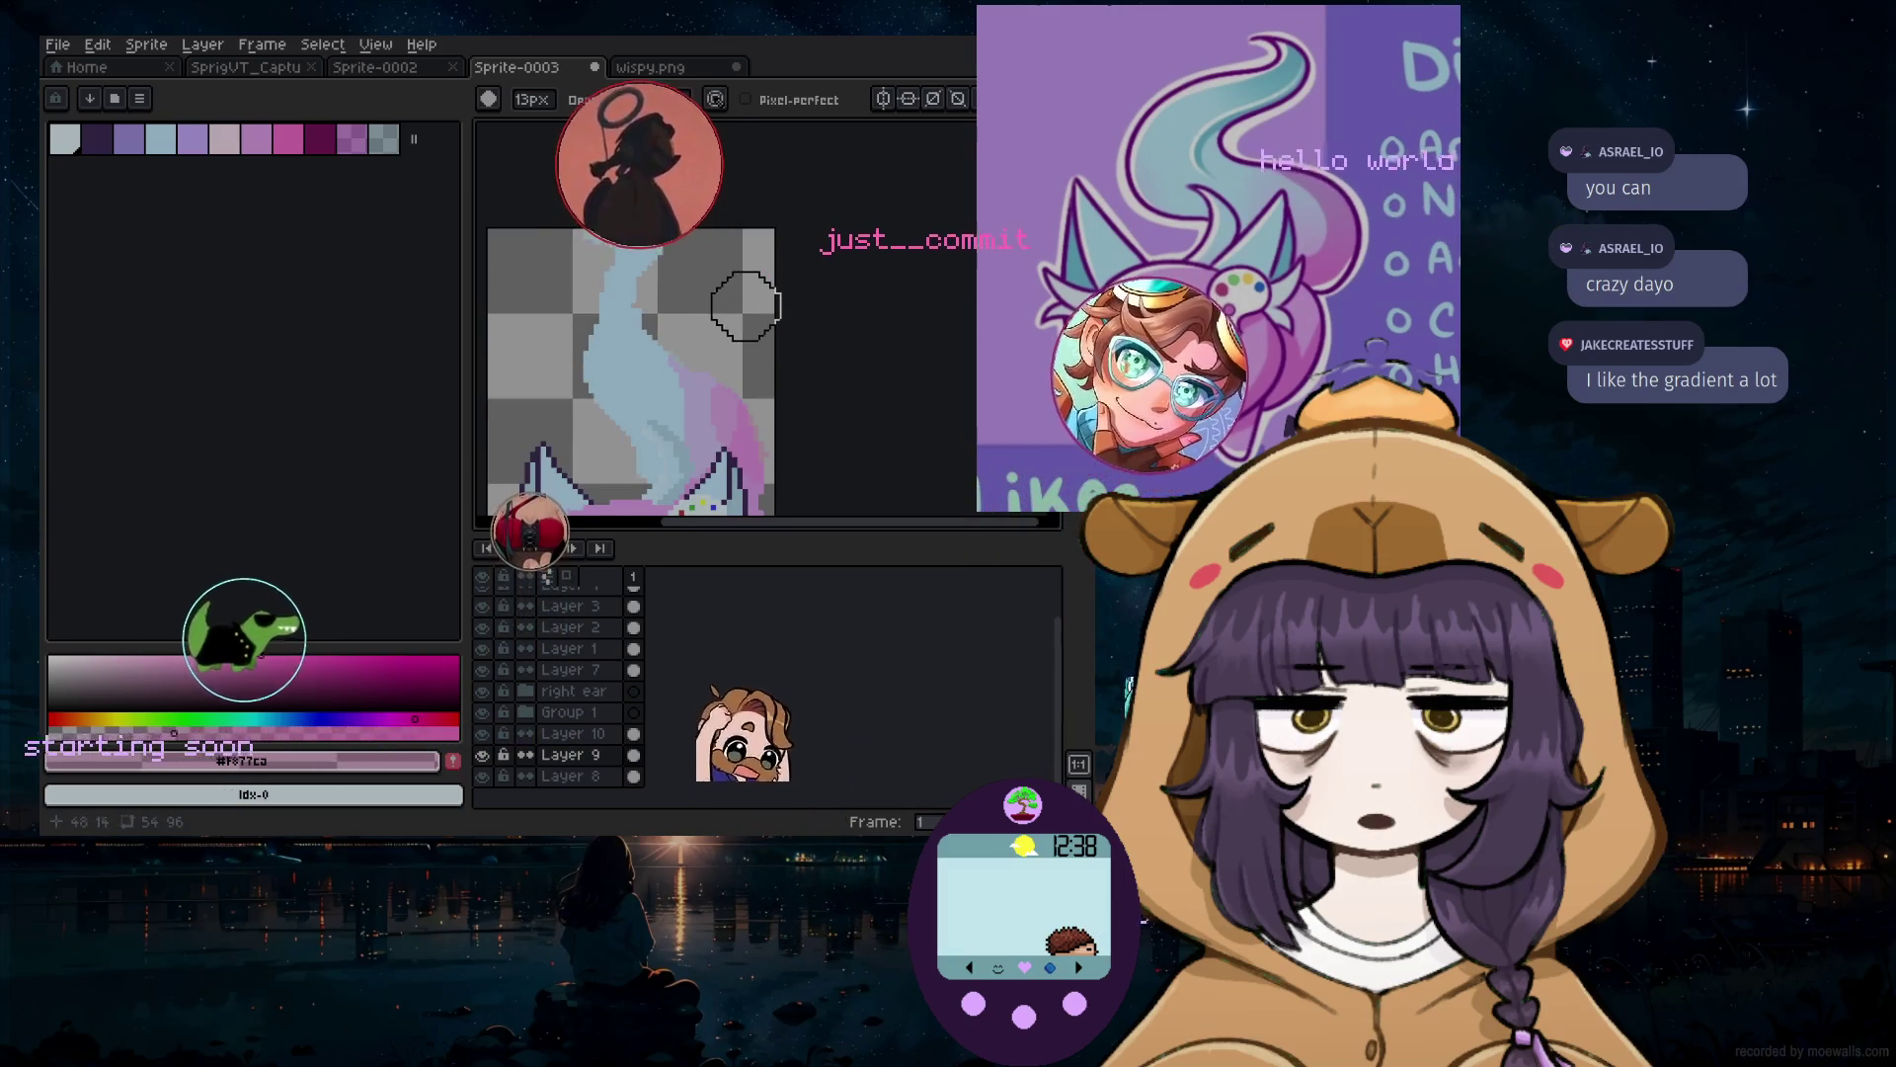
key(i)
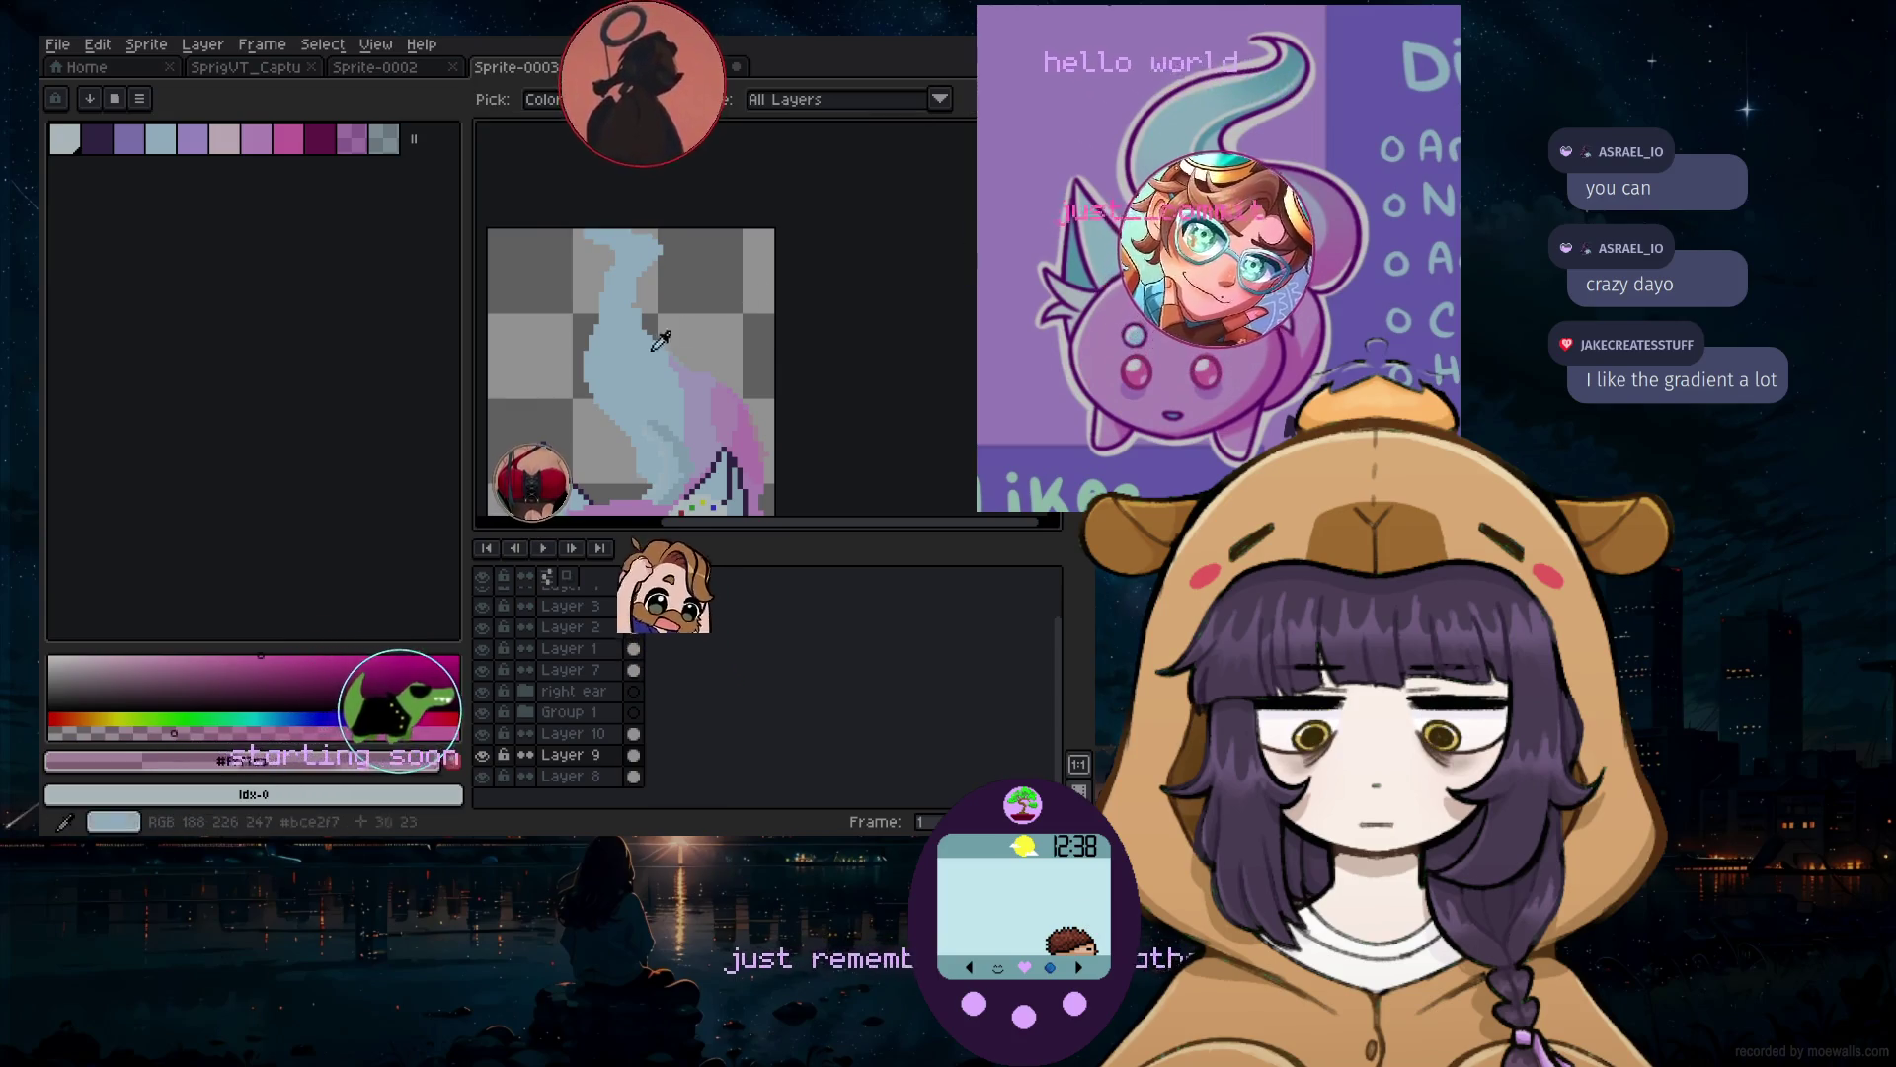
alt+click(565, 380)
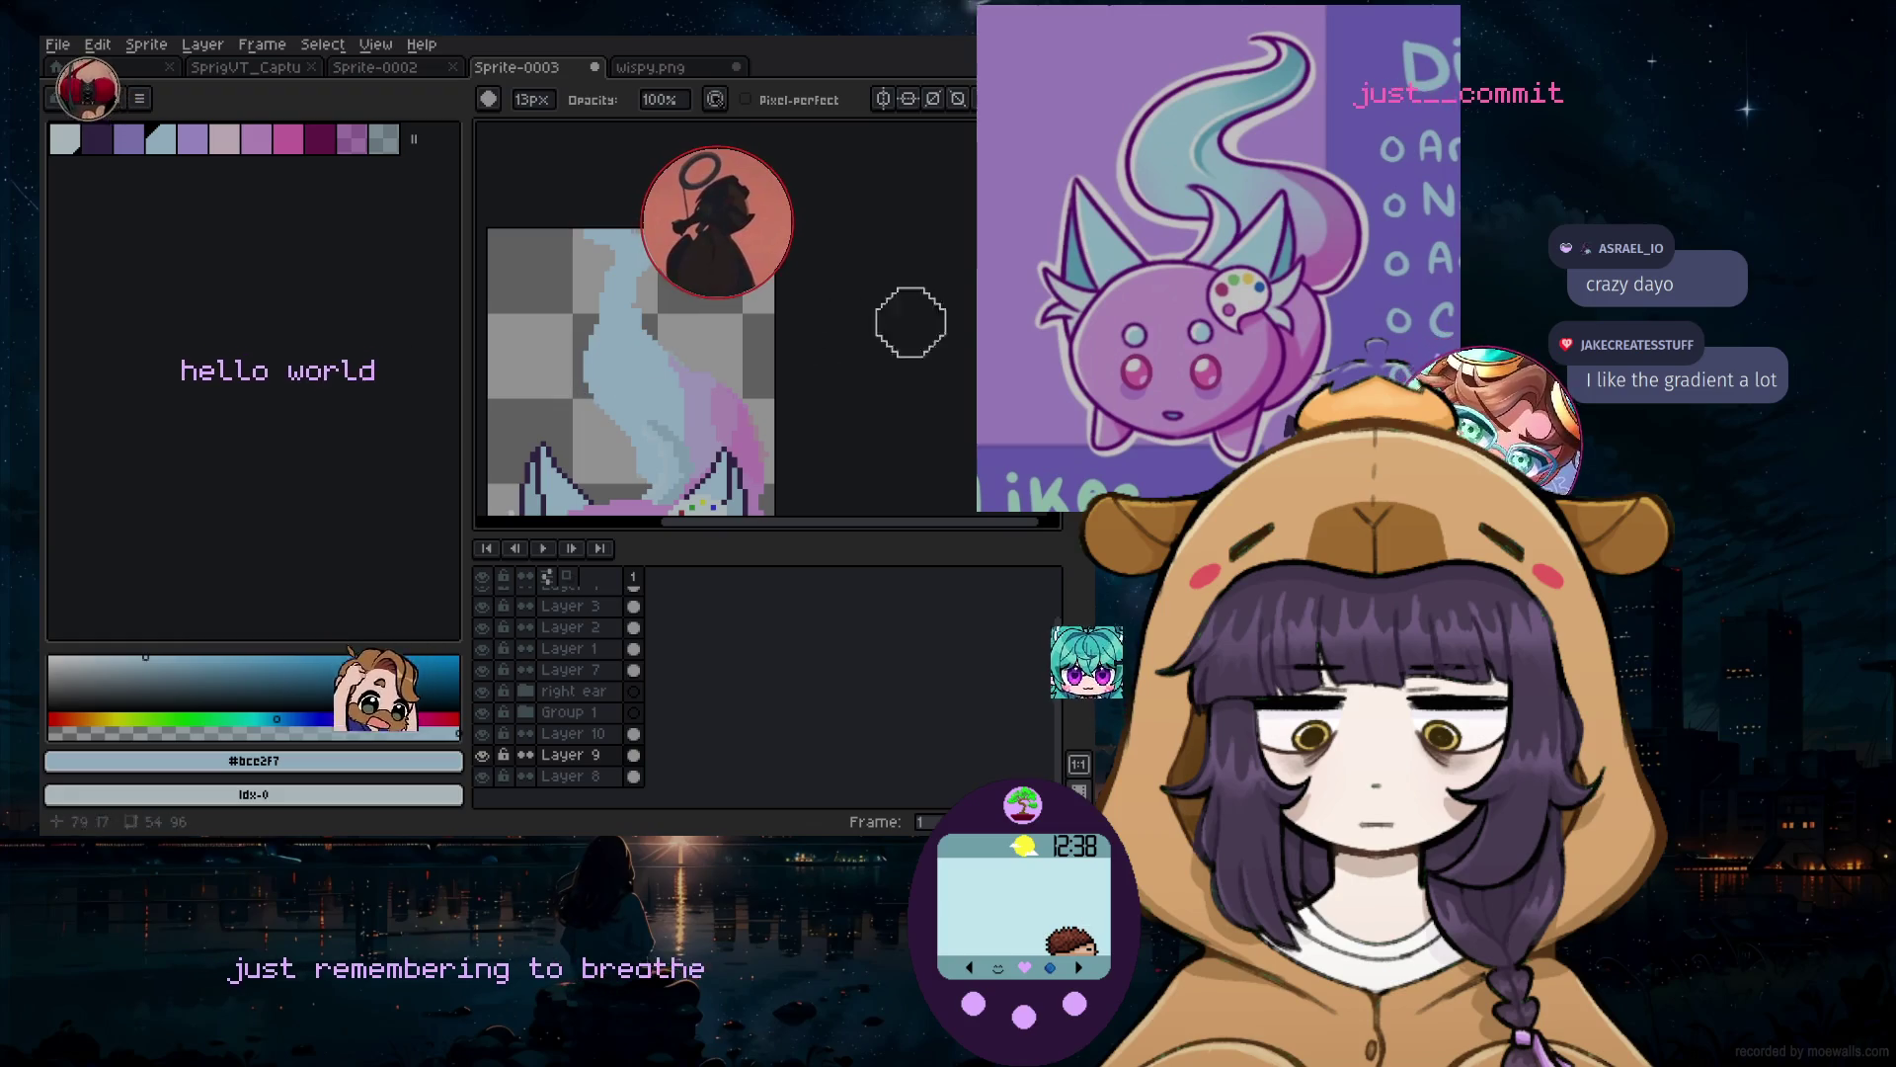
- Spray pale blue over the tail, then make Layer 10 the only selected layer
key(shift+a)
drag(622, 316, 630, 358)
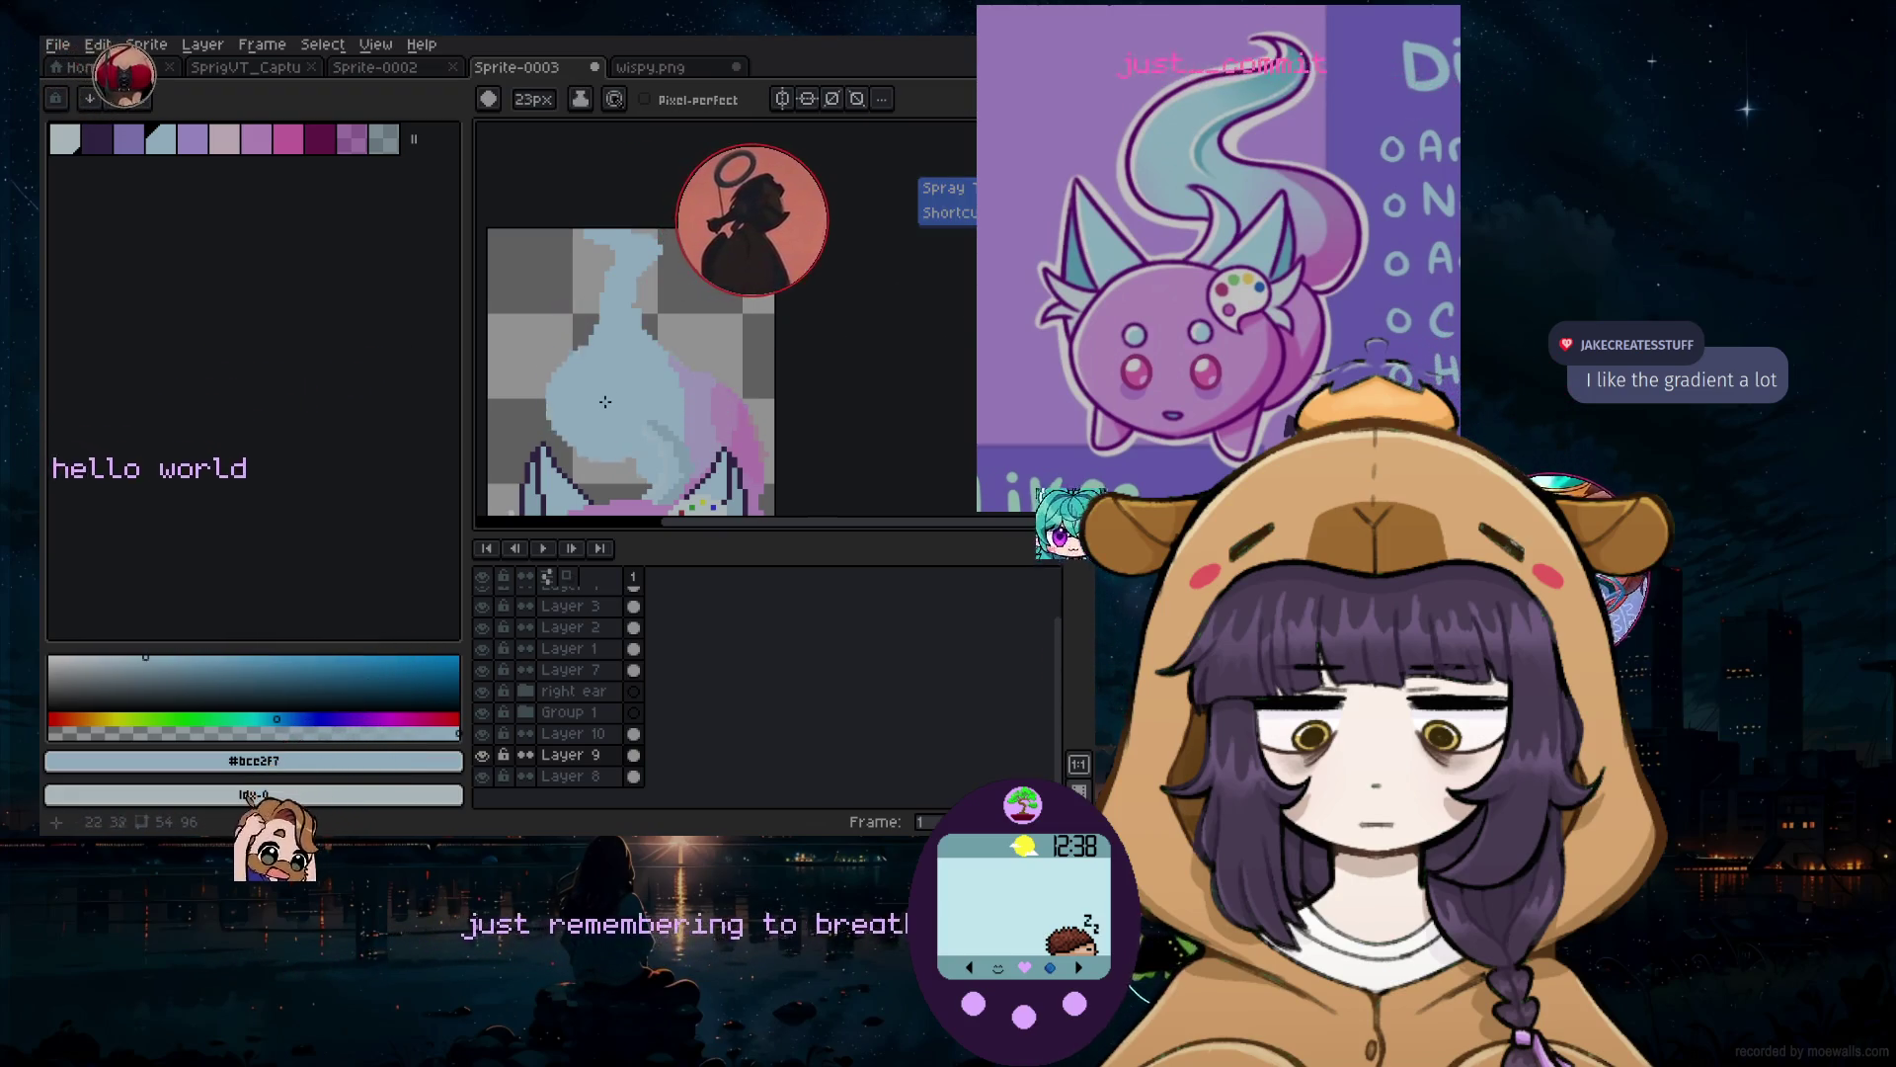
click(577, 734)
shift+click(568, 712)
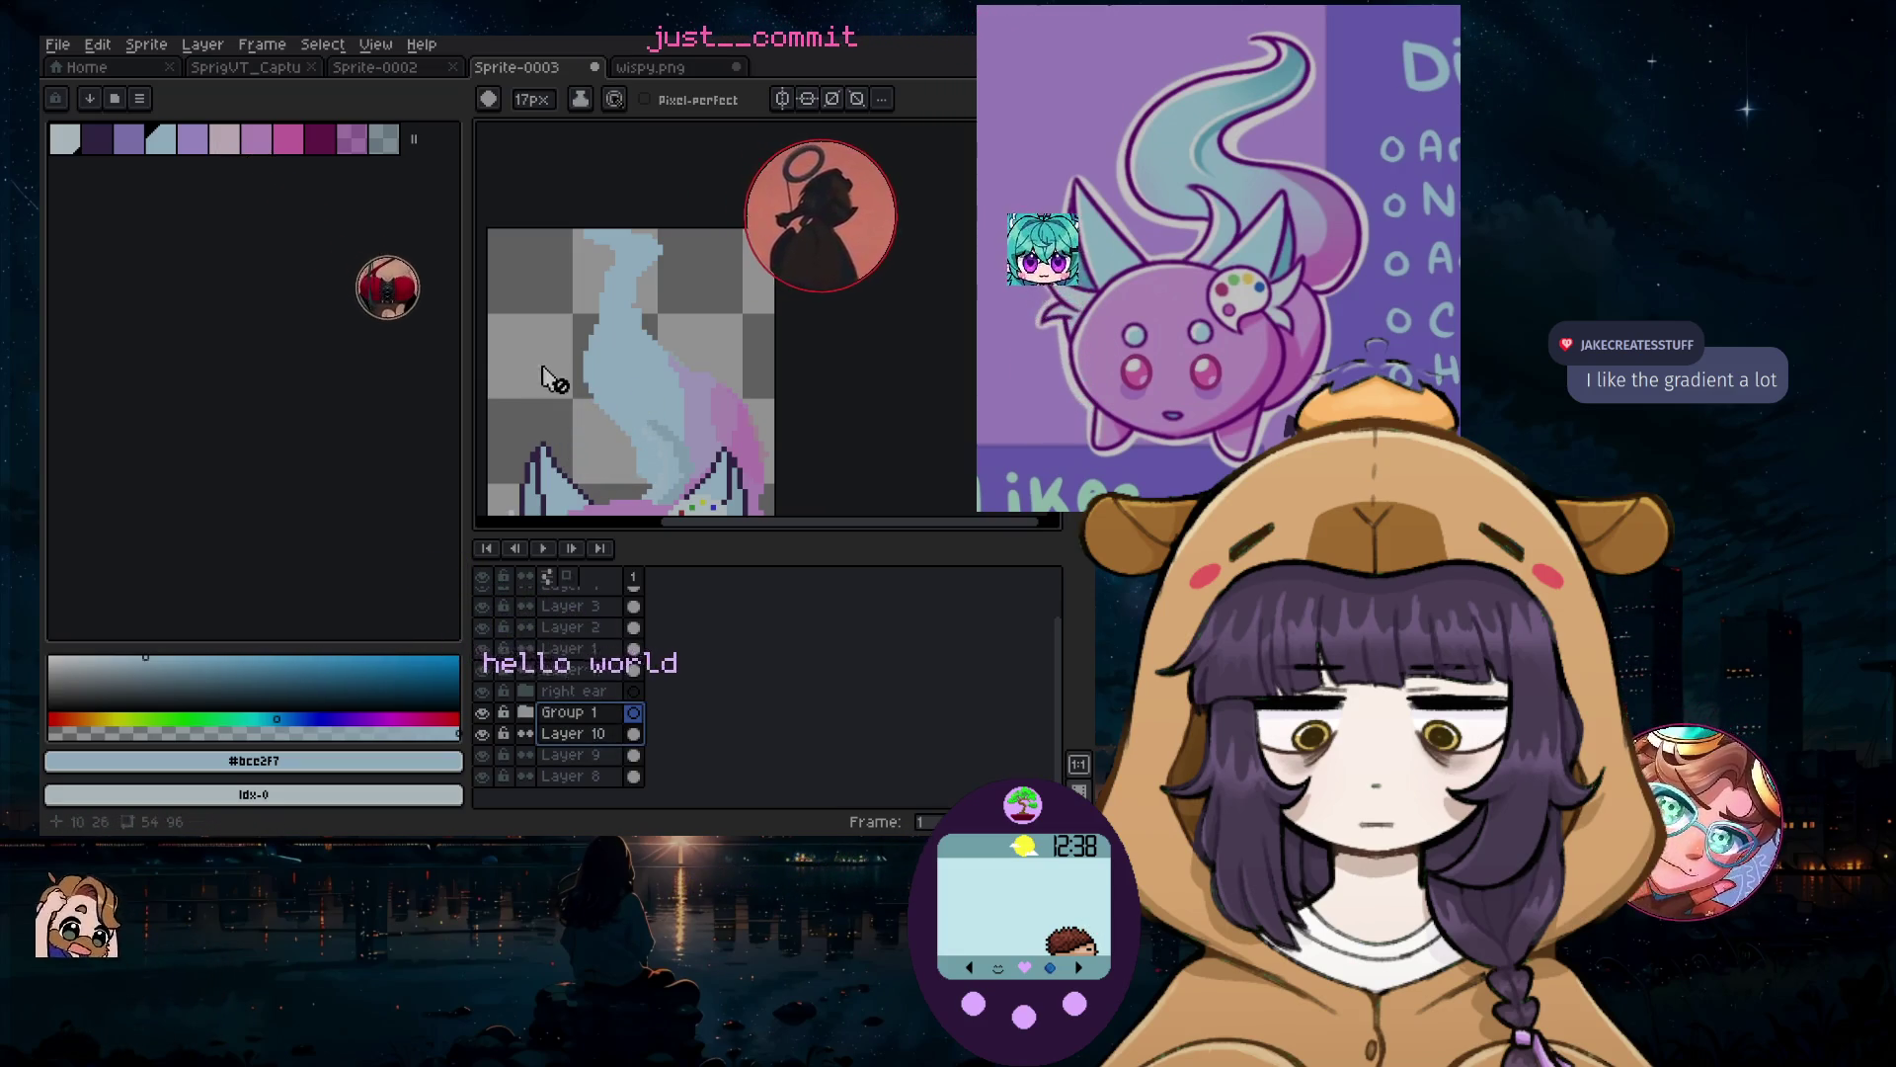
scroll(542, 373, up, 1)
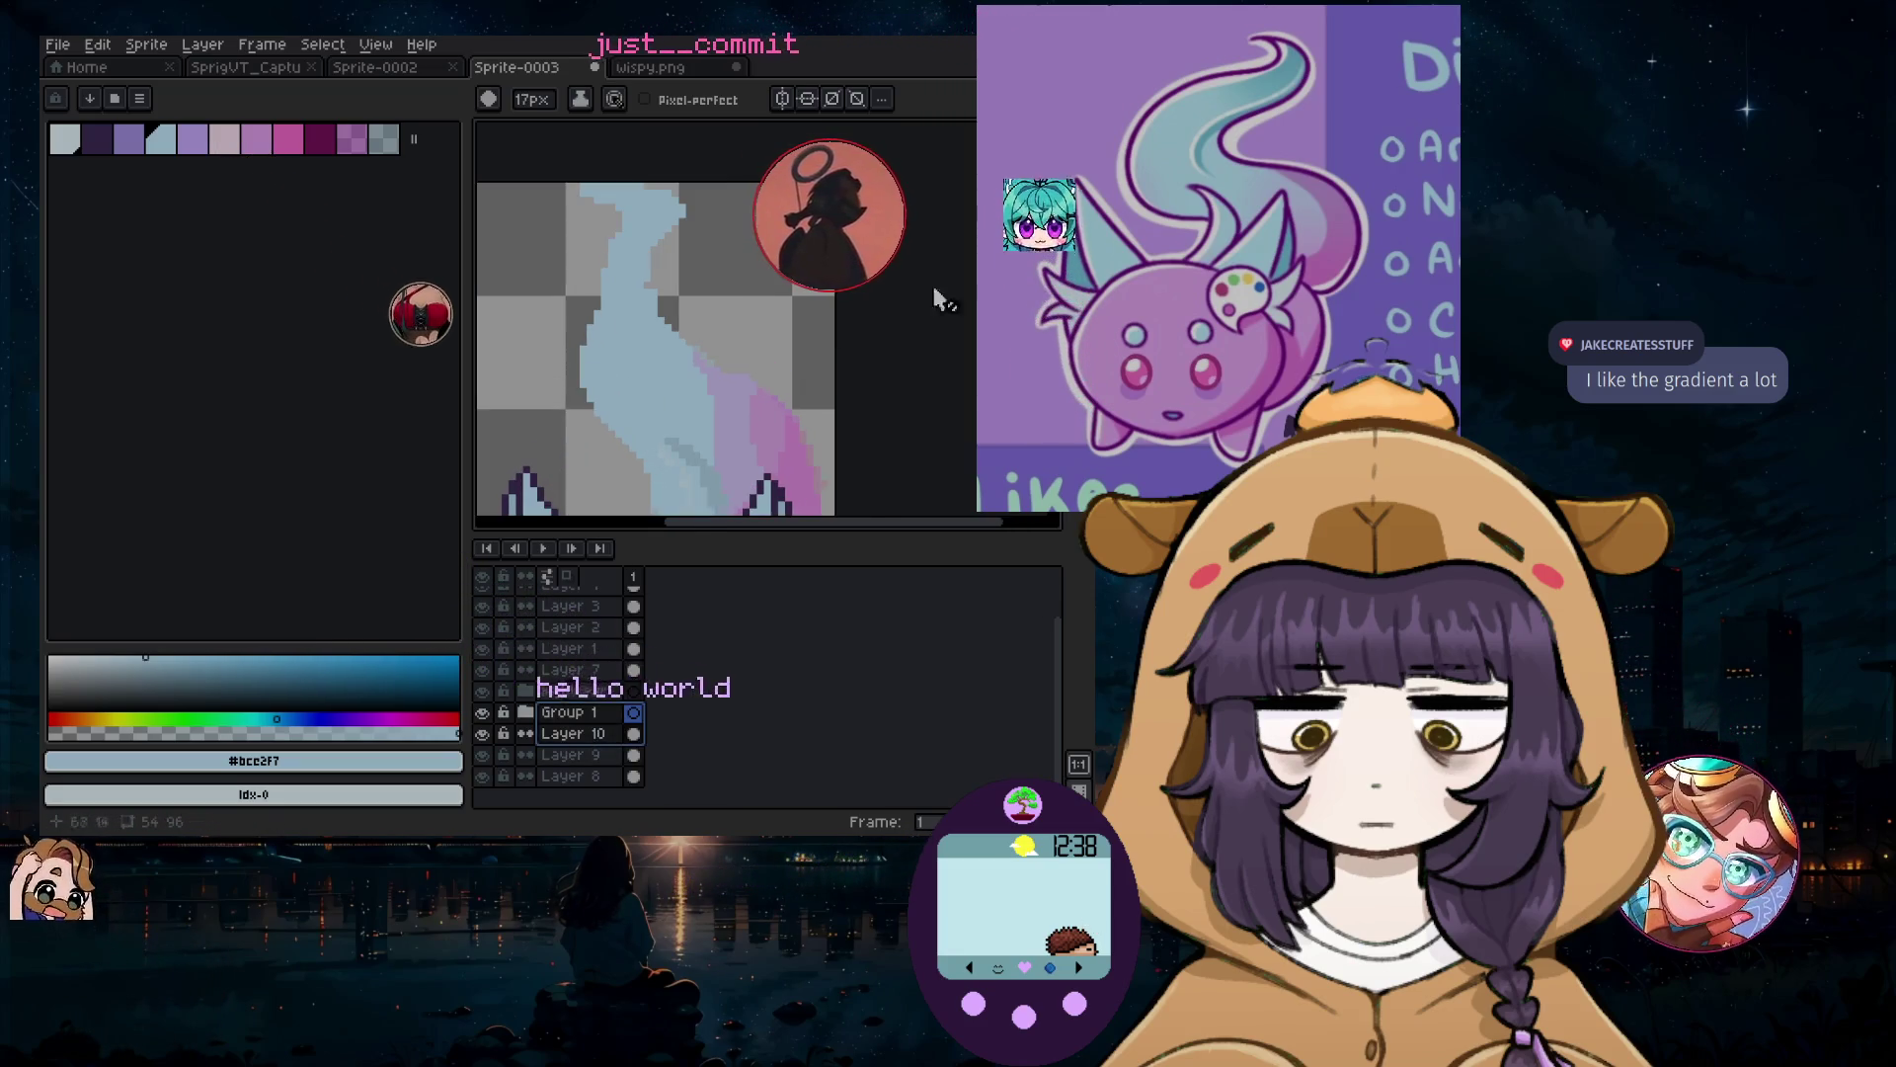
scroll(637, 415, down, 1)
click(655, 401)
scroll(652, 385, down, 4)
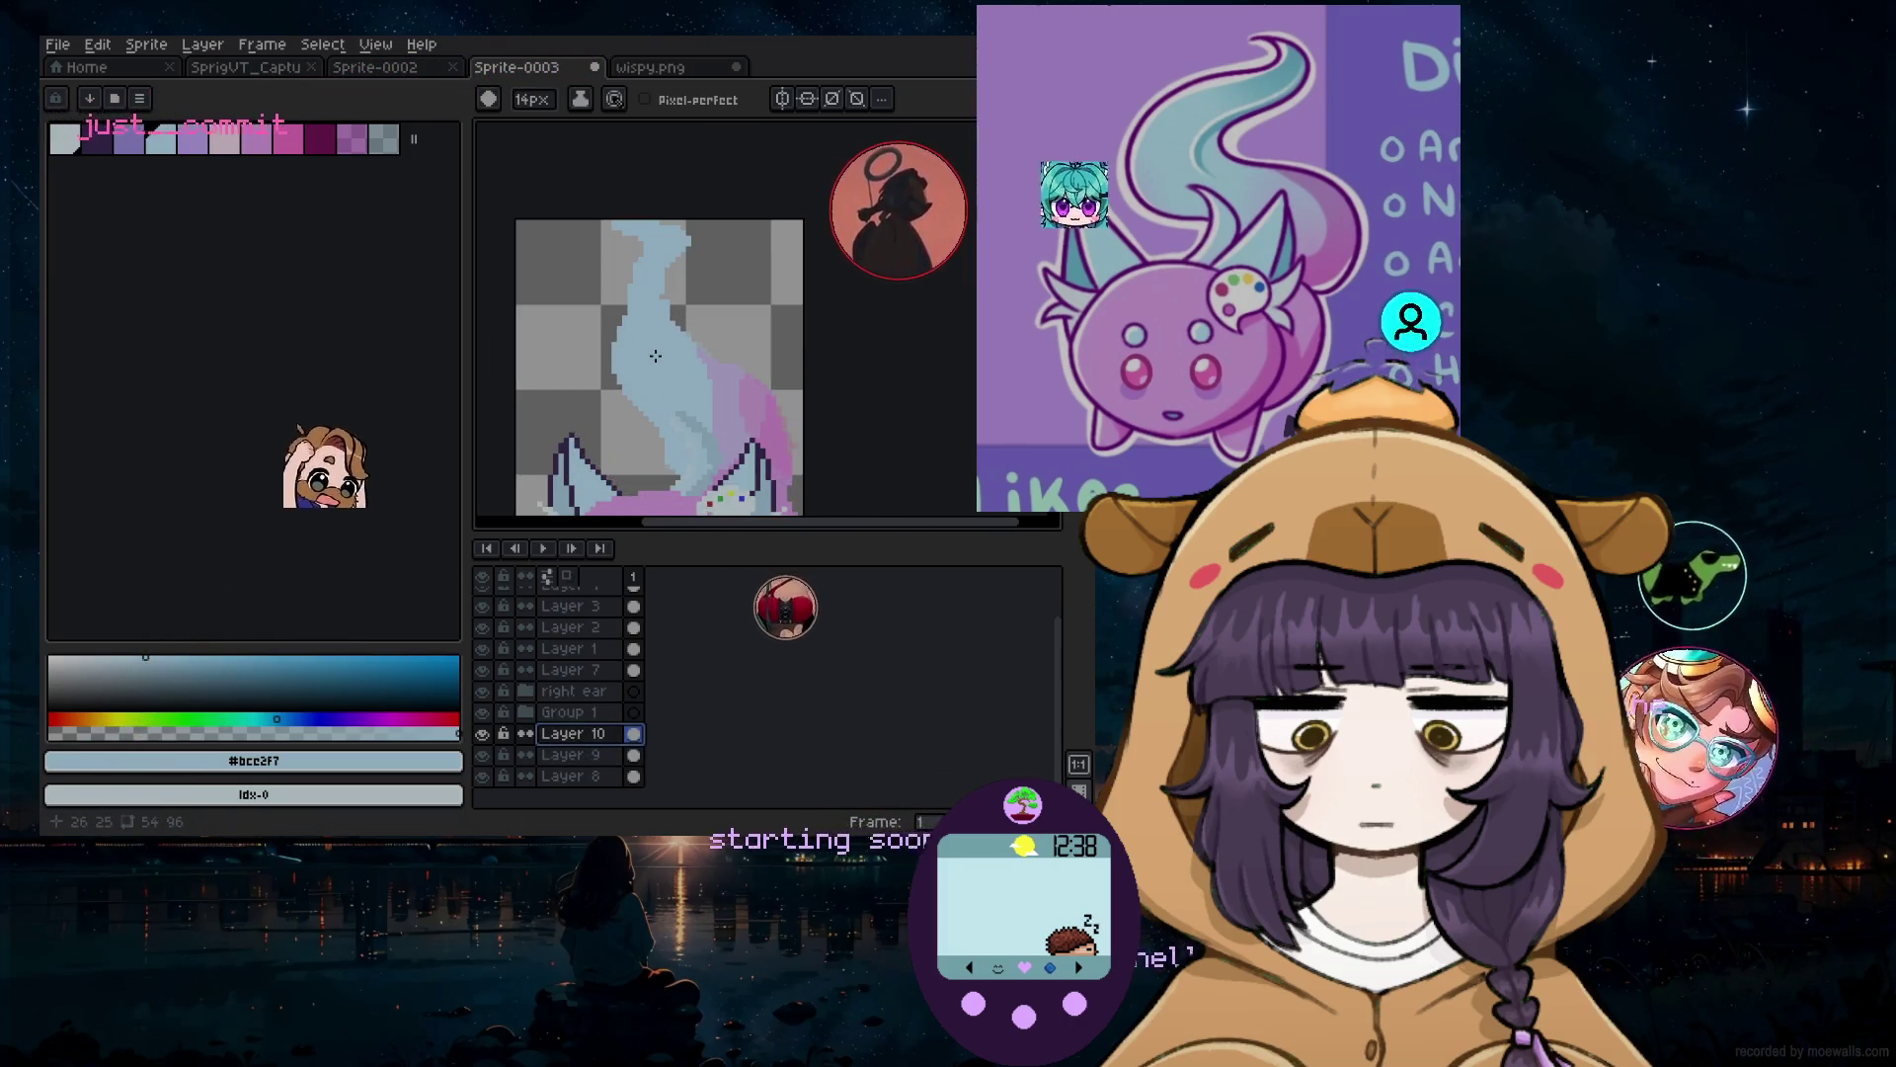
scroll(628, 380, down, 2)
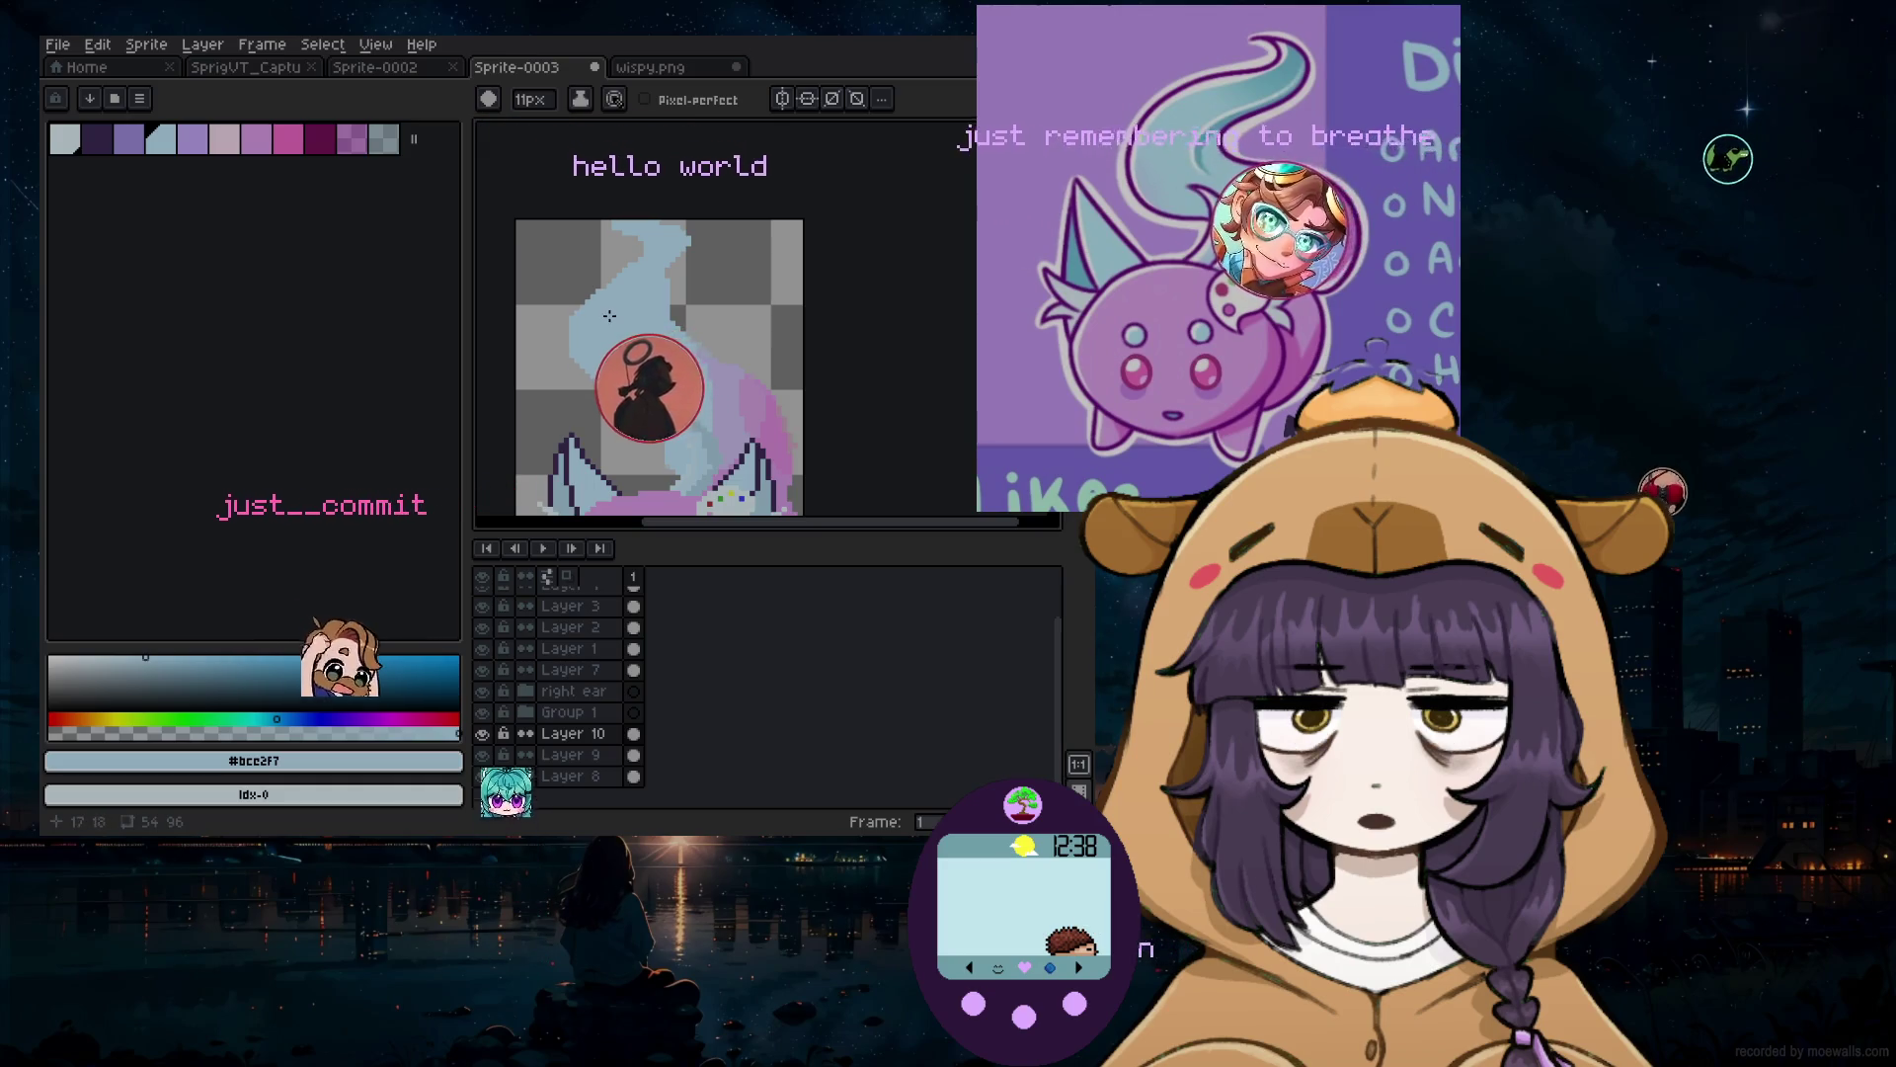
- With a smaller Eraser, remove the stray pixels beside the tail
key(minus)
key(minus)
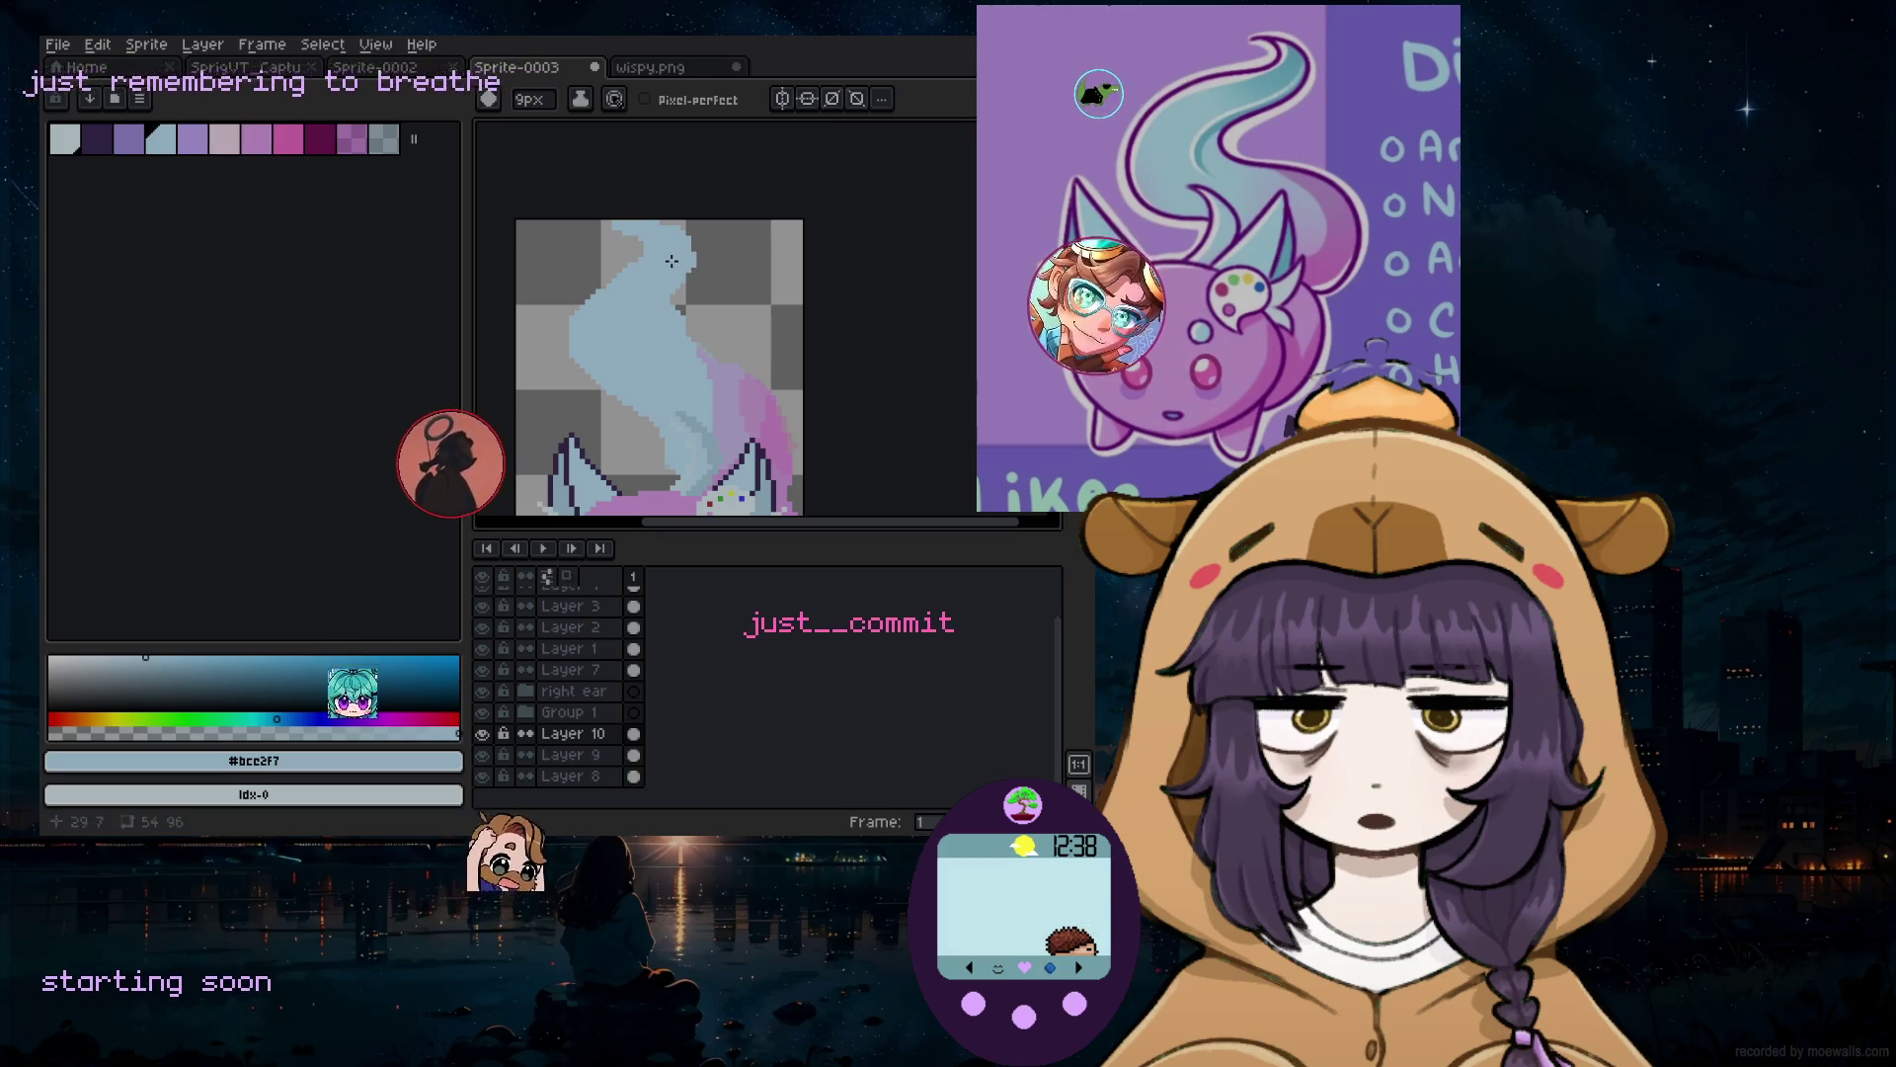
key(e)
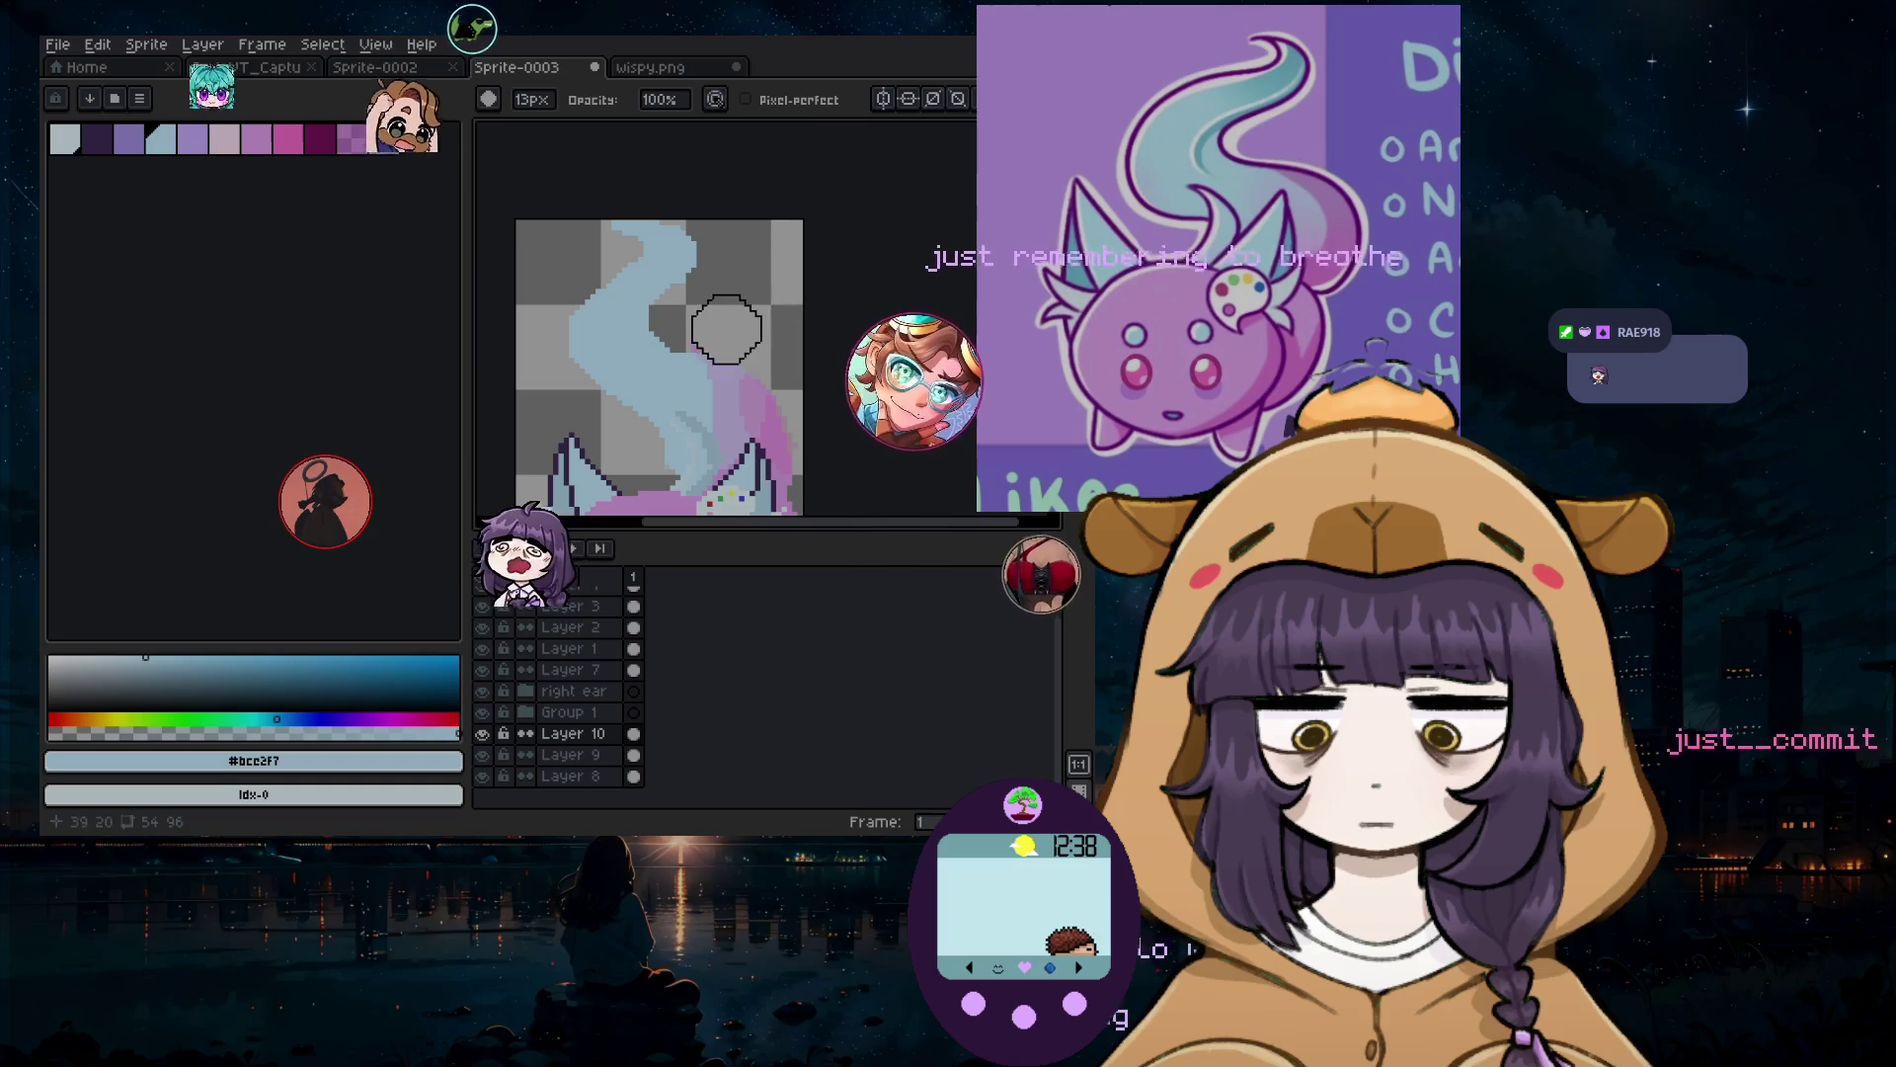
click(678, 318)
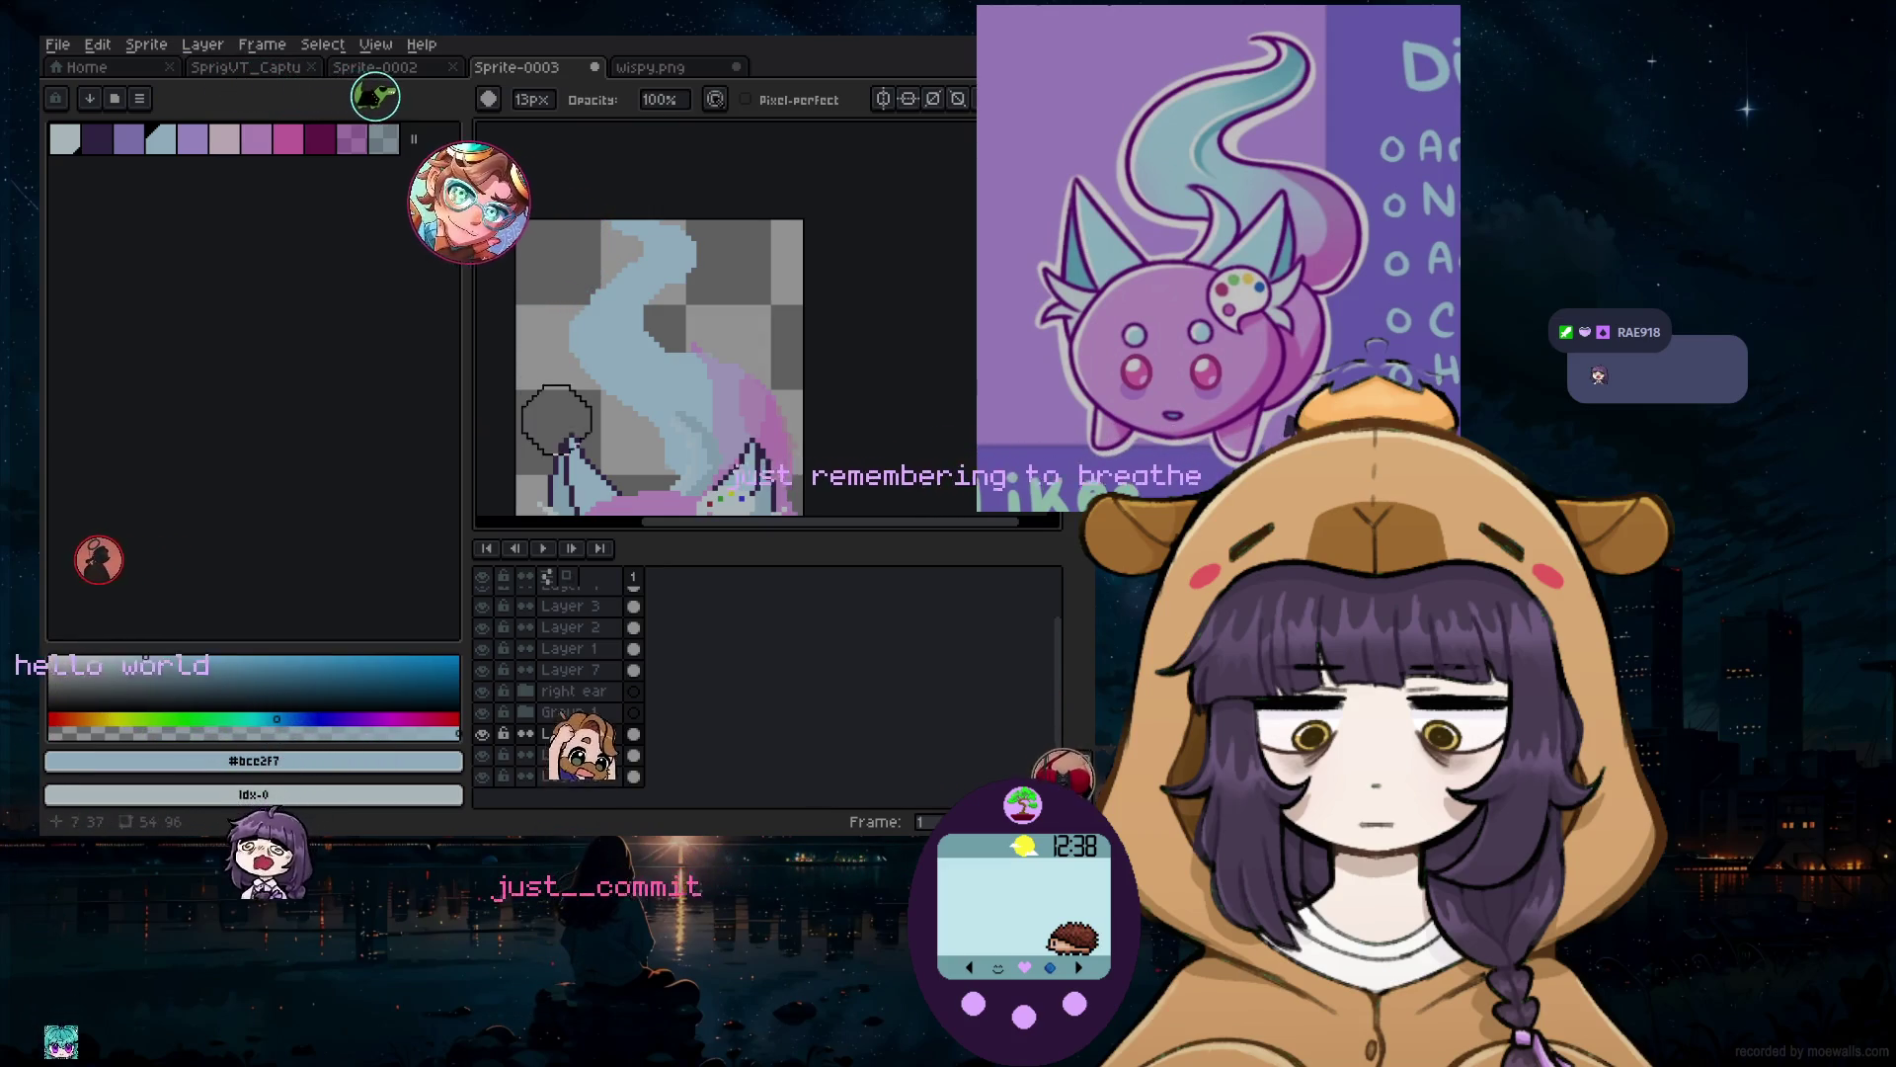
scroll(672, 373, down, 3)
scroll(662, 425, up, 4)
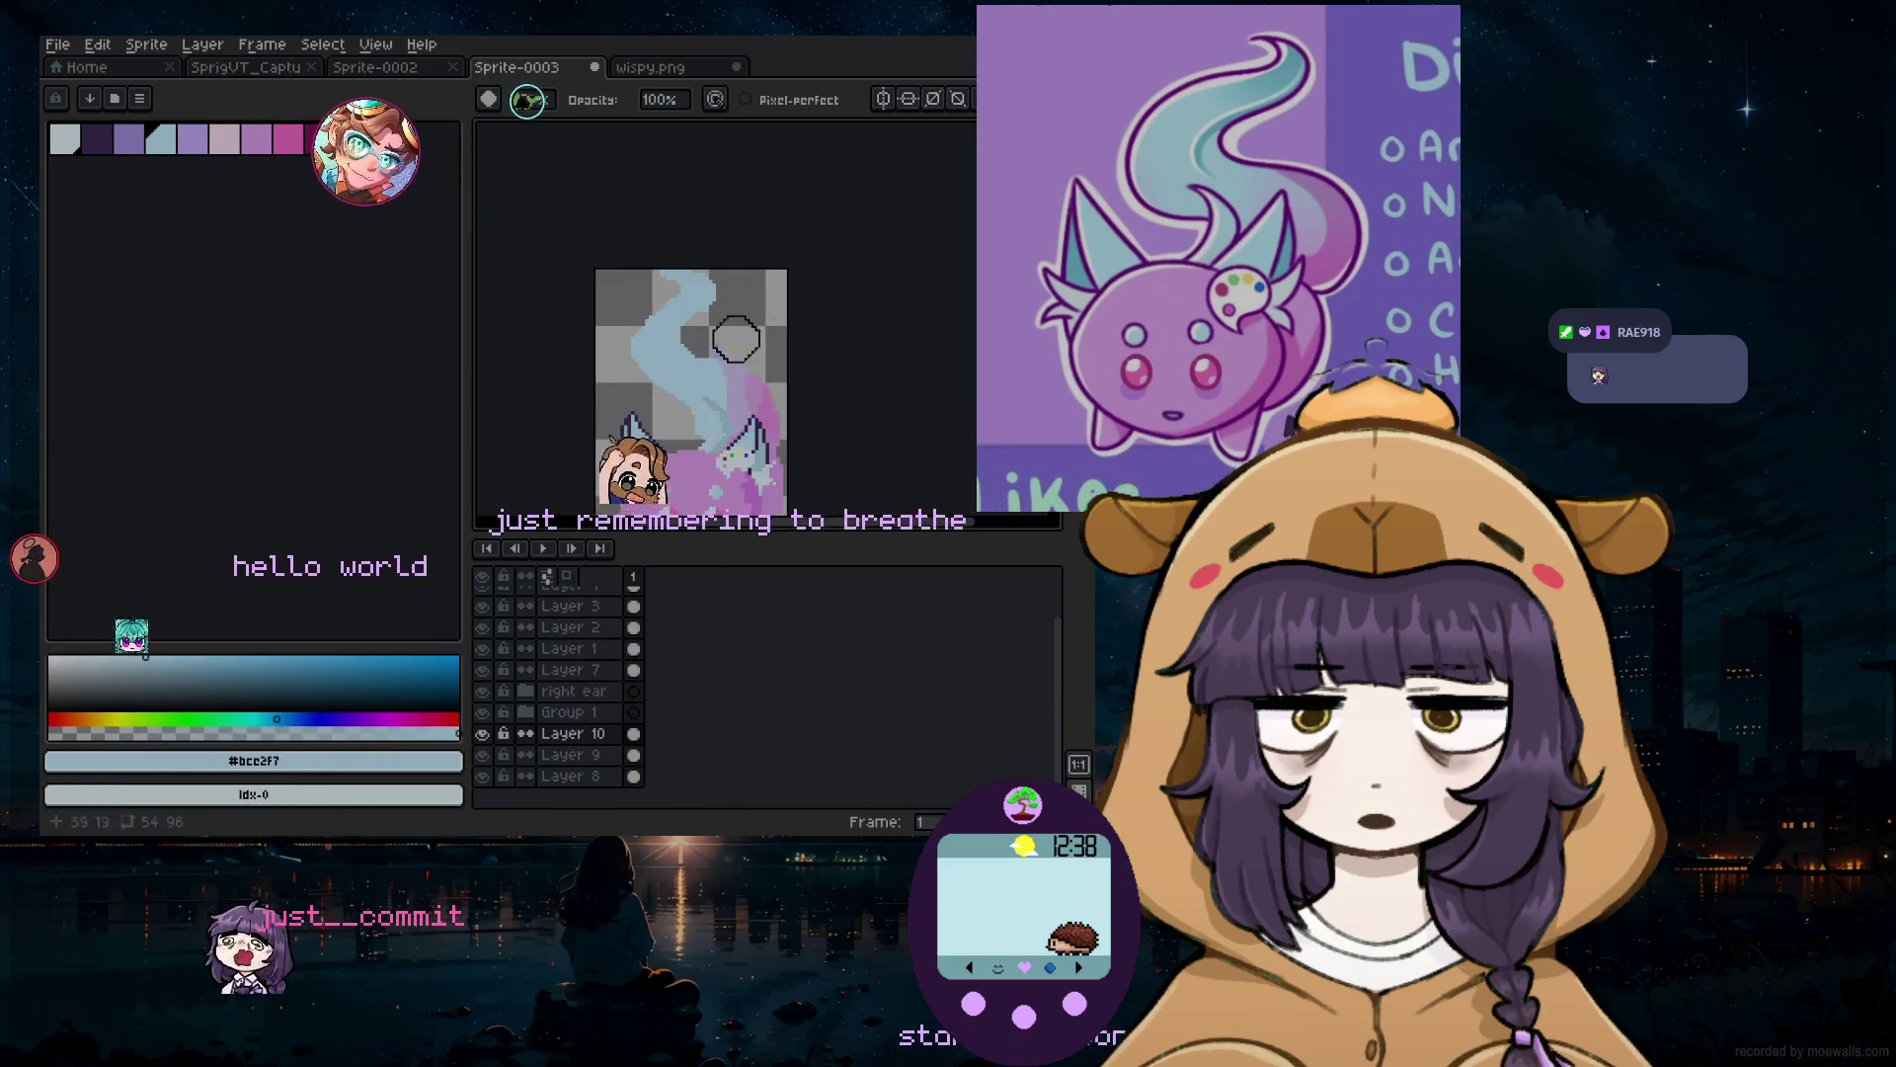
key(alt+Down)
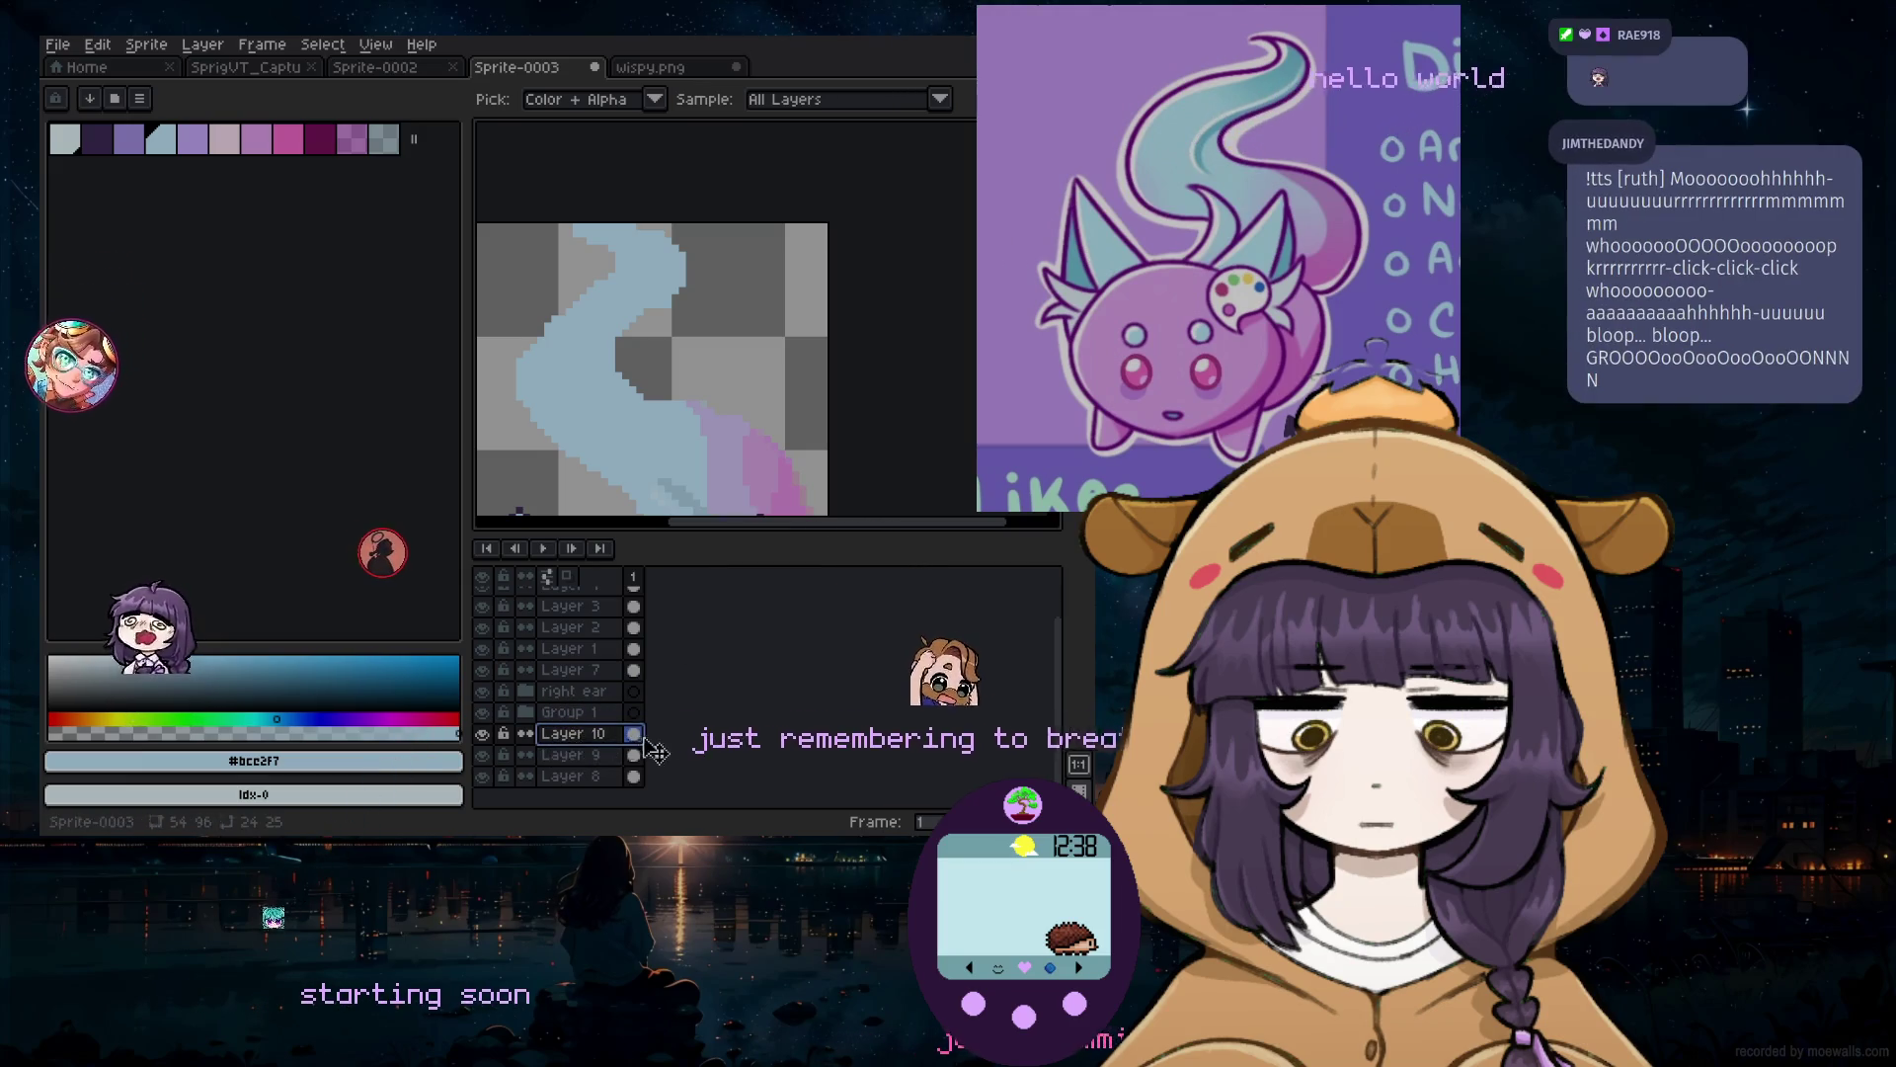
- Magic-wand the pale-blue tail area, return to the Pencil and choose a blue palette swatch
key(w)
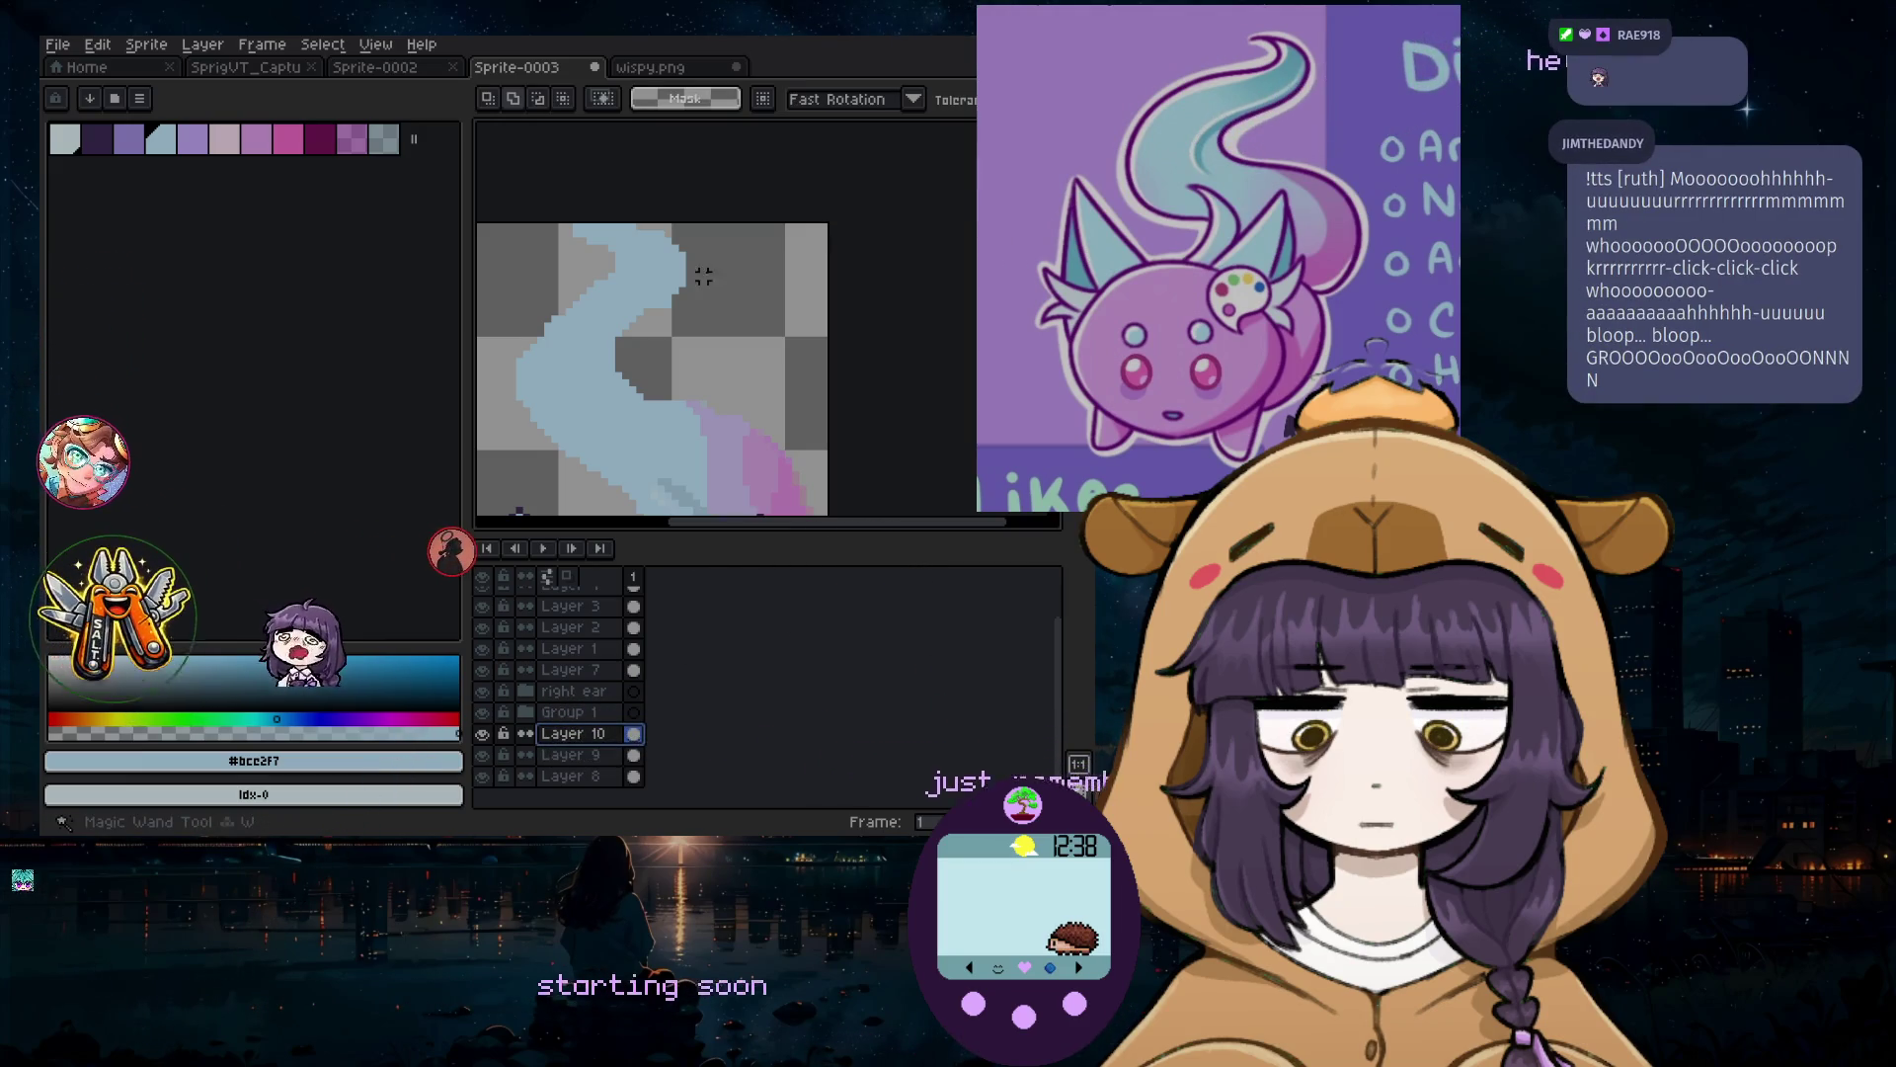
key(b)
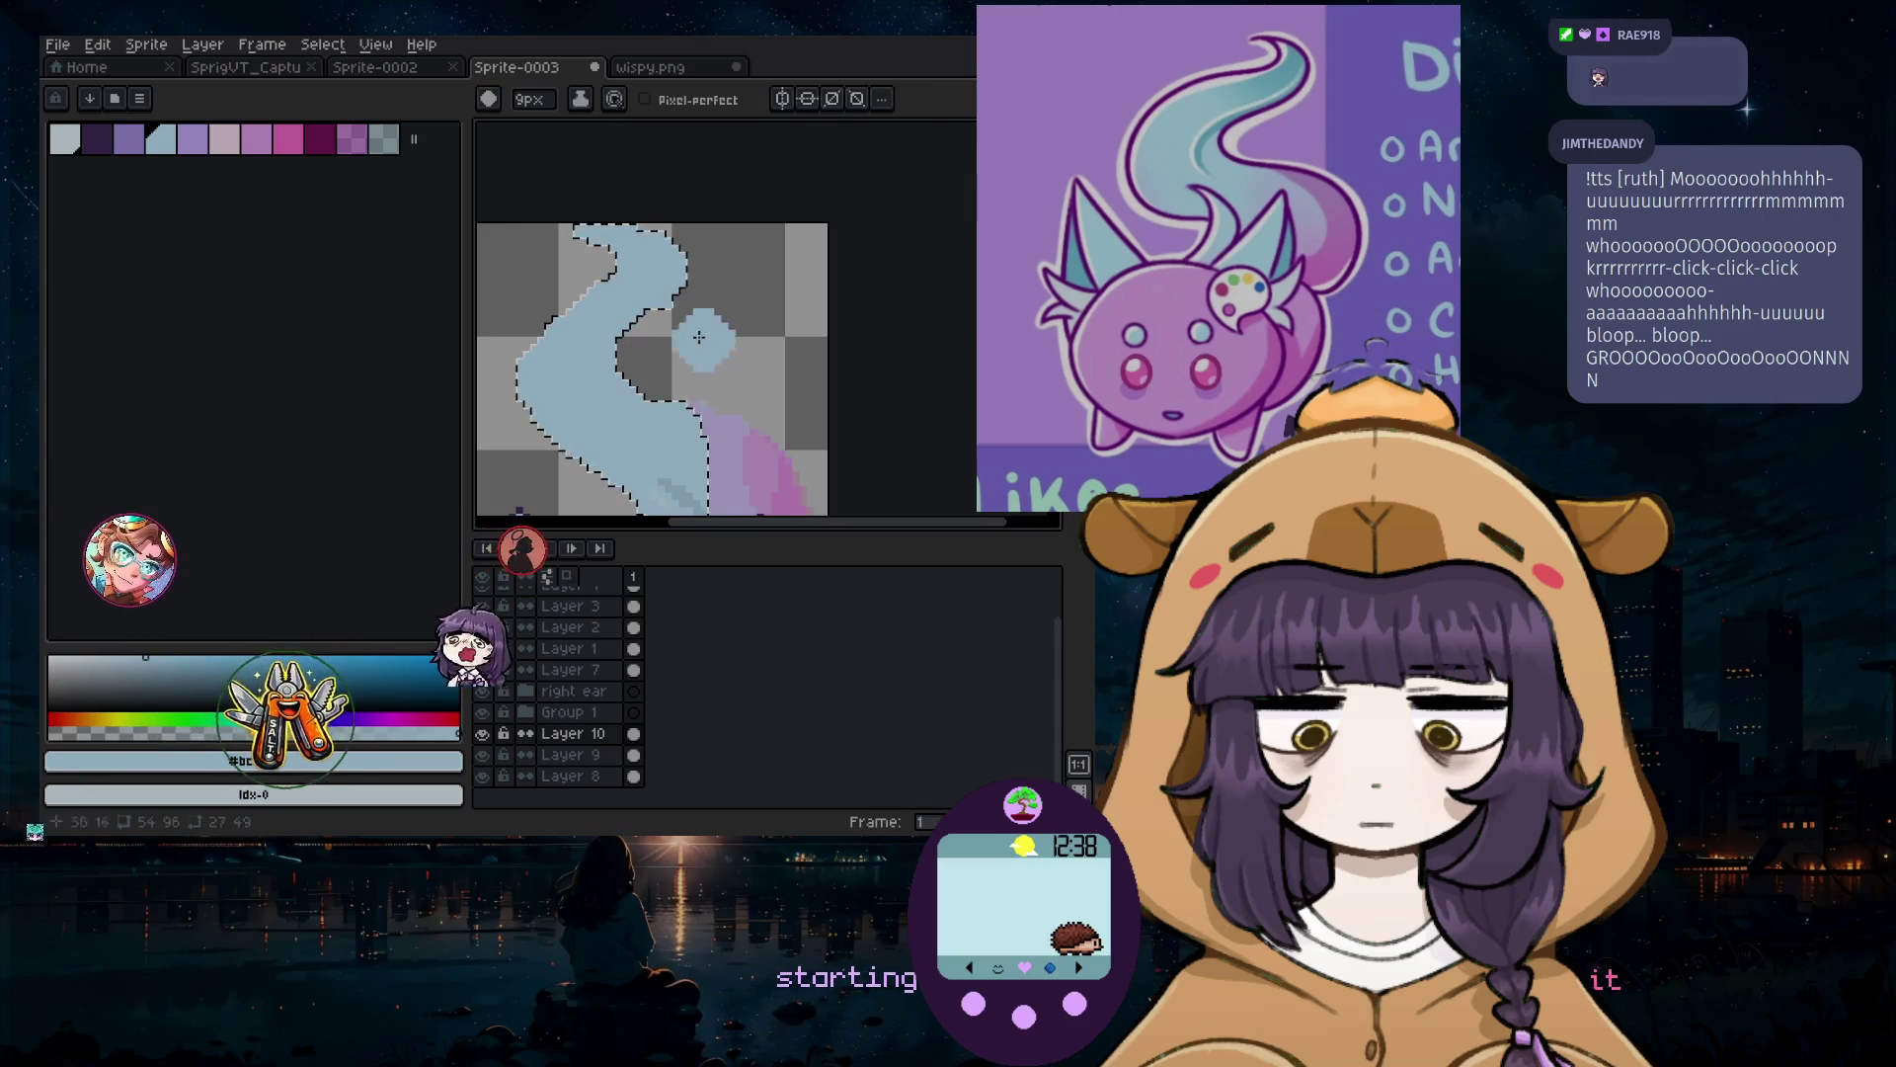
click(137, 142)
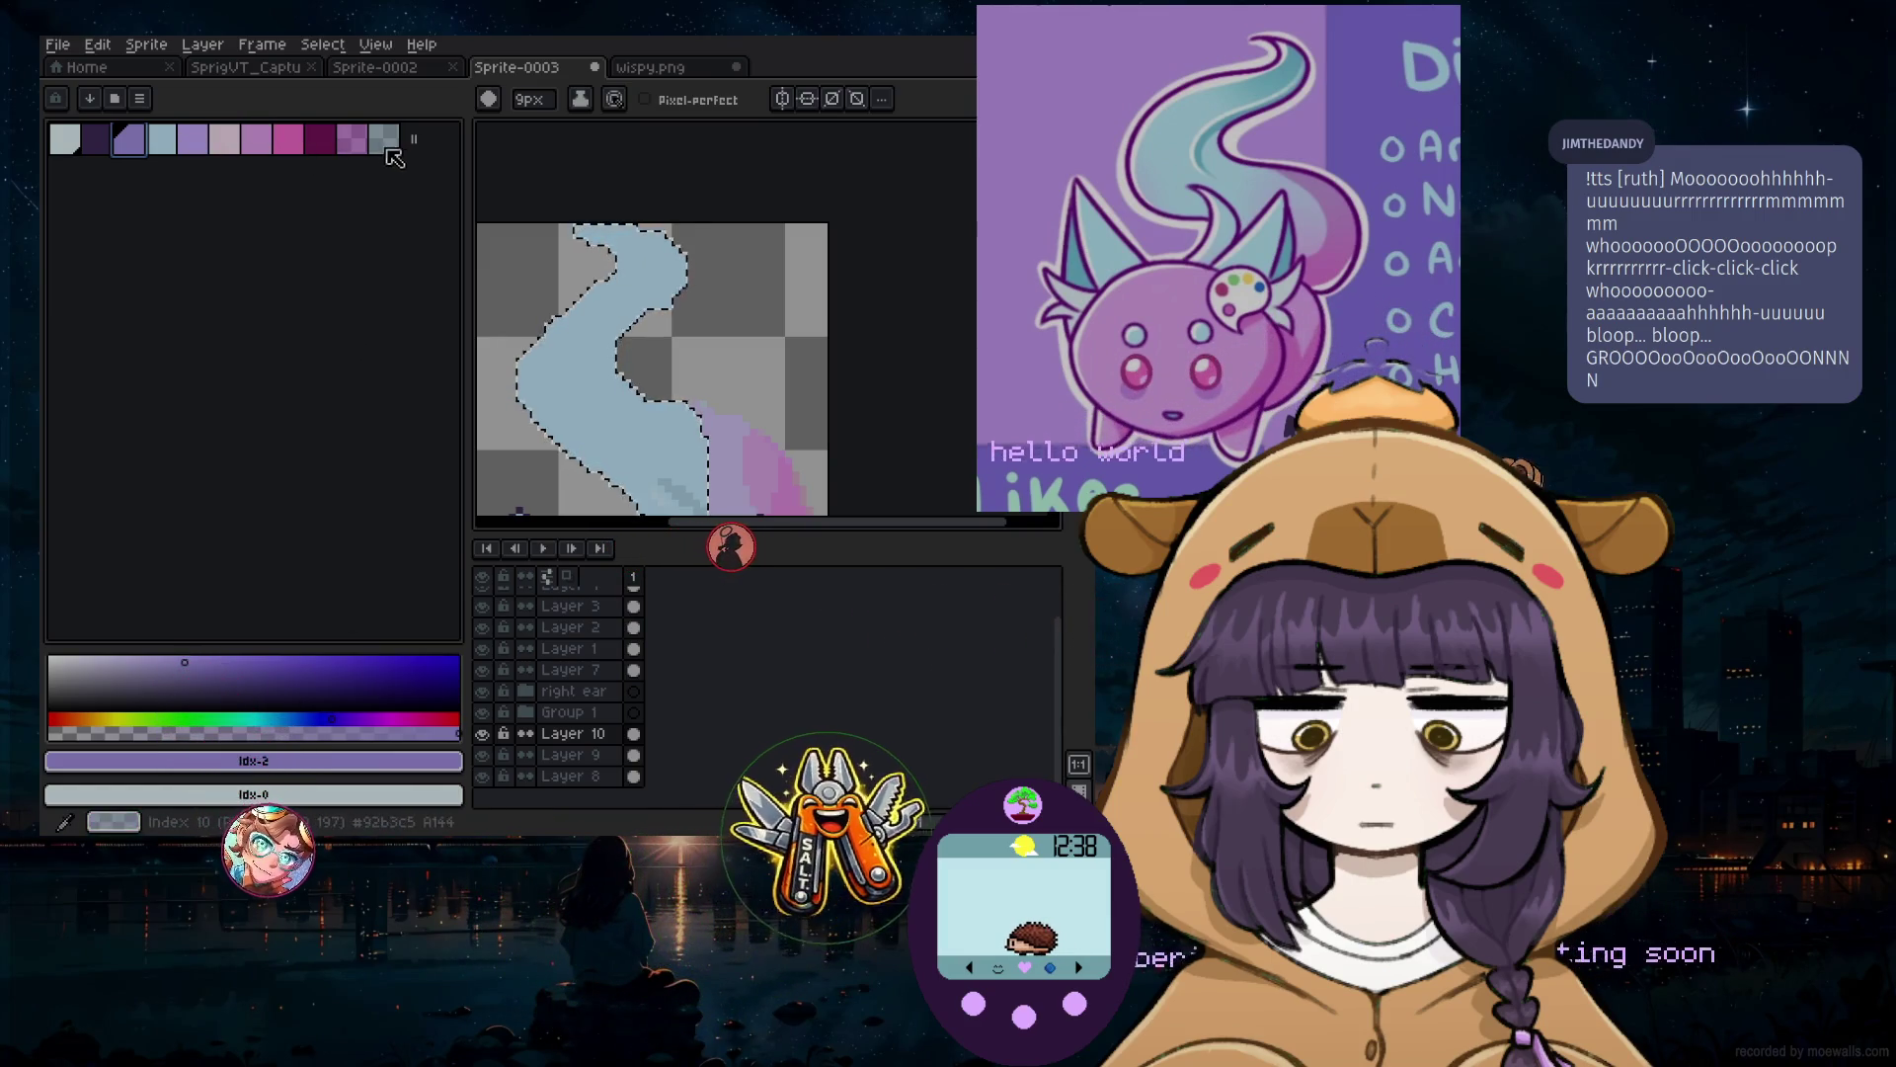
click(383, 142)
scroll(682, 307, up, 8)
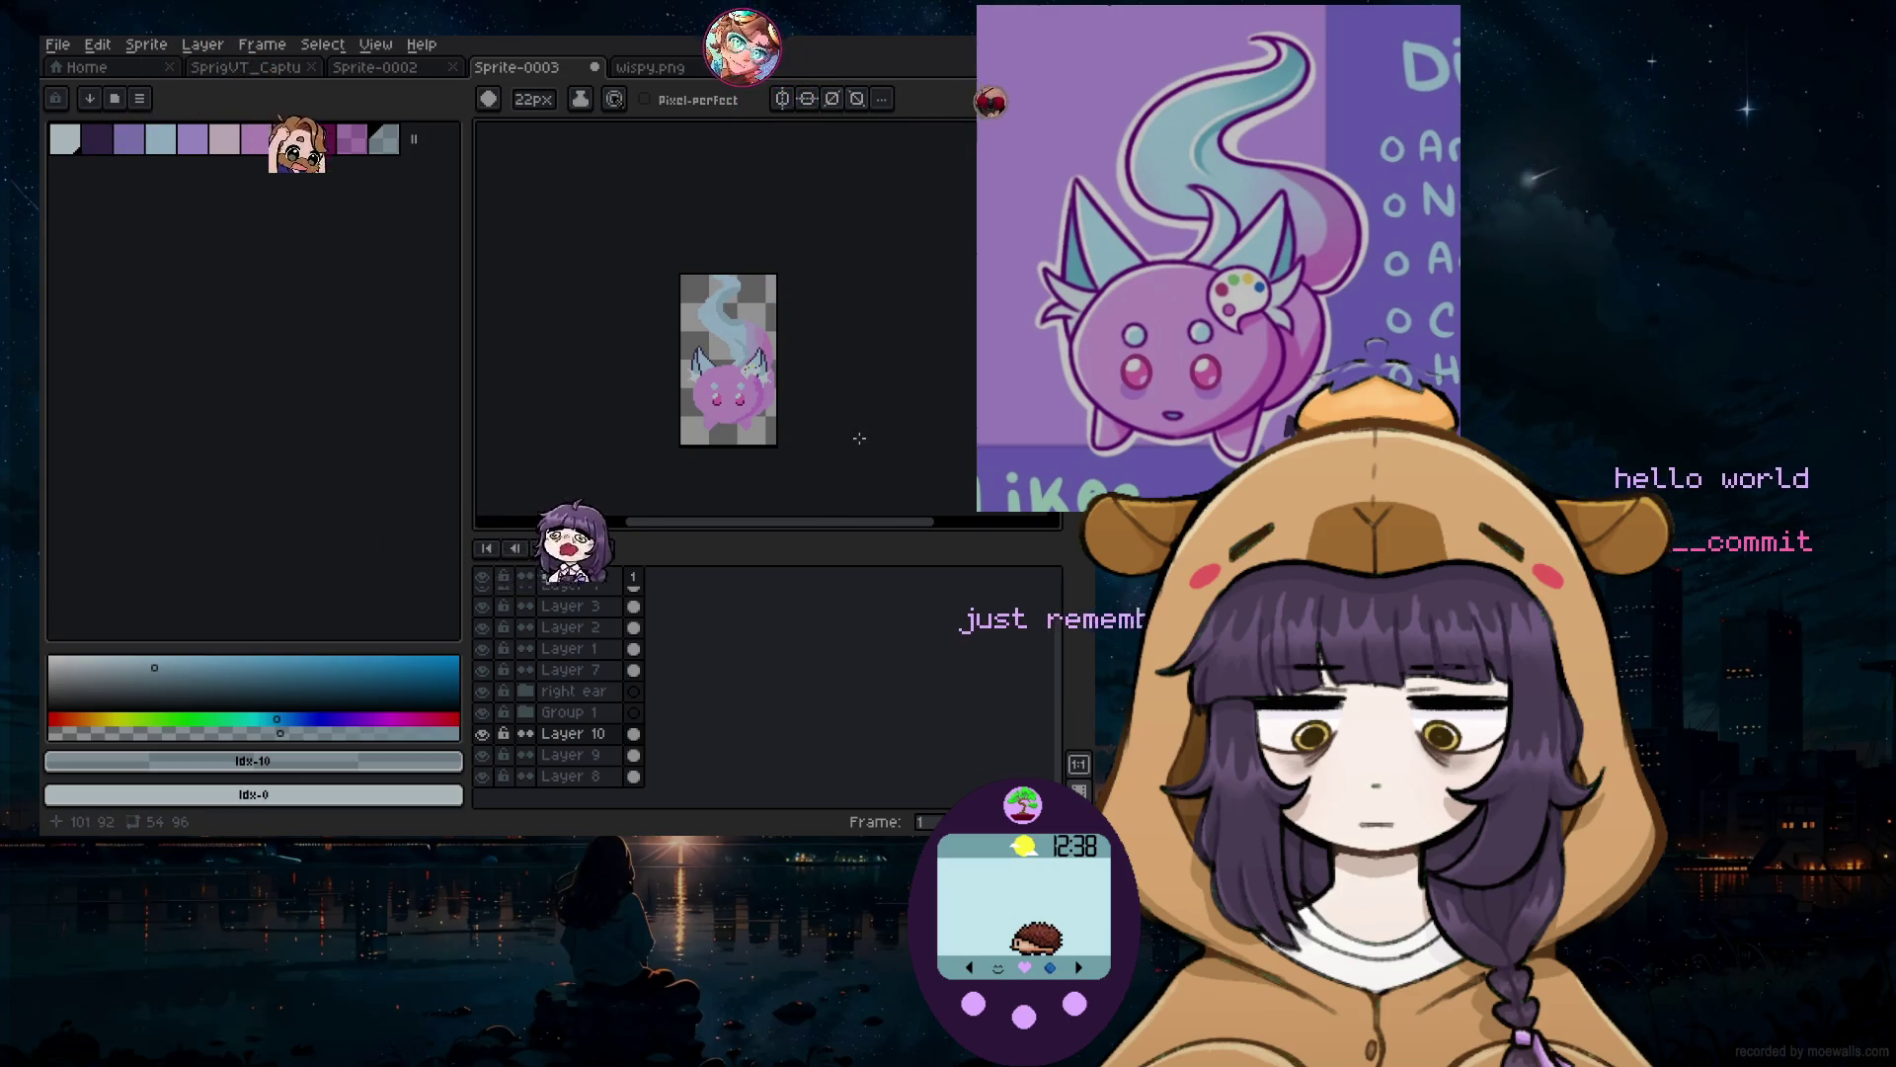
- Zoom in closer on the pale-blue tail
scroll(682, 357, up, 5)
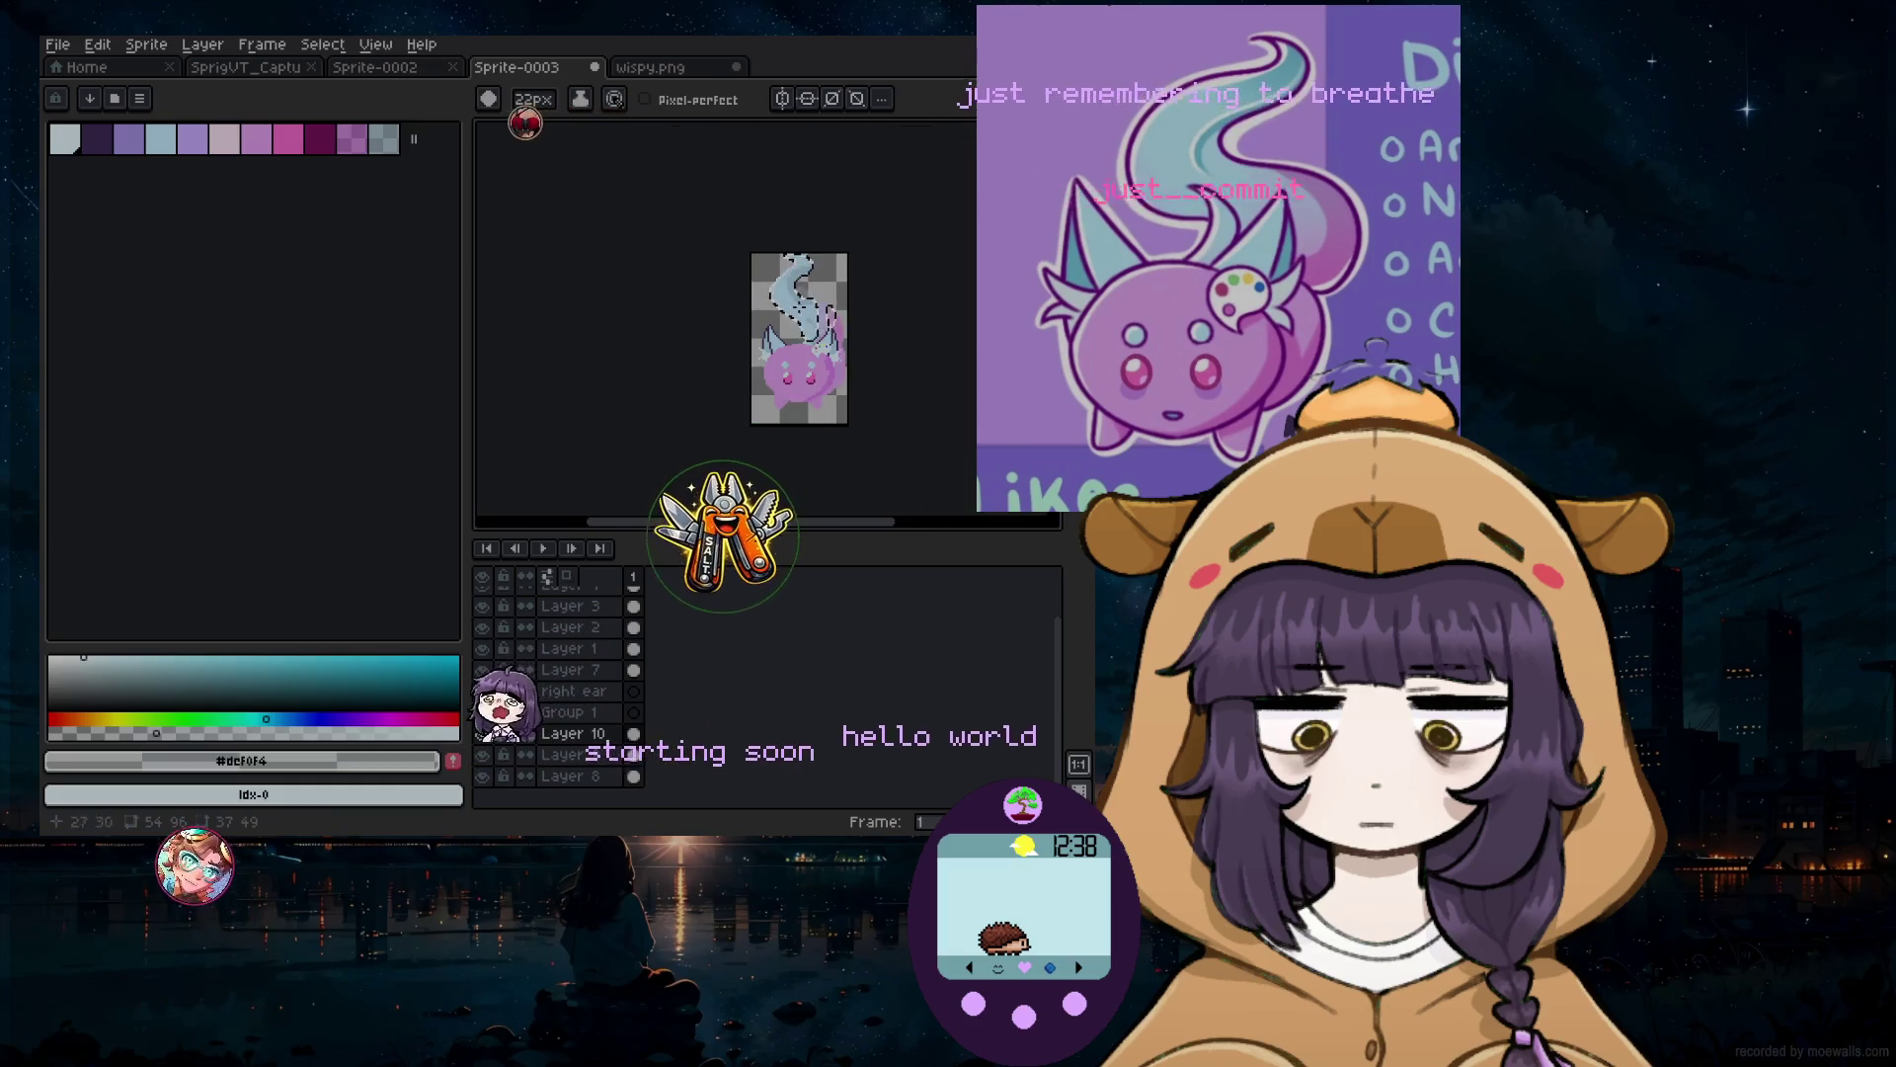
scroll(799, 307, up, 3)
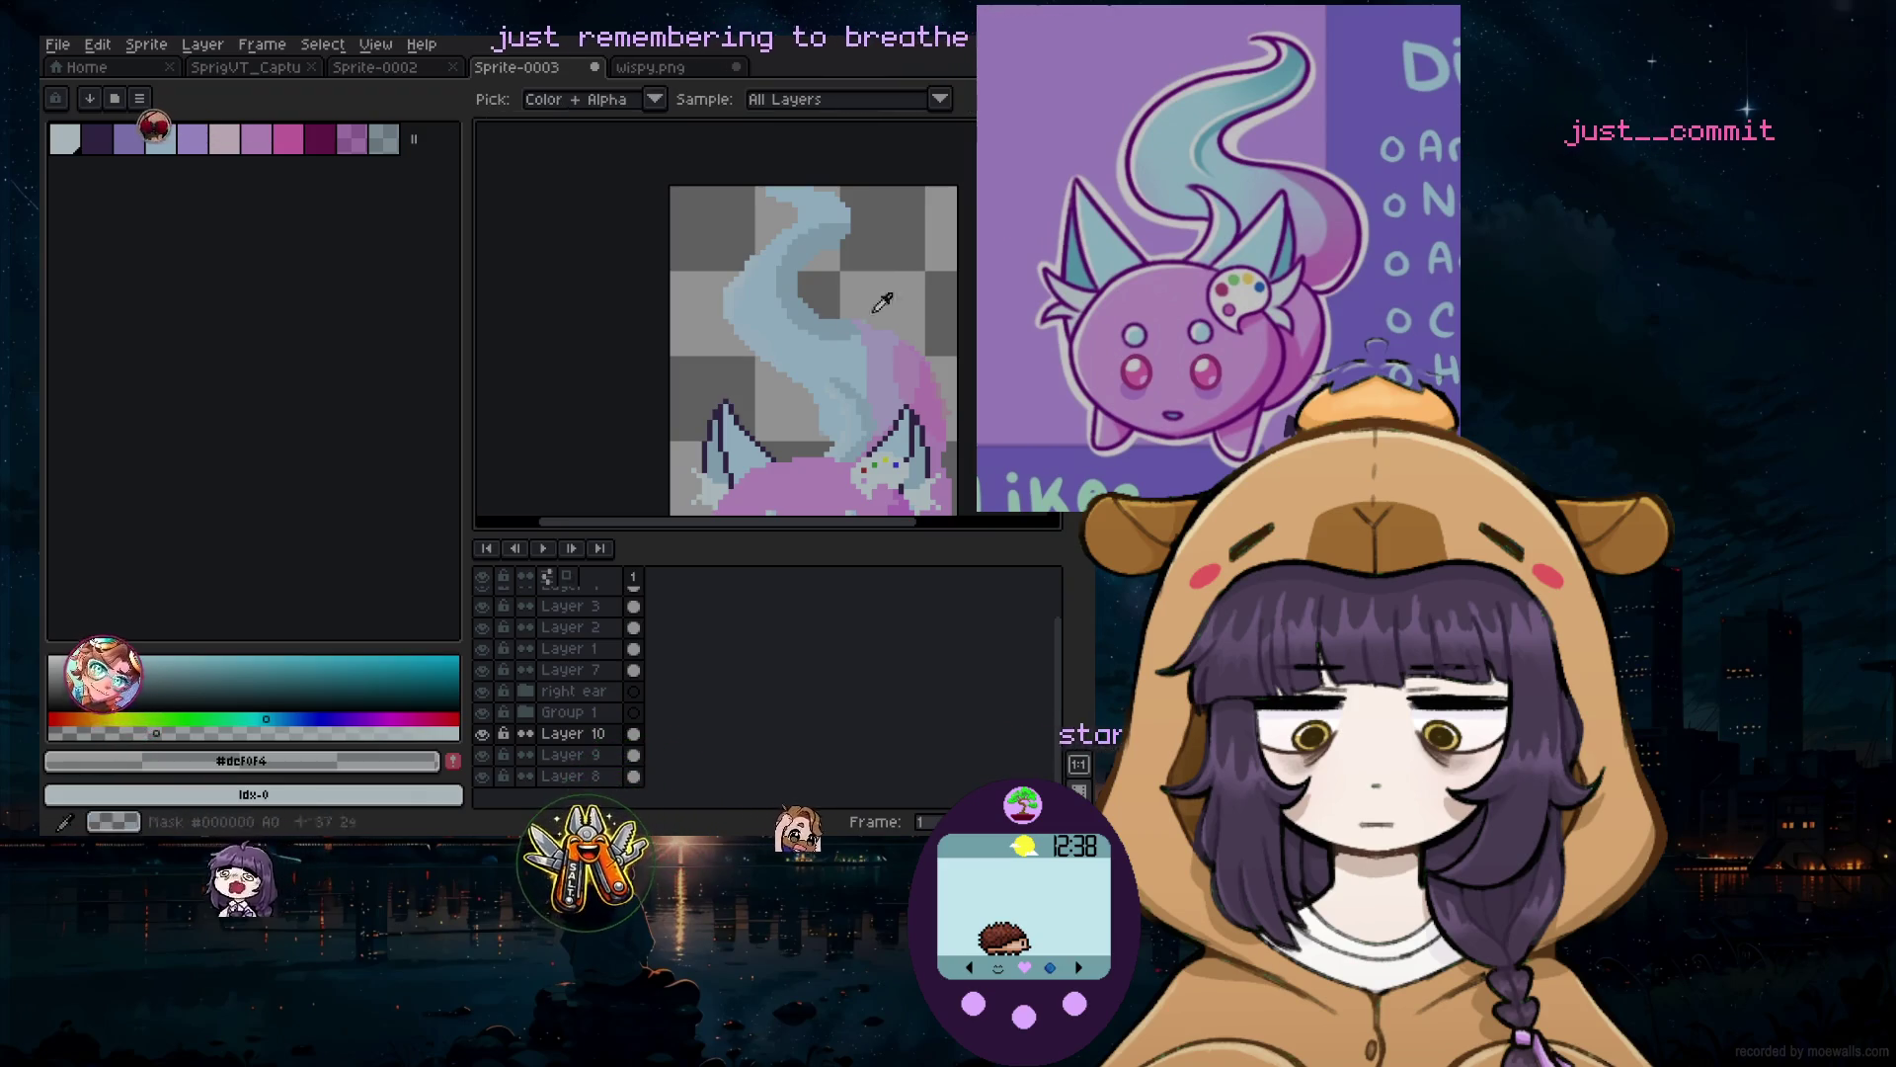
- Shrink the Pencil to 1 px and draw lighter and darker blue shading along the tail
scroll(920, 252, up, 2)
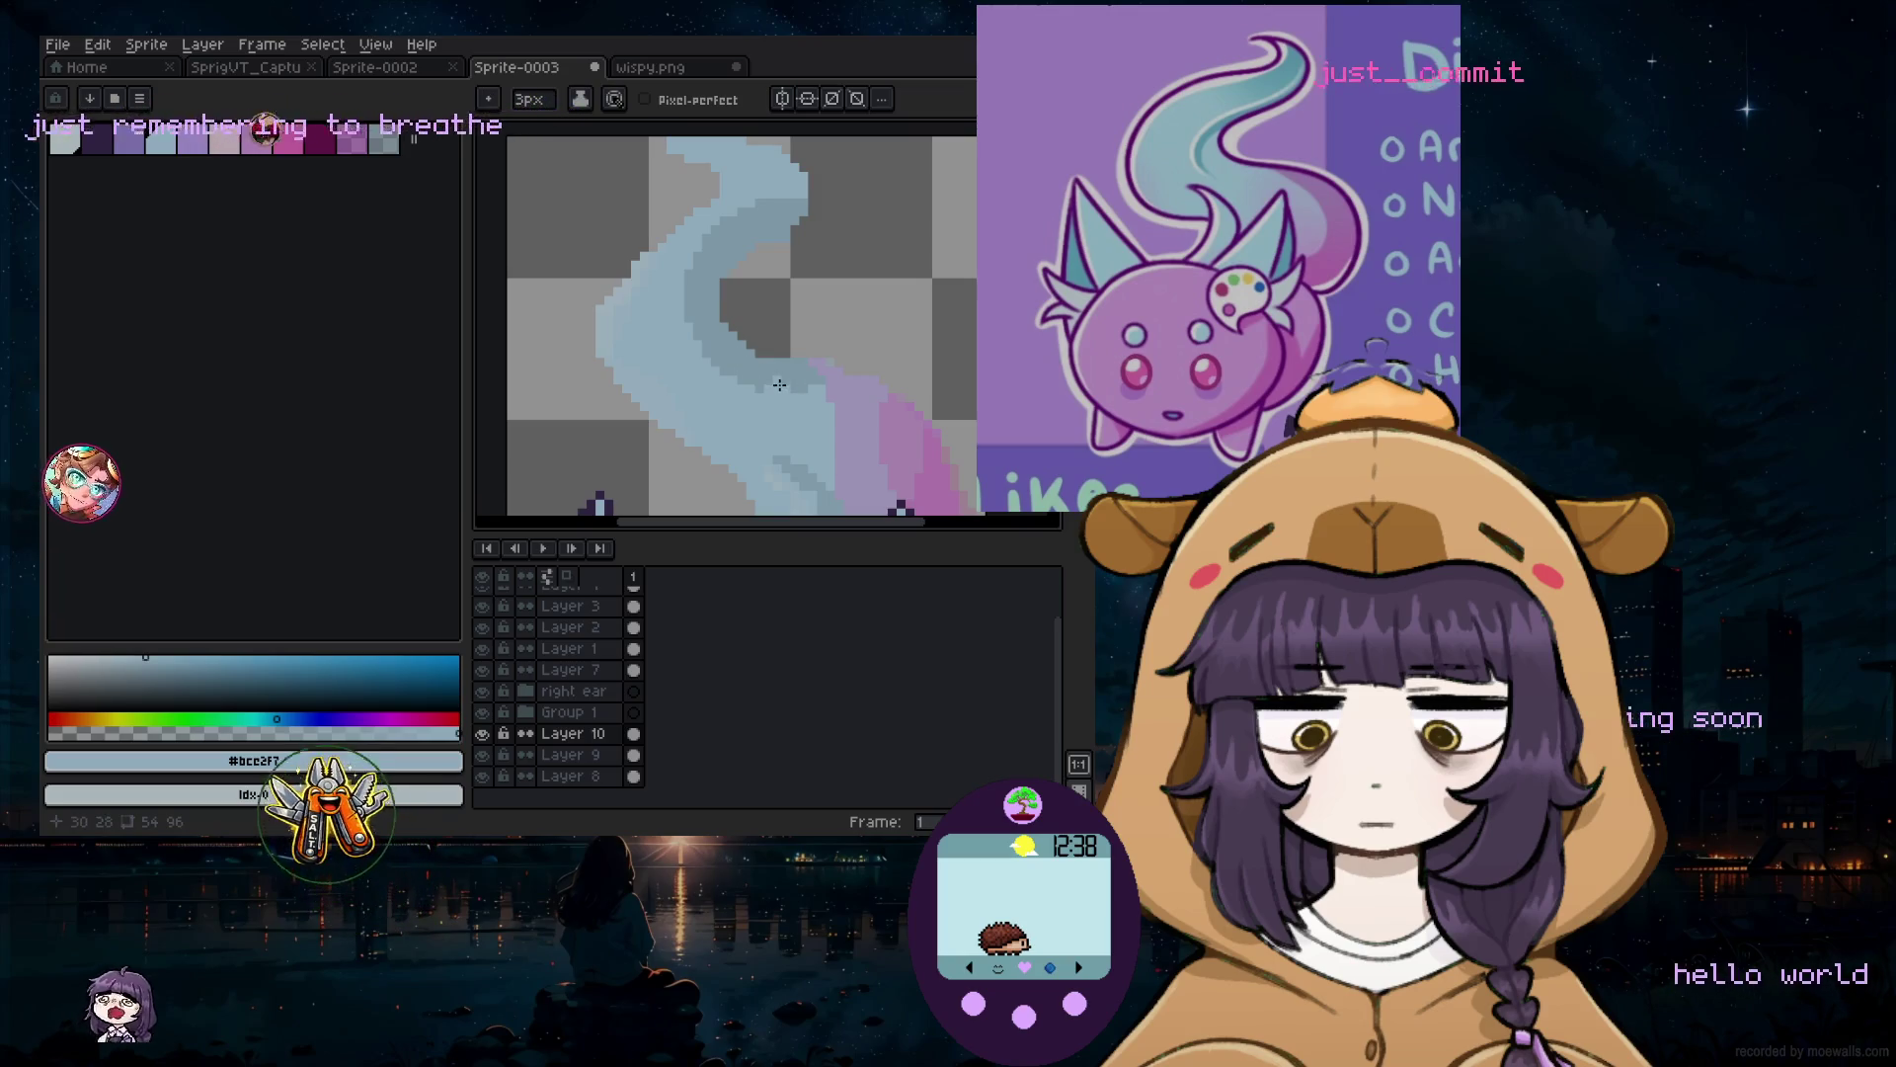
scroll(779, 385, up, 2)
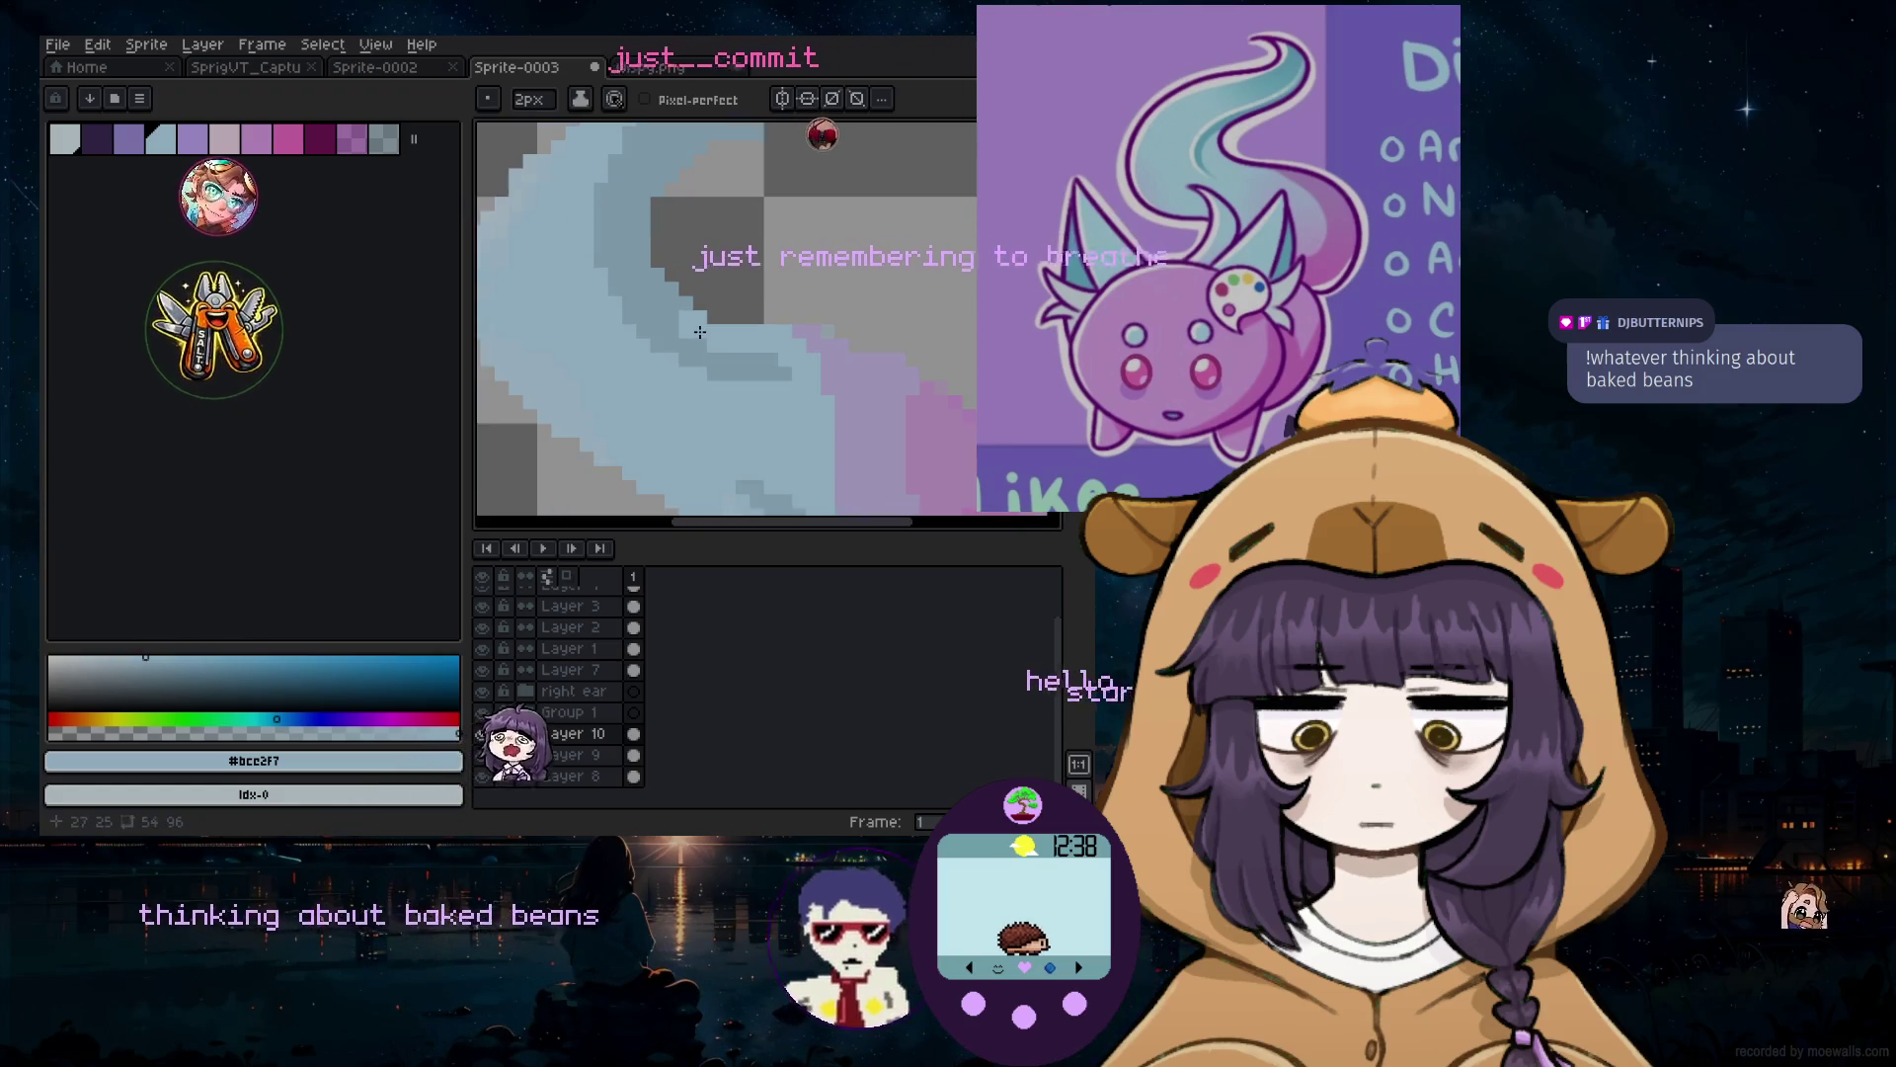
scroll(745, 350, down, 2)
key(minus)
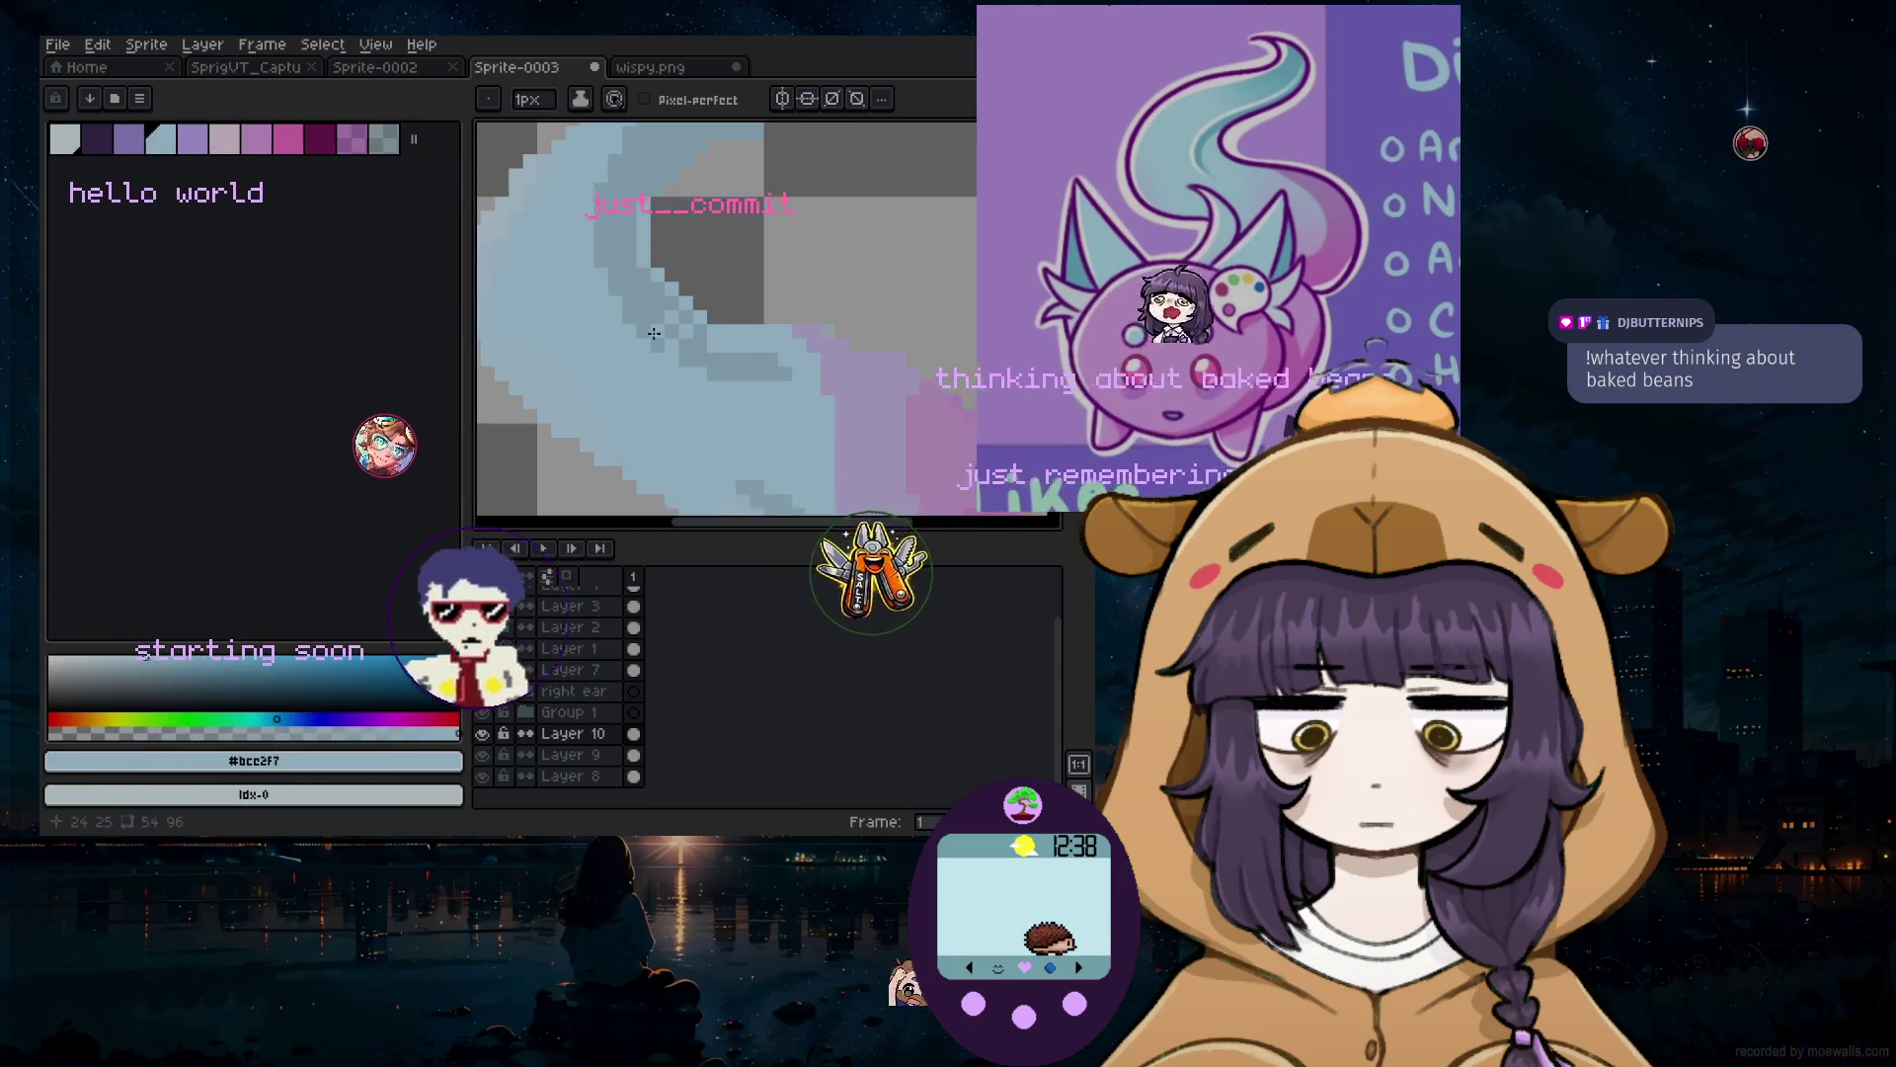
scroll(654, 333, down, 5)
scroll(713, 346, up, 8)
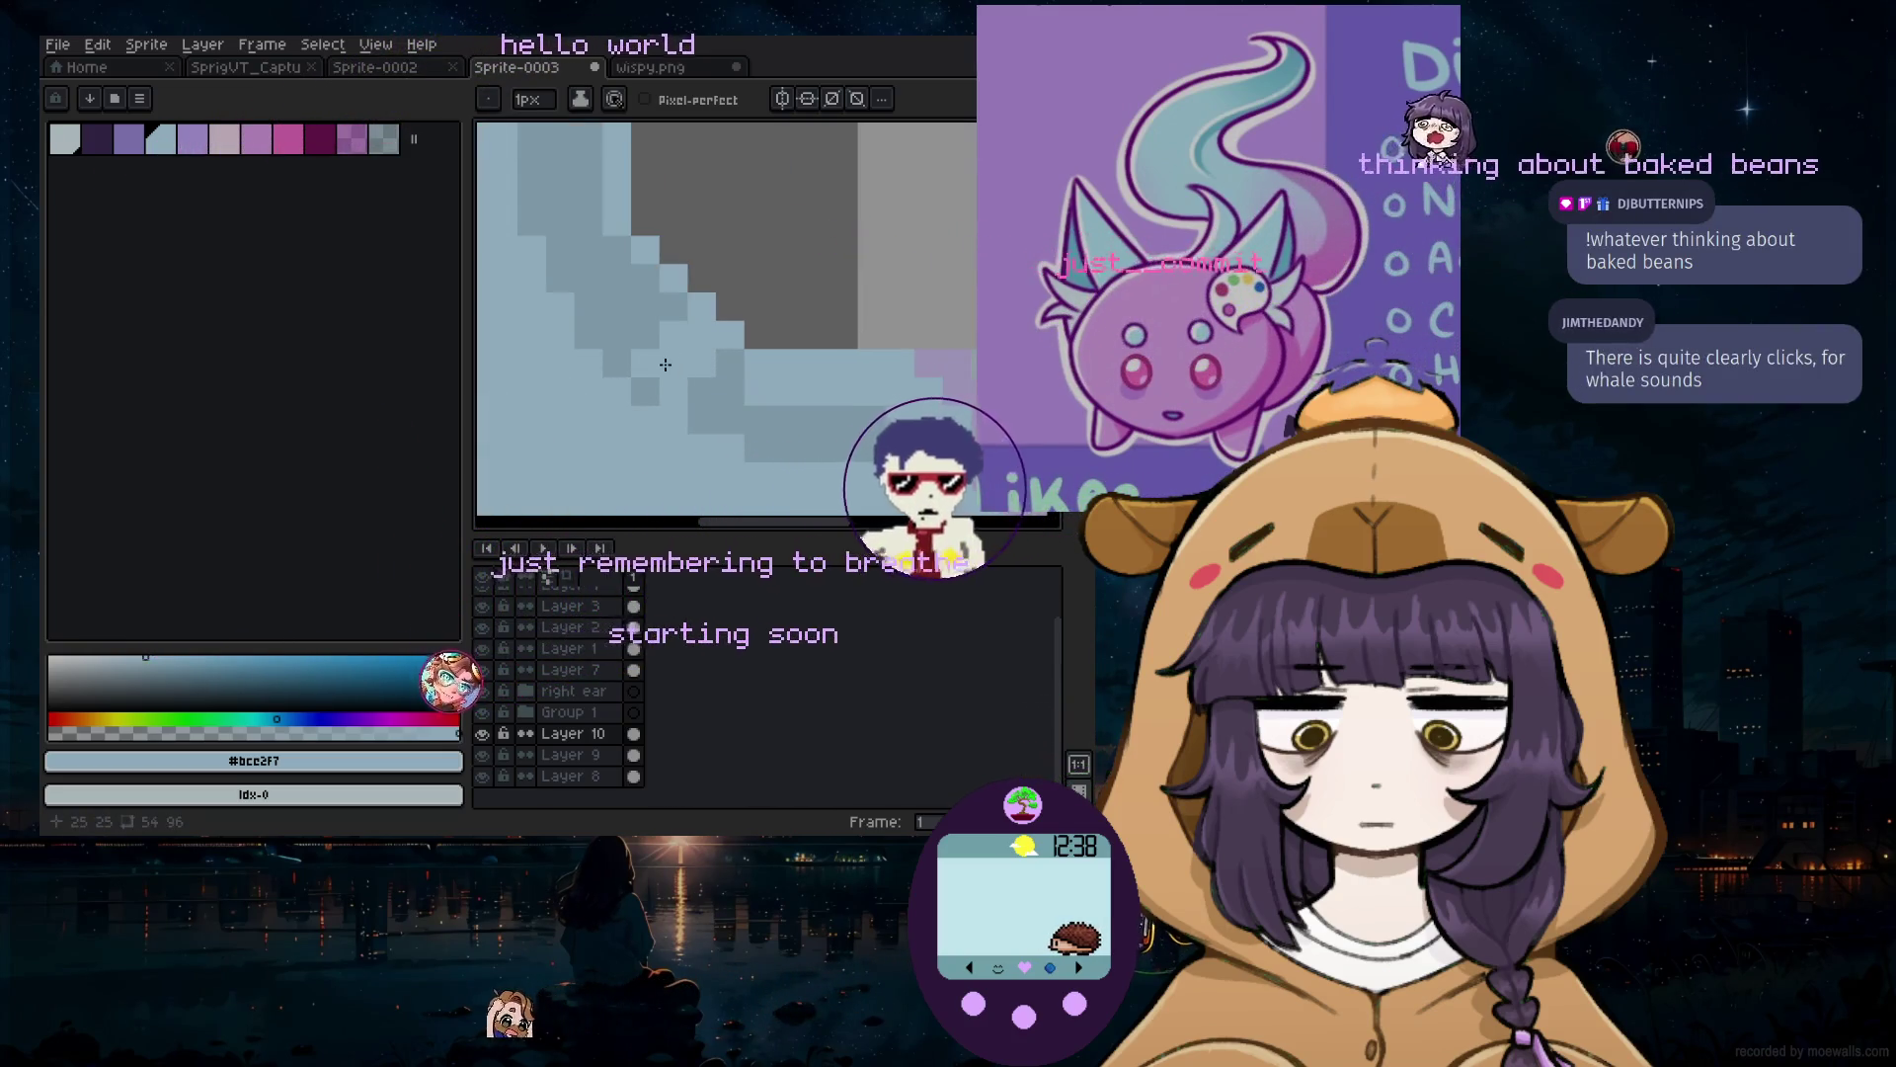
scroll(605, 371, down, 3)
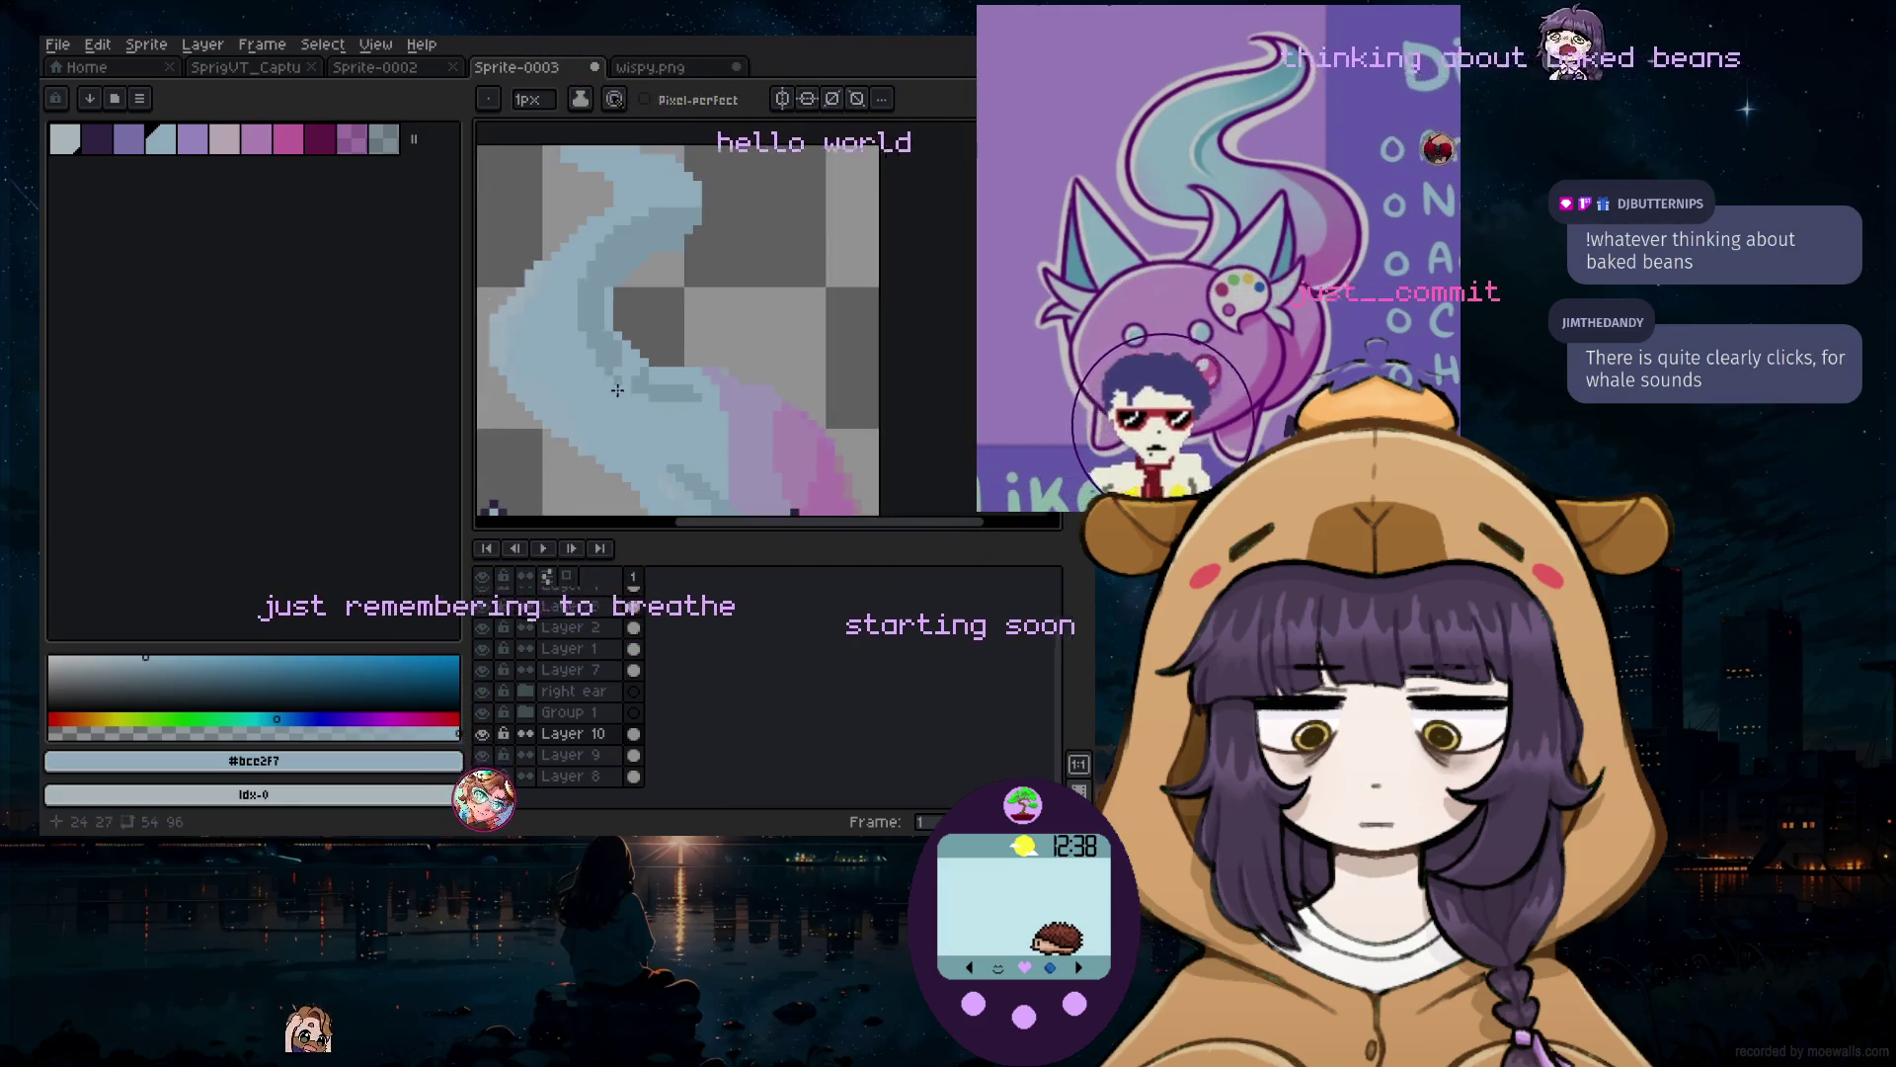
scroll(668, 366, up, 2)
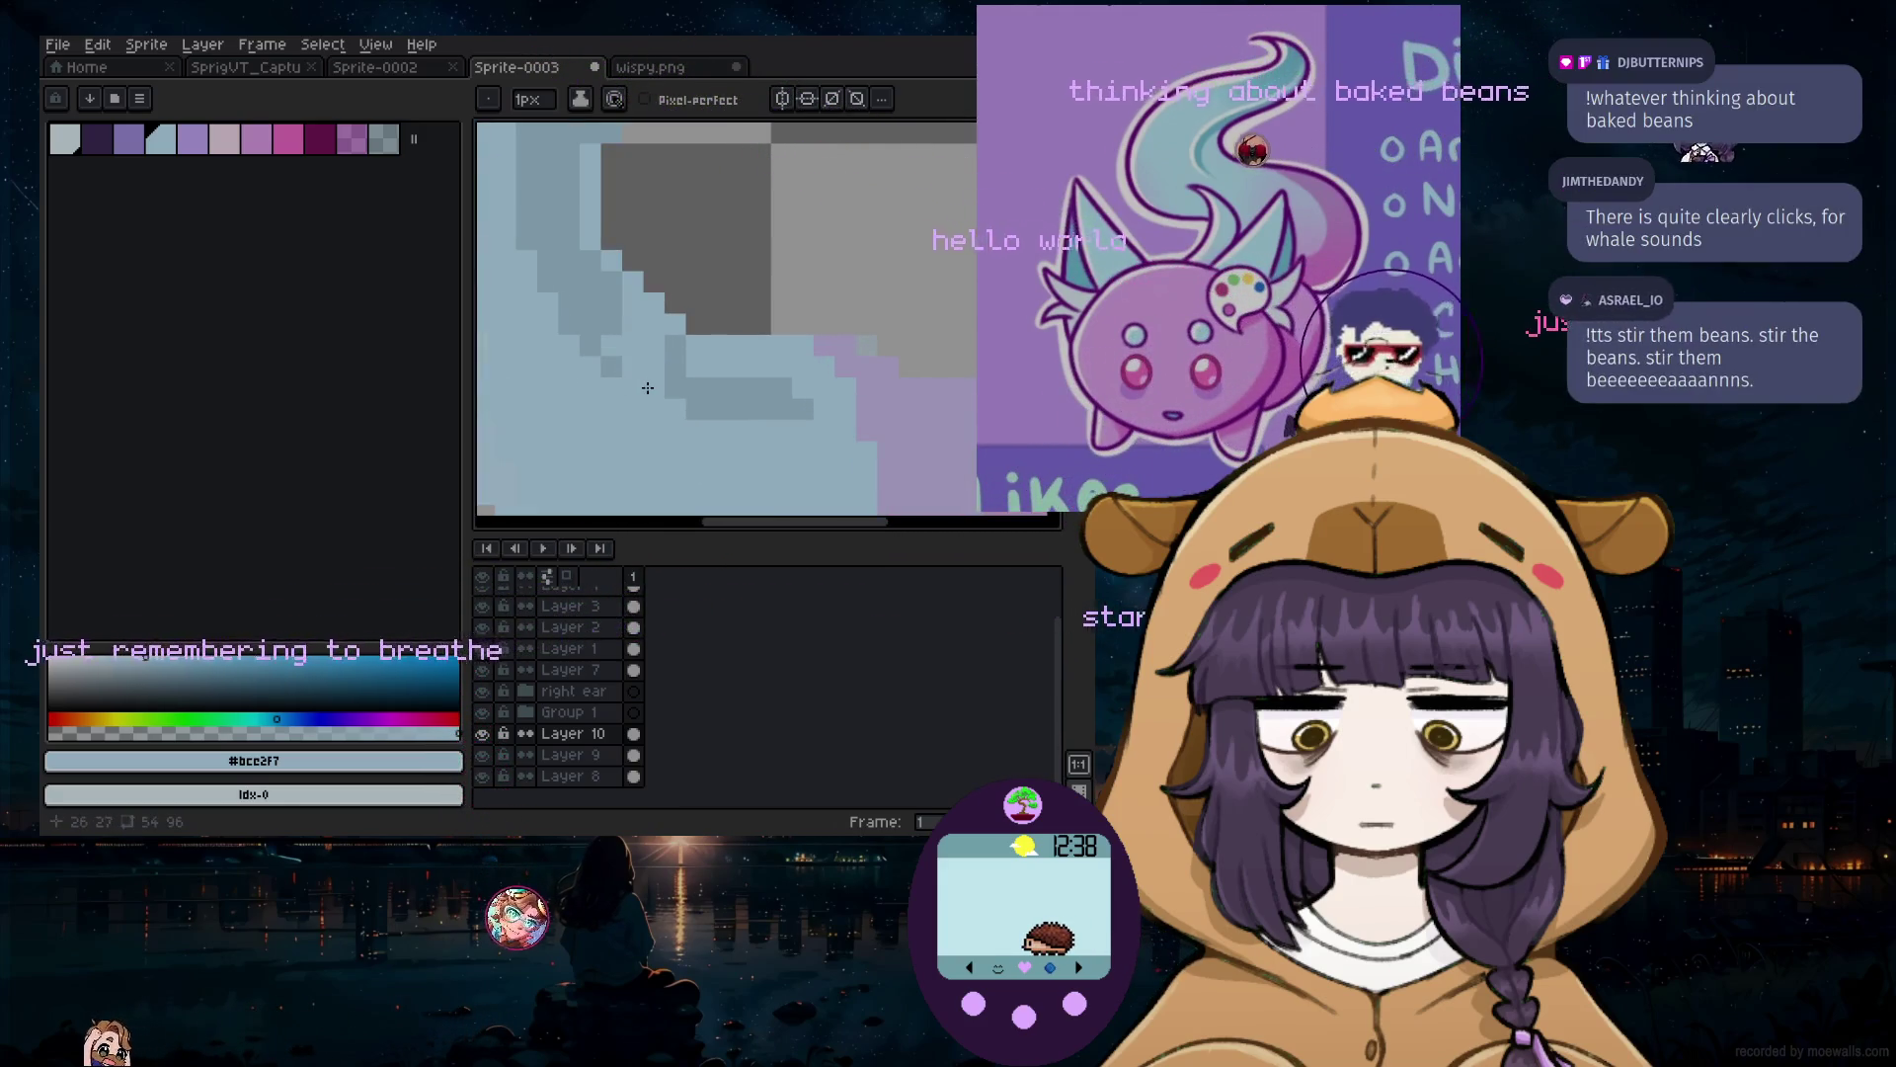
scroll(620, 374, down, 5)
scroll(673, 432, up, 6)
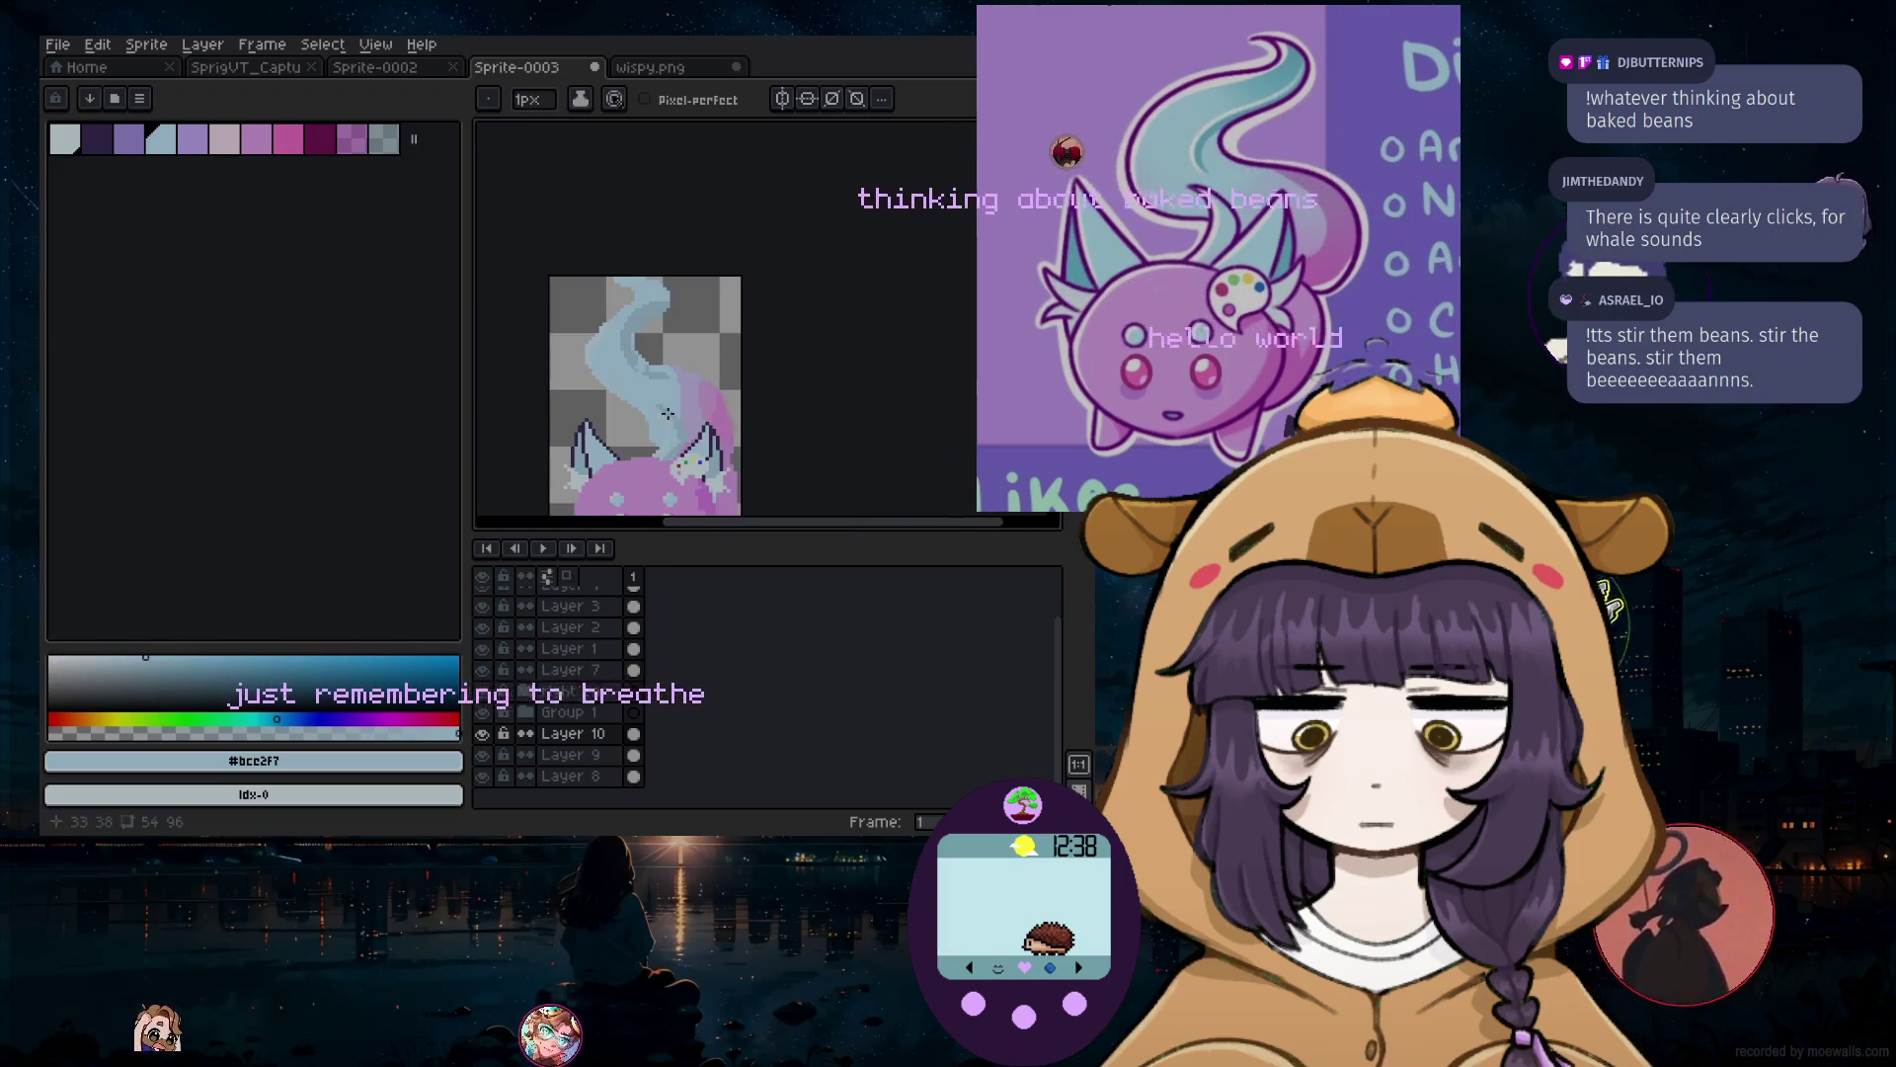
- Briefly switch to the Move tool, then return to the Pencil to continue shading
key(v)
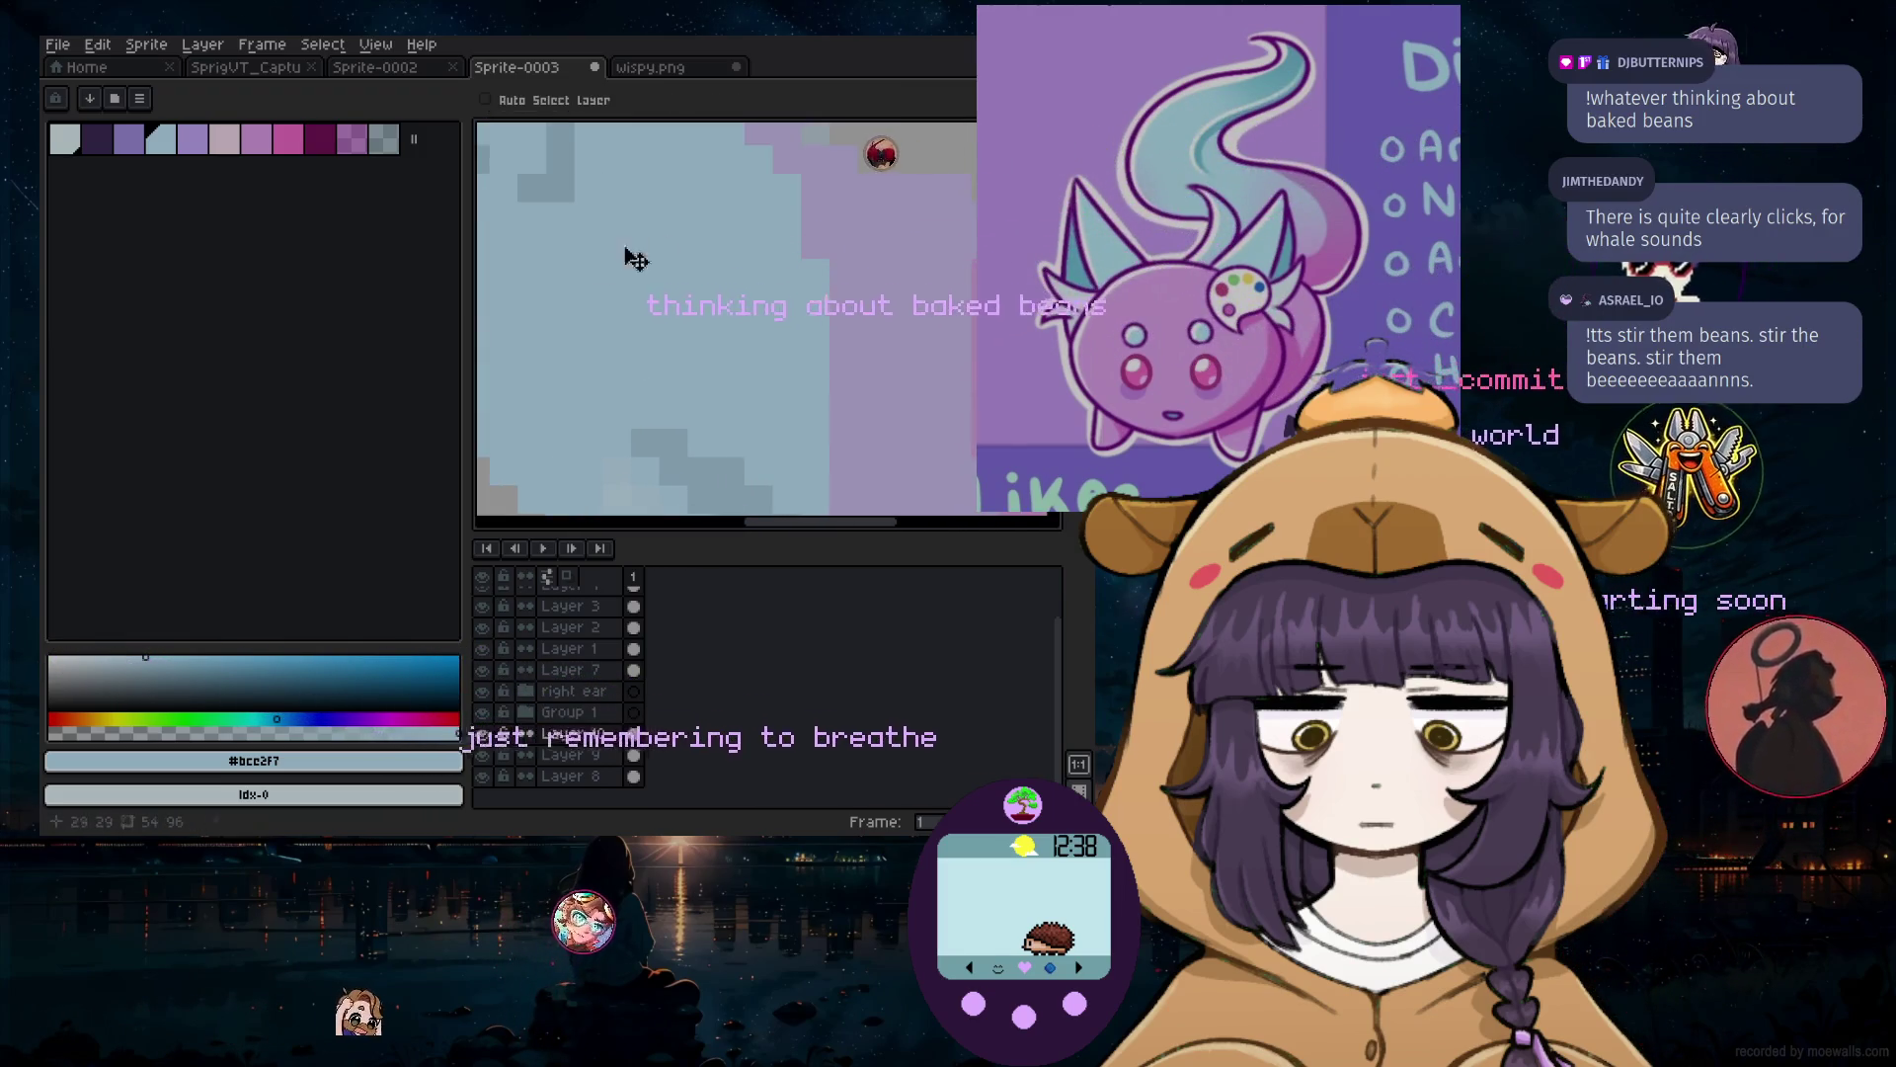
scroll(633, 256, down, 4)
scroll(570, 271, up, 3)
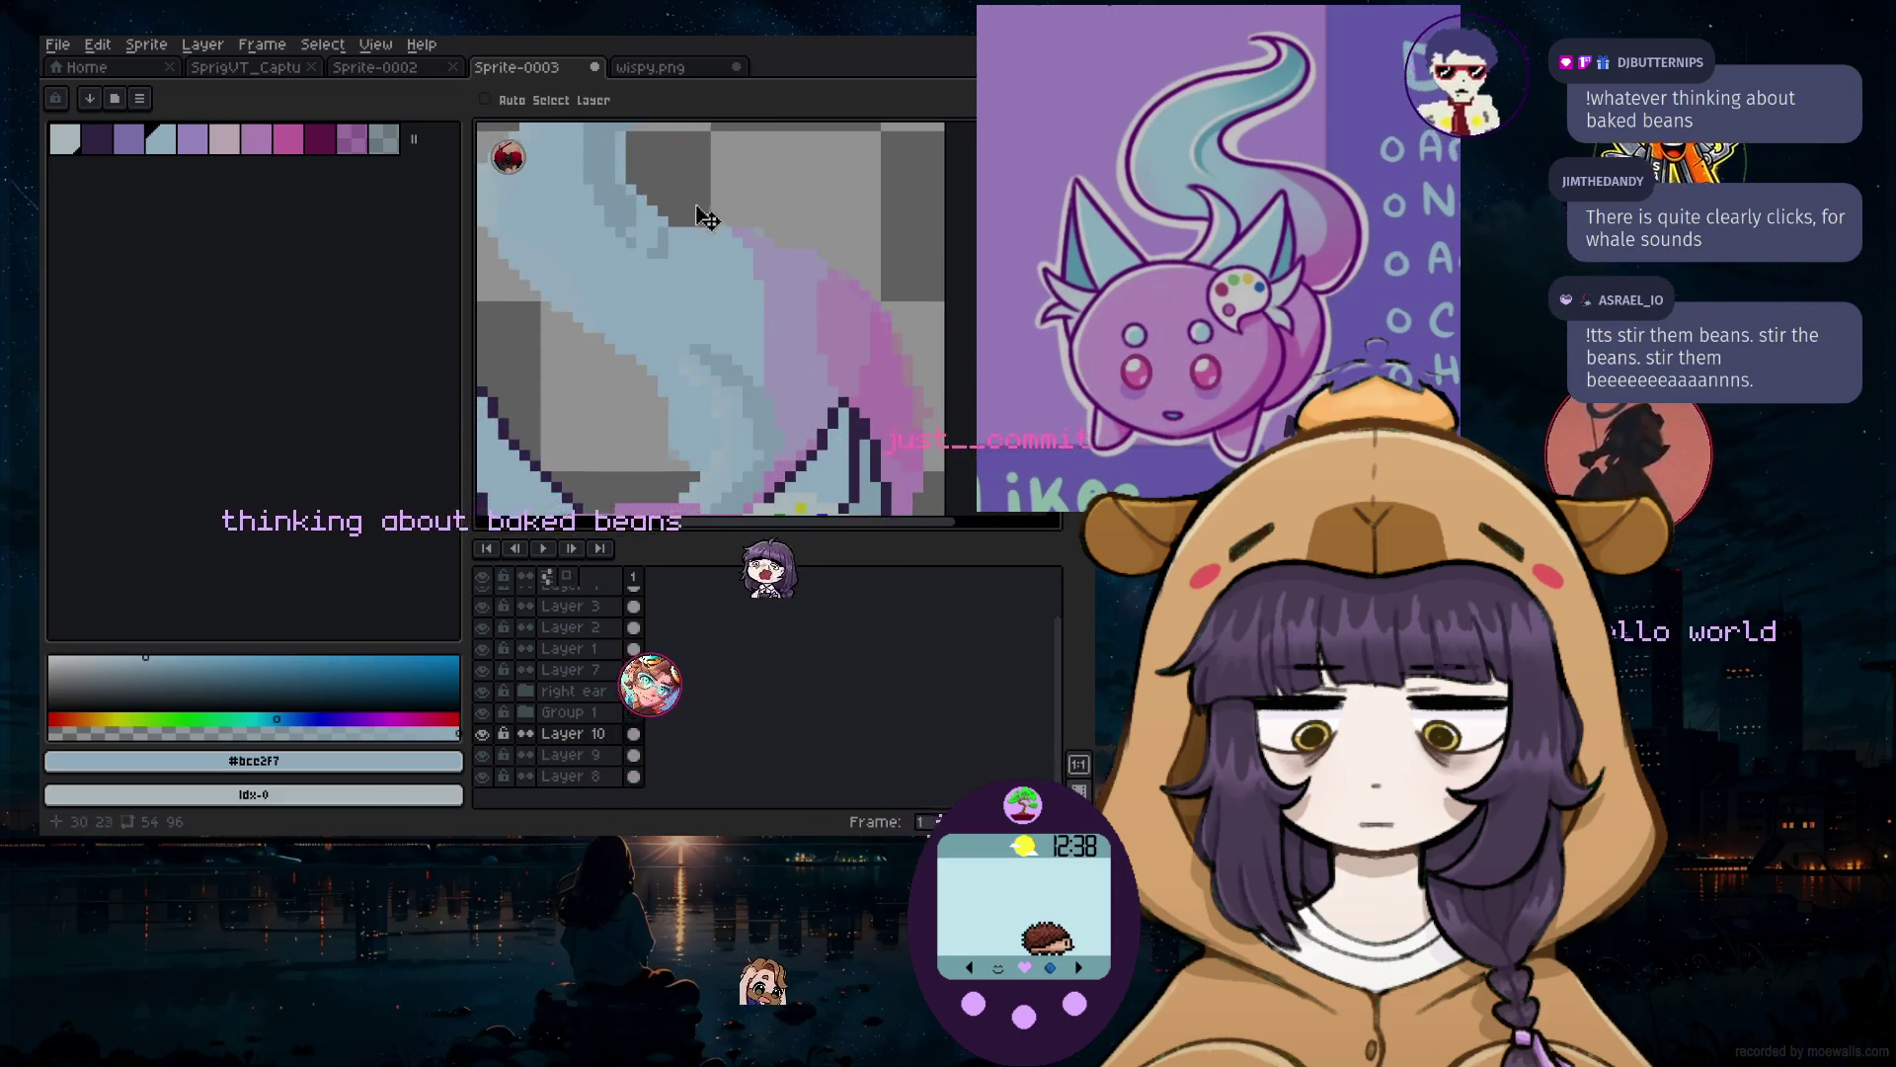
key(b)
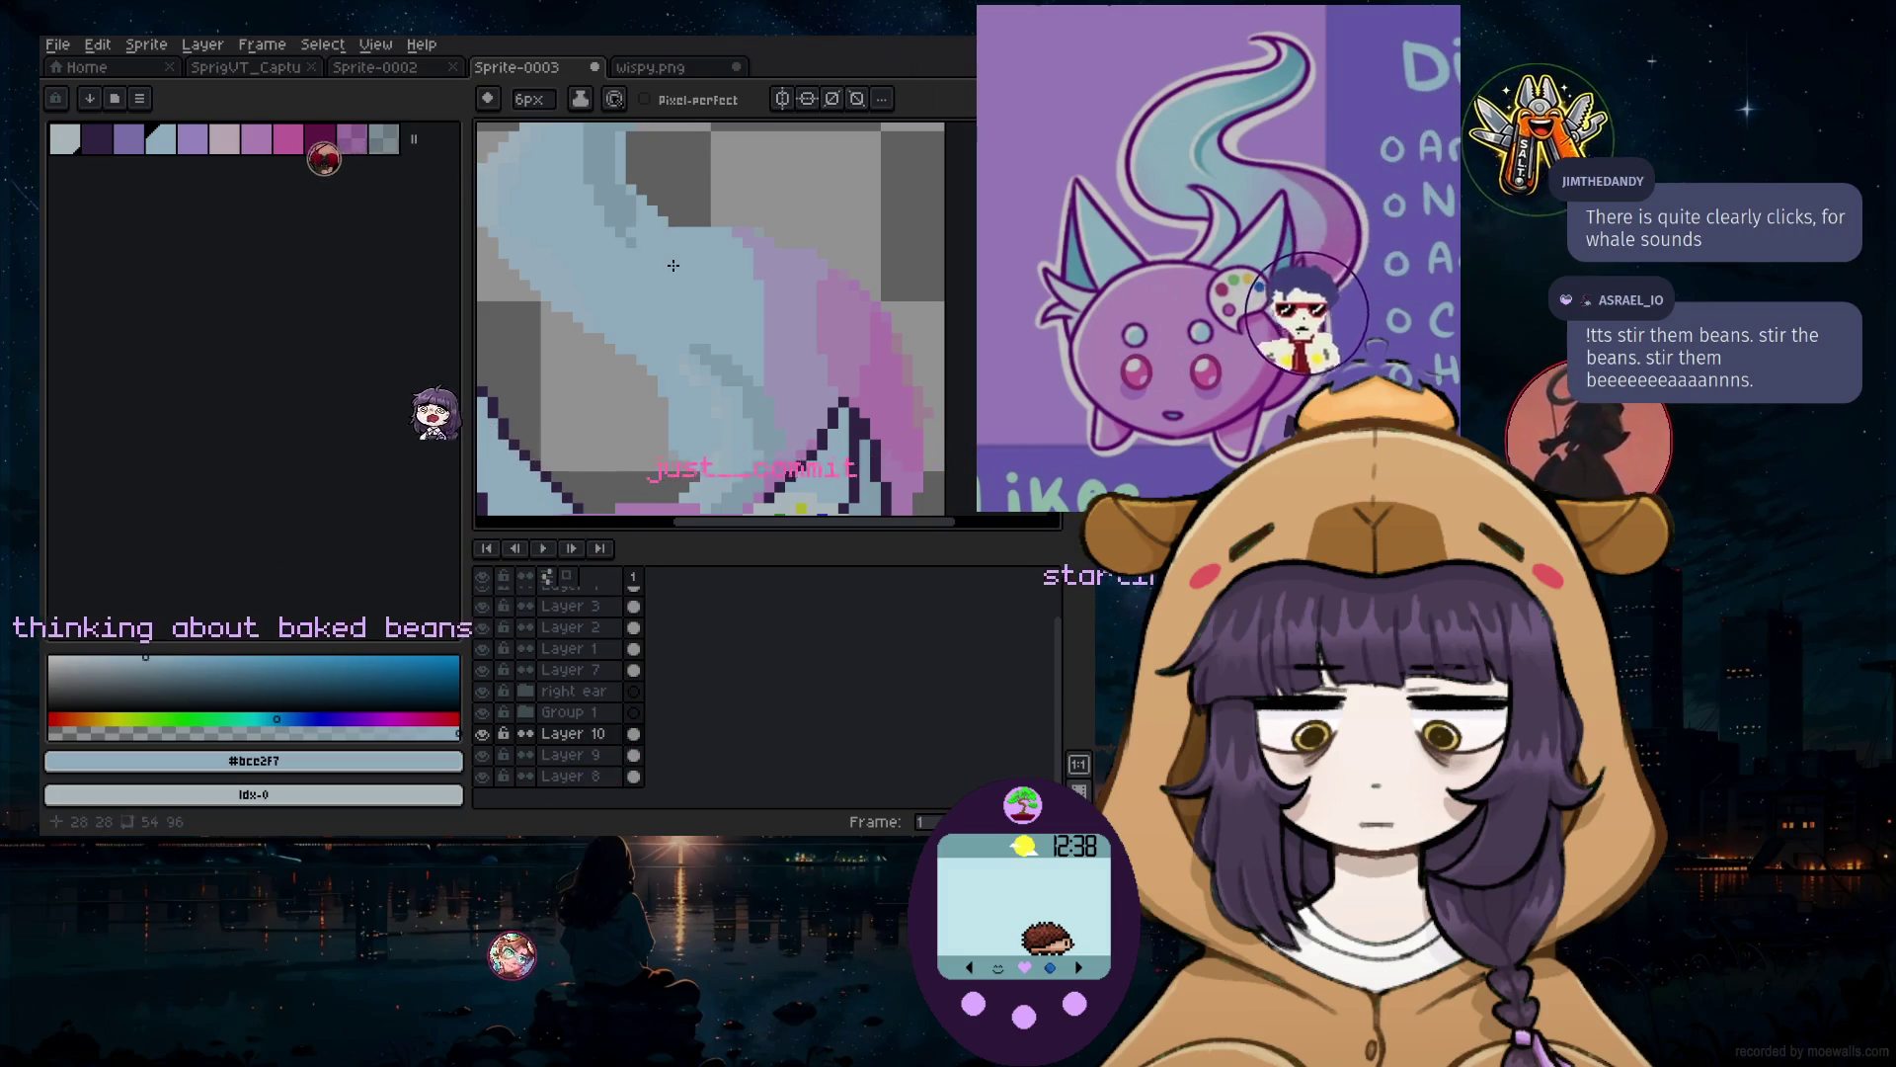
scroll(664, 335, down, 1)
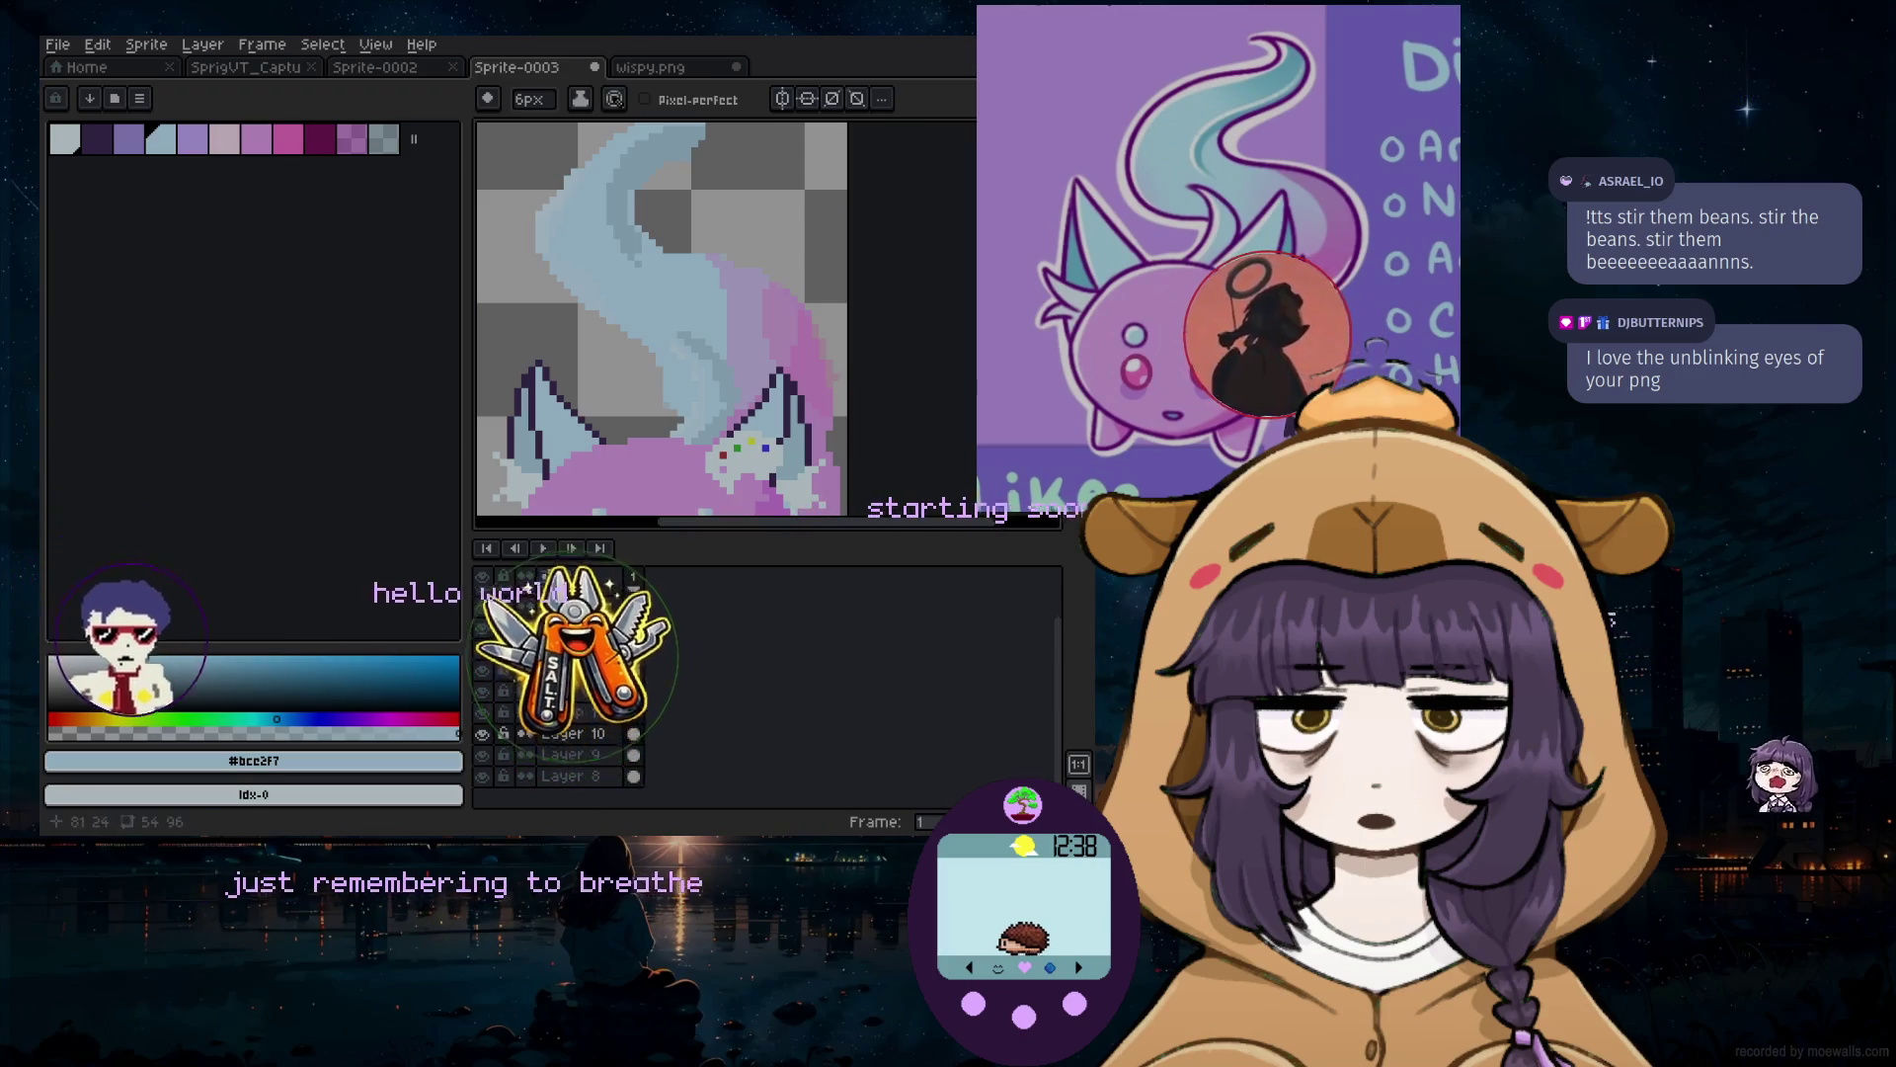
- Eyedrop the pink body, choose the dark purple swatch, and make the eyes layer active
scroll(662, 316, down, 5)
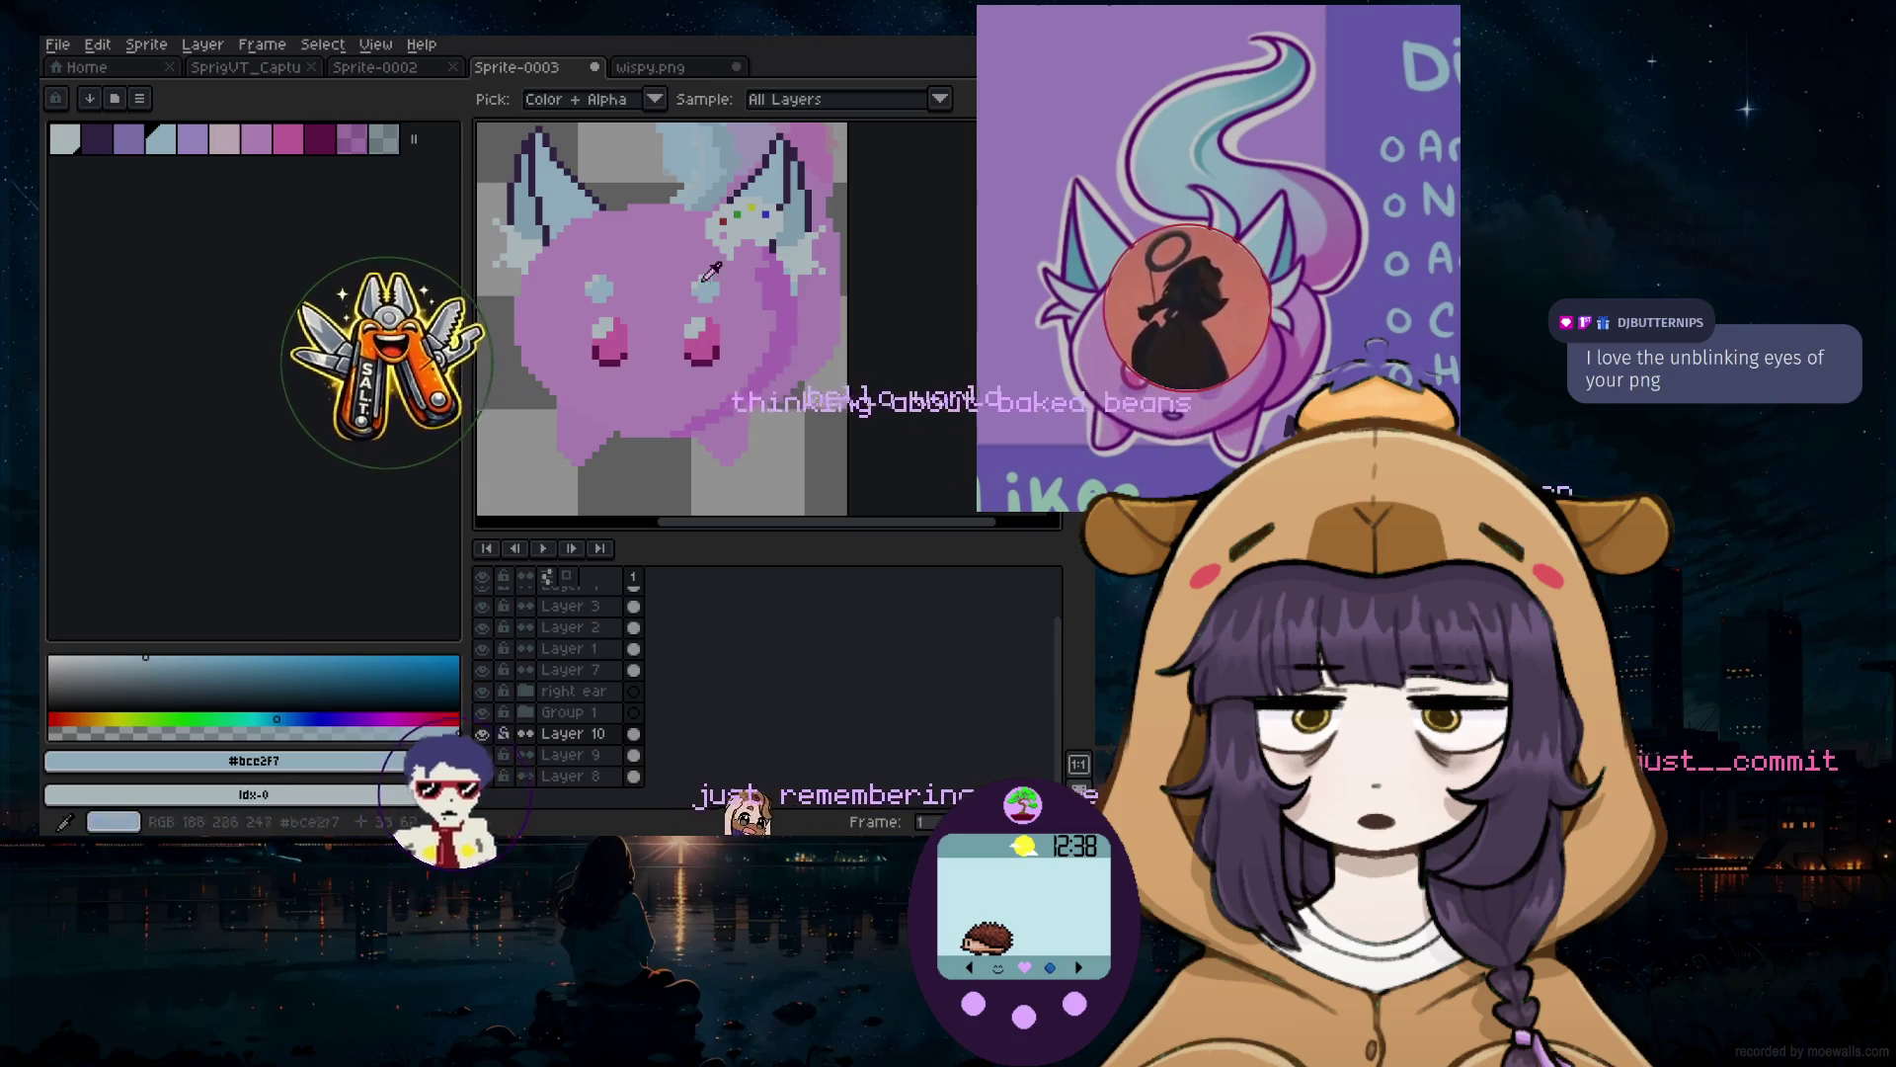
alt+click(661, 316)
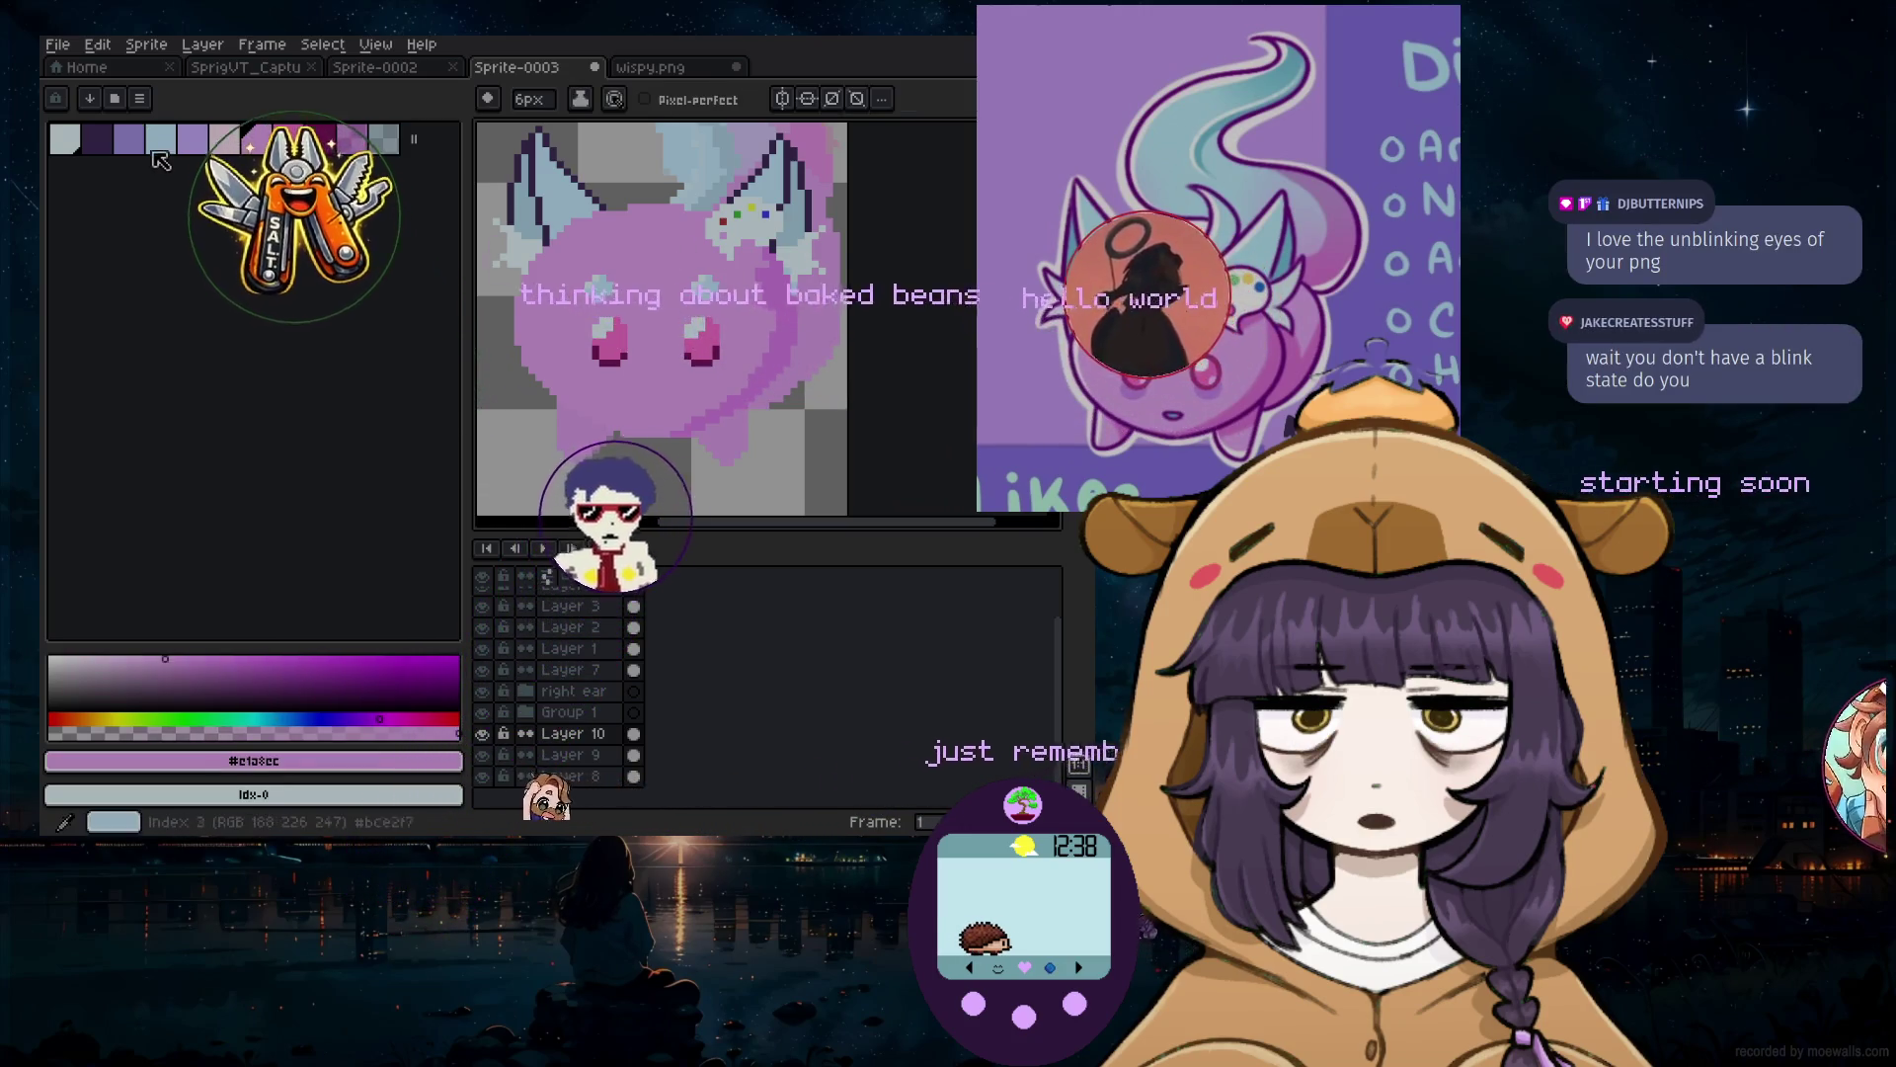
click(113, 144)
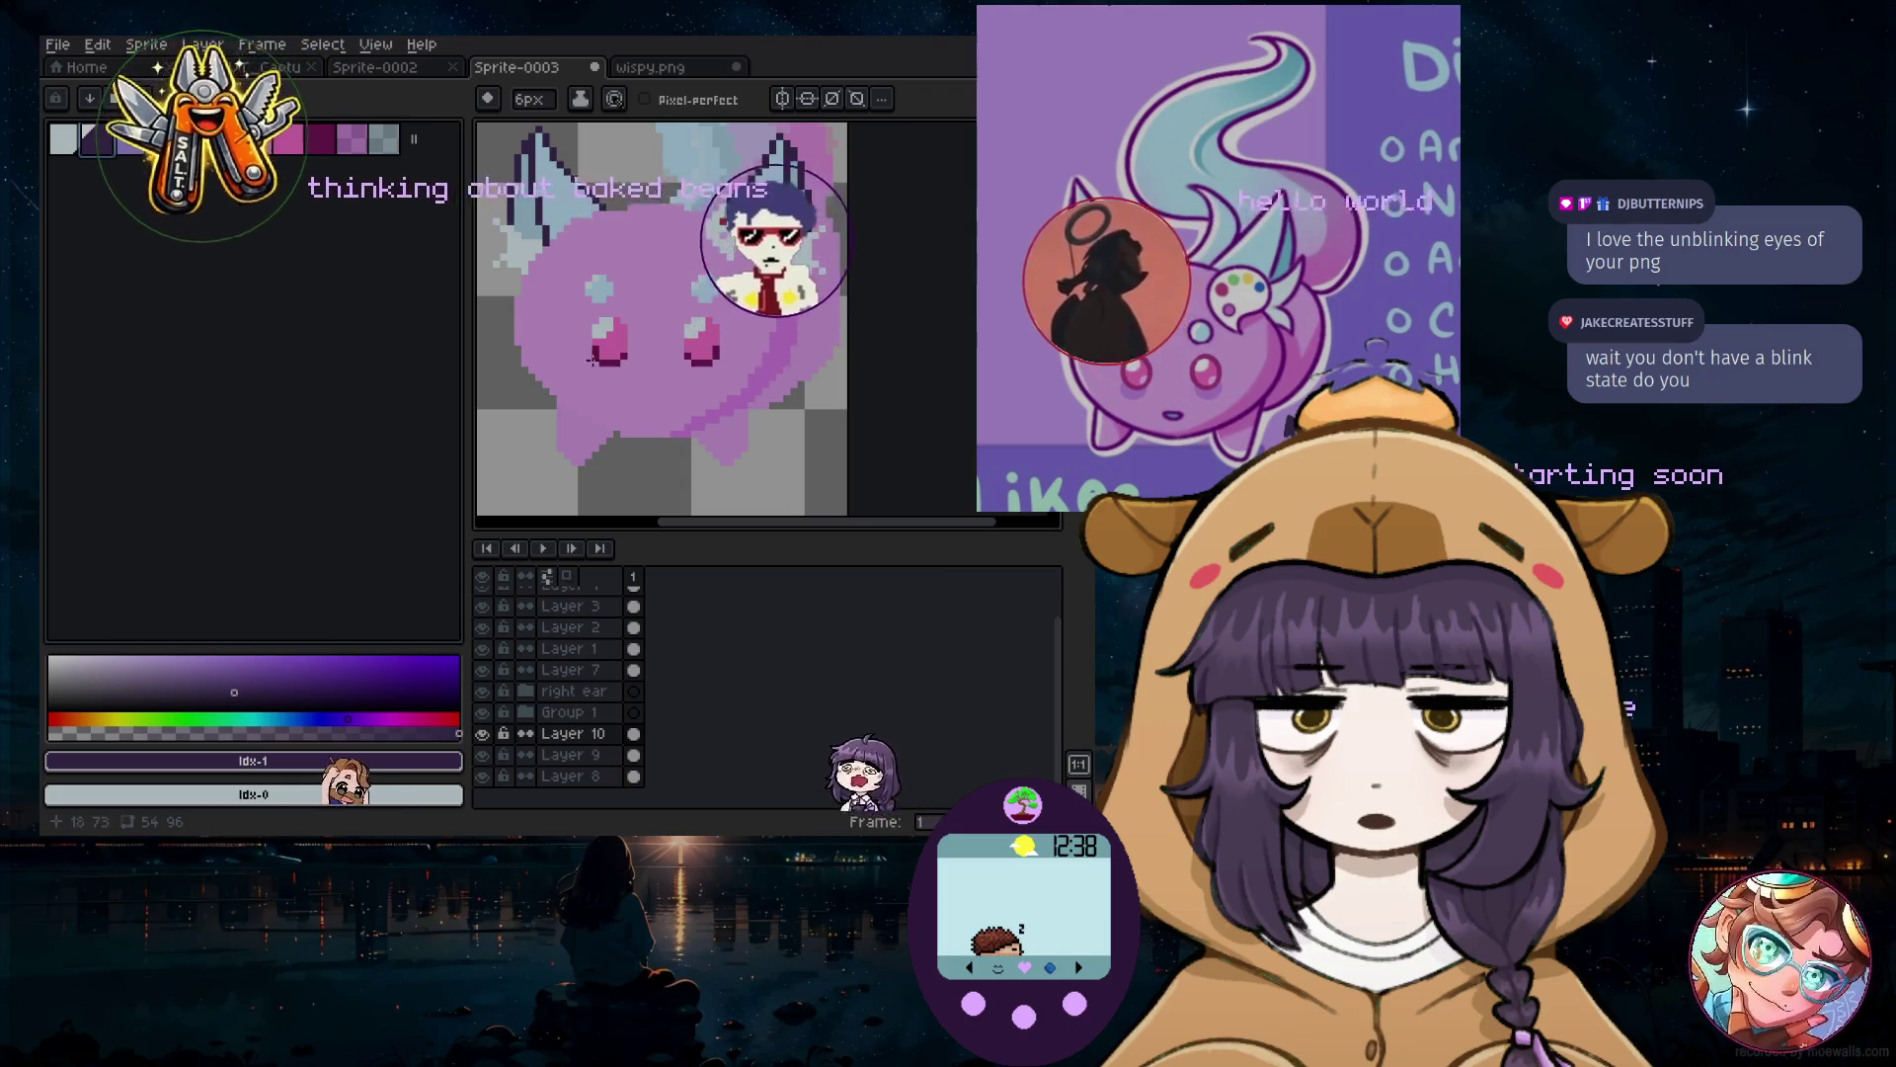
click(571, 670)
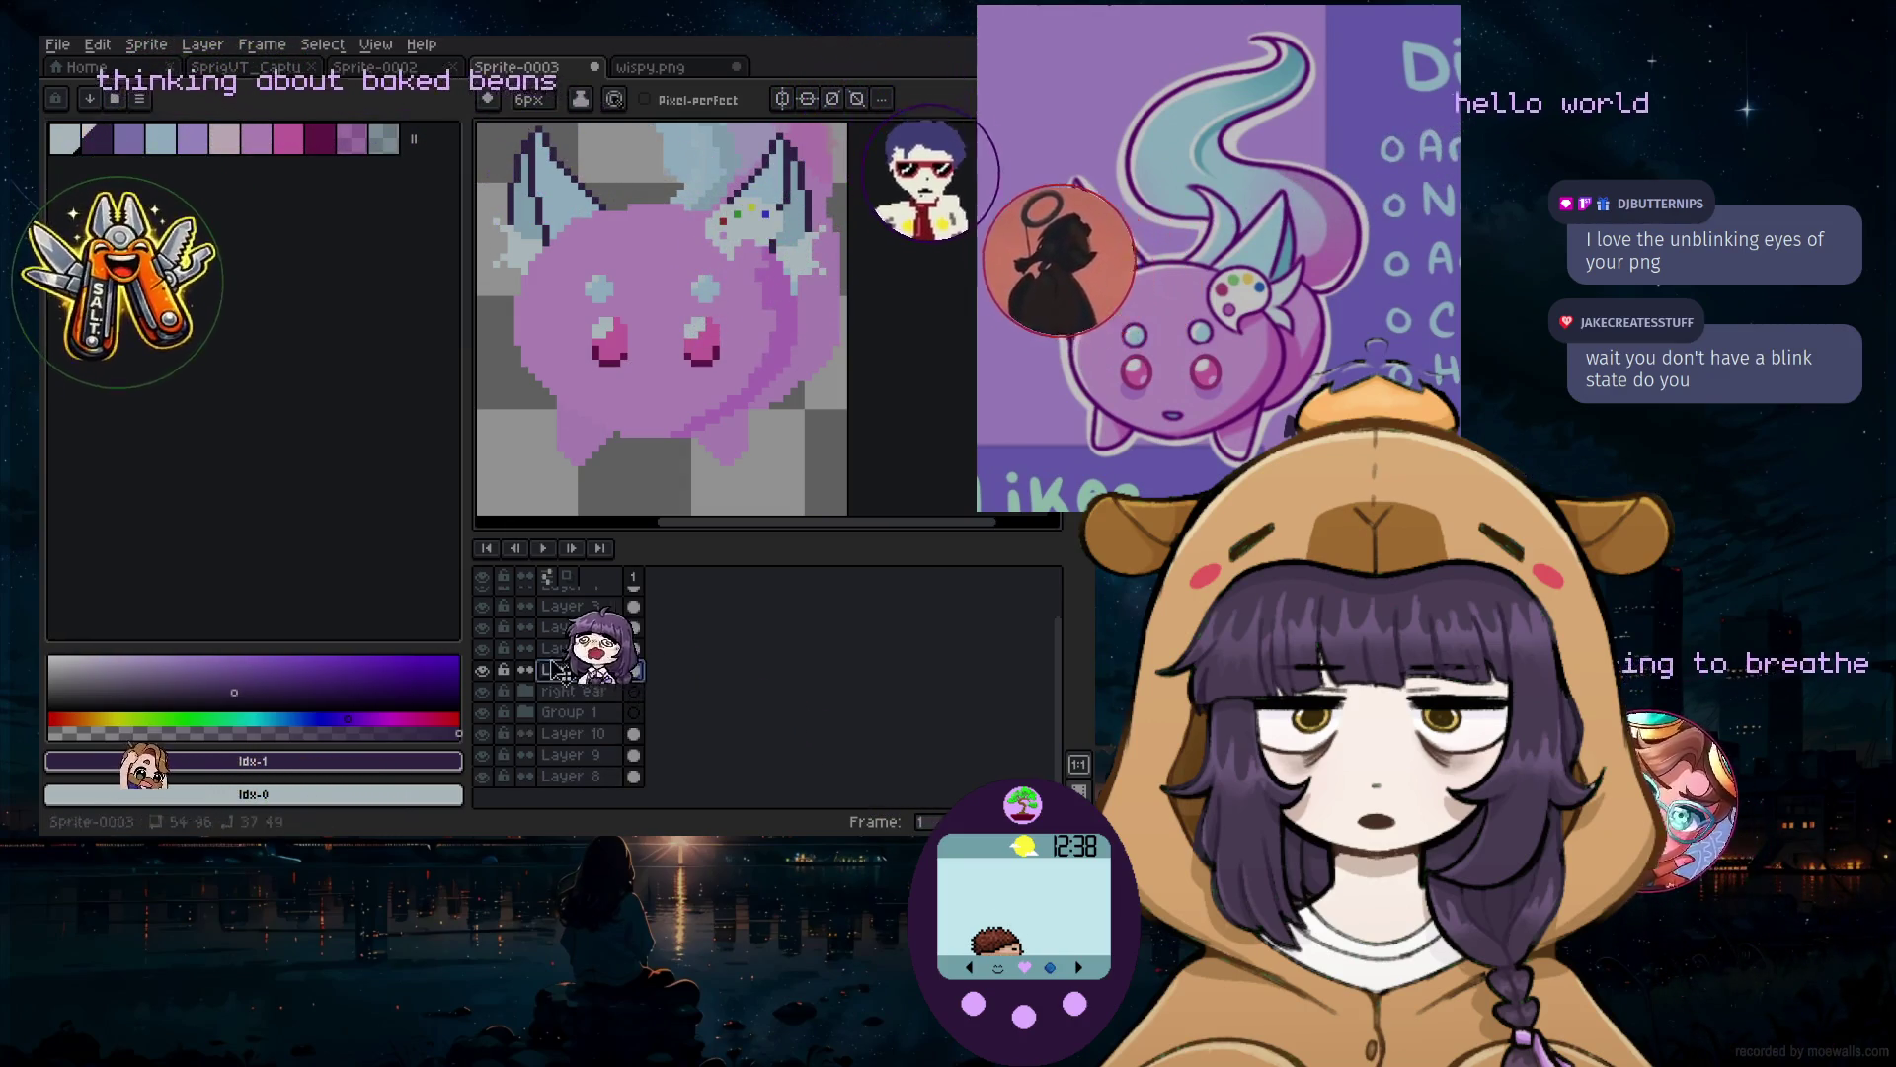
scroll(592, 642, up, 1)
click(563, 598)
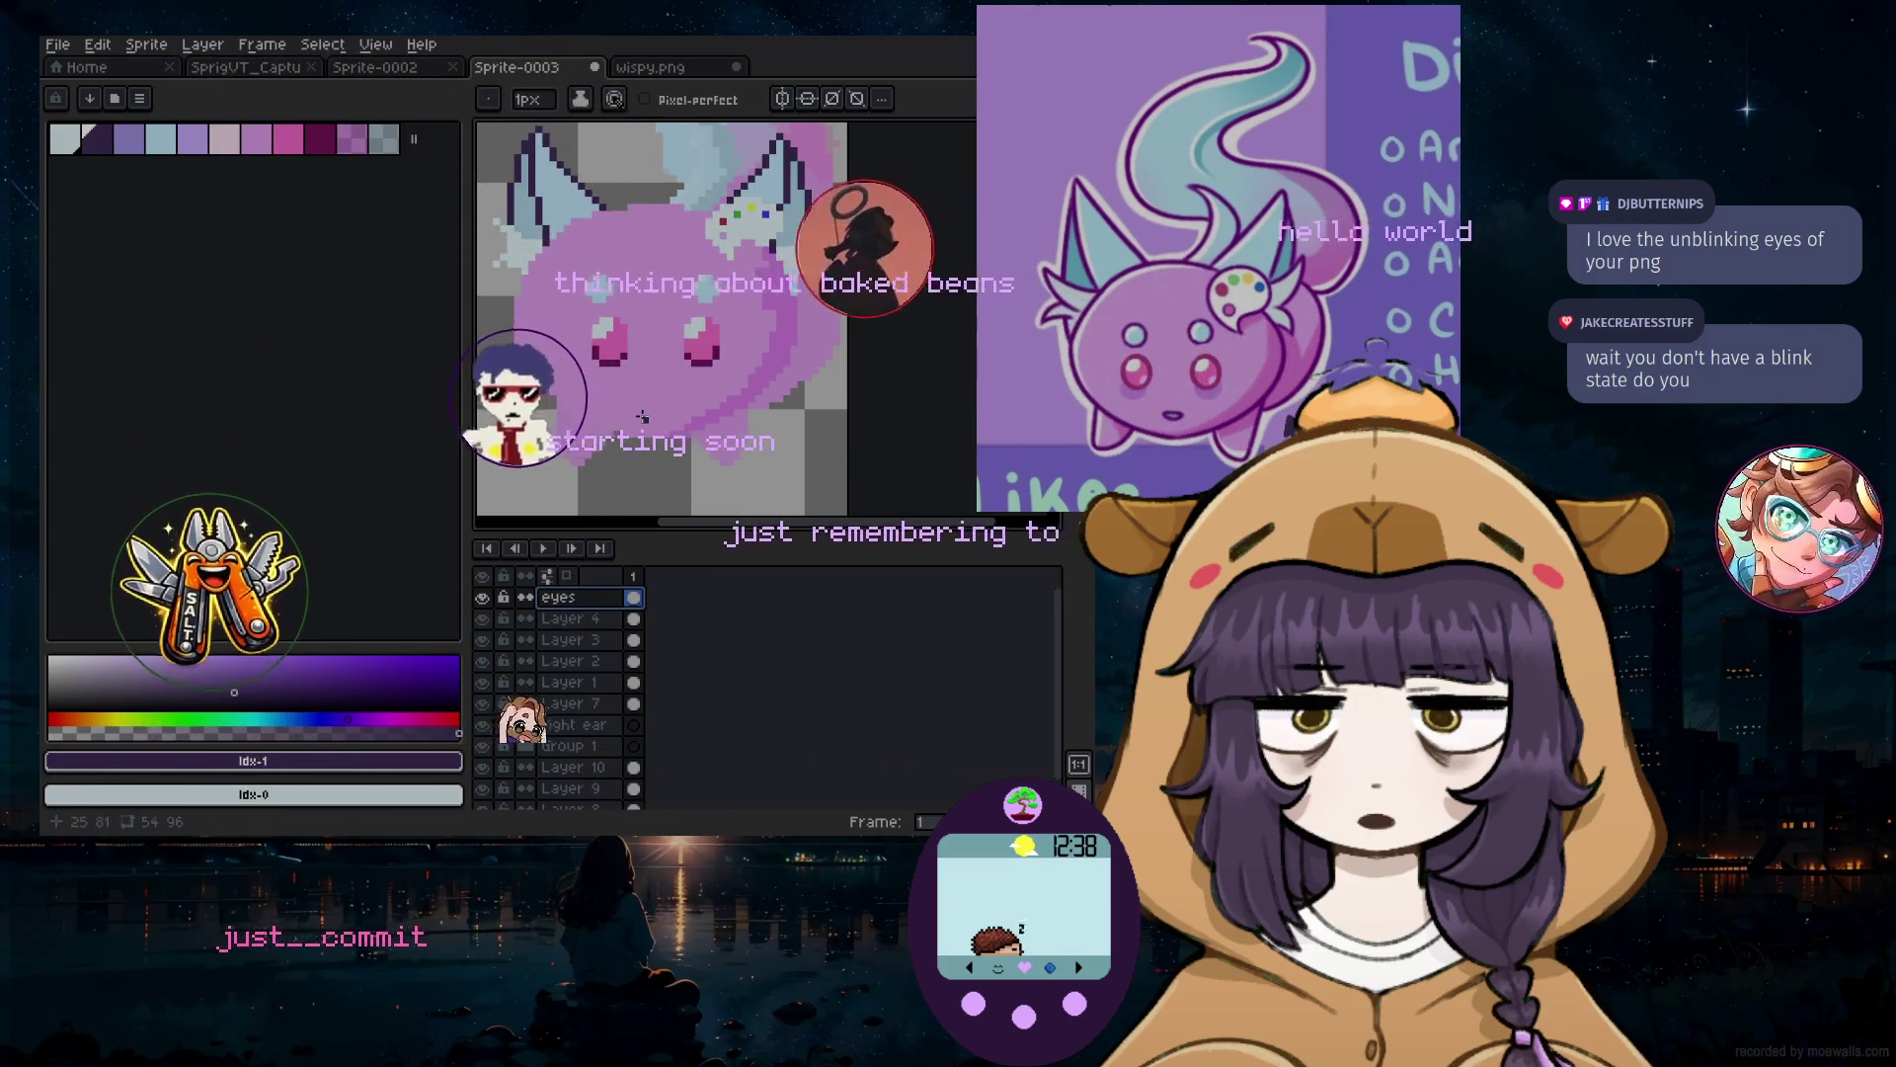
- Try several purple swatches and settle on lavender palette colour 2
scroll(647, 420, up, 1)
scroll(647, 420, up, 1)
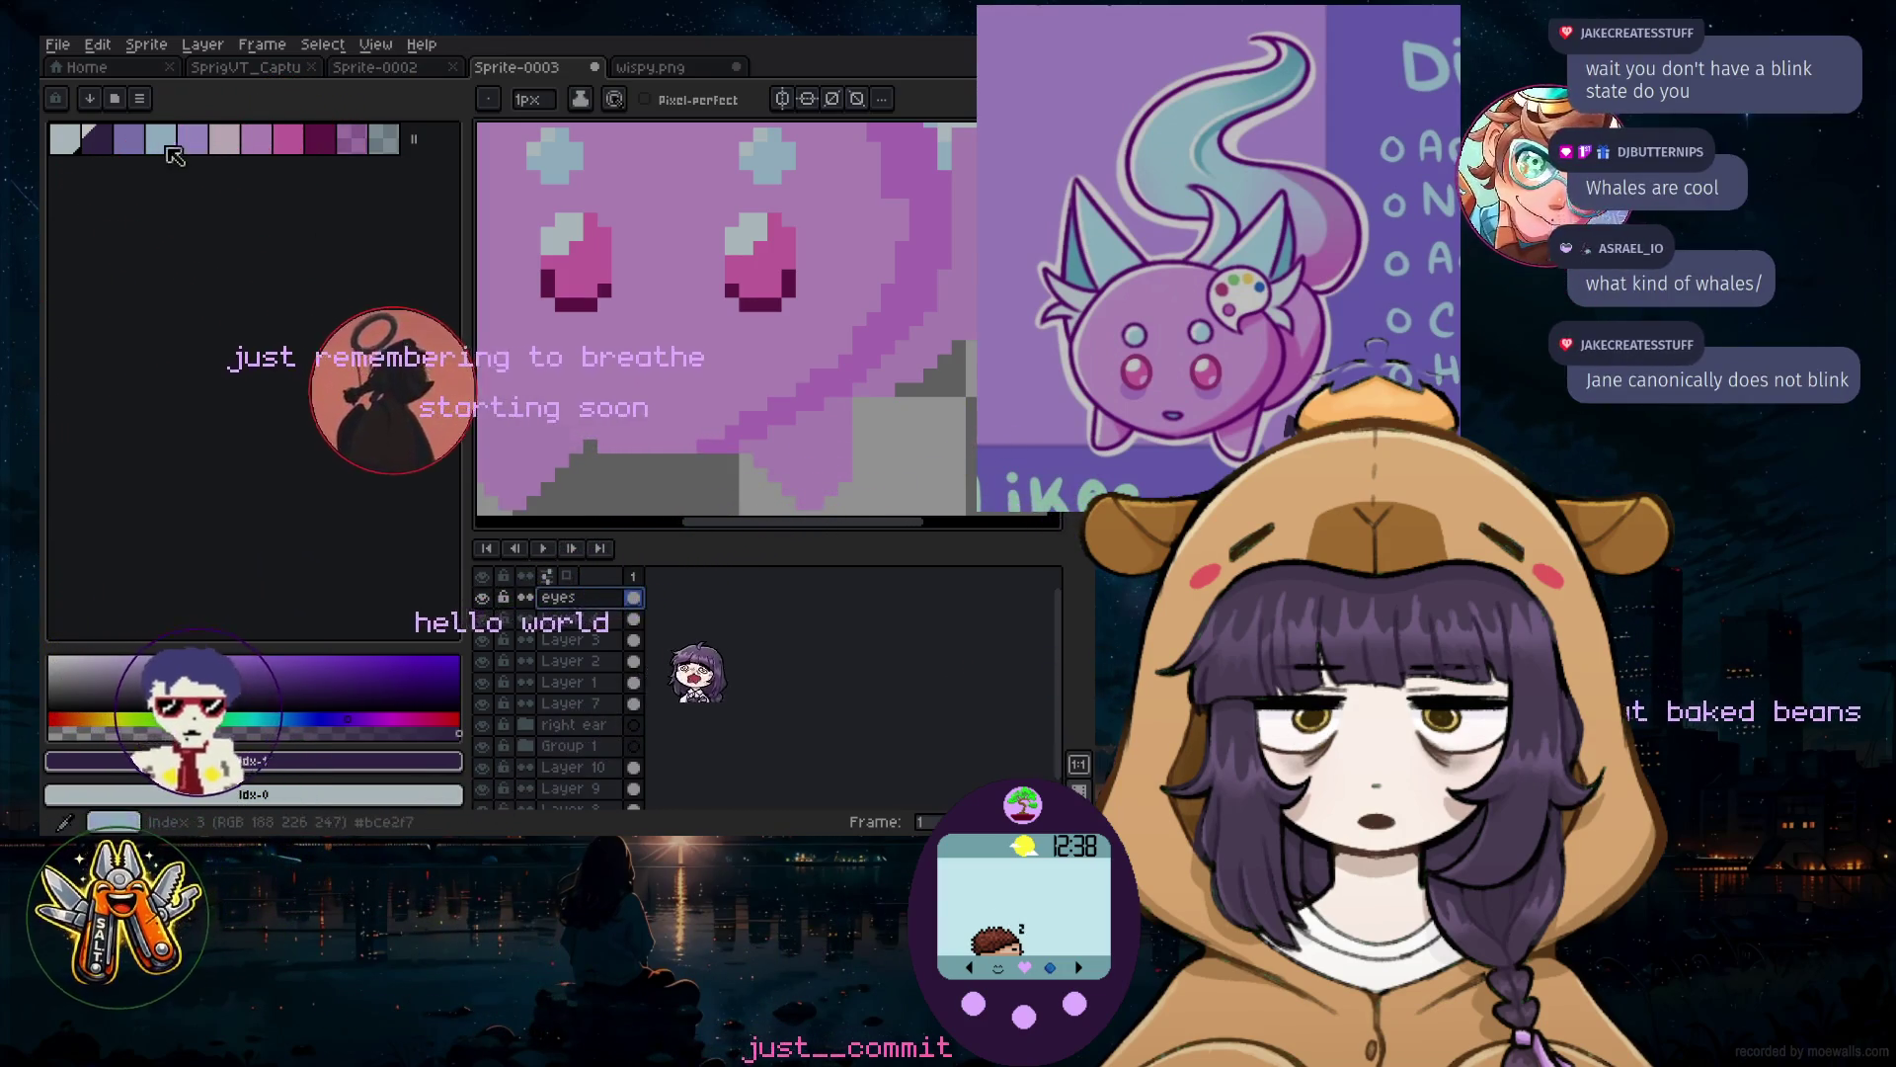
click(129, 138)
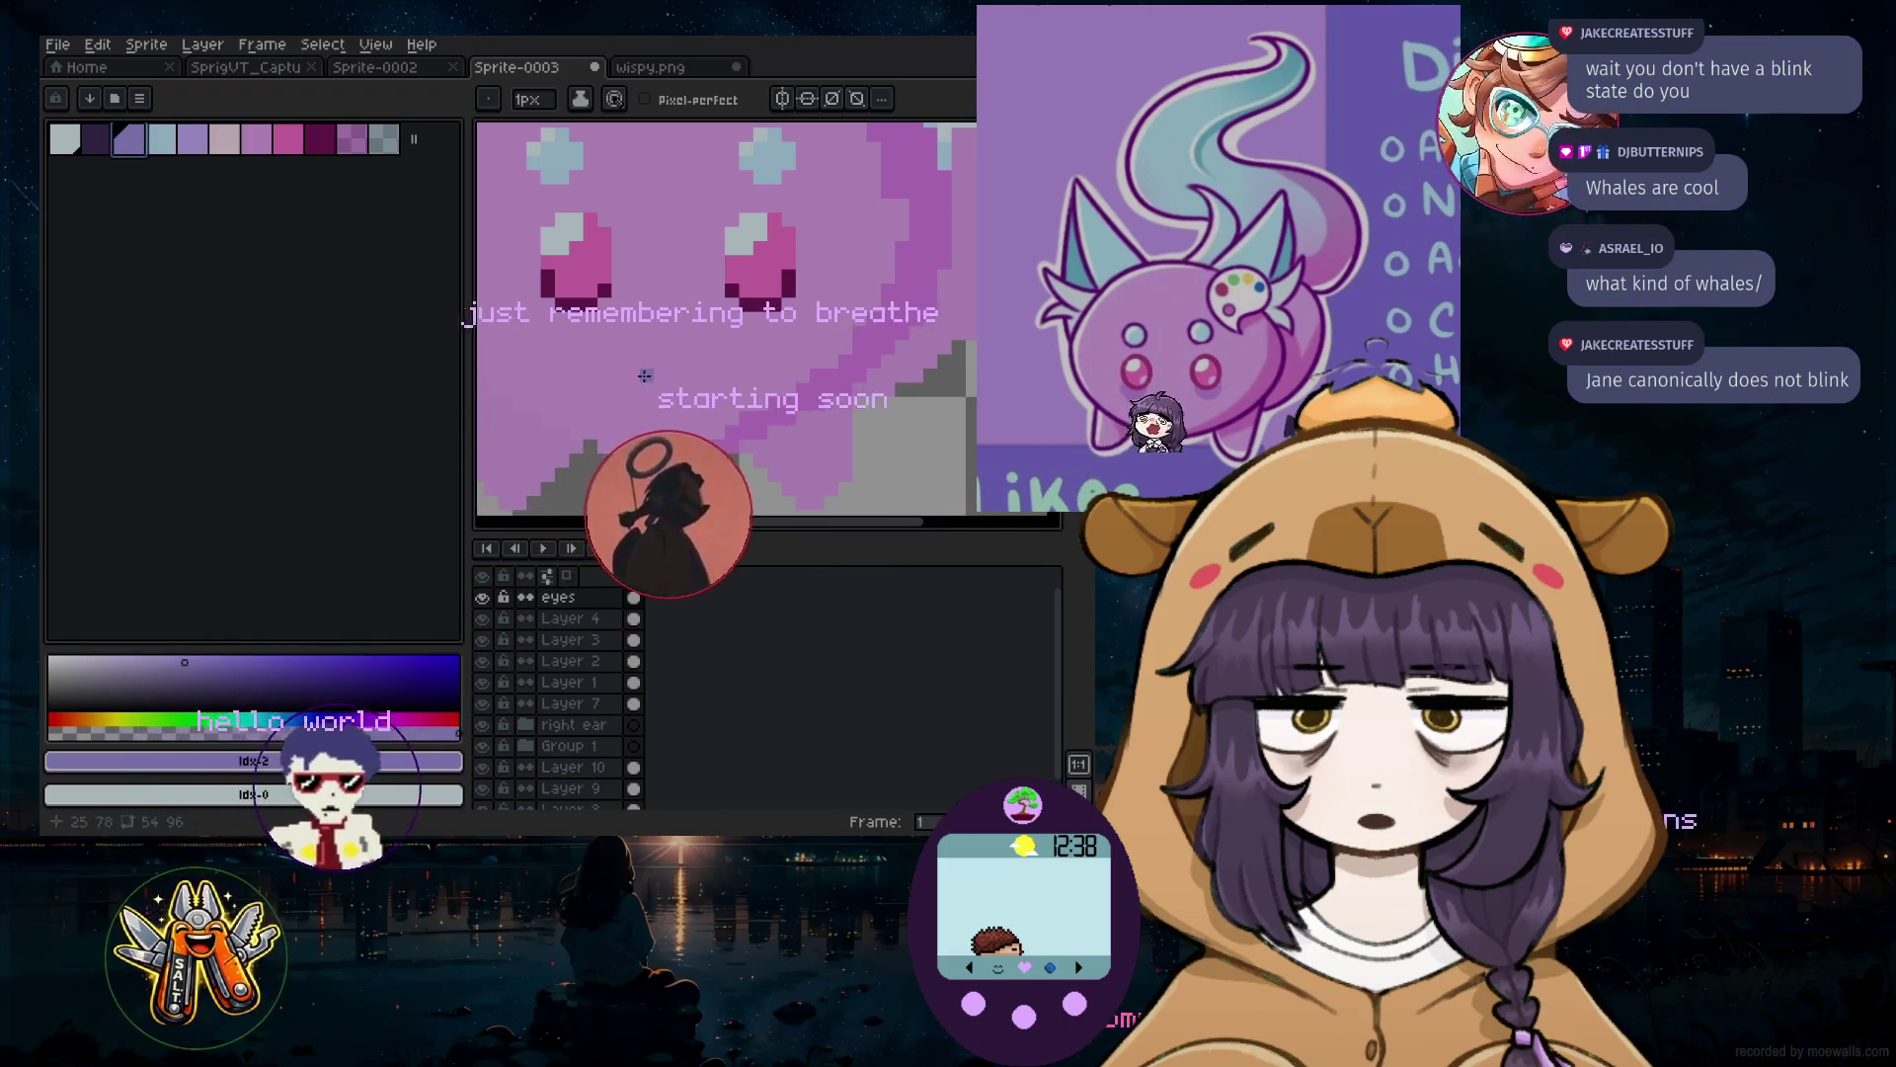
click(192, 139)
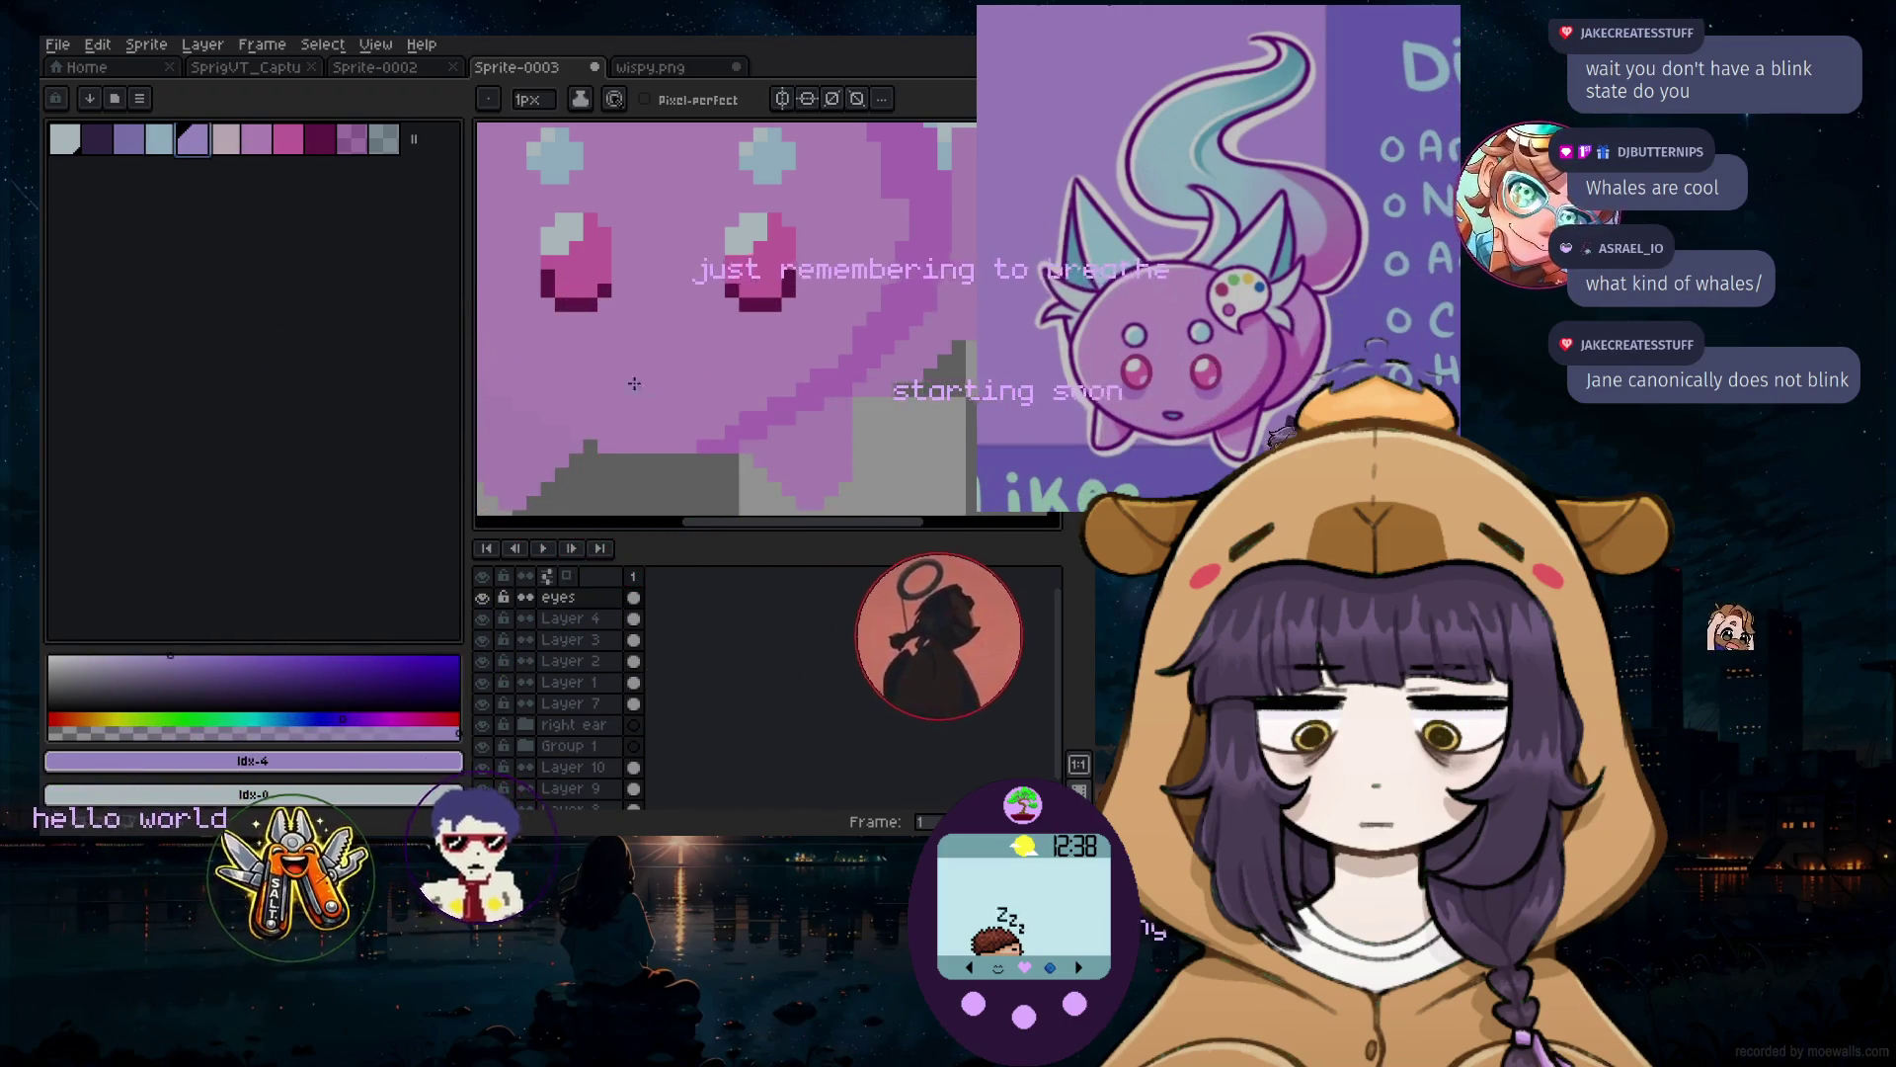
click(129, 142)
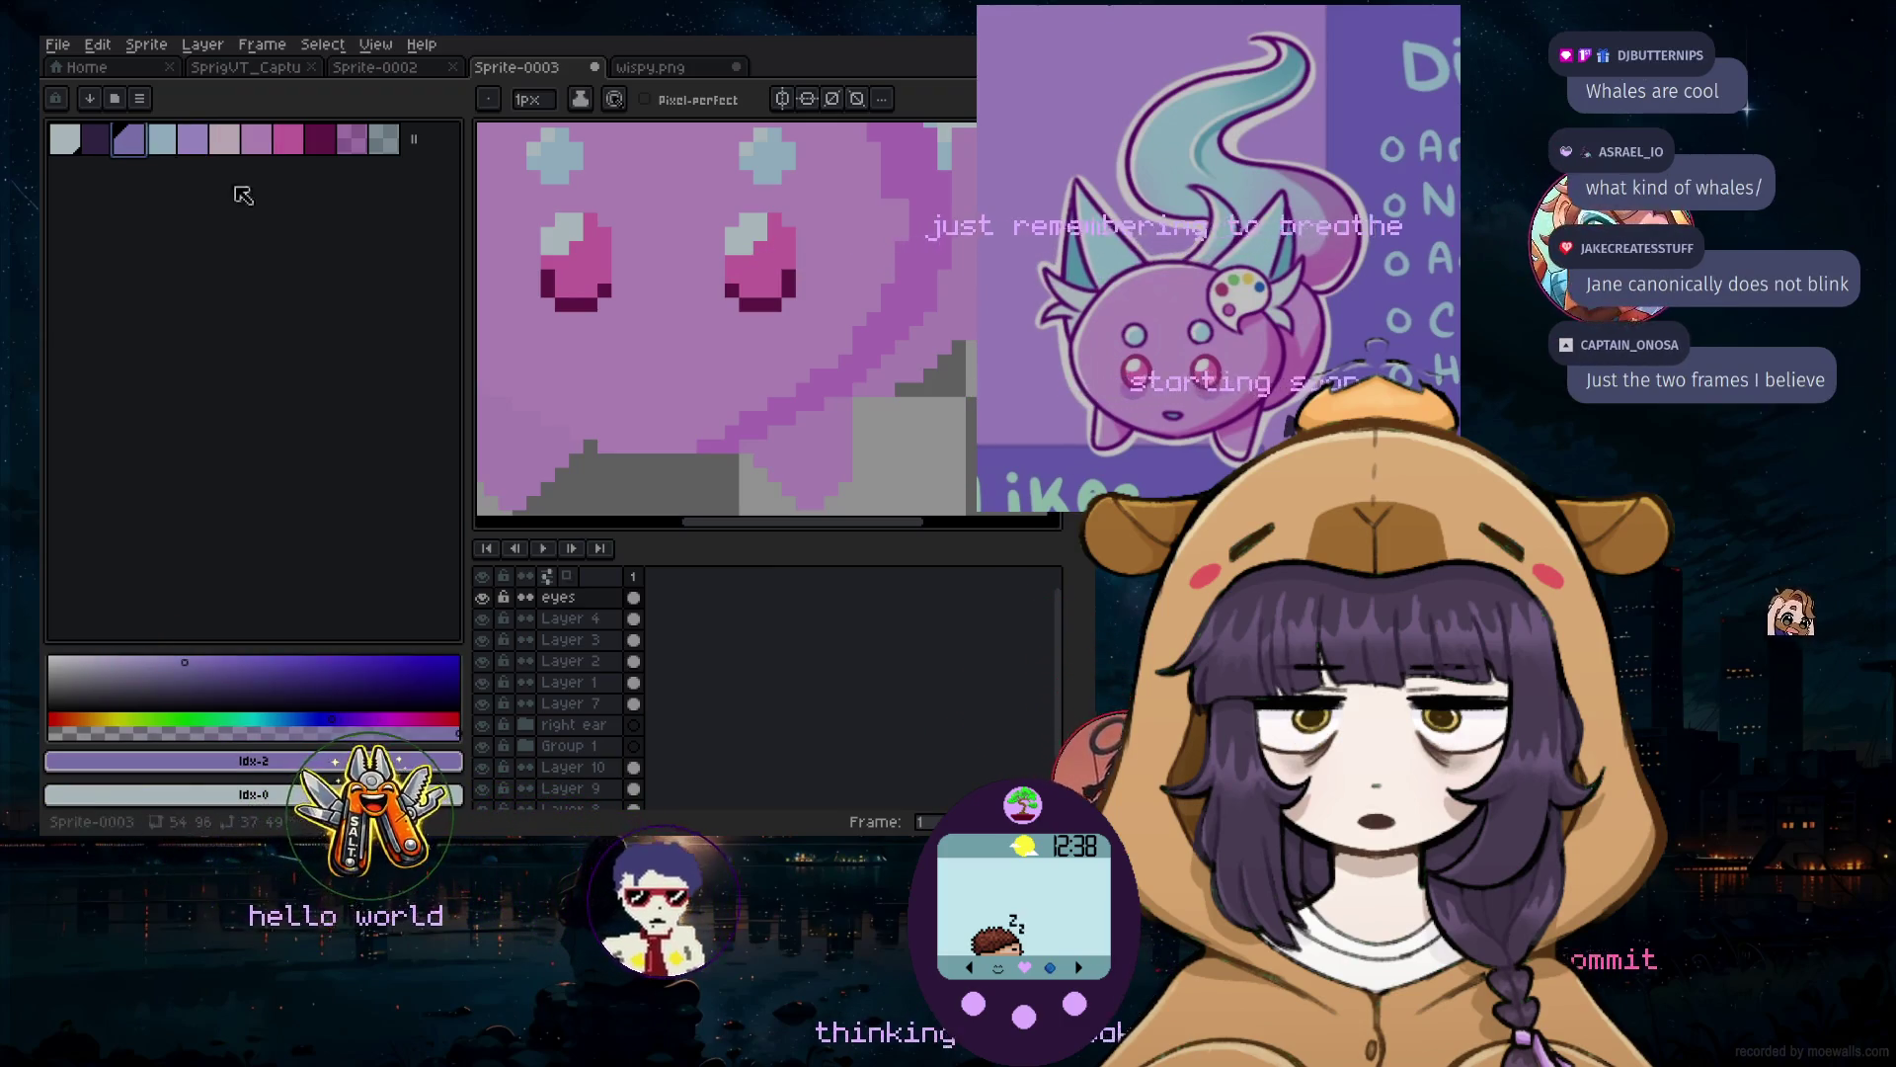
click(96, 143)
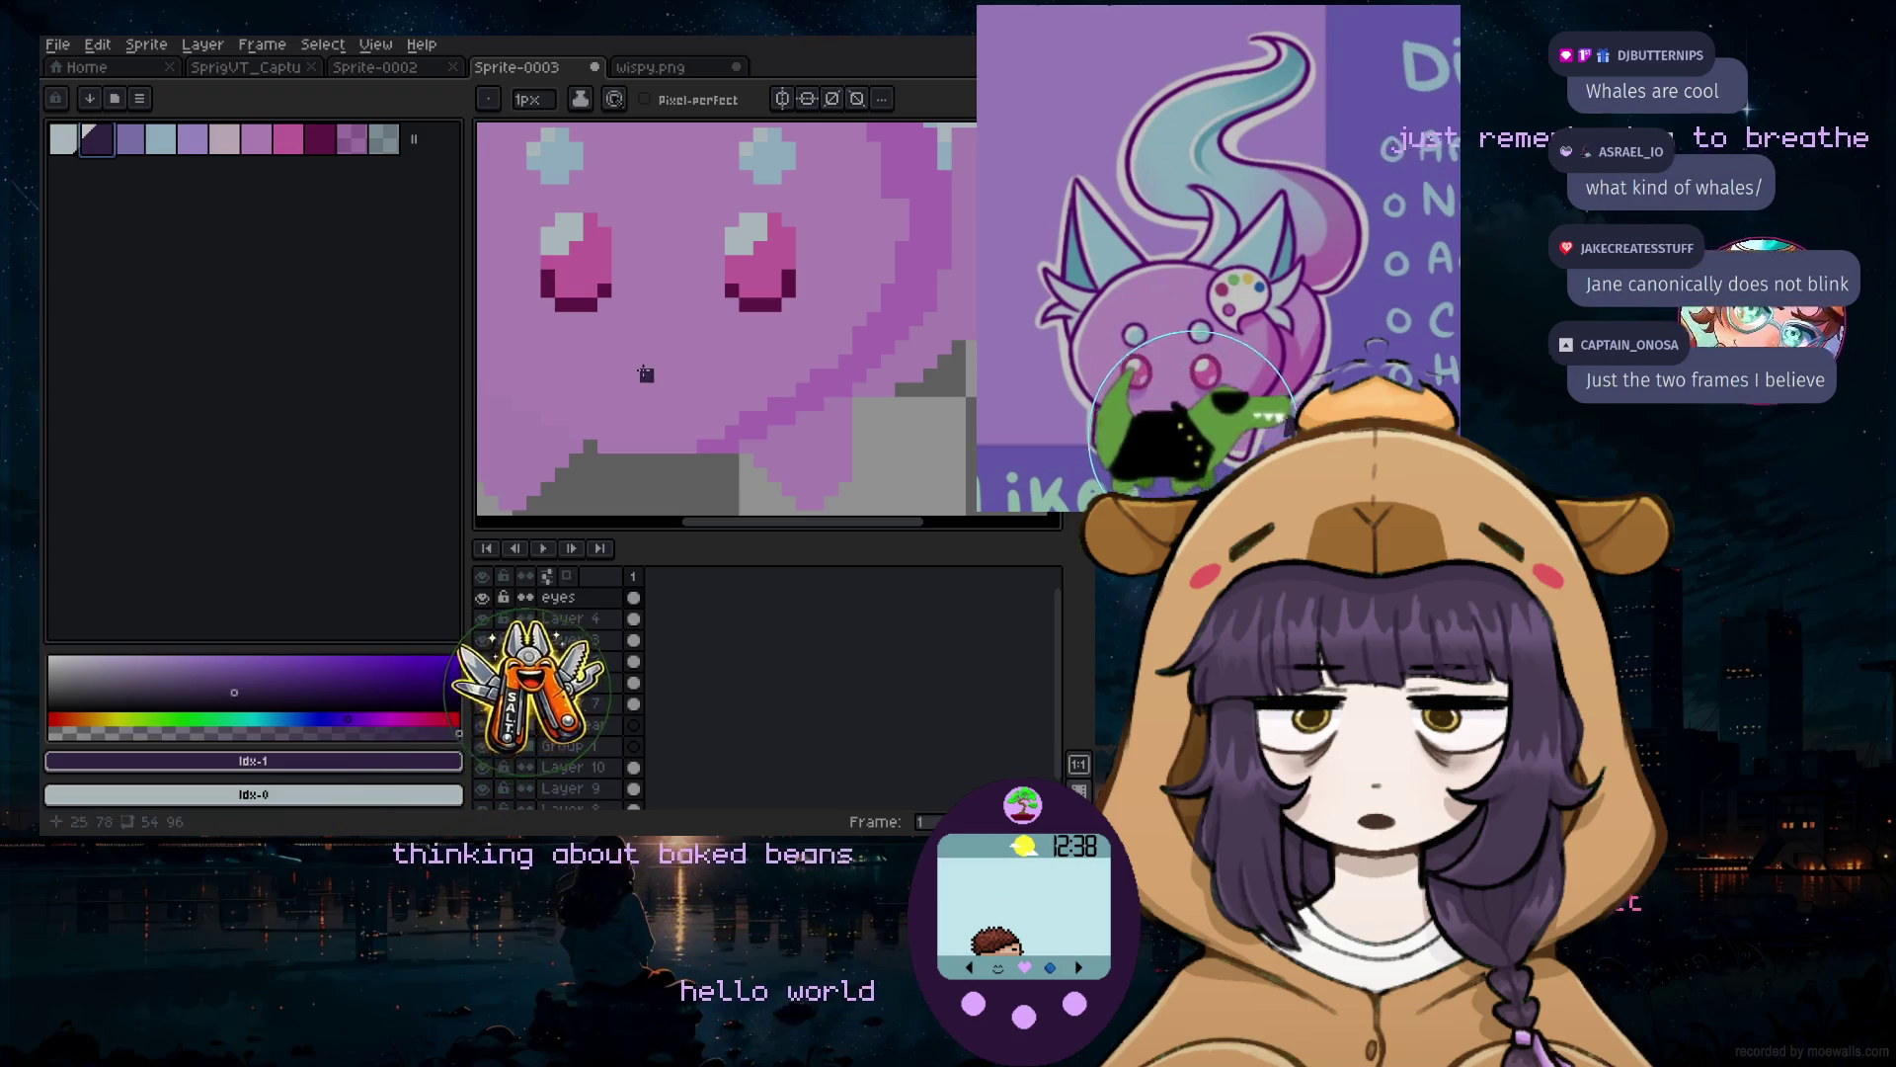
scroll(646, 374, up, 2)
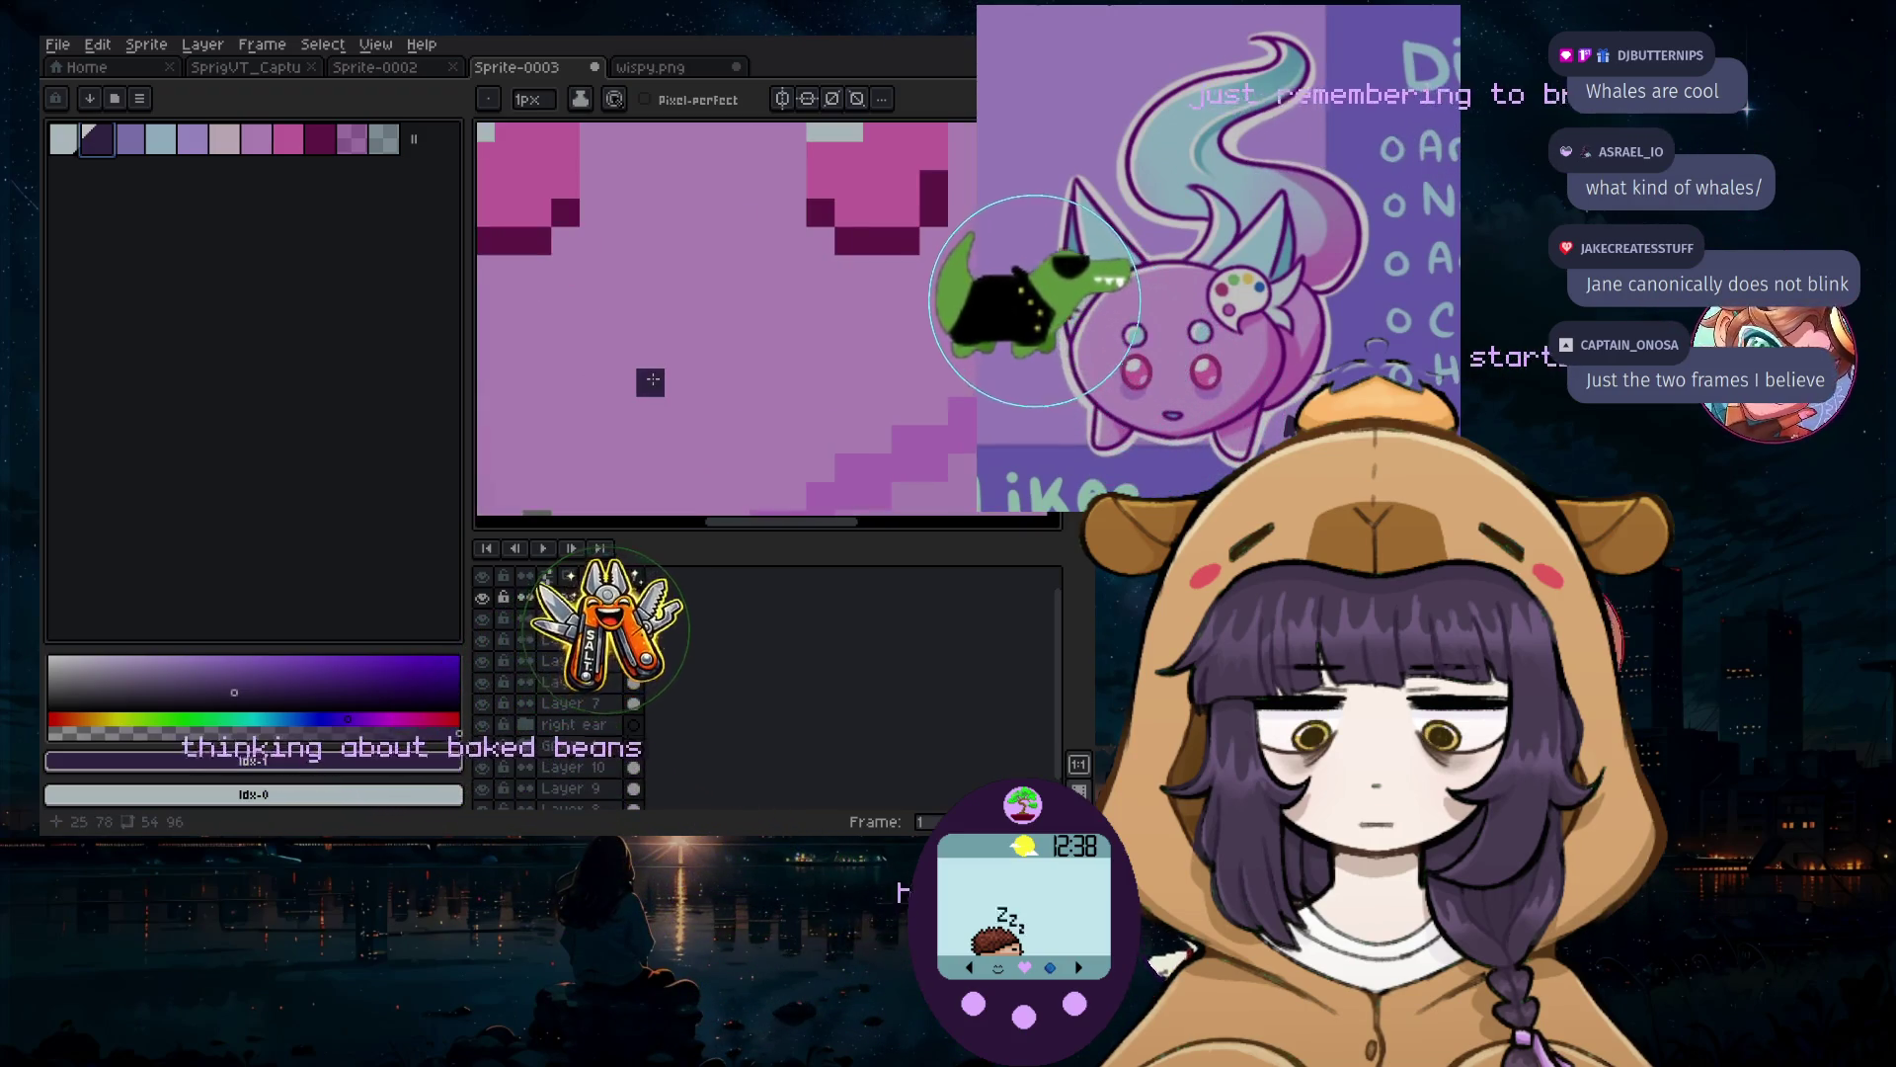
key(])
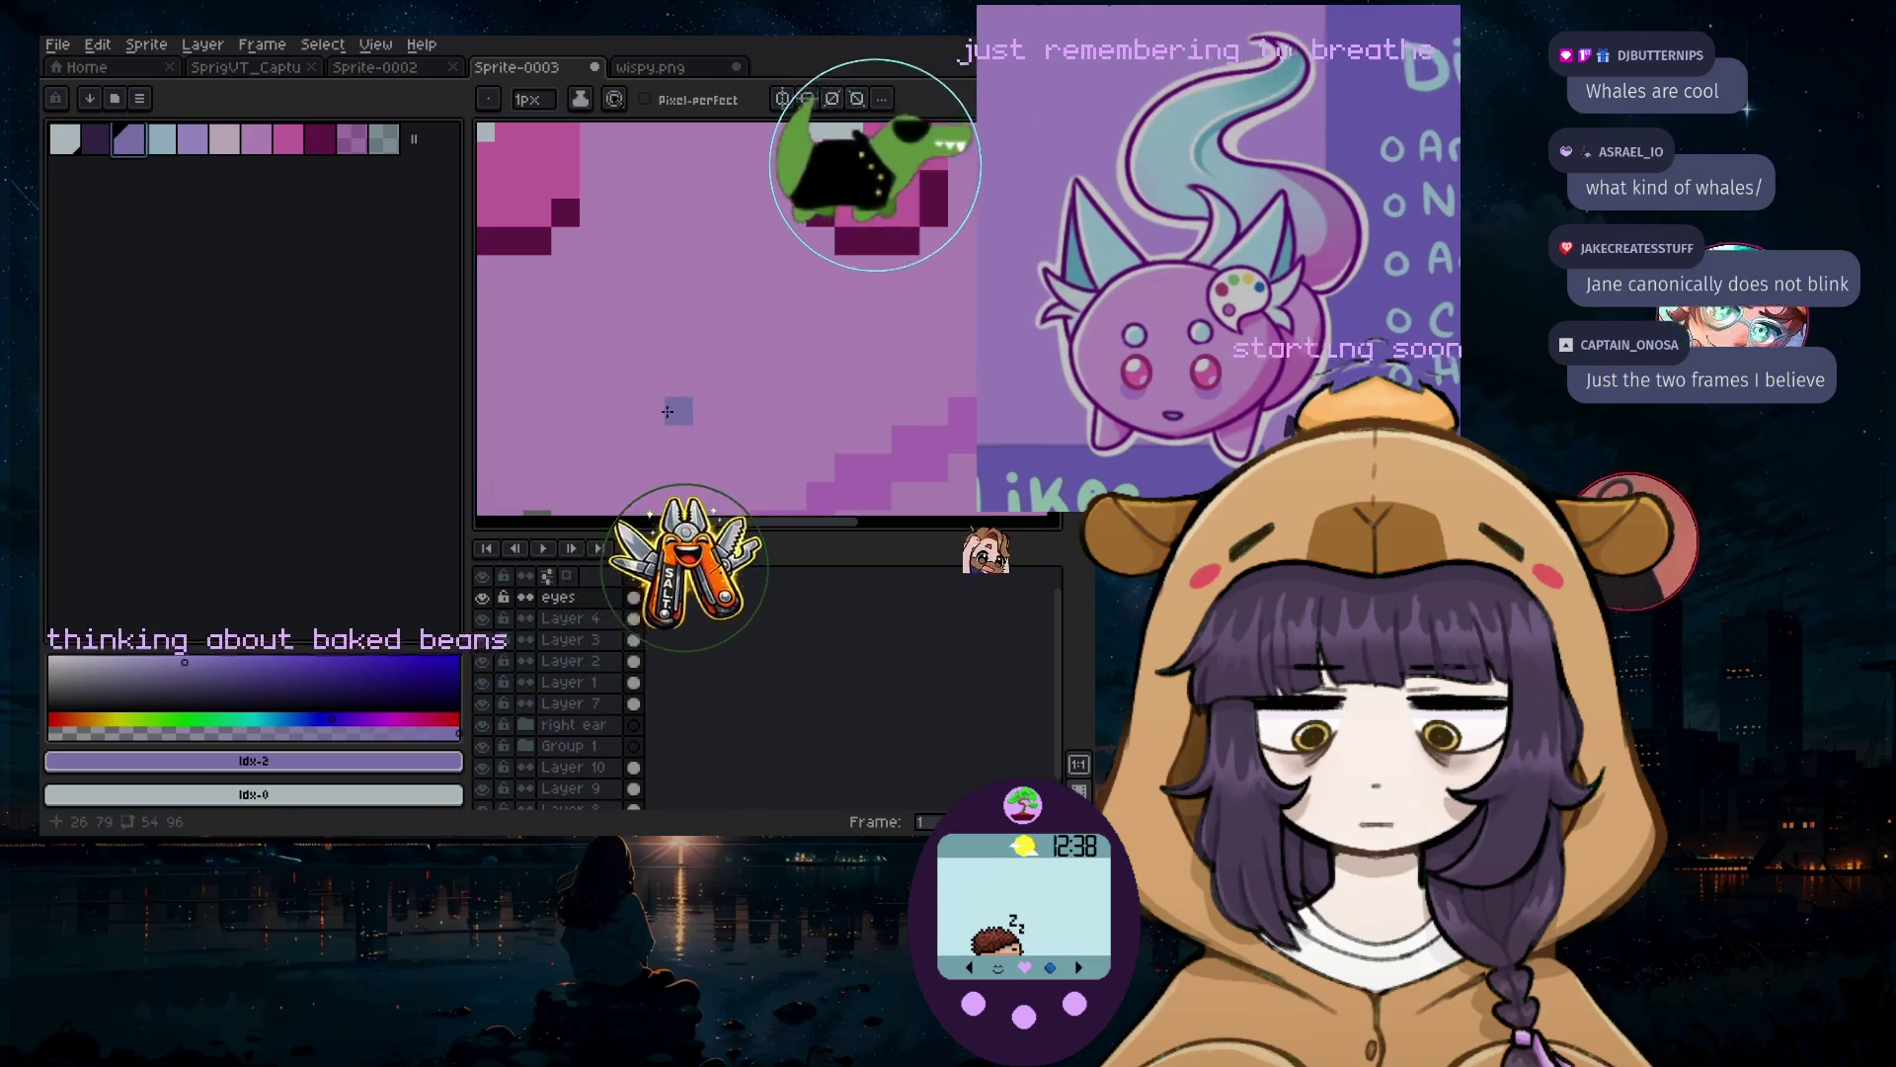
- Place one lavender pixel on the pink face just below the eyes
scroll(668, 413, down, 1)
scroll(668, 413, up, 1)
scroll(667, 408, down, 1)
click(667, 405)
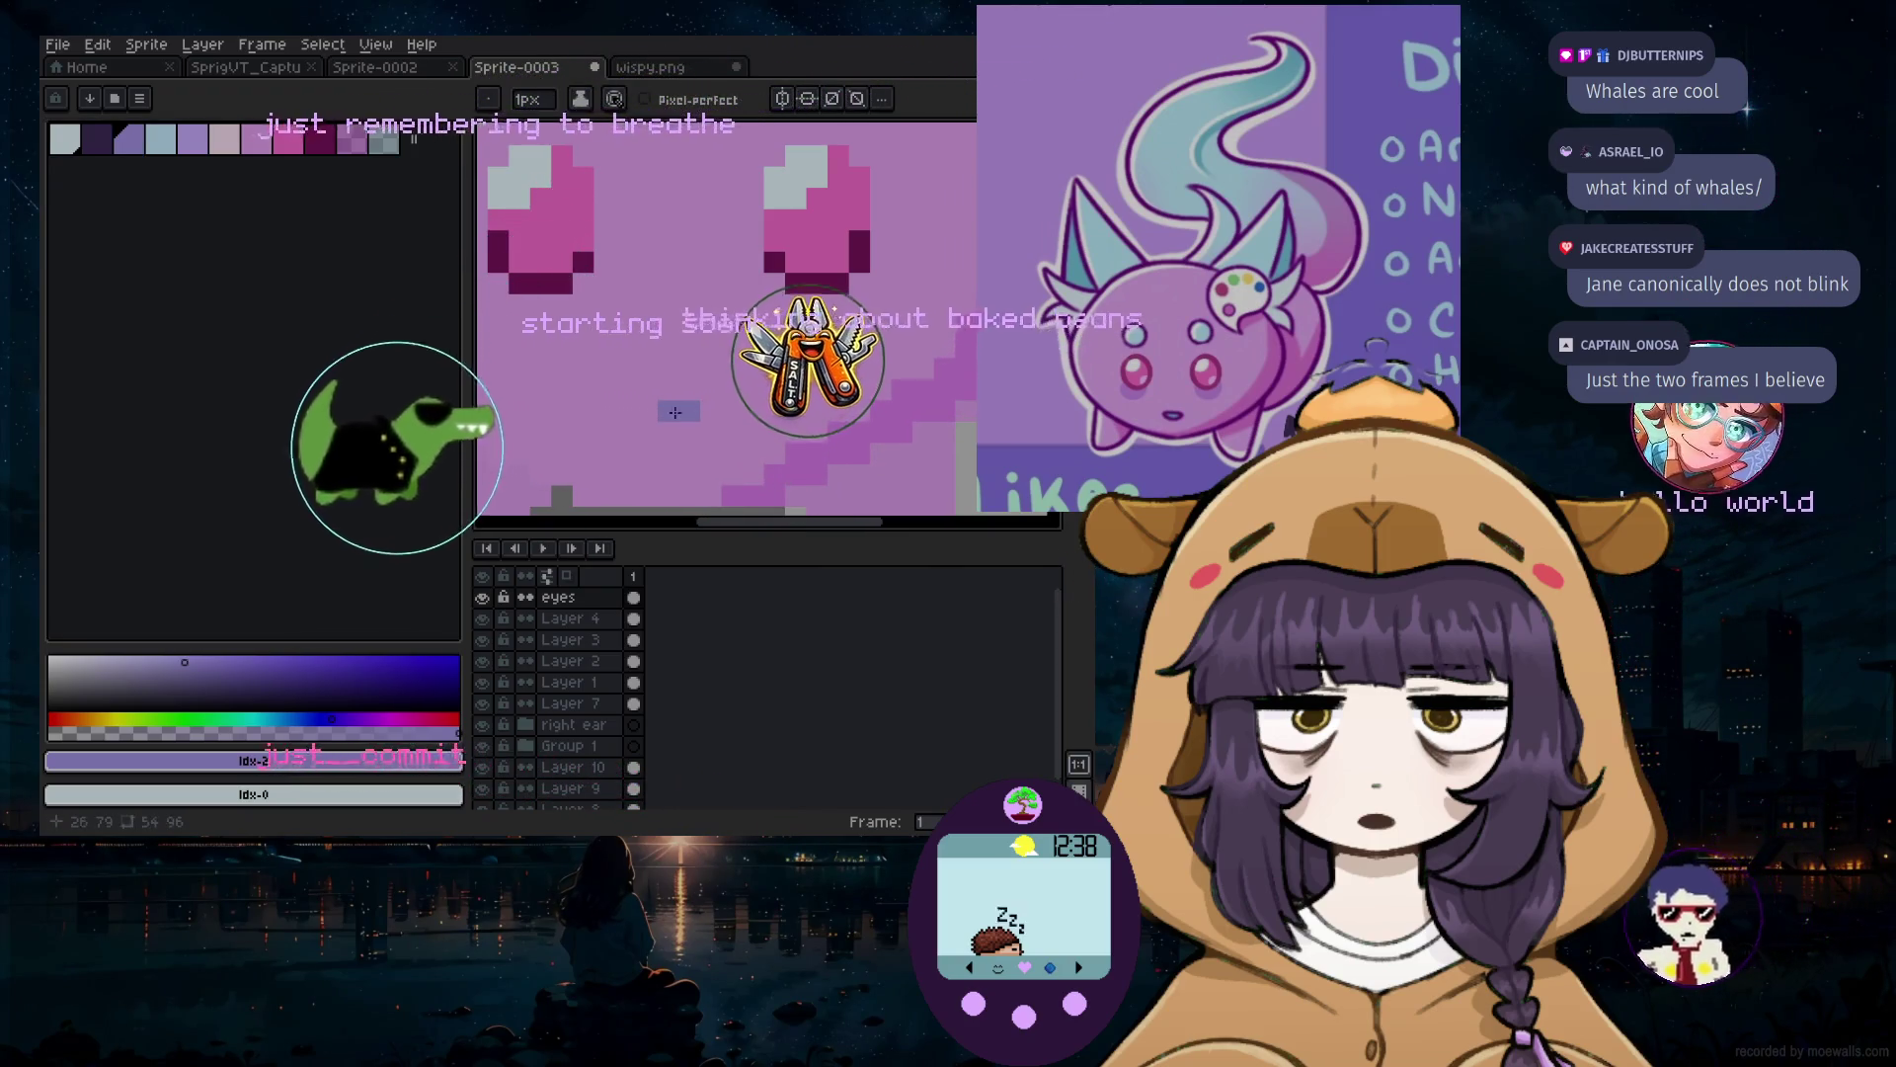
scroll(692, 405, down, 2)
scroll(596, 384, down, 4)
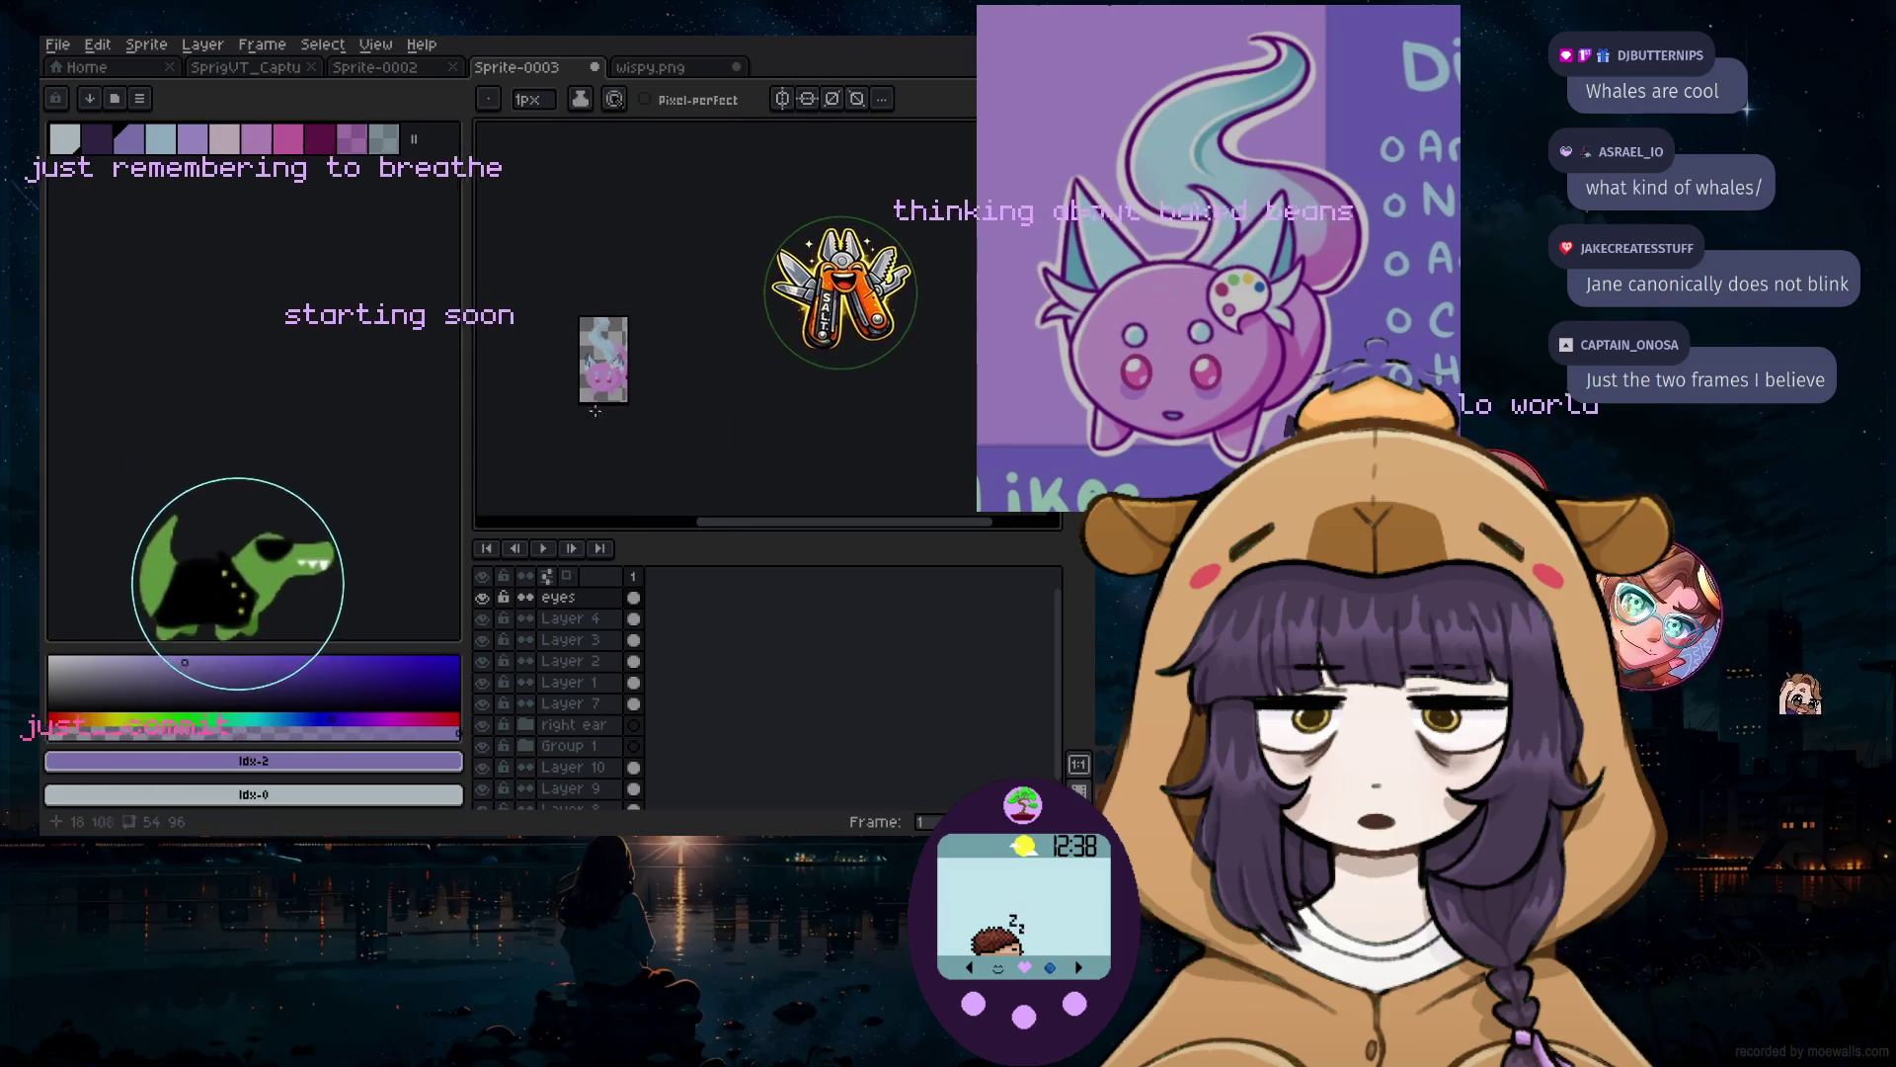
- Sample the creature's light pink #dba3e6 from the canvas as the drawing colour
scroll(602, 391, up, 4)
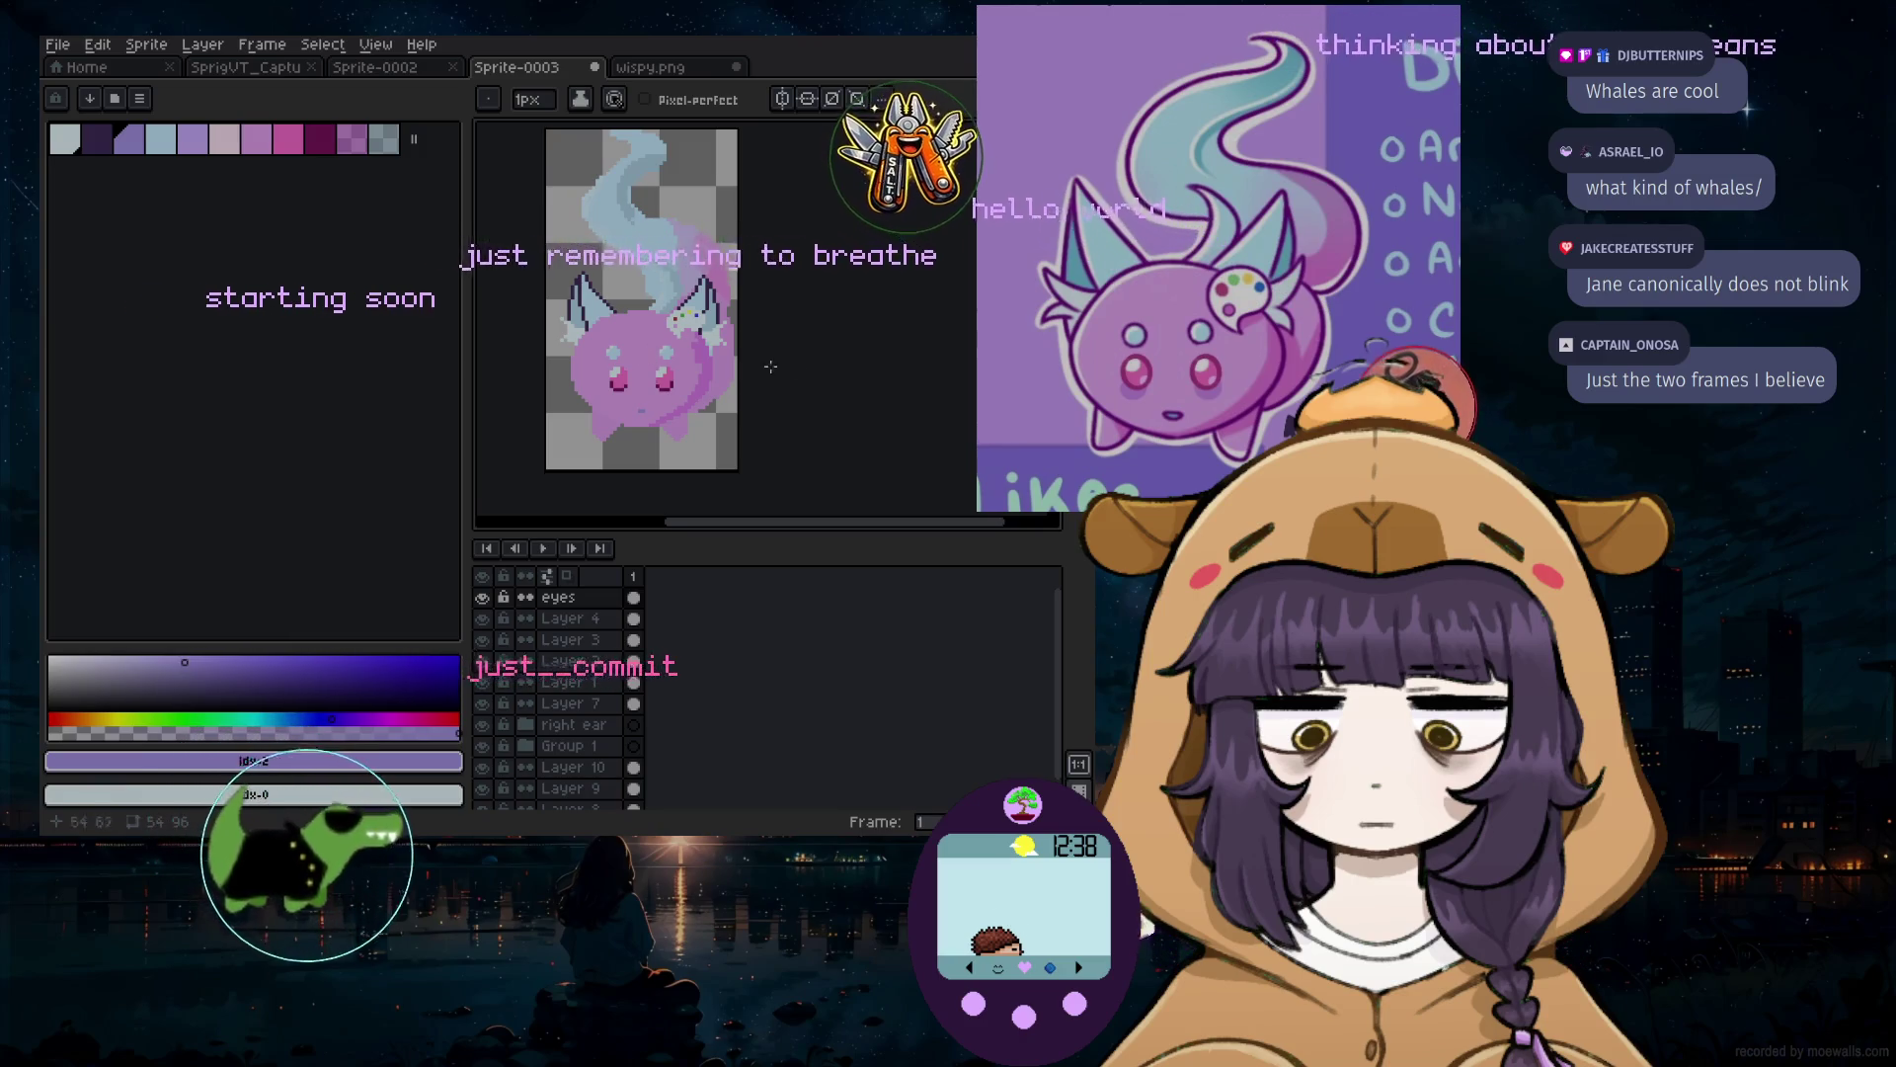
alt+click(678, 303)
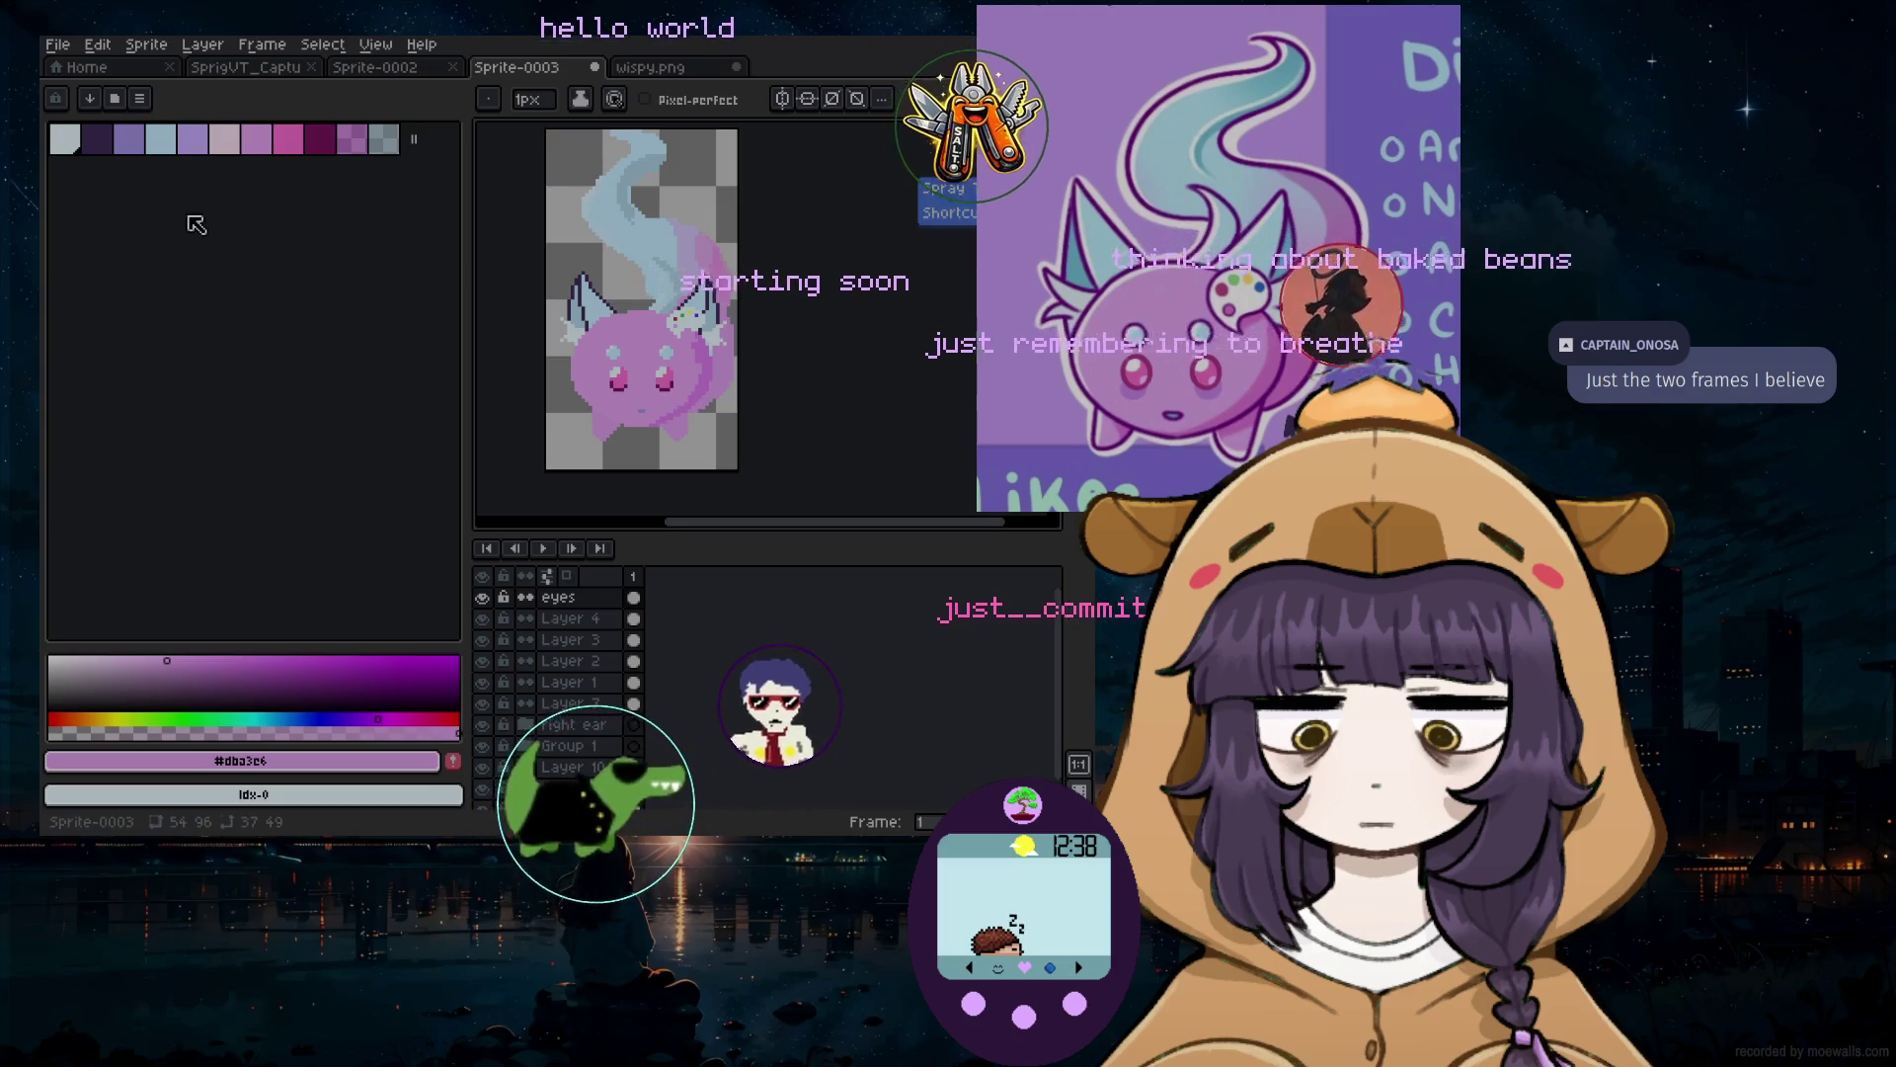
click(352, 140)
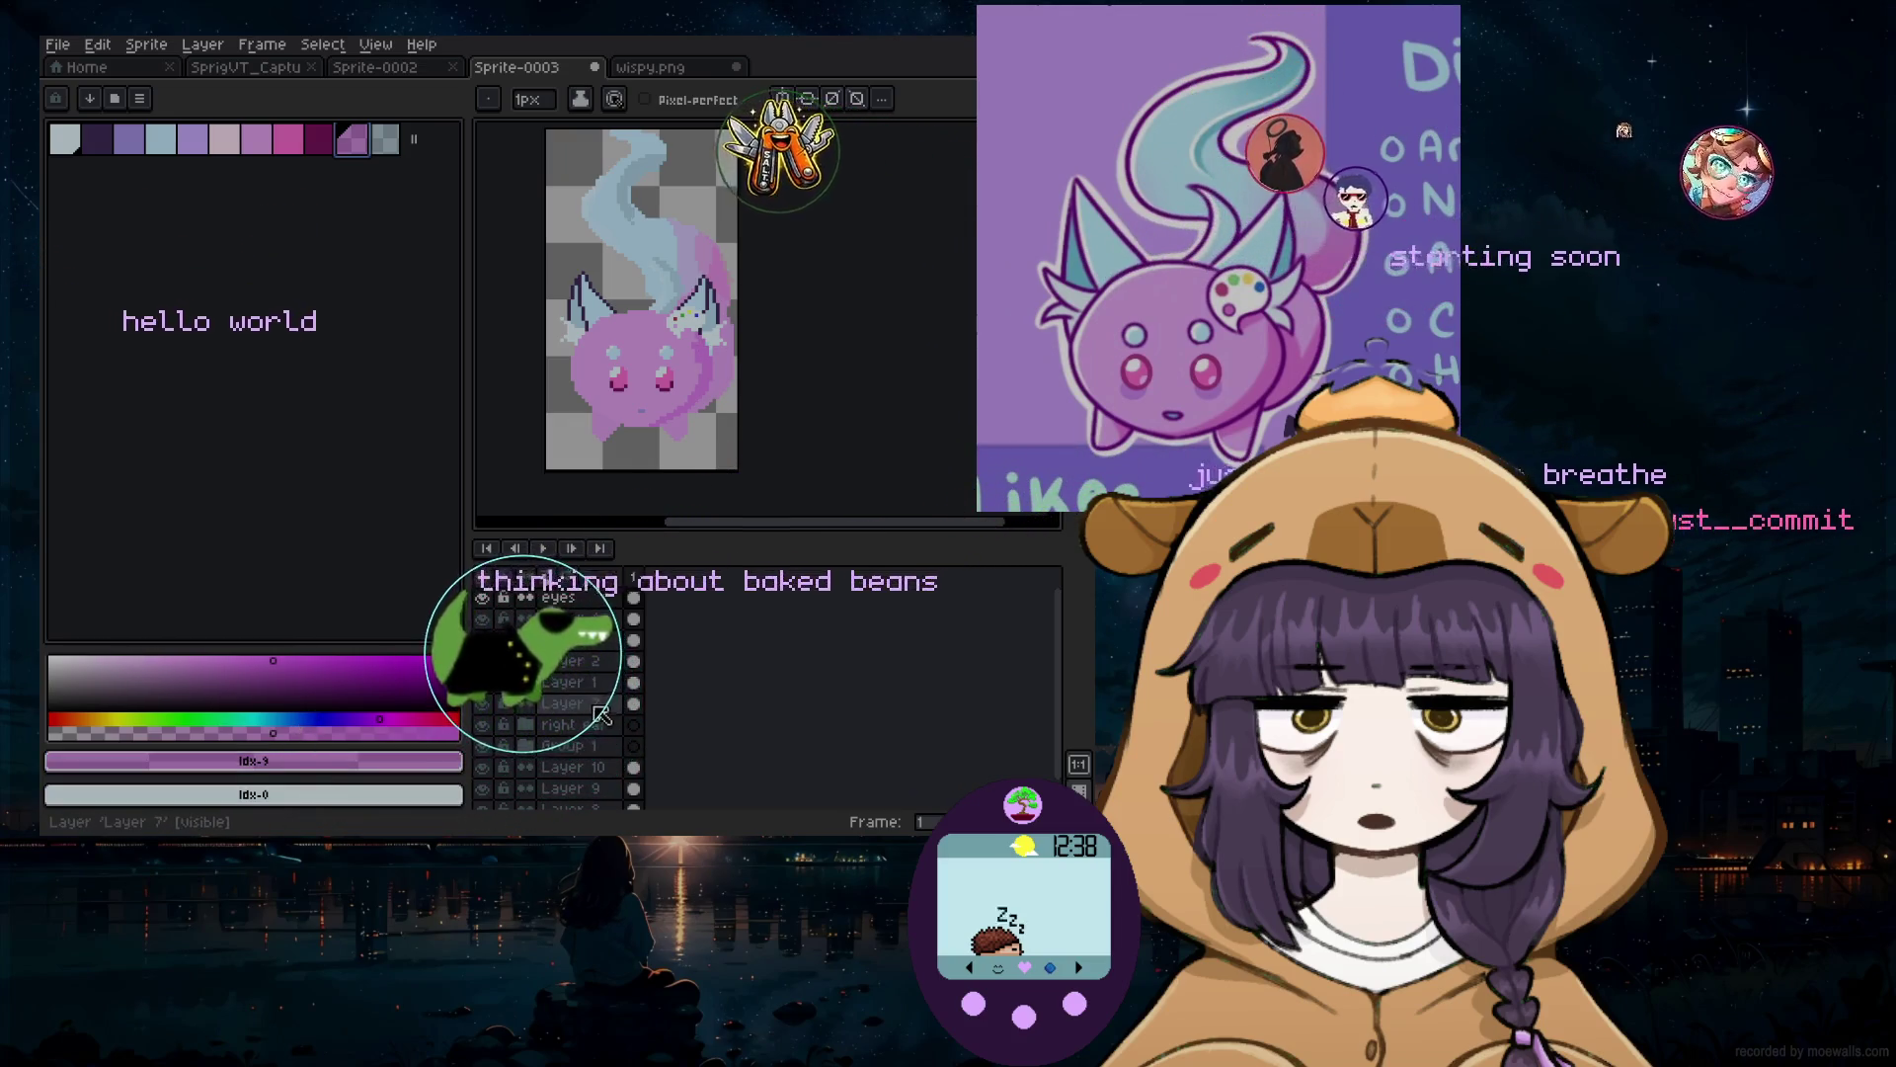
- Inspect Layer 1, Layer 3, the eyes layer, Layer 10 and Layer 7 in turn
click(590, 681)
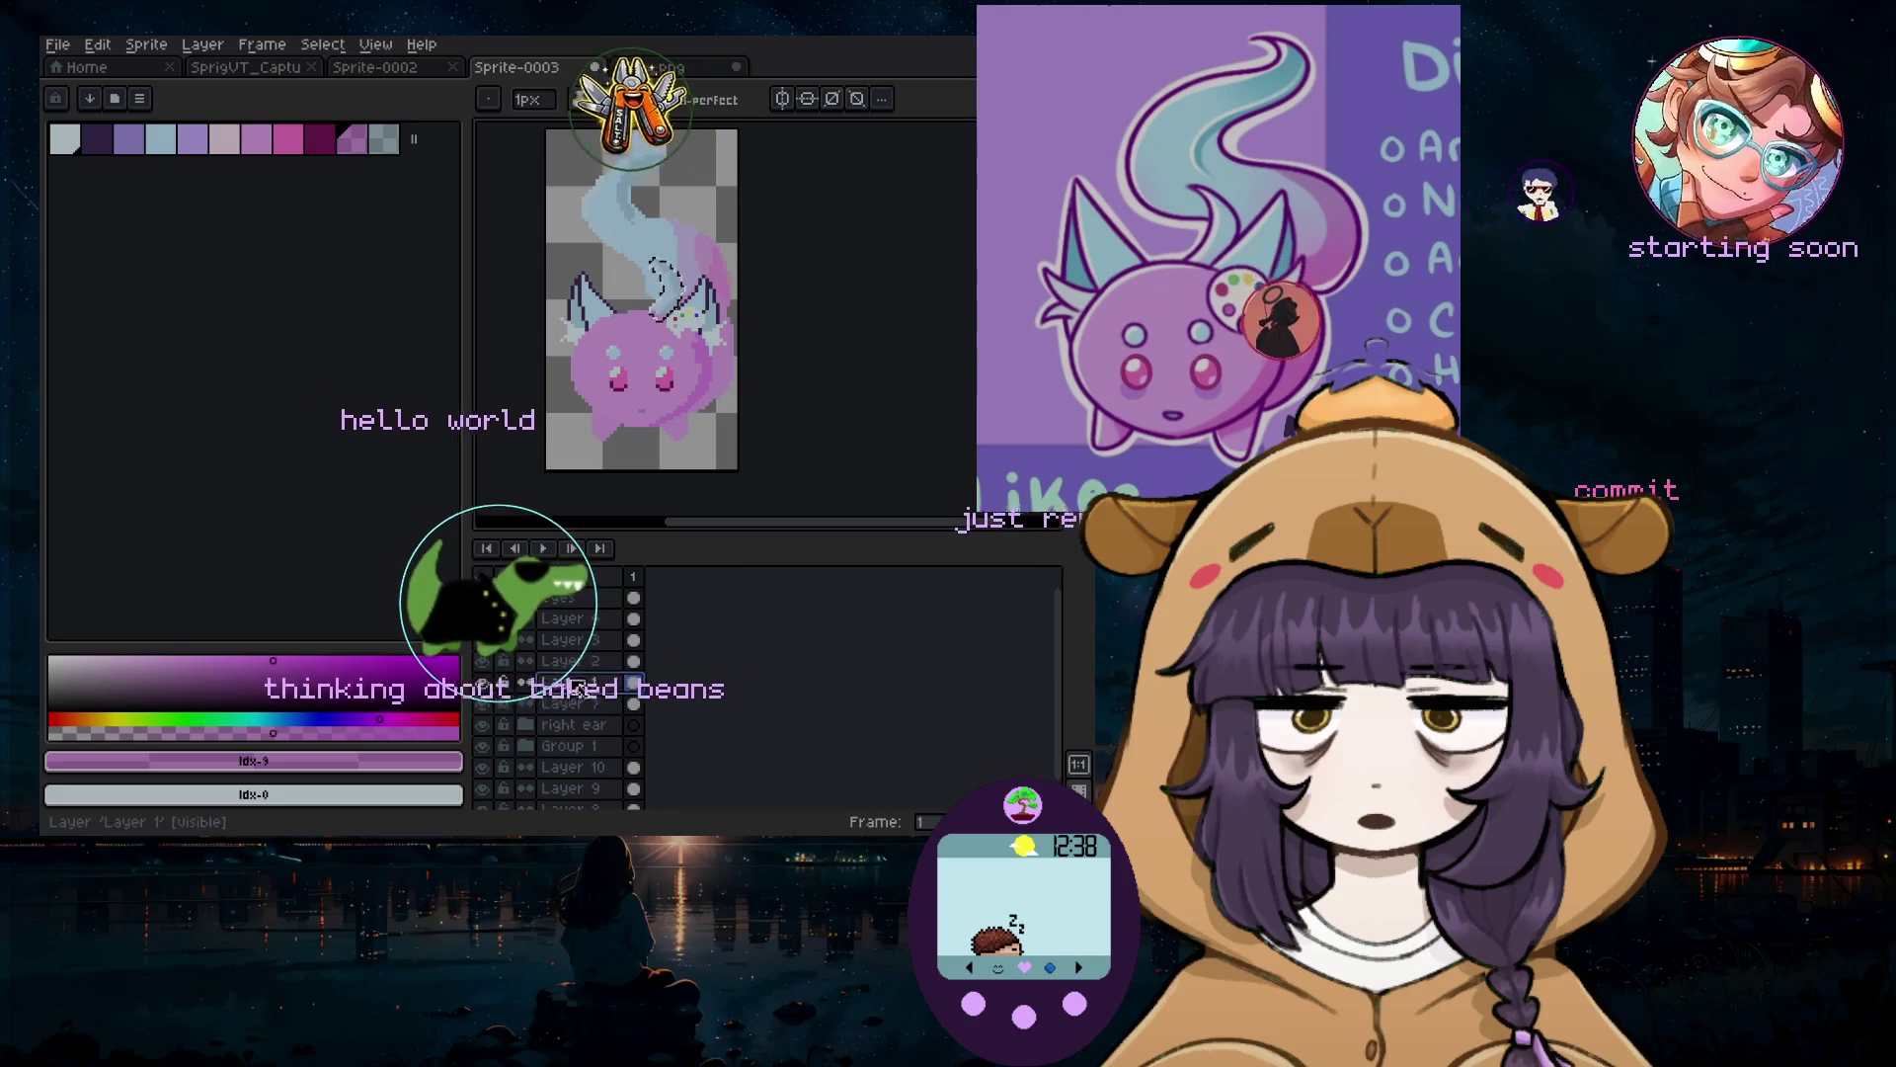
click(606, 641)
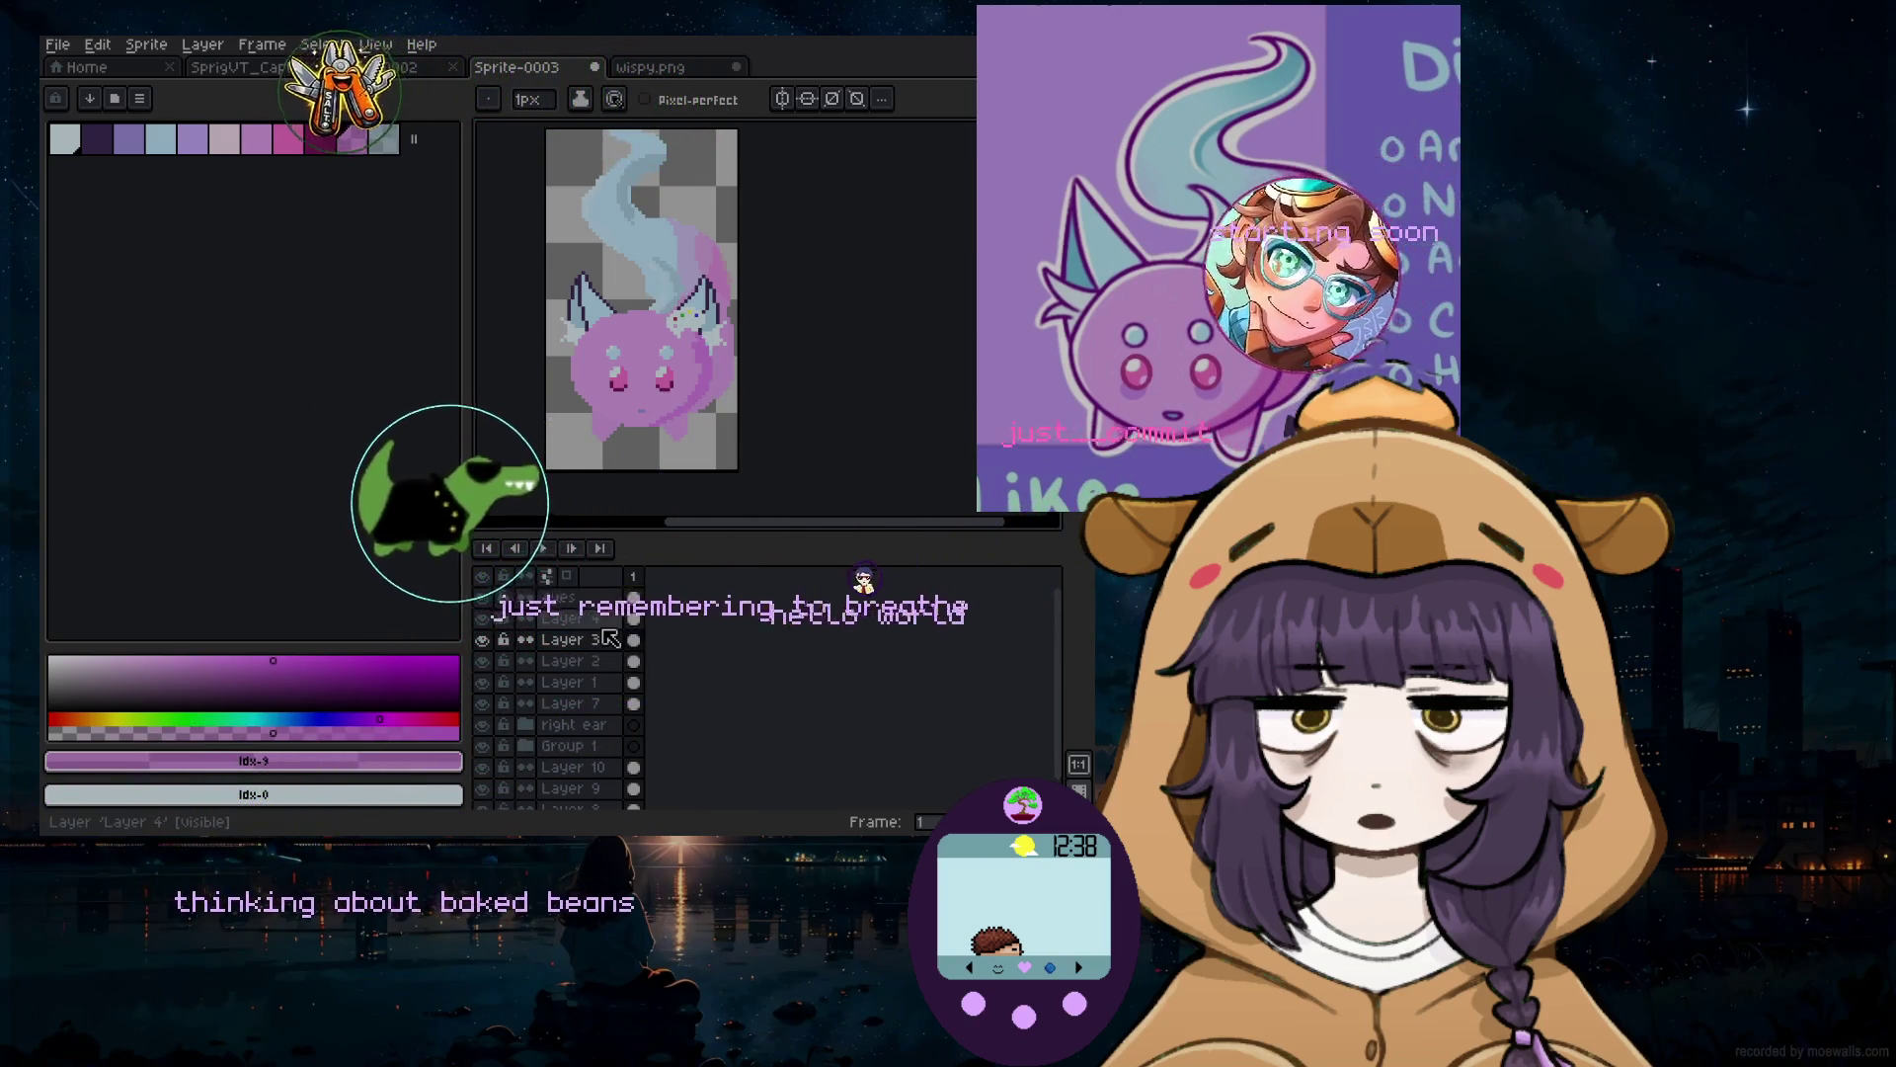
click(635, 599)
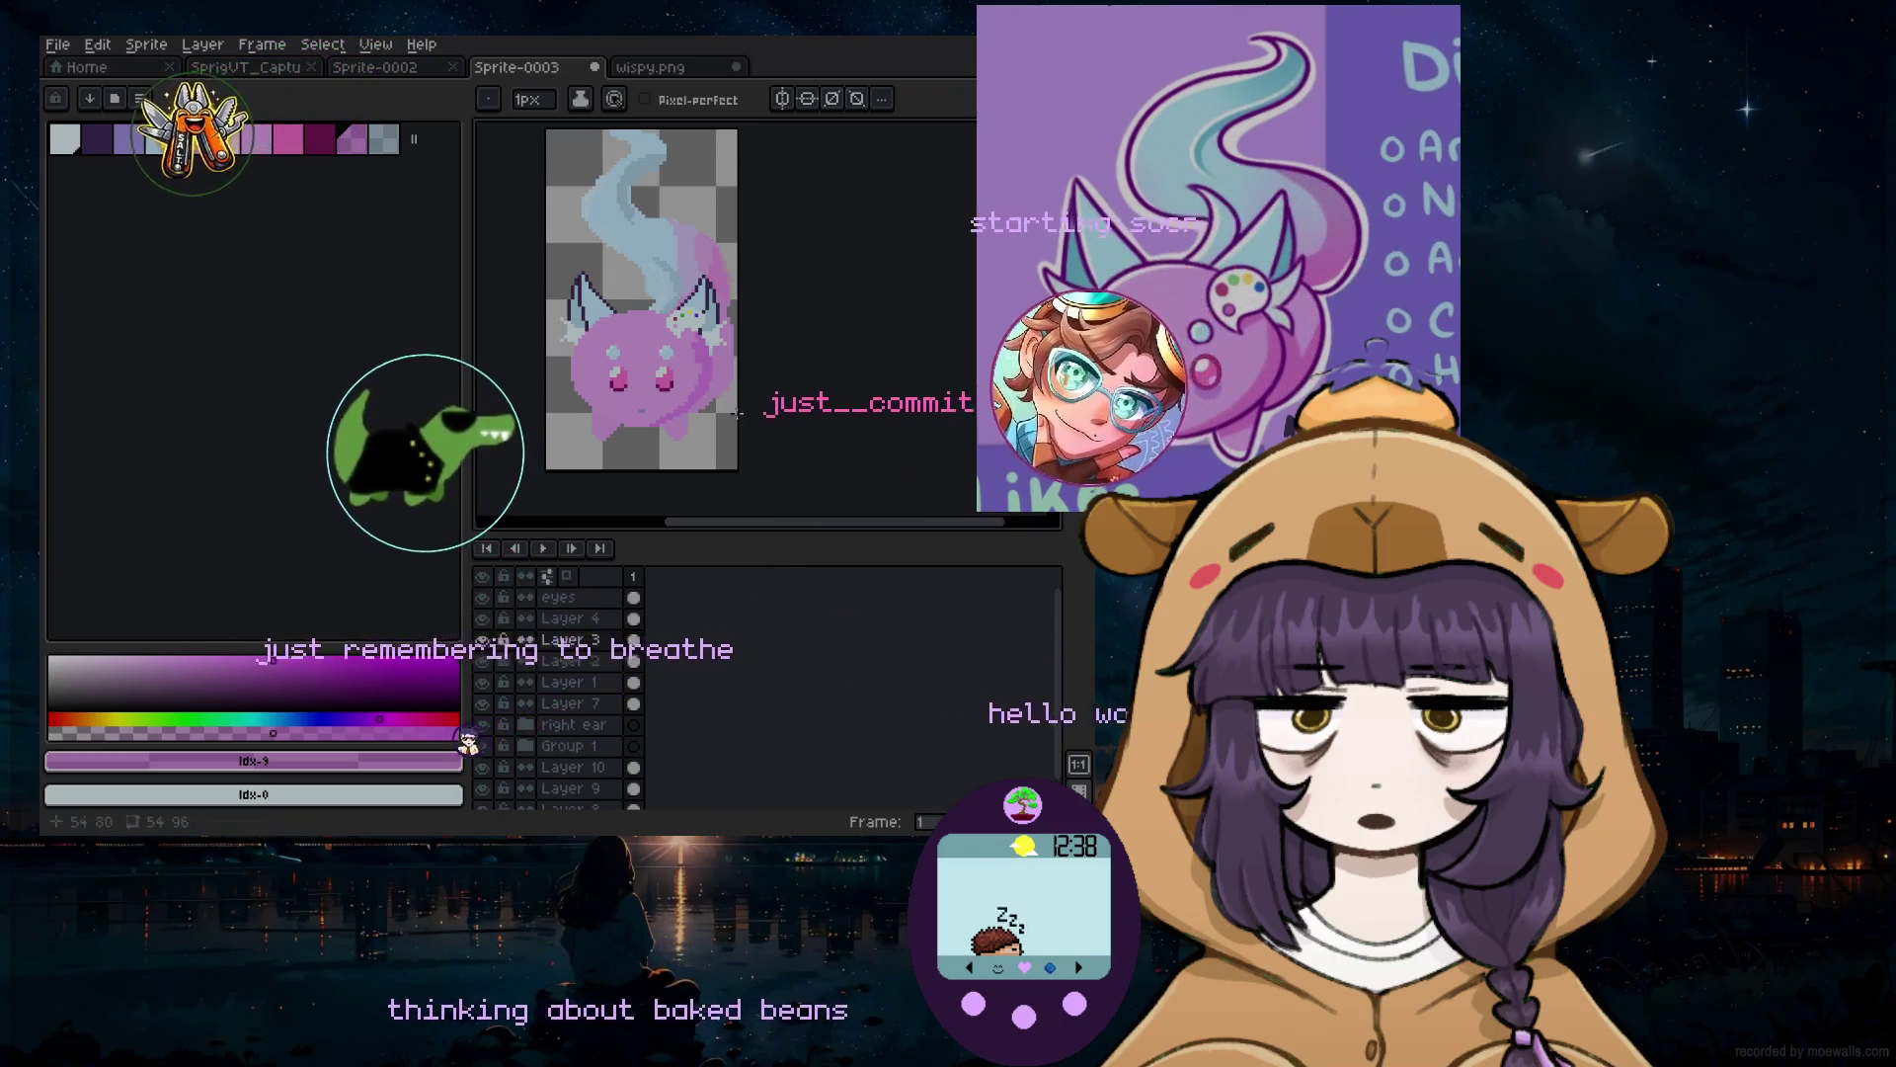
click(563, 767)
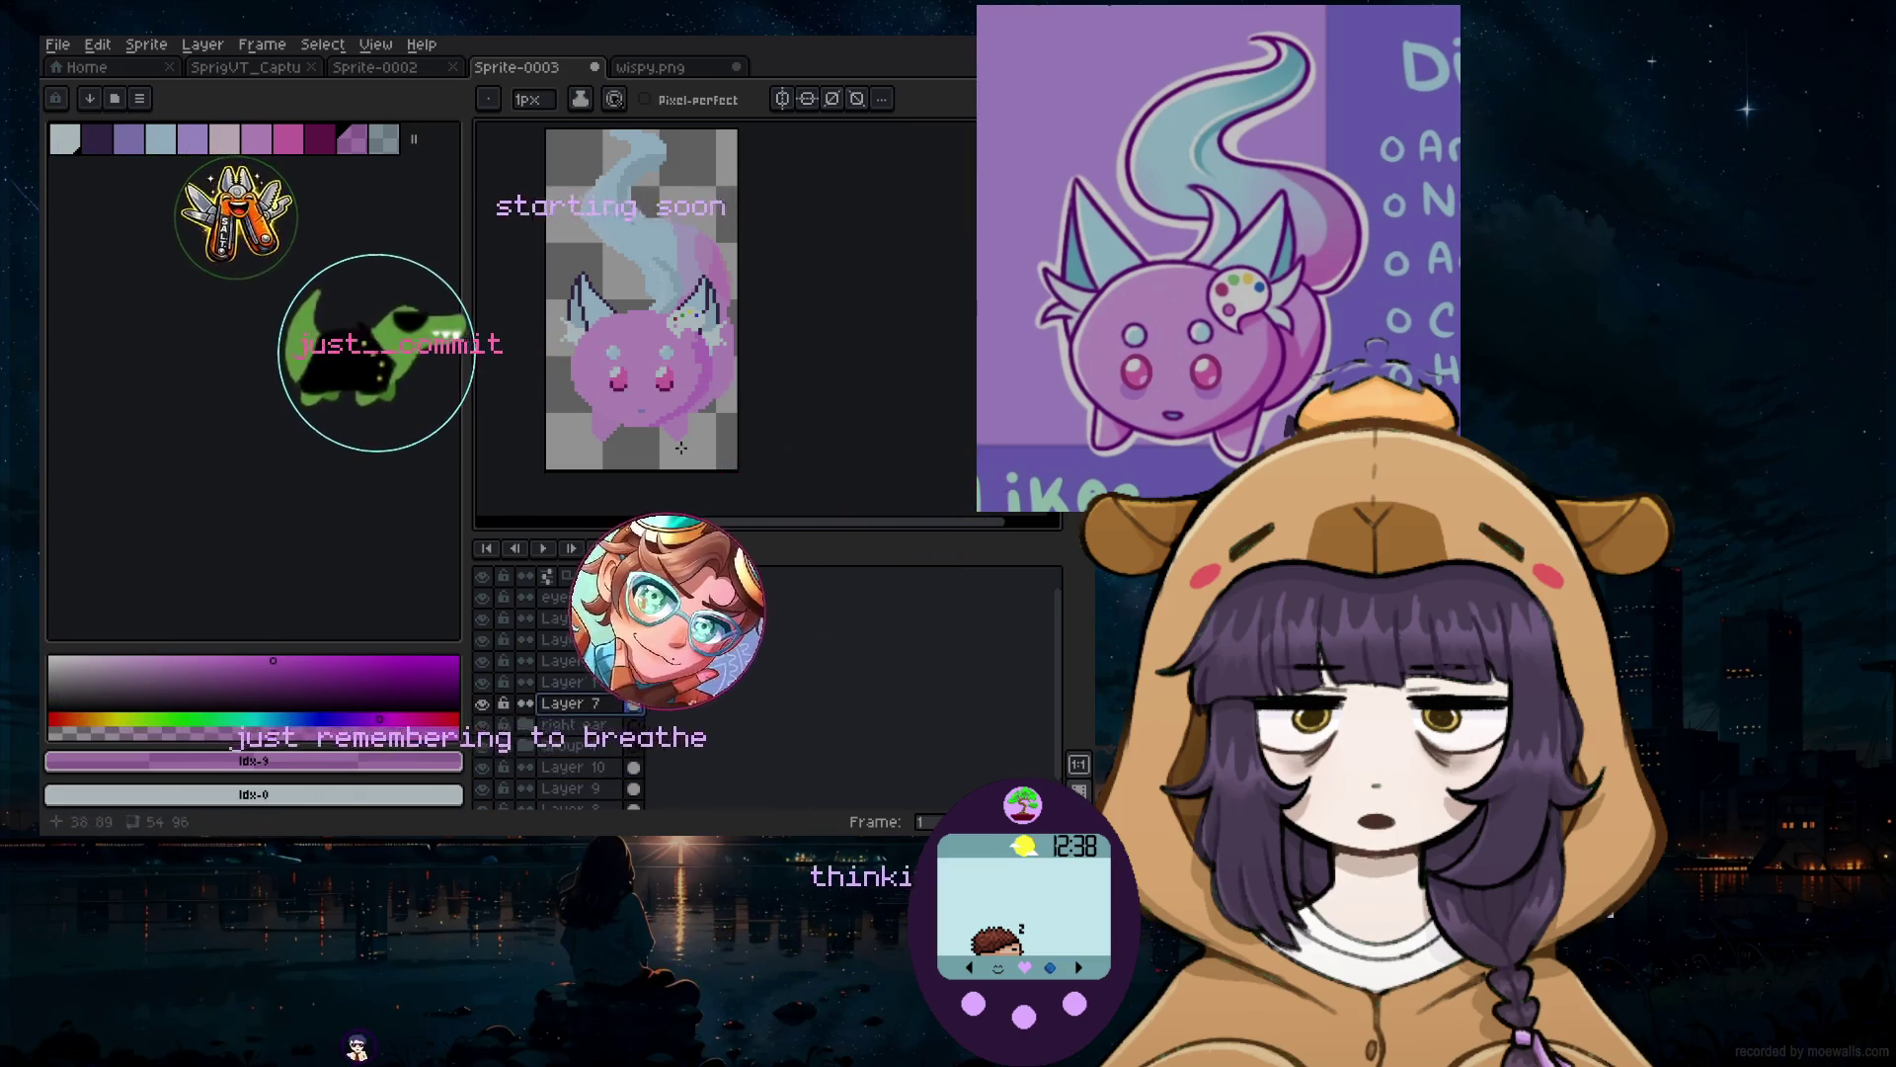
scroll(732, 379, up, 2)
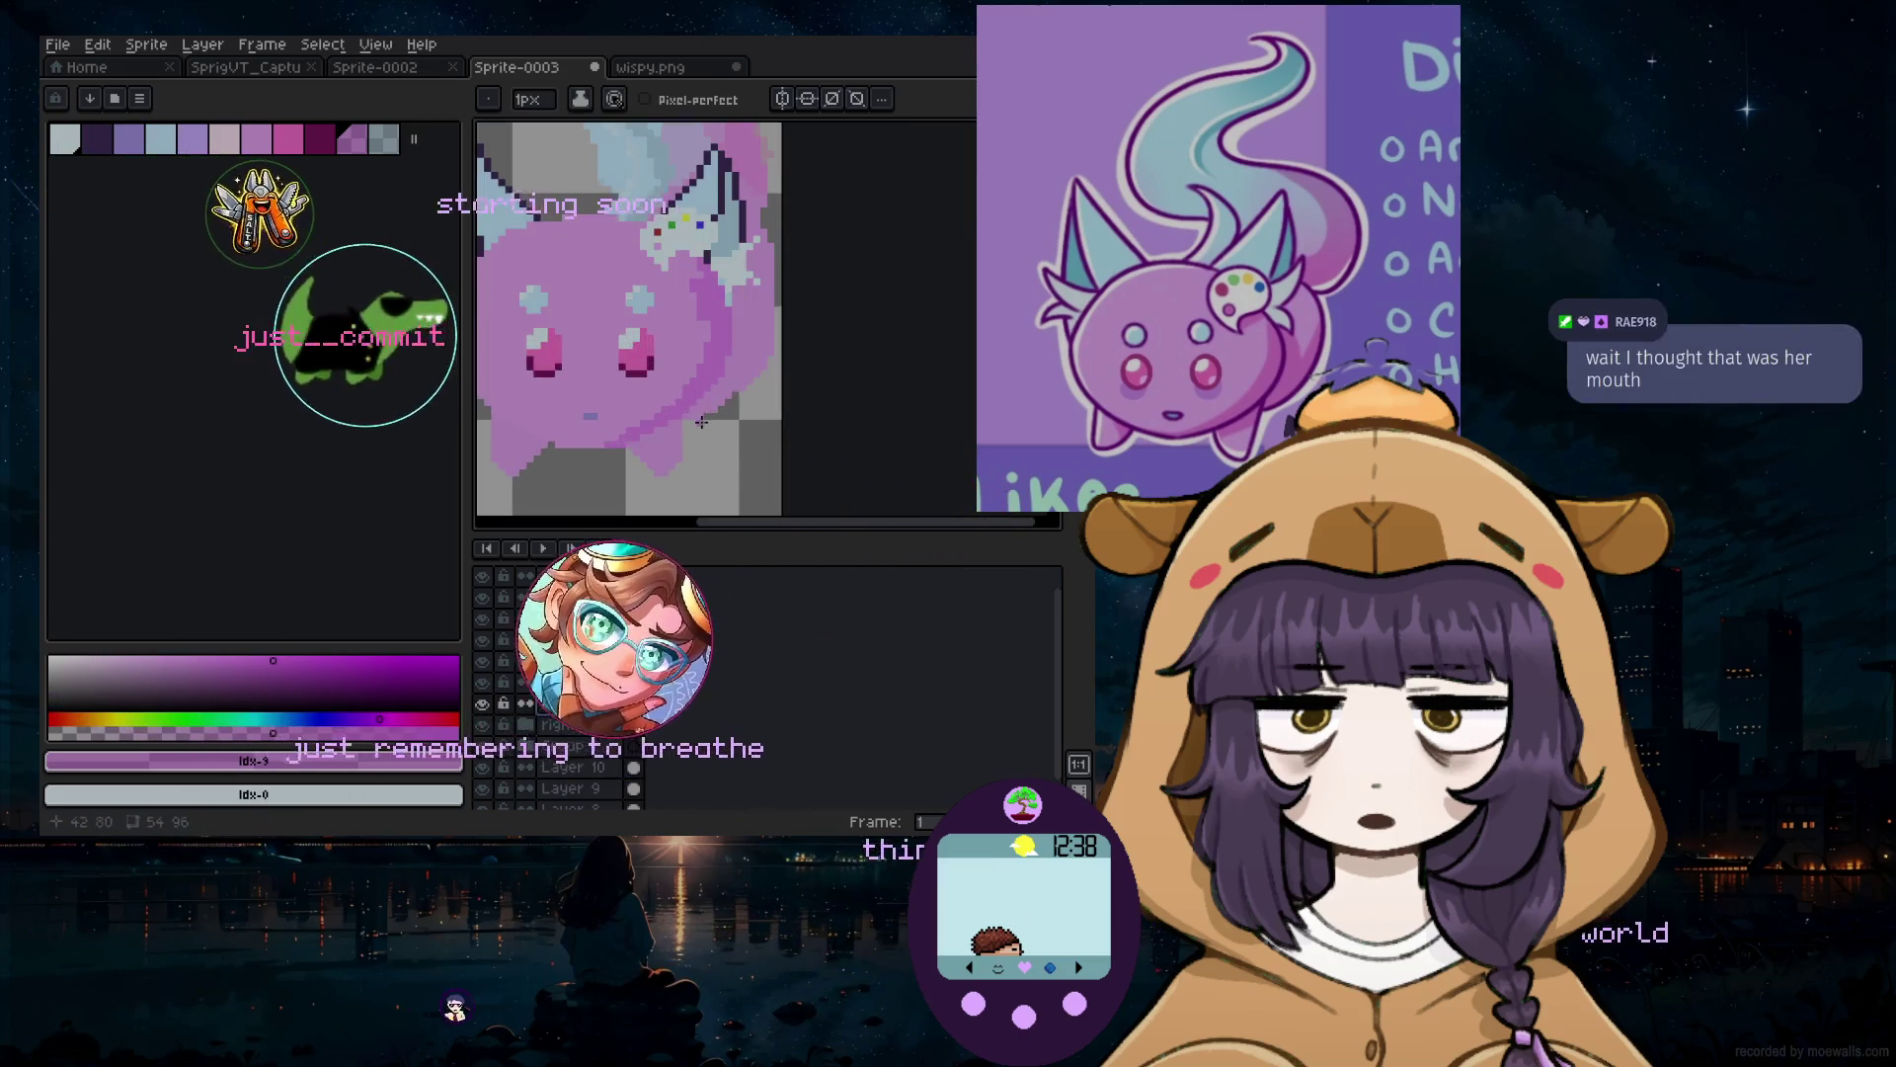
click(568, 703)
scroll(665, 240, down, 3)
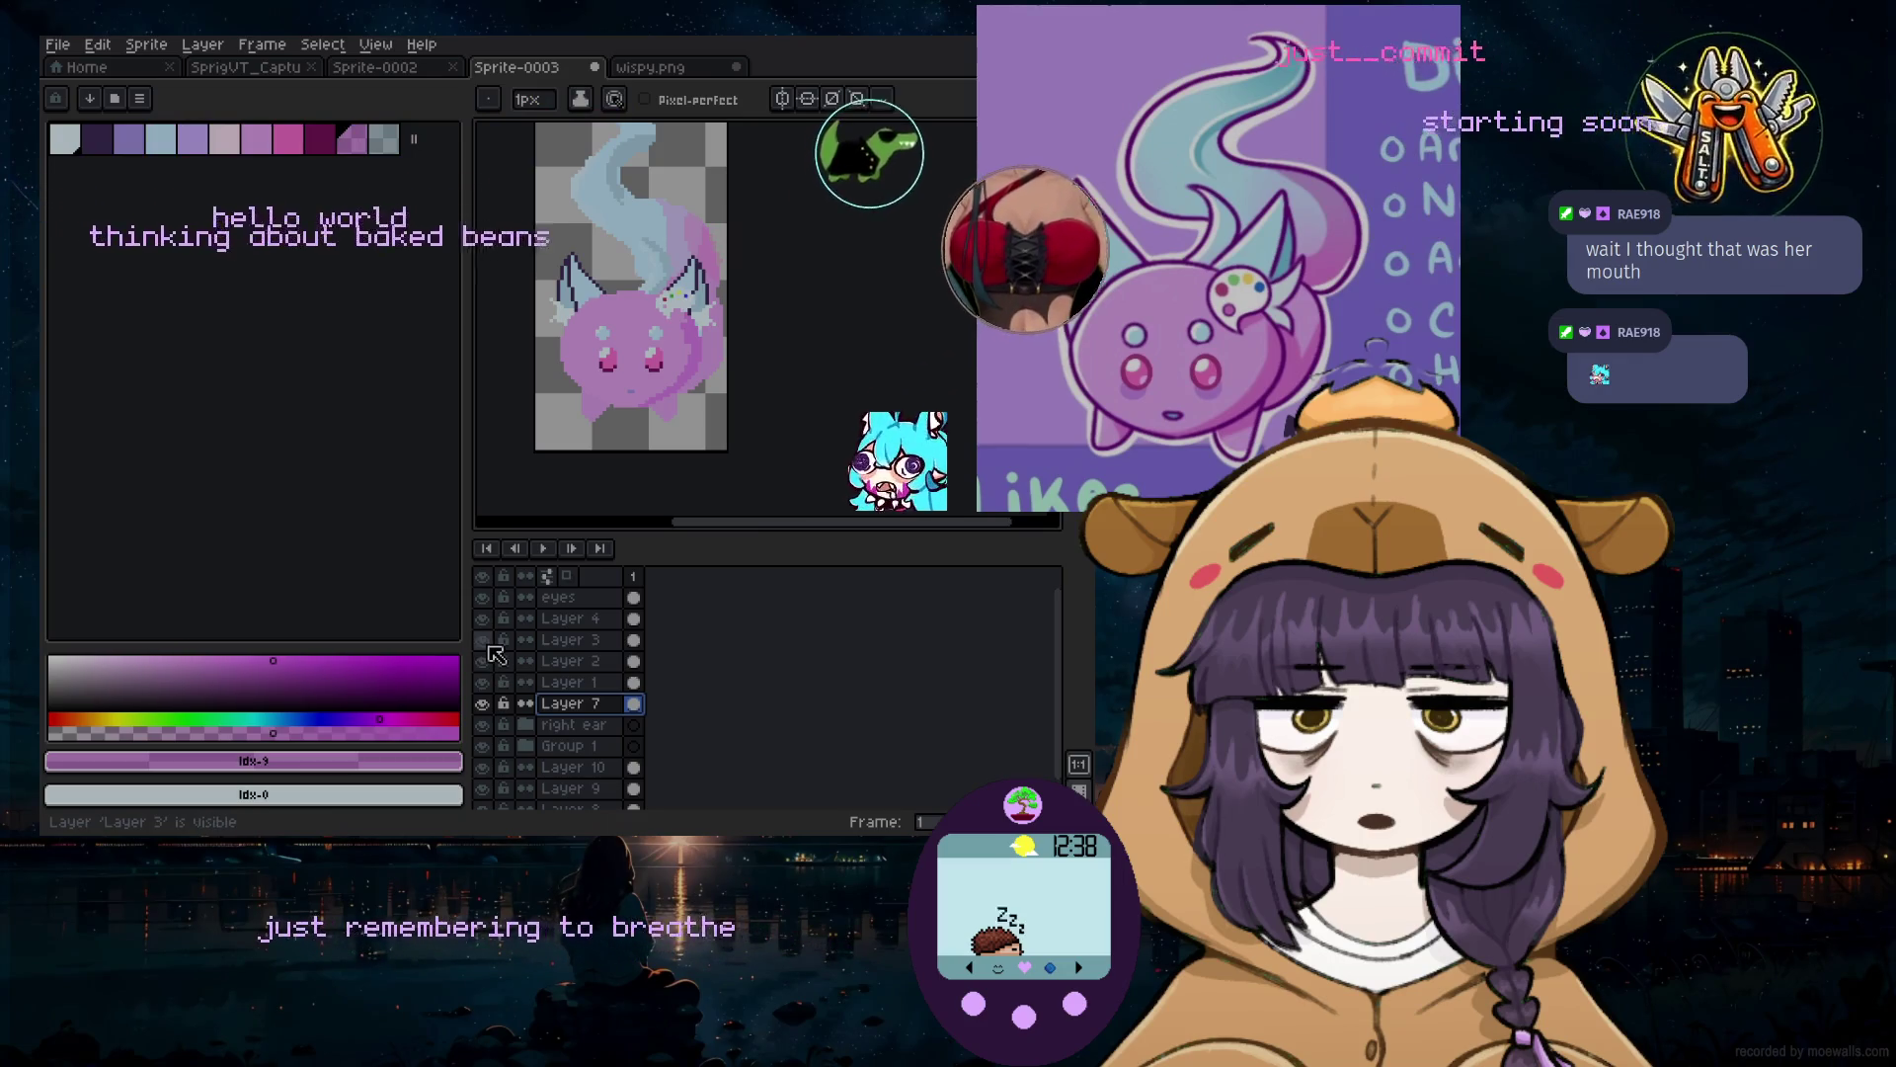
scroll(521, 734, down, 1)
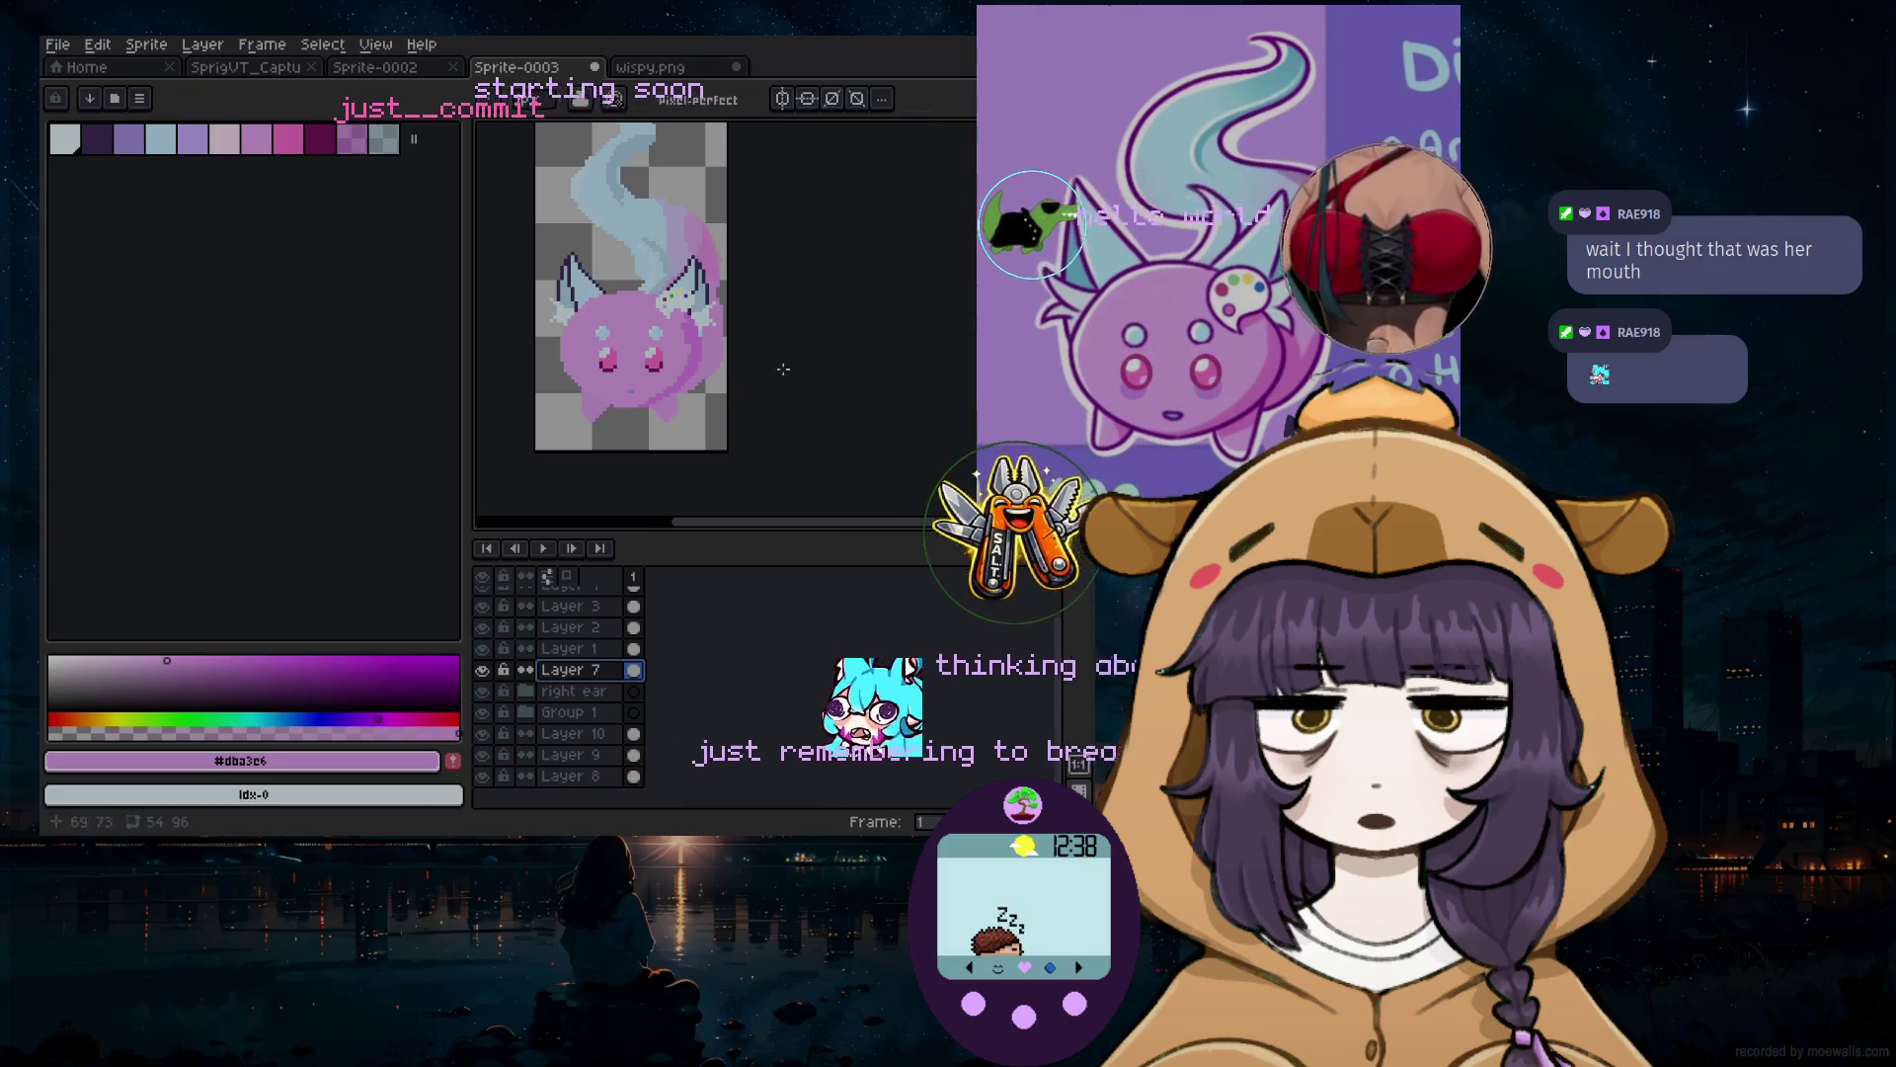
scroll(783, 369, up, 3)
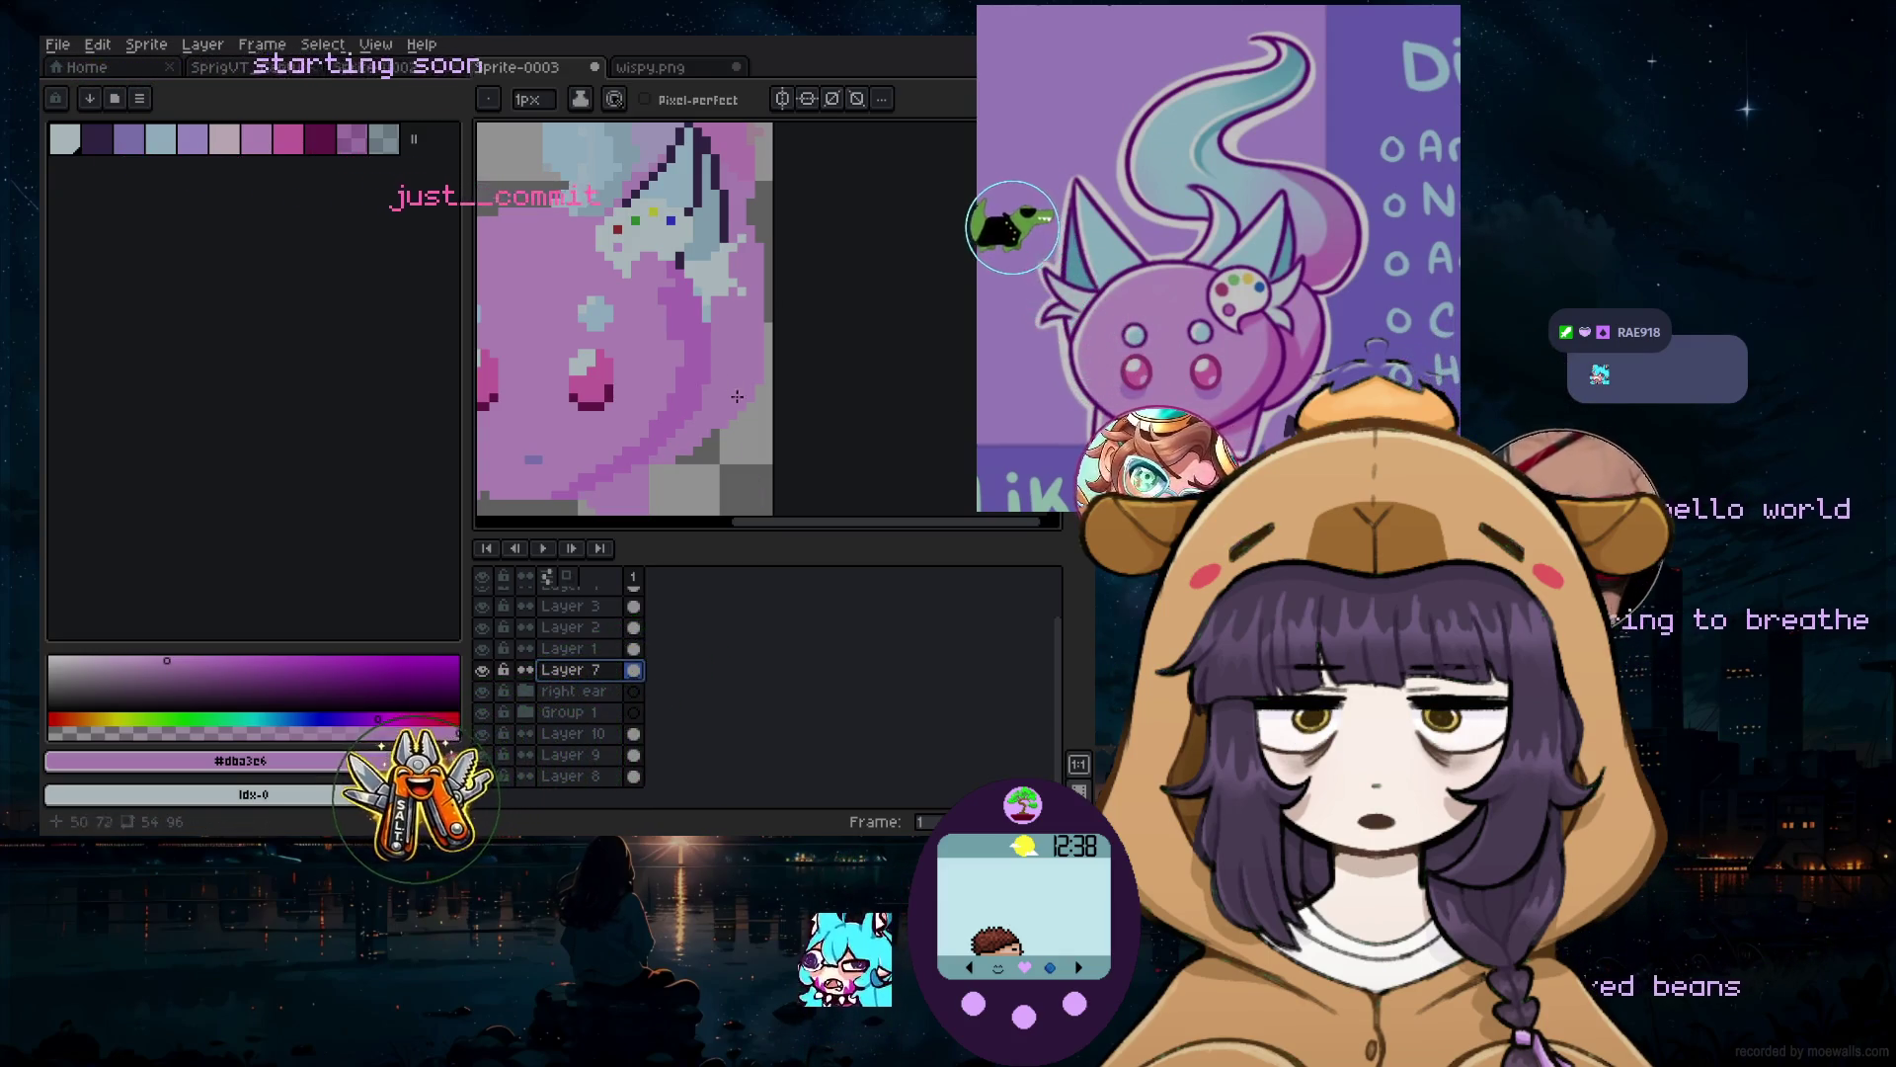
- Switch to a 12px brush in a body-sampled mauve and select the tail's upper edge
click(96, 139)
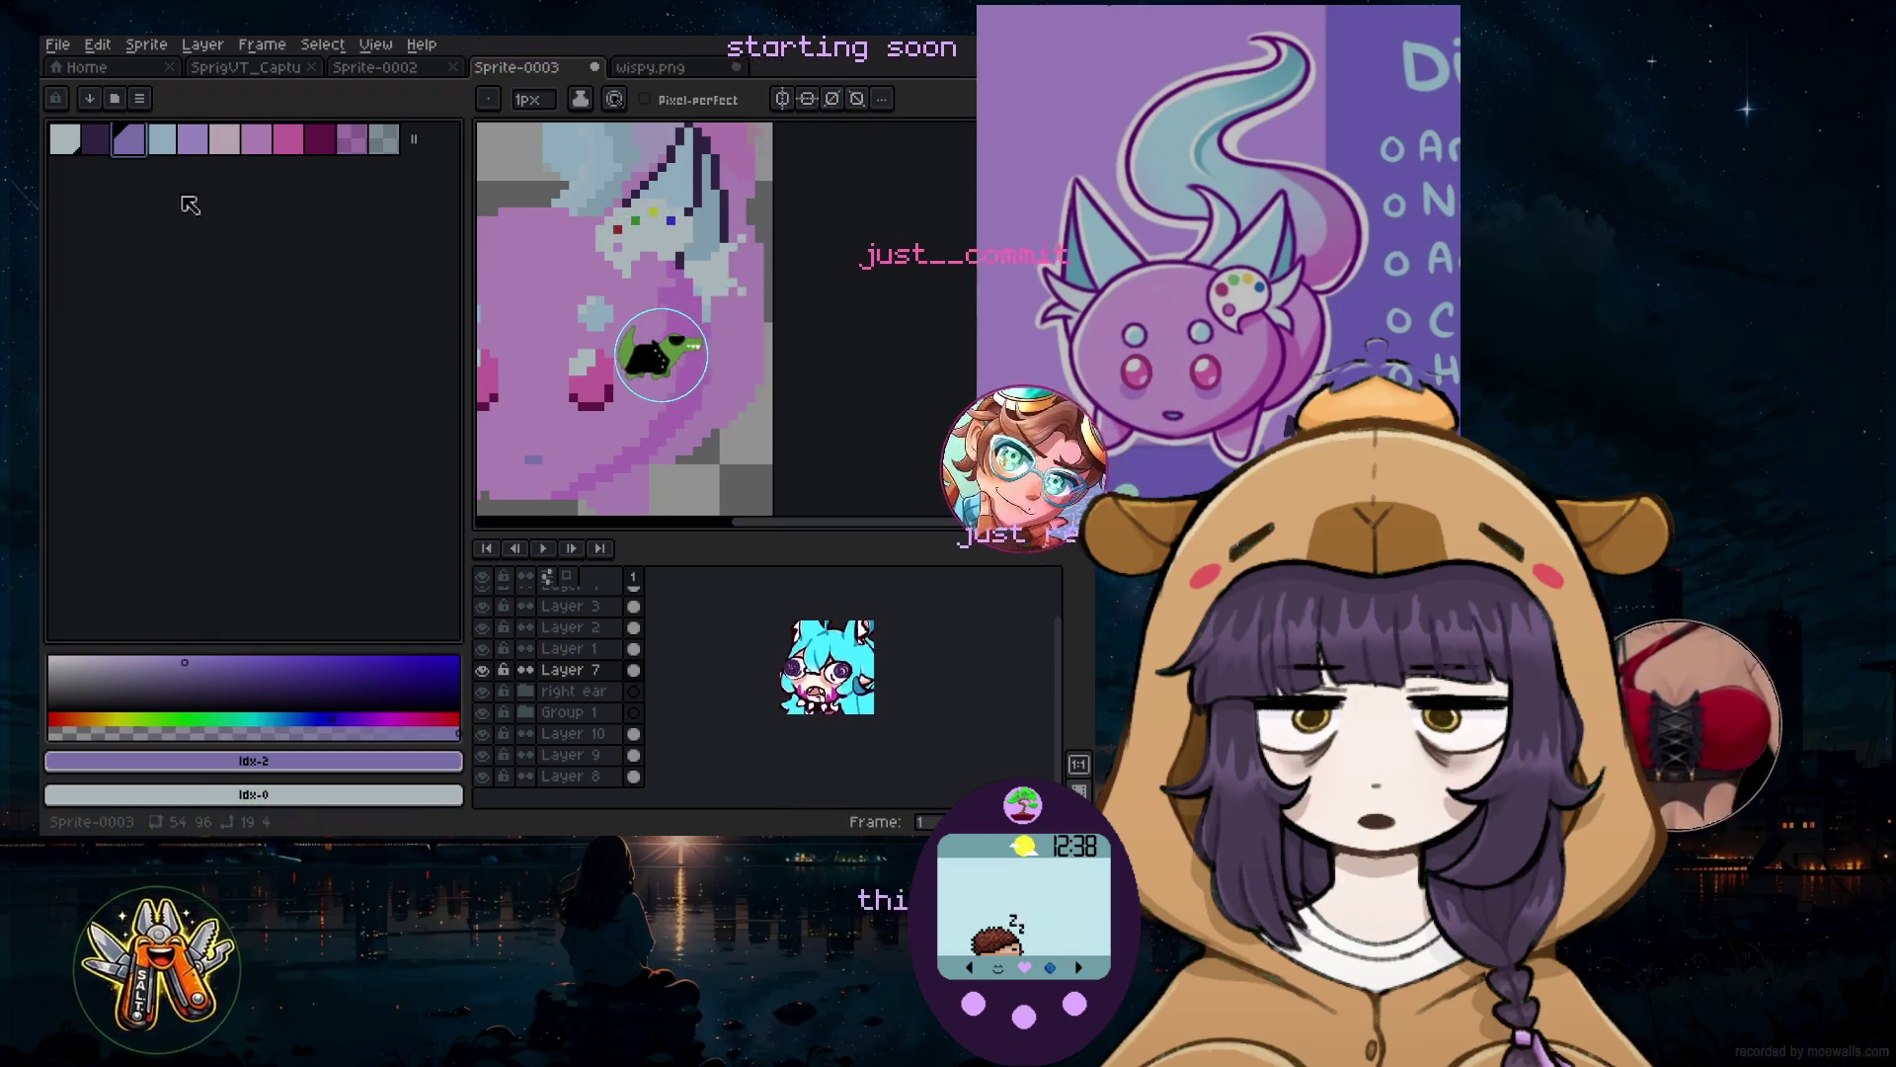
click(352, 138)
key(plus)
key(plus)
key(plus)
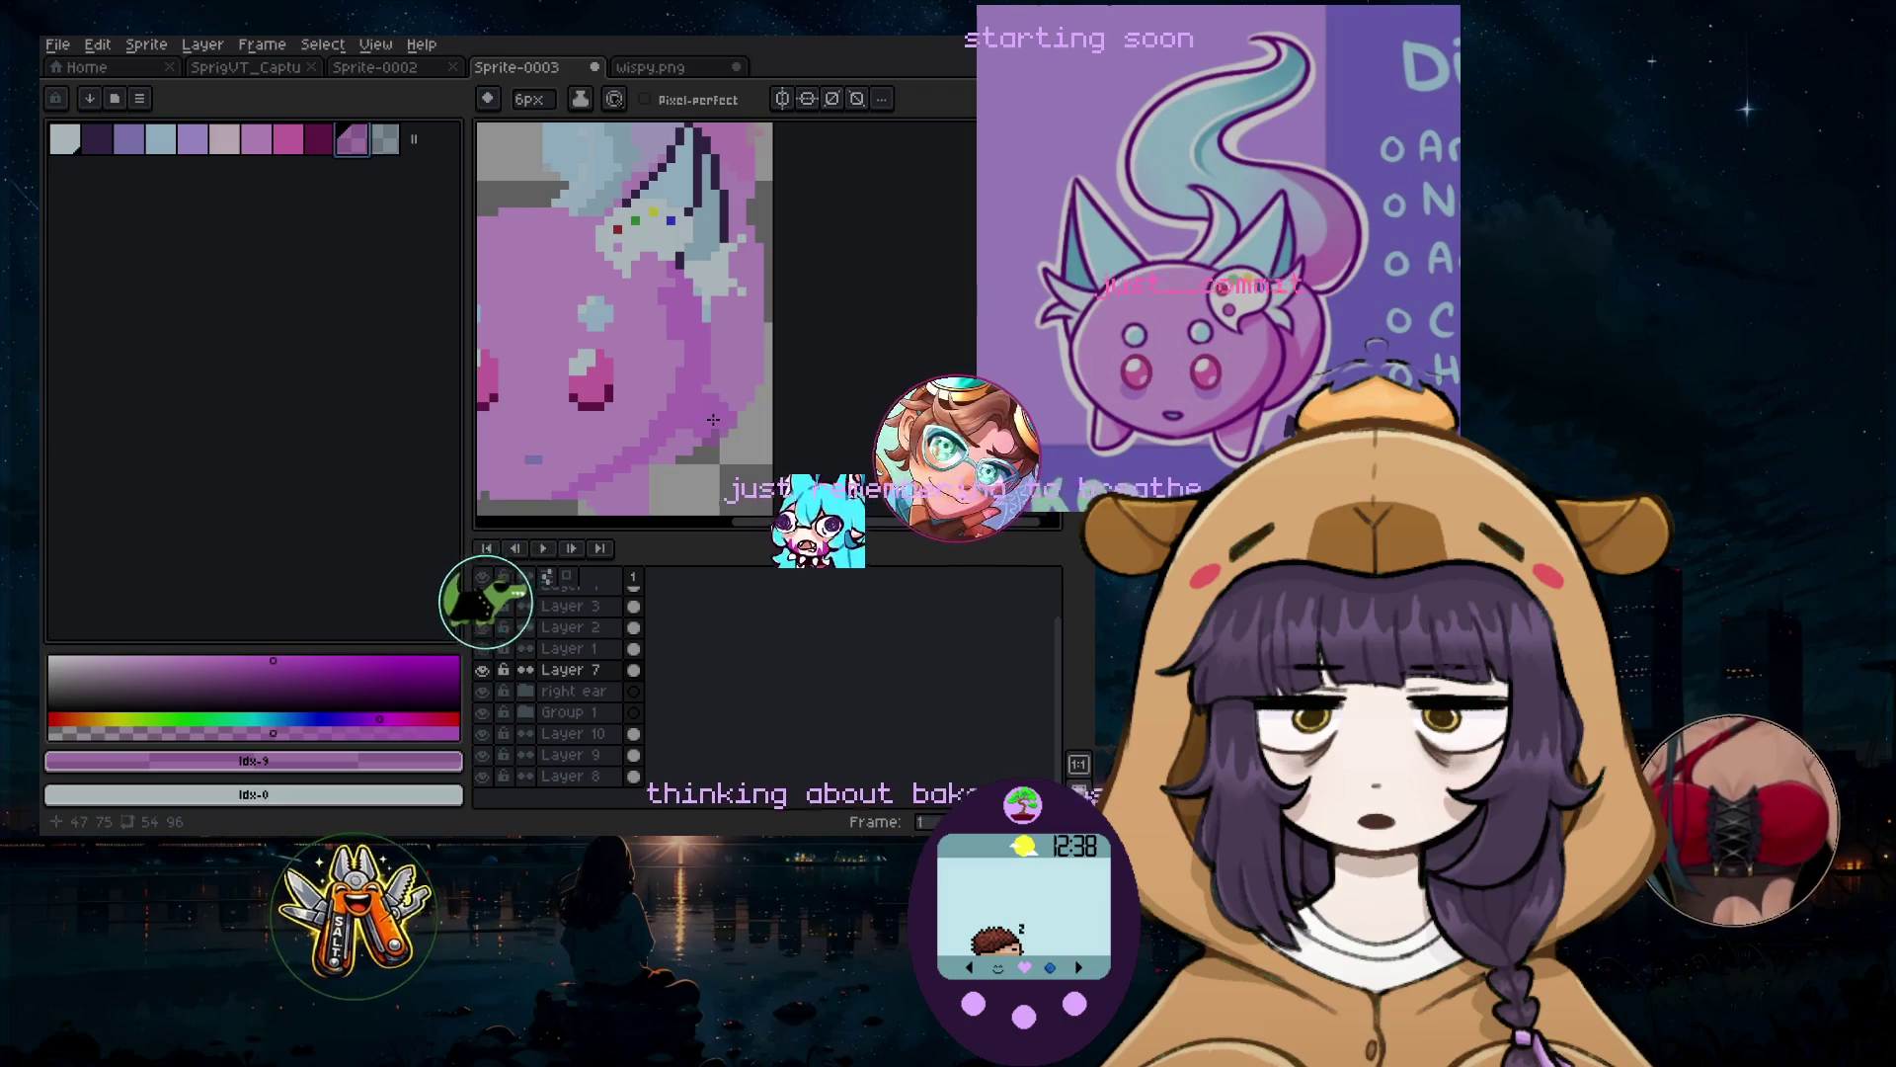
alt+click(708, 419)
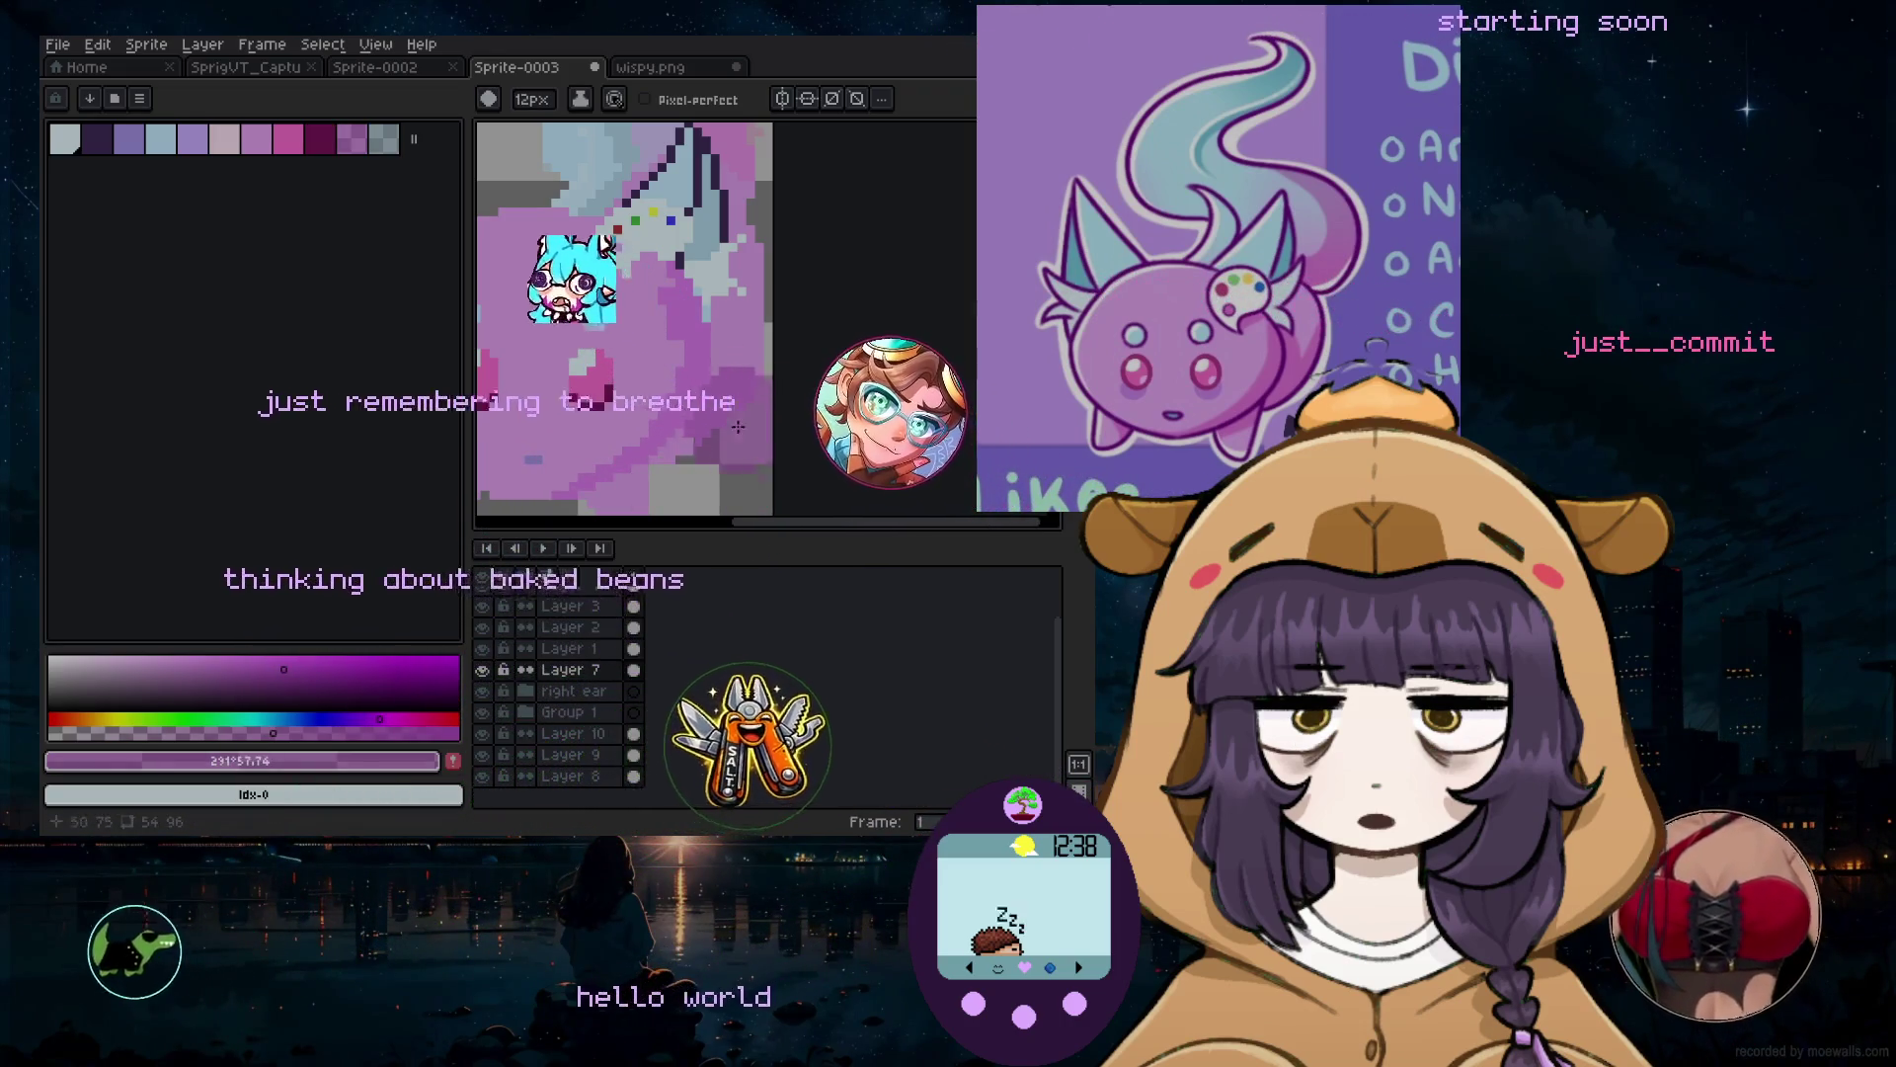
key(ctrl+shift+d)
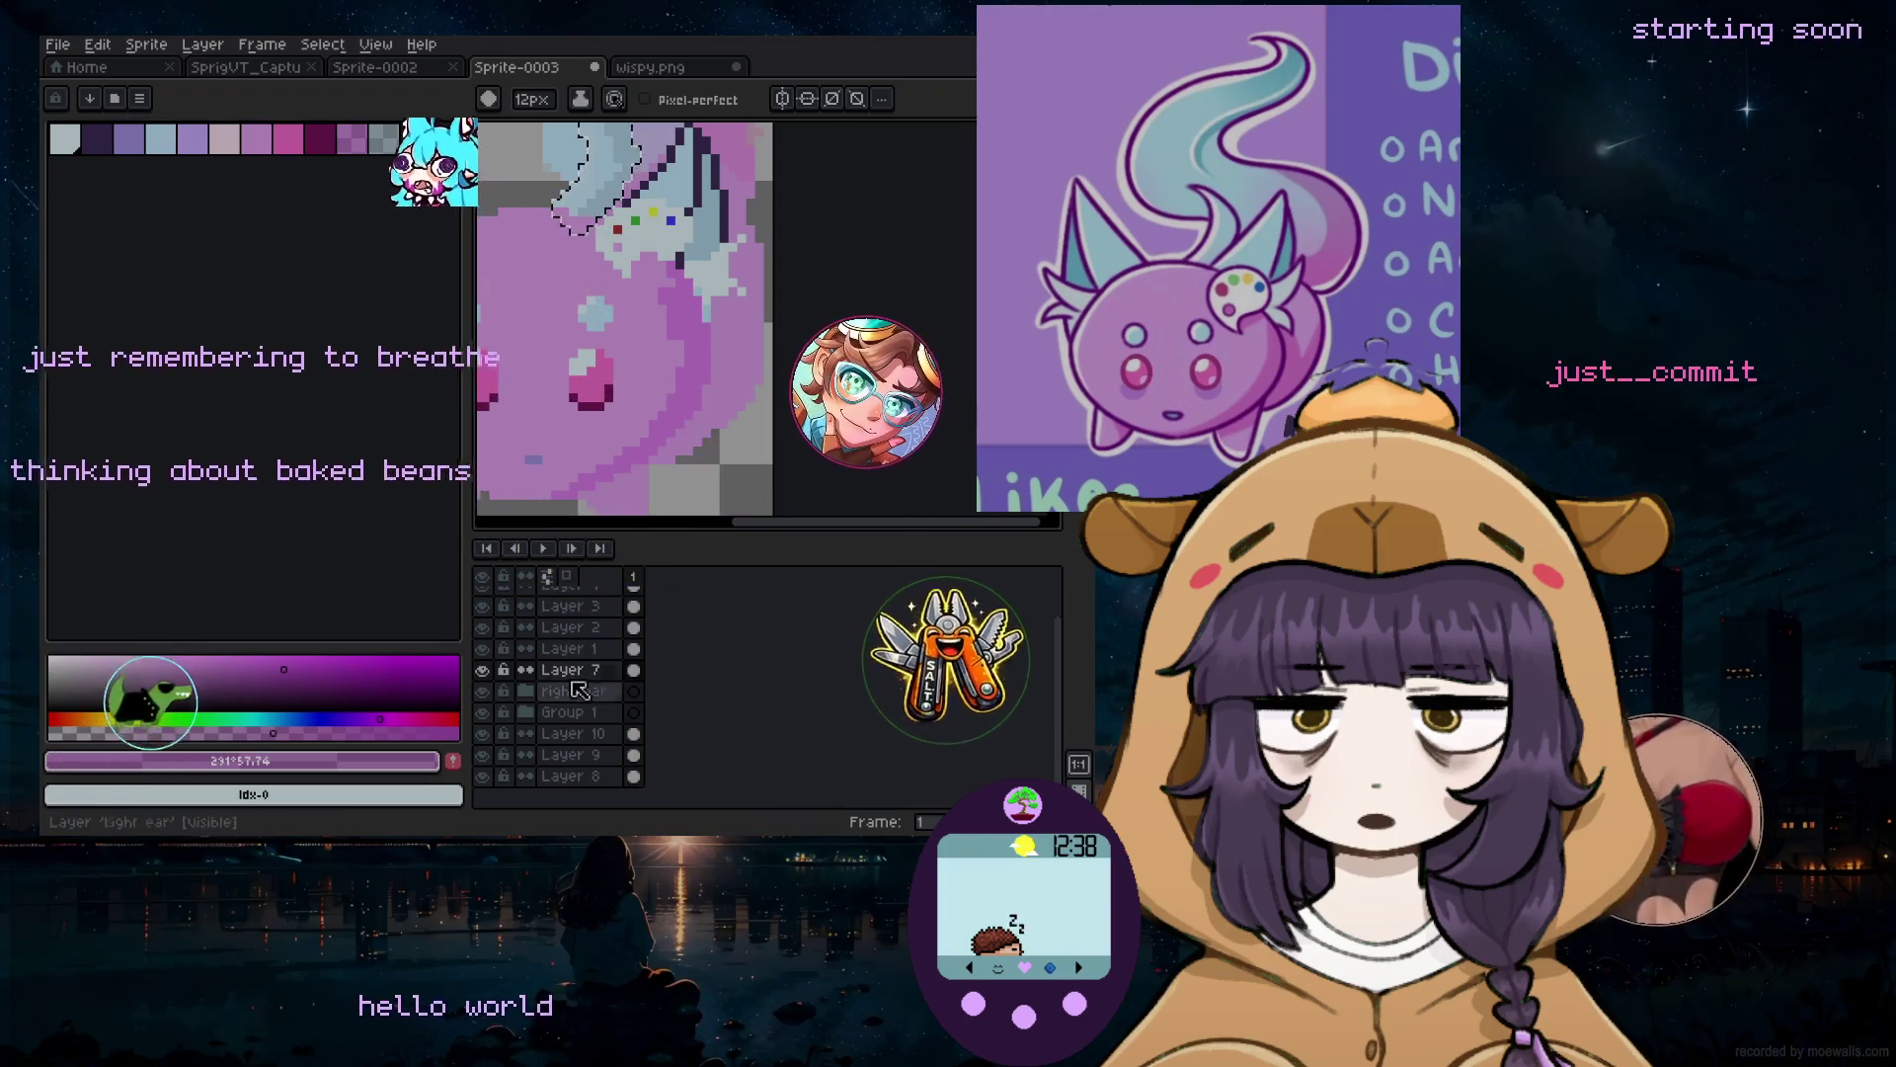
- Look through Layers 10, 2, 3 and 4, then hide Layer 10 and show Layer 9
click(585, 736)
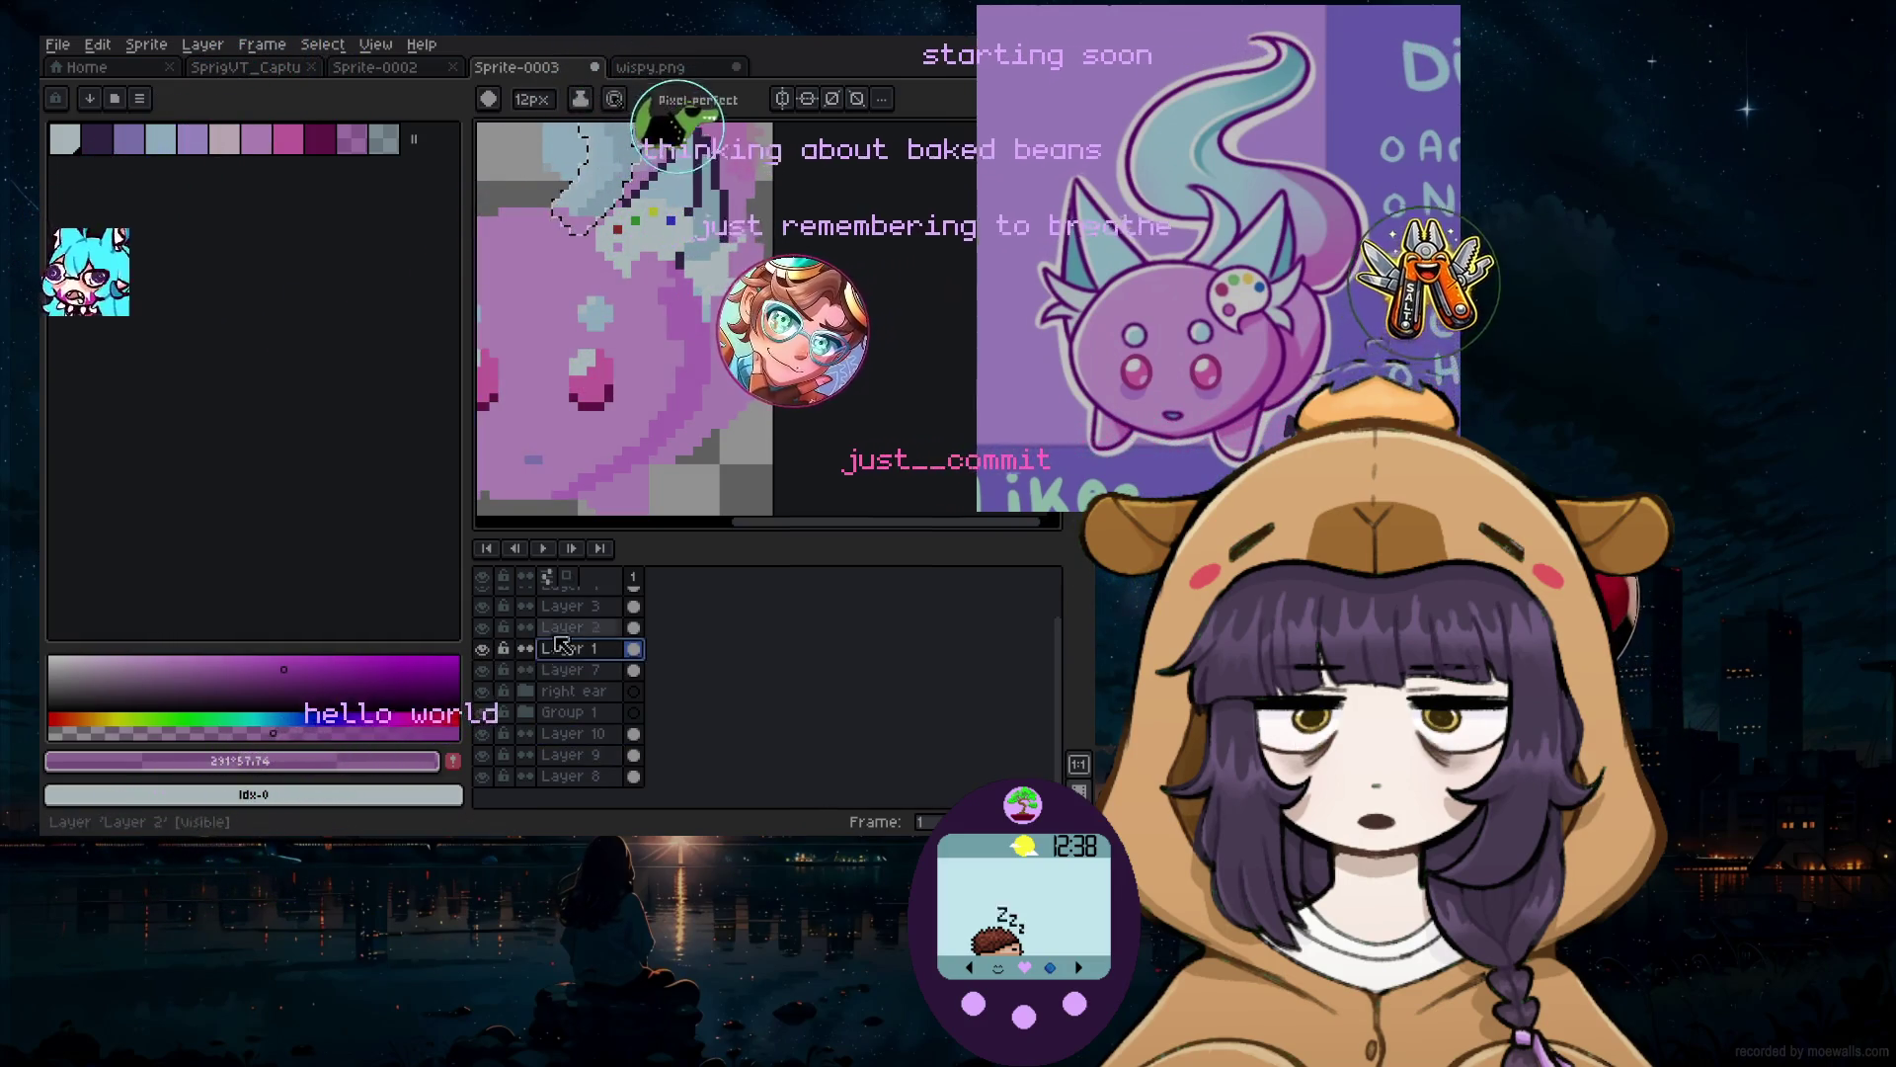
click(484, 628)
click(506, 613)
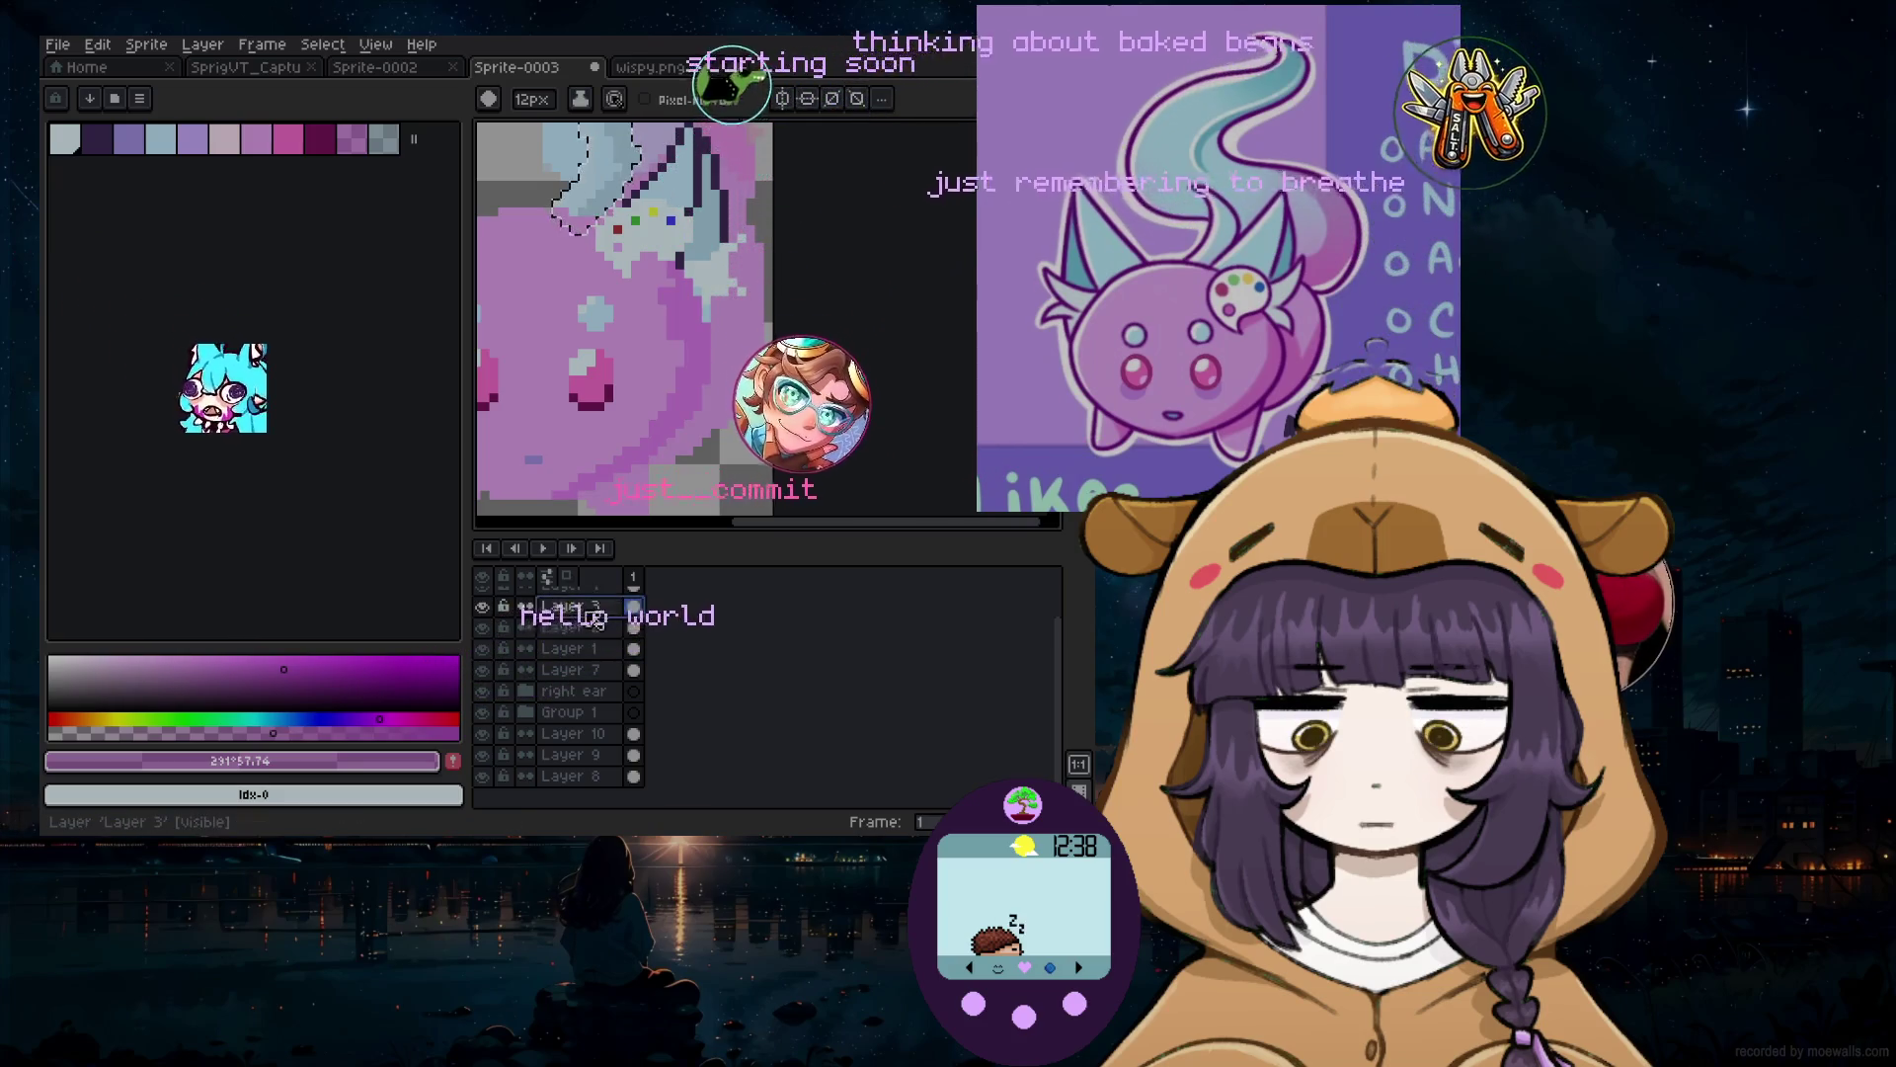
scroll(499, 618, up, 1)
click(527, 621)
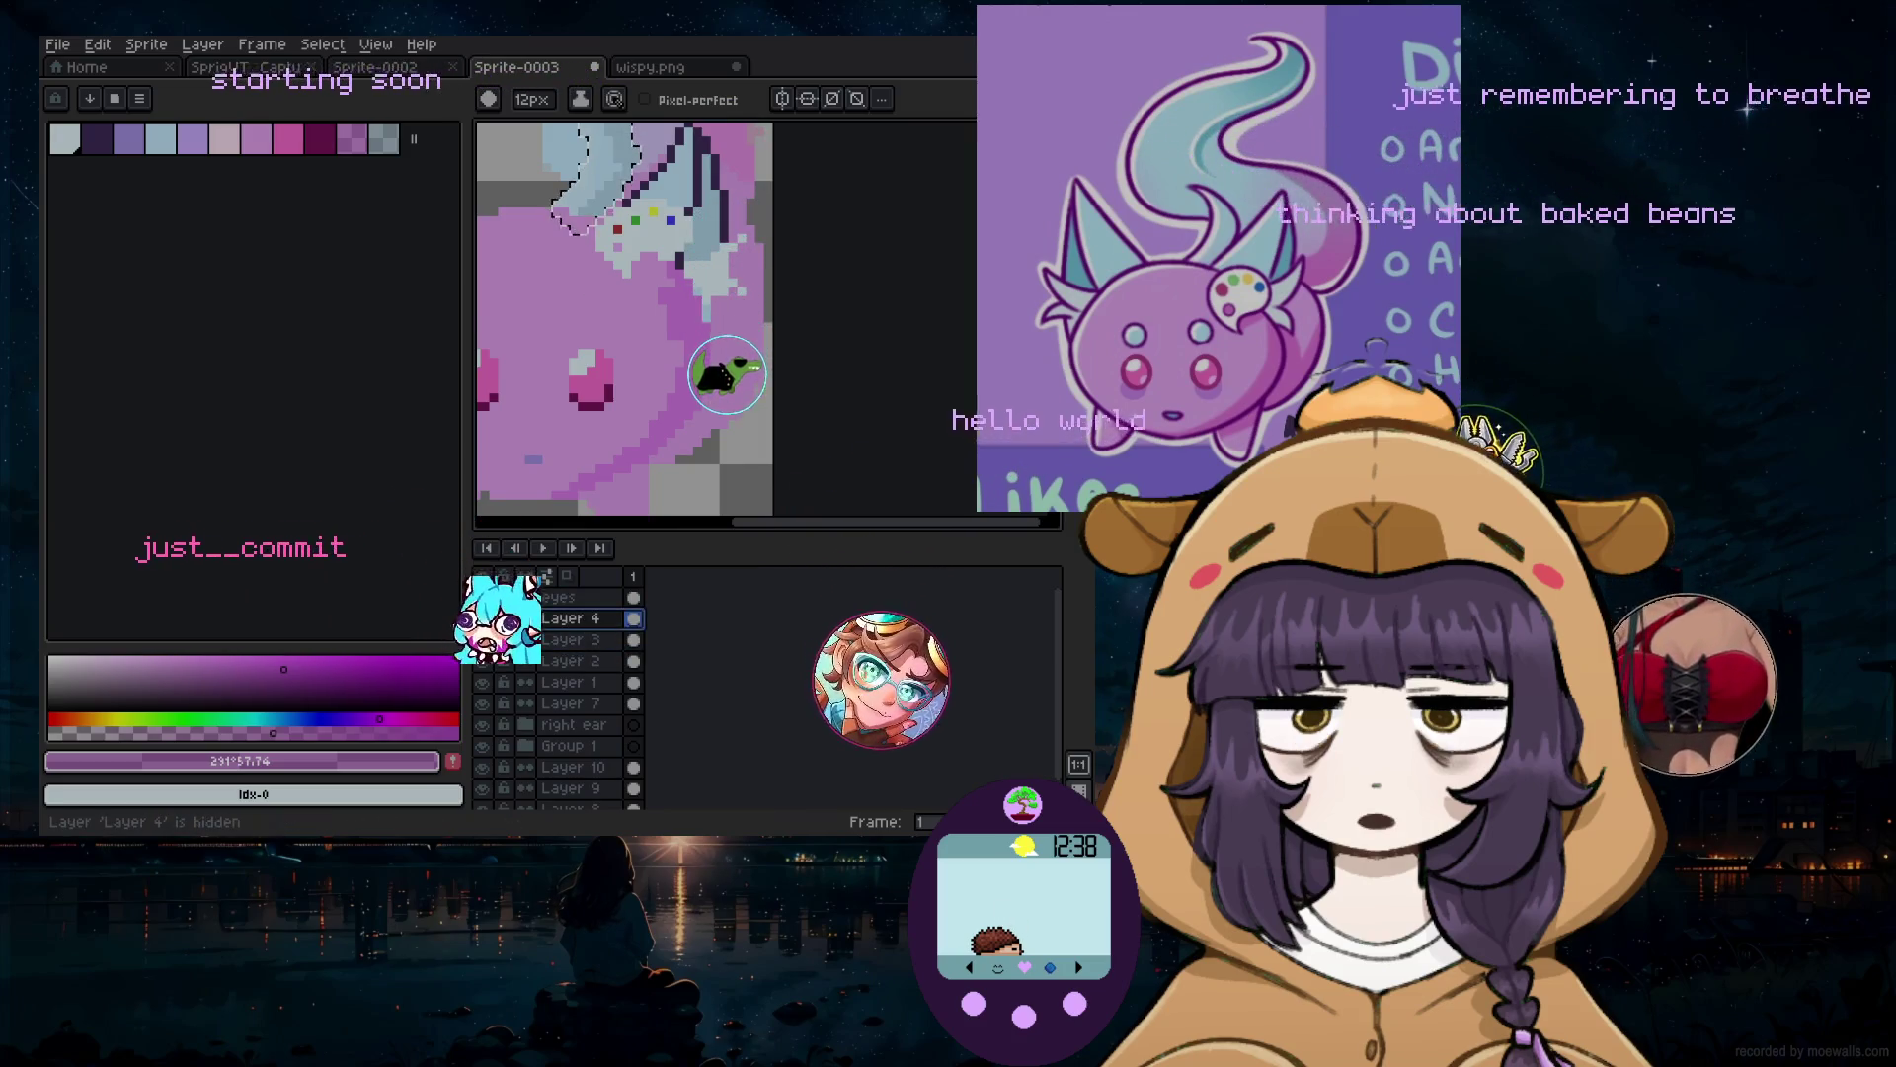
scroll(531, 652, down, 1)
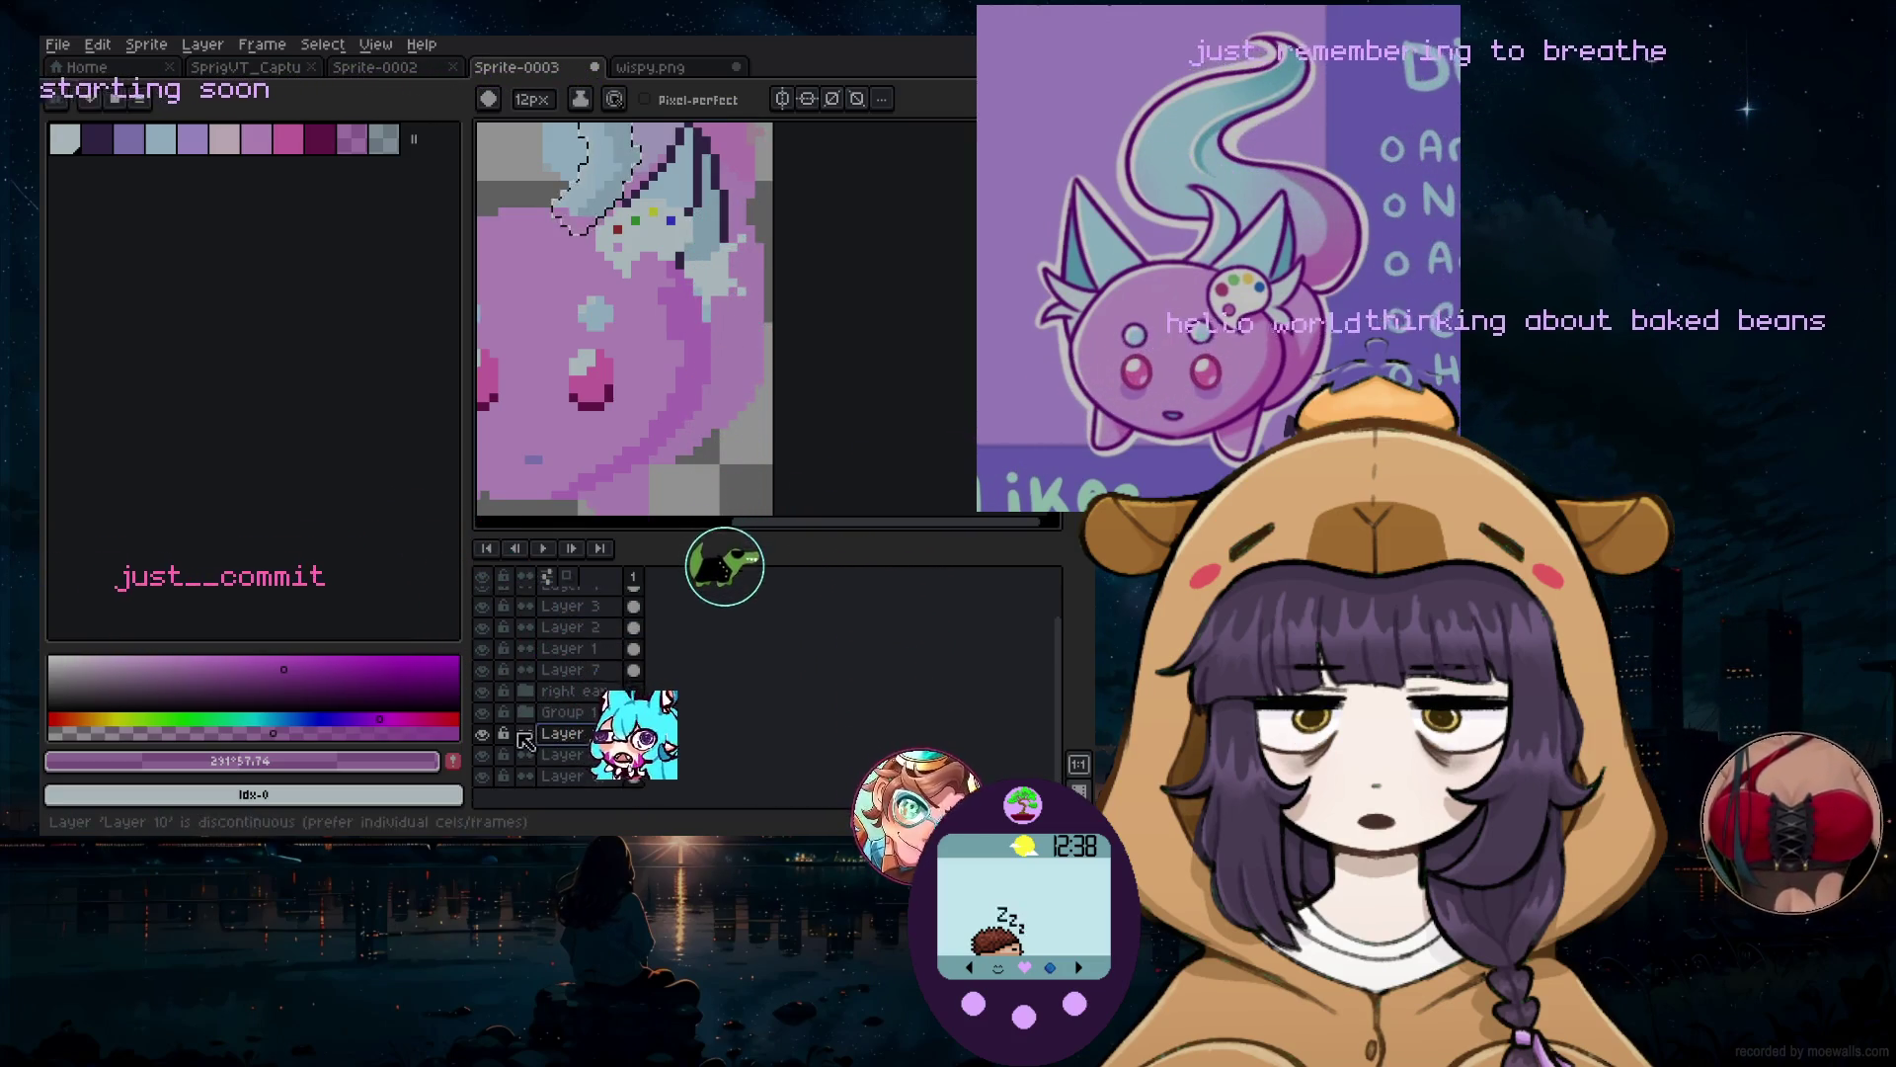
click(482, 734)
click(481, 755)
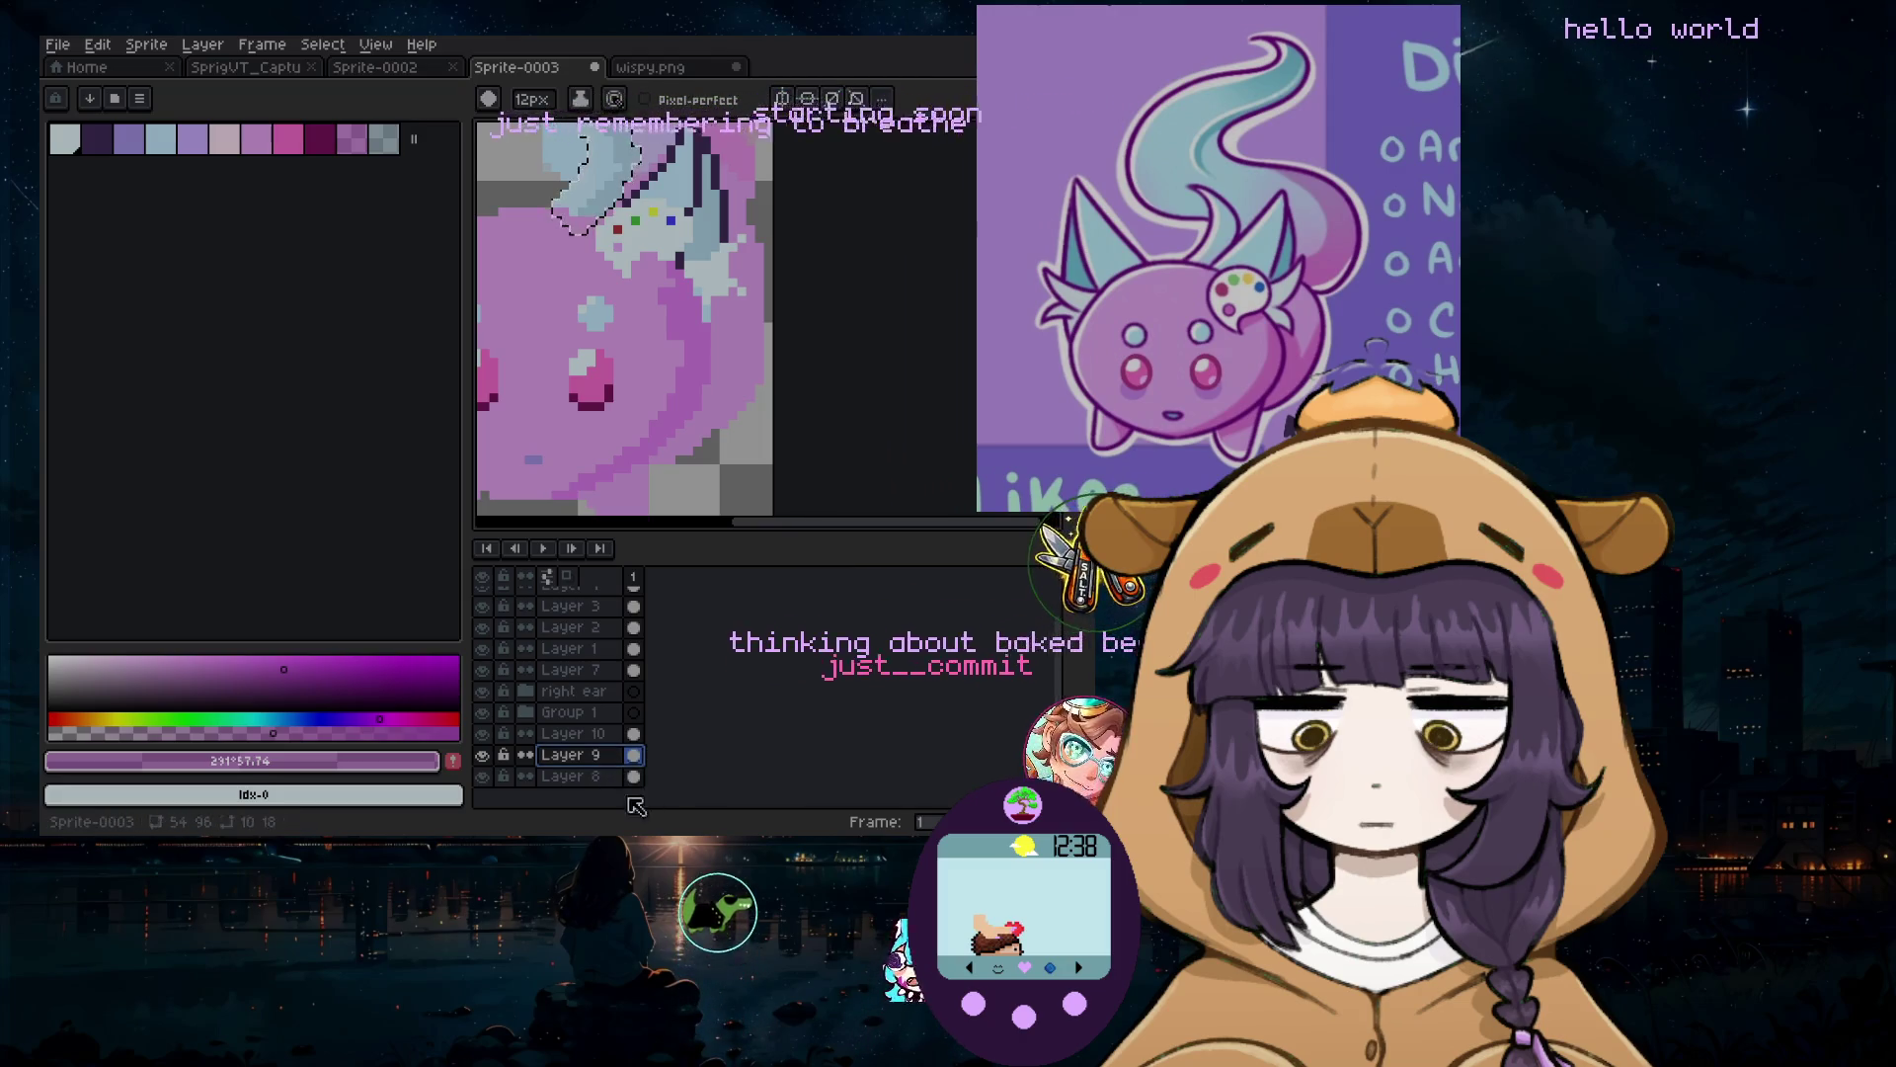
- Magic-wand select the large pink body region, then return to the pencil
key(w)
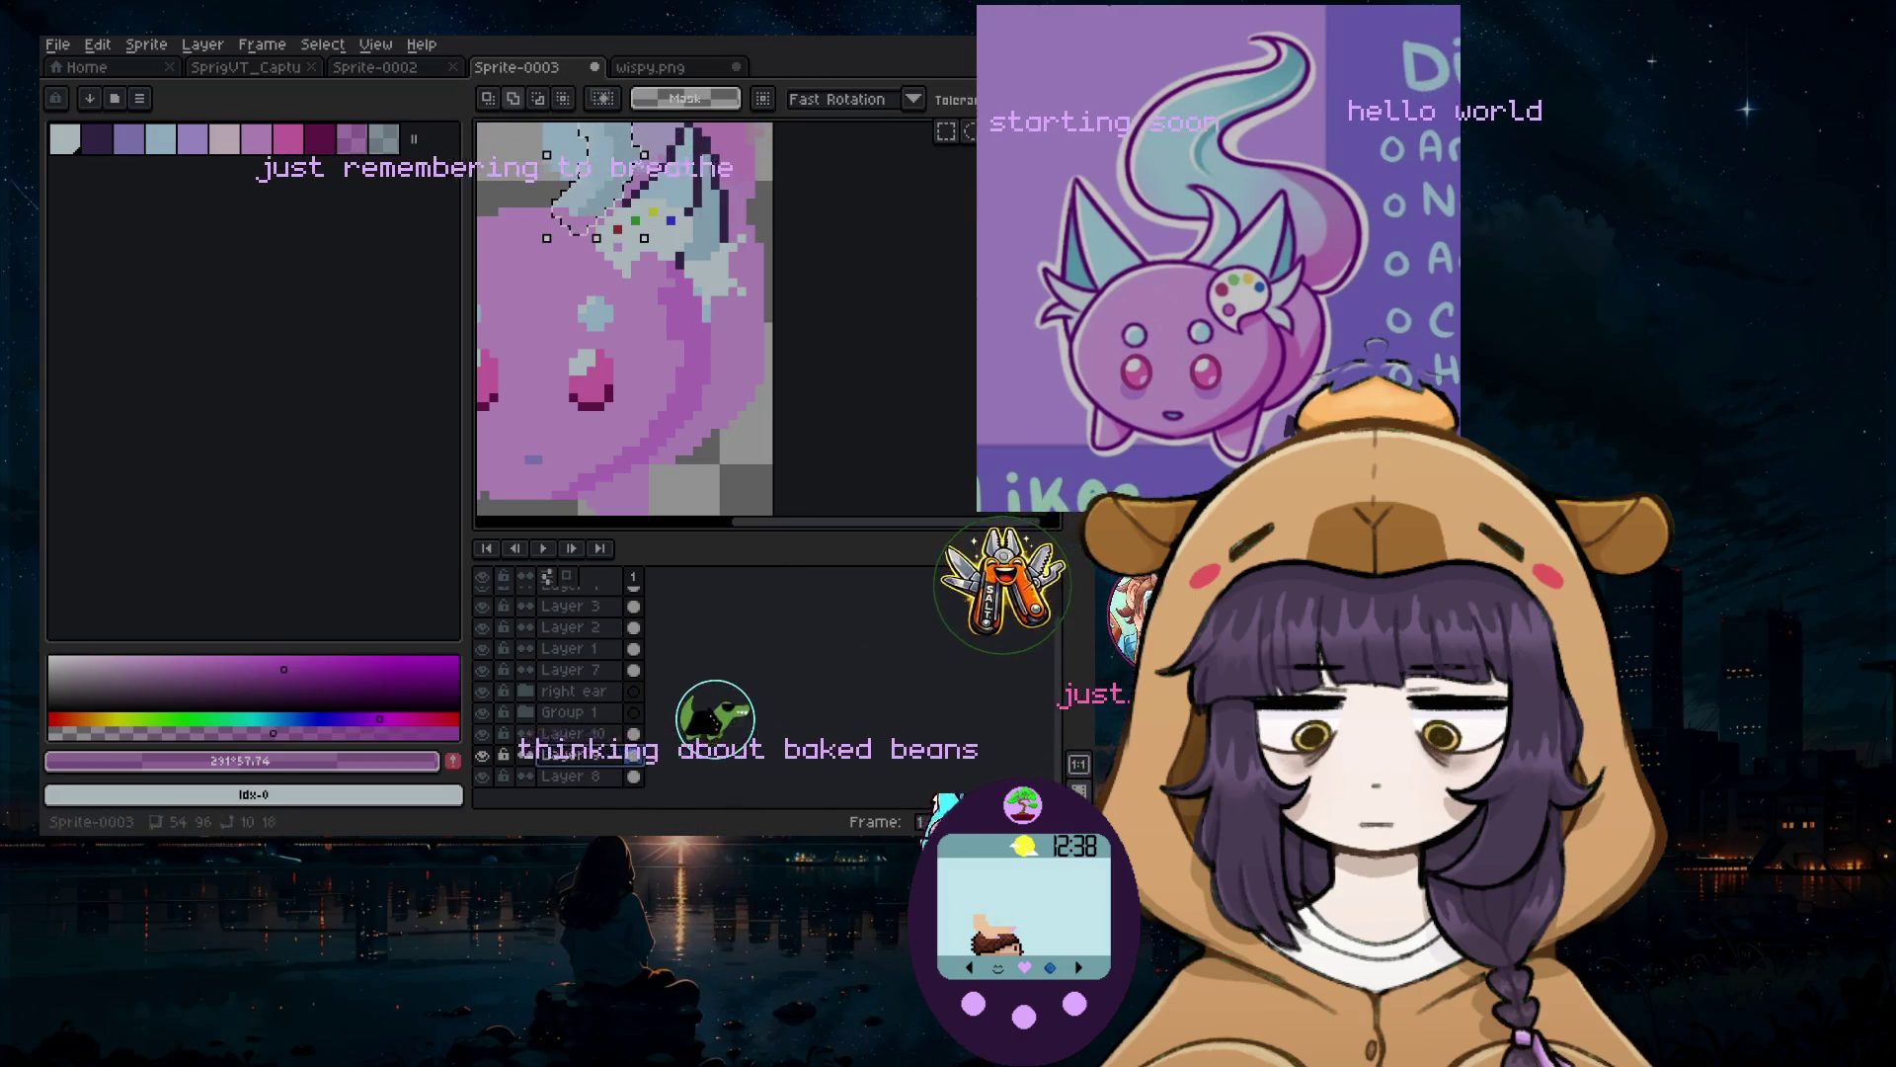
click(759, 397)
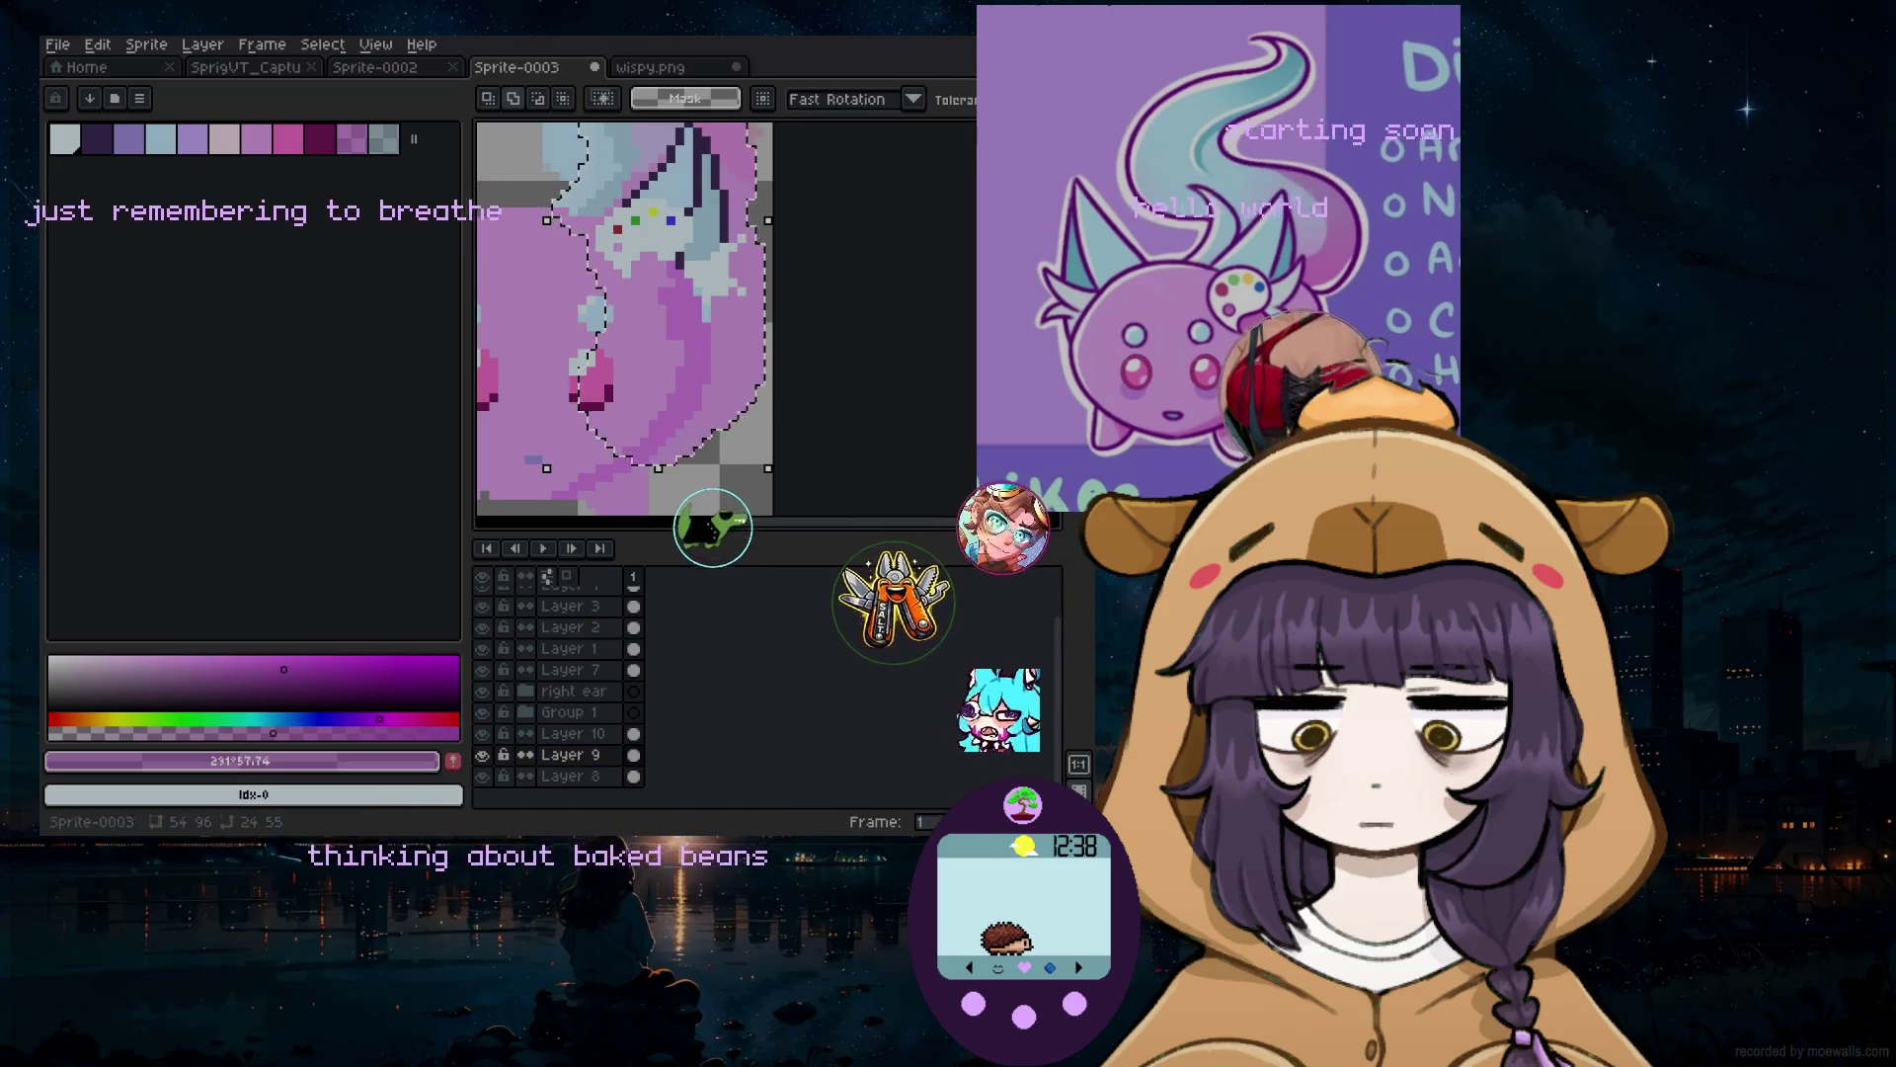
key(b)
key(shift+b)
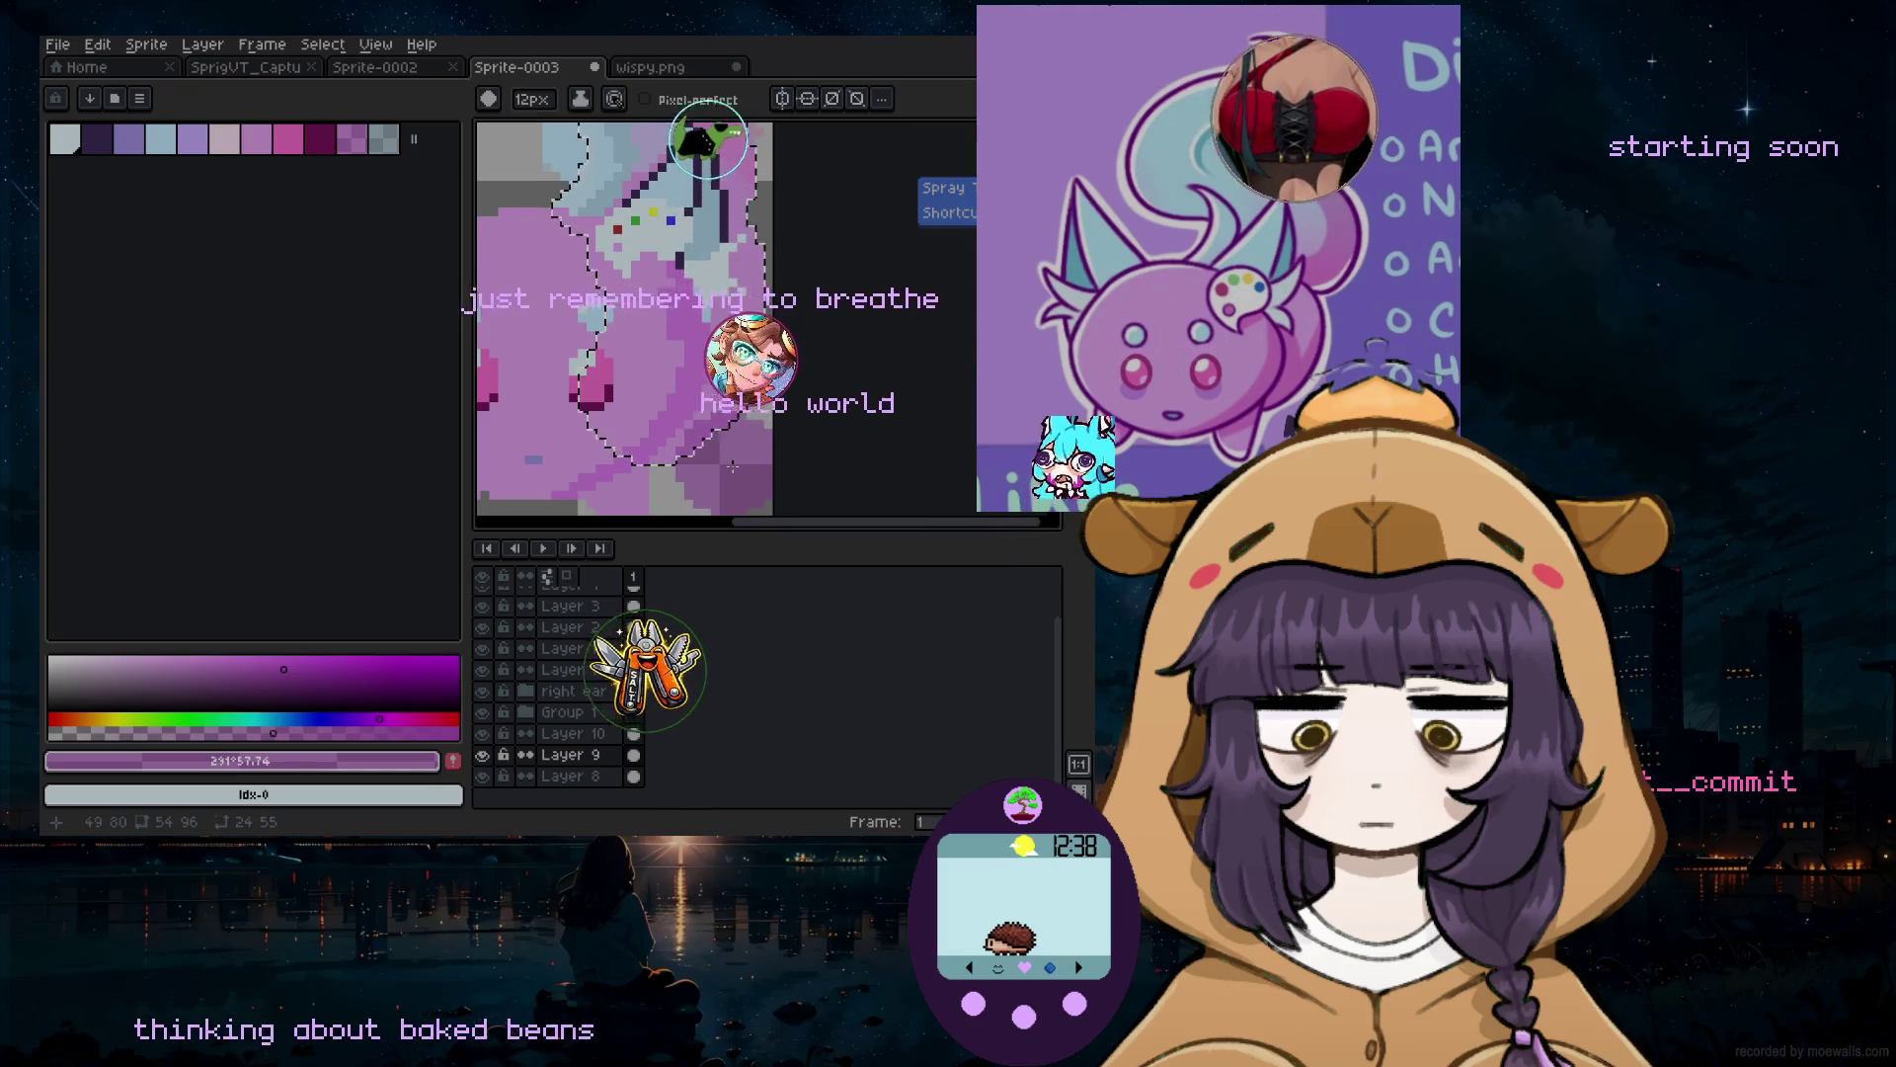
key(v)
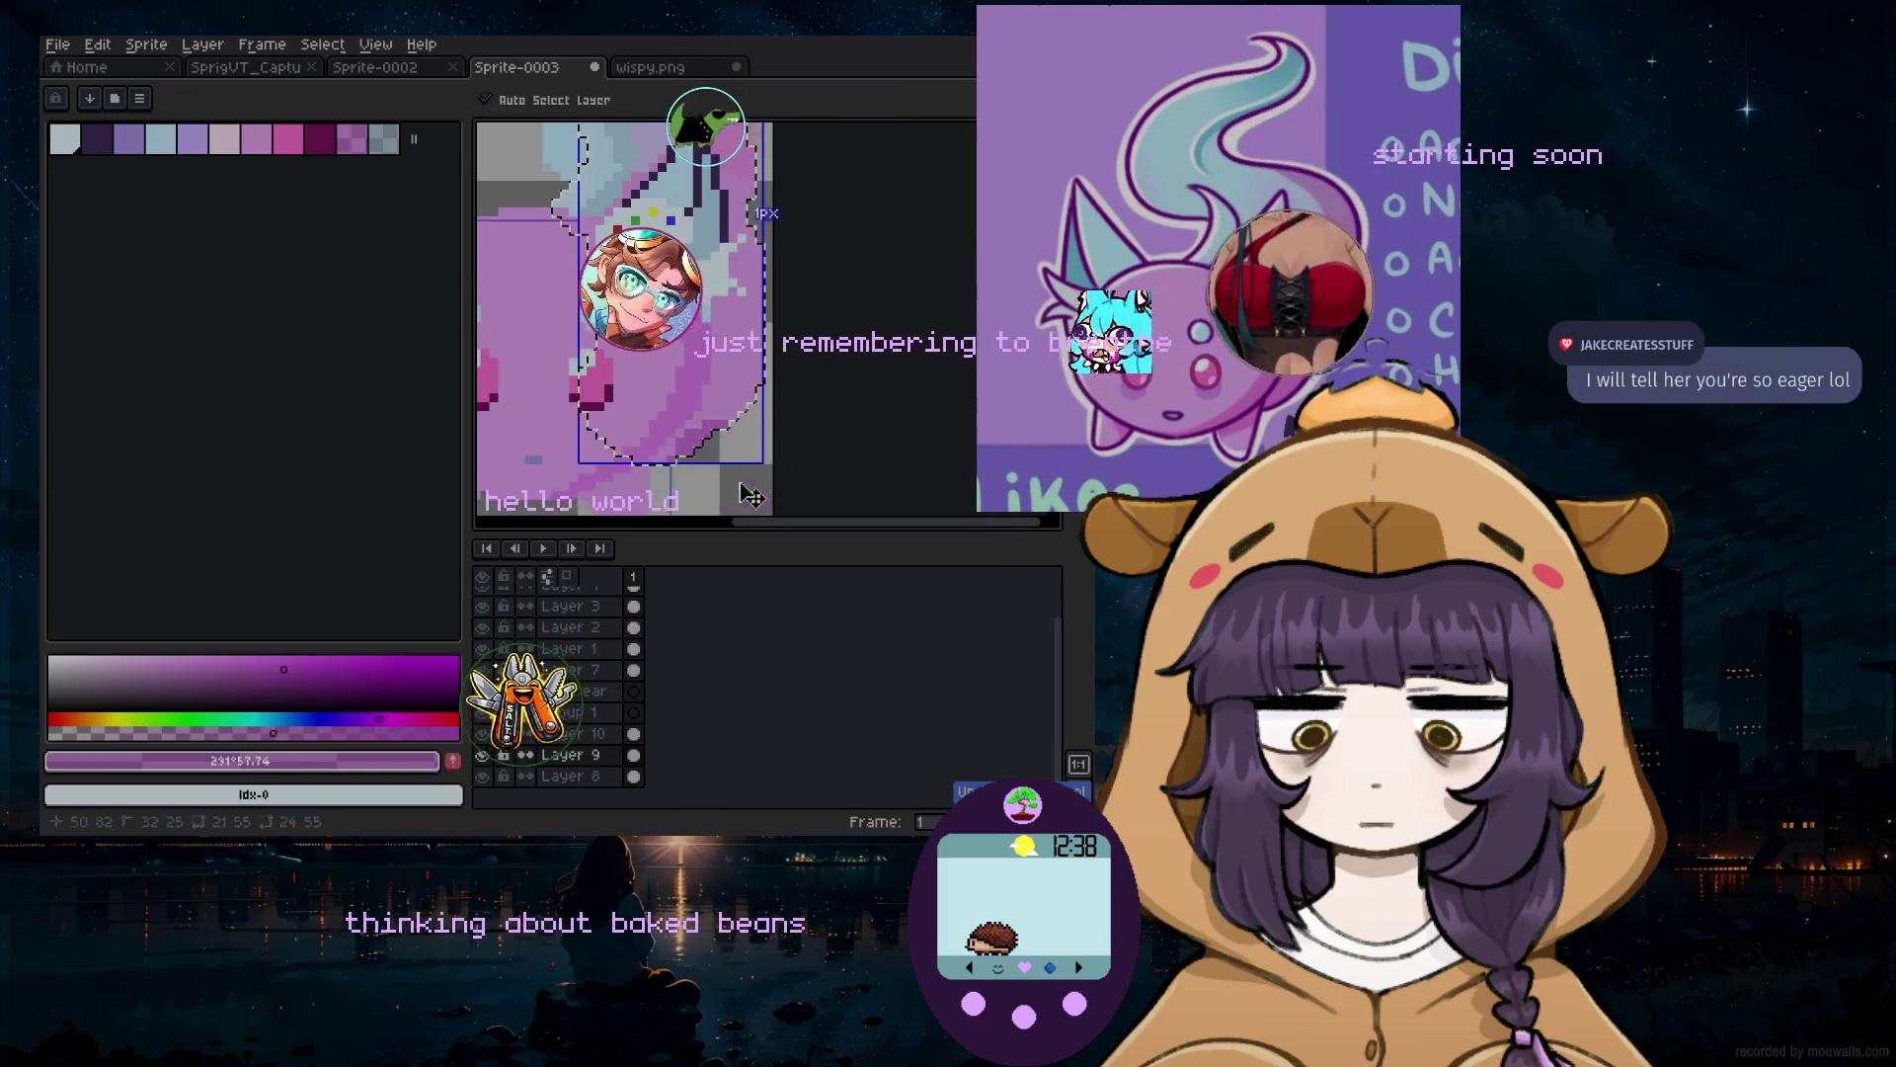
key(b)
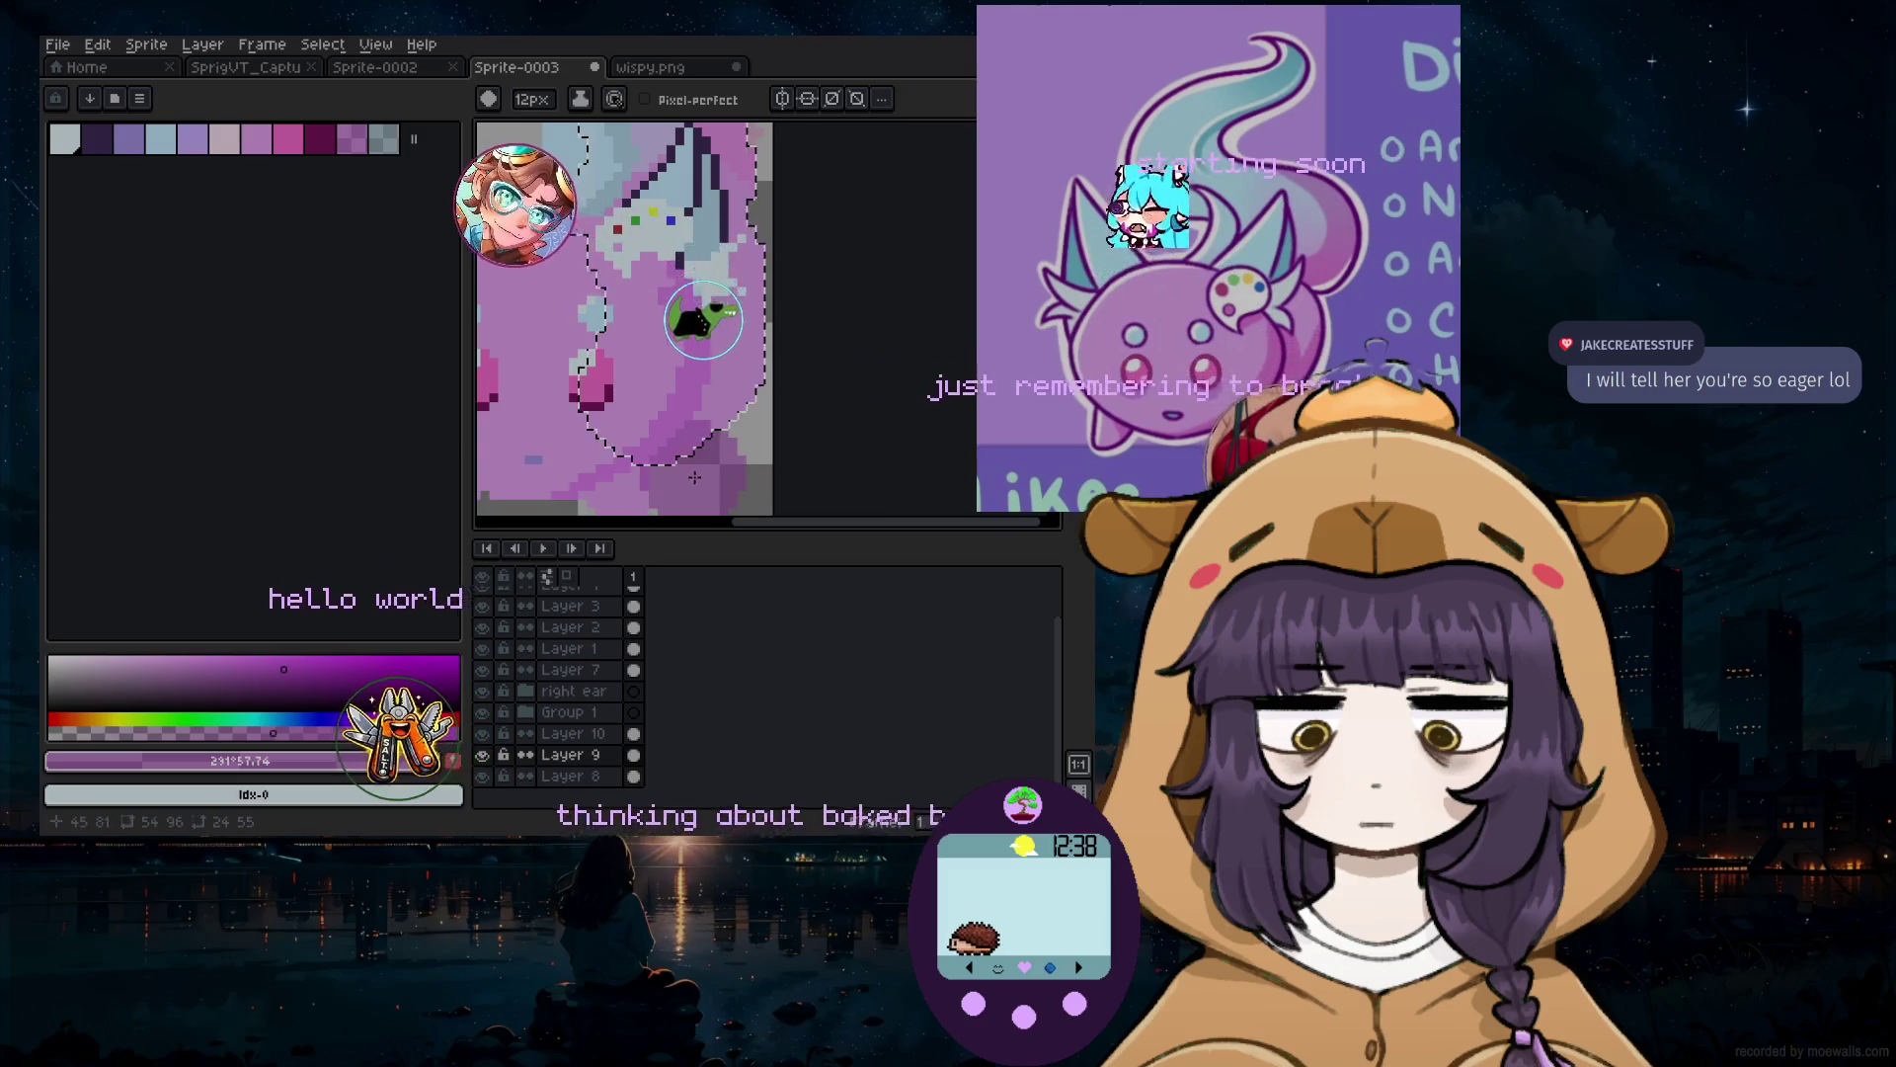
- Zoom in and pan to bring the ear outline and tail base into view
scroll(786, 409, down, 3)
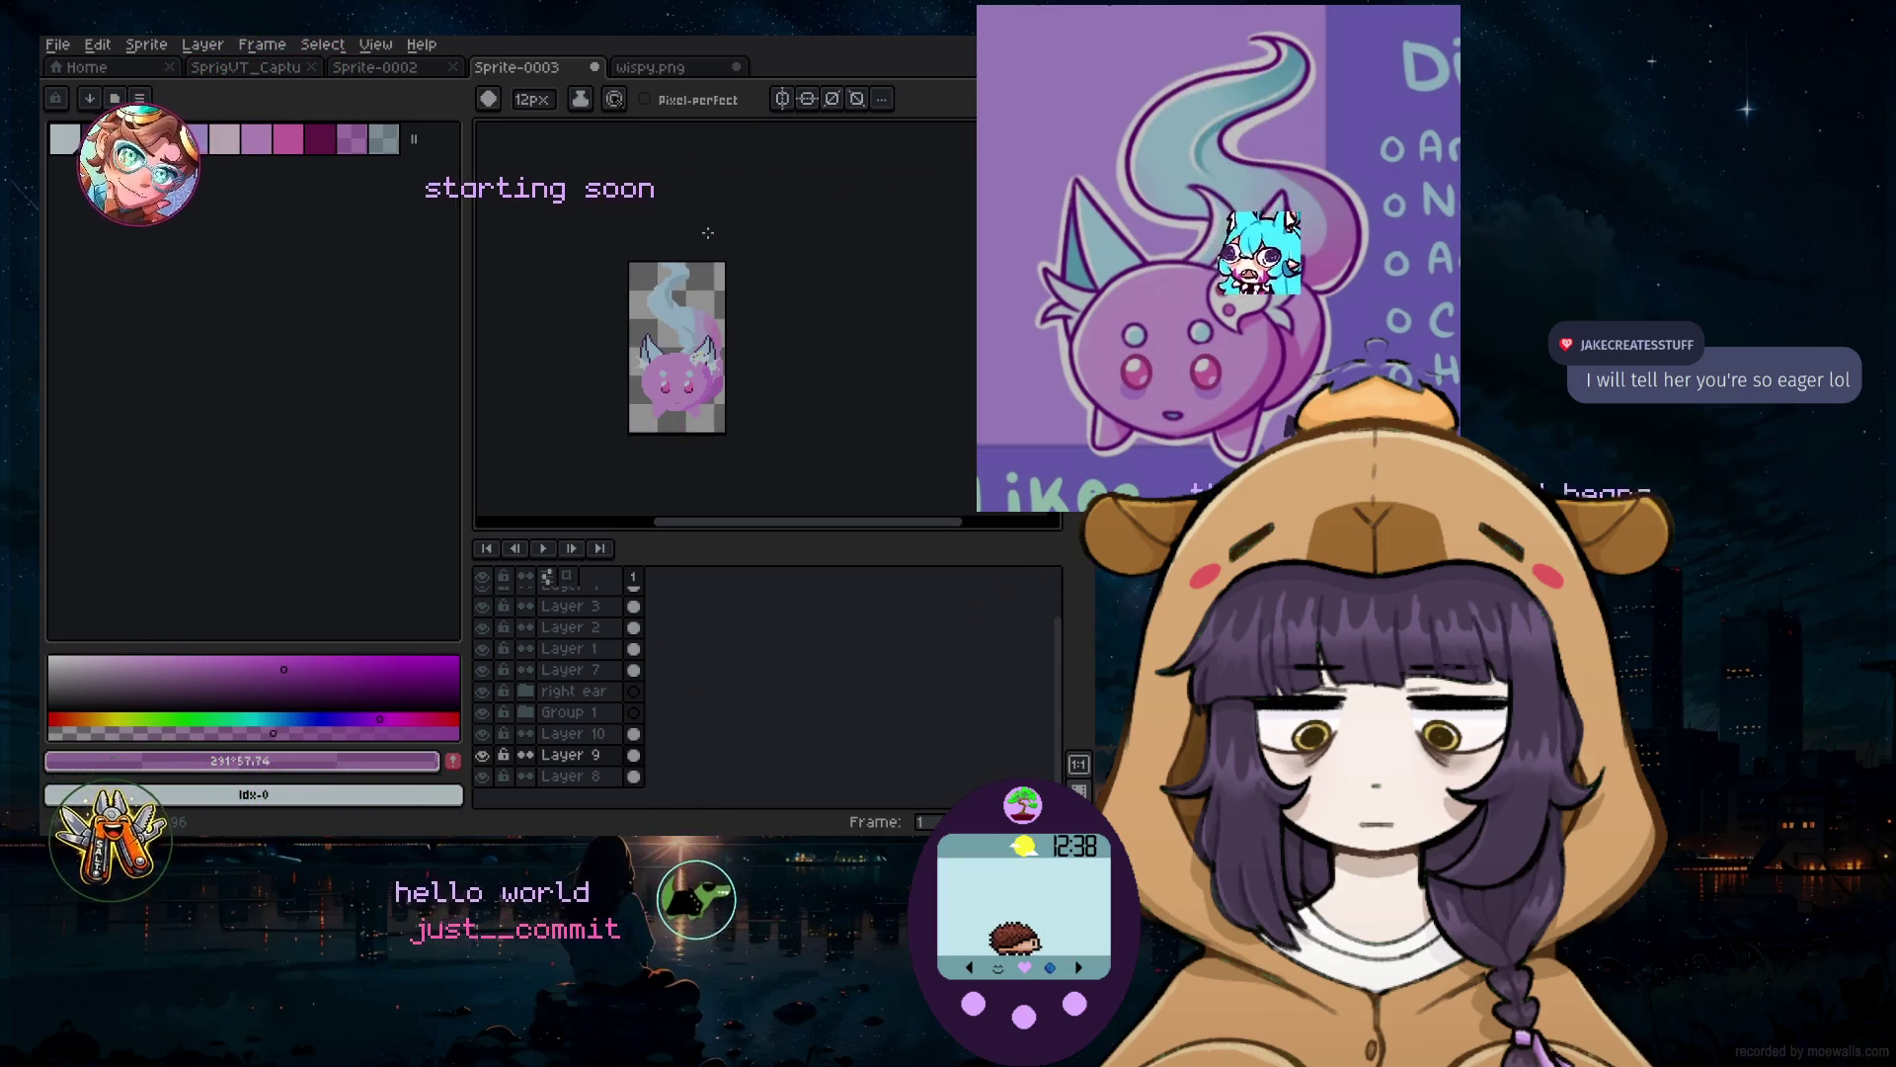
scroll(707, 232, up, 3)
scroll(770, 296, down, 1)
scroll(839, 365, up, 2)
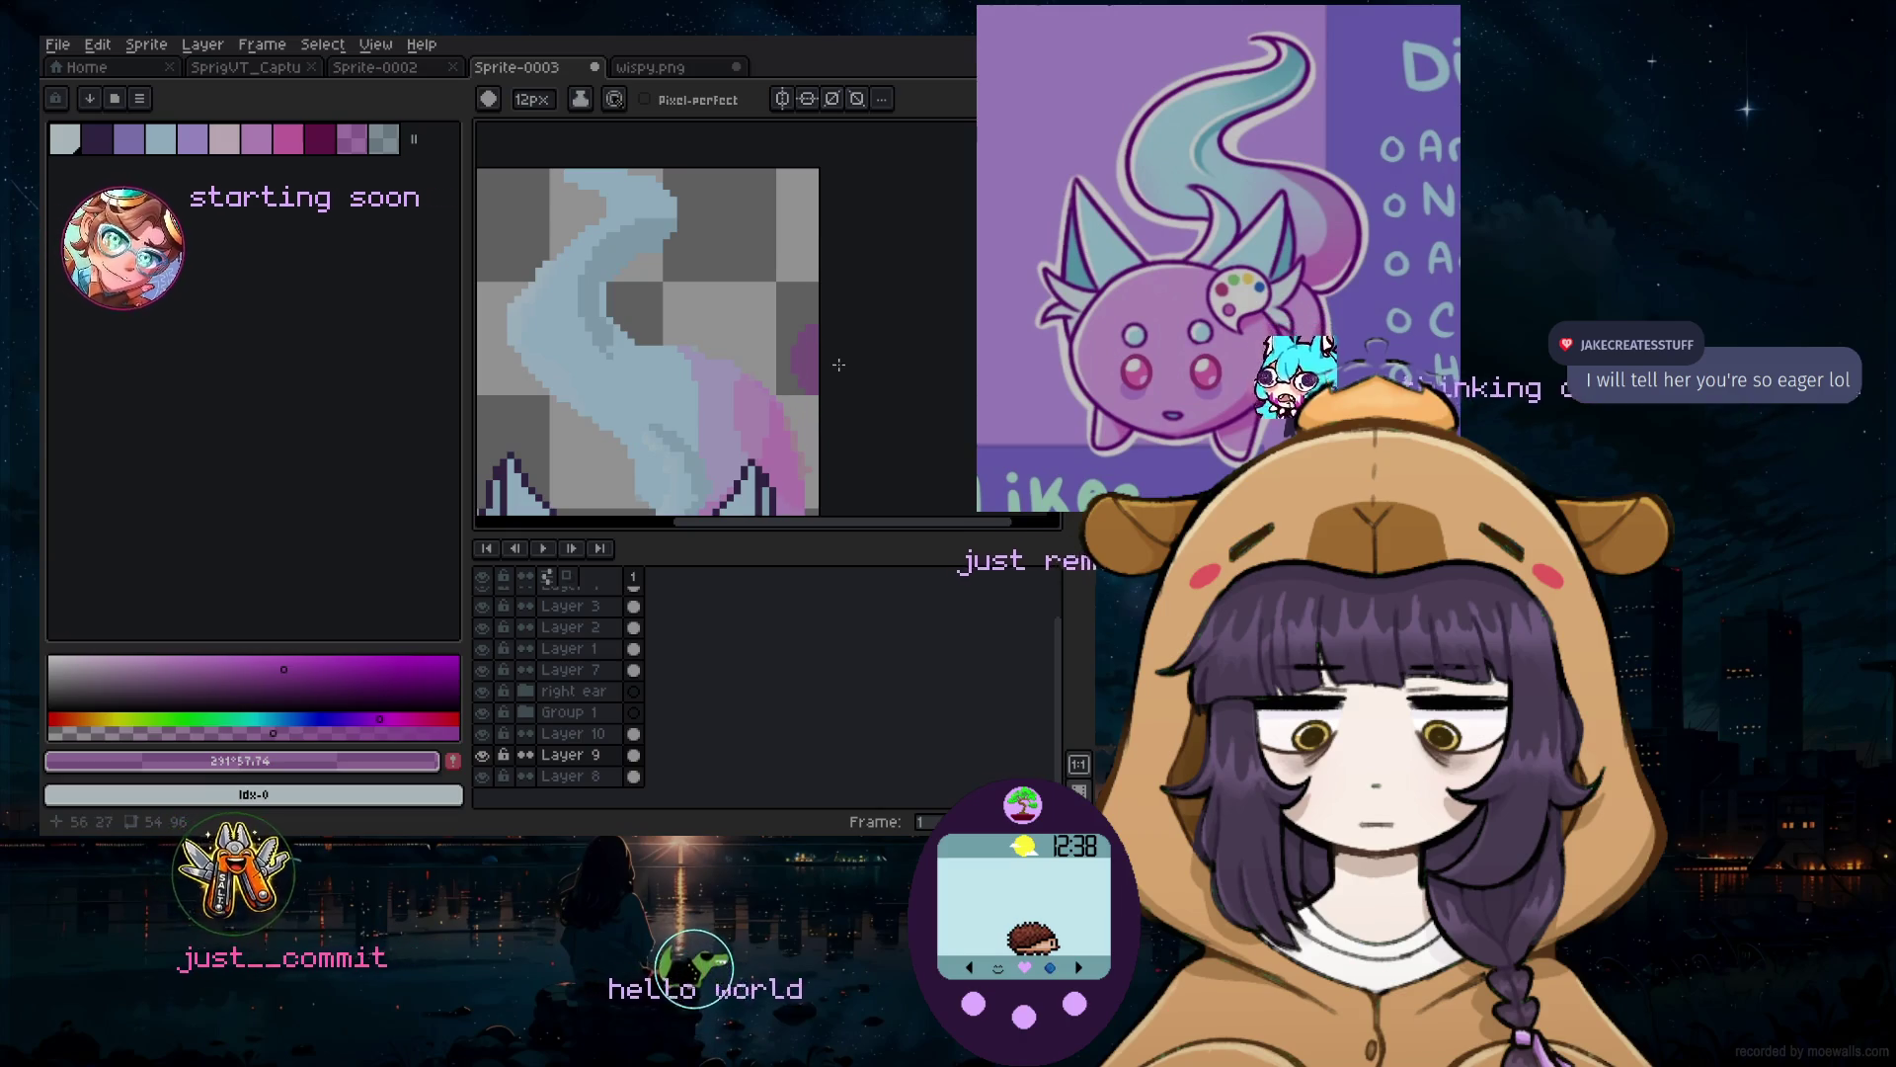
scroll(813, 367, up, 2)
drag(553, 59, 575, 267)
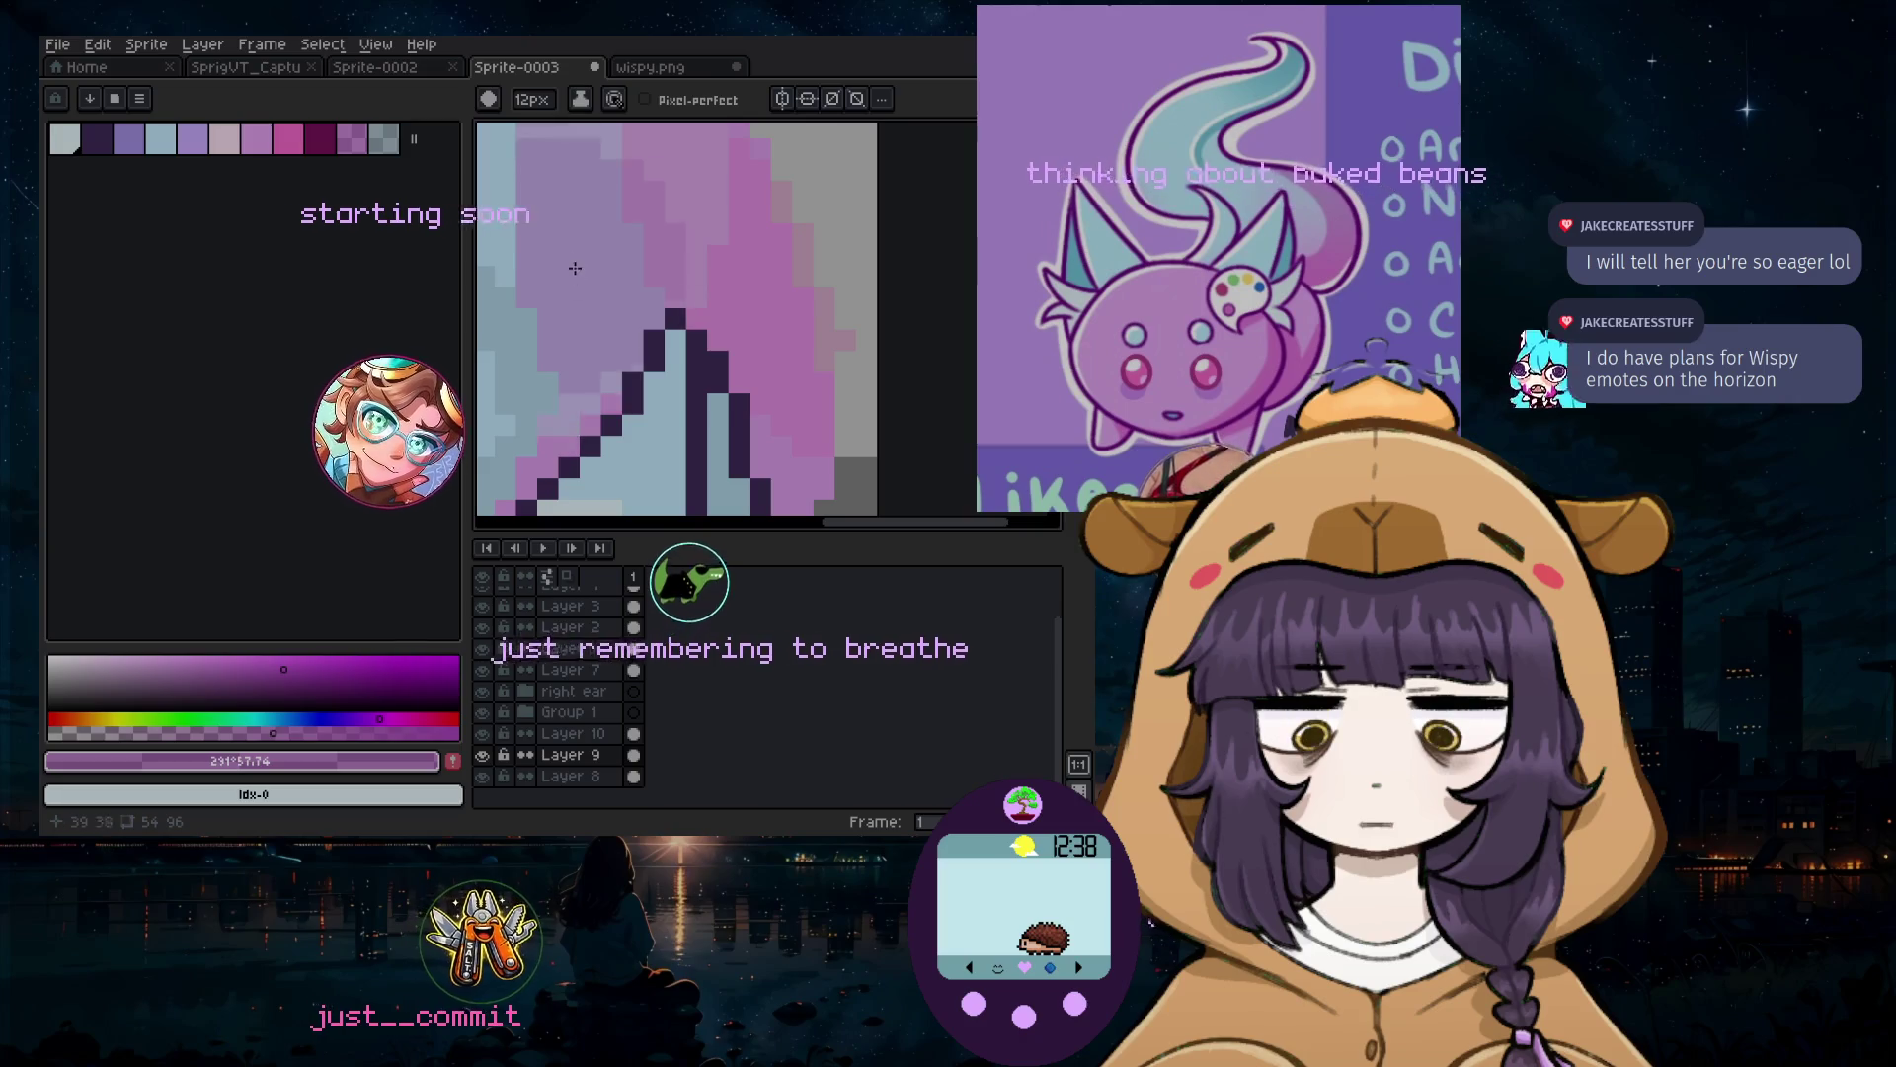
- Eyedrop the pale lavender from the creature's tail
key(i)
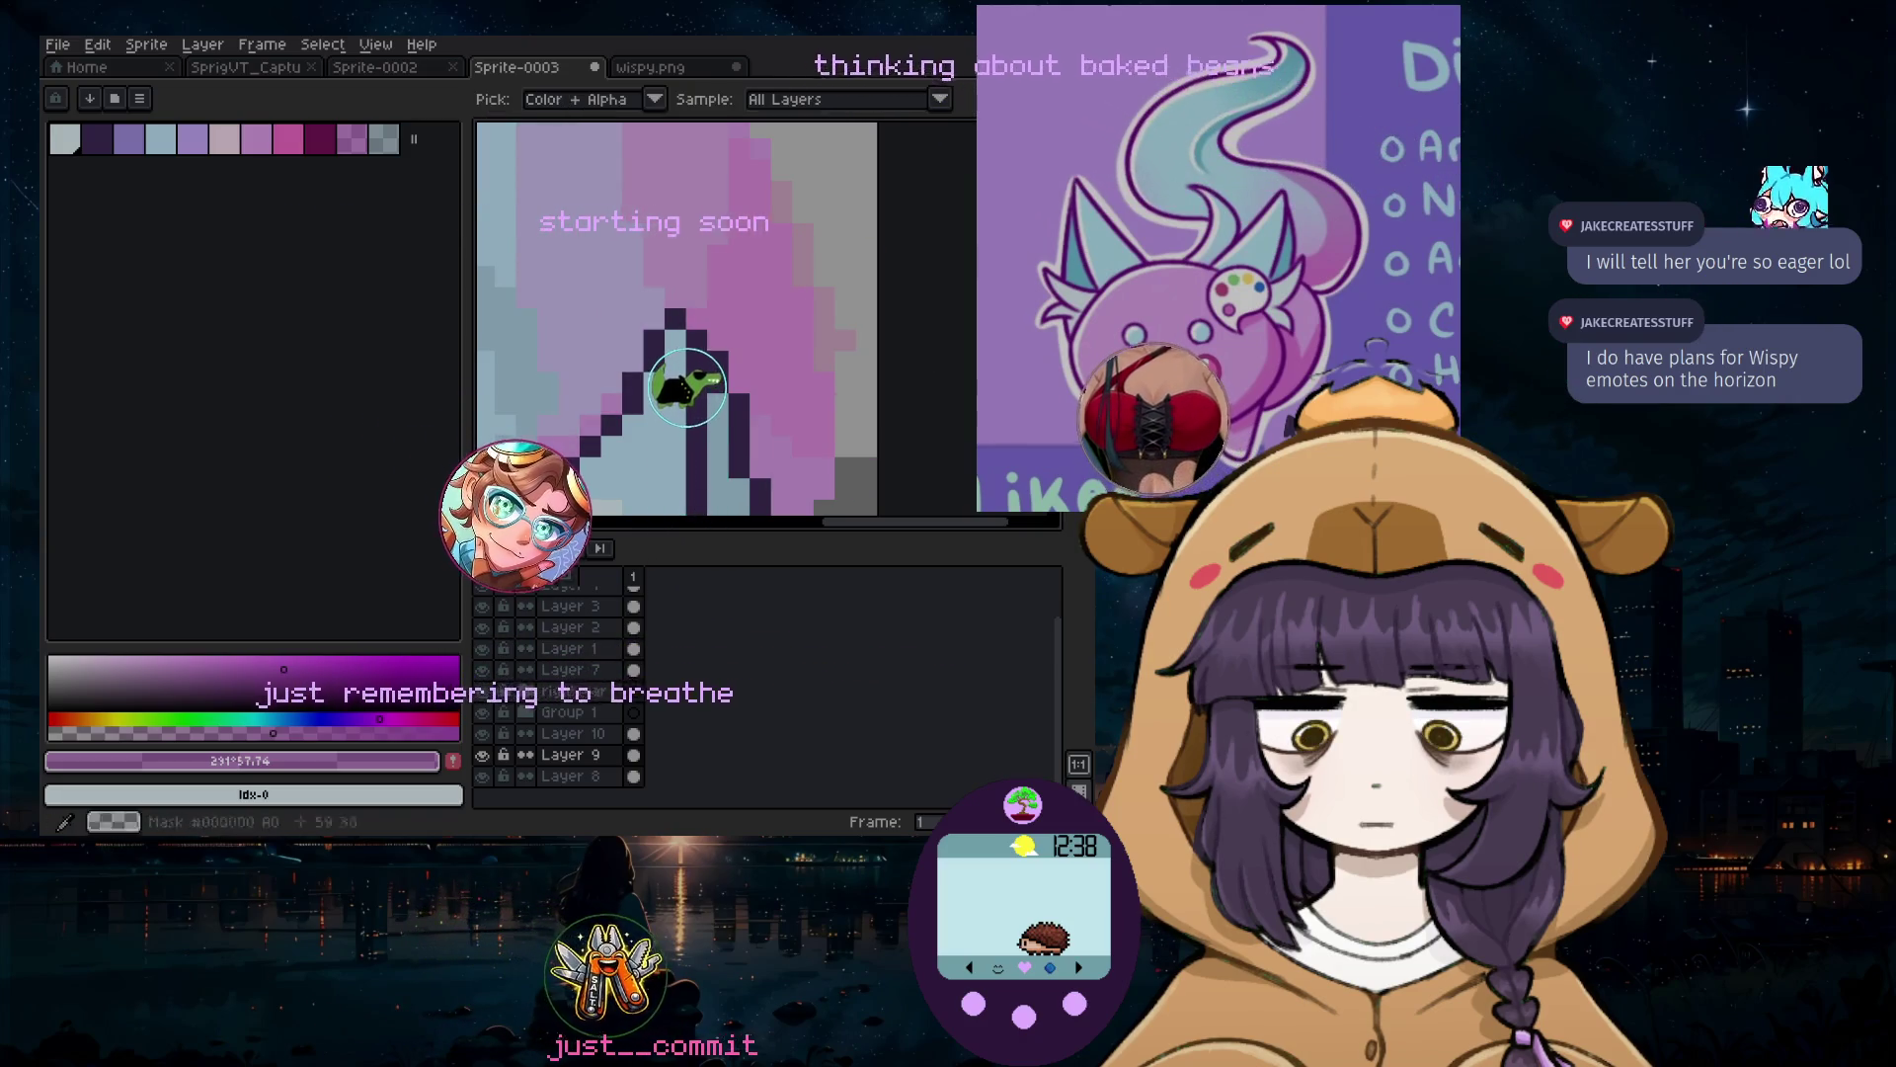
scroll(488, 656, up, 2)
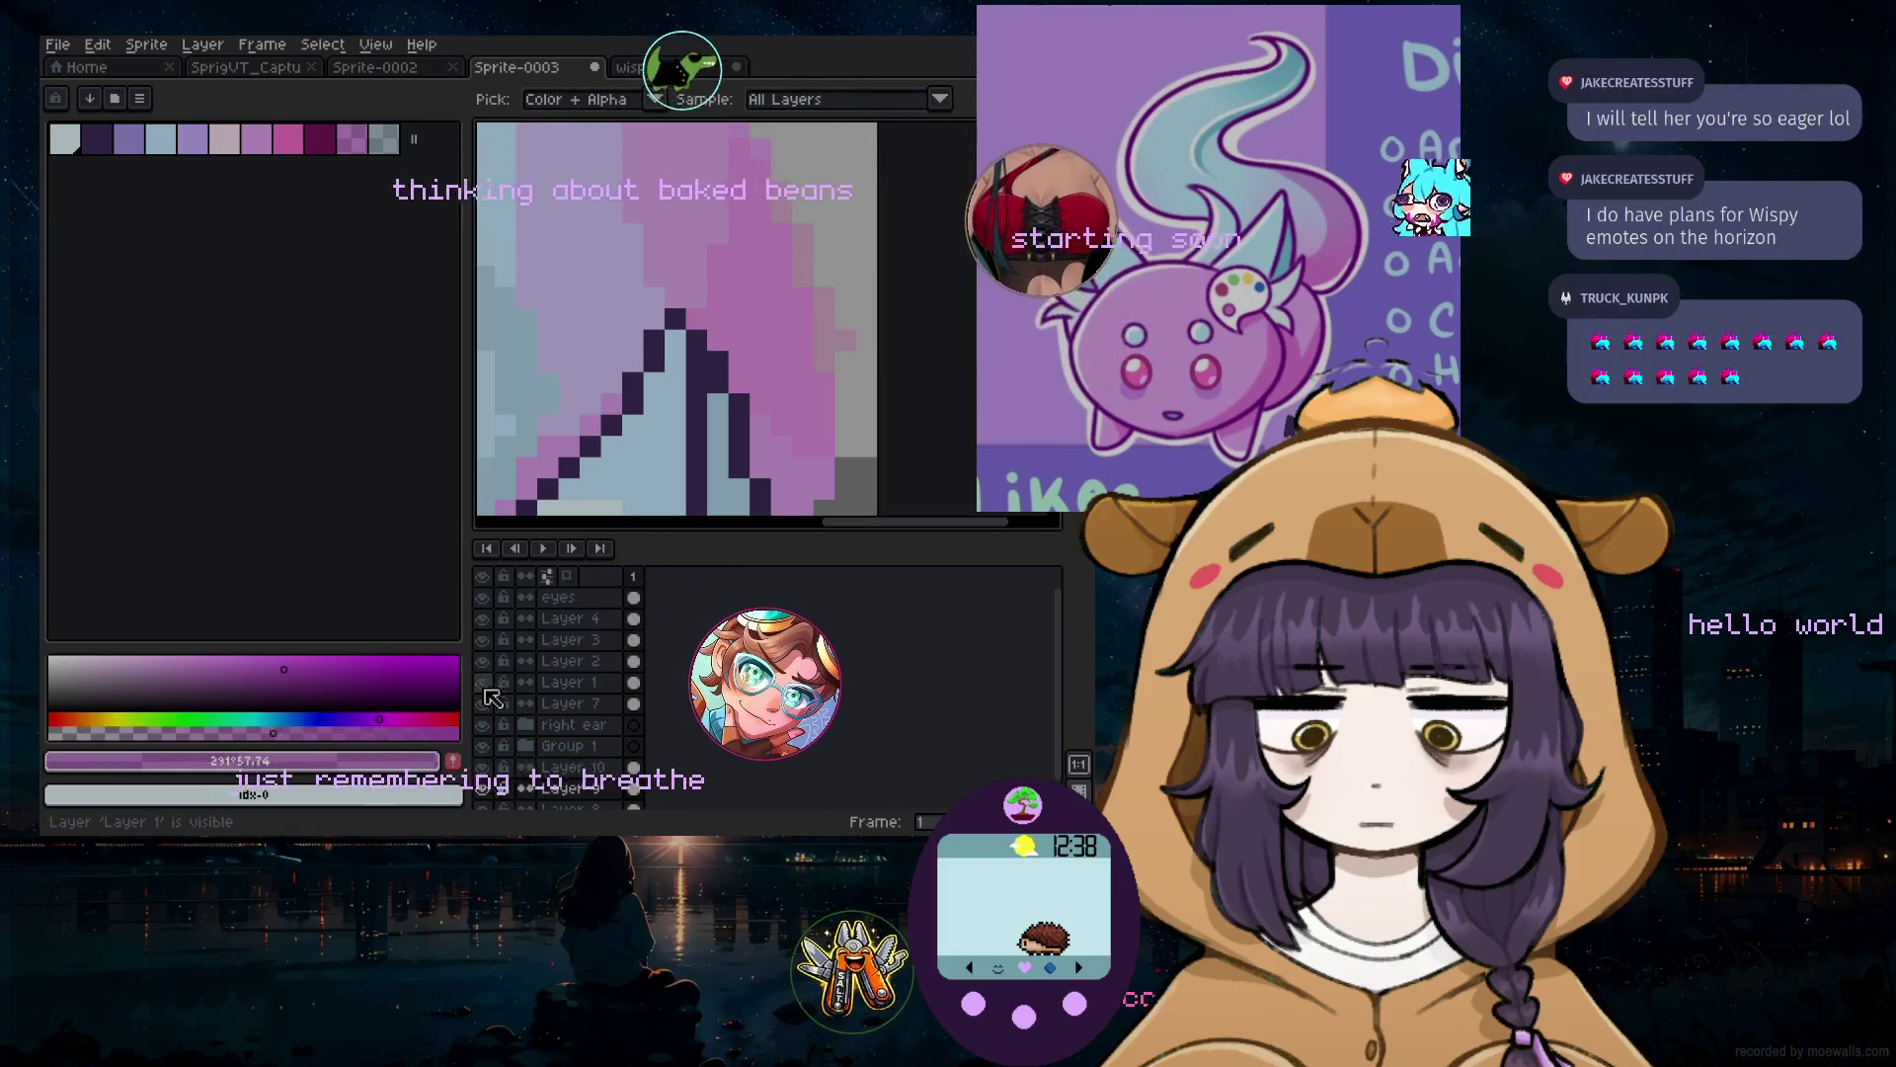
scroll(660, 190, down, 2)
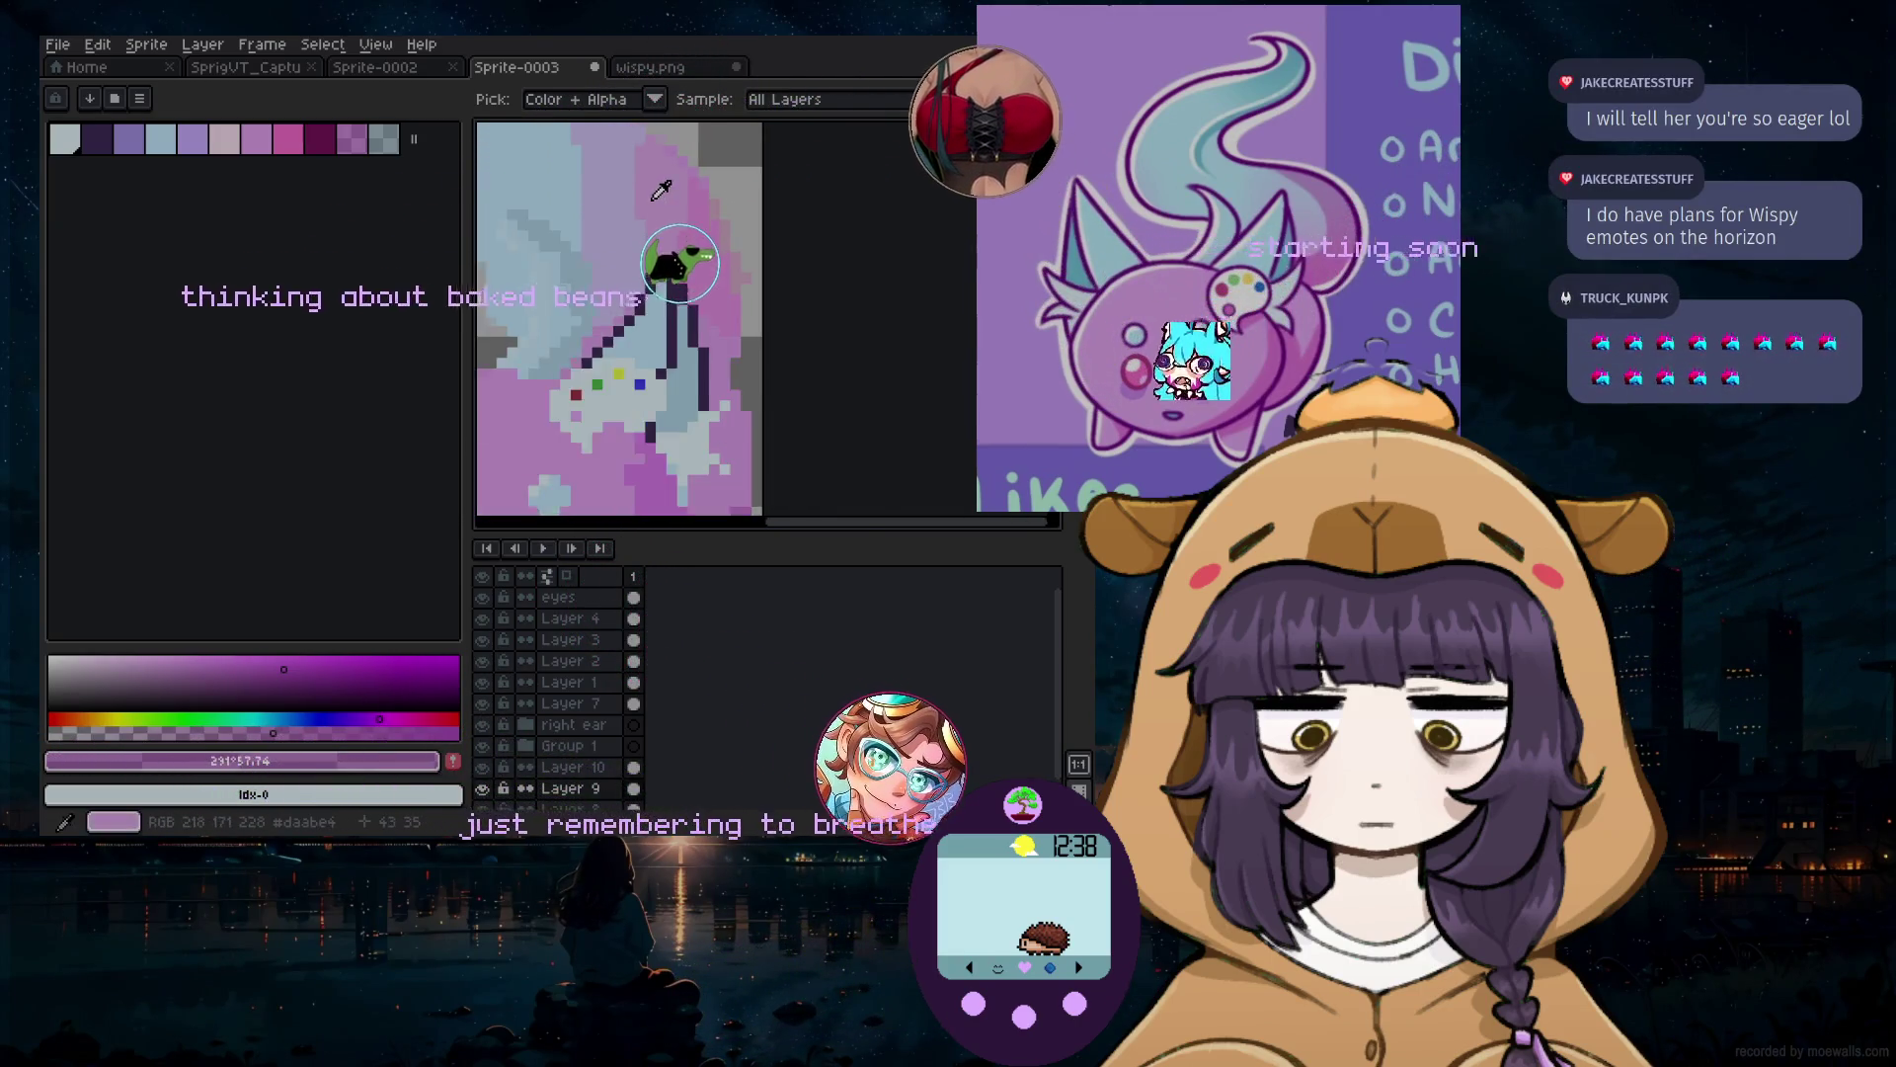
scroll(659, 191, down, 3)
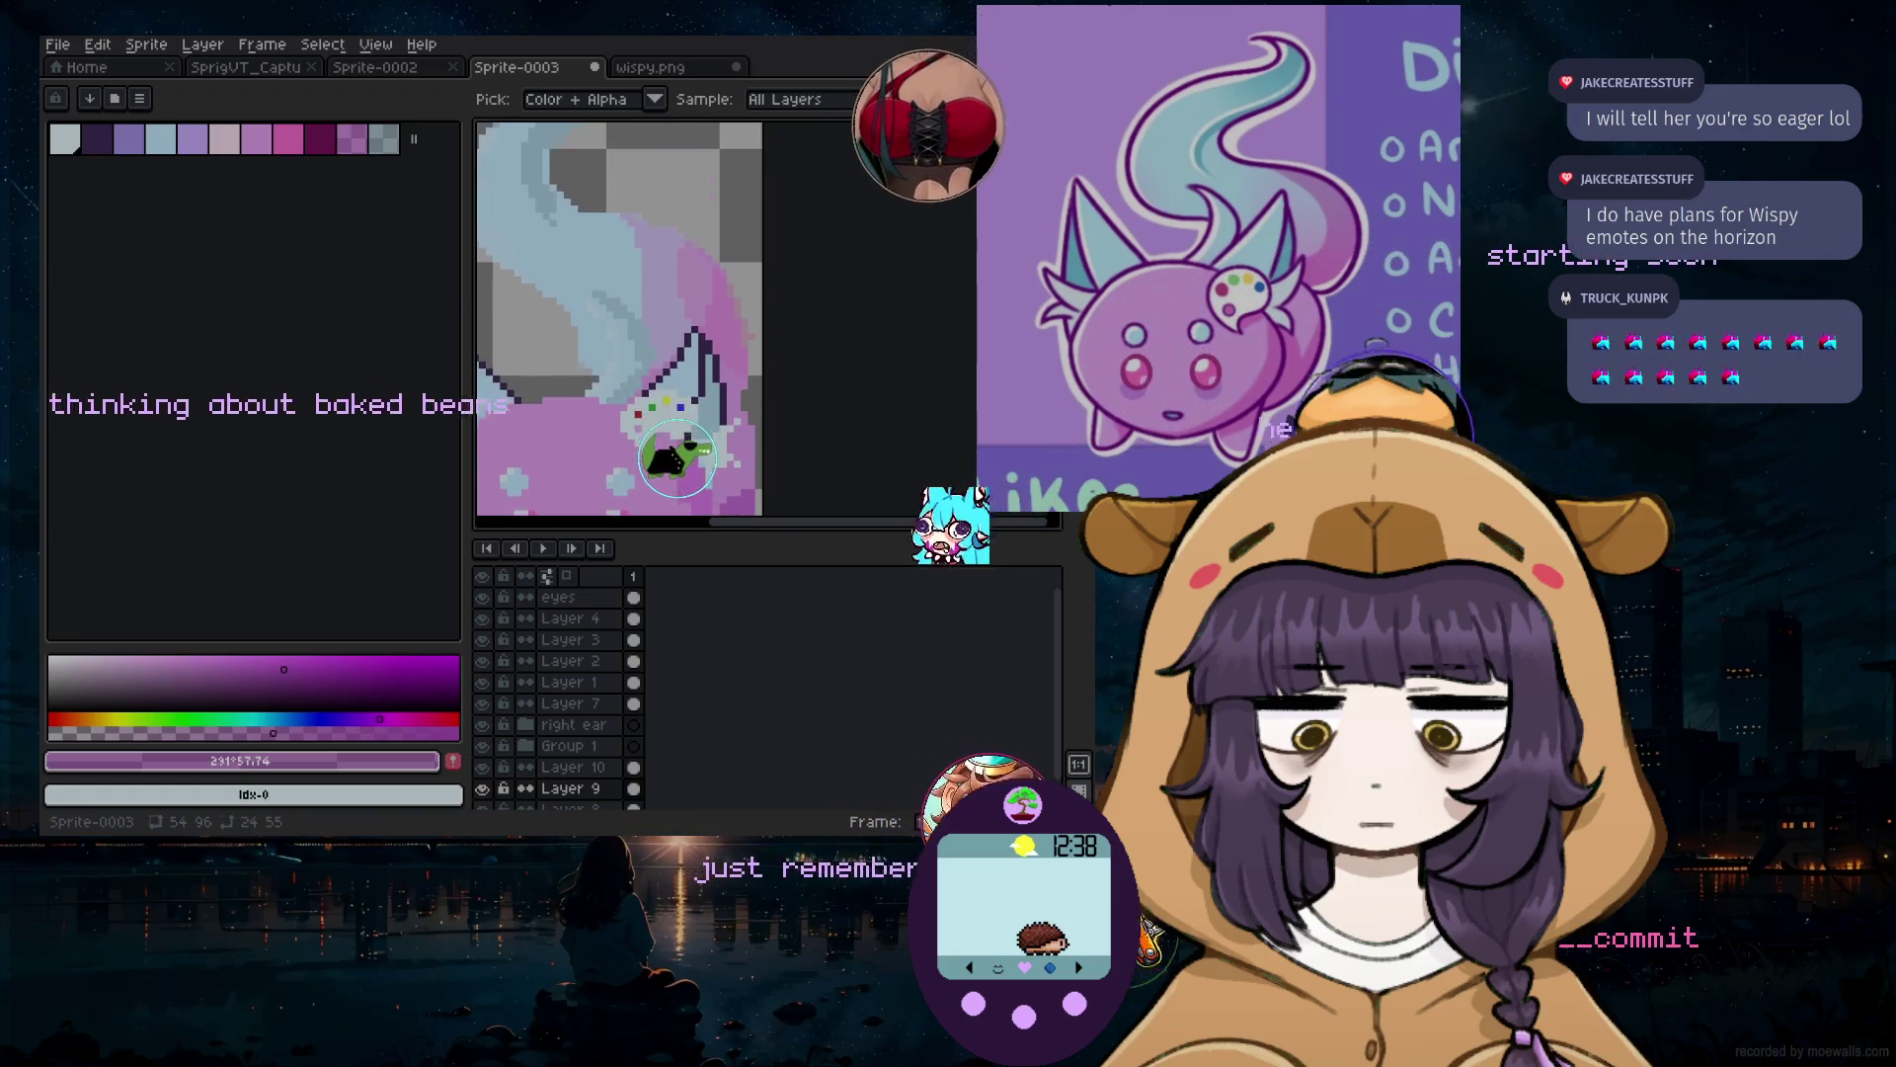
scroll(678, 474, up, 1)
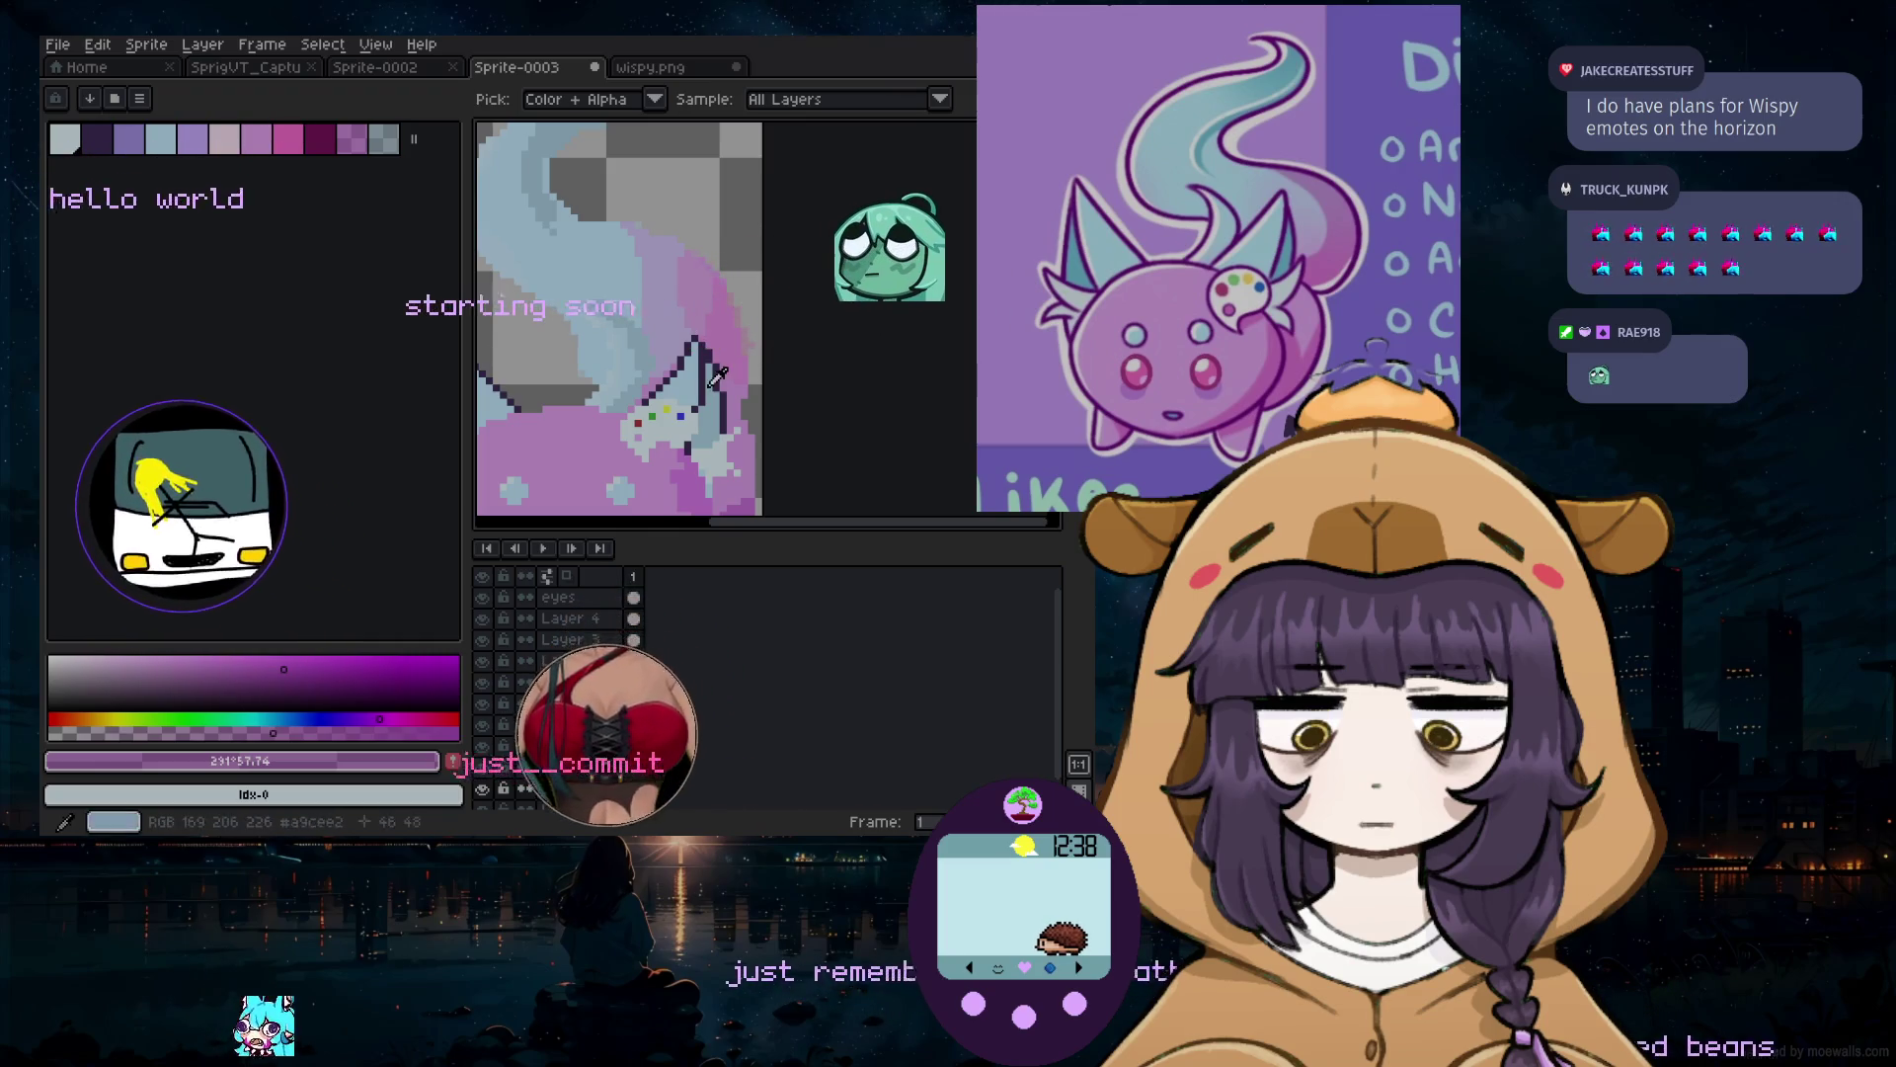
scroll(681, 250, up, 2)
click(681, 250)
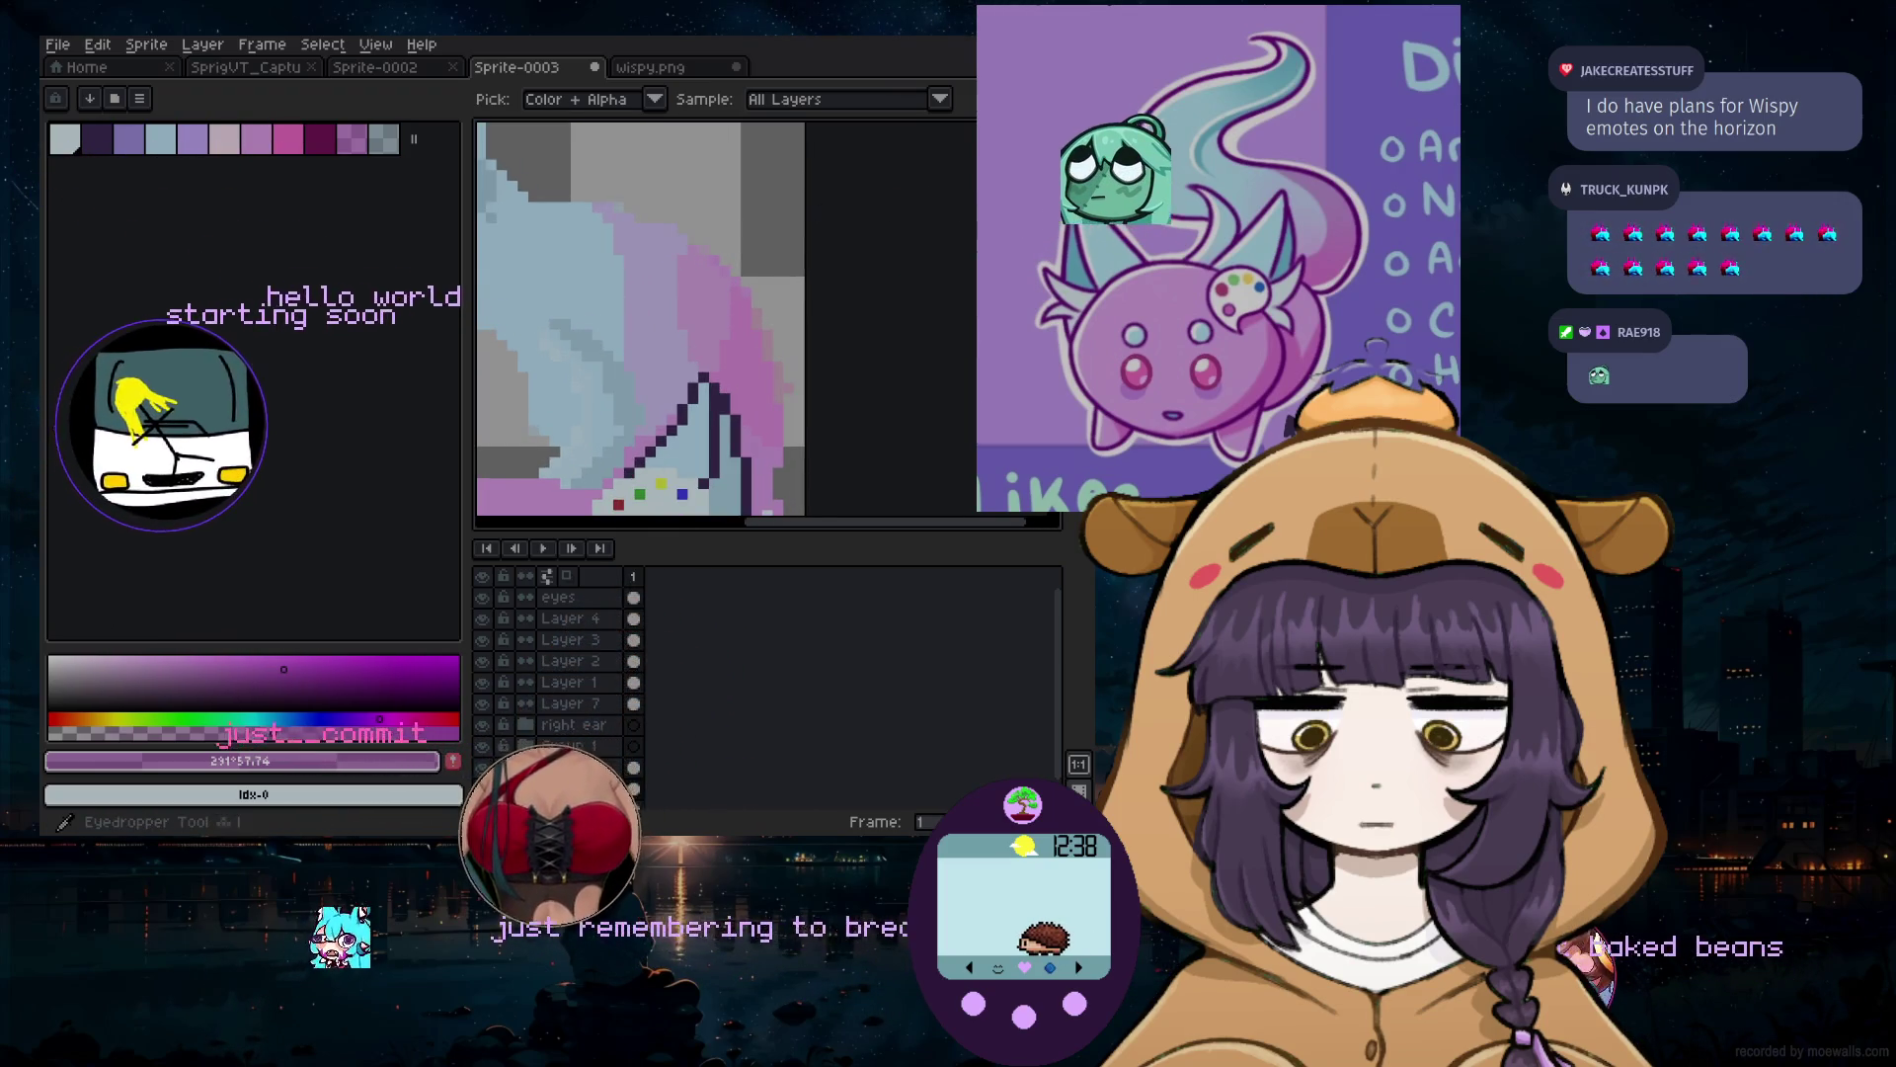
- Return to the pencil with the pink palette swatch as drawing colour
key(b)
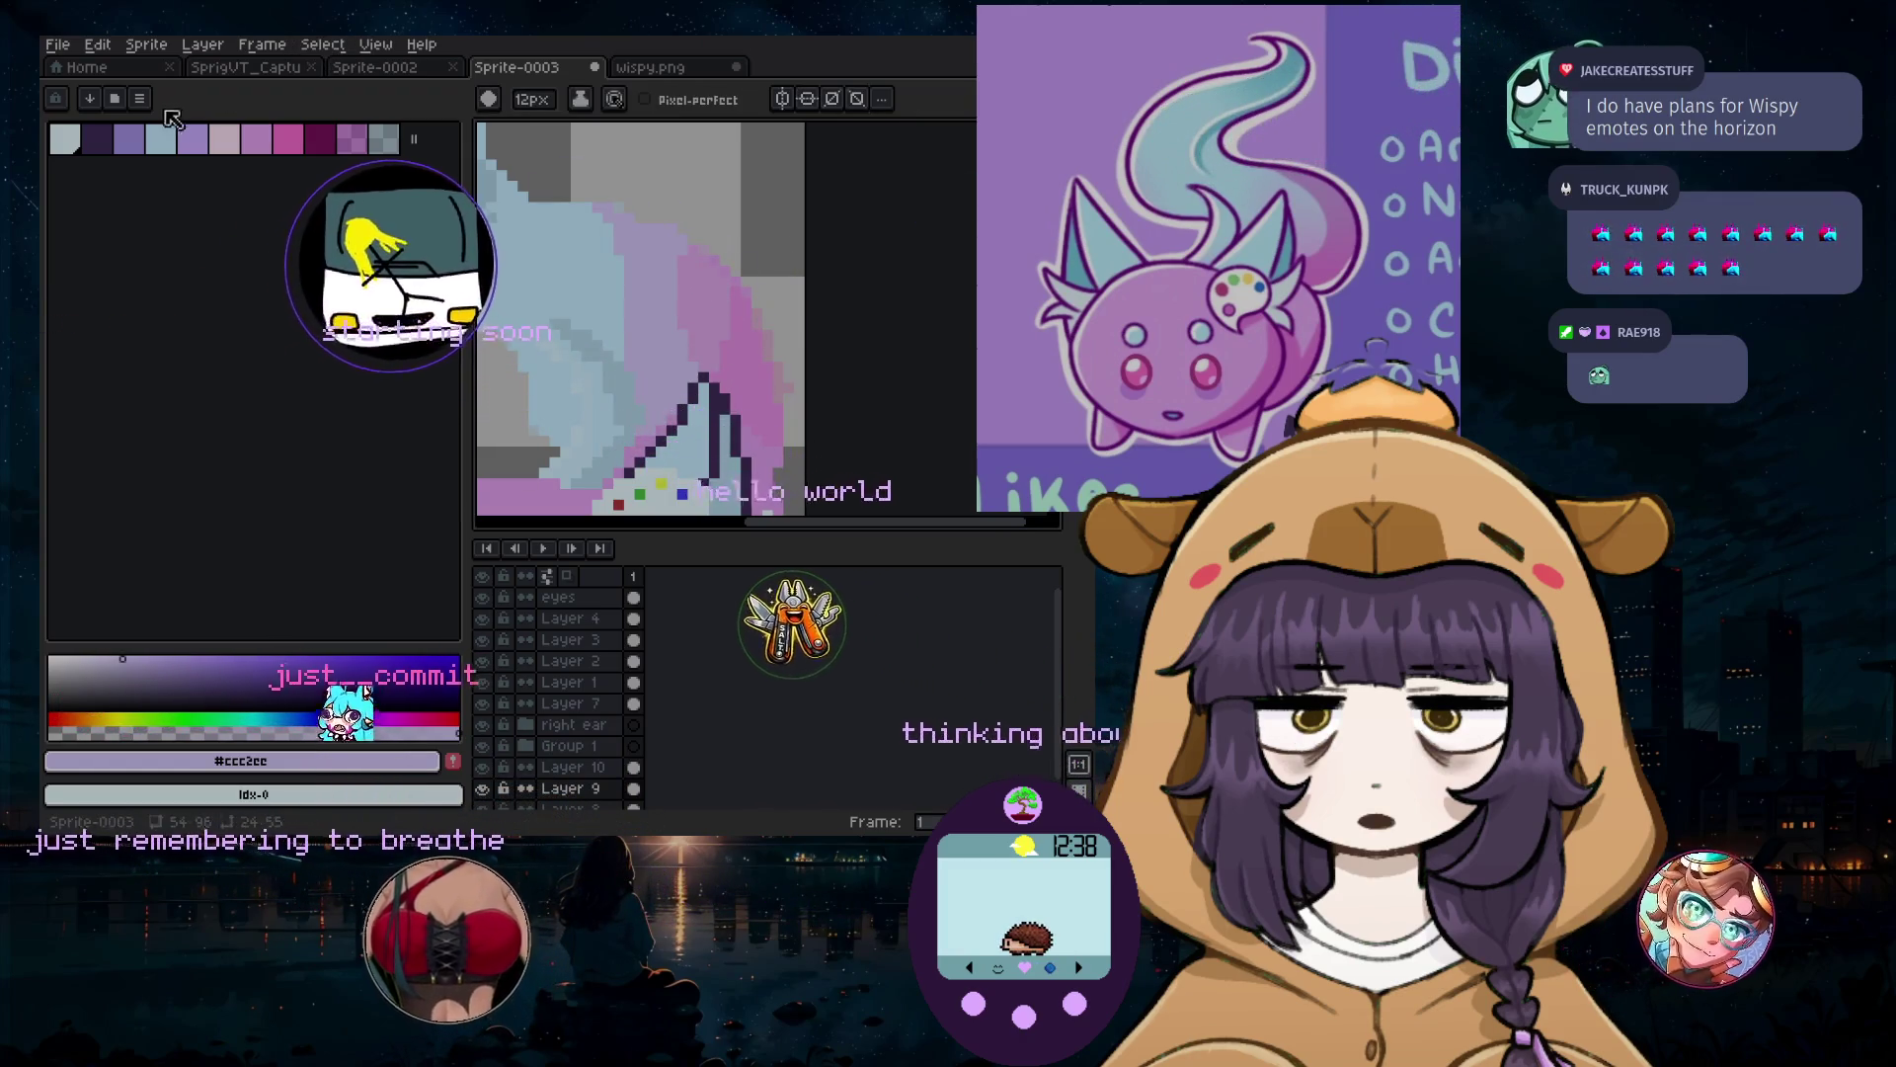
click(129, 138)
click(256, 138)
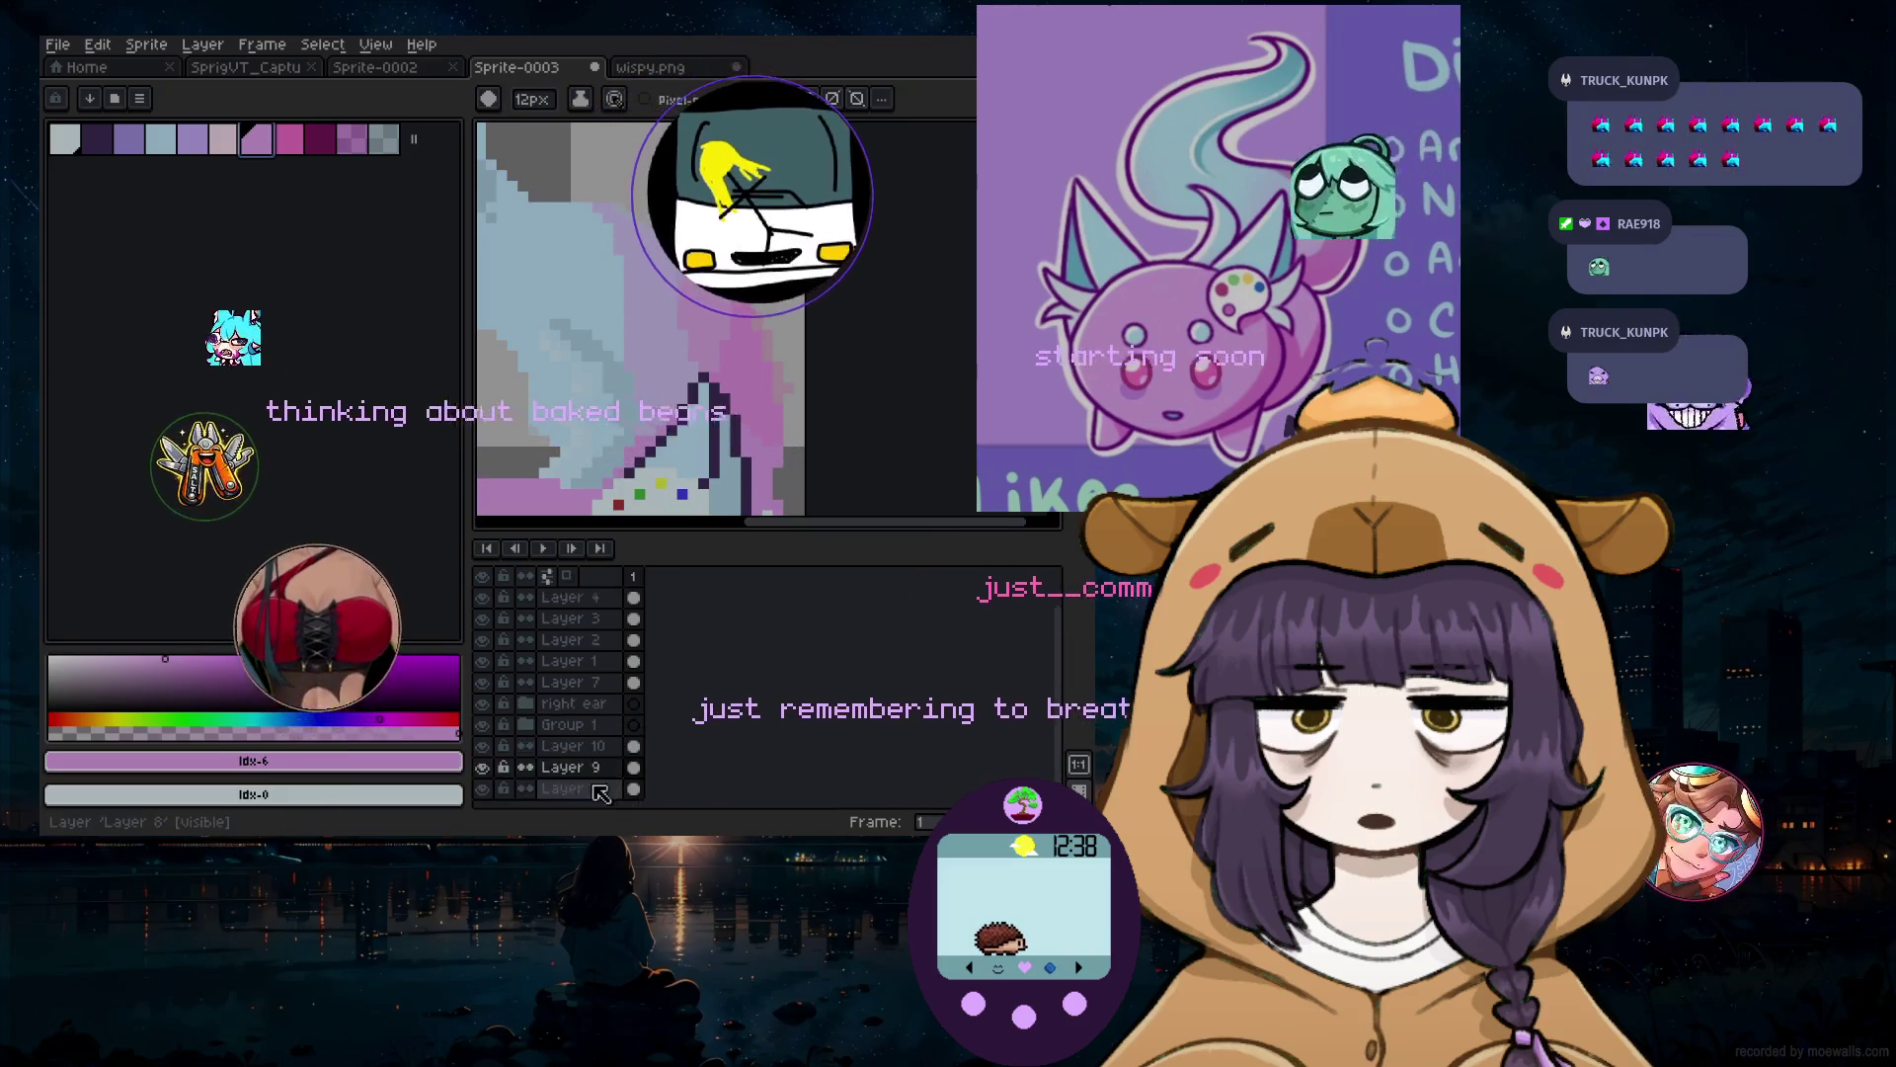
- Make Layer 10 the active layer to paint on
scroll(494, 758, down, 2)
scroll(553, 682, up, 2)
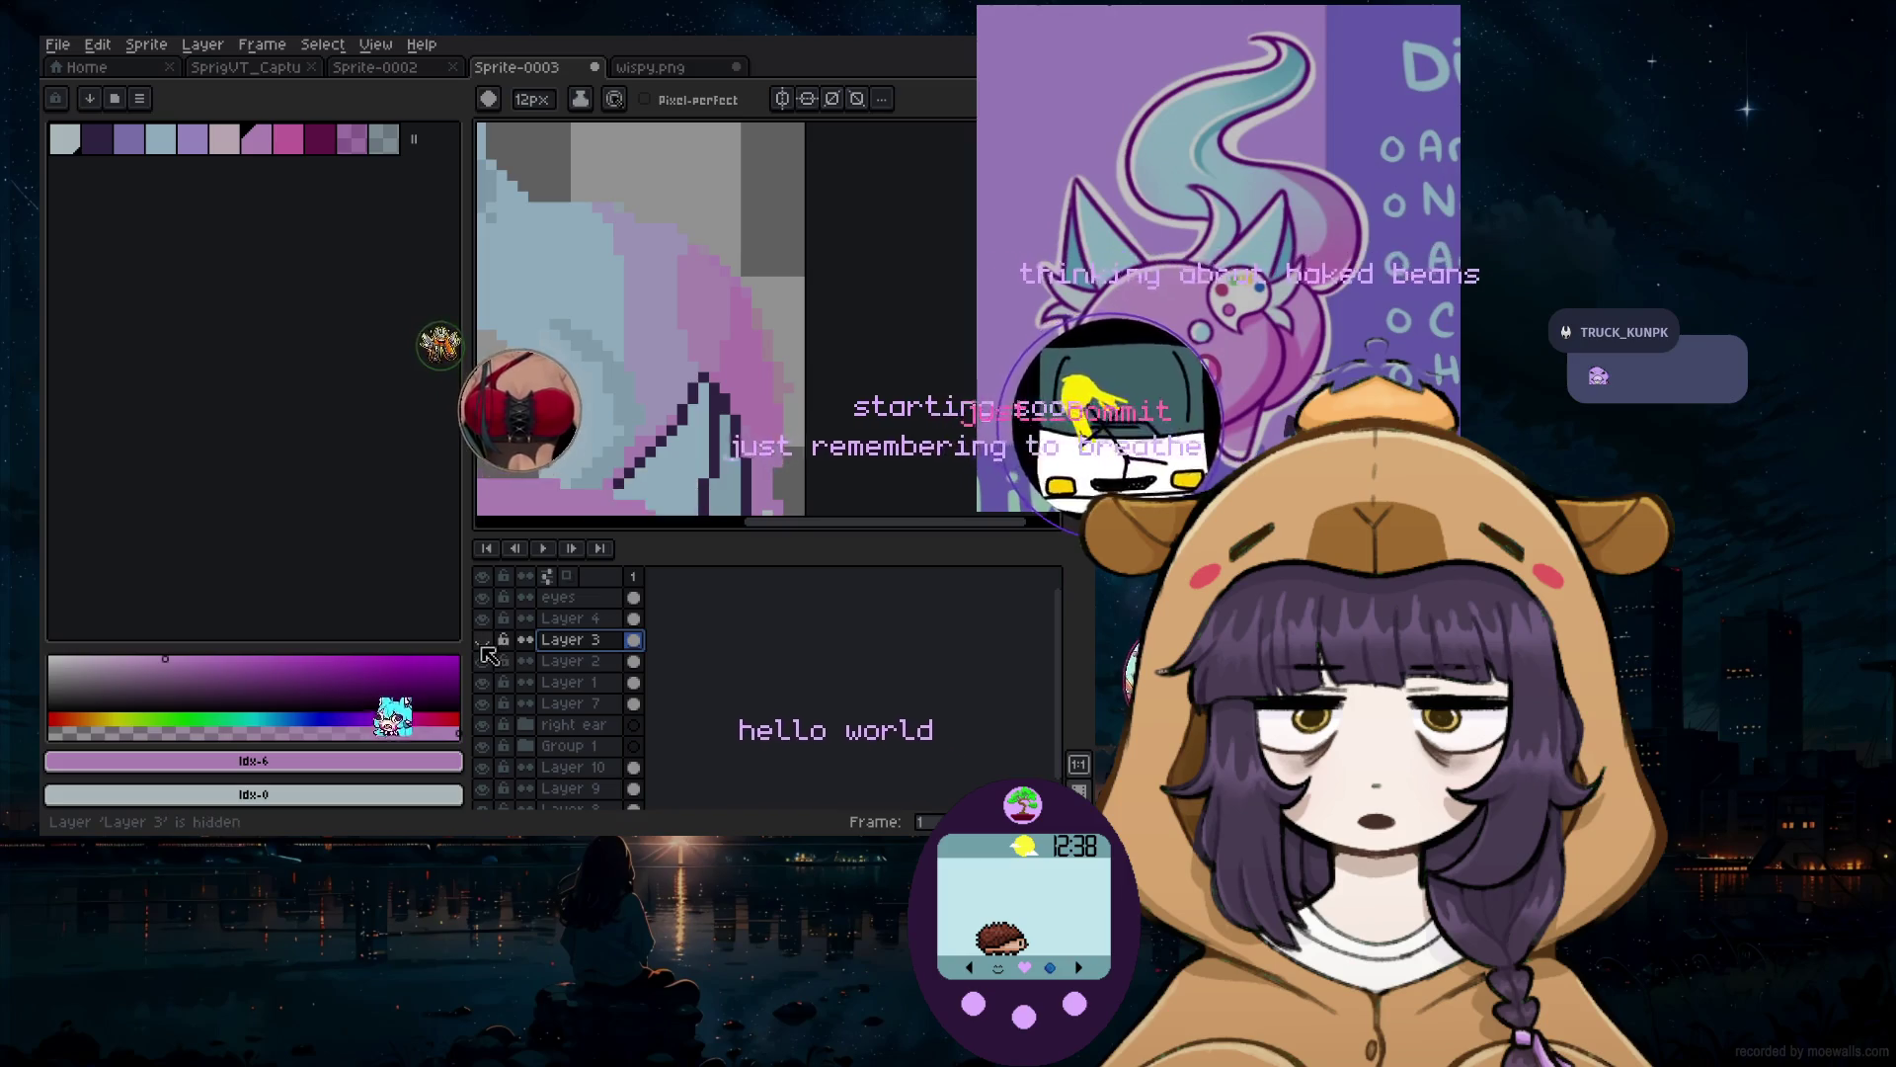
scroll(672, 369, down, 1)
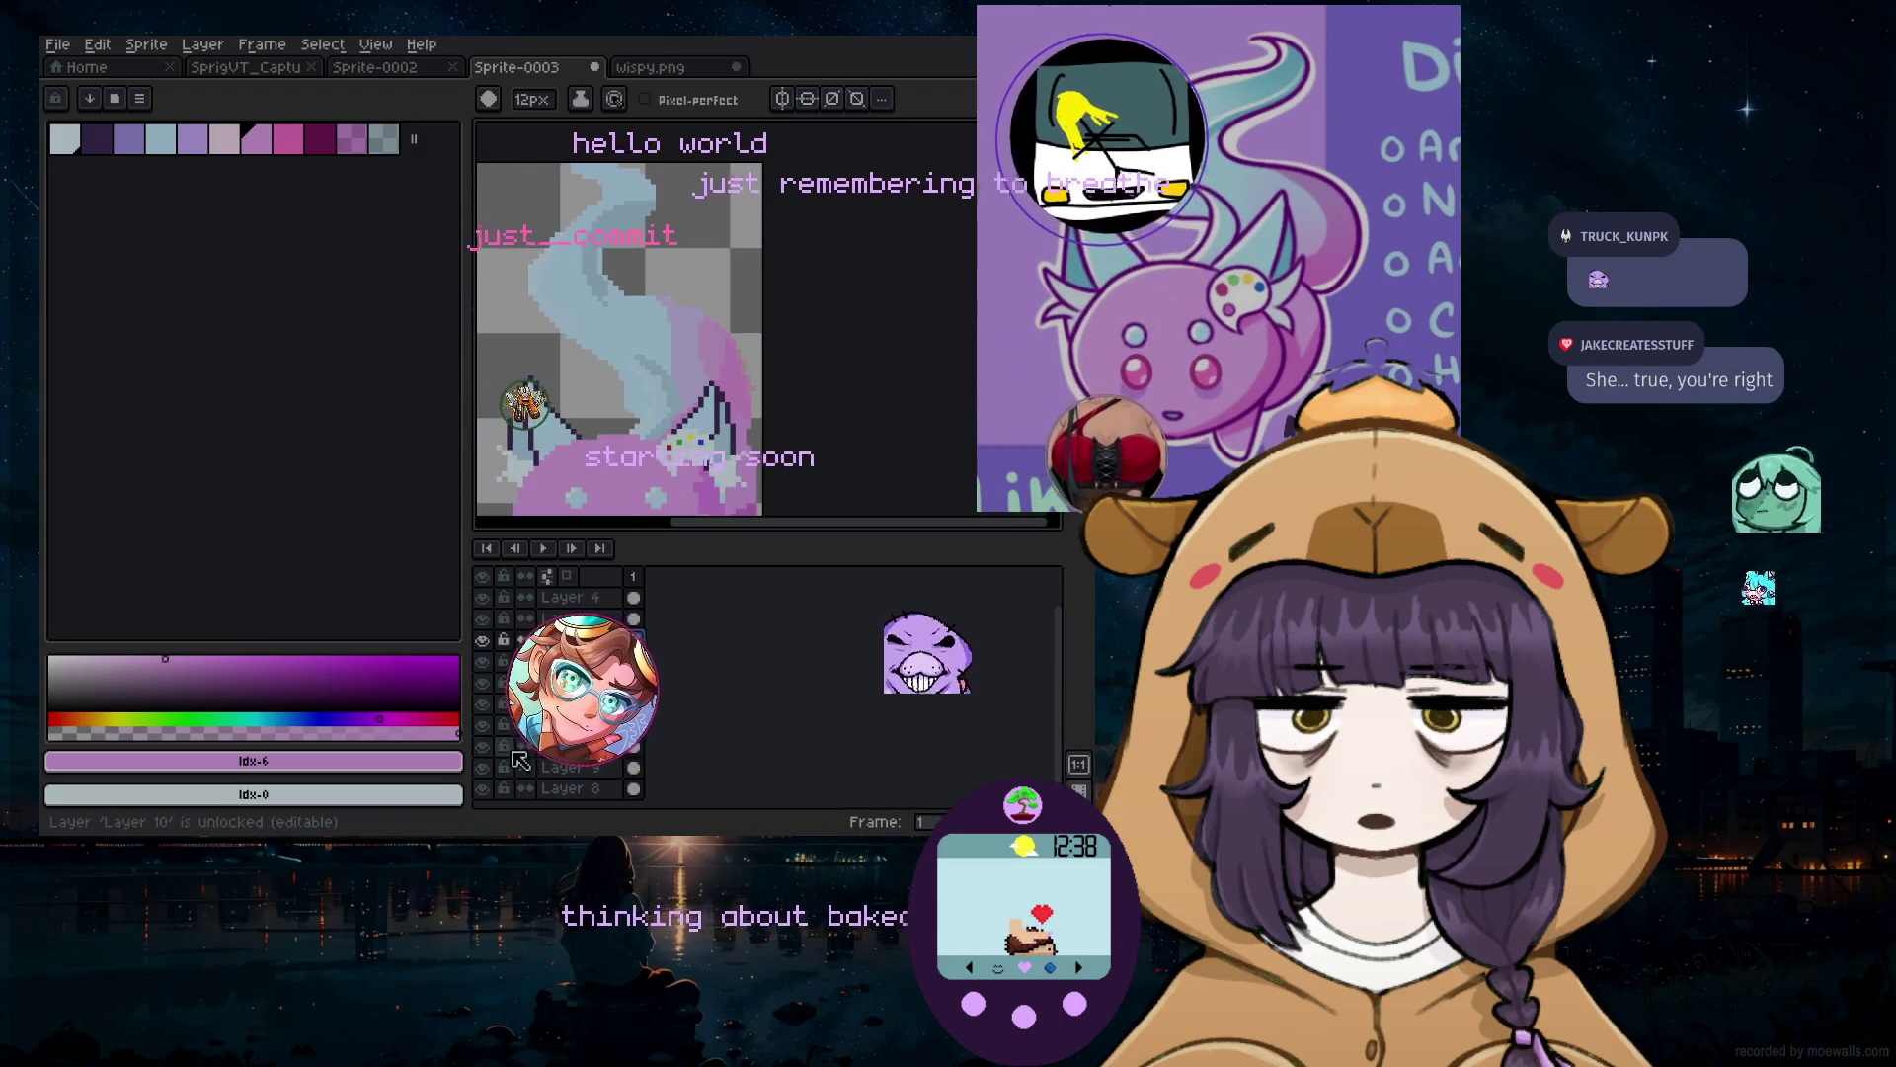
scroll(514, 750, down, 1)
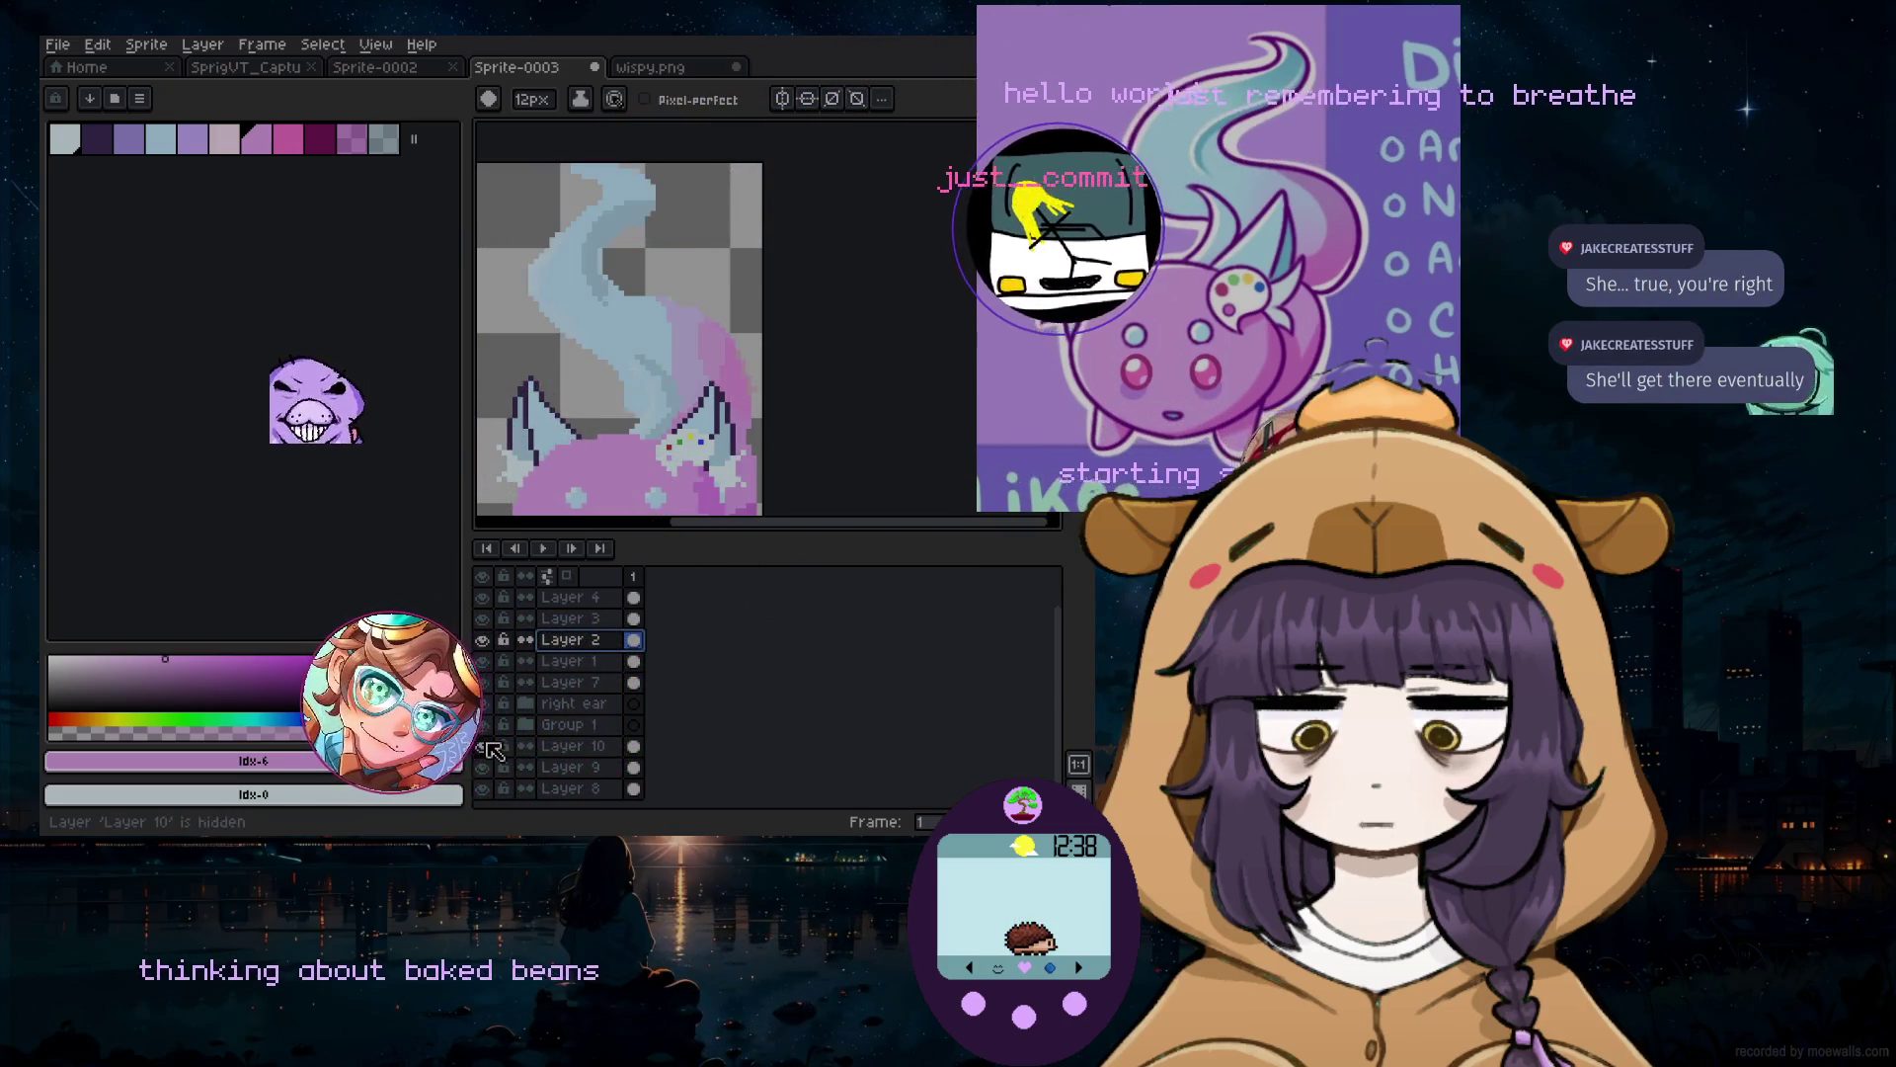
scroll(715, 305, up, 2)
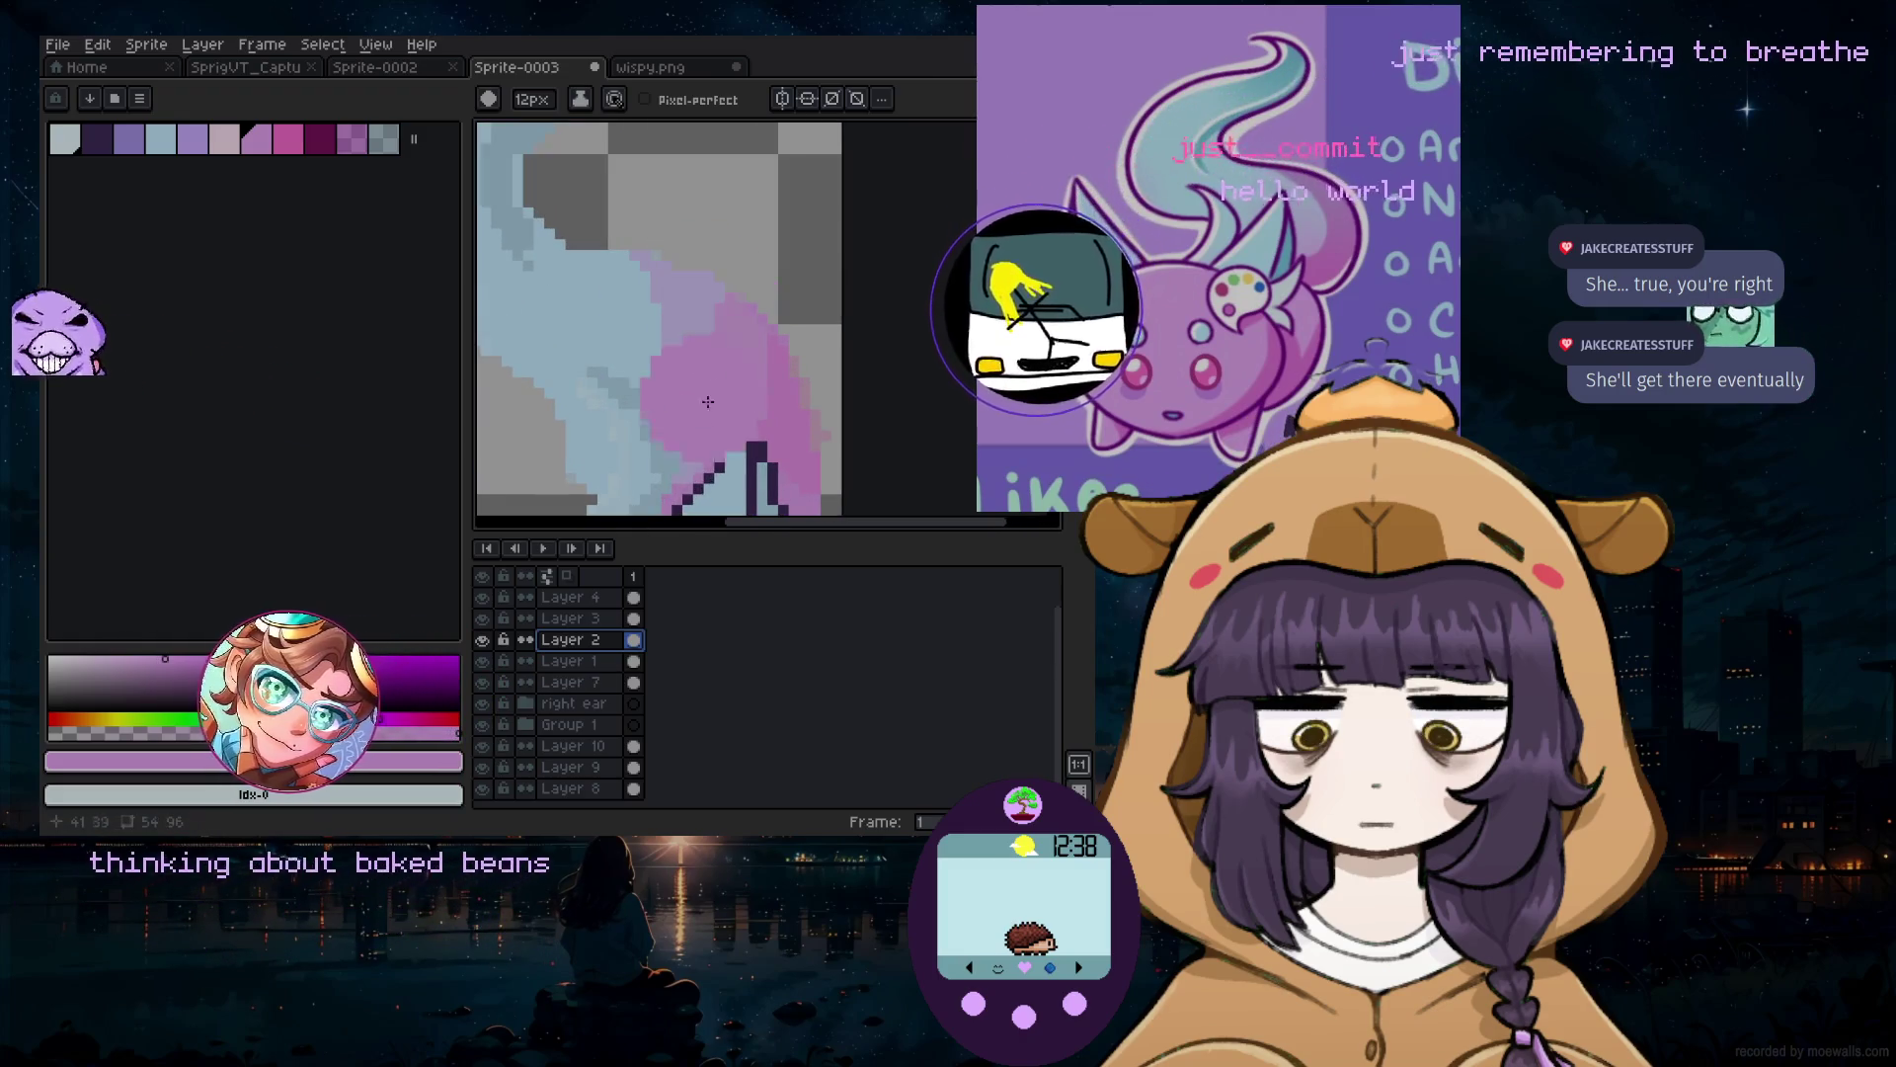
click(575, 747)
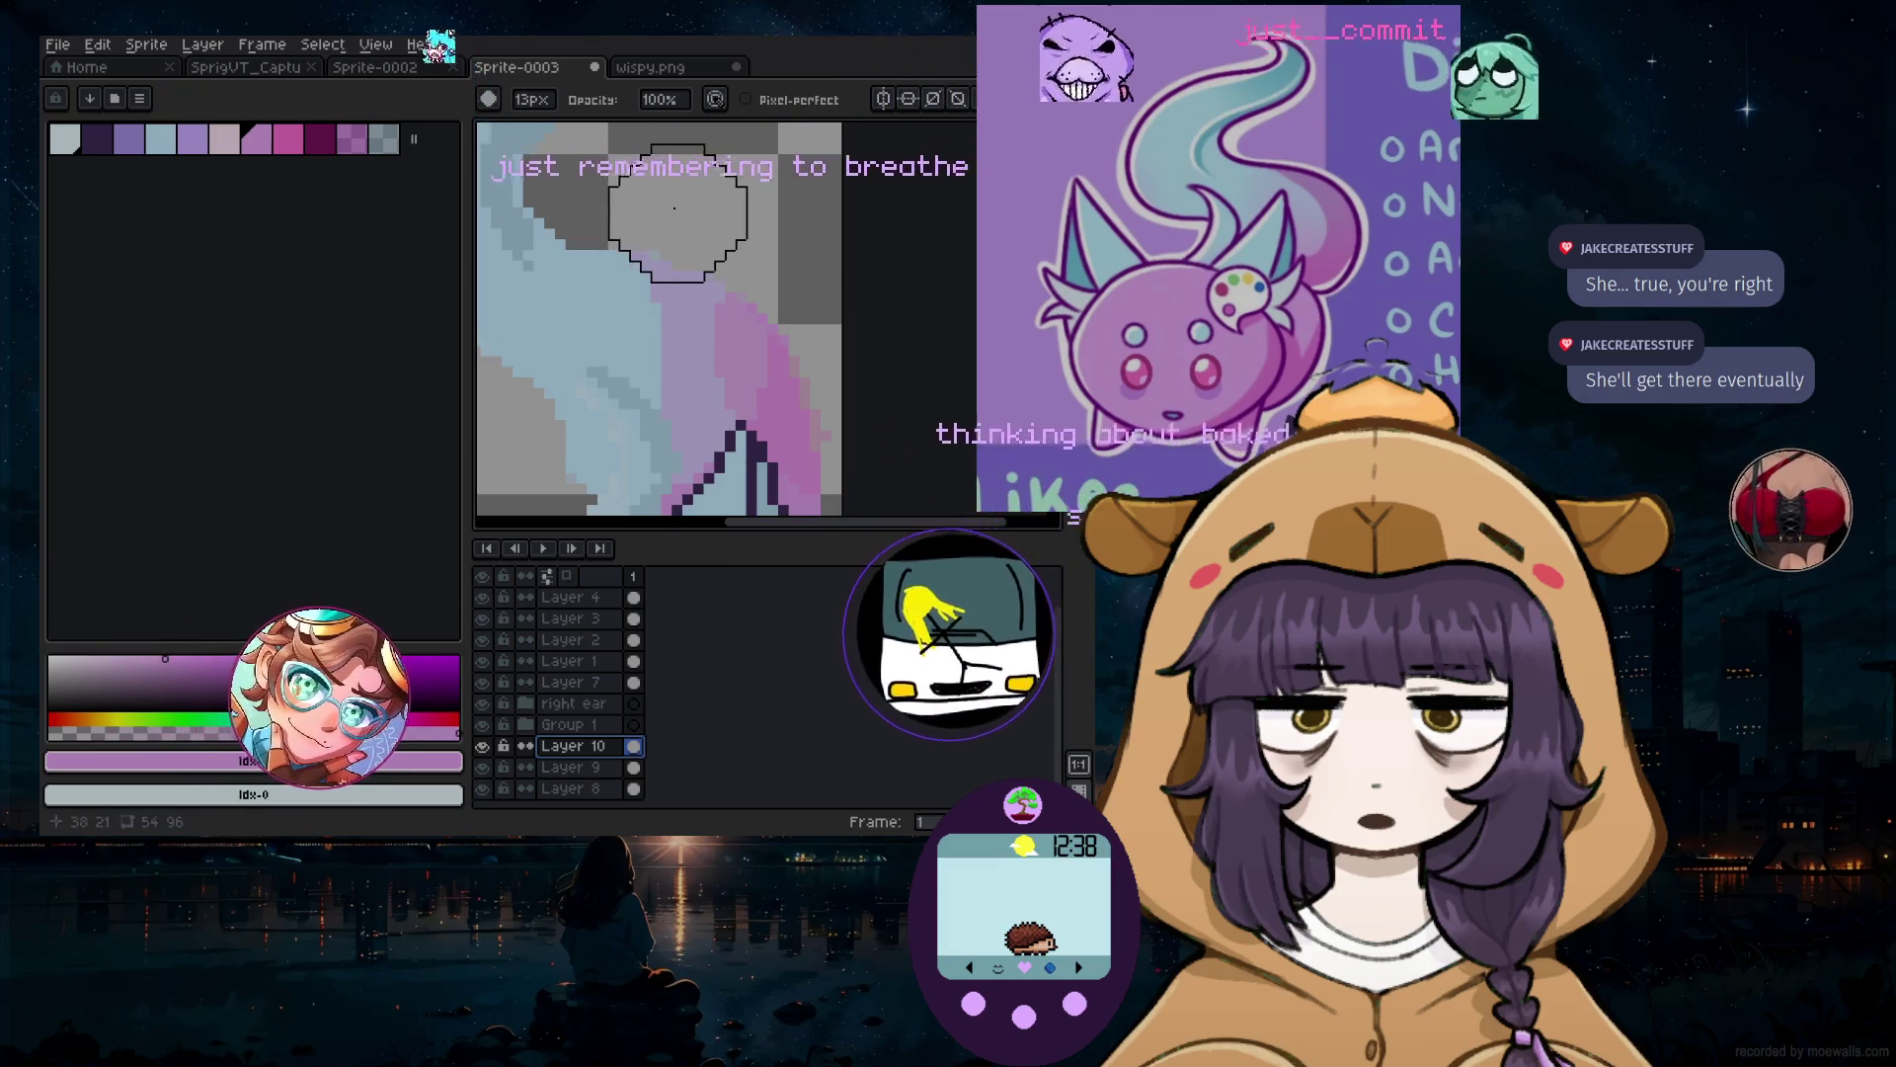
- Shrink the brush to 6px and sample the tail's light blue #bce2f7
key(minus)
key(minus)
key(minus)
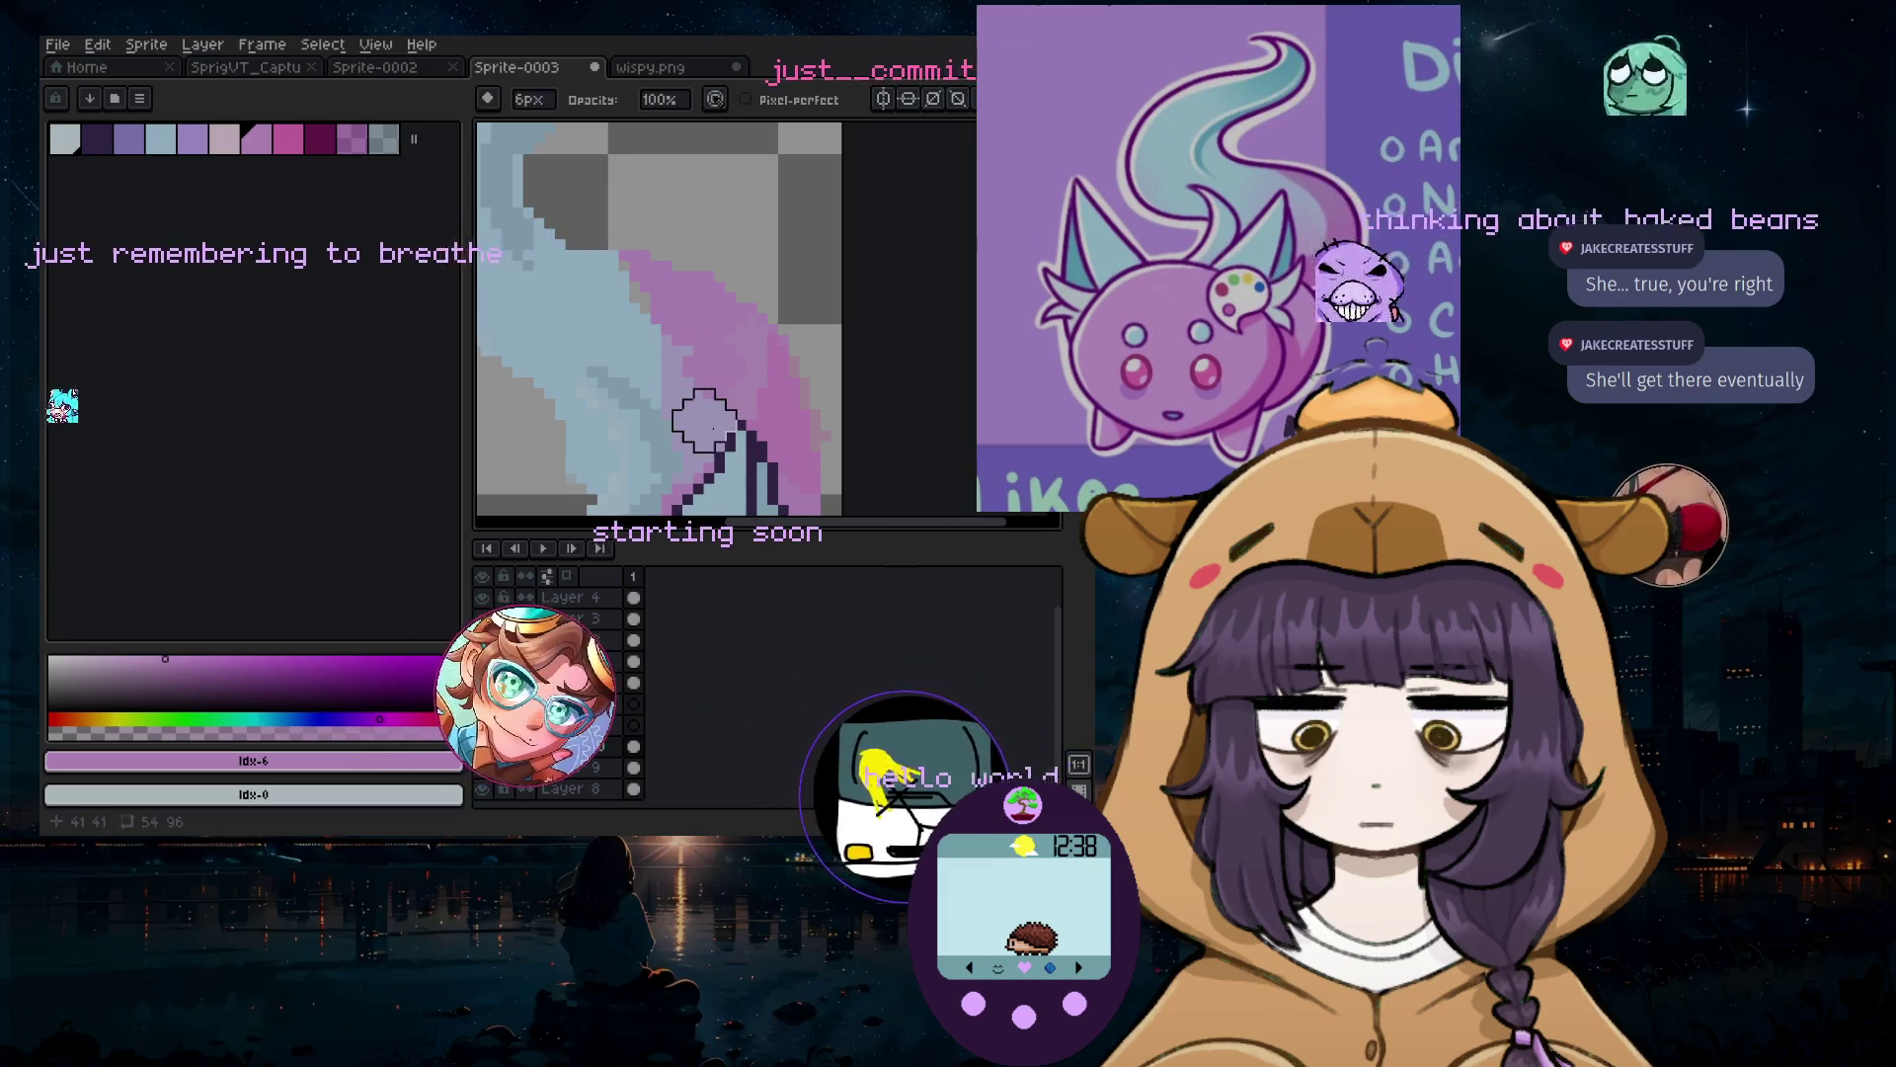
scroll(757, 283, down, 3)
scroll(757, 283, down, 2)
scroll(711, 336, up, 4)
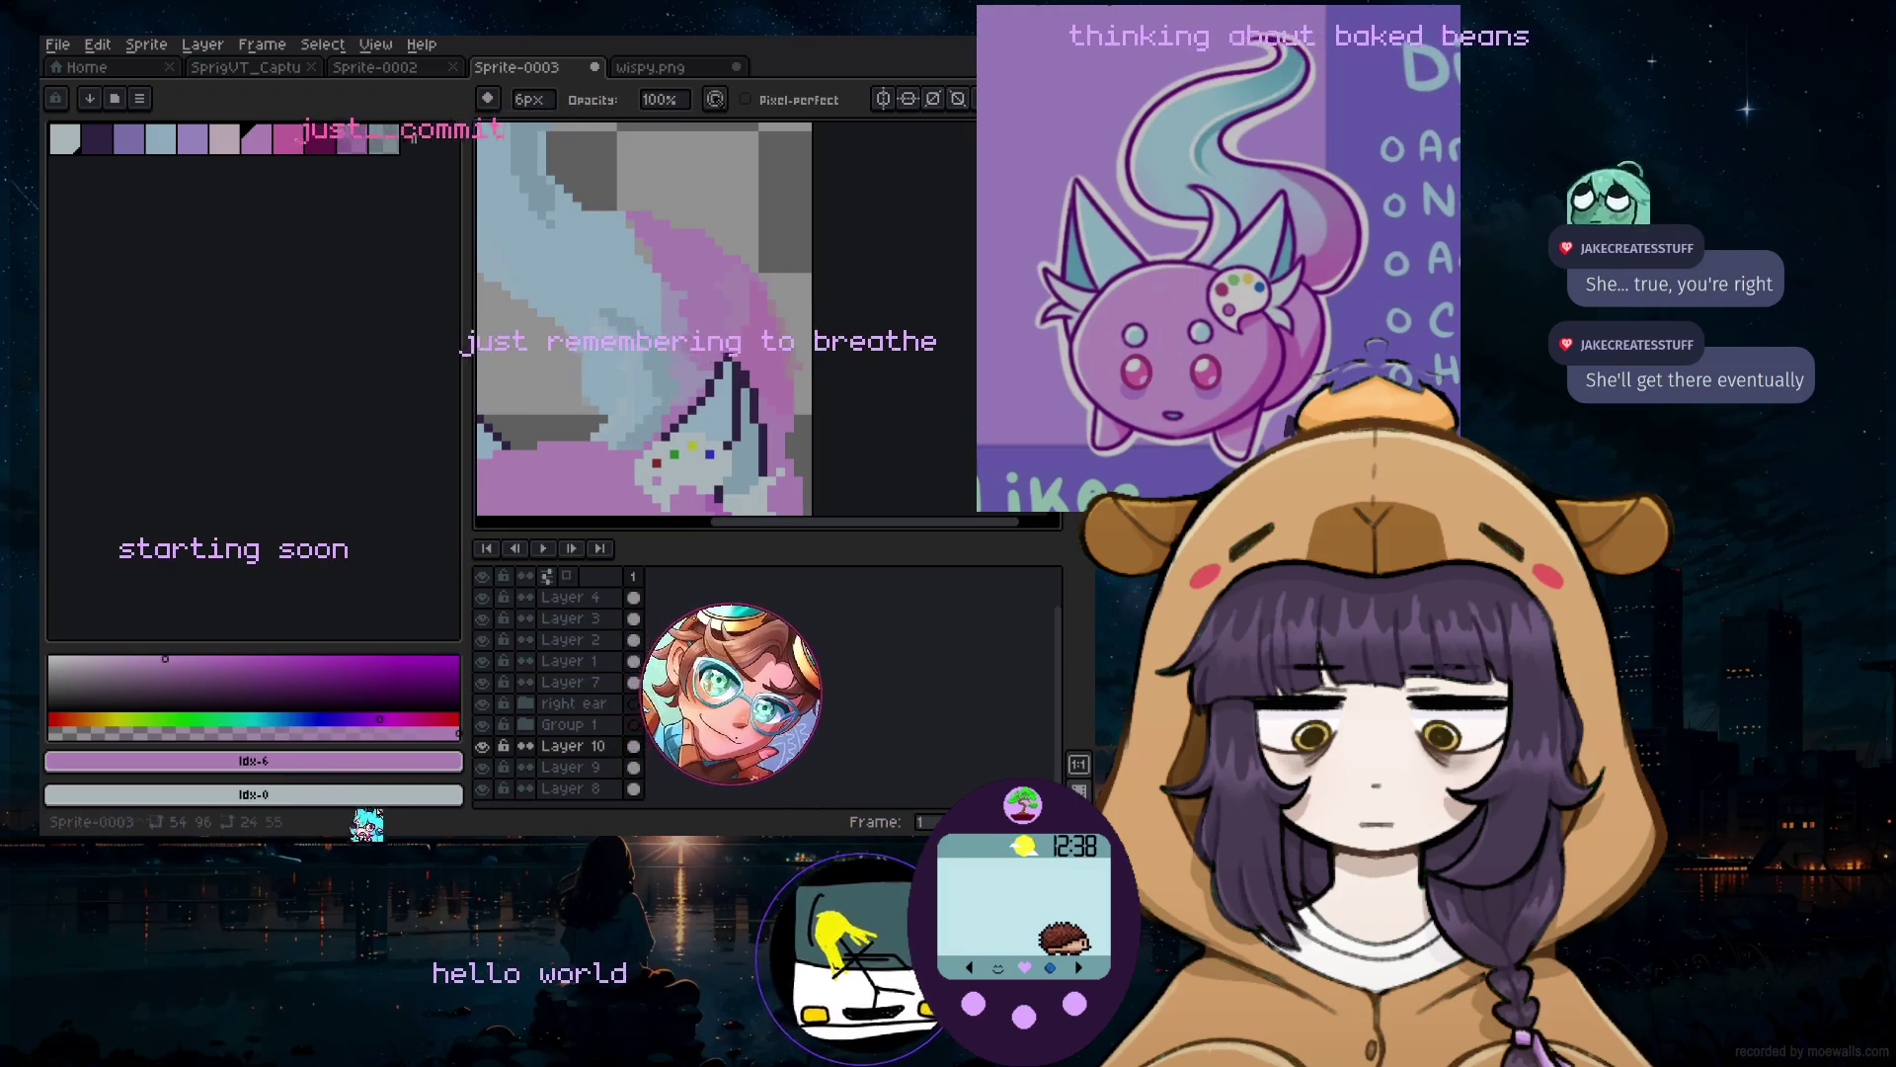
alt+click(686, 305)
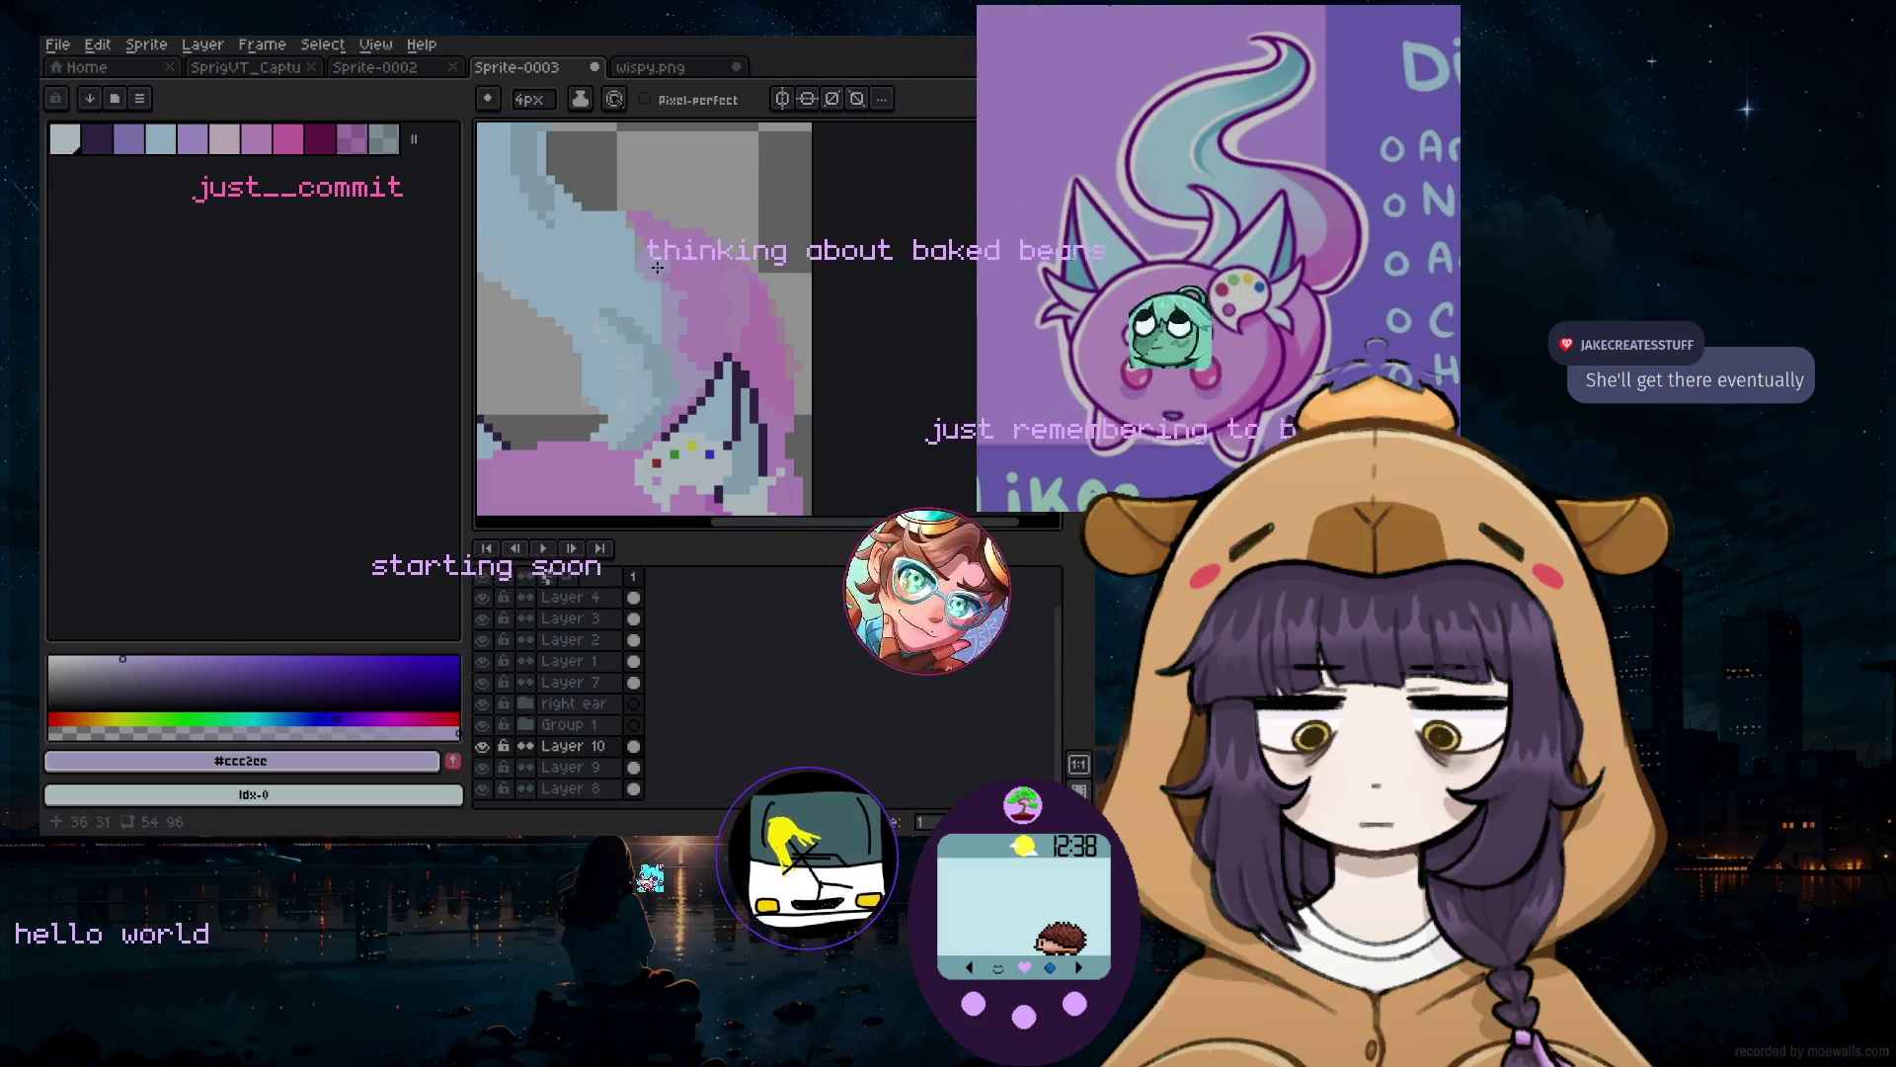
alt+click(608, 254)
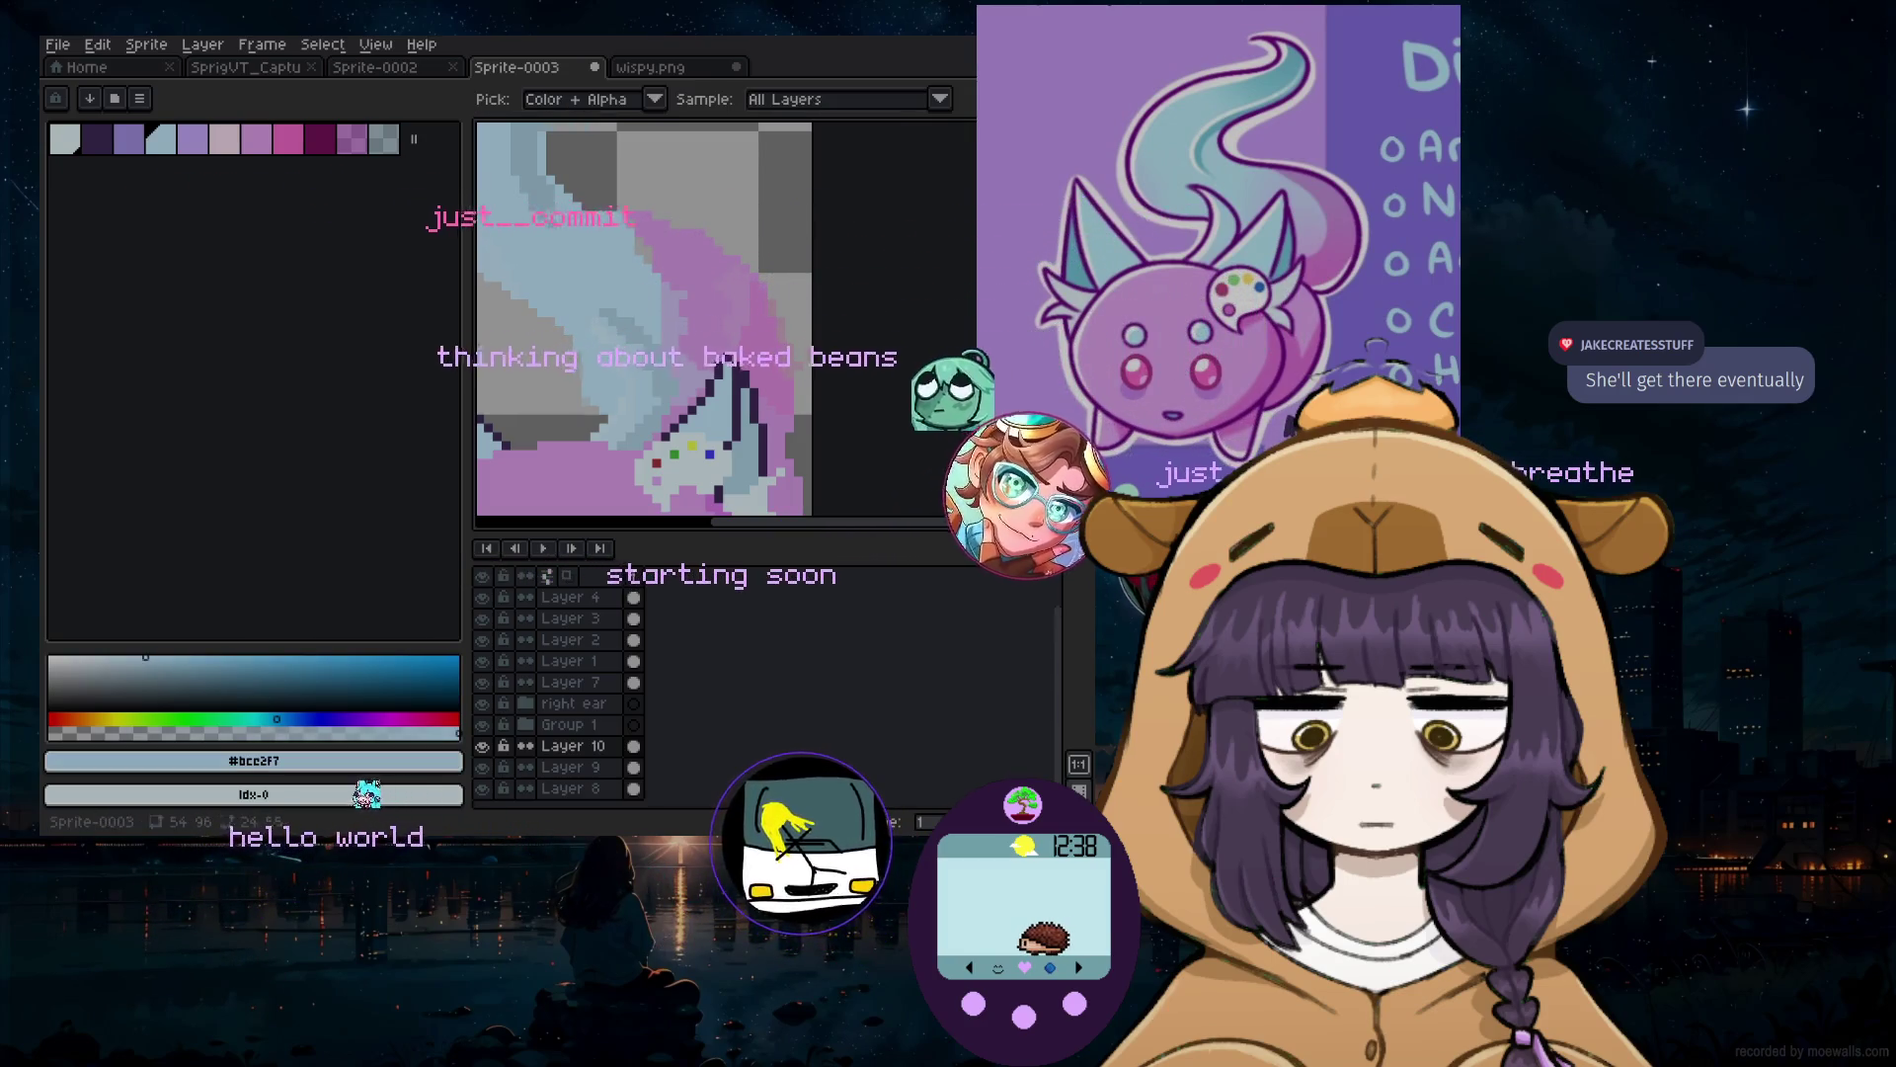
- Paint over the stray grey pixels beside the tail in light blue
scroll(631, 230, up, 3)
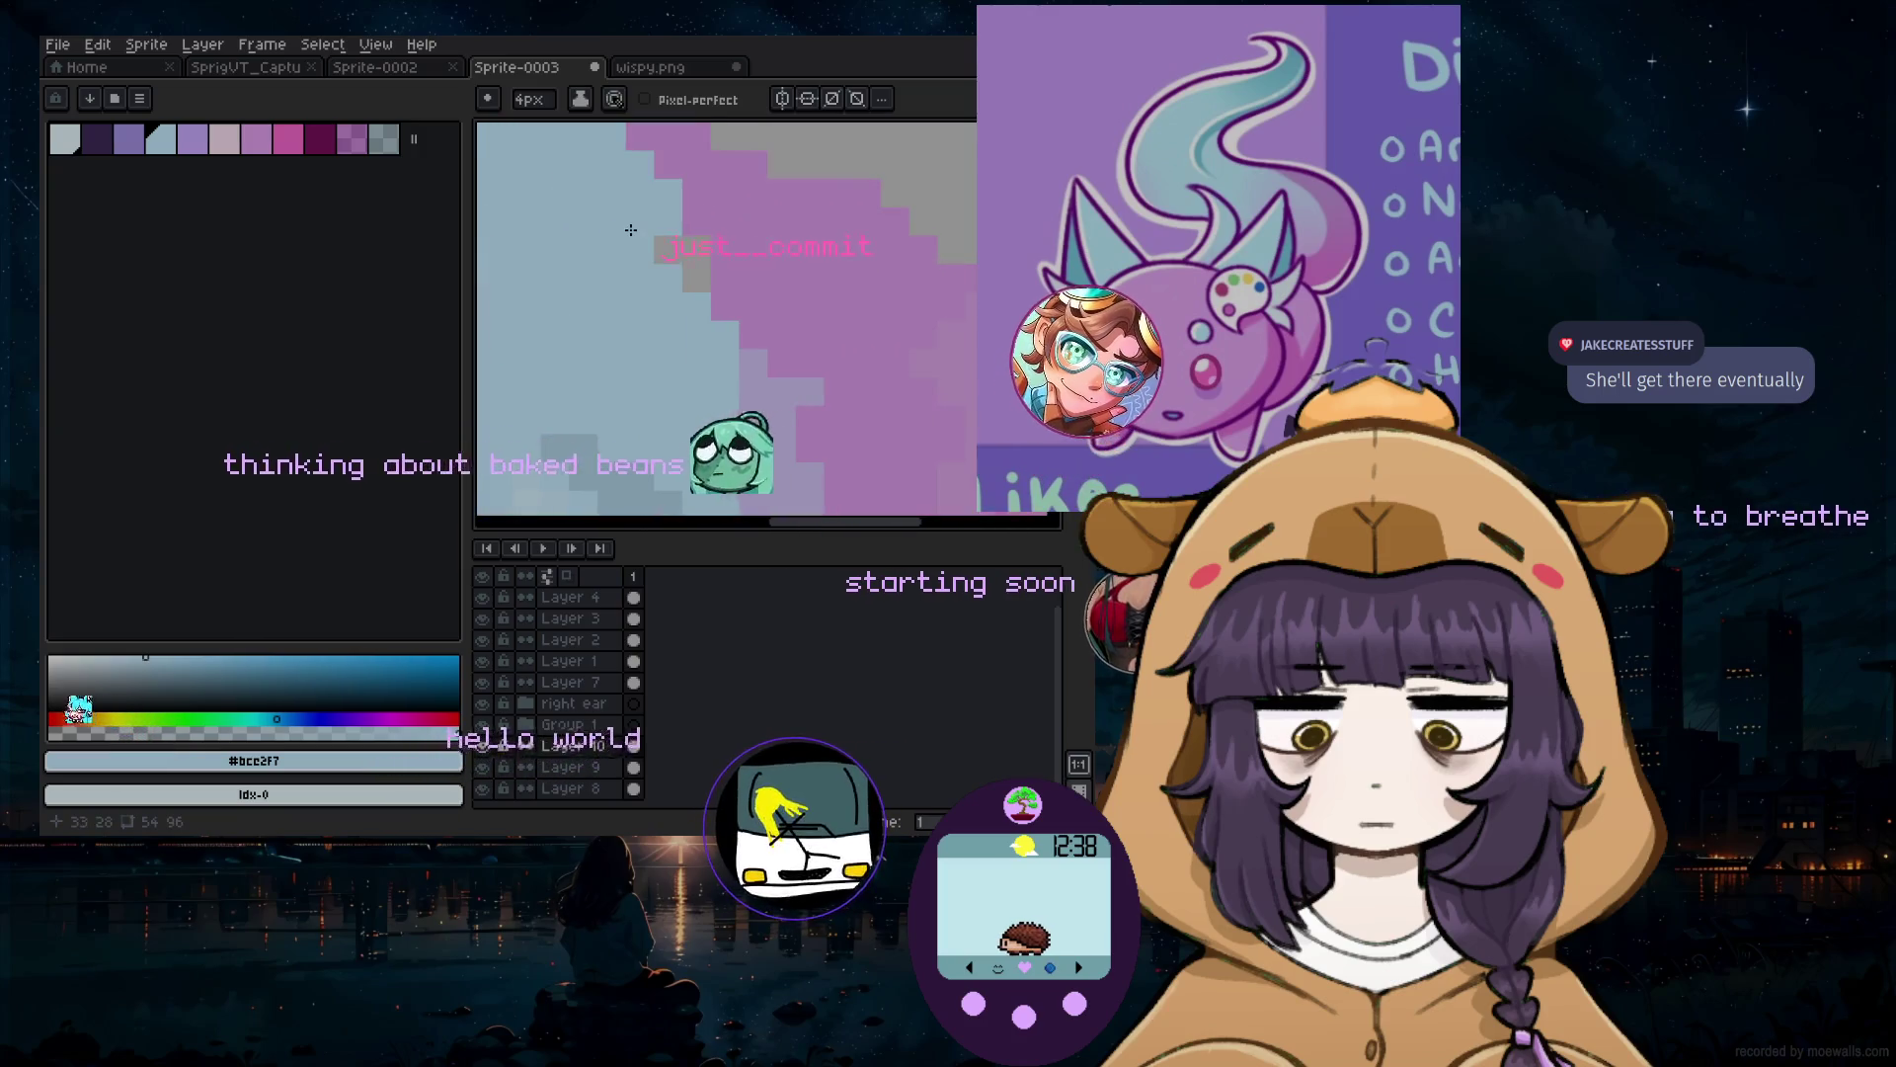
drag(648, 250, 669, 268)
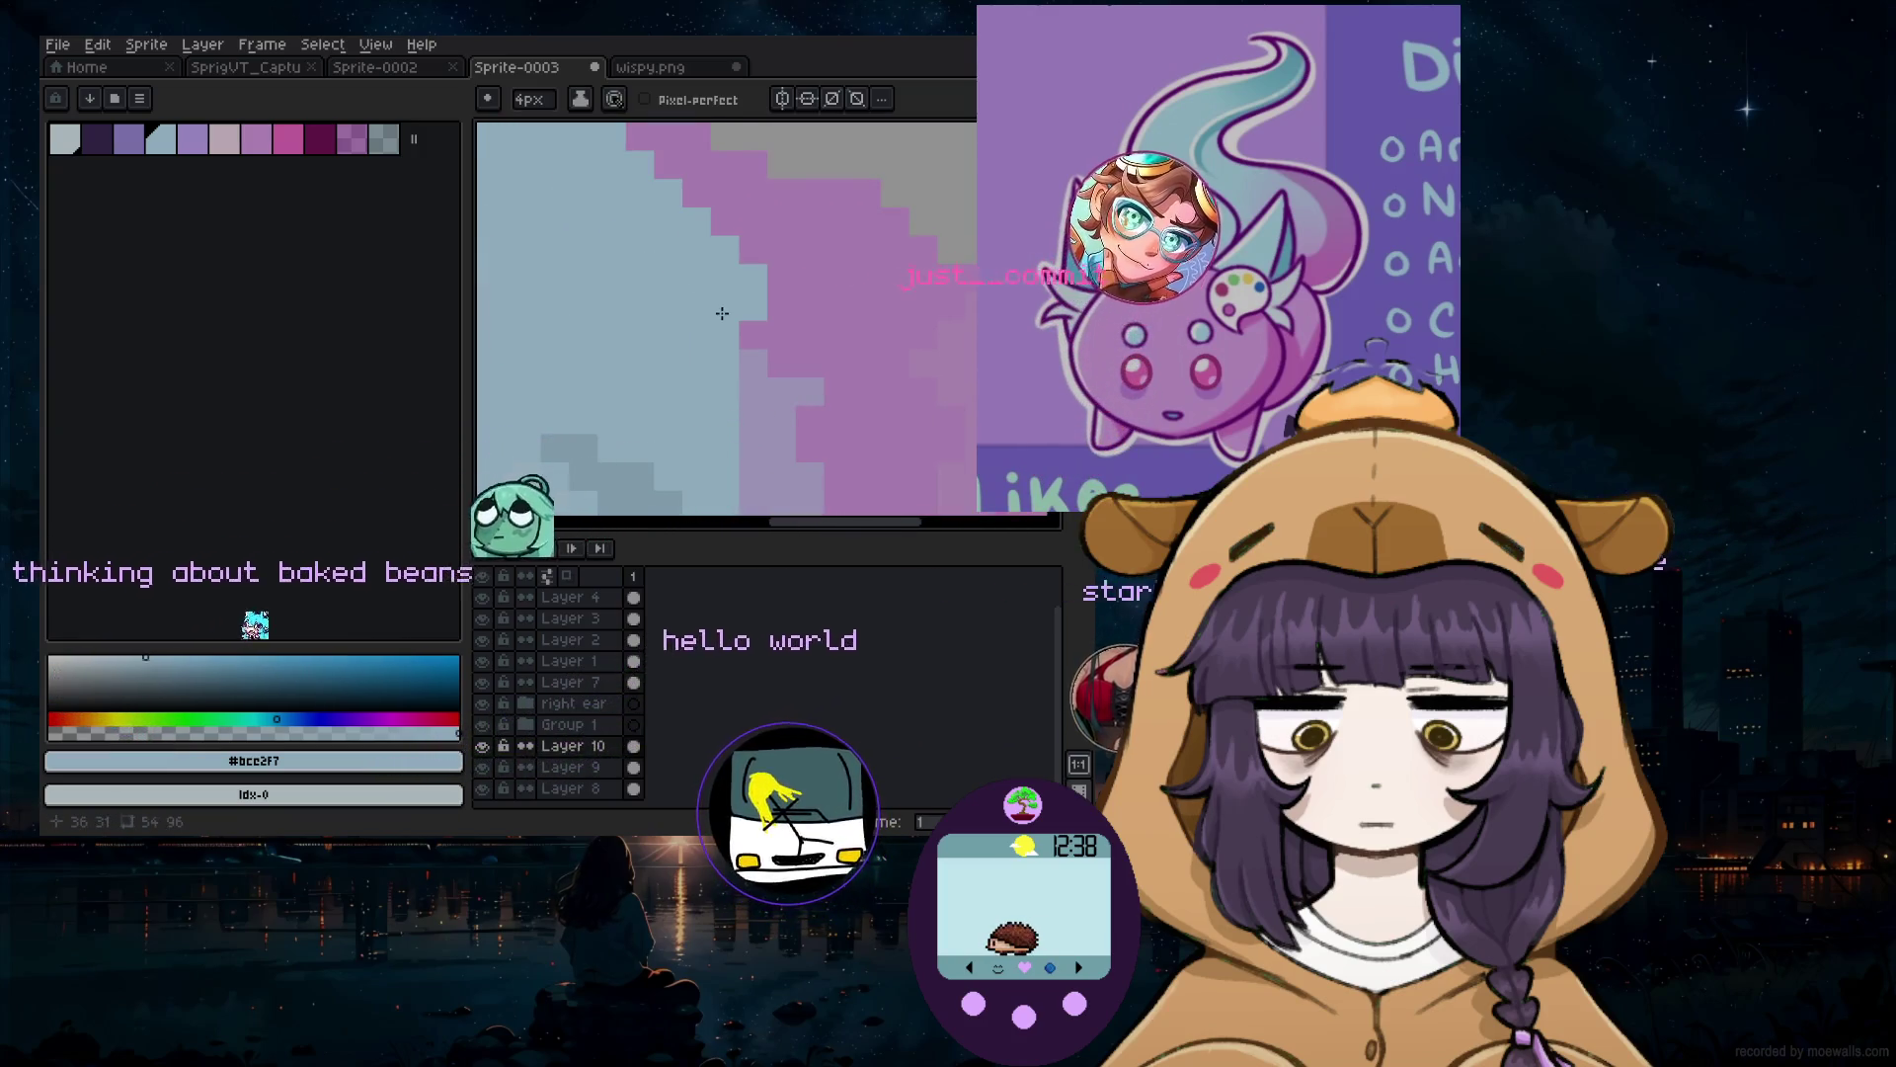
scroll(759, 383, down, 6)
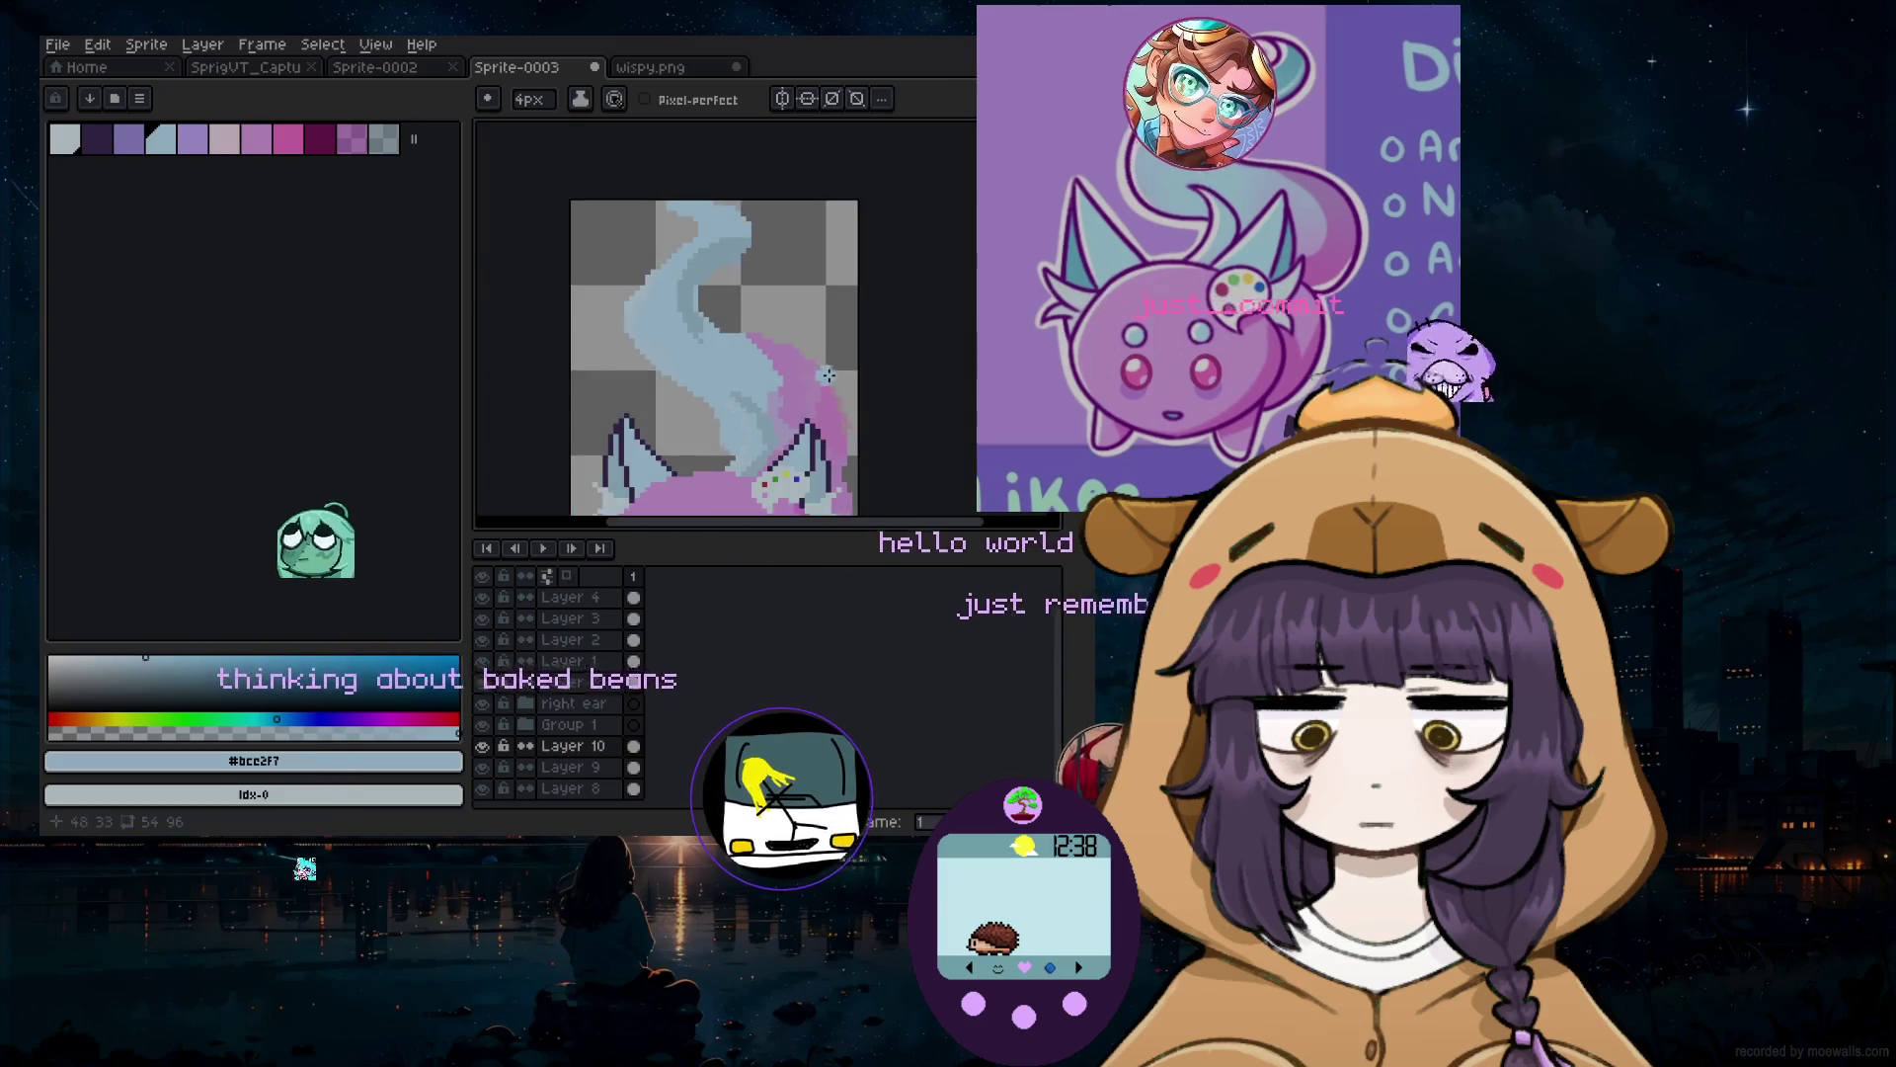
scroll(704, 287, up, 3)
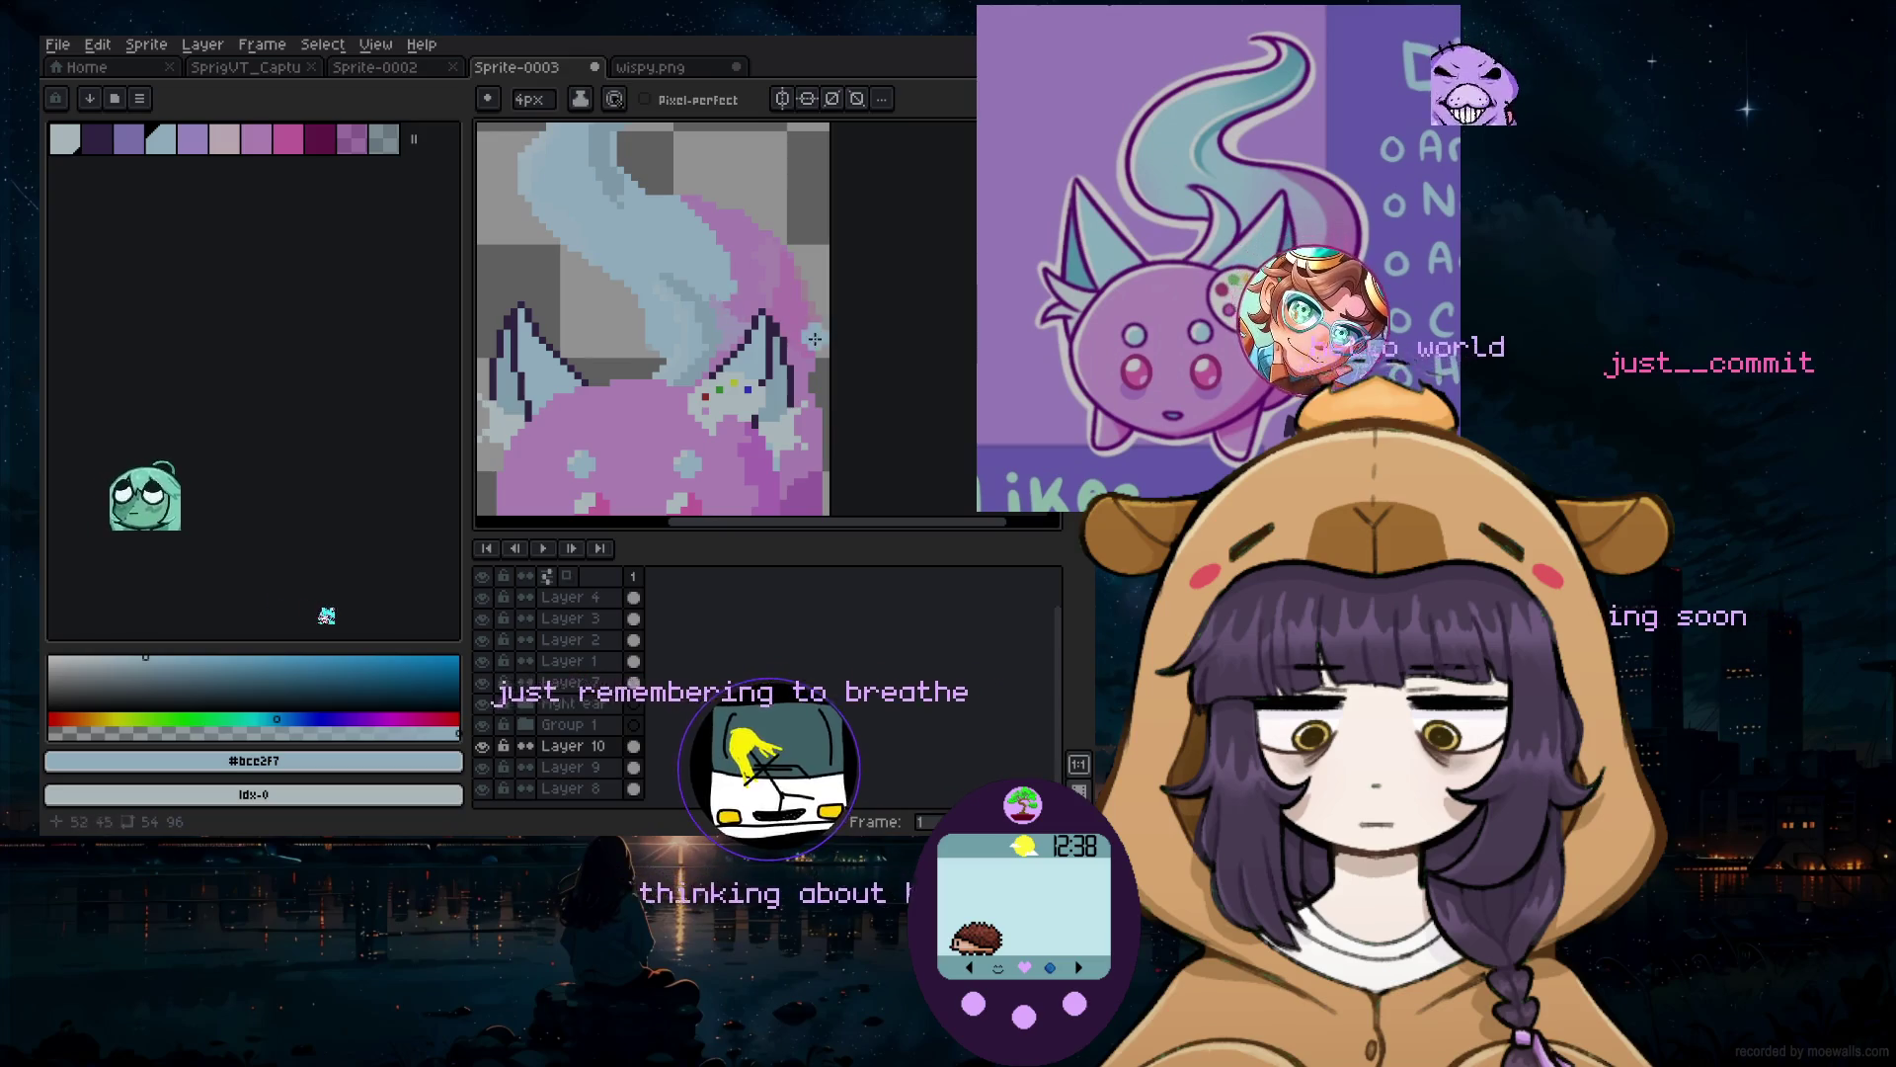
scroll(724, 311, down, 2)
scroll(694, 414, up, 2)
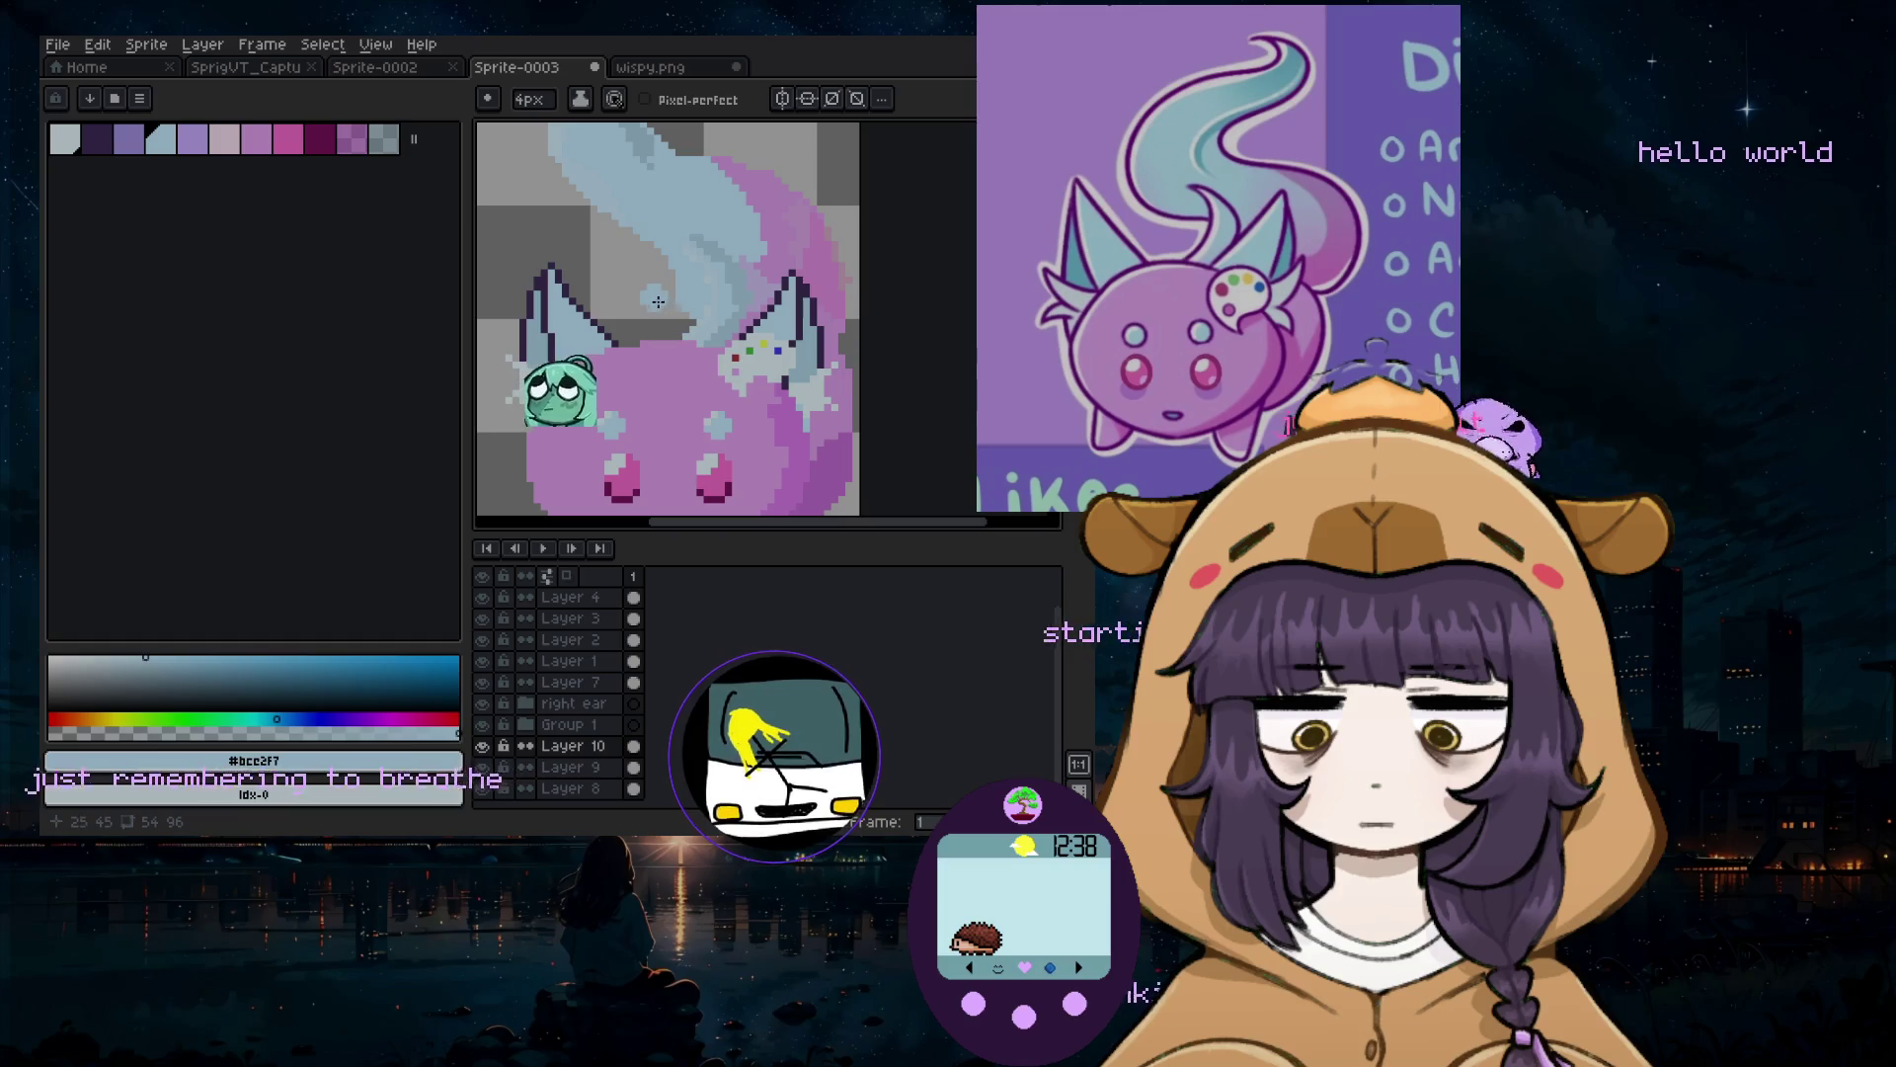
- Switch the drawing colour to the dark purple palette colour
scroll(650, 319, up, 1)
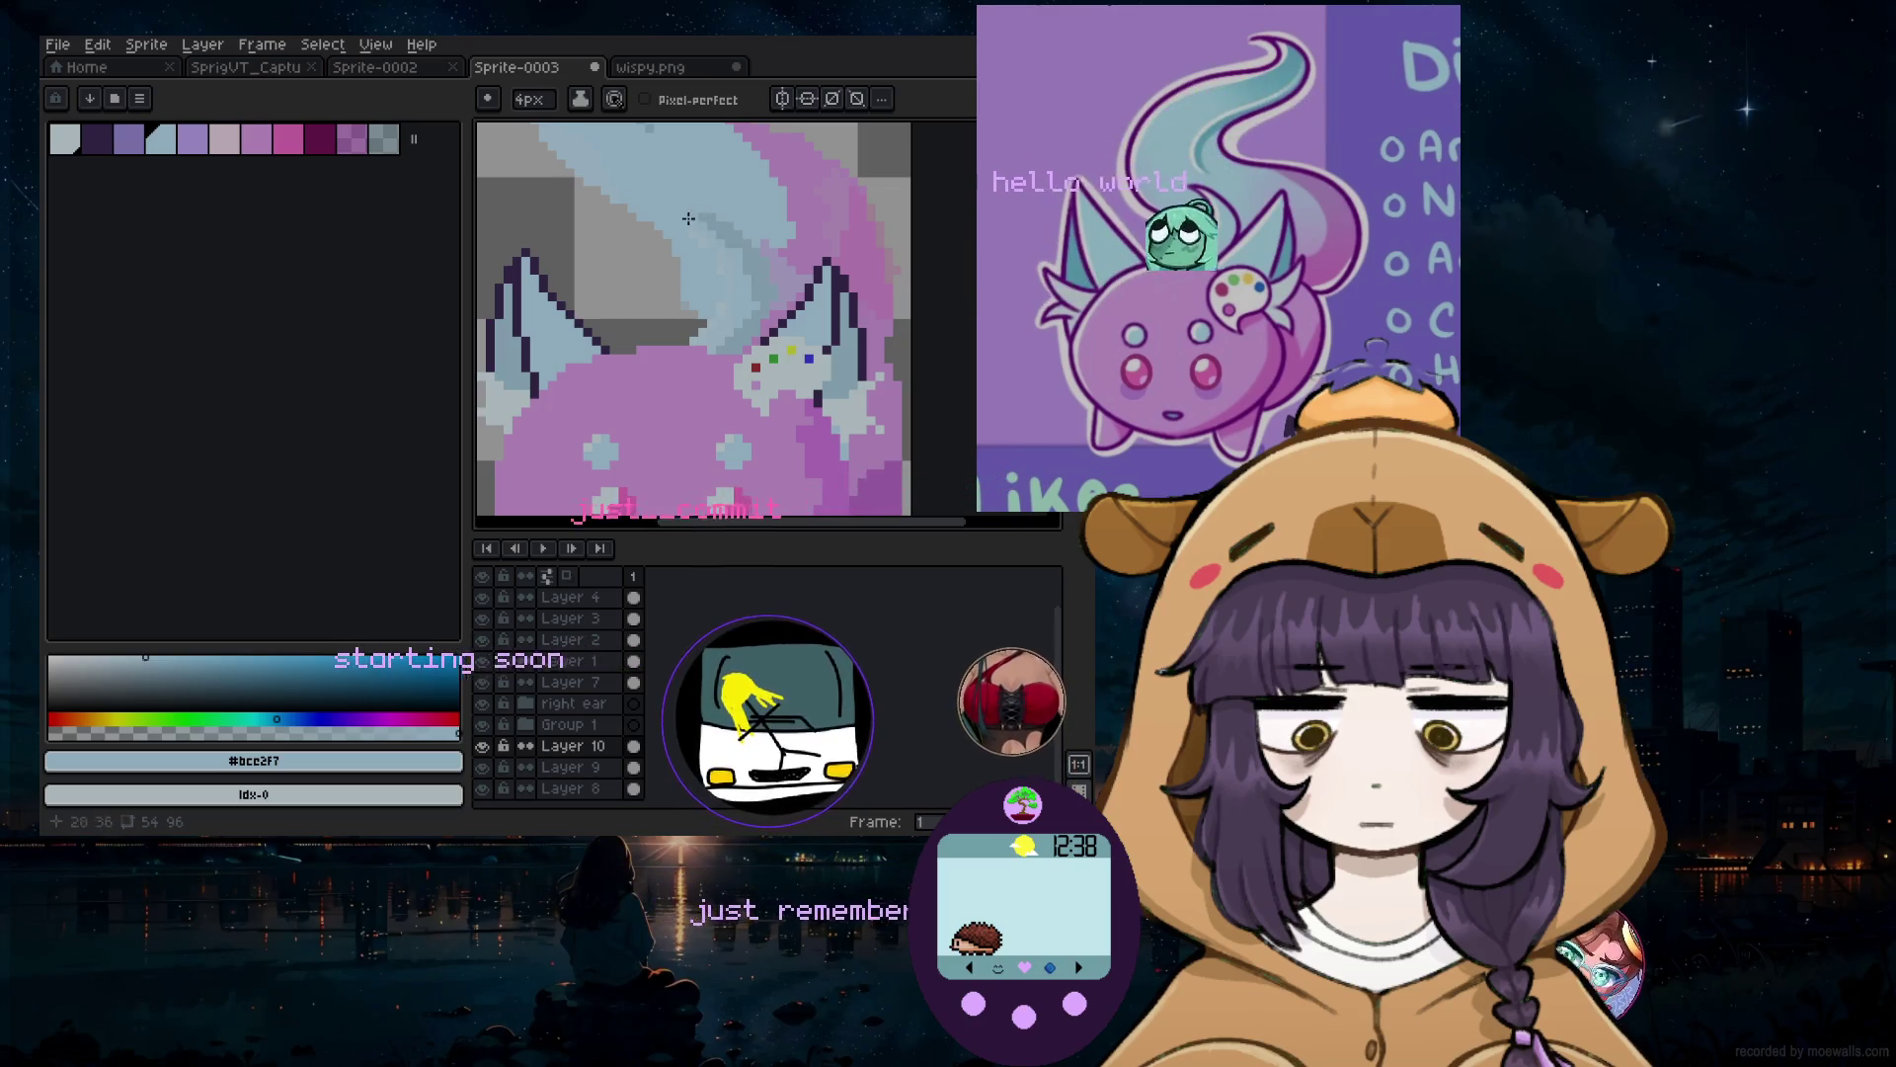
scroll(778, 313, up, 2)
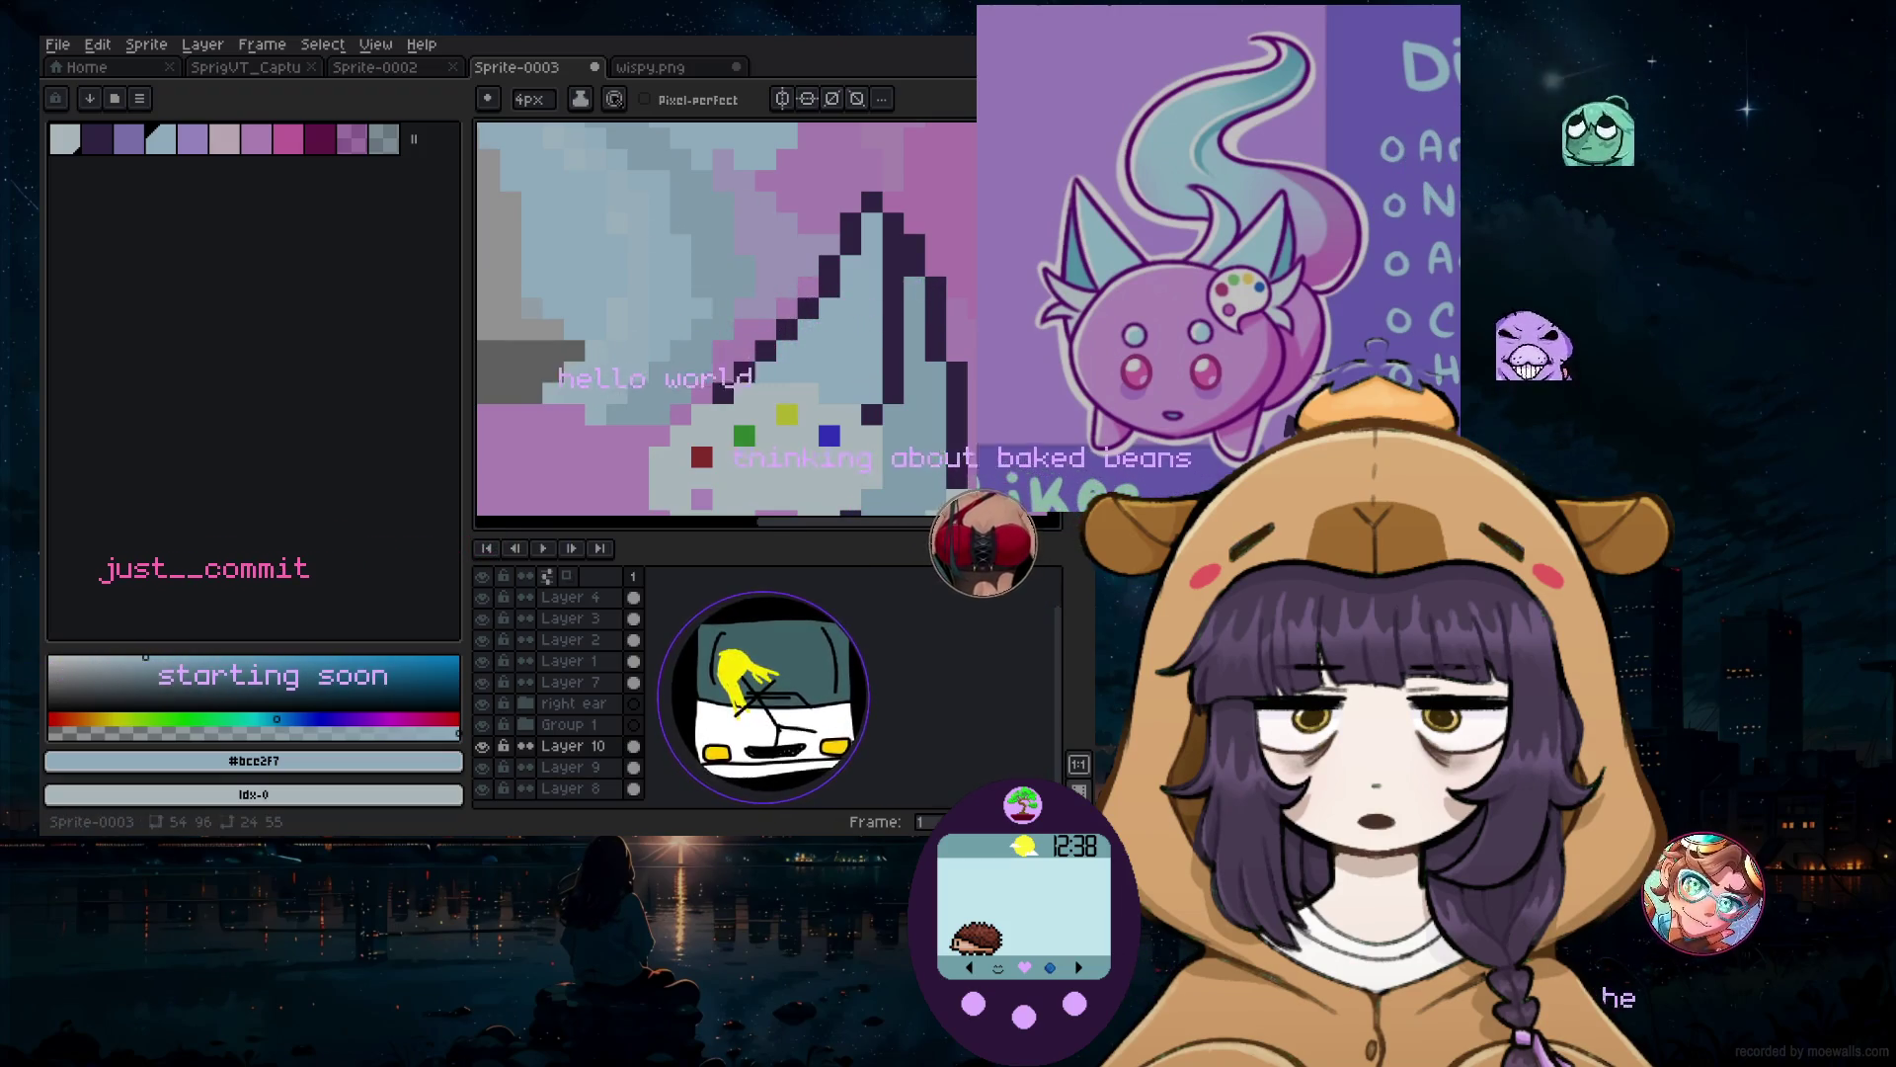
scroll(674, 315, down, 4)
scroll(672, 316, up, 1)
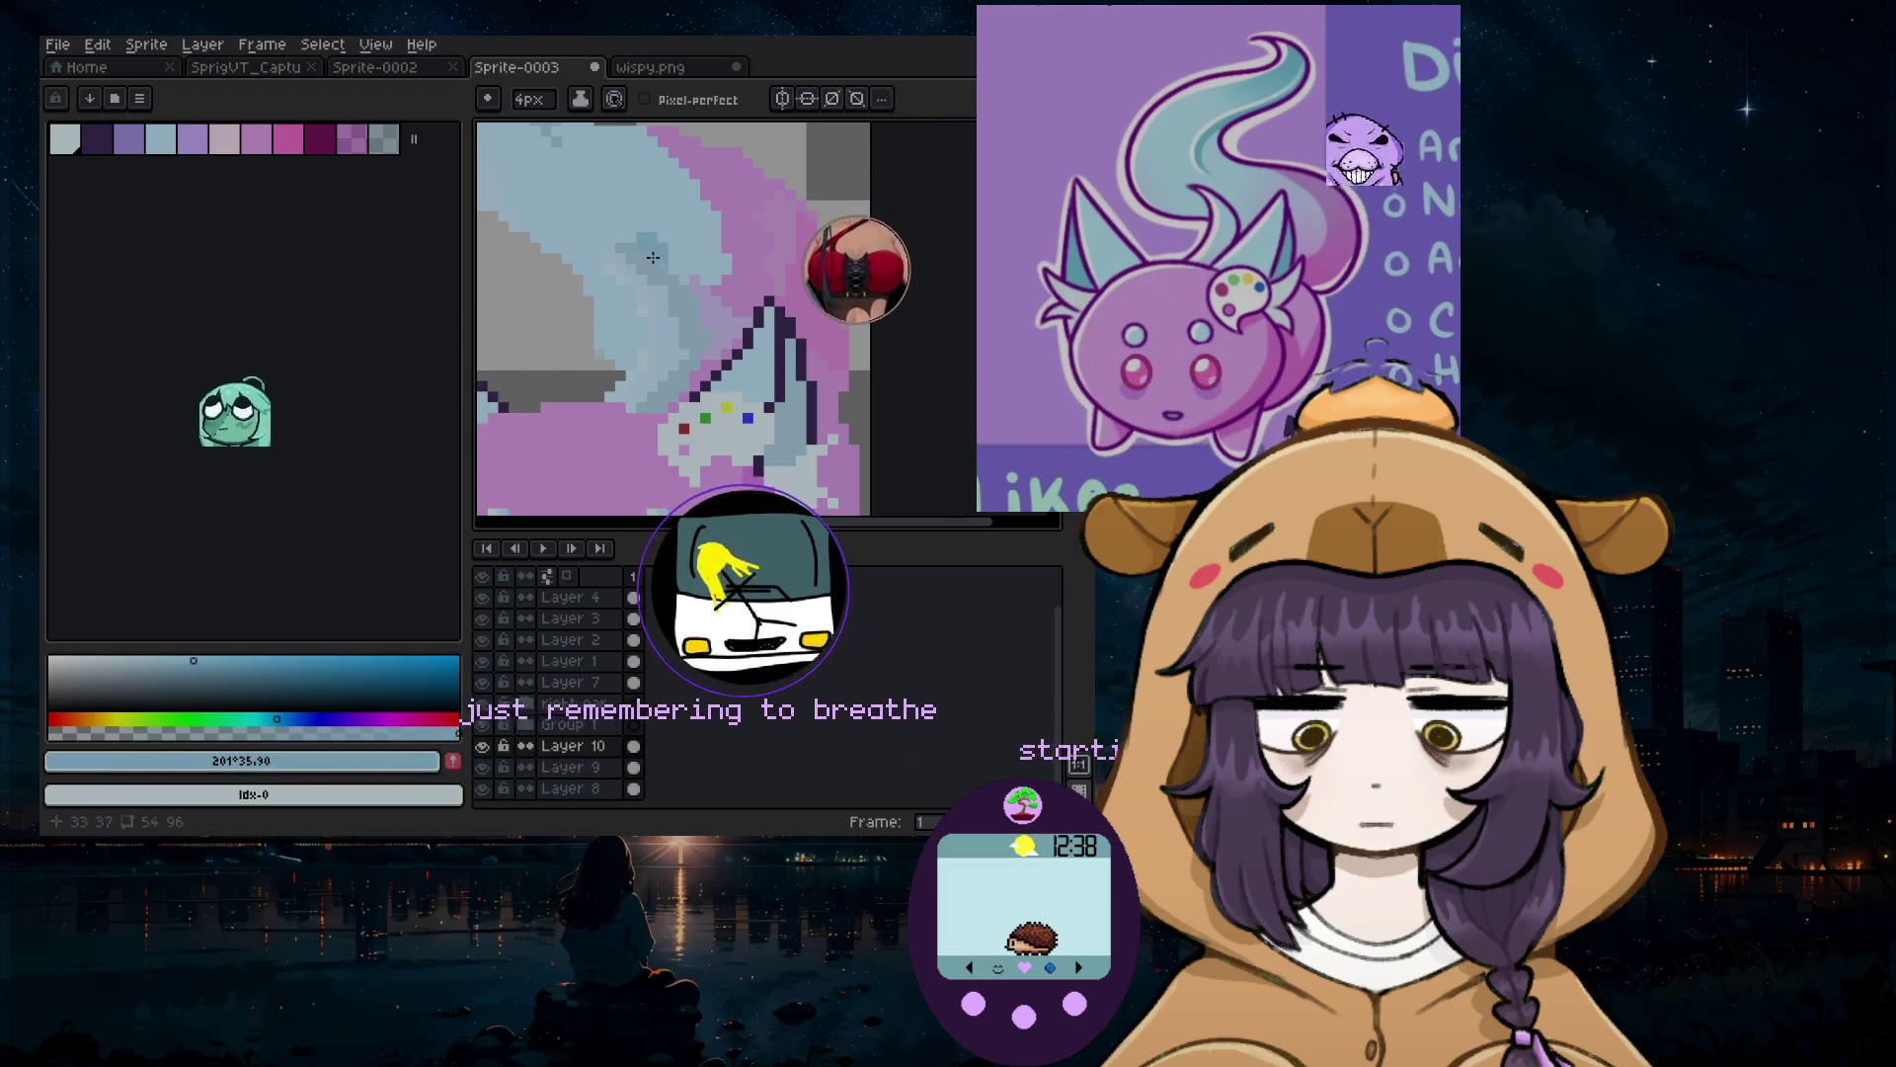
scroll(677, 273, down, 6)
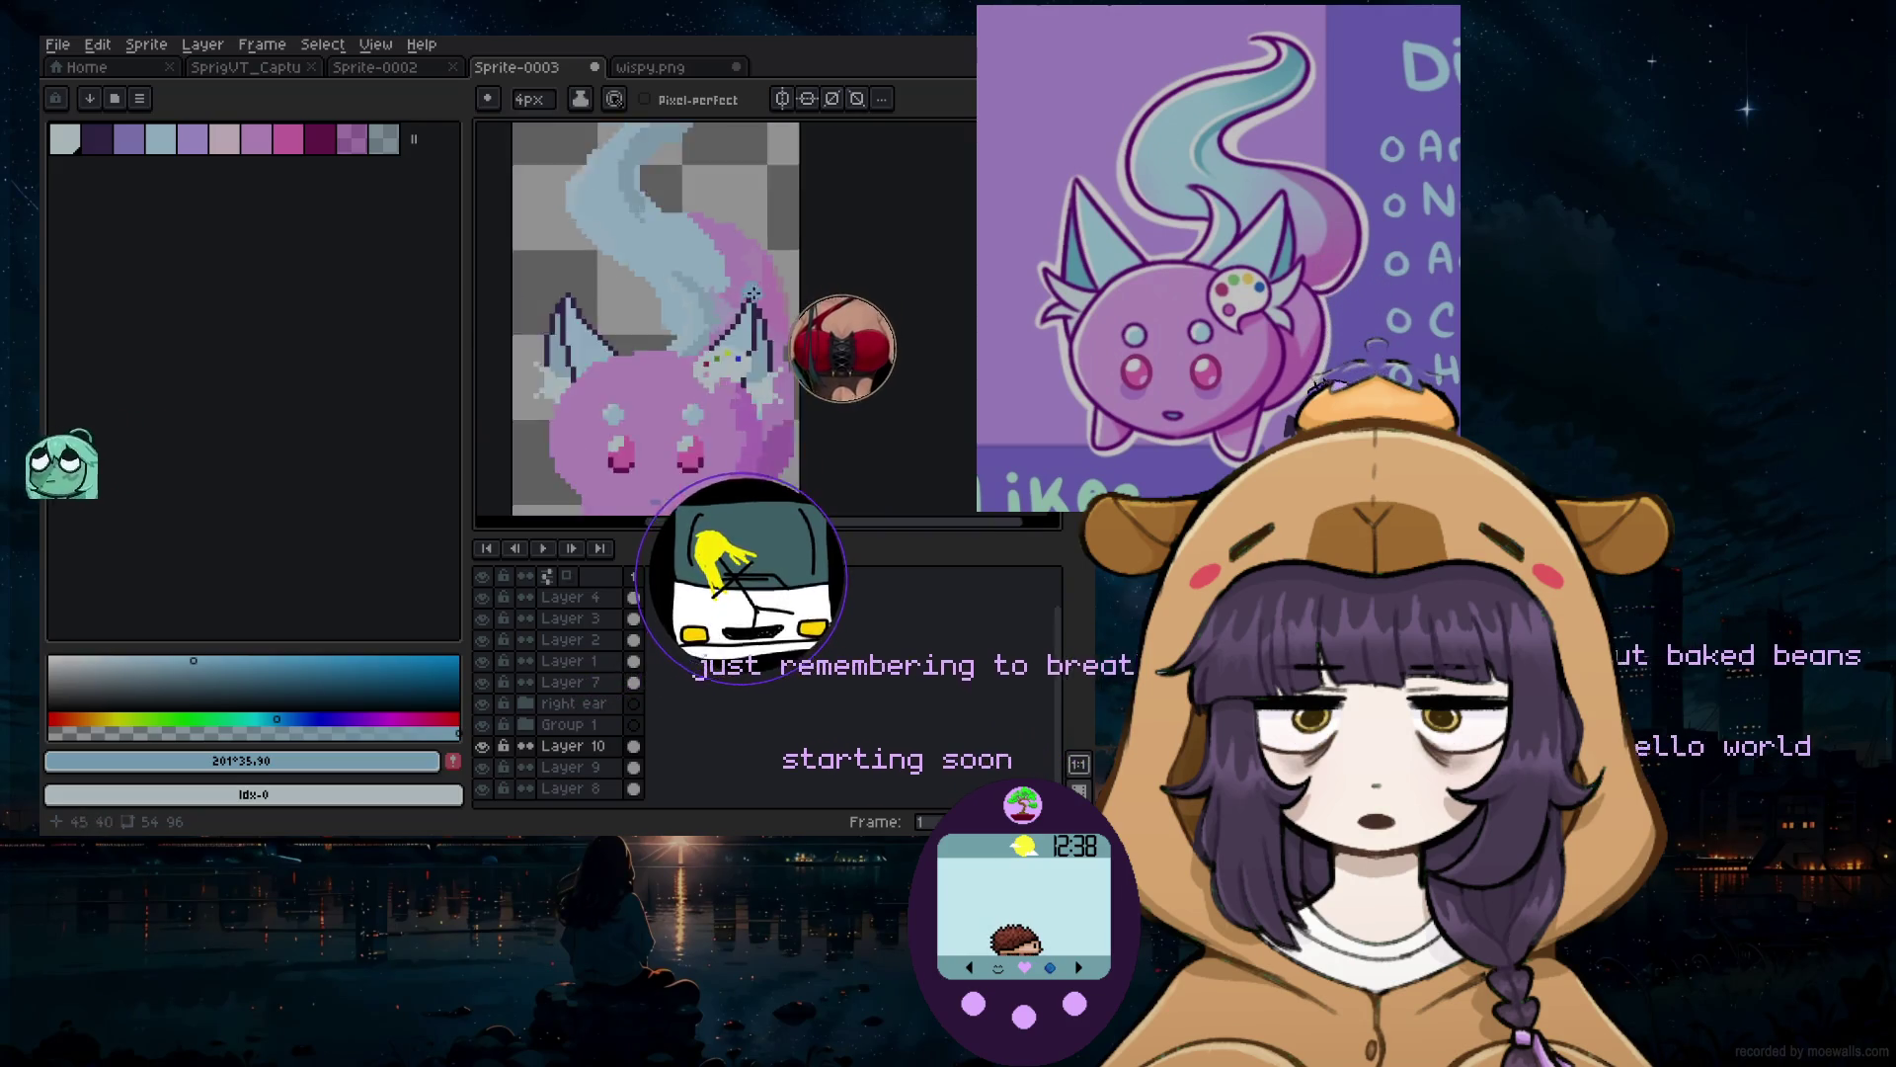
scroll(748, 403, up, 2)
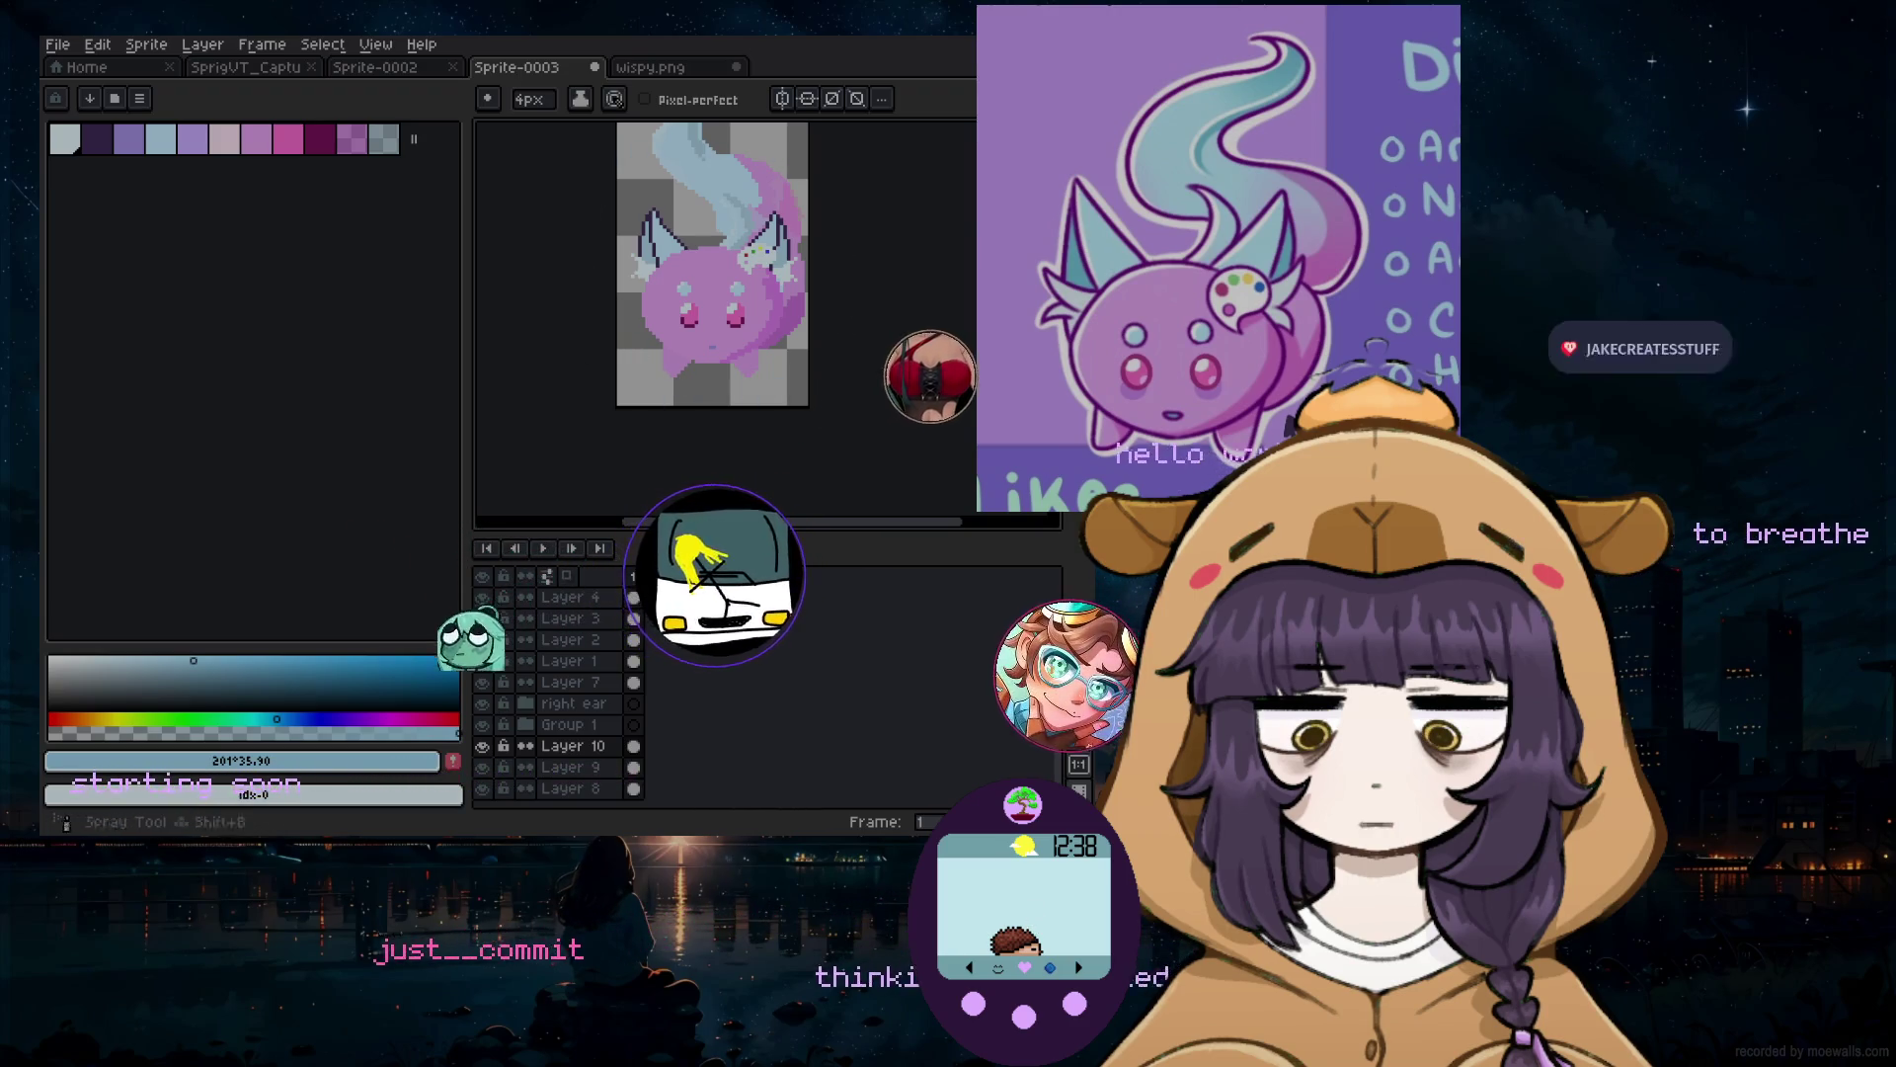
key(])
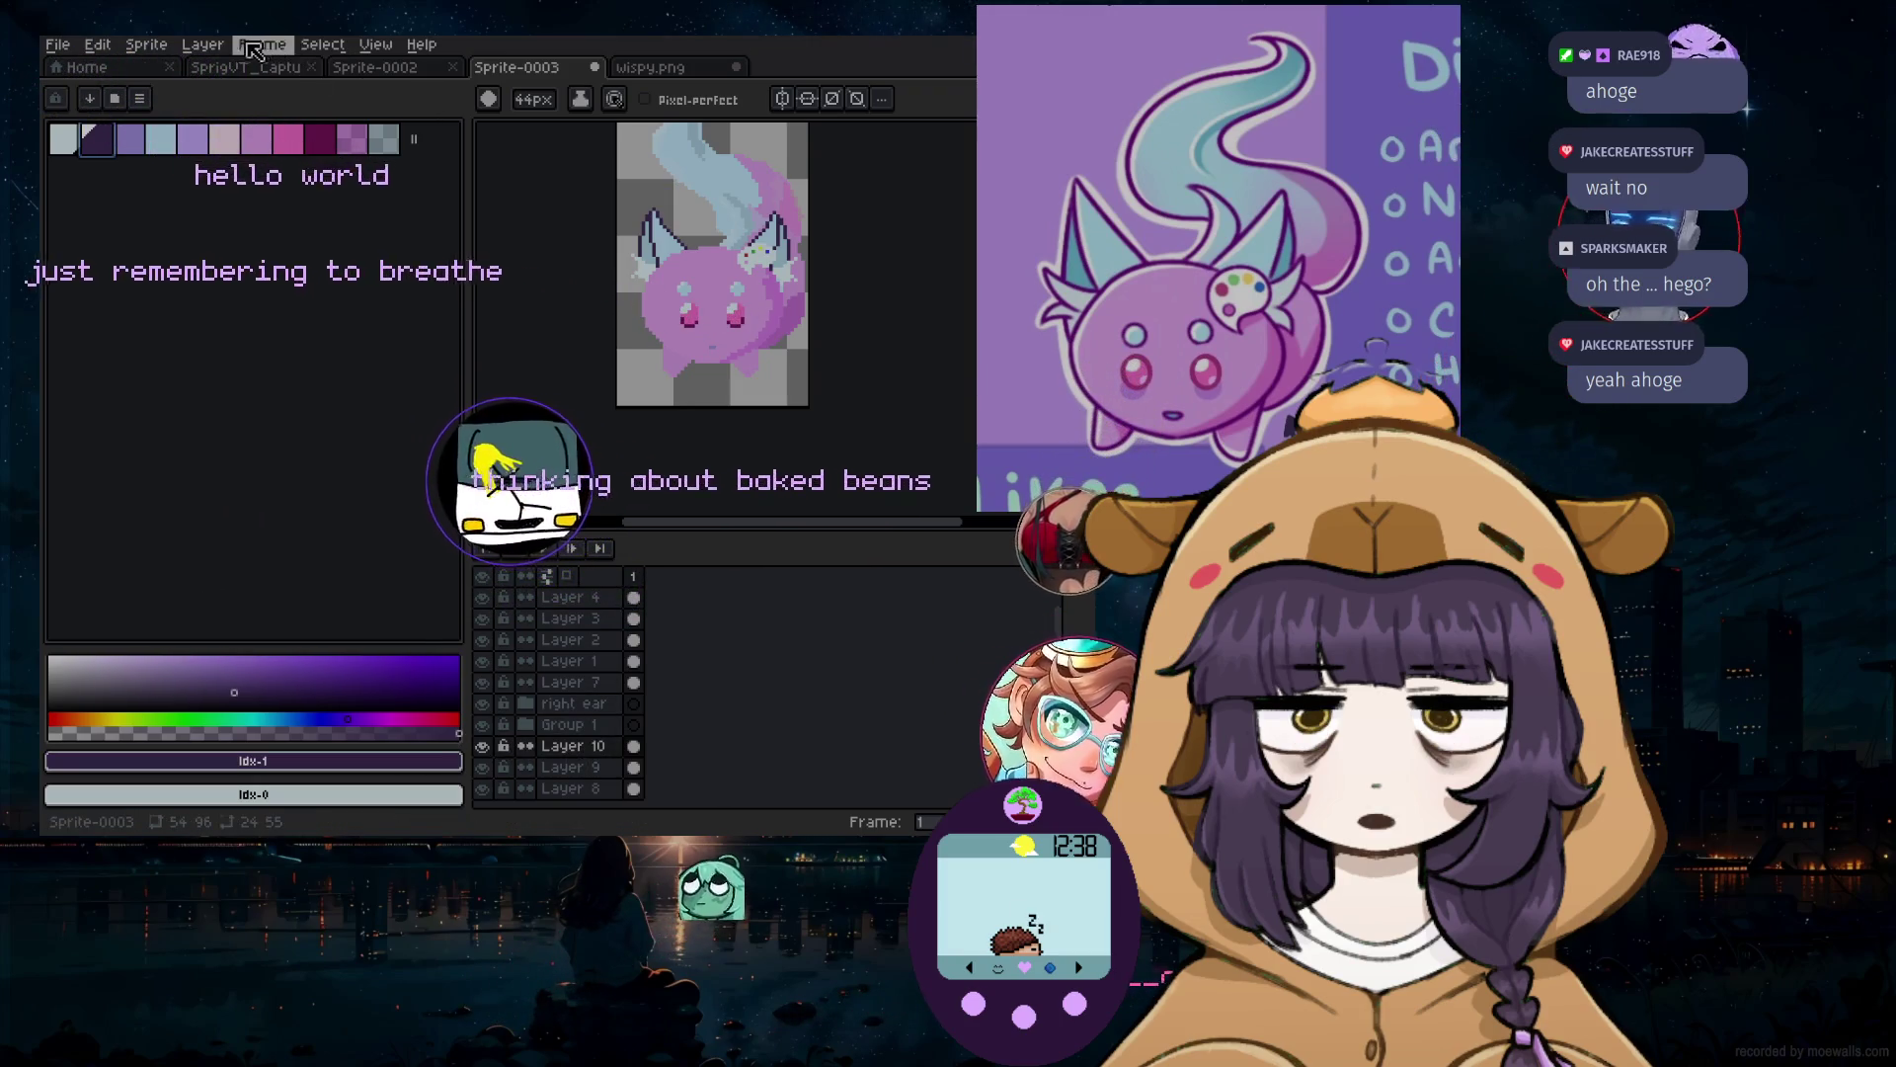
click(202, 45)
- Add Layer 11 above Layer 10 and zoom in toward the tail
mouse_move(353, 163)
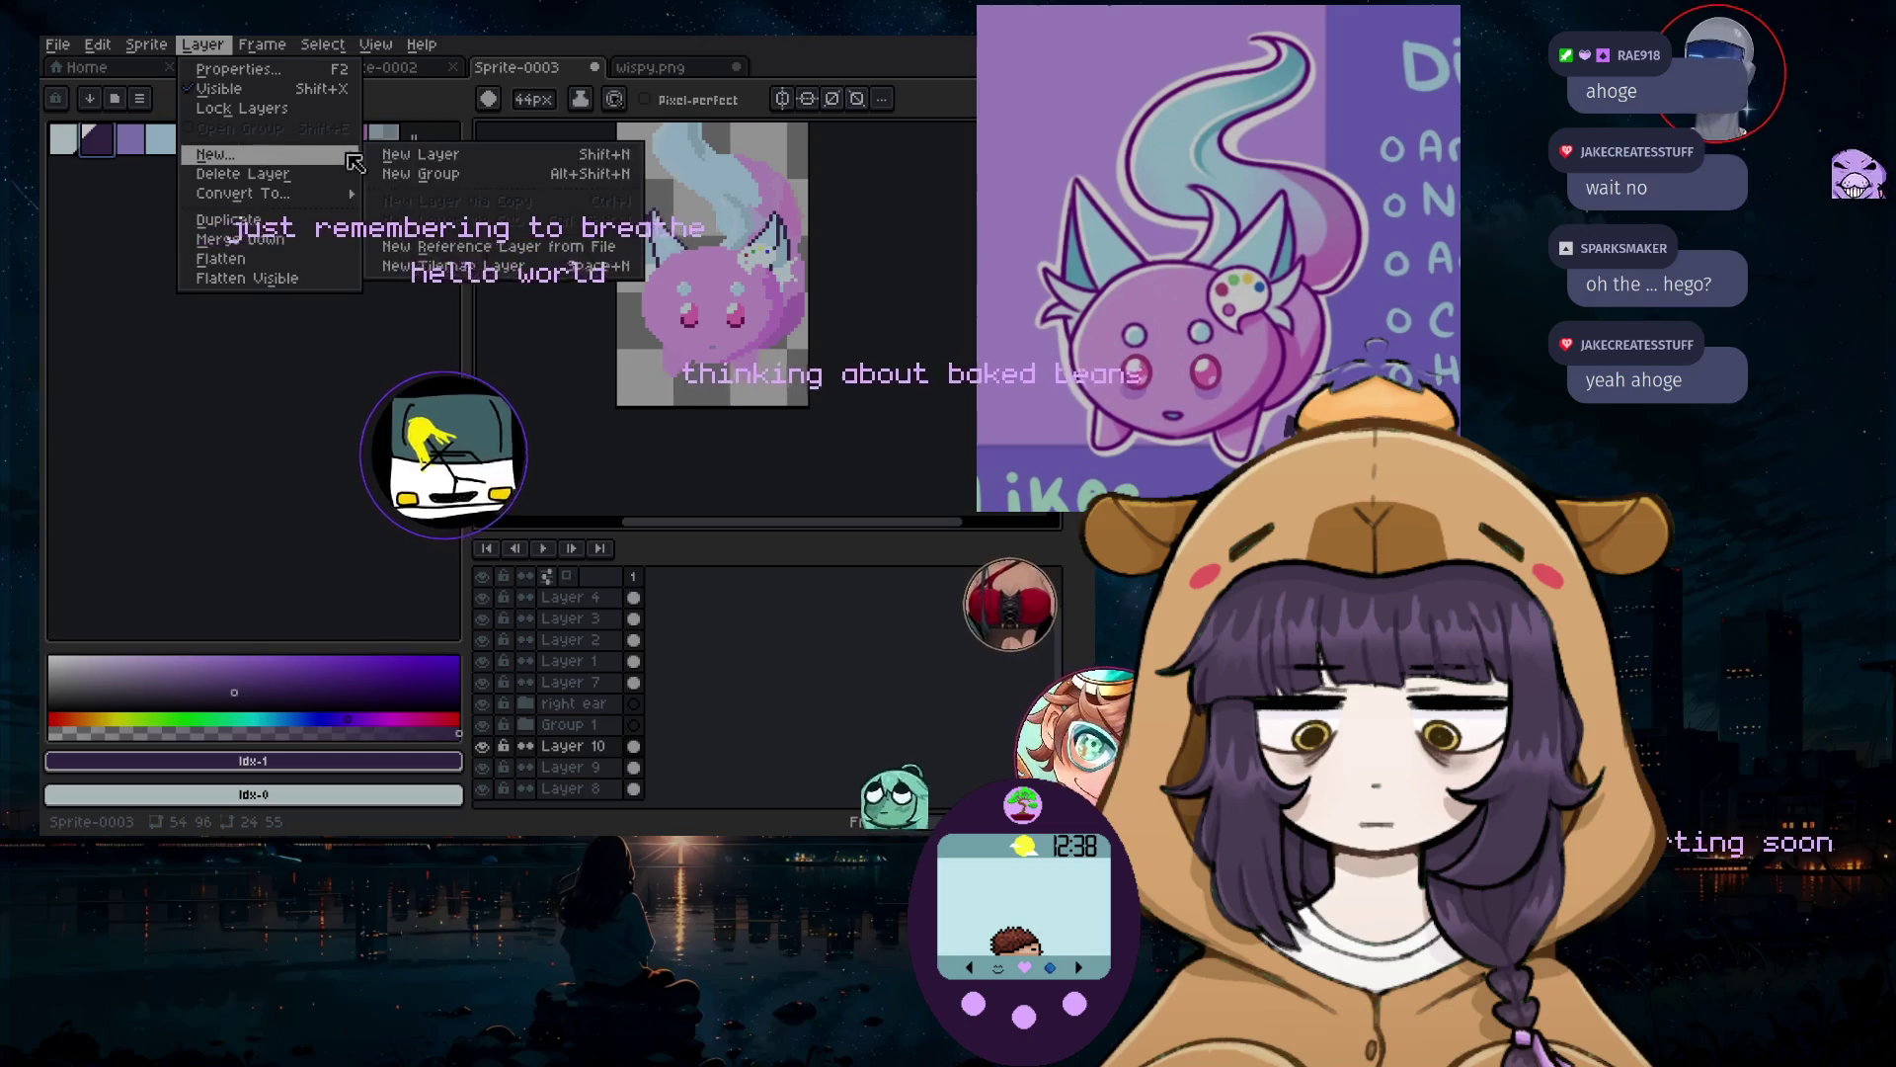
click(422, 158)
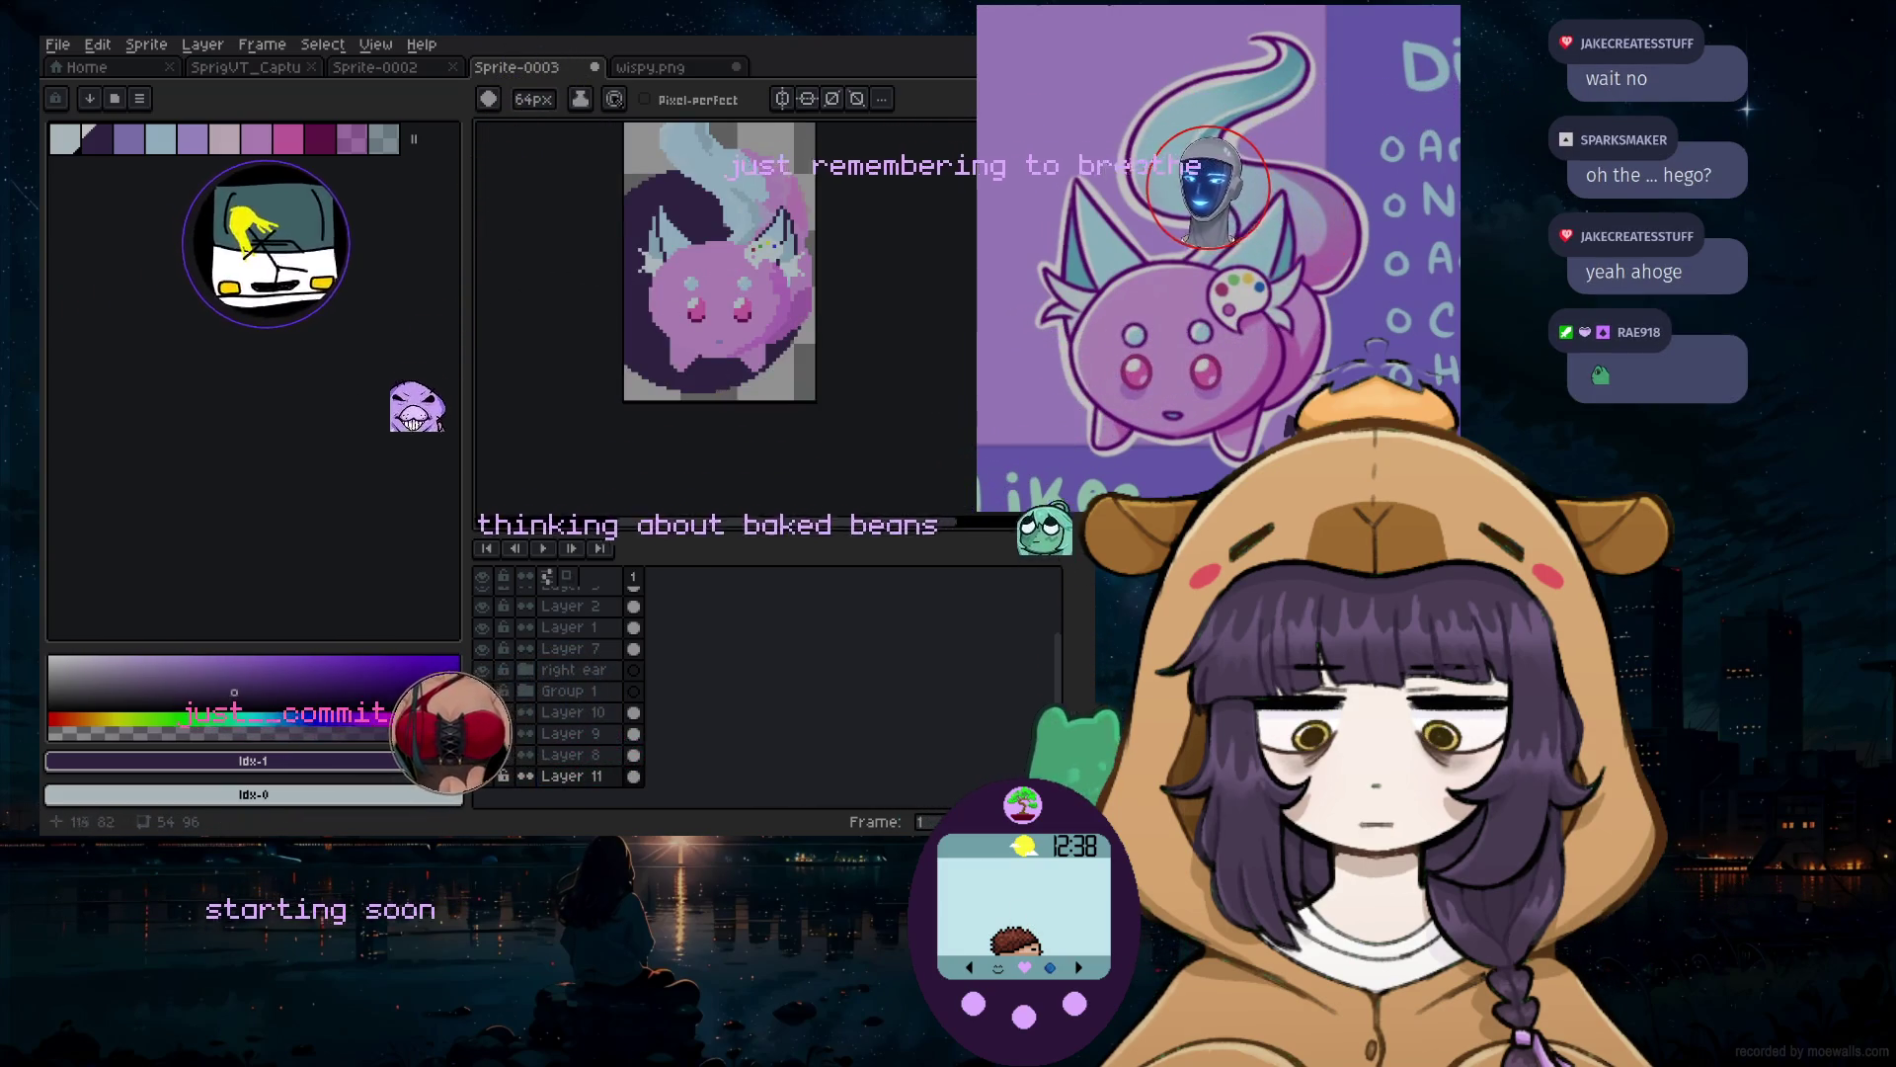
scroll(713, 350, up, 2)
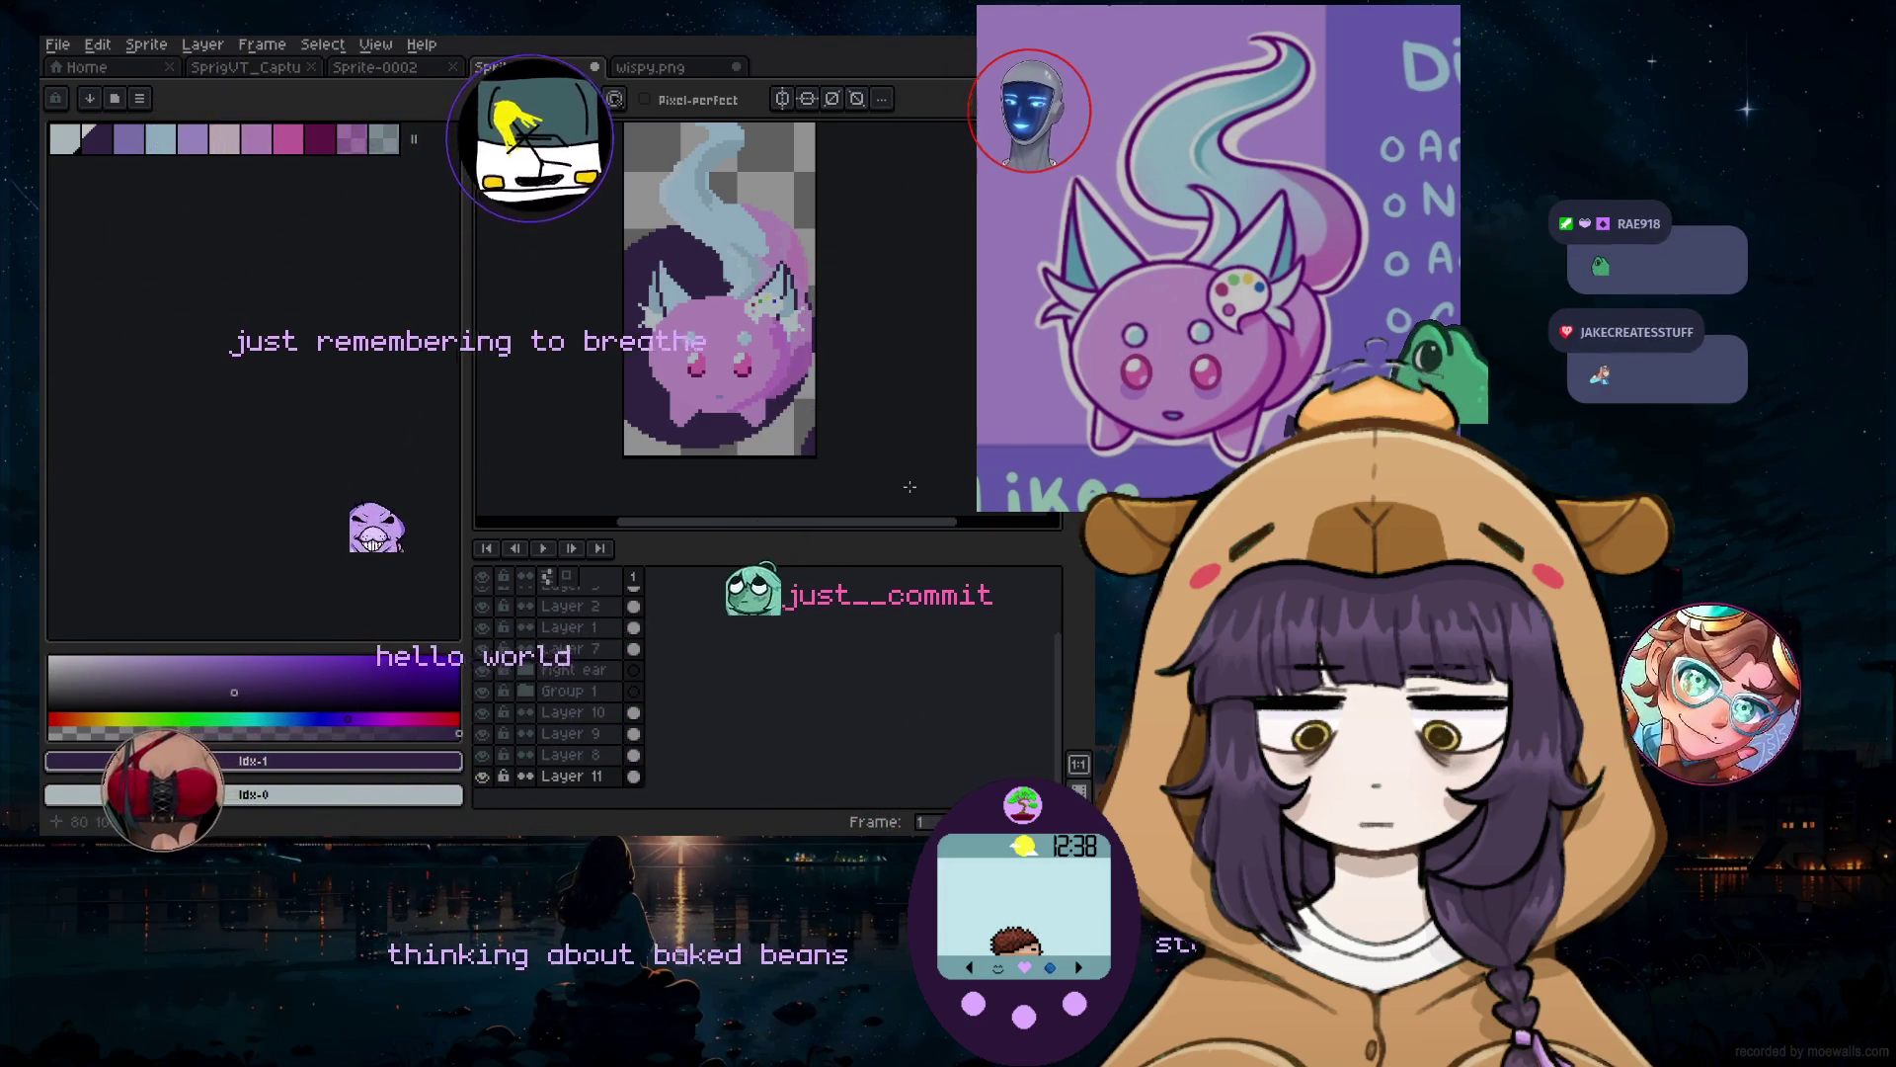
scroll(857, 181, up, 2)
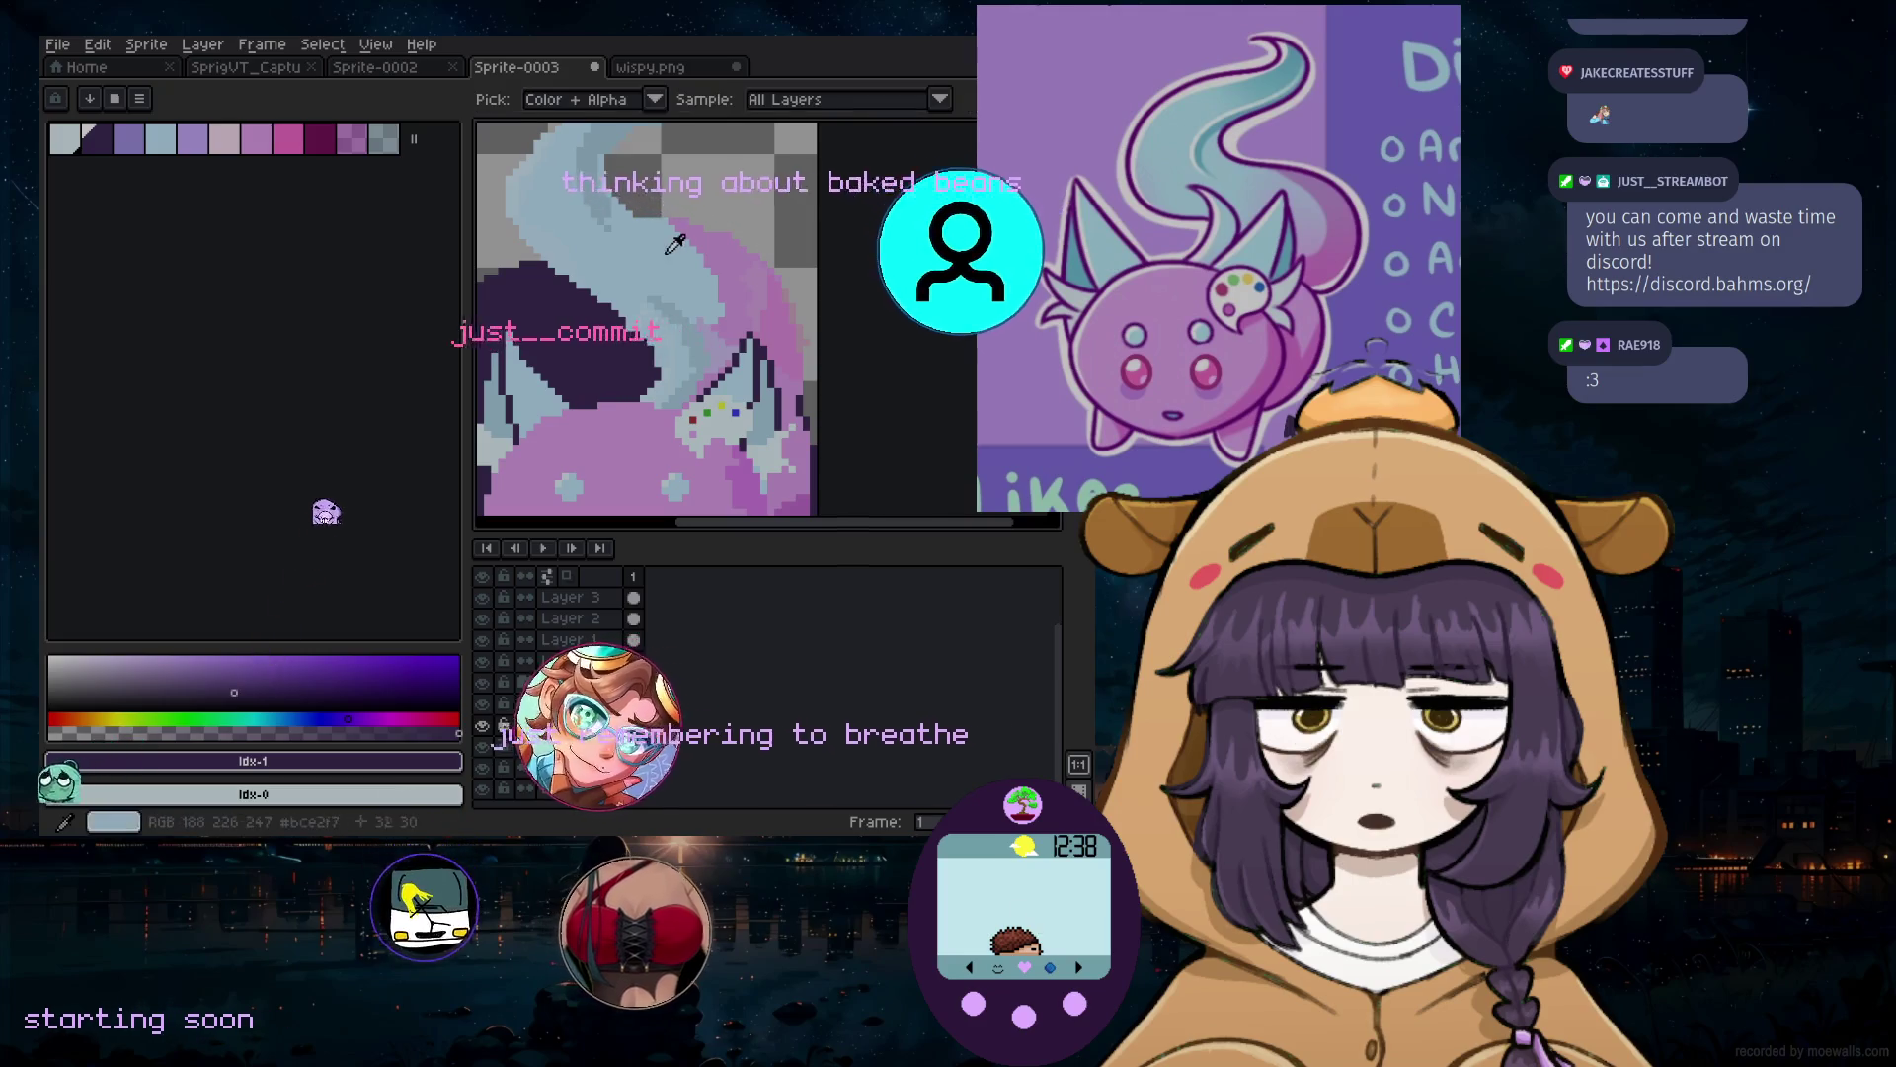
- Sample the tail's light blue #bce2f7, then shift it to a slightly different blue shade
click(691, 424)
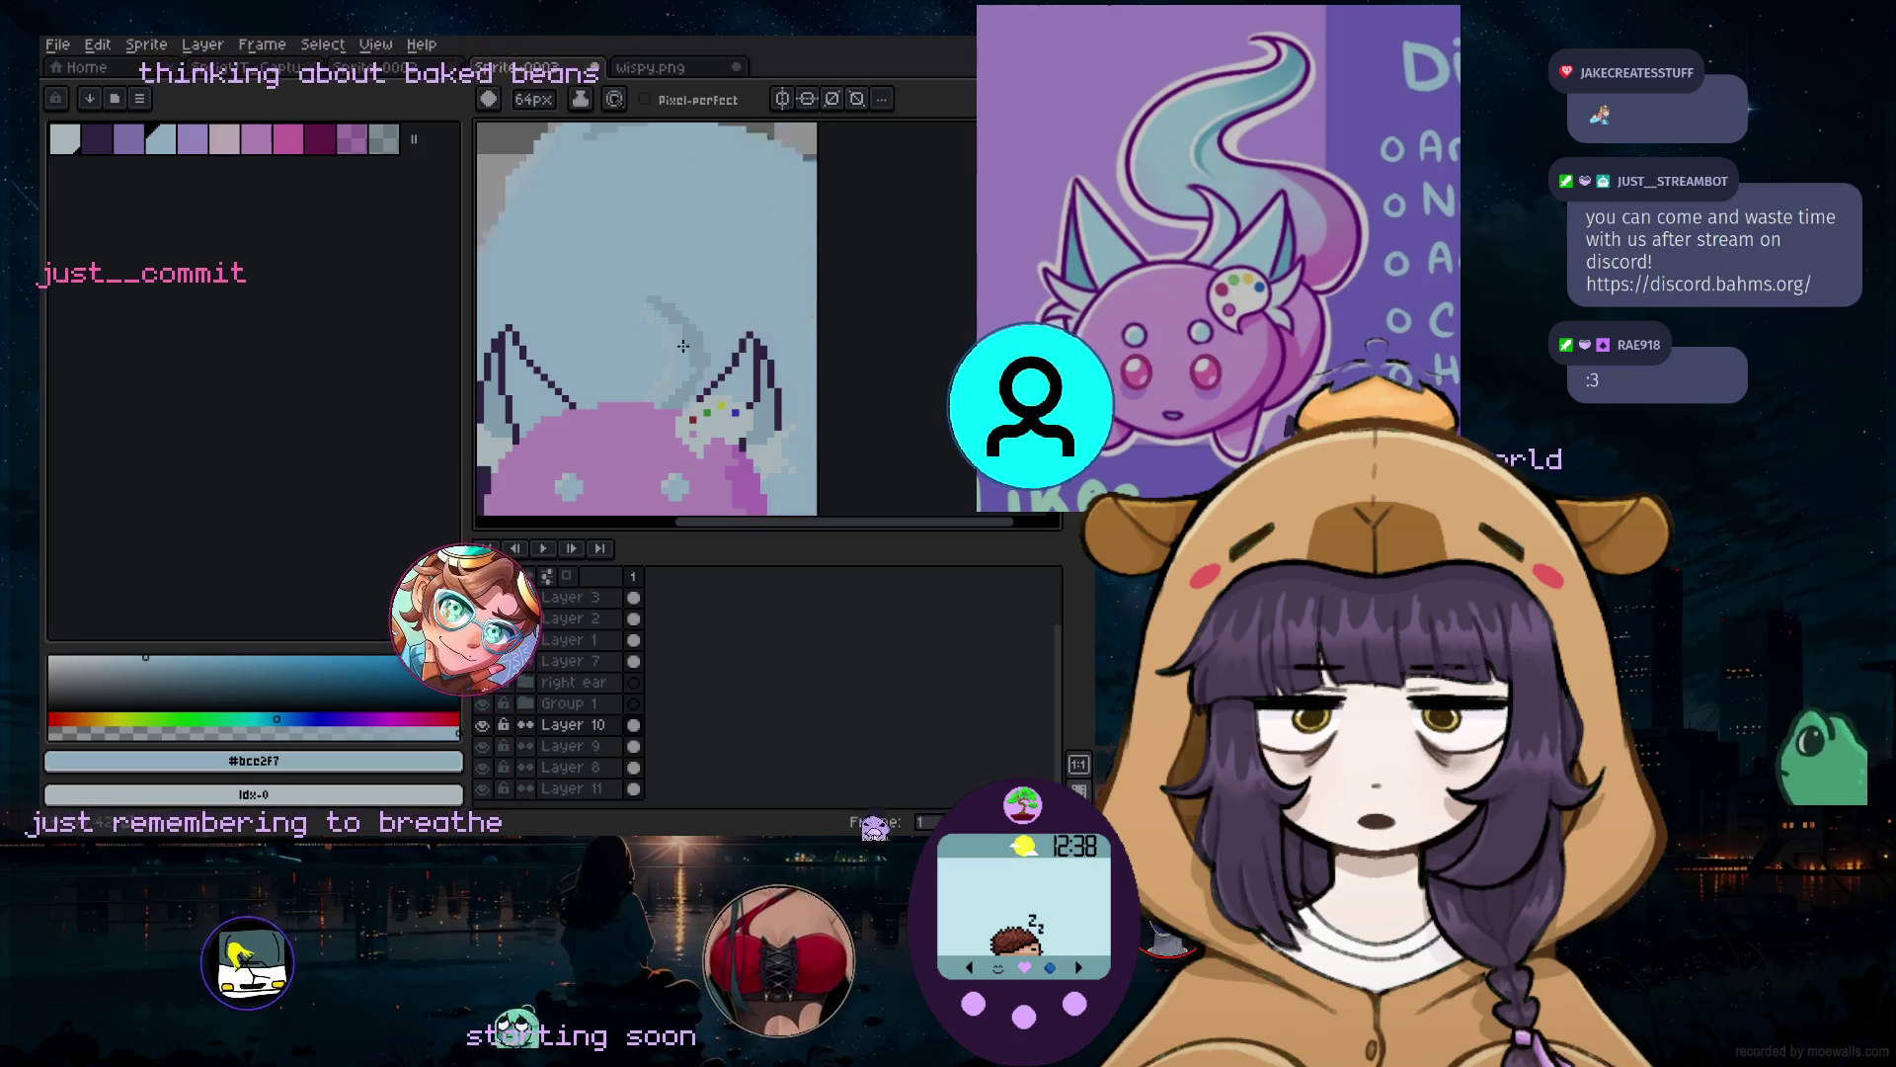
click(242, 659)
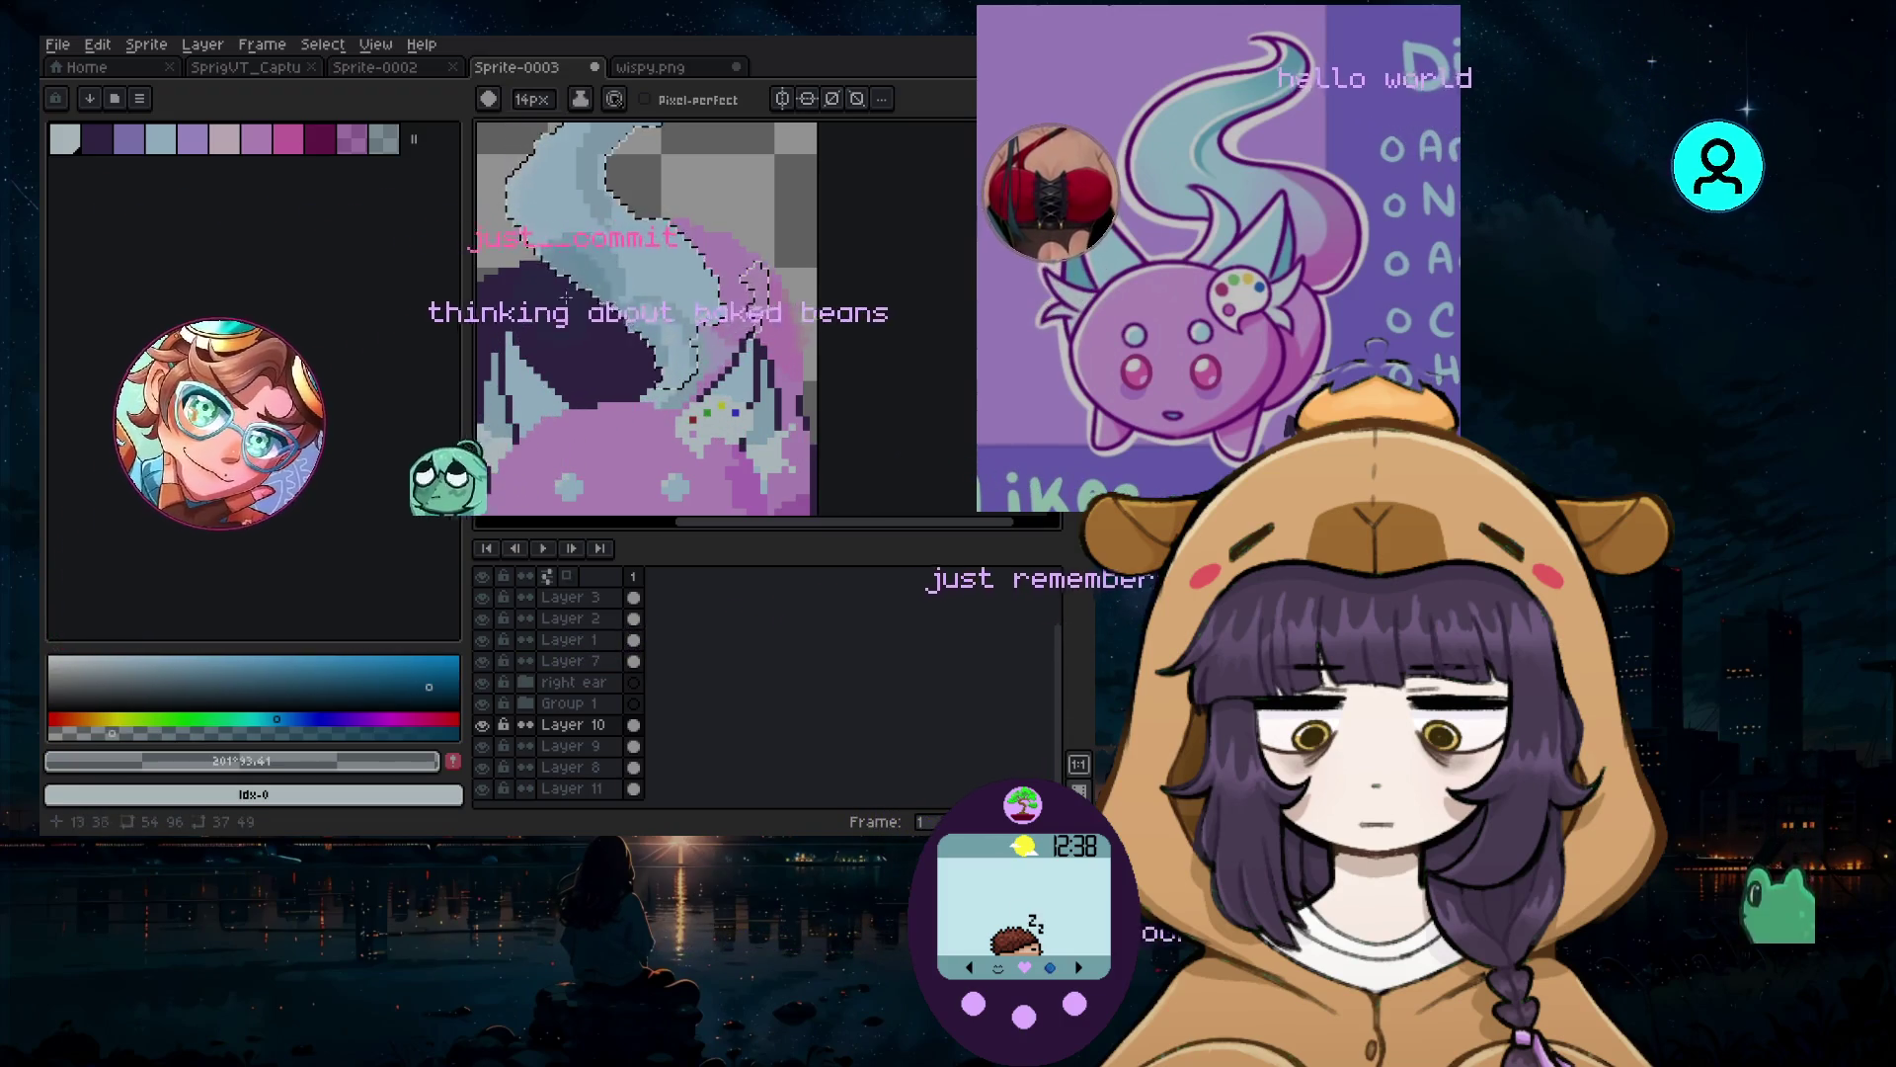
scroll(629, 296, up, 2)
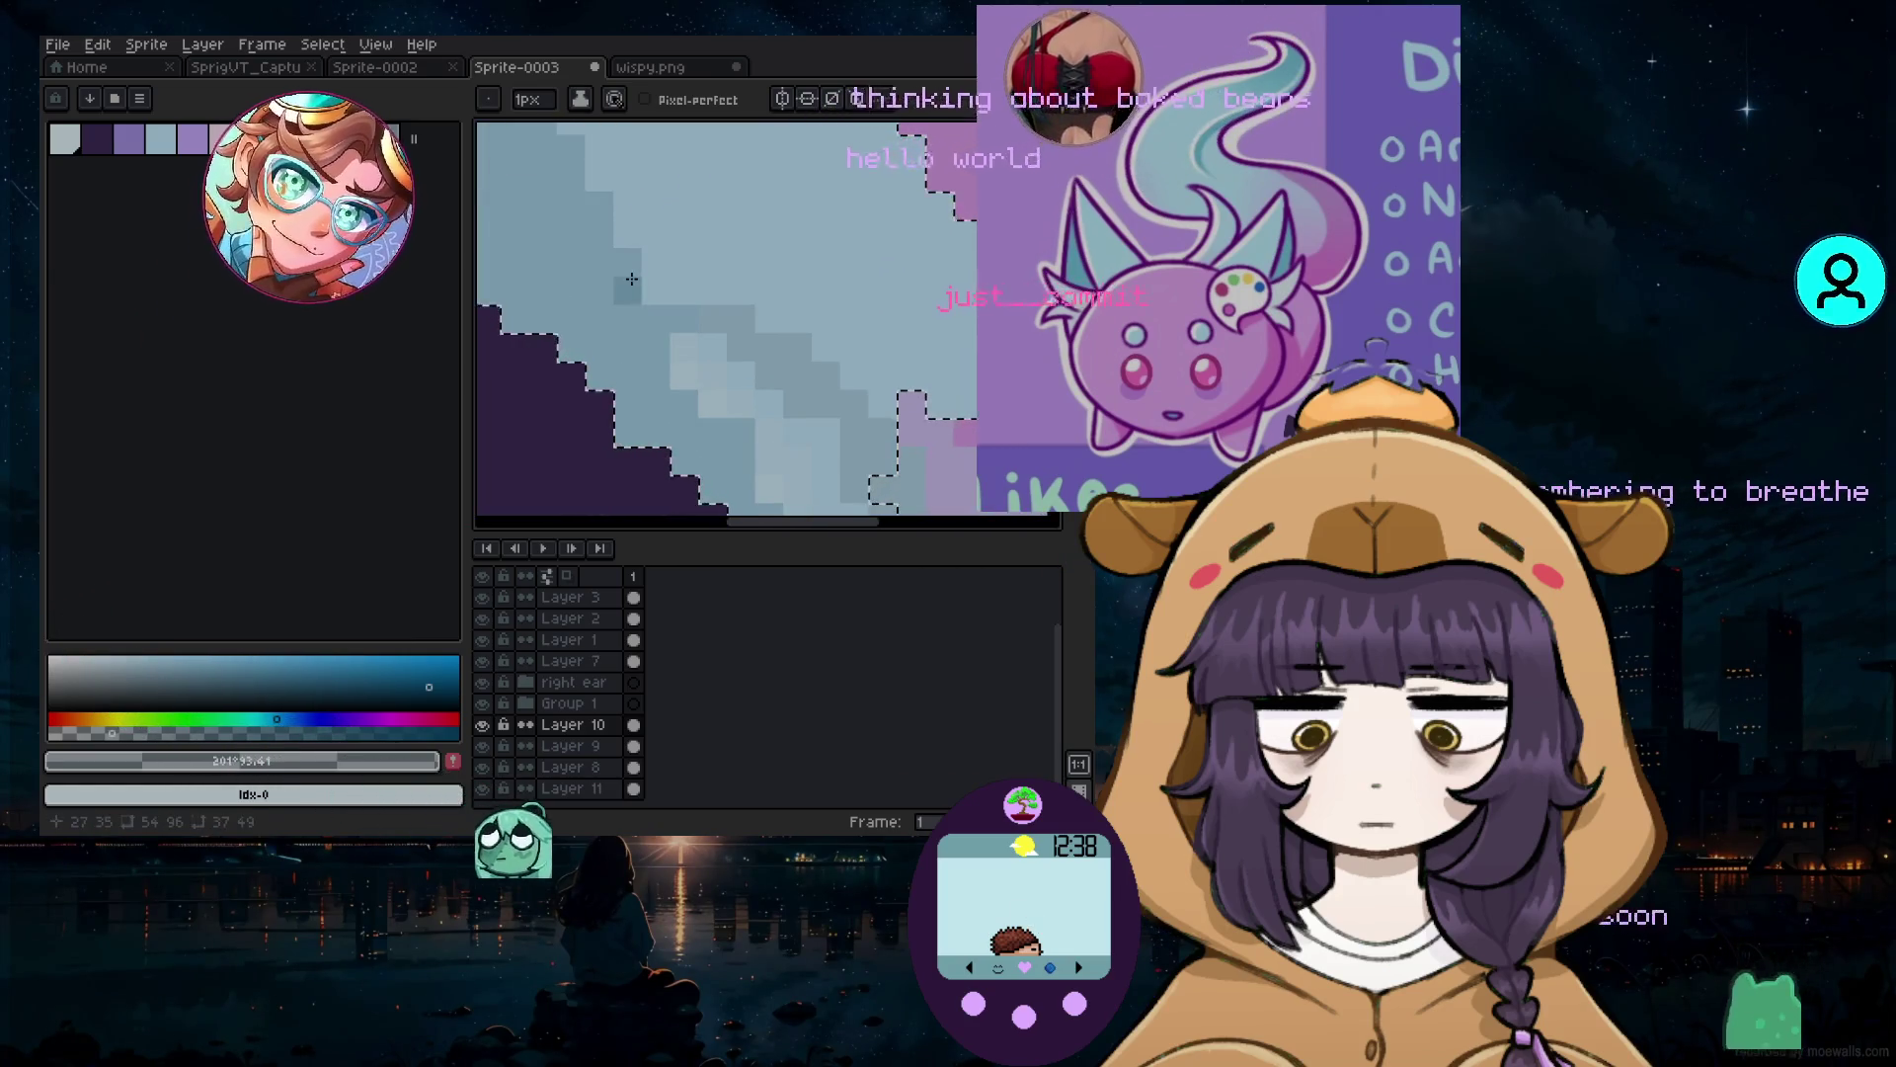
scroll(619, 356, down, 6)
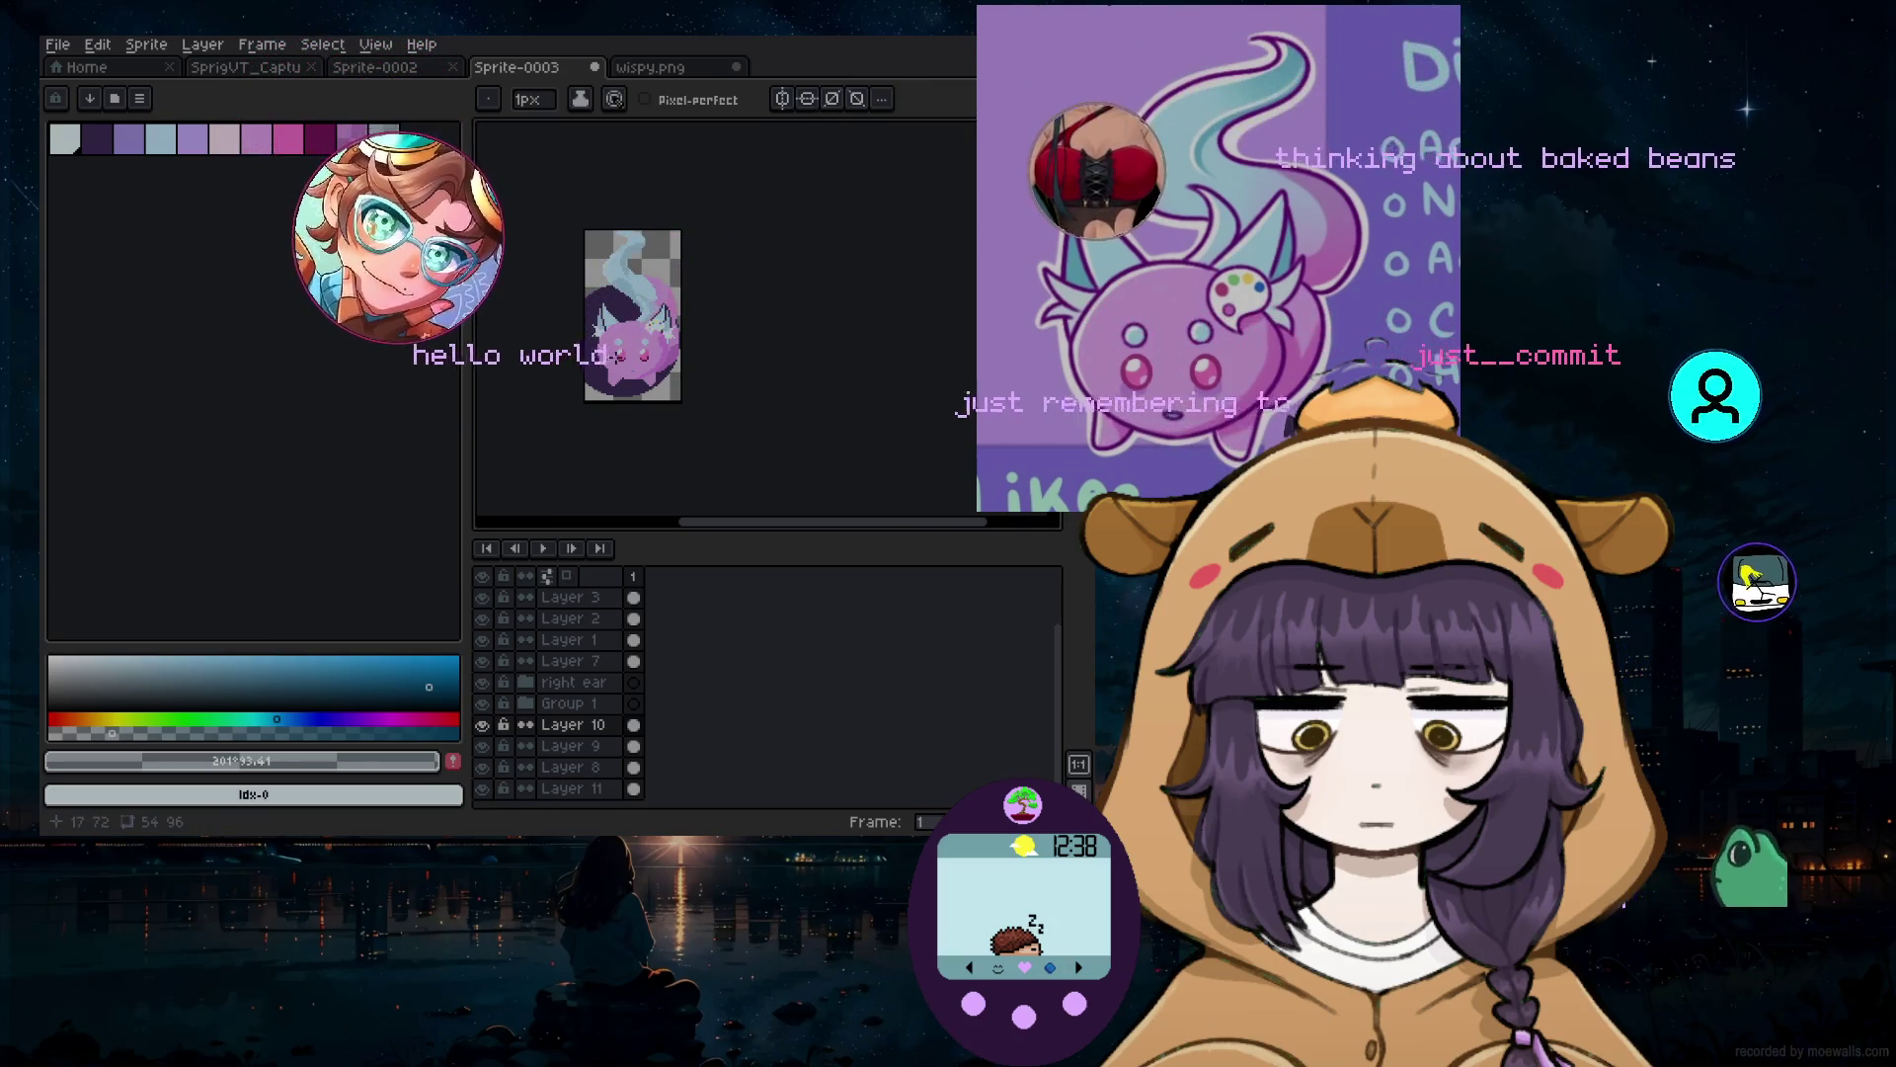
scroll(642, 402, up, 2)
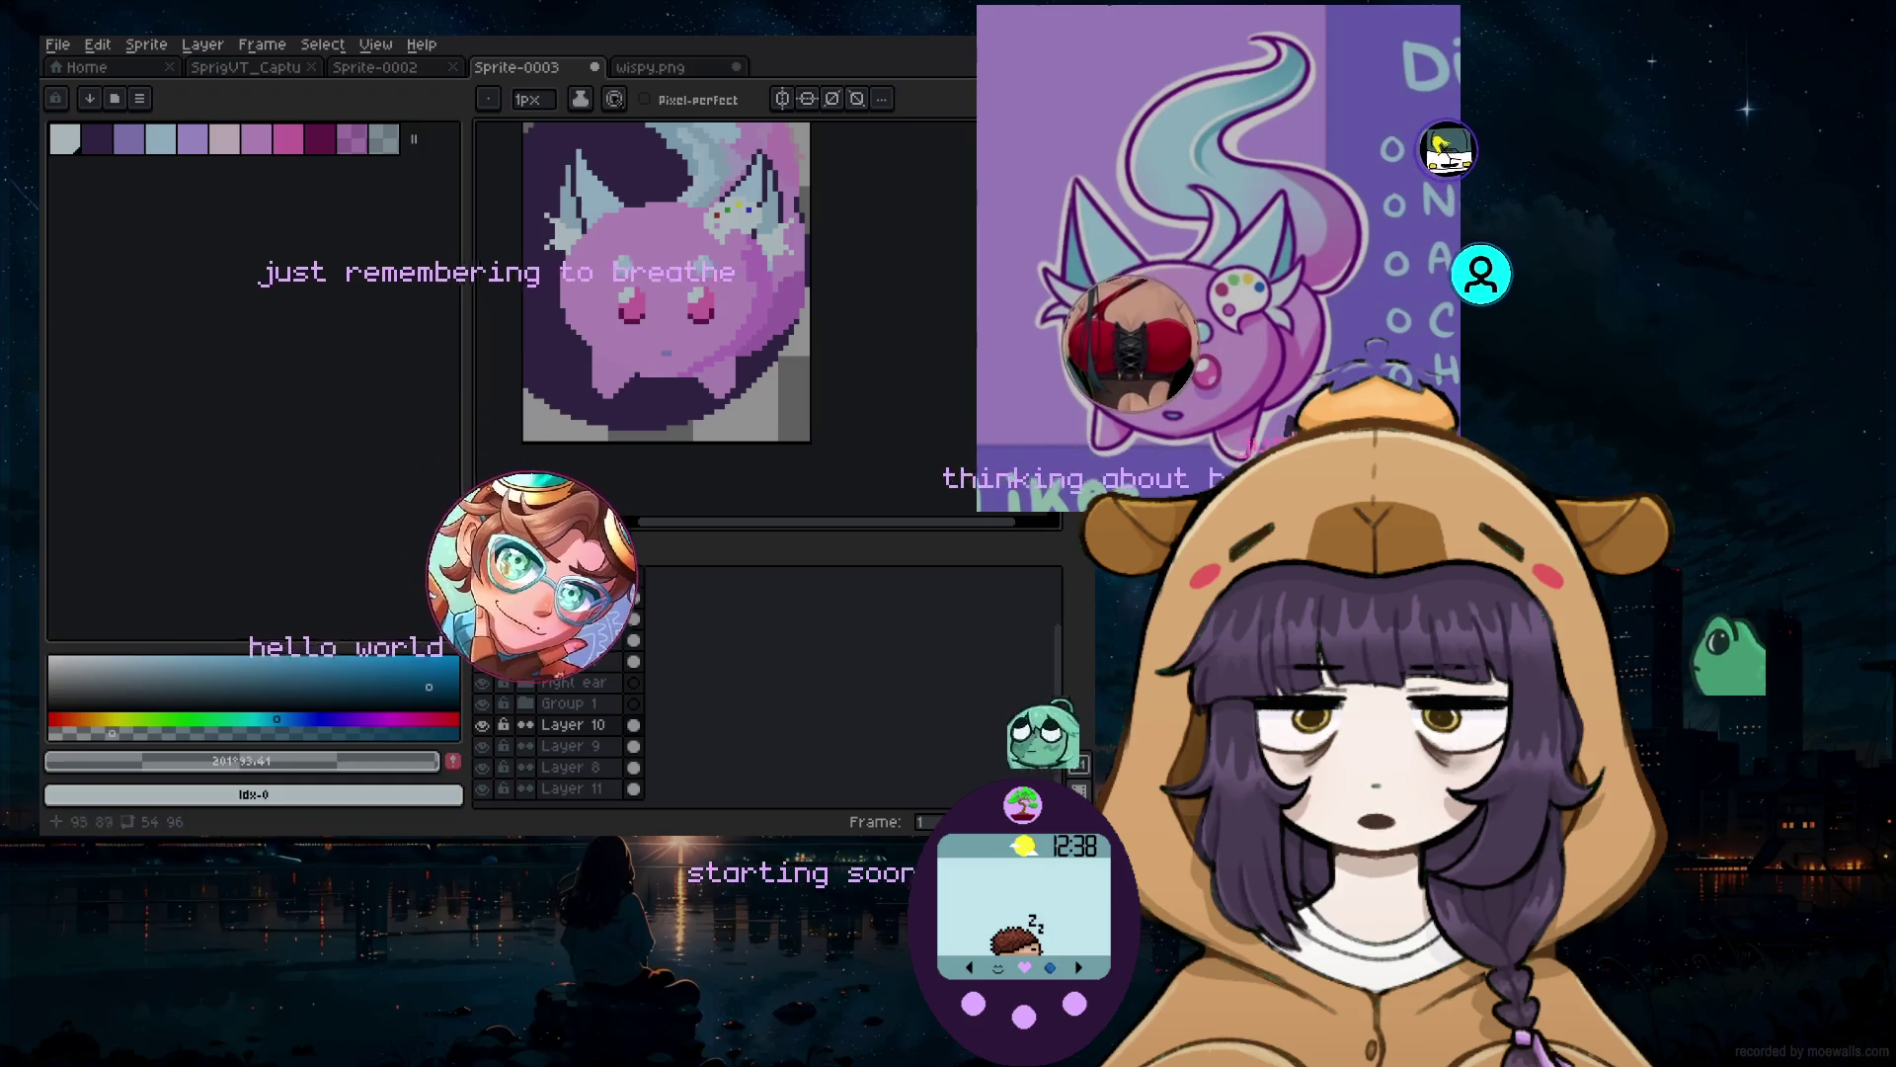
scroll(666, 316, up, 3)
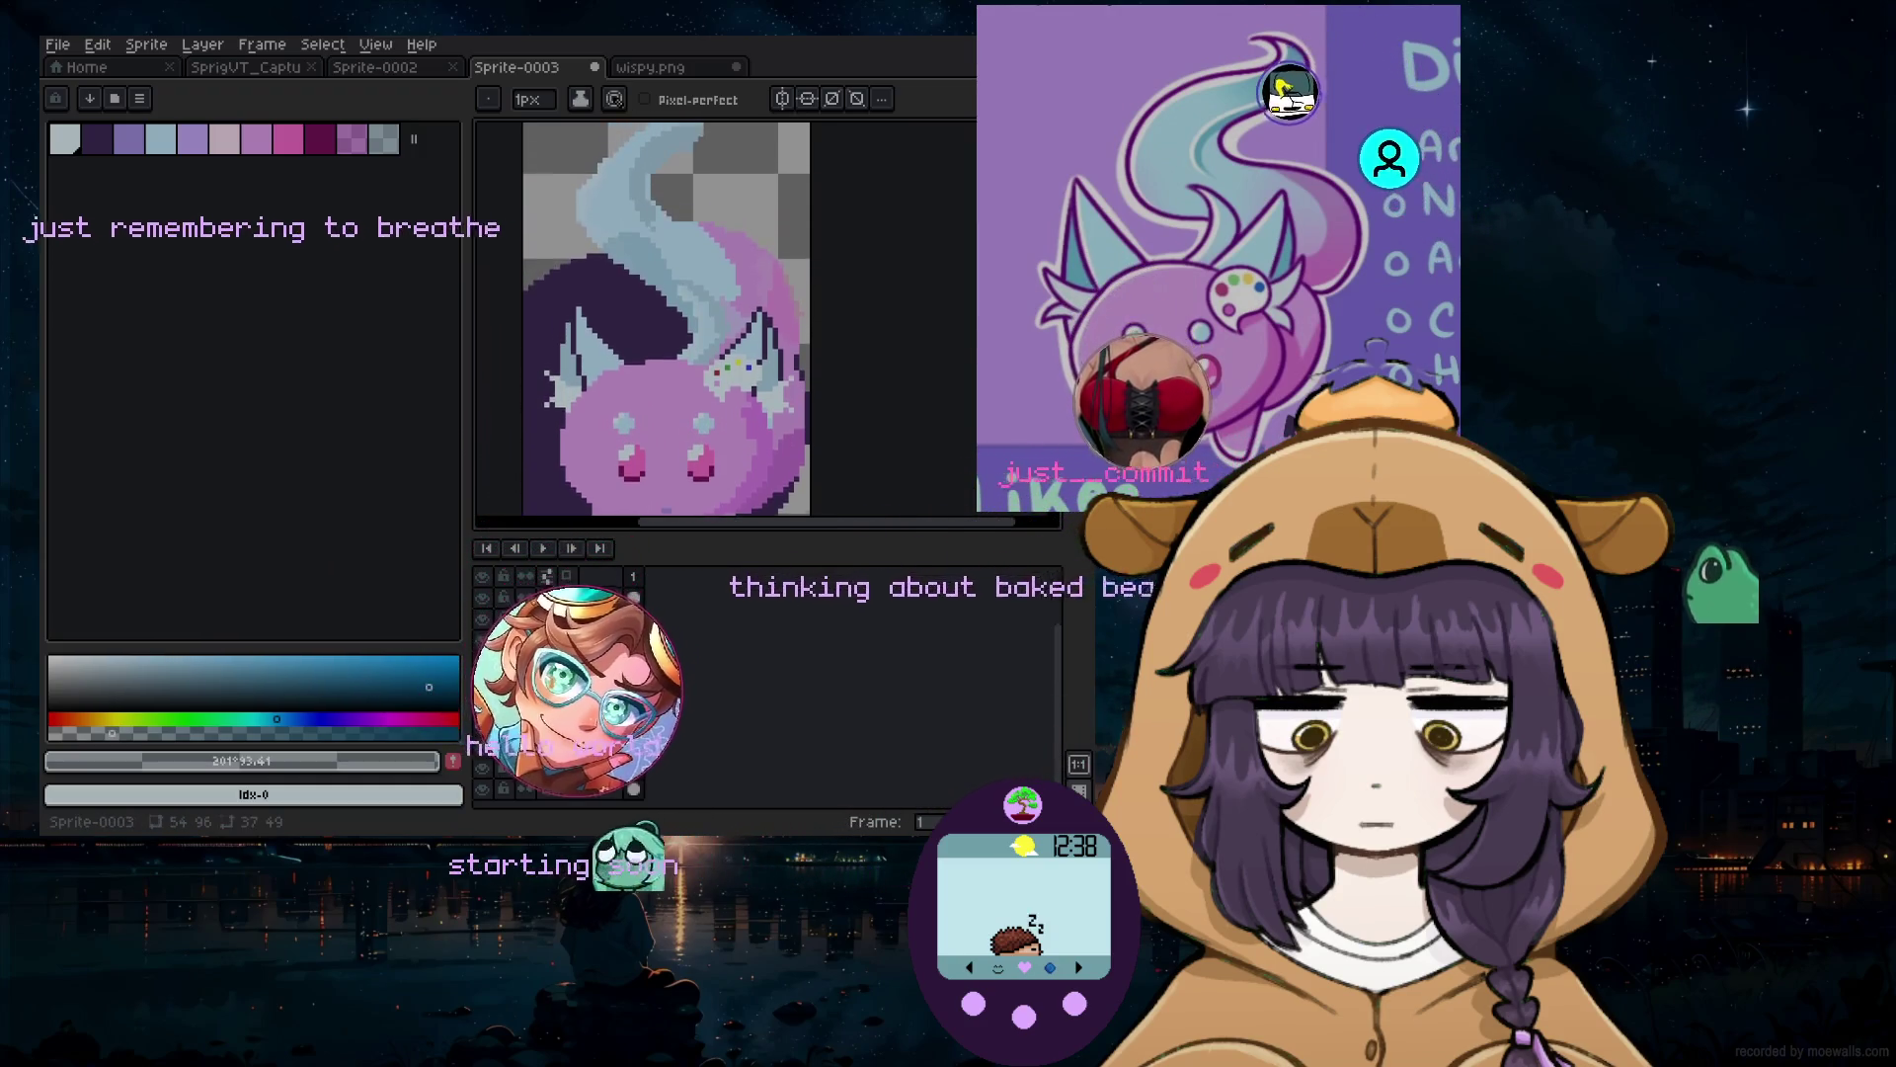
scroll(593, 302, up, 1)
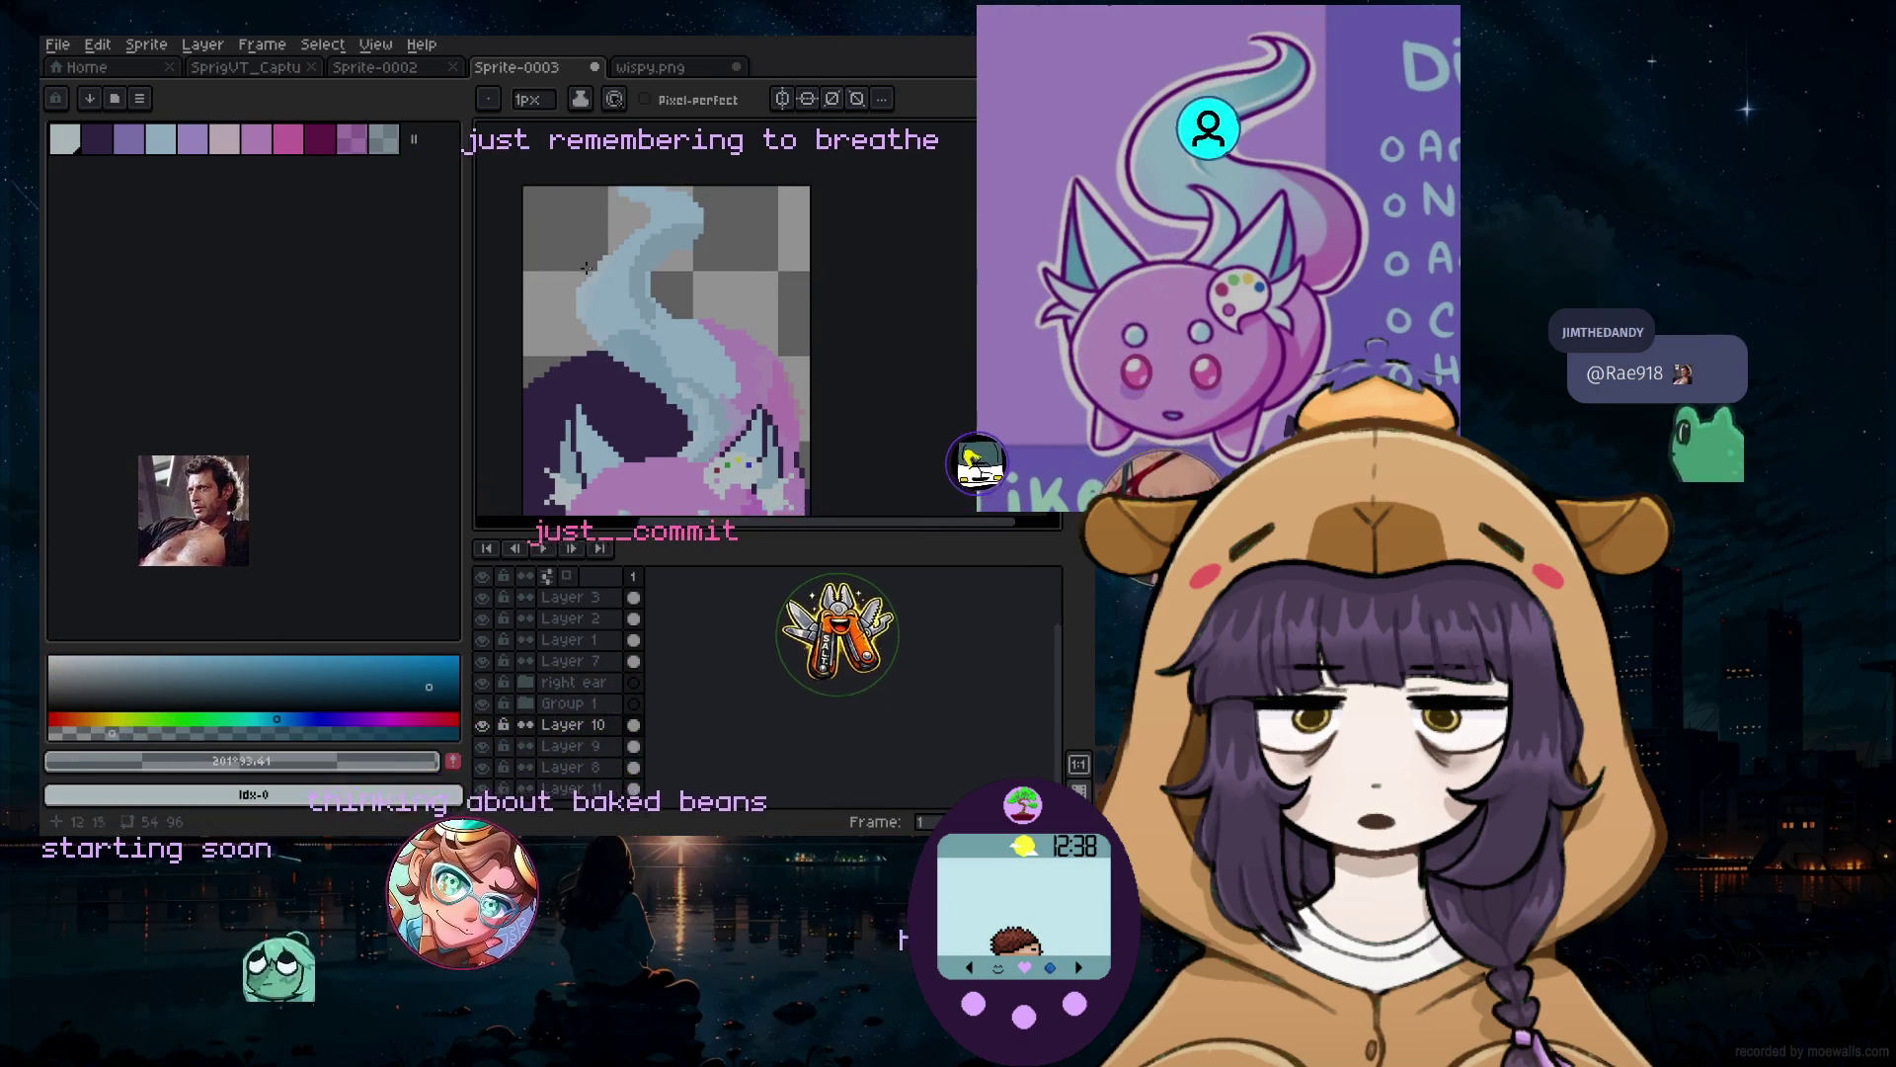
scroll(716, 326, down, 2)
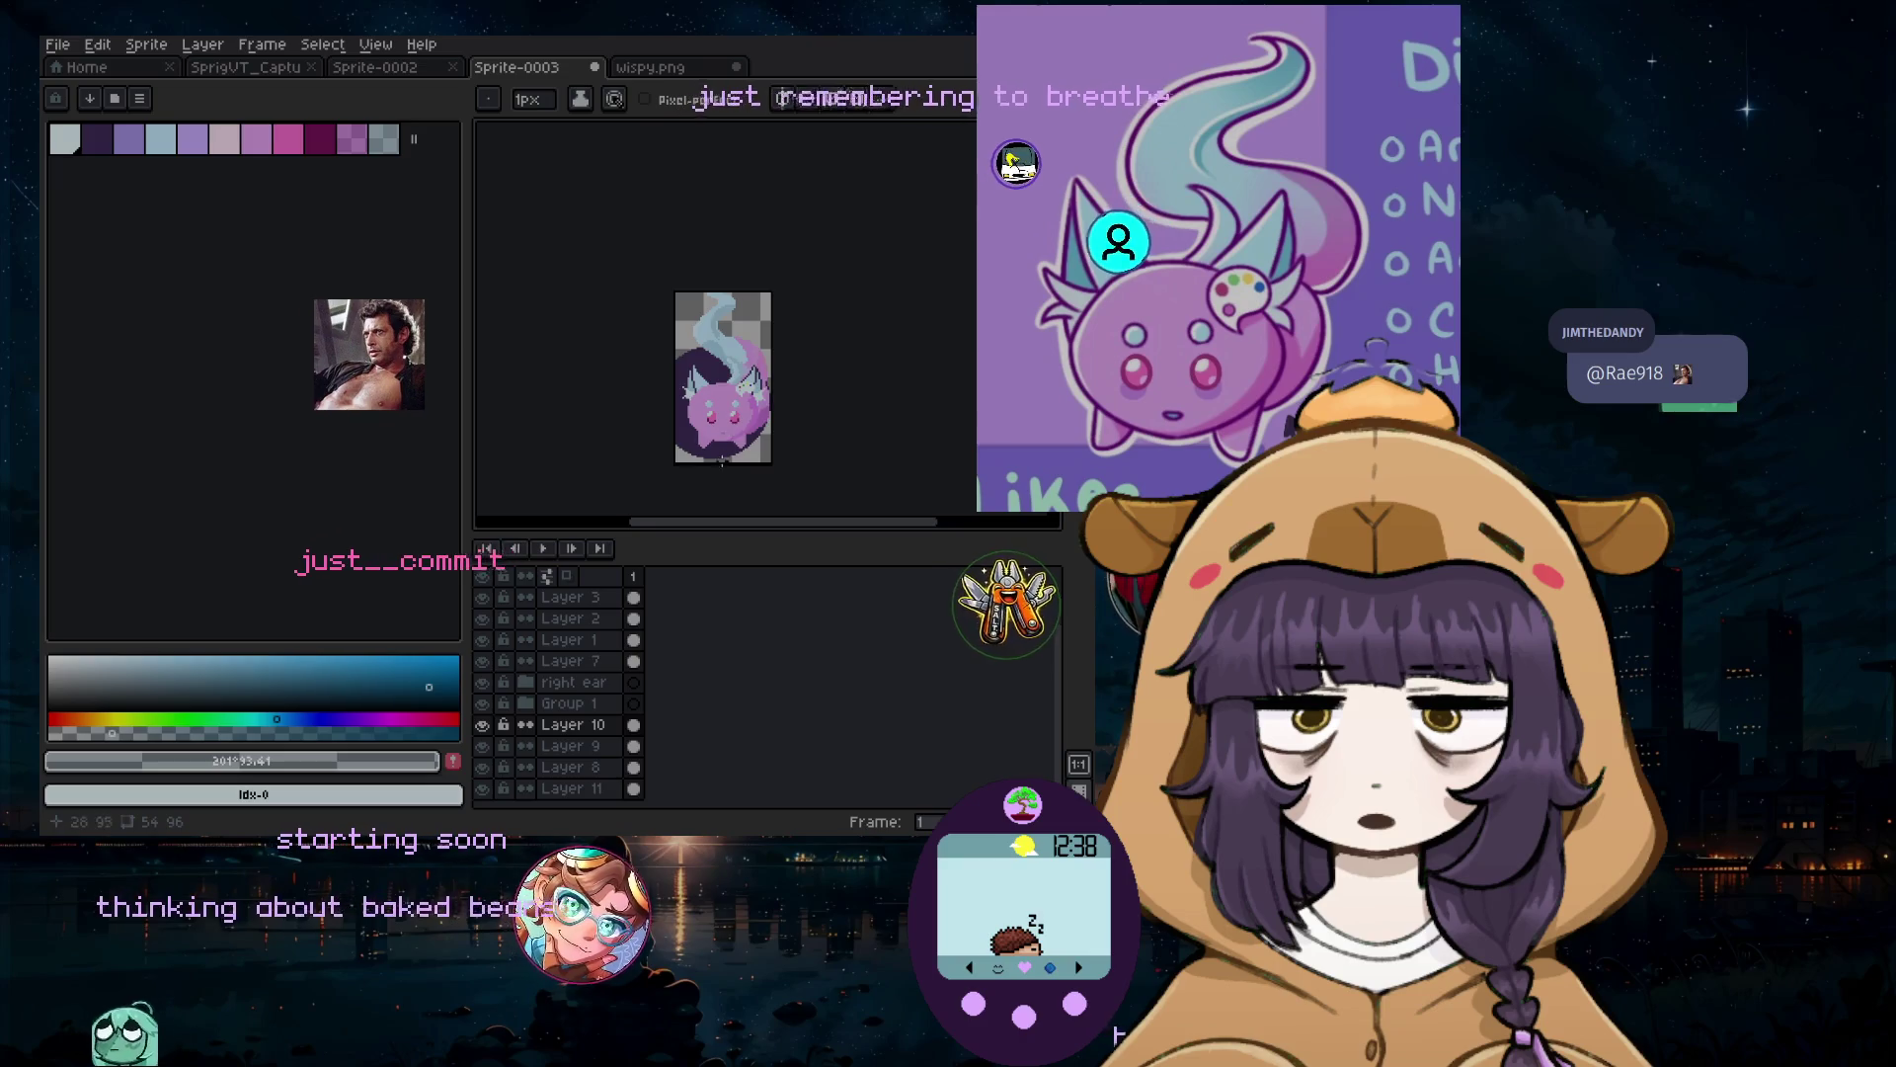
scroll(722, 464, up, 2)
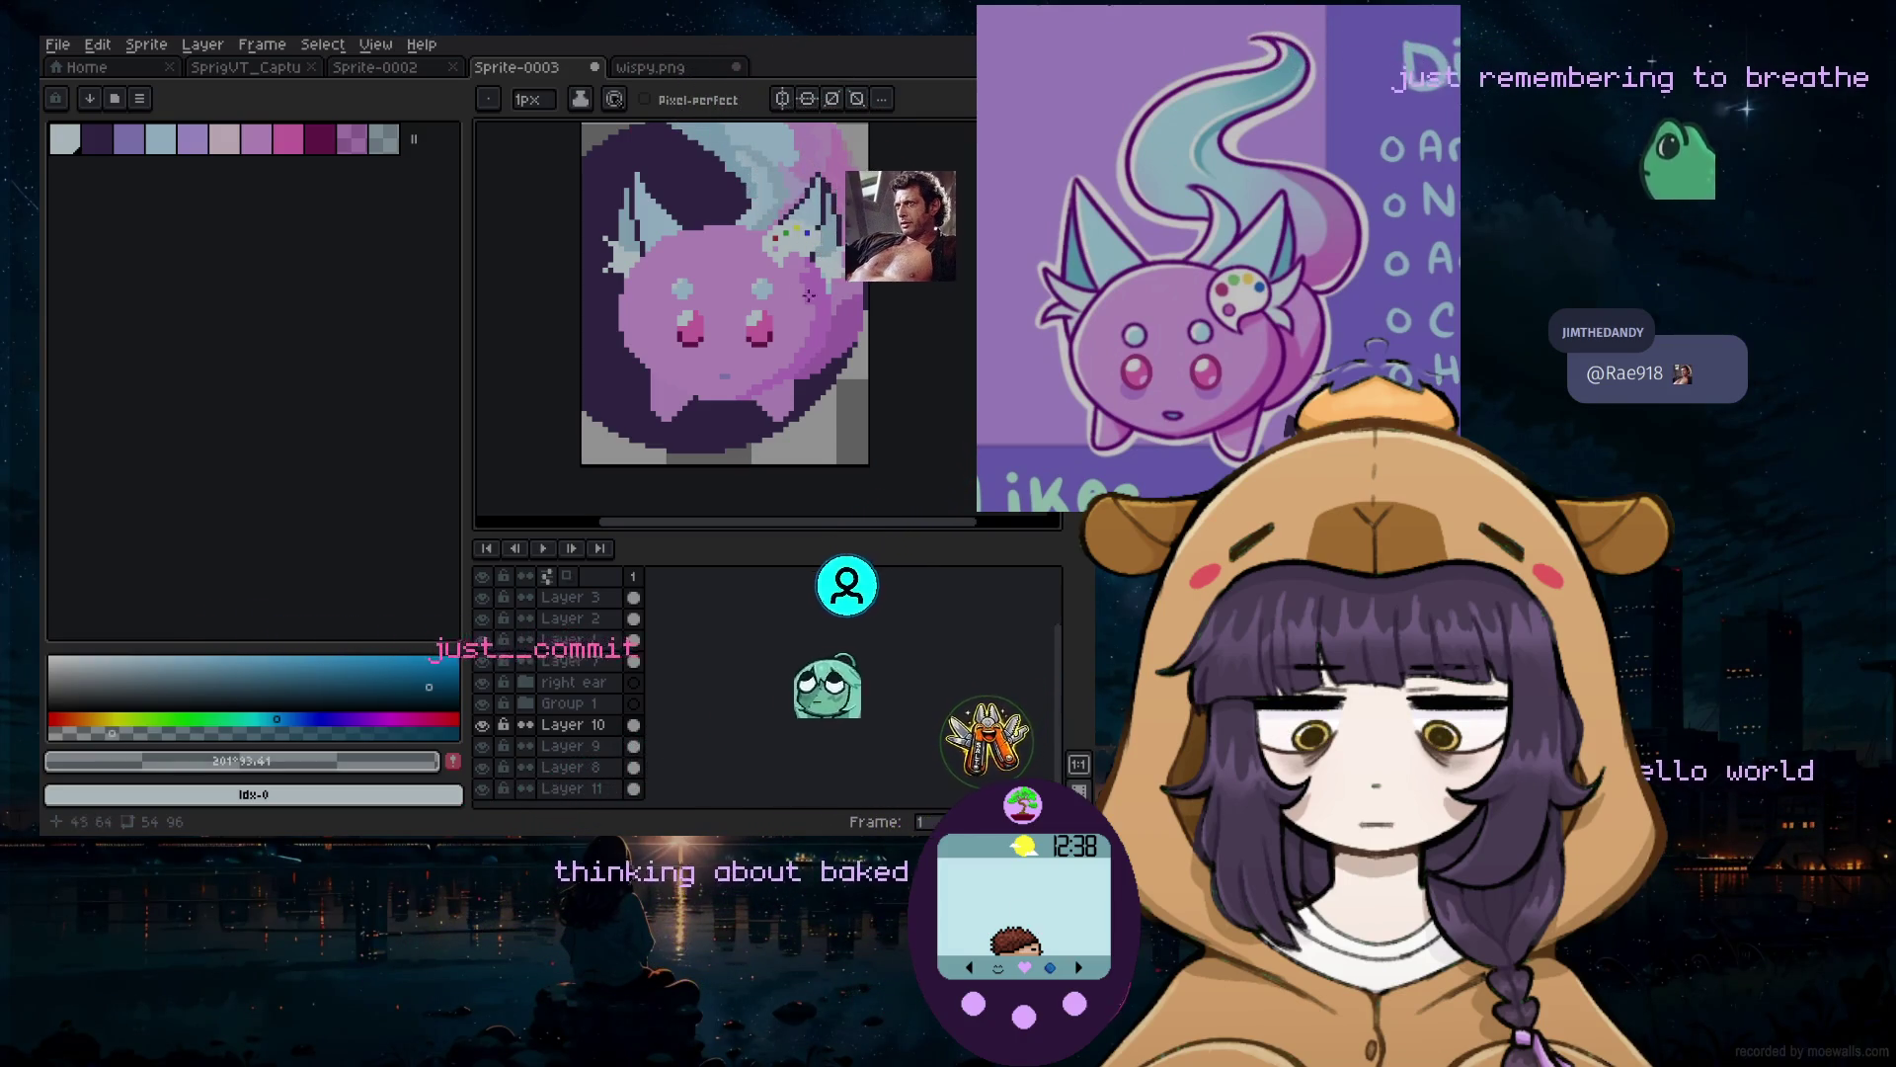
scroll(595, 791, down, 1)
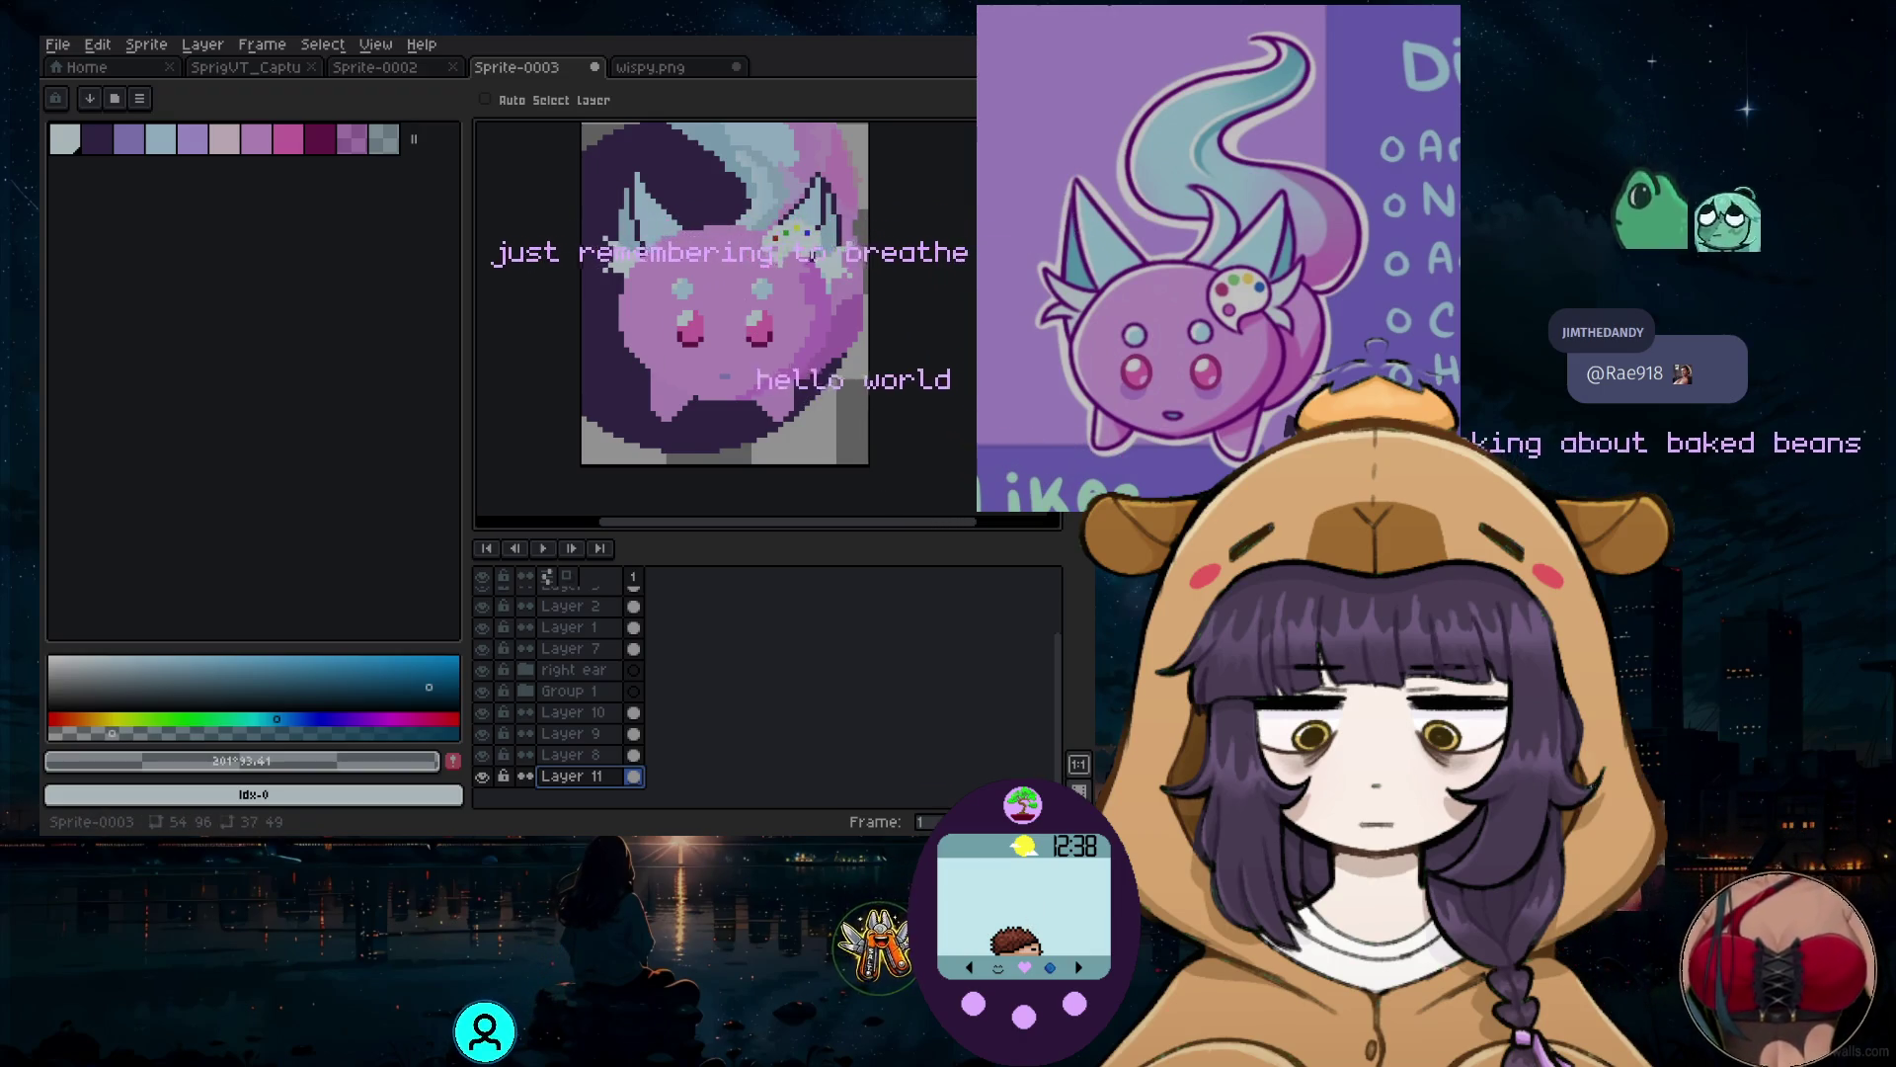
click(58, 44)
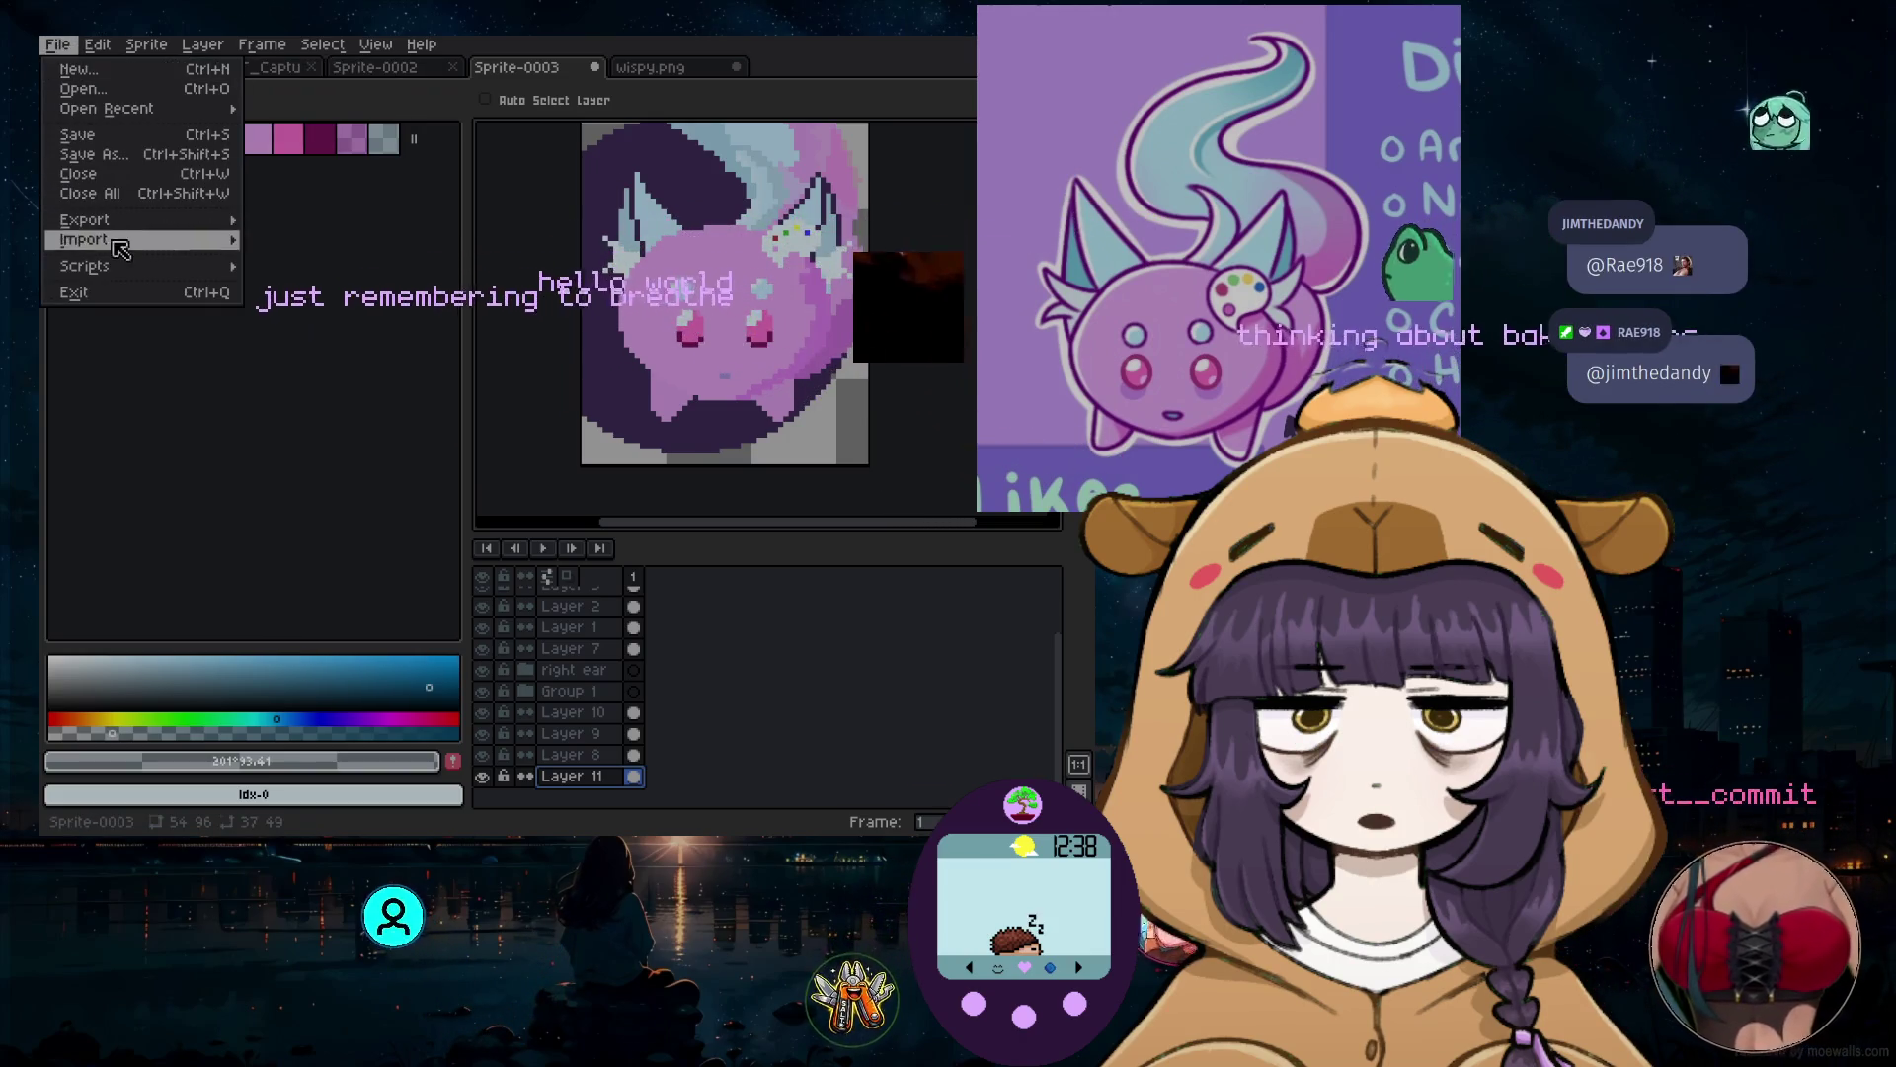
- In Save As, navigate home › just-stream › just-art and clear the default file-name prefix
click(129, 163)
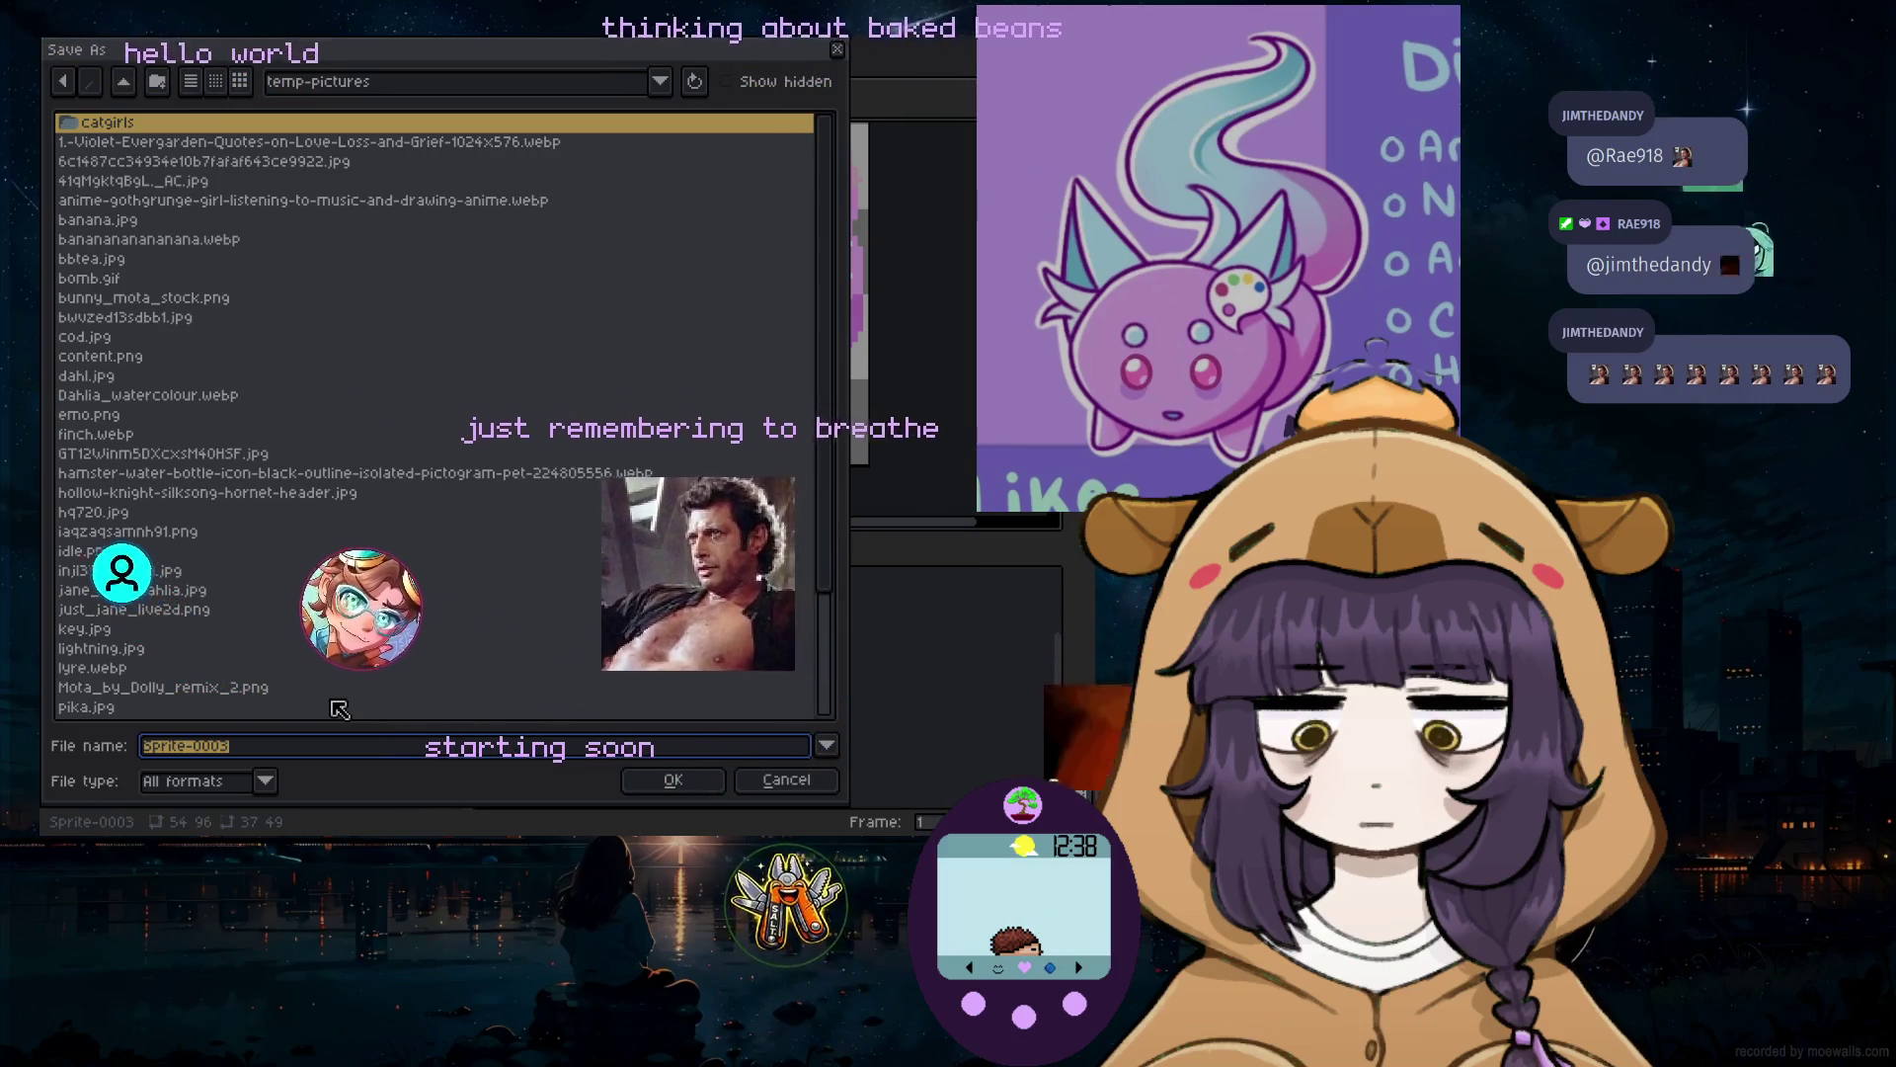
click(410, 81)
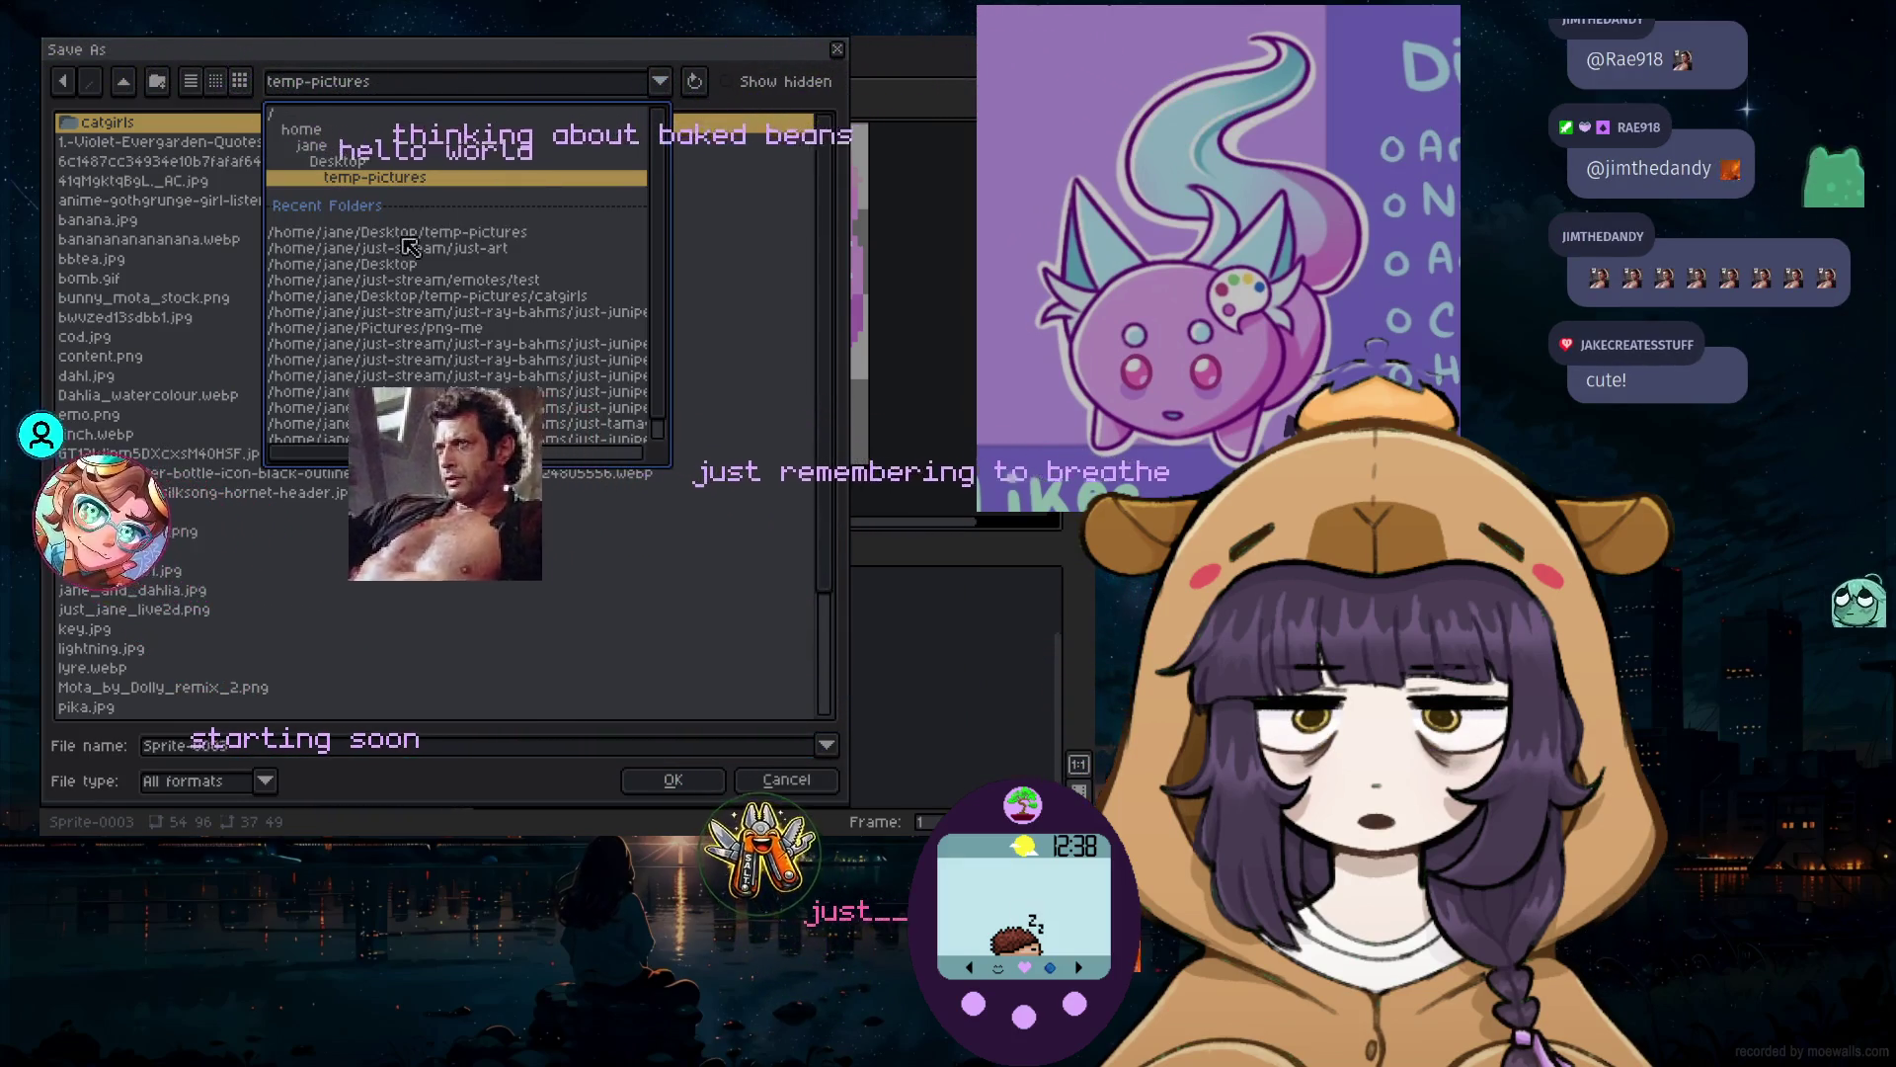
click(312, 145)
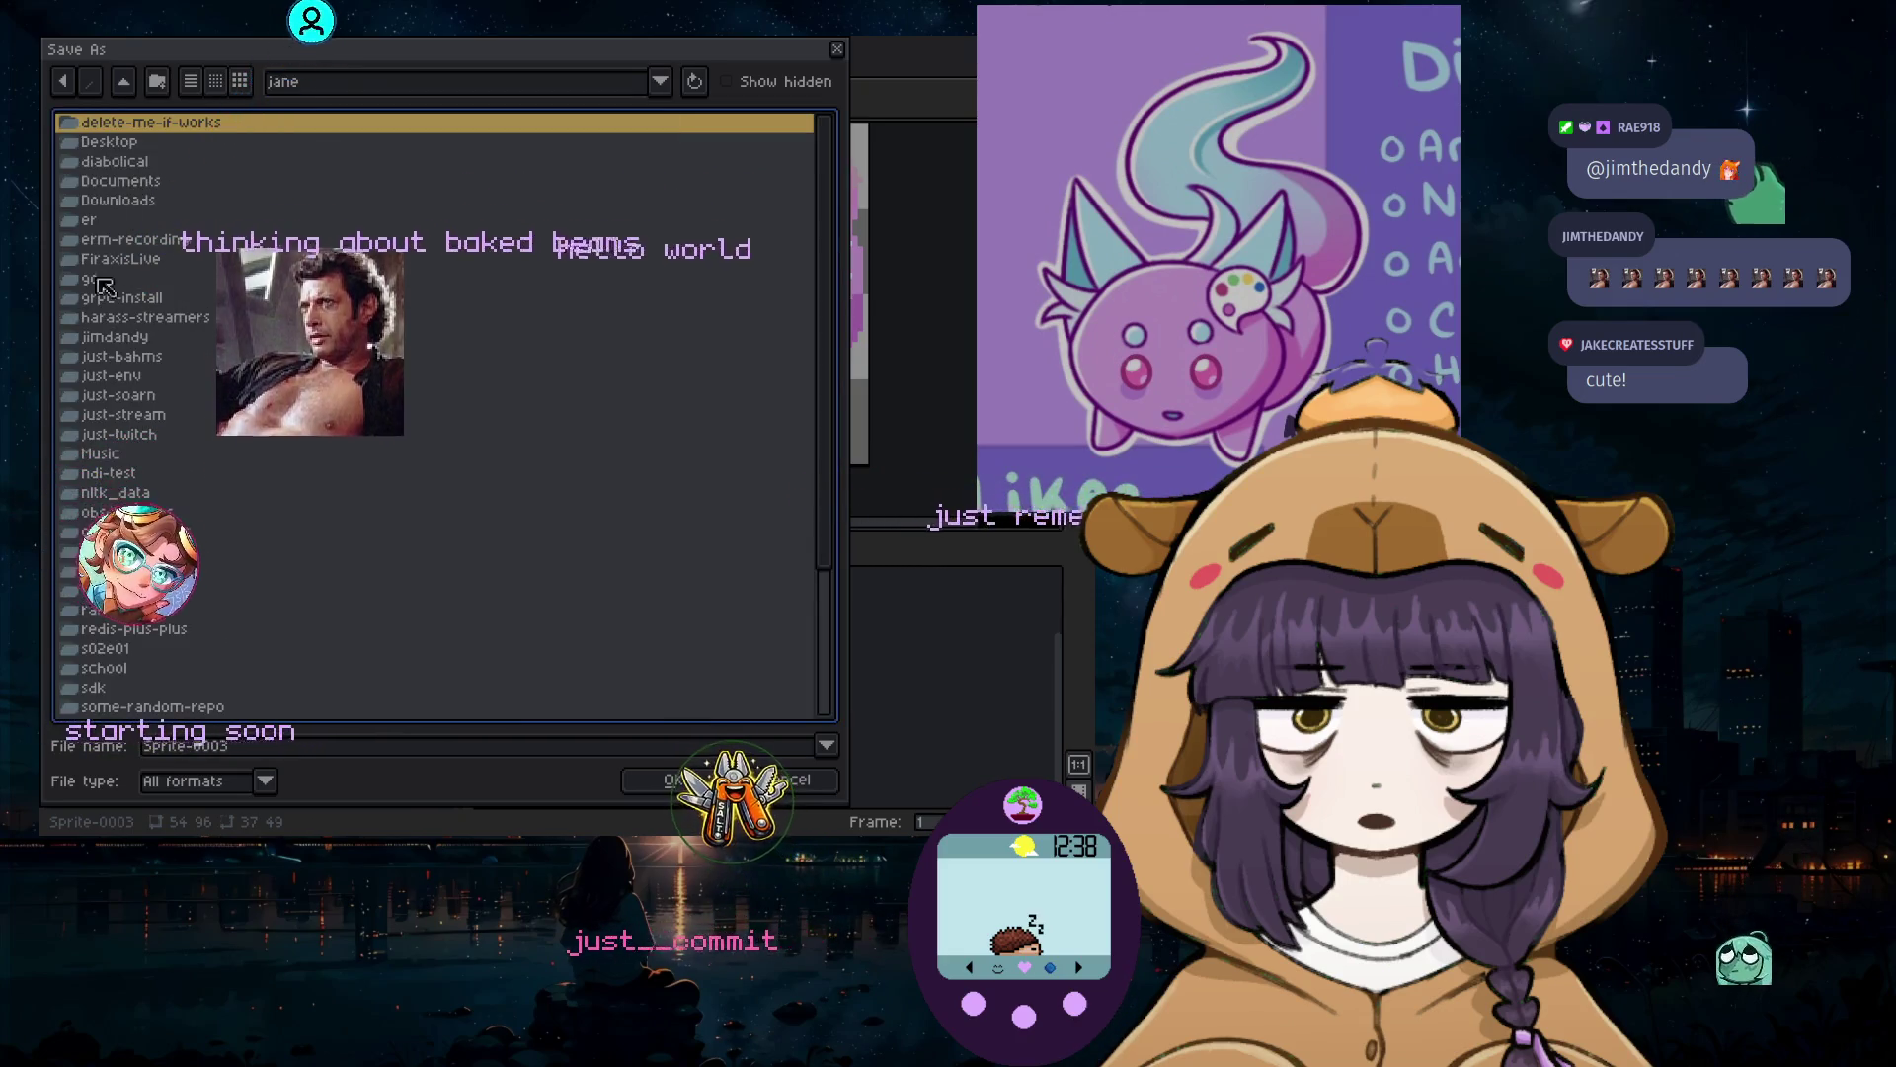
double_click(119, 414)
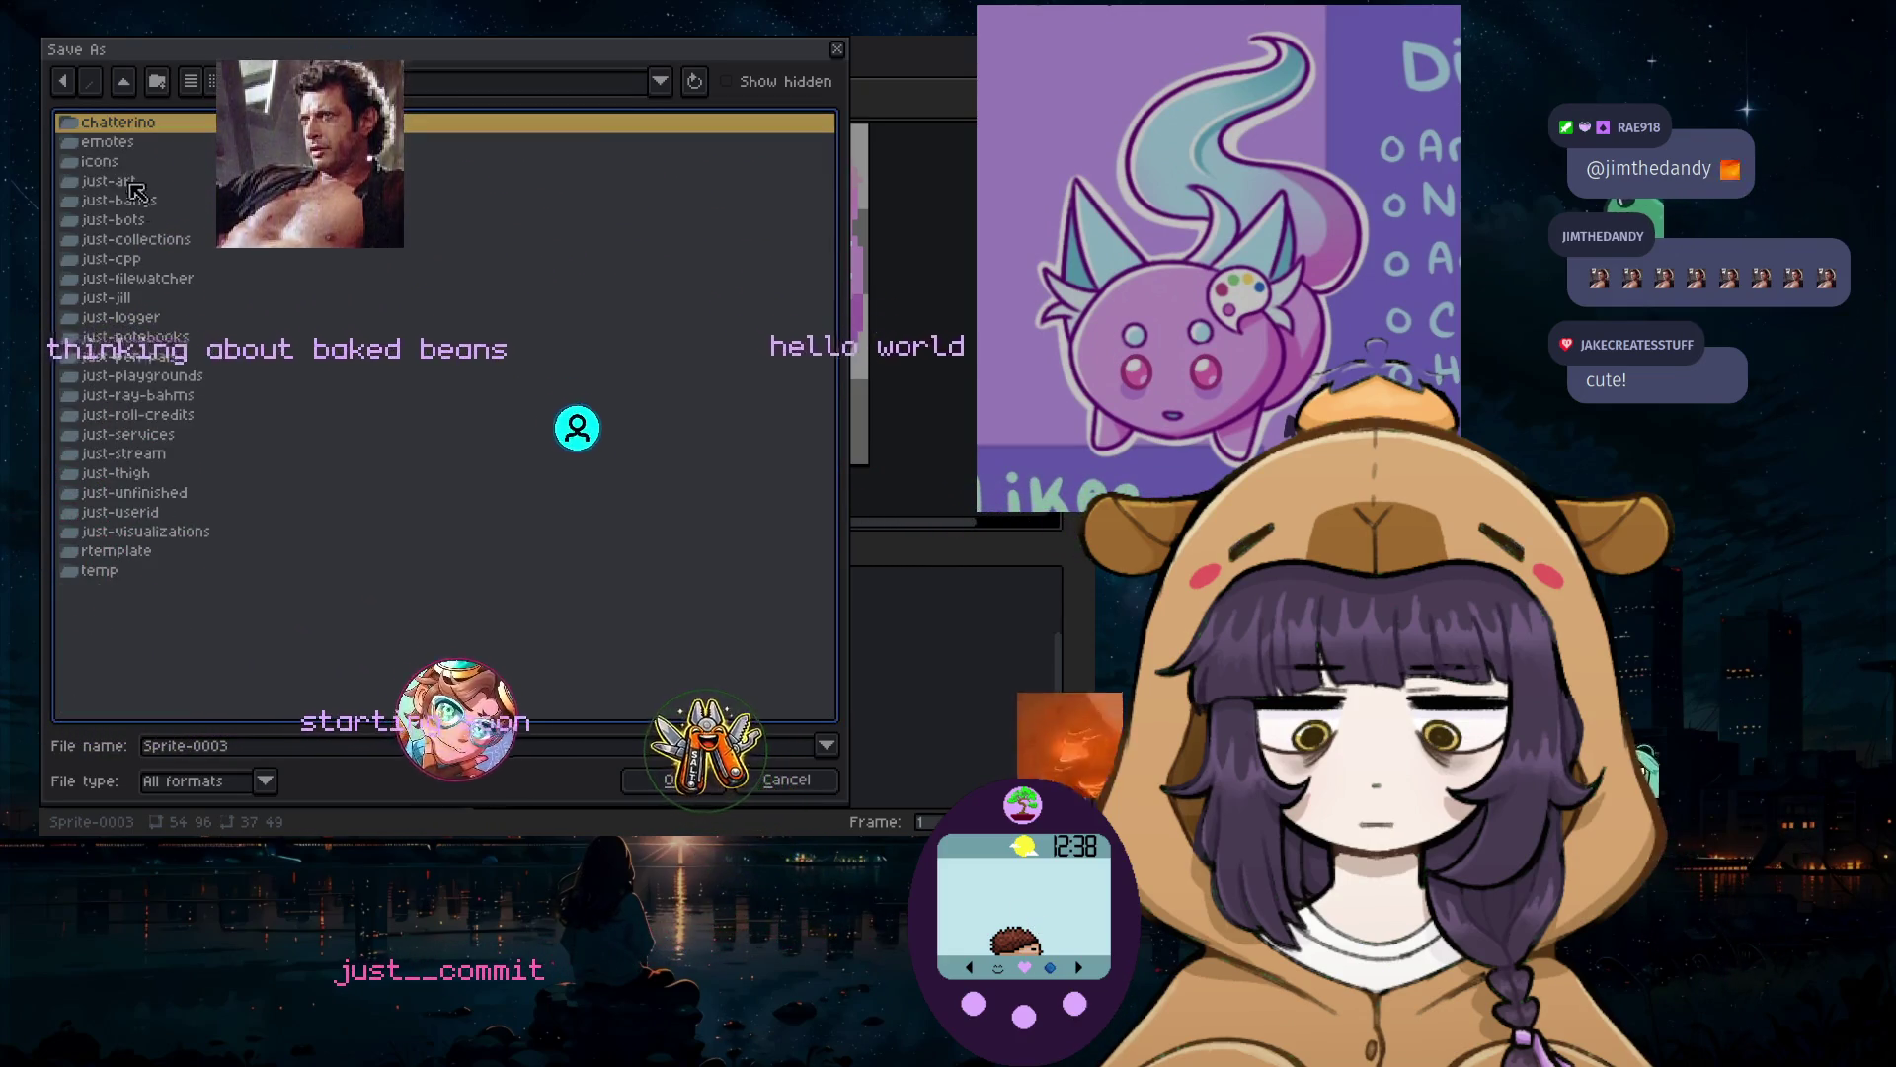
double_click(130, 182)
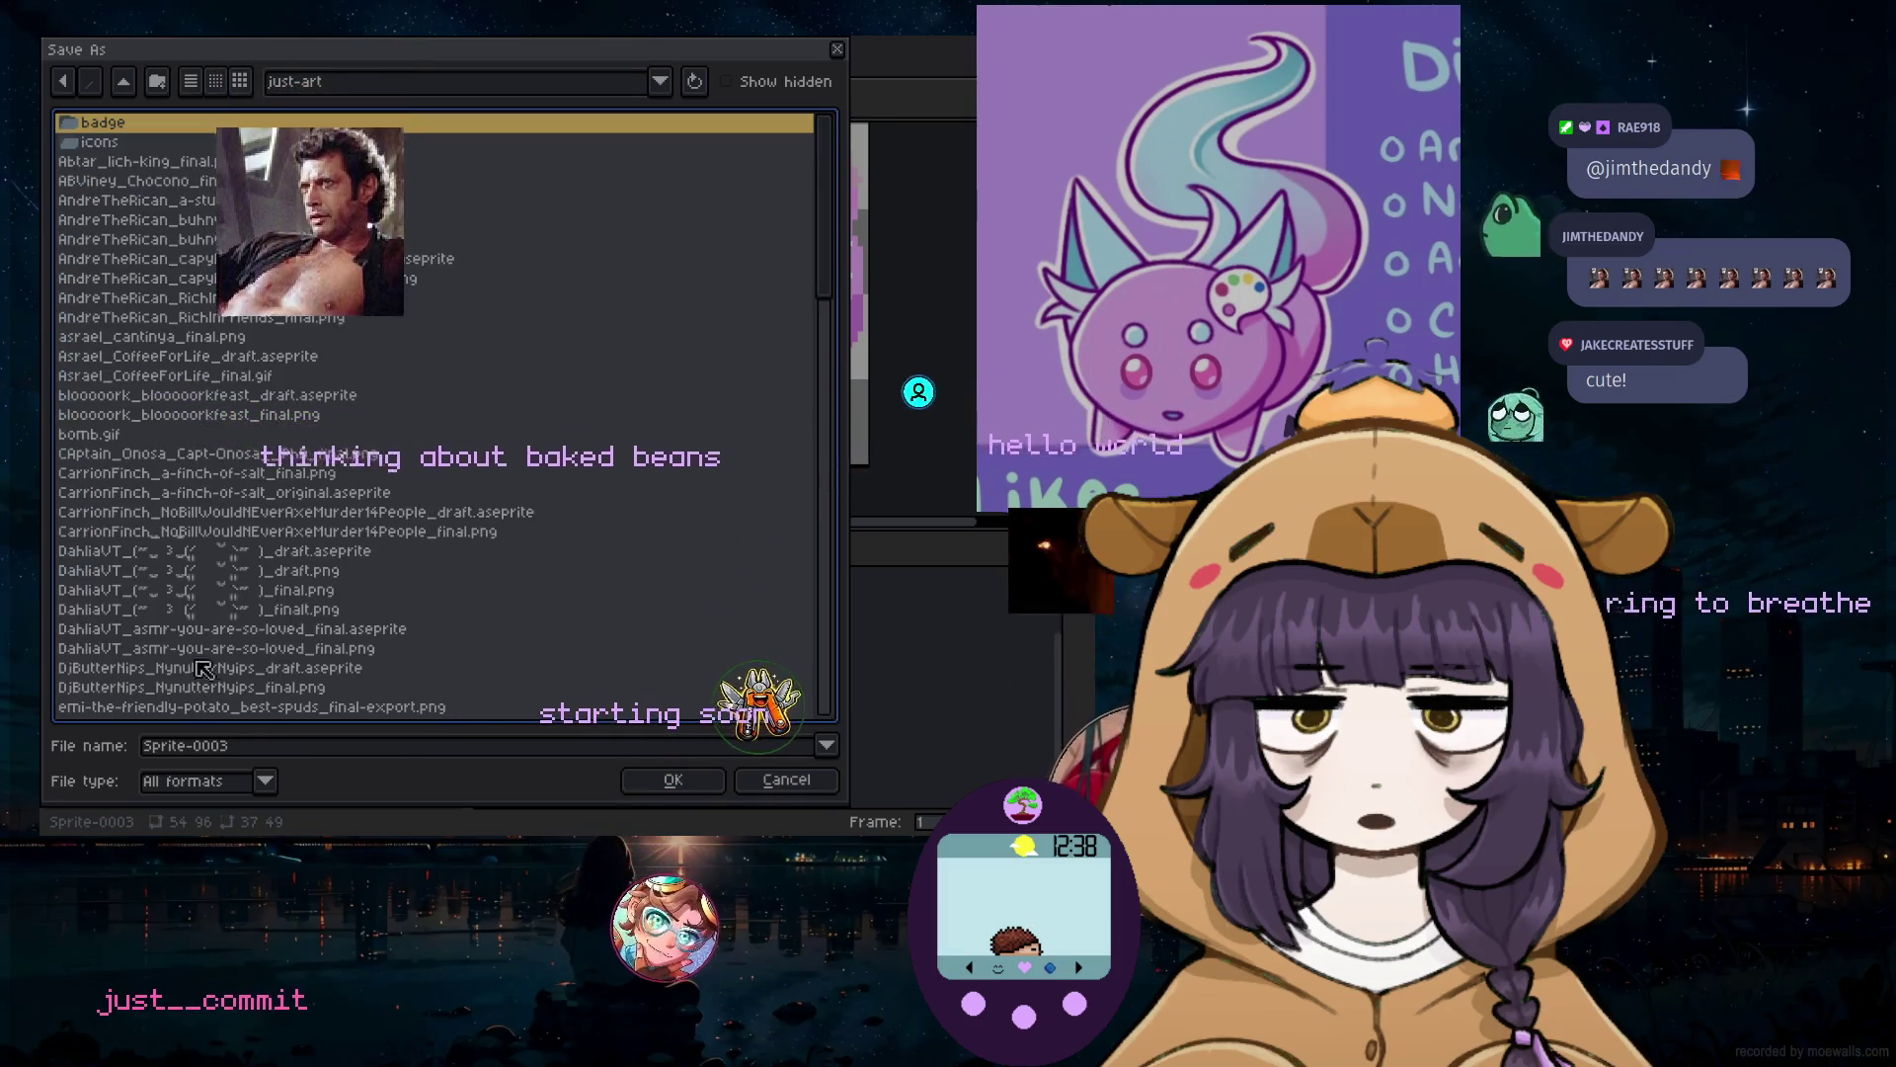
click(201, 746)
key(BackSpace)
key(BackSpace)
key(BackSpace)
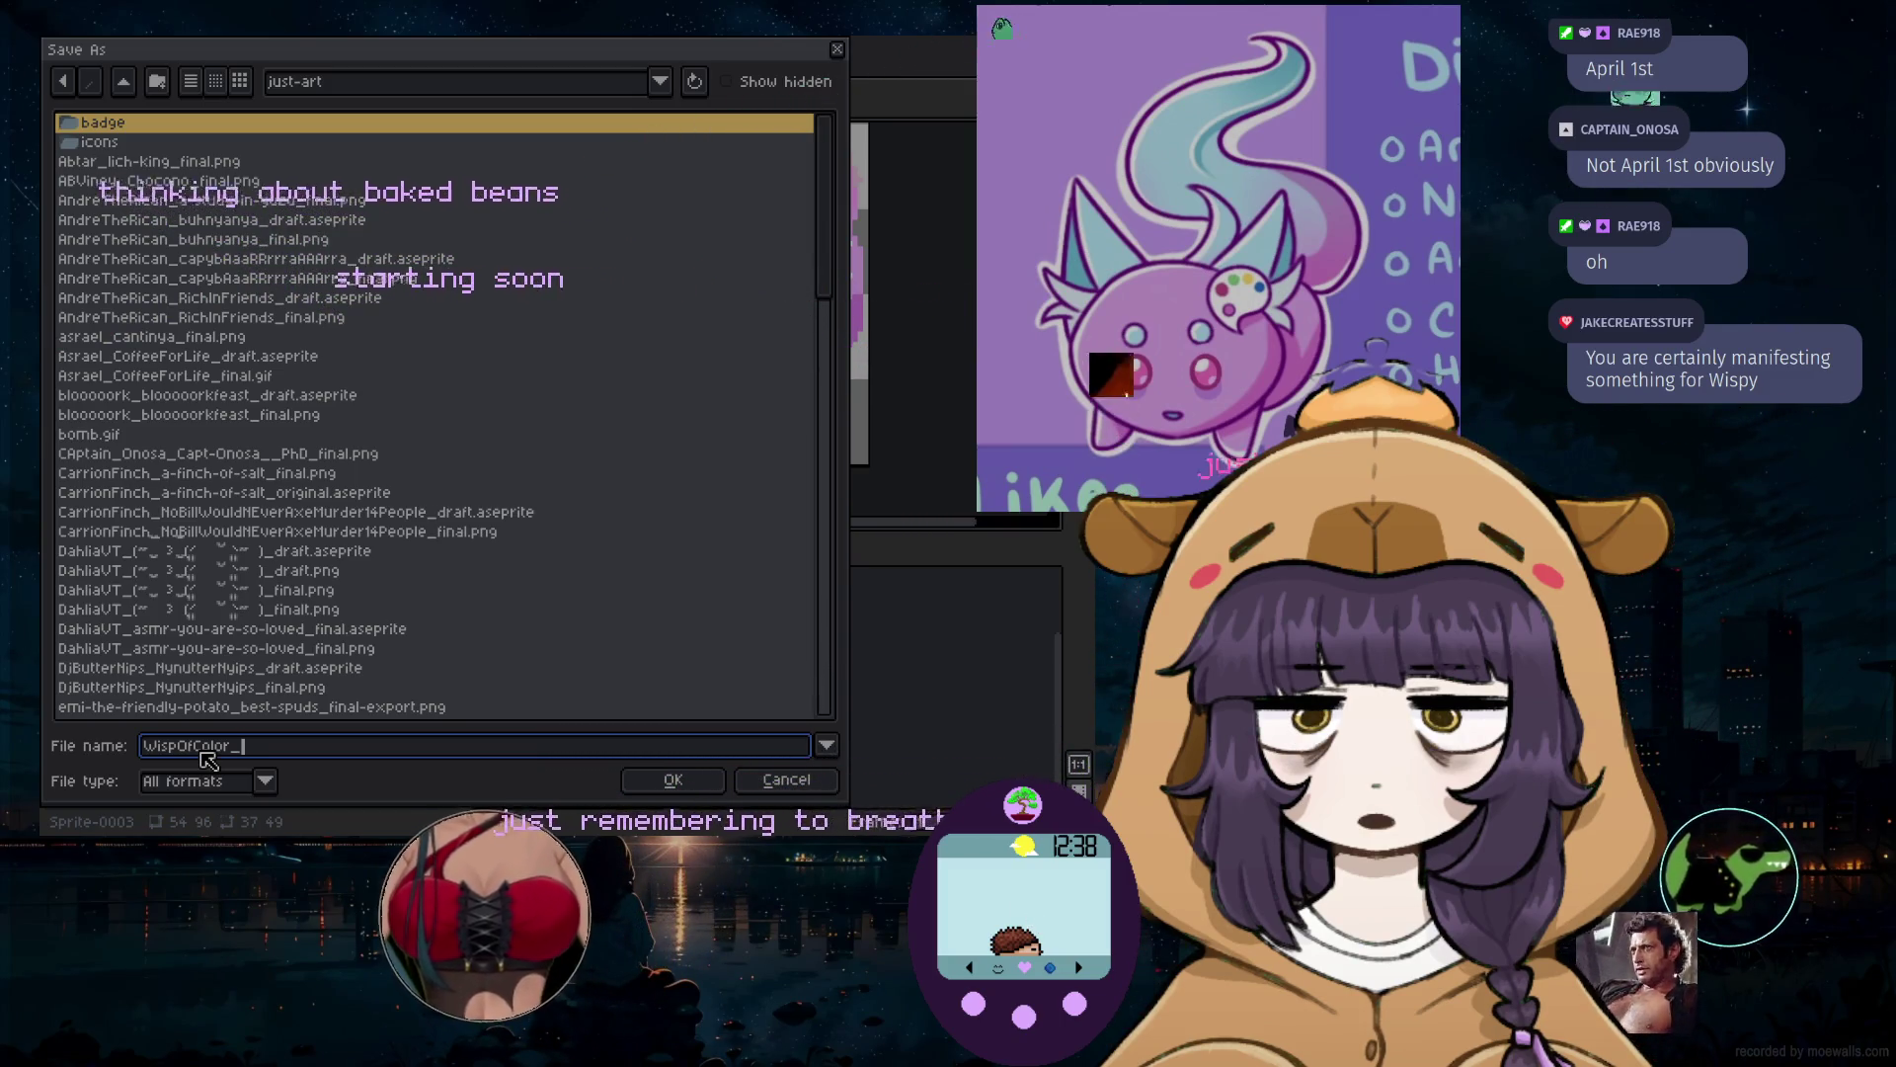
- Name the file WispOfColor_April5th2026Debut_draft.aseprite and save it
text(Apr)
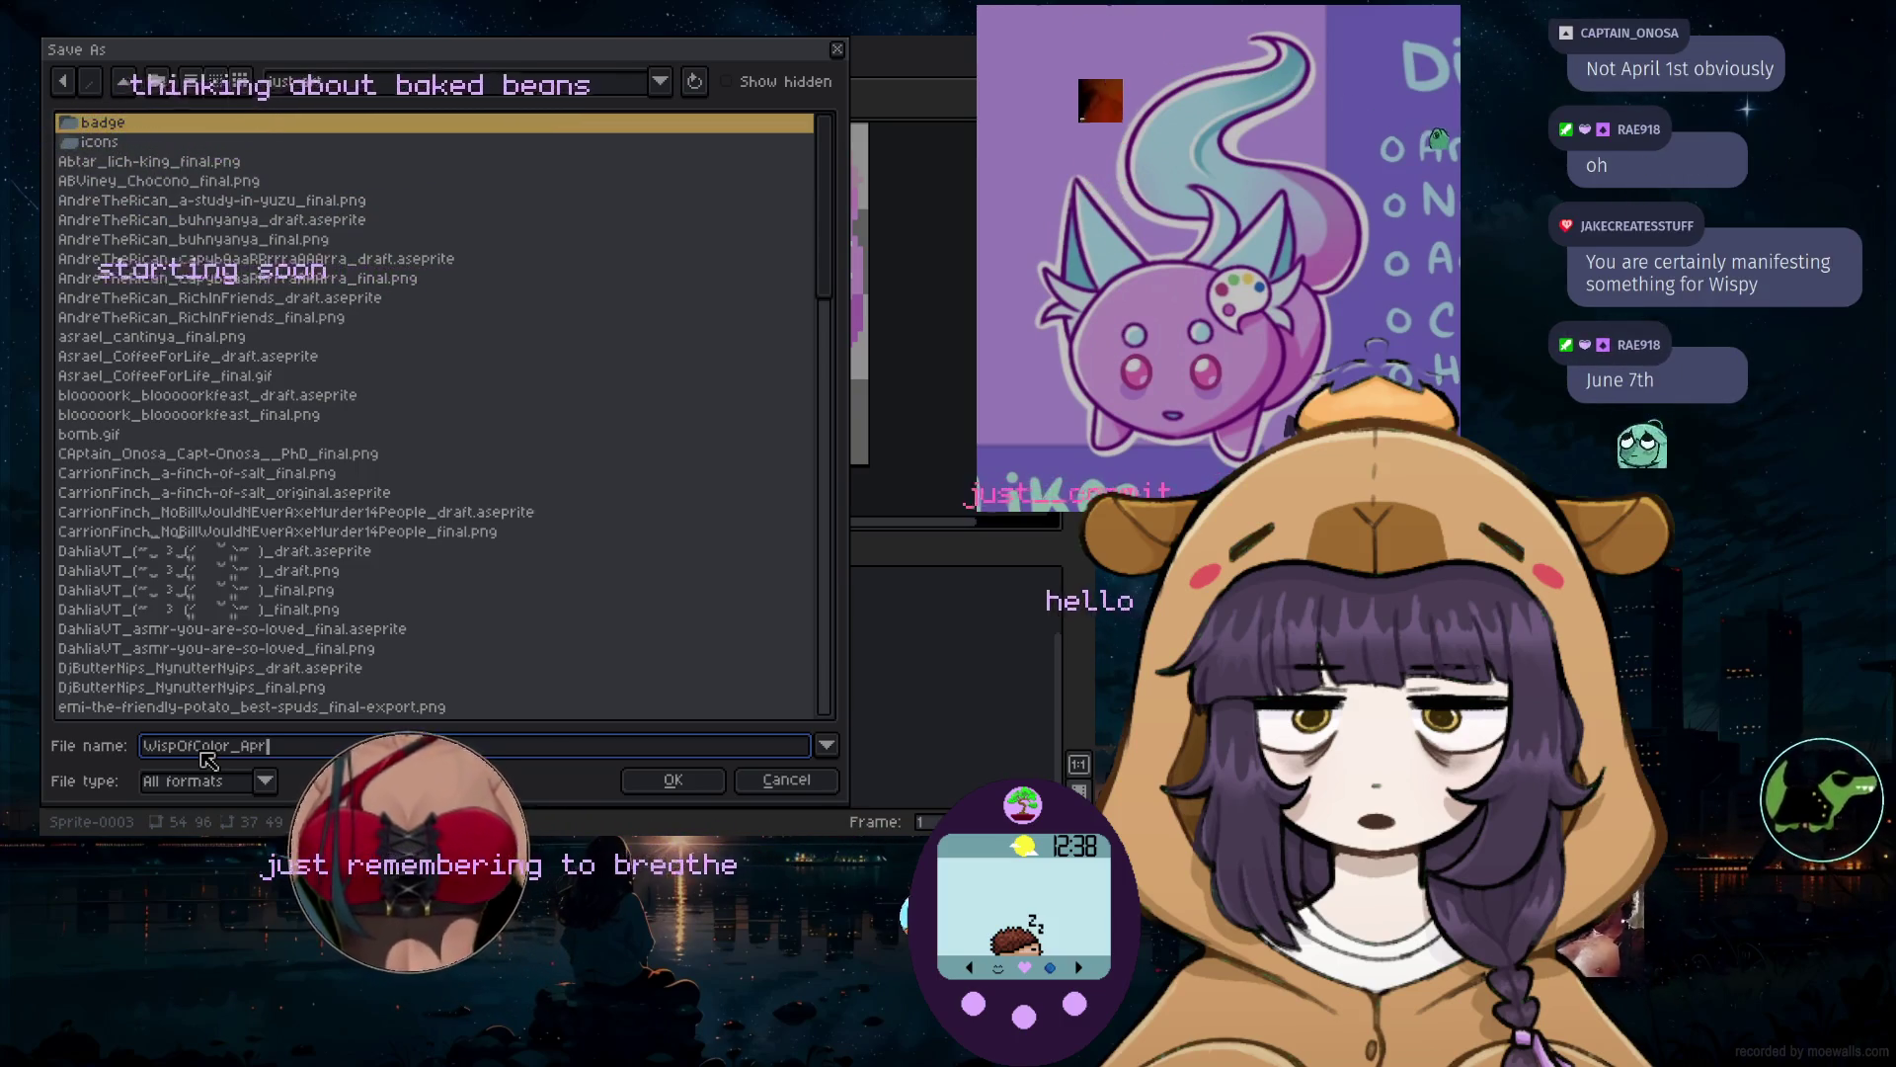
text(il)
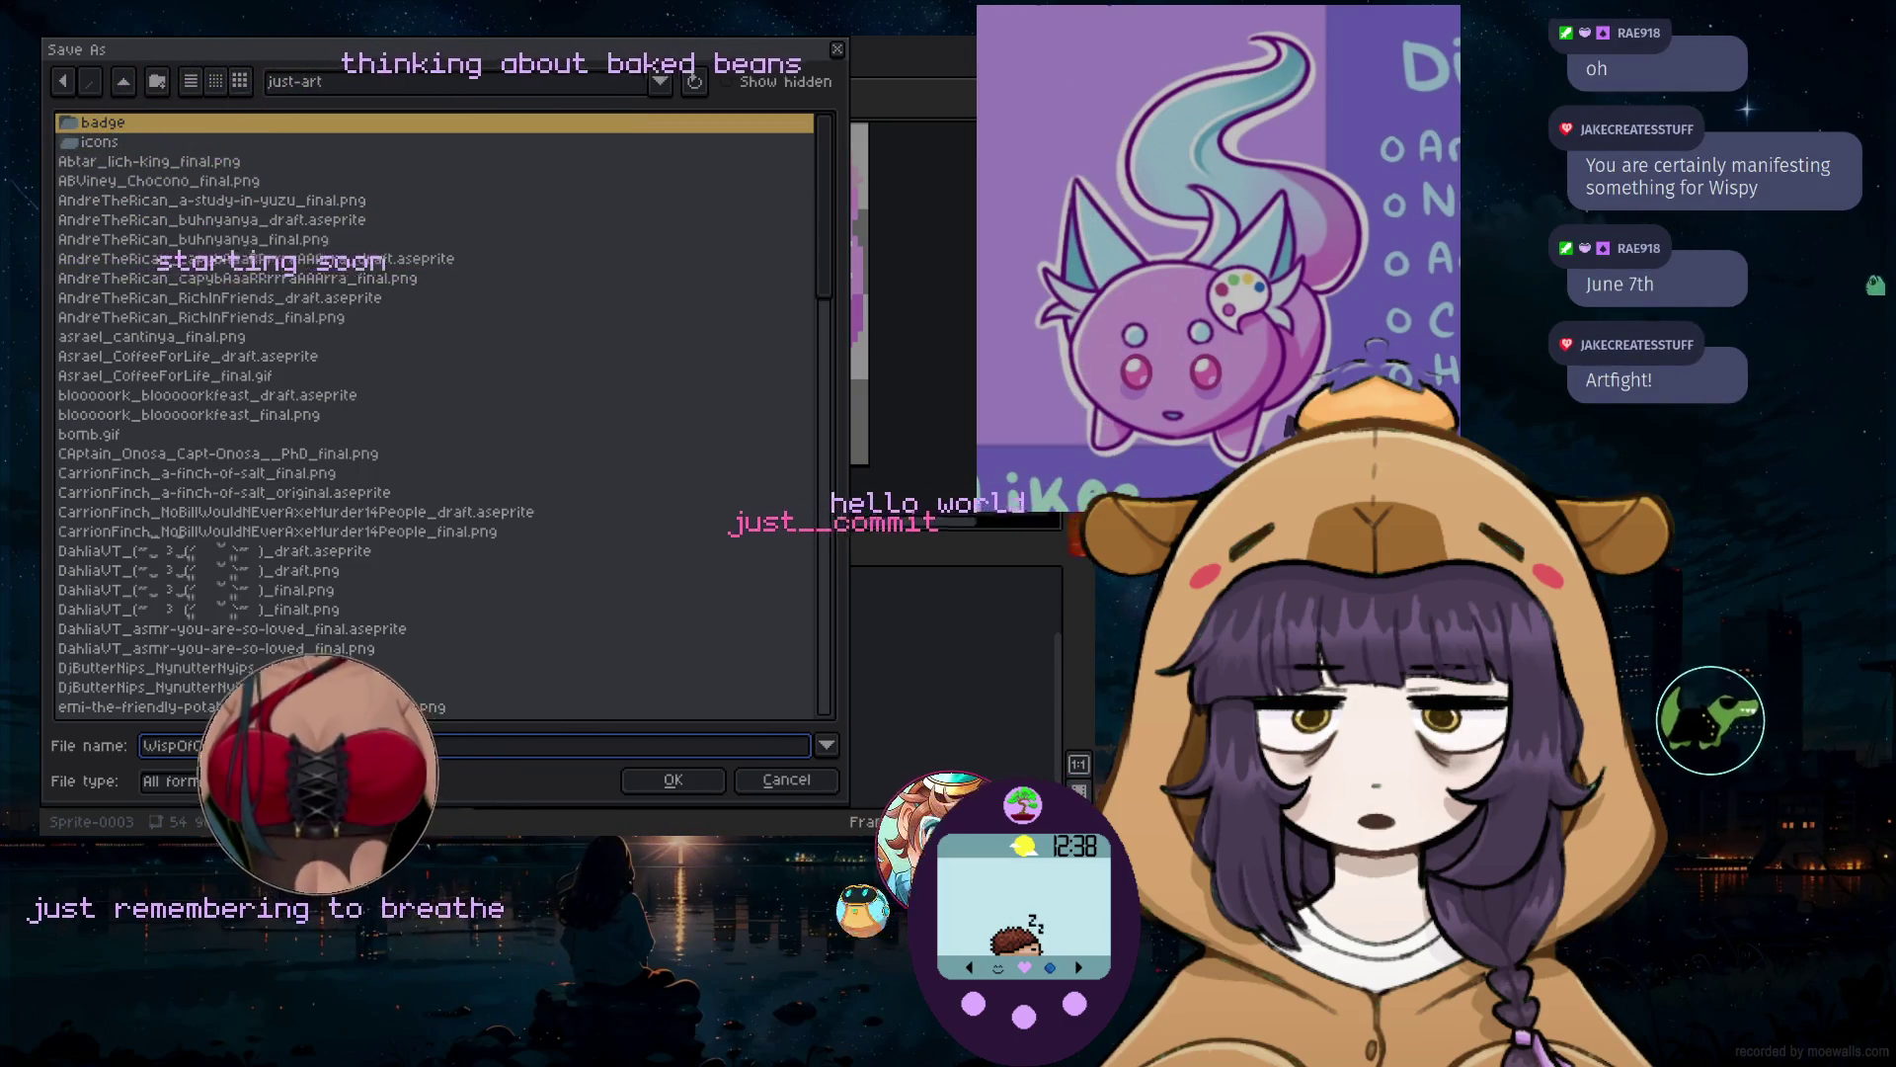
text(5th202)
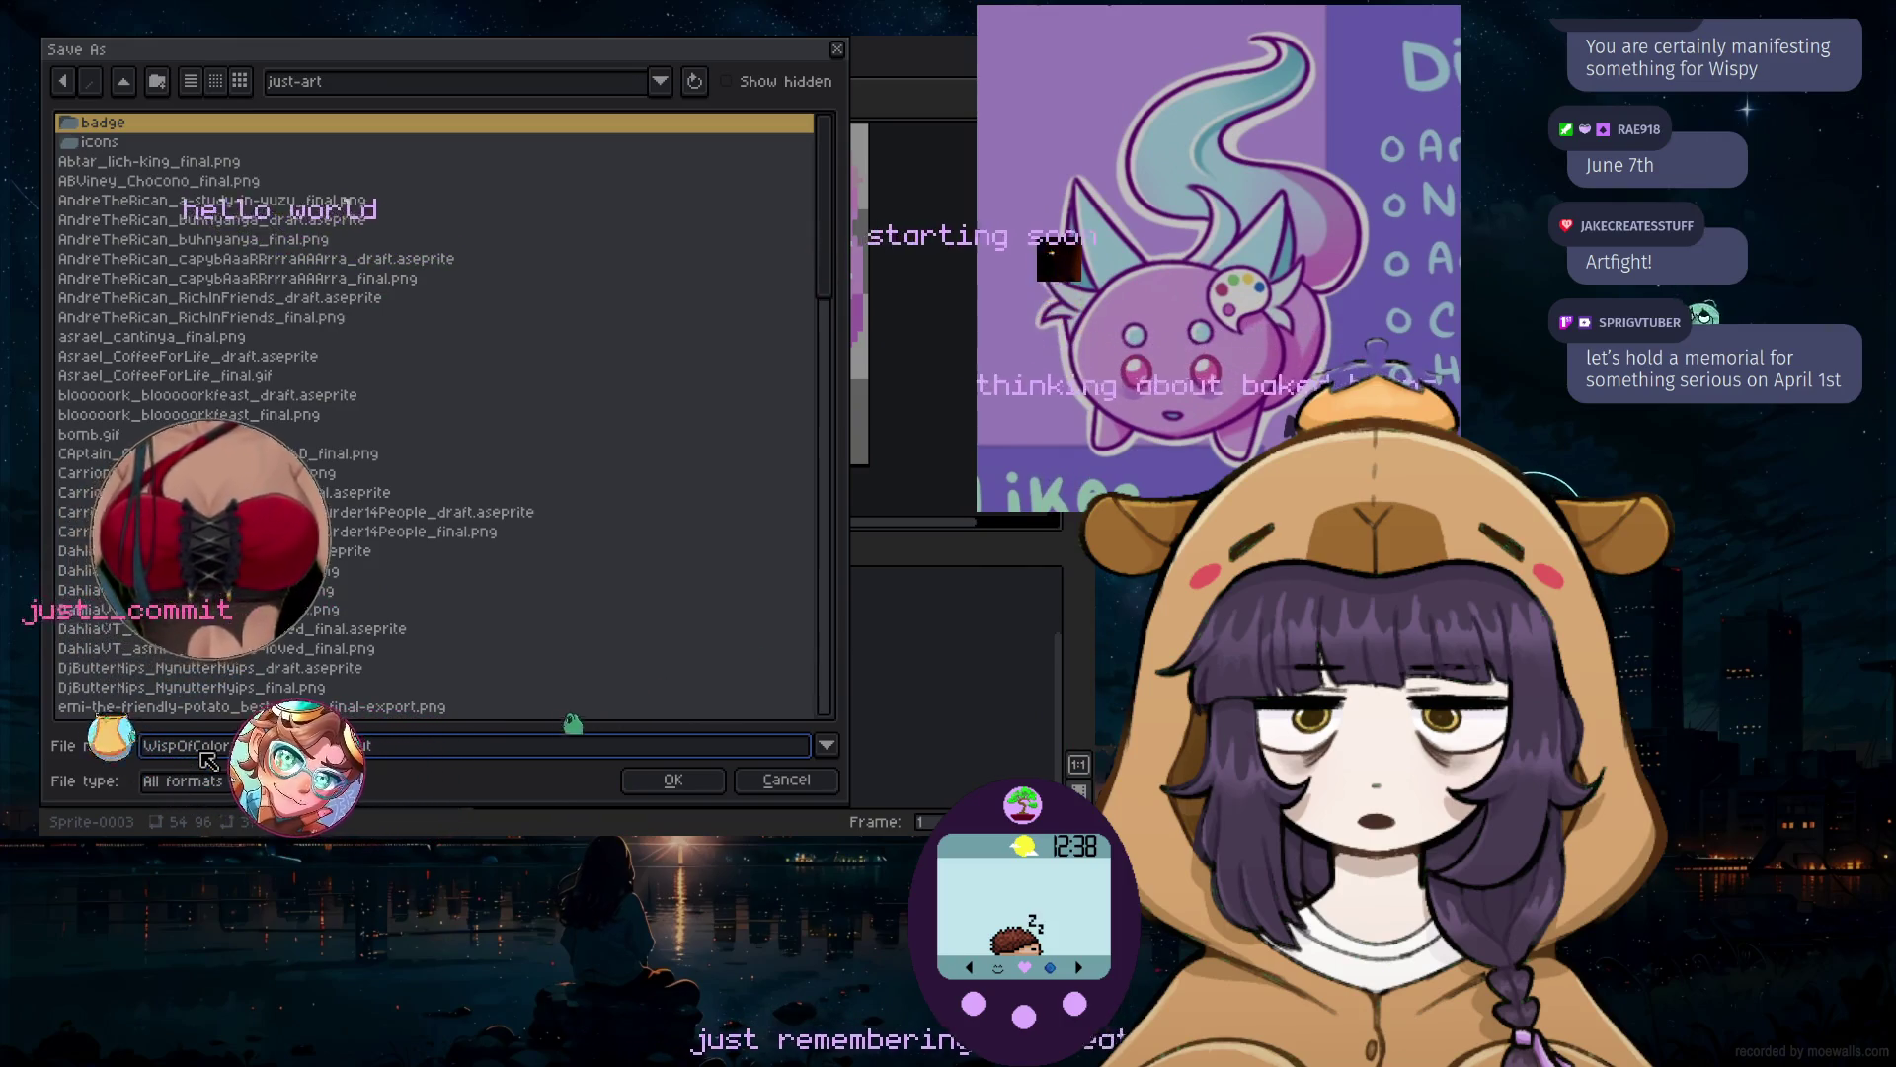
text(6Debut_drr)
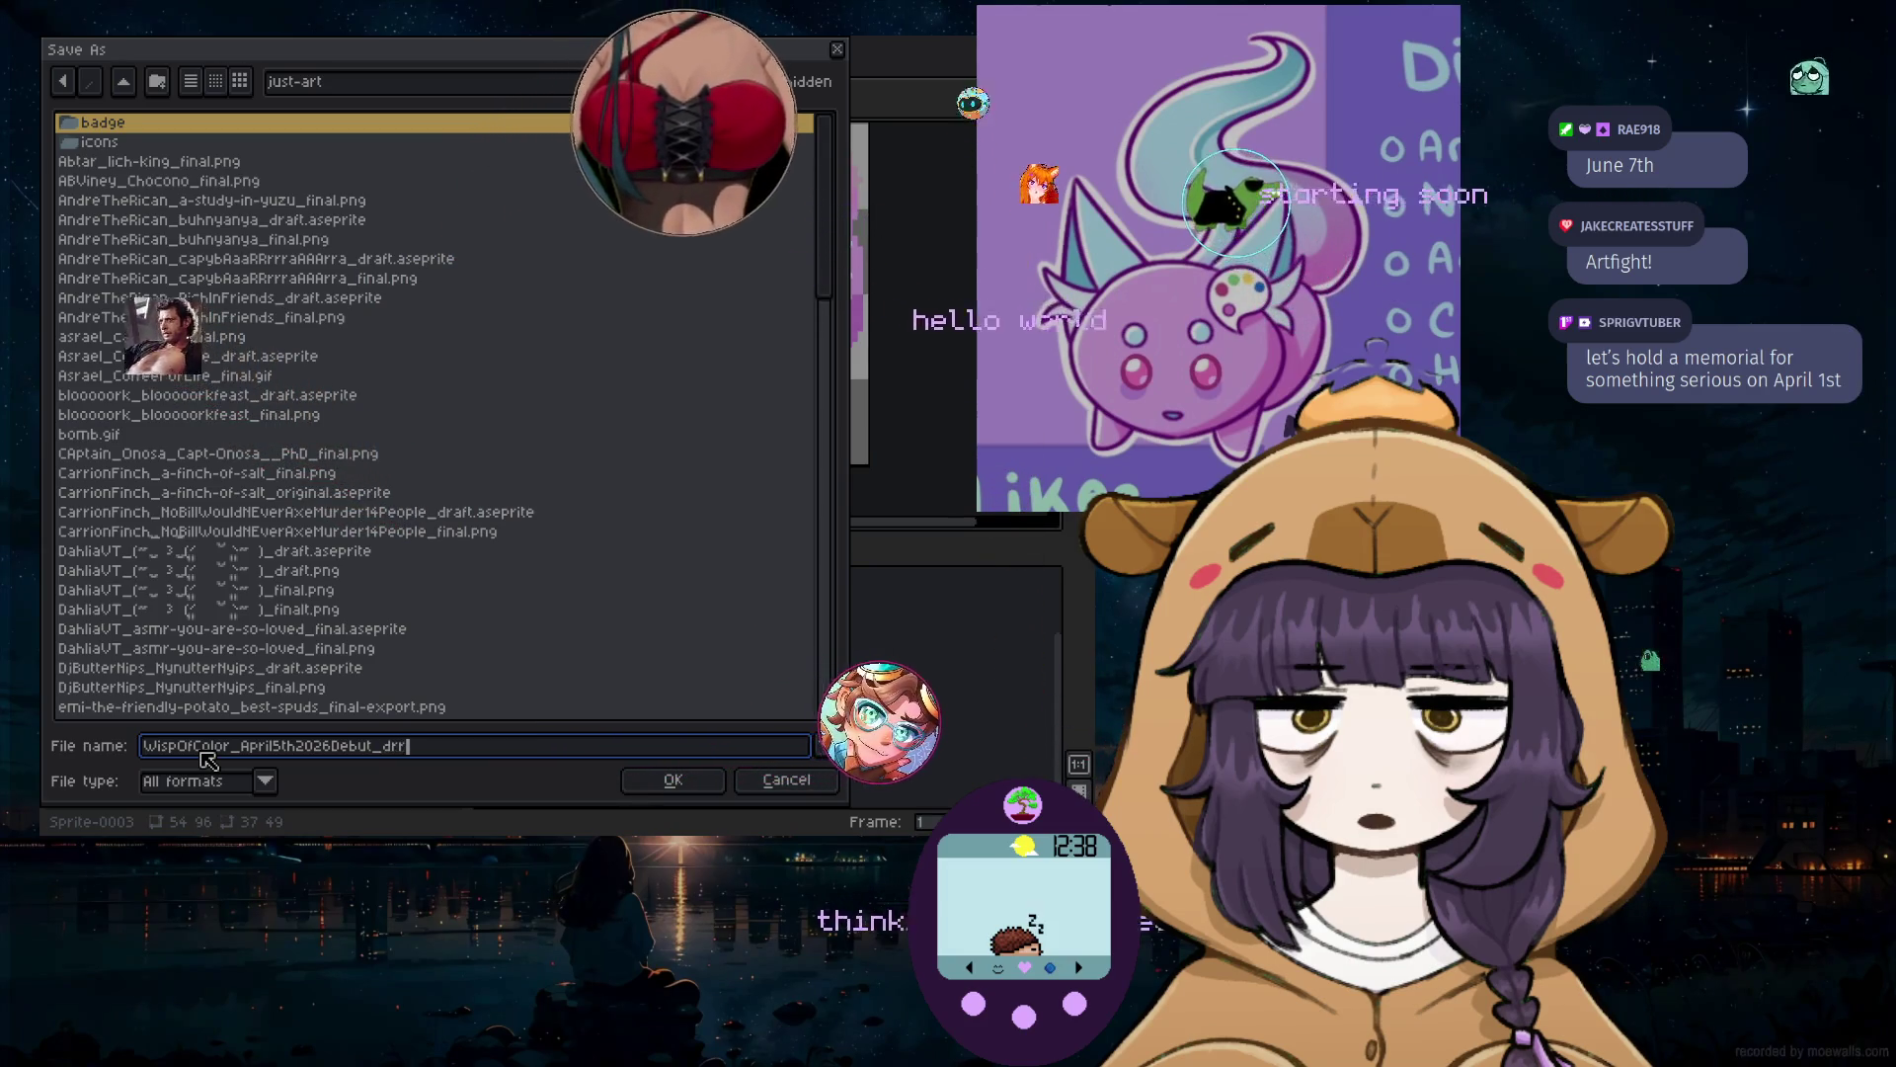
key(BackSpace)
text(aft)
key(Return)
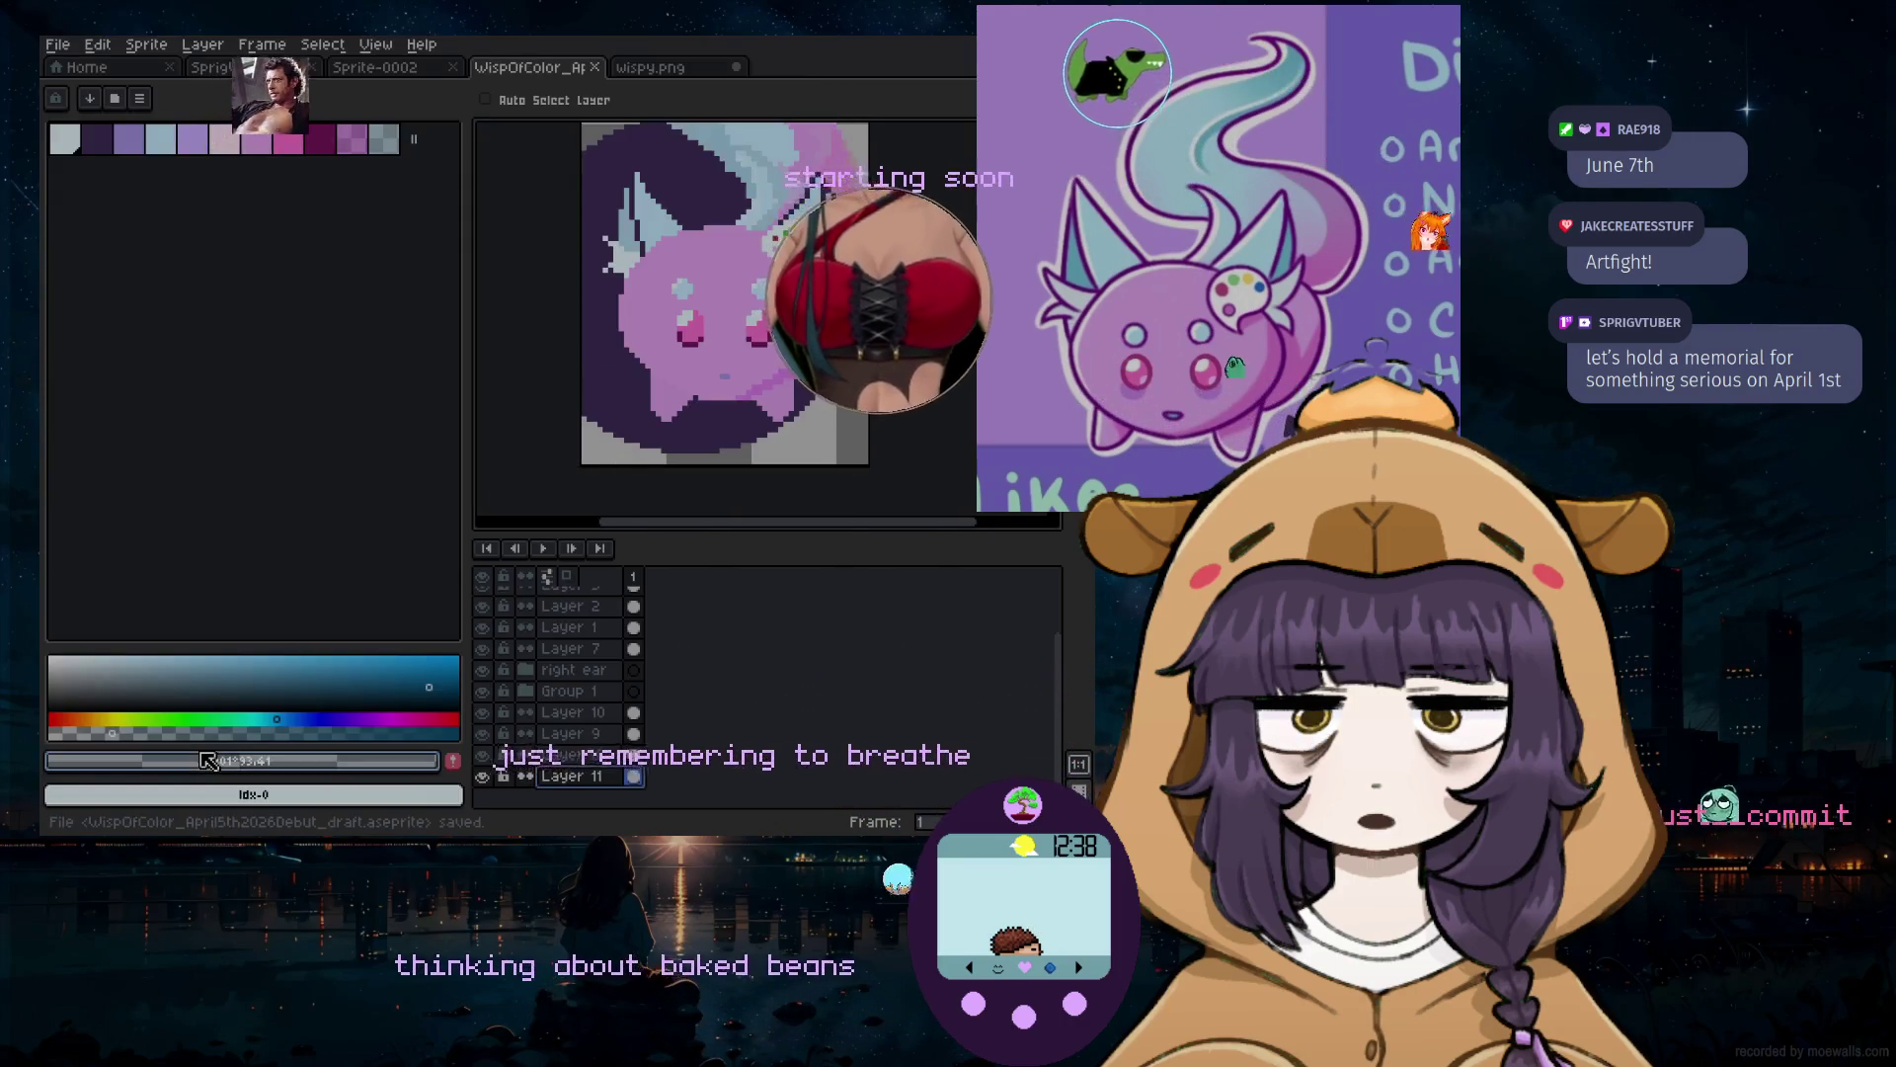
- Save a PNG copy named WispOfColor_April5th2026Debut_final.png into just-art
click(60, 45)
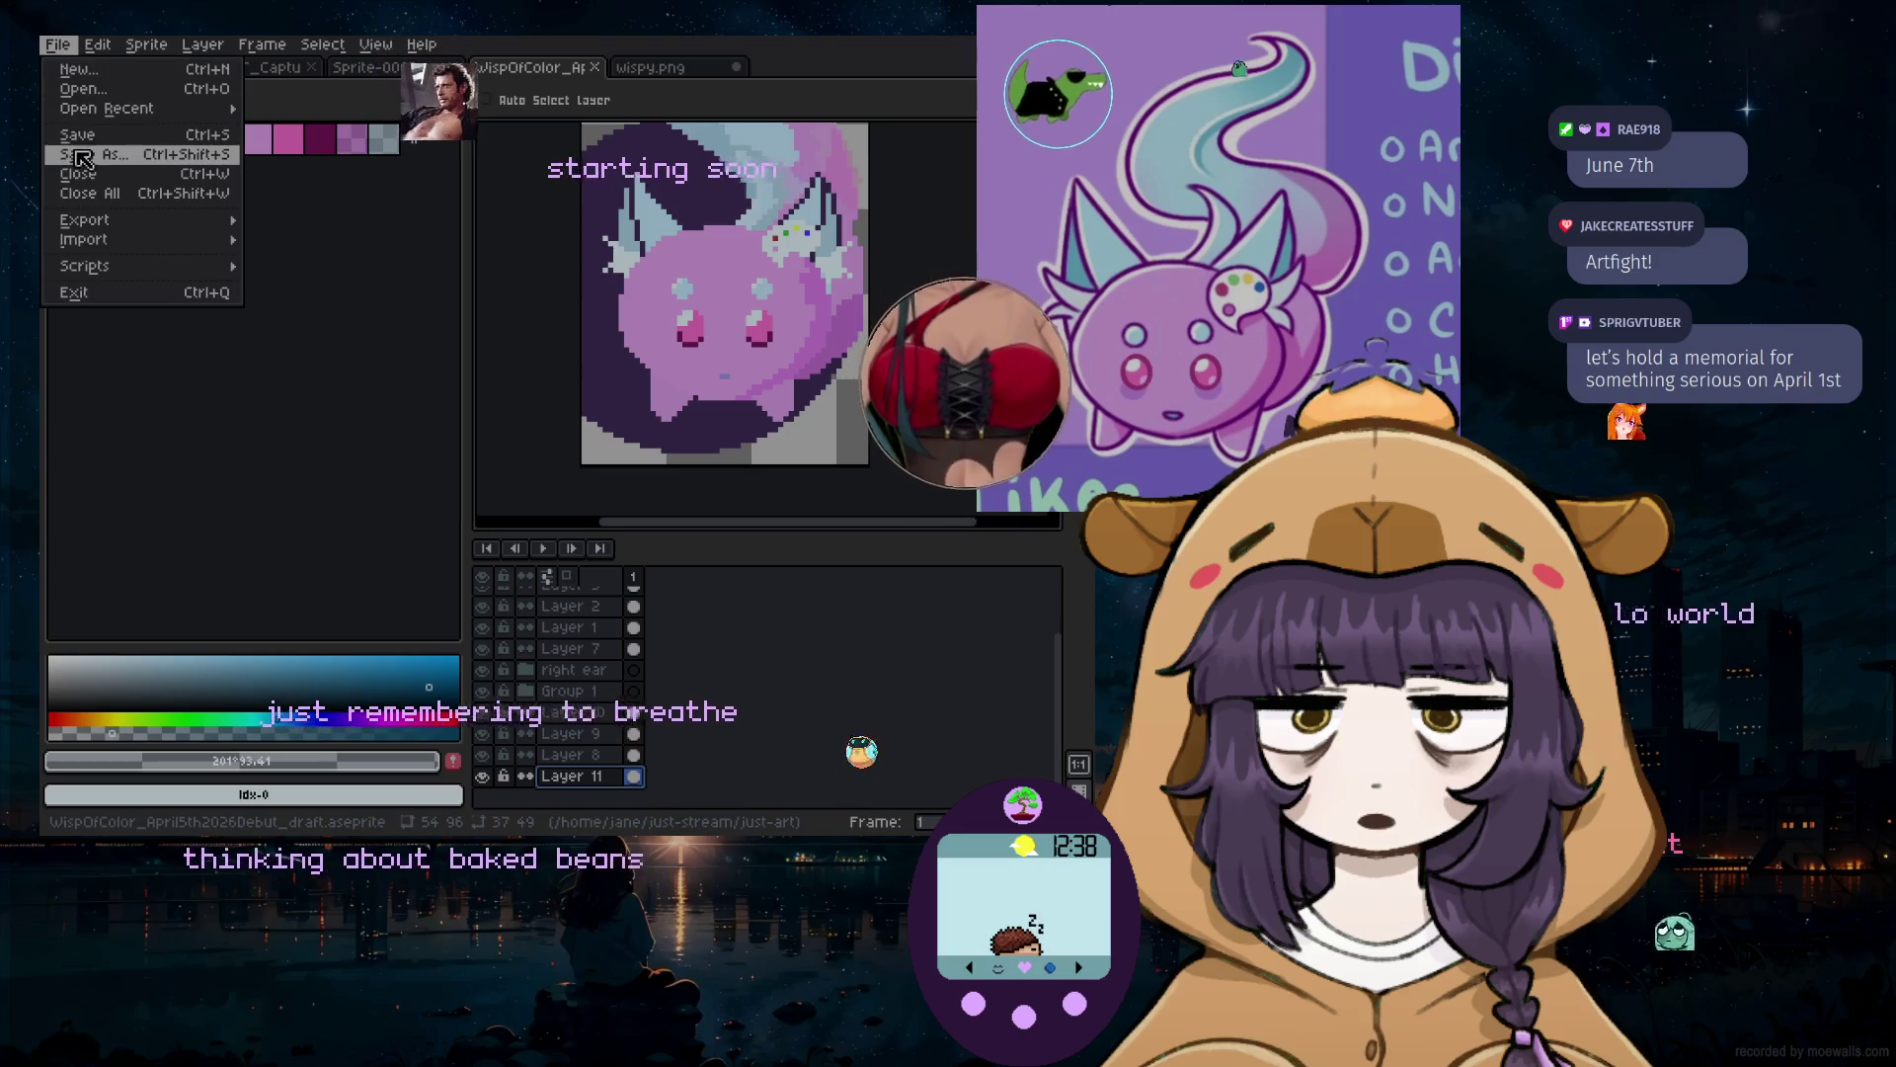
mouse_move(117, 219)
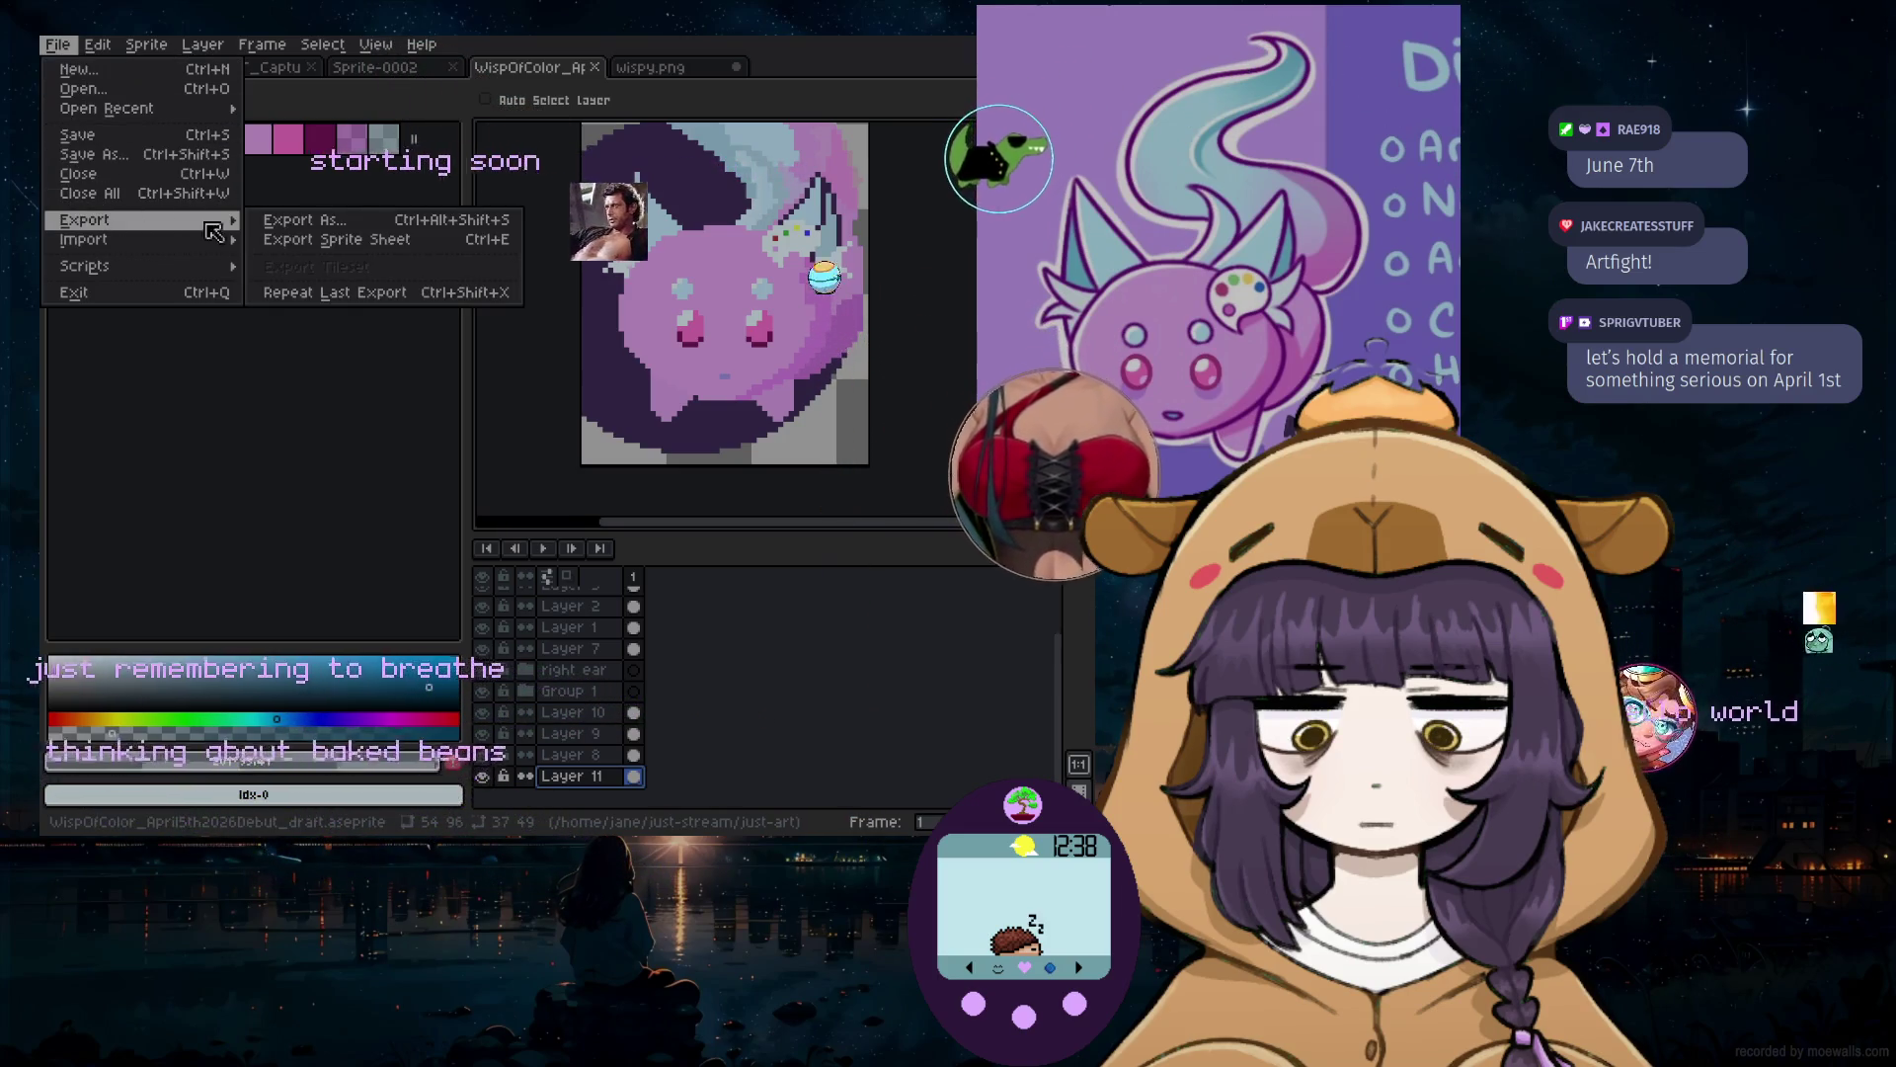
click(143, 158)
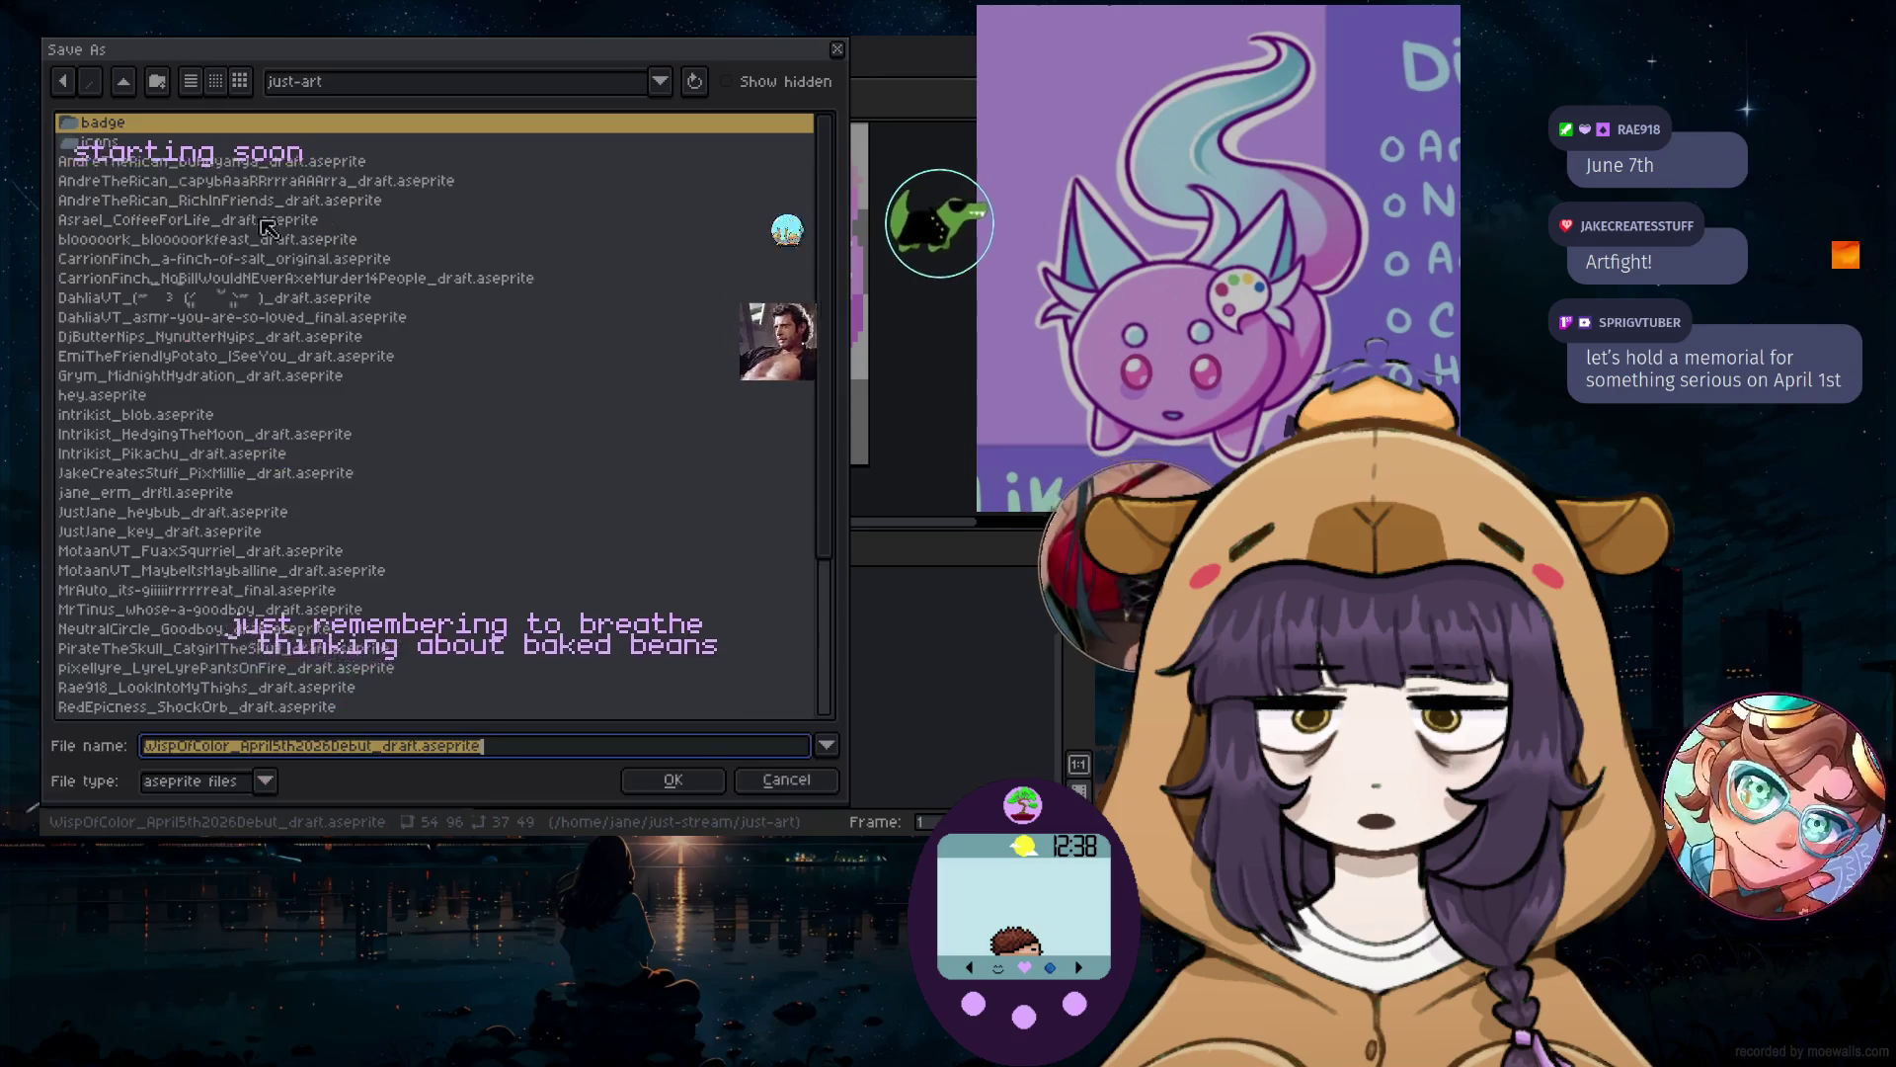
click(266, 787)
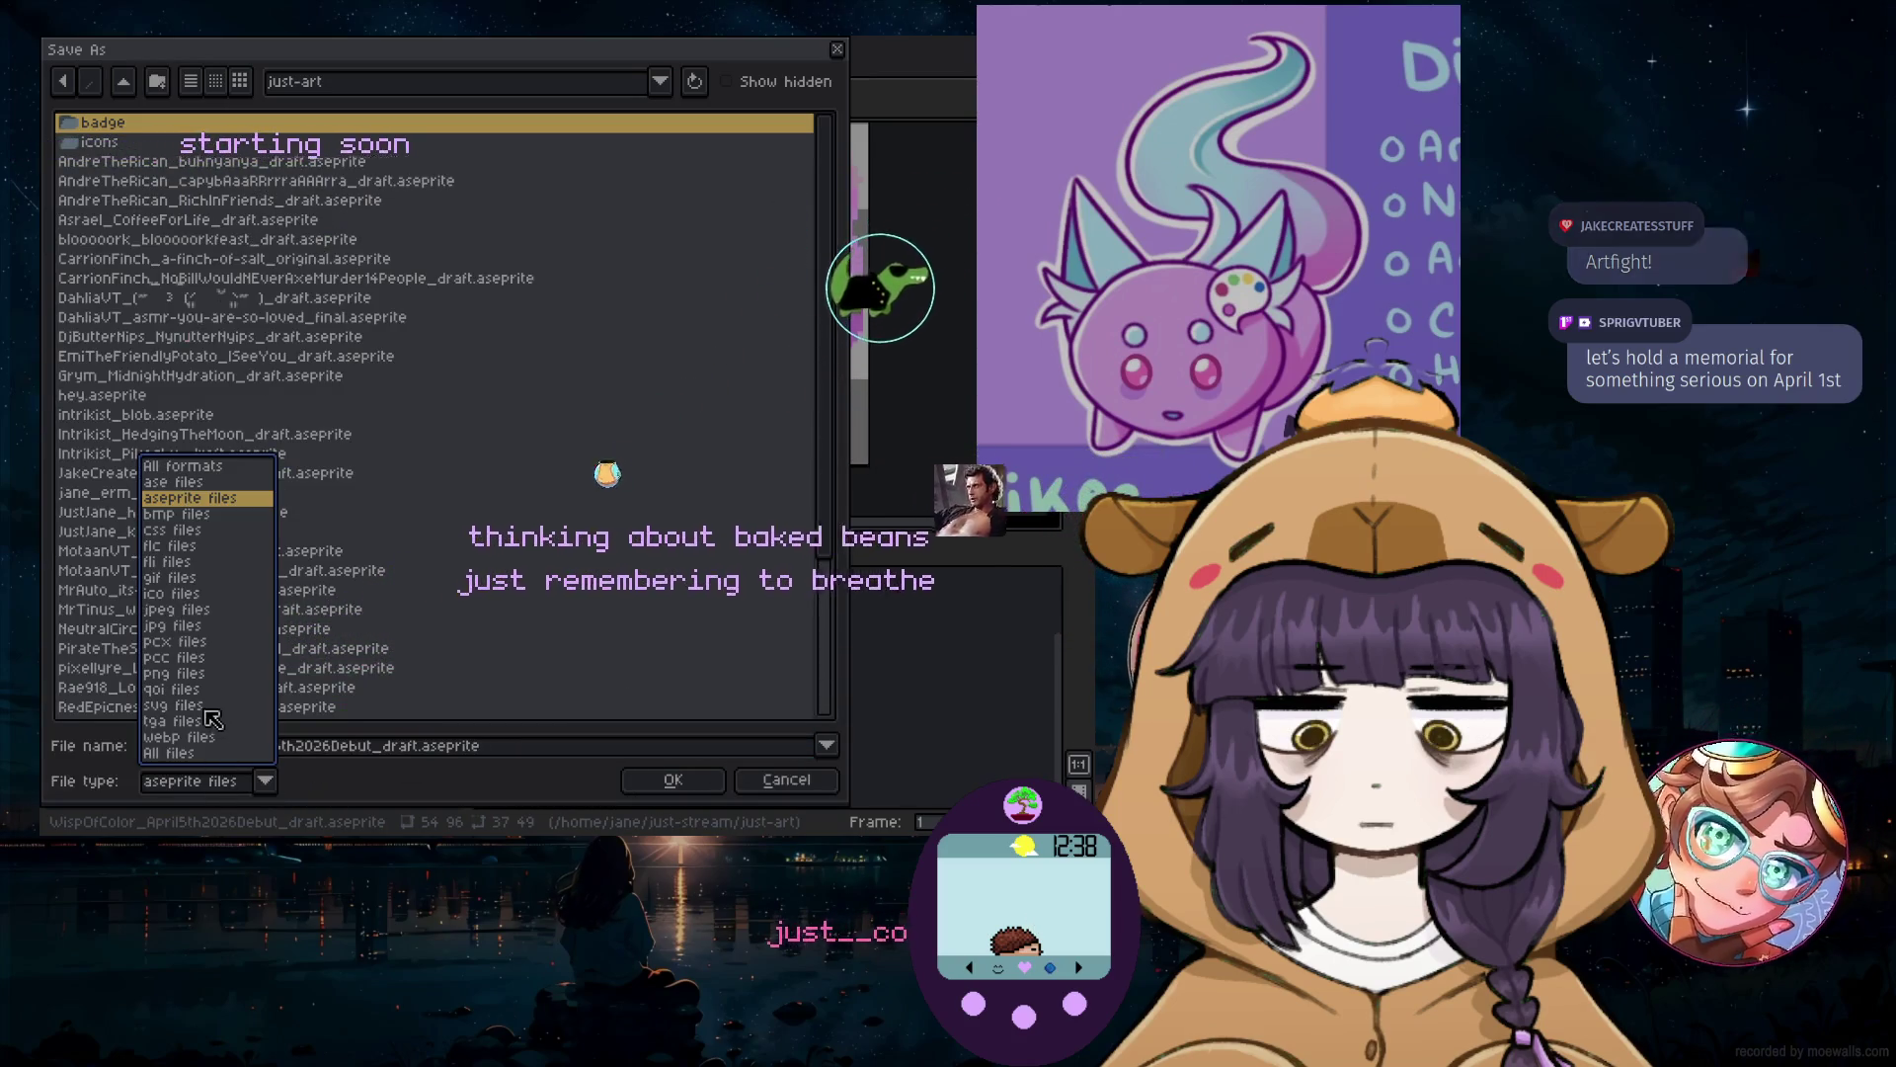
click(188, 665)
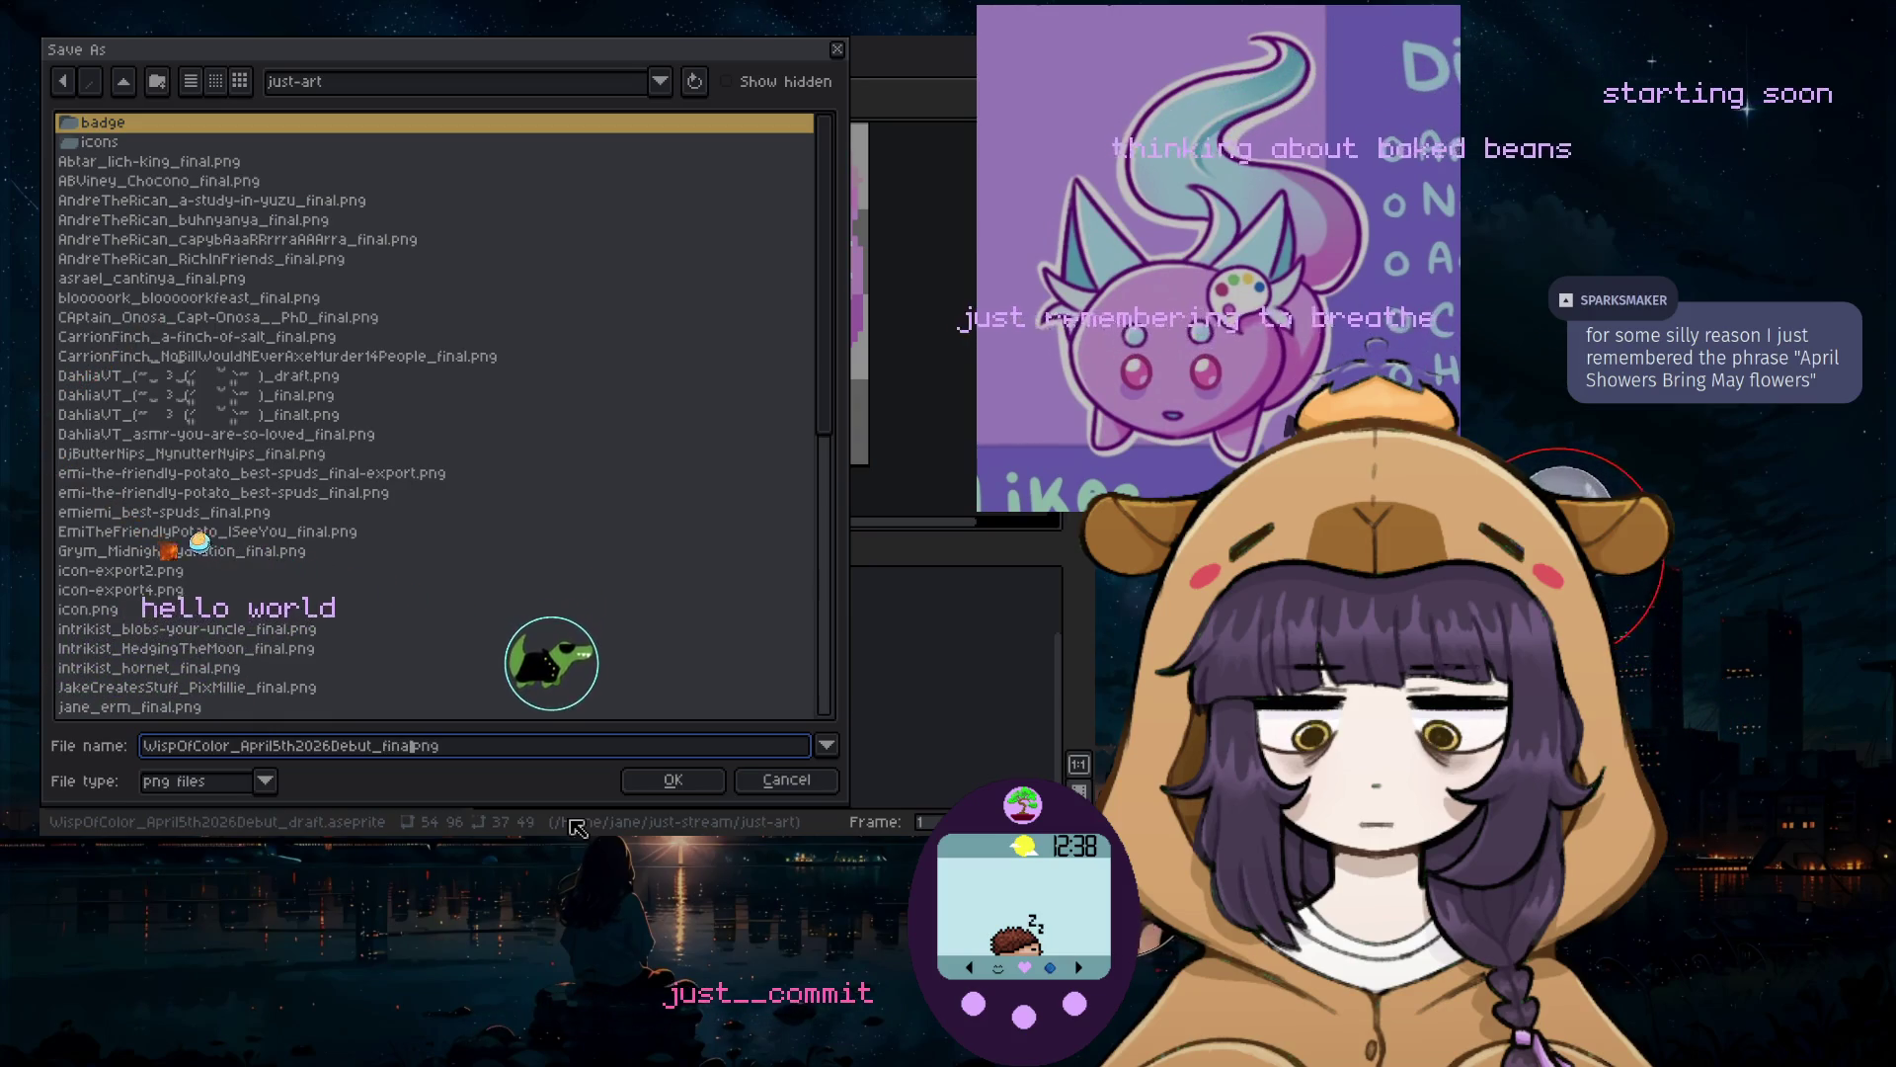
key(Return)
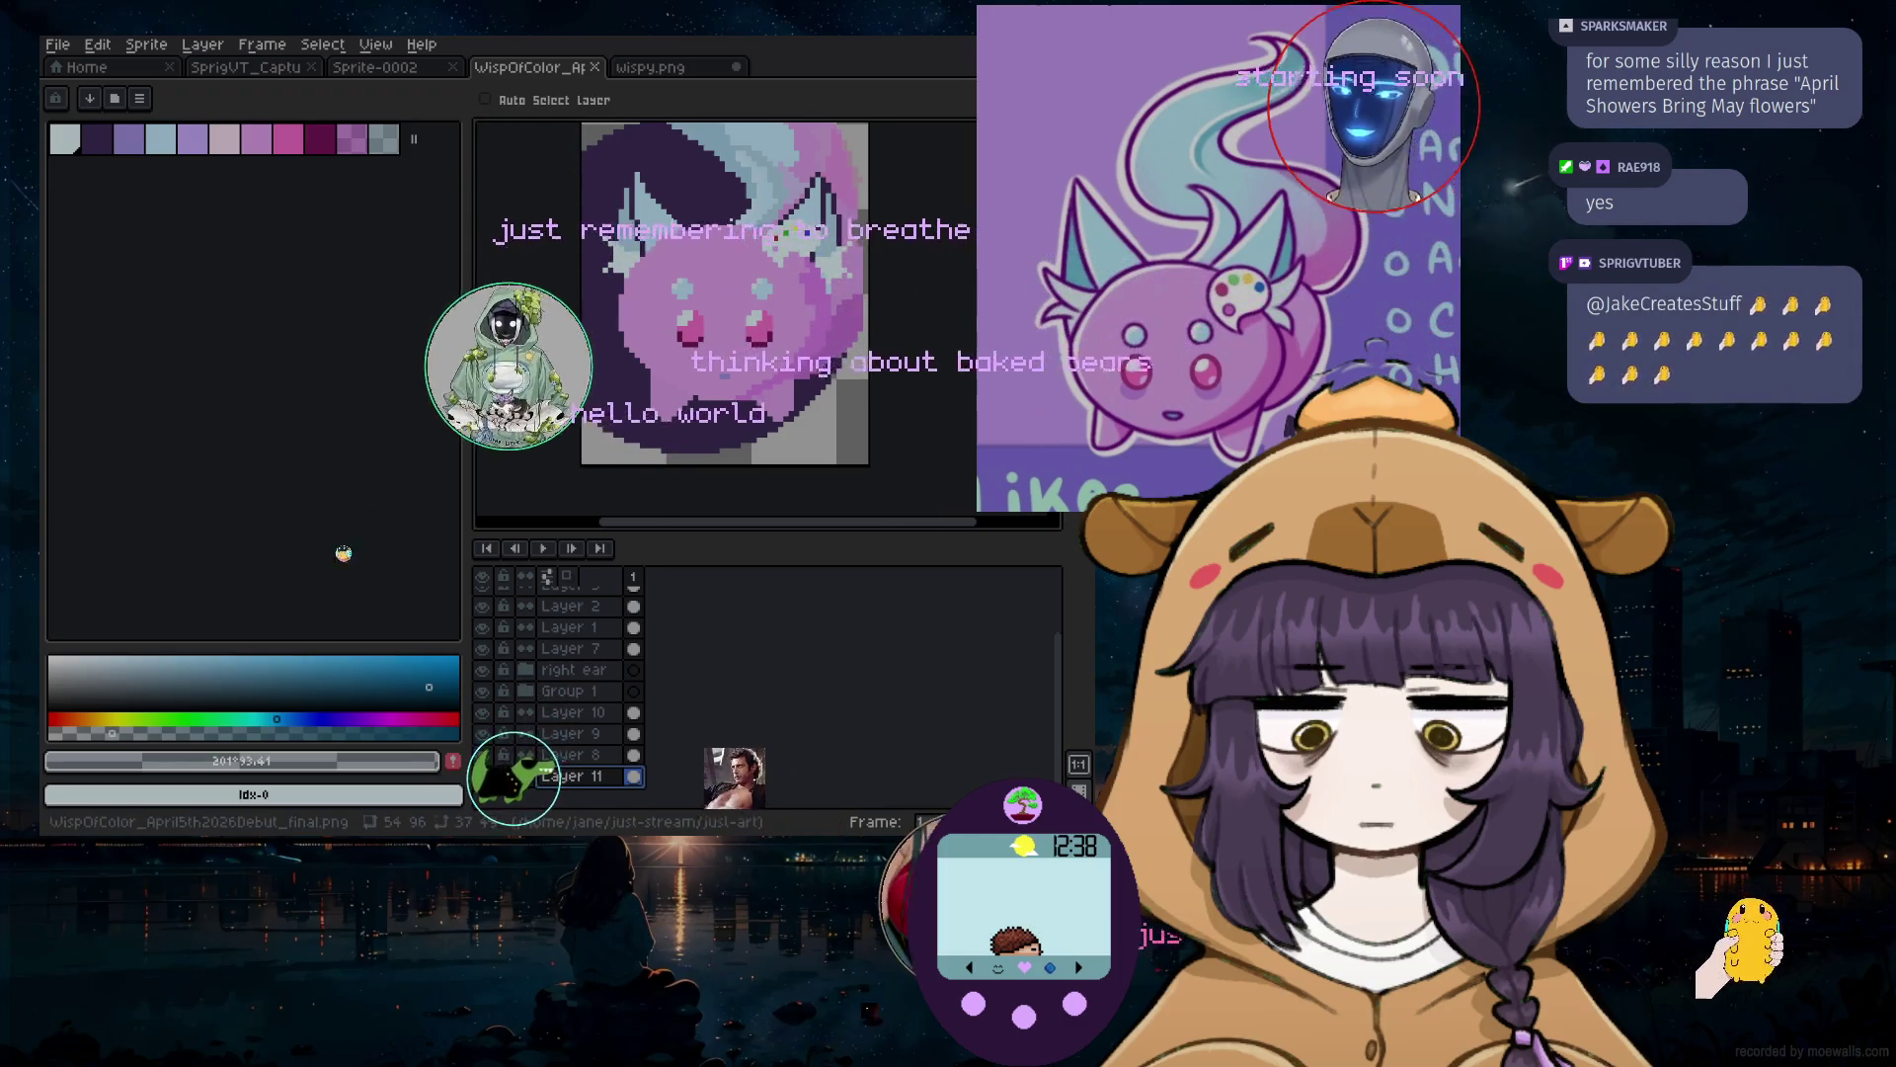
- Add a second animation frame and switch to the Eraser with a 27px brush
scroll(952, 265, up, 3)
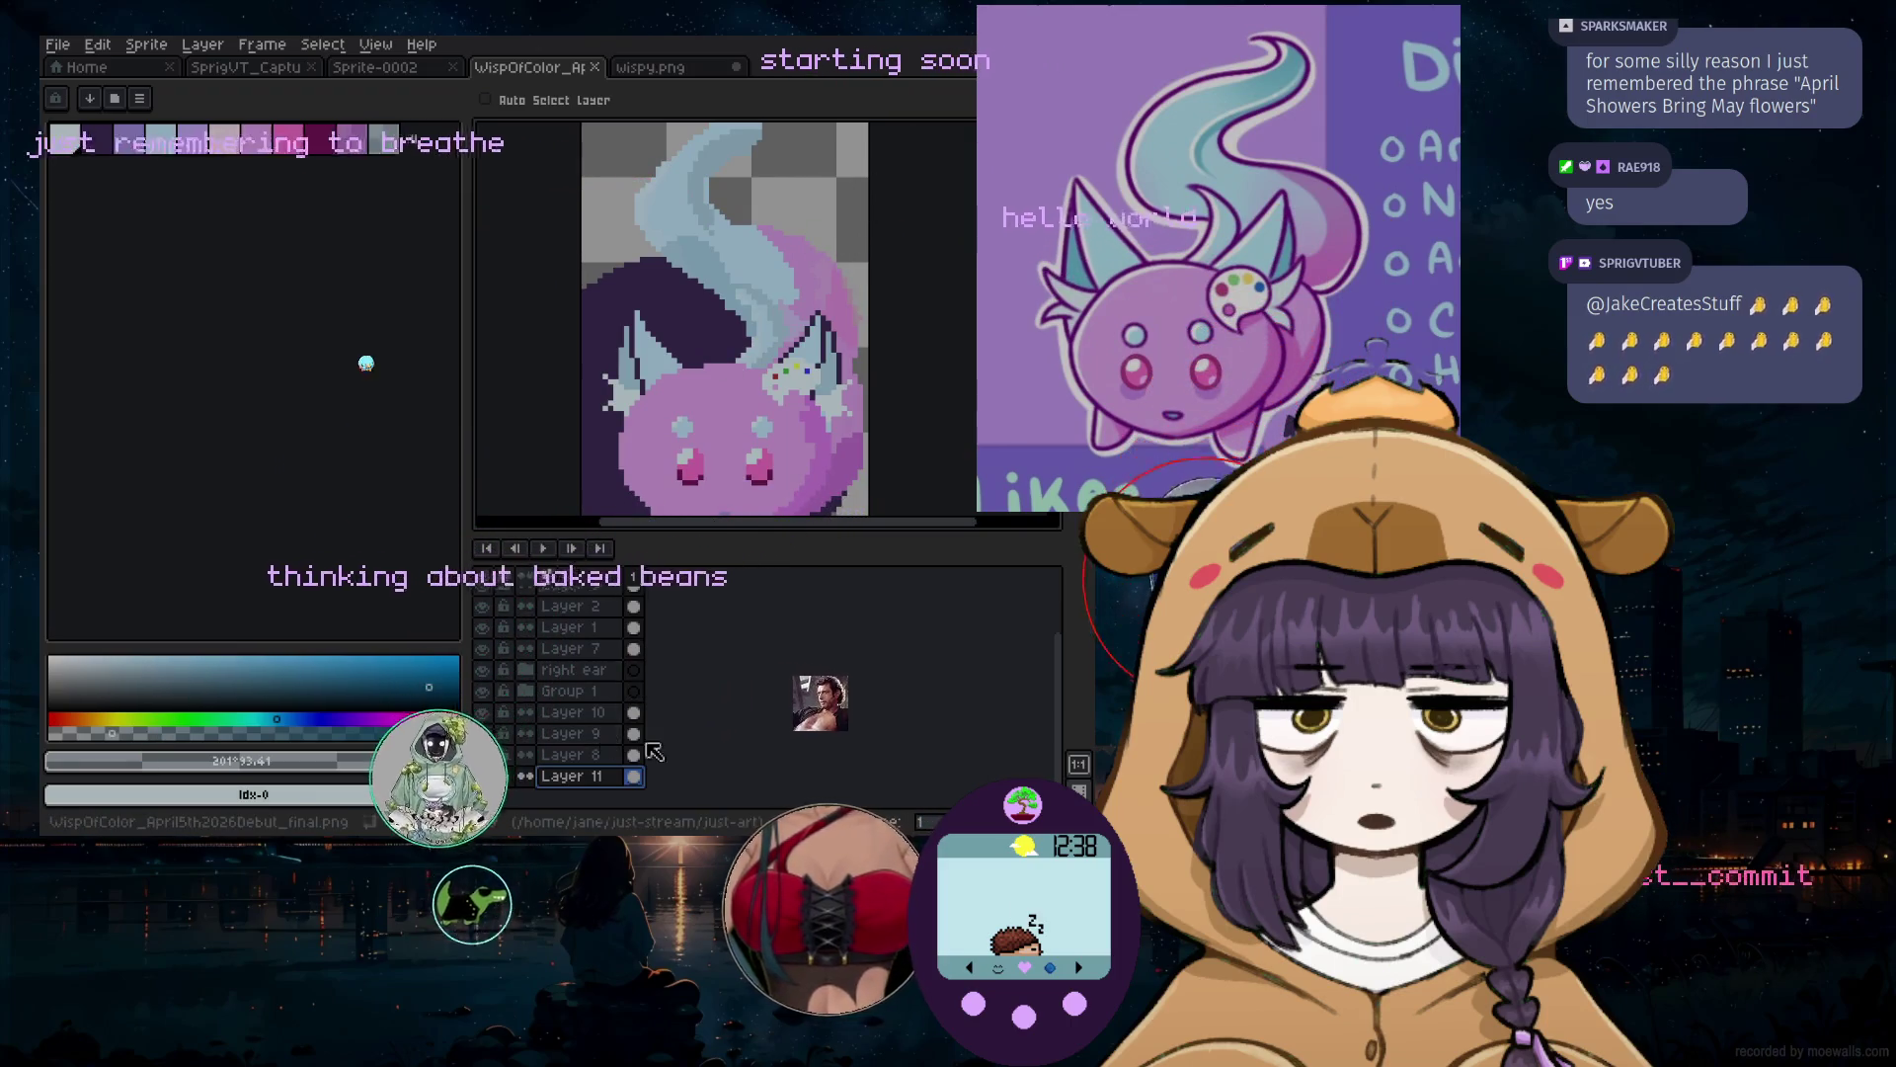
key(alt+n)
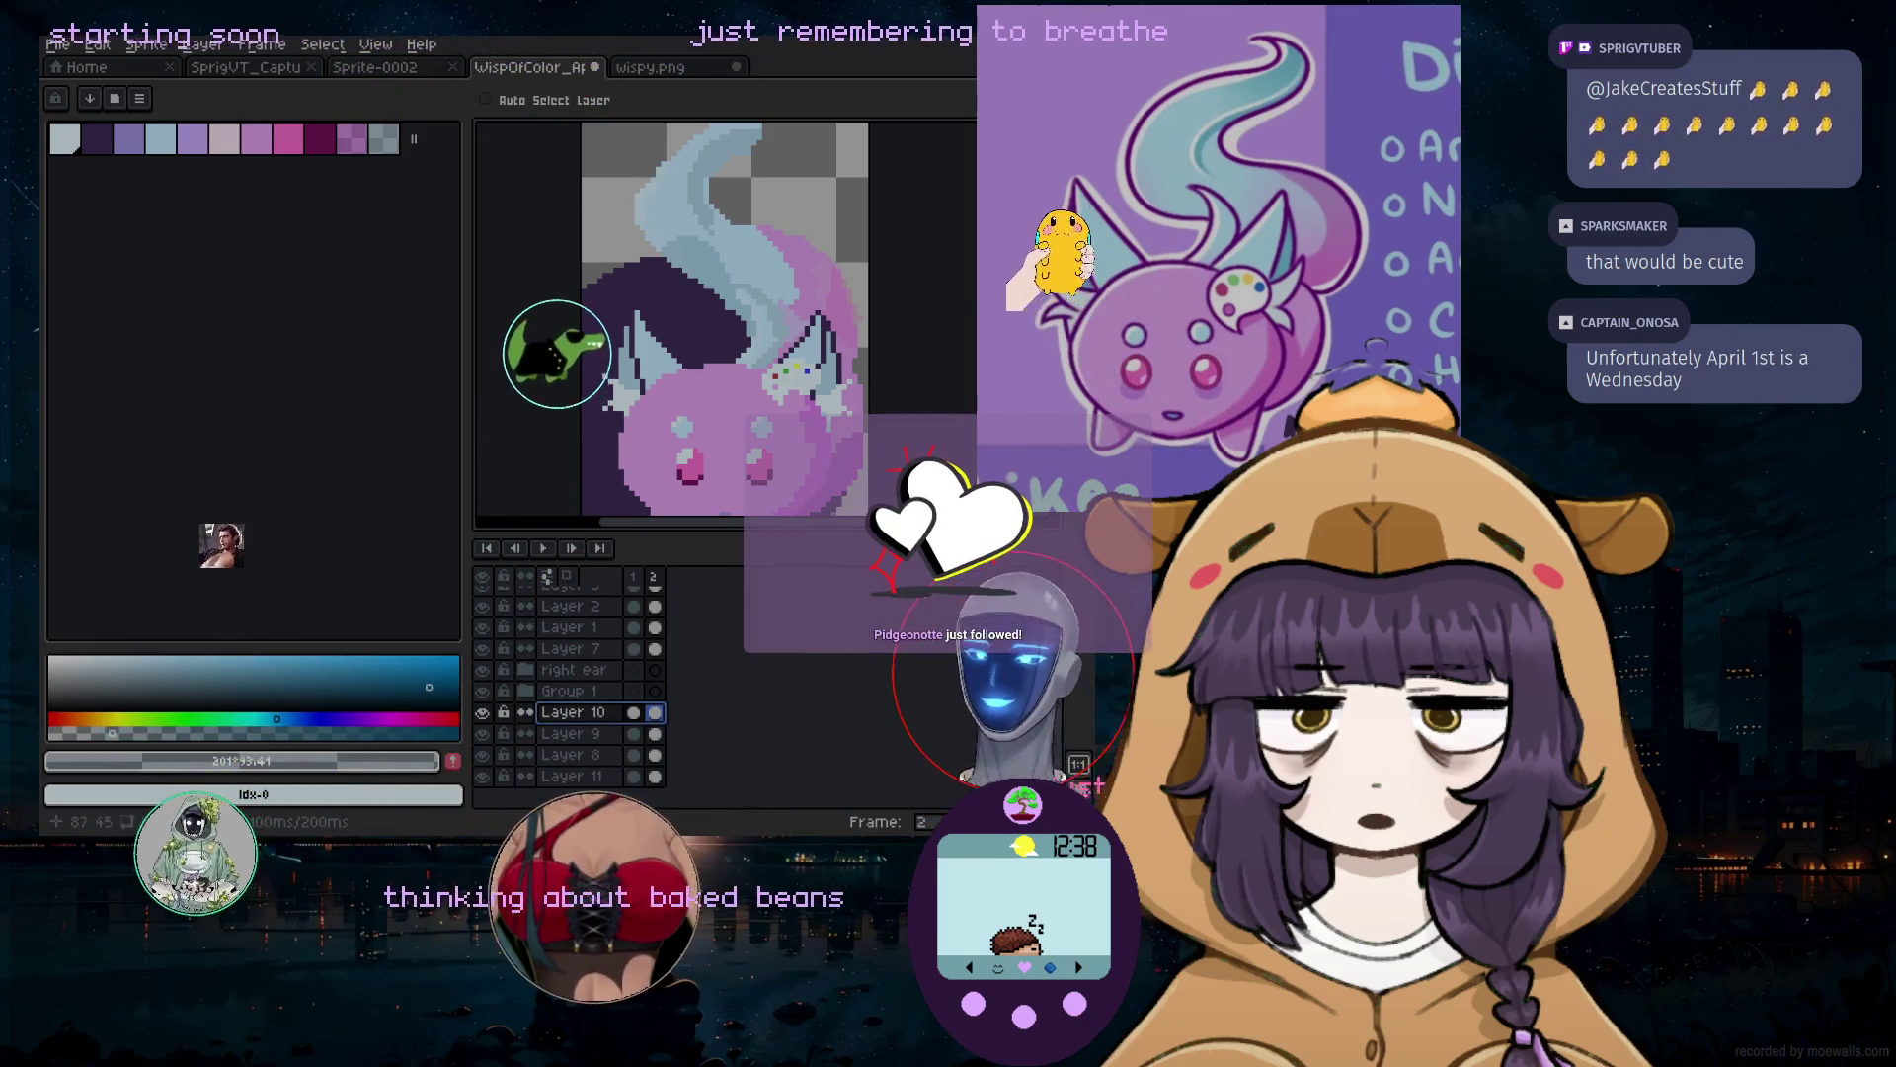
scroll(725, 318, up, 2)
key(e)
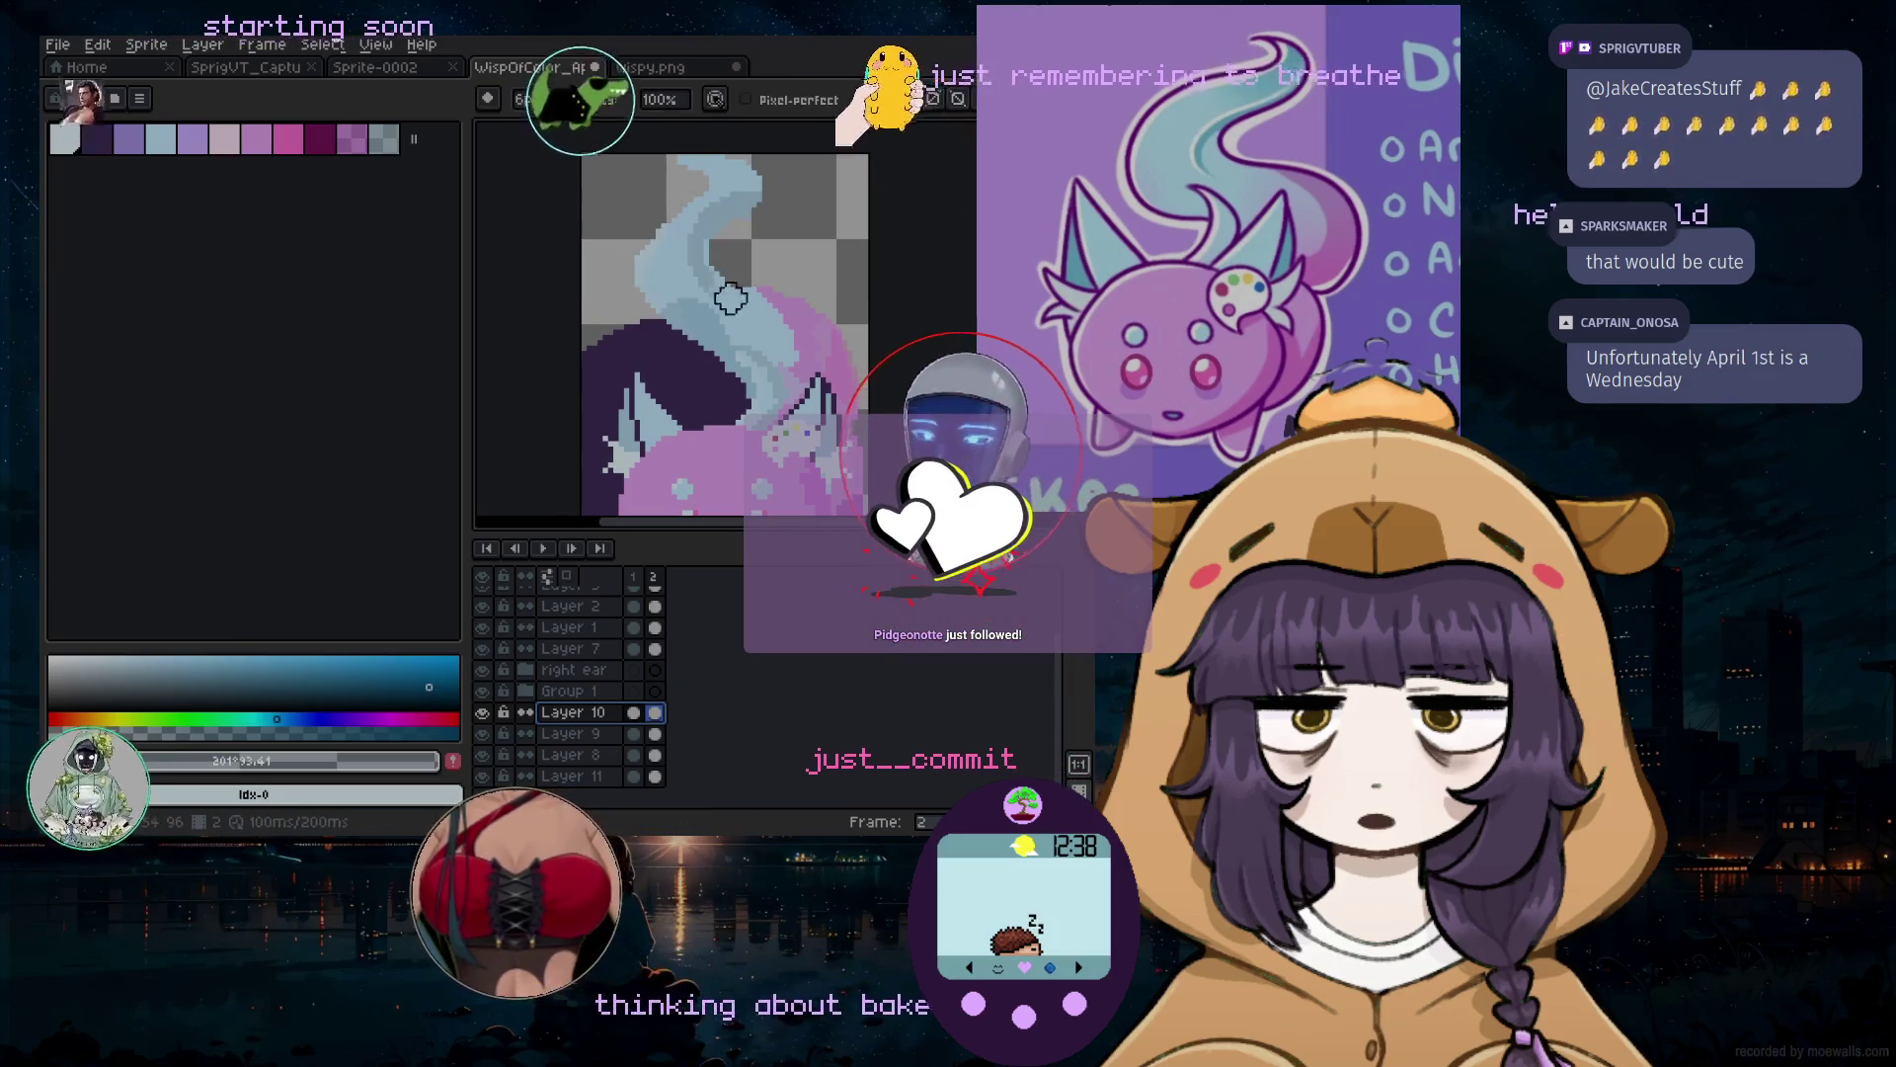
key(plus)
key(plus)
key(plus)
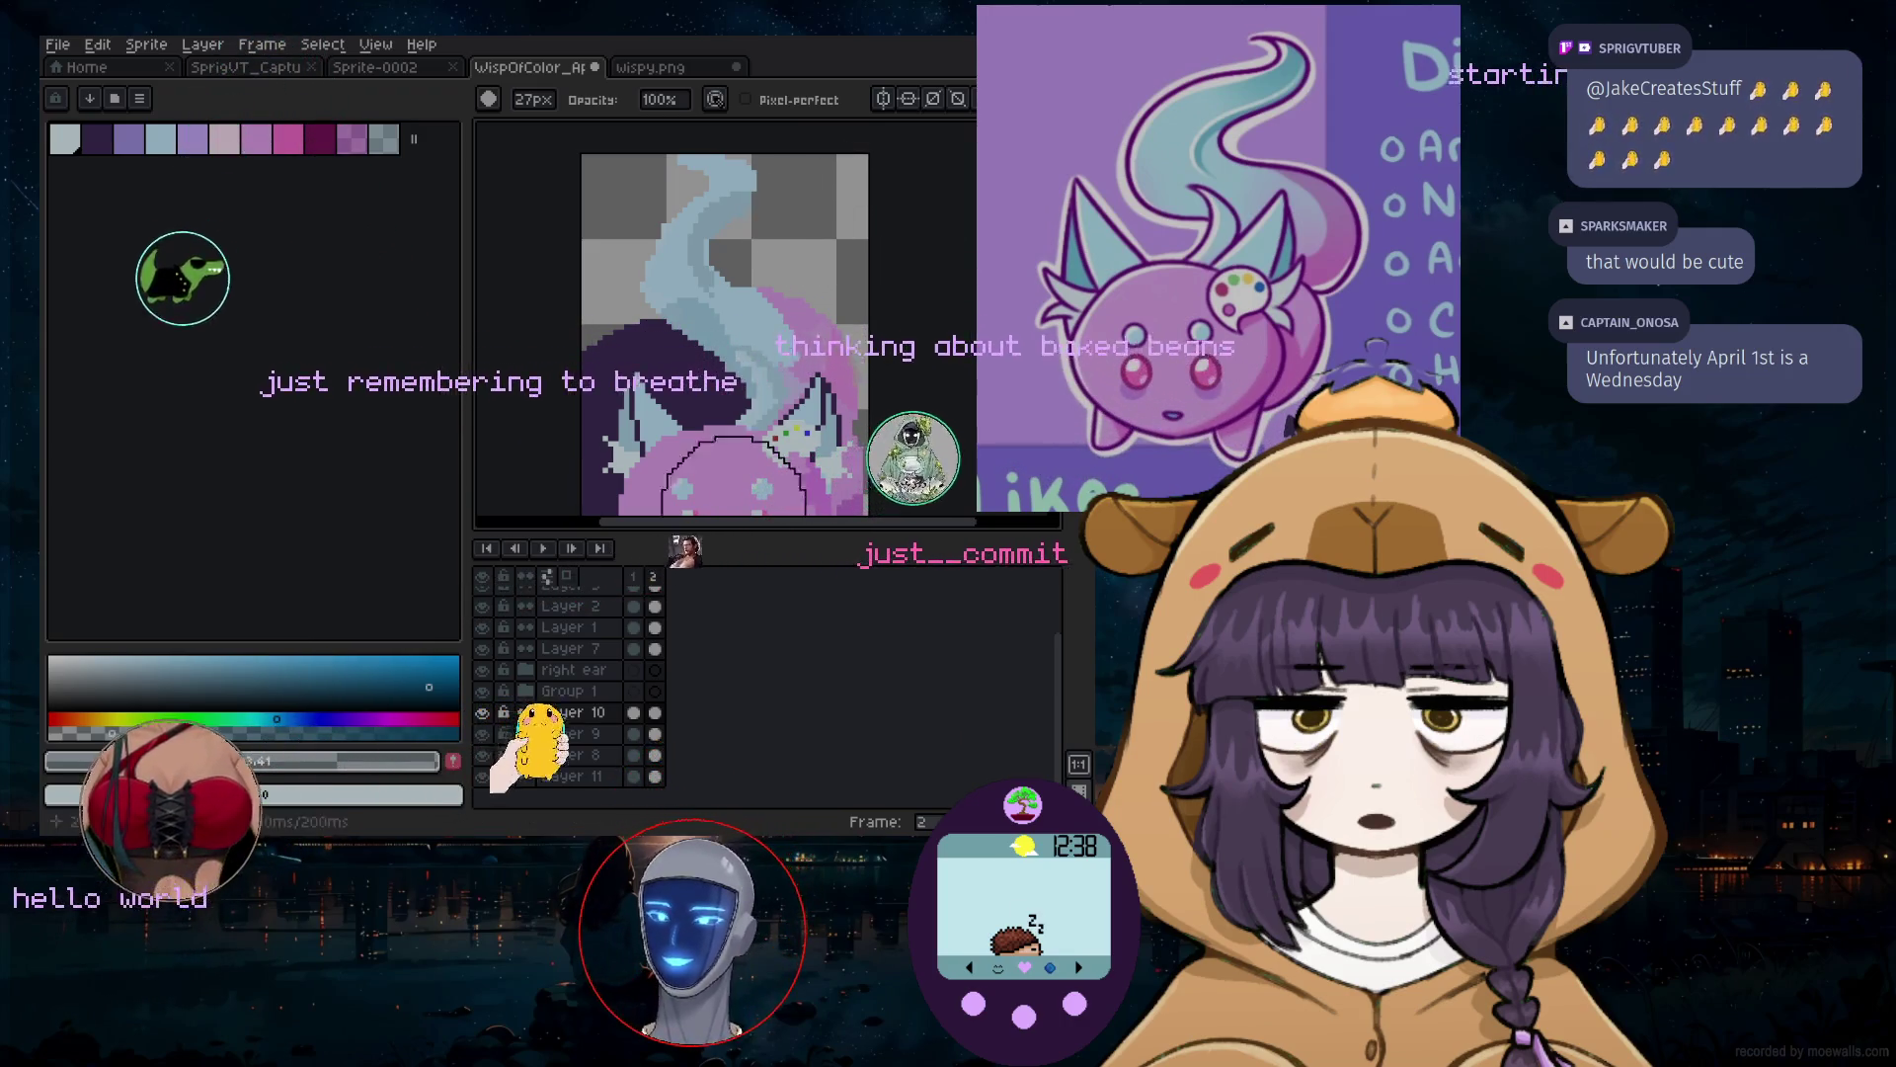
- Create a new layer group, Group 2, from the Layer menu
click(203, 44)
mouse_move(228, 155)
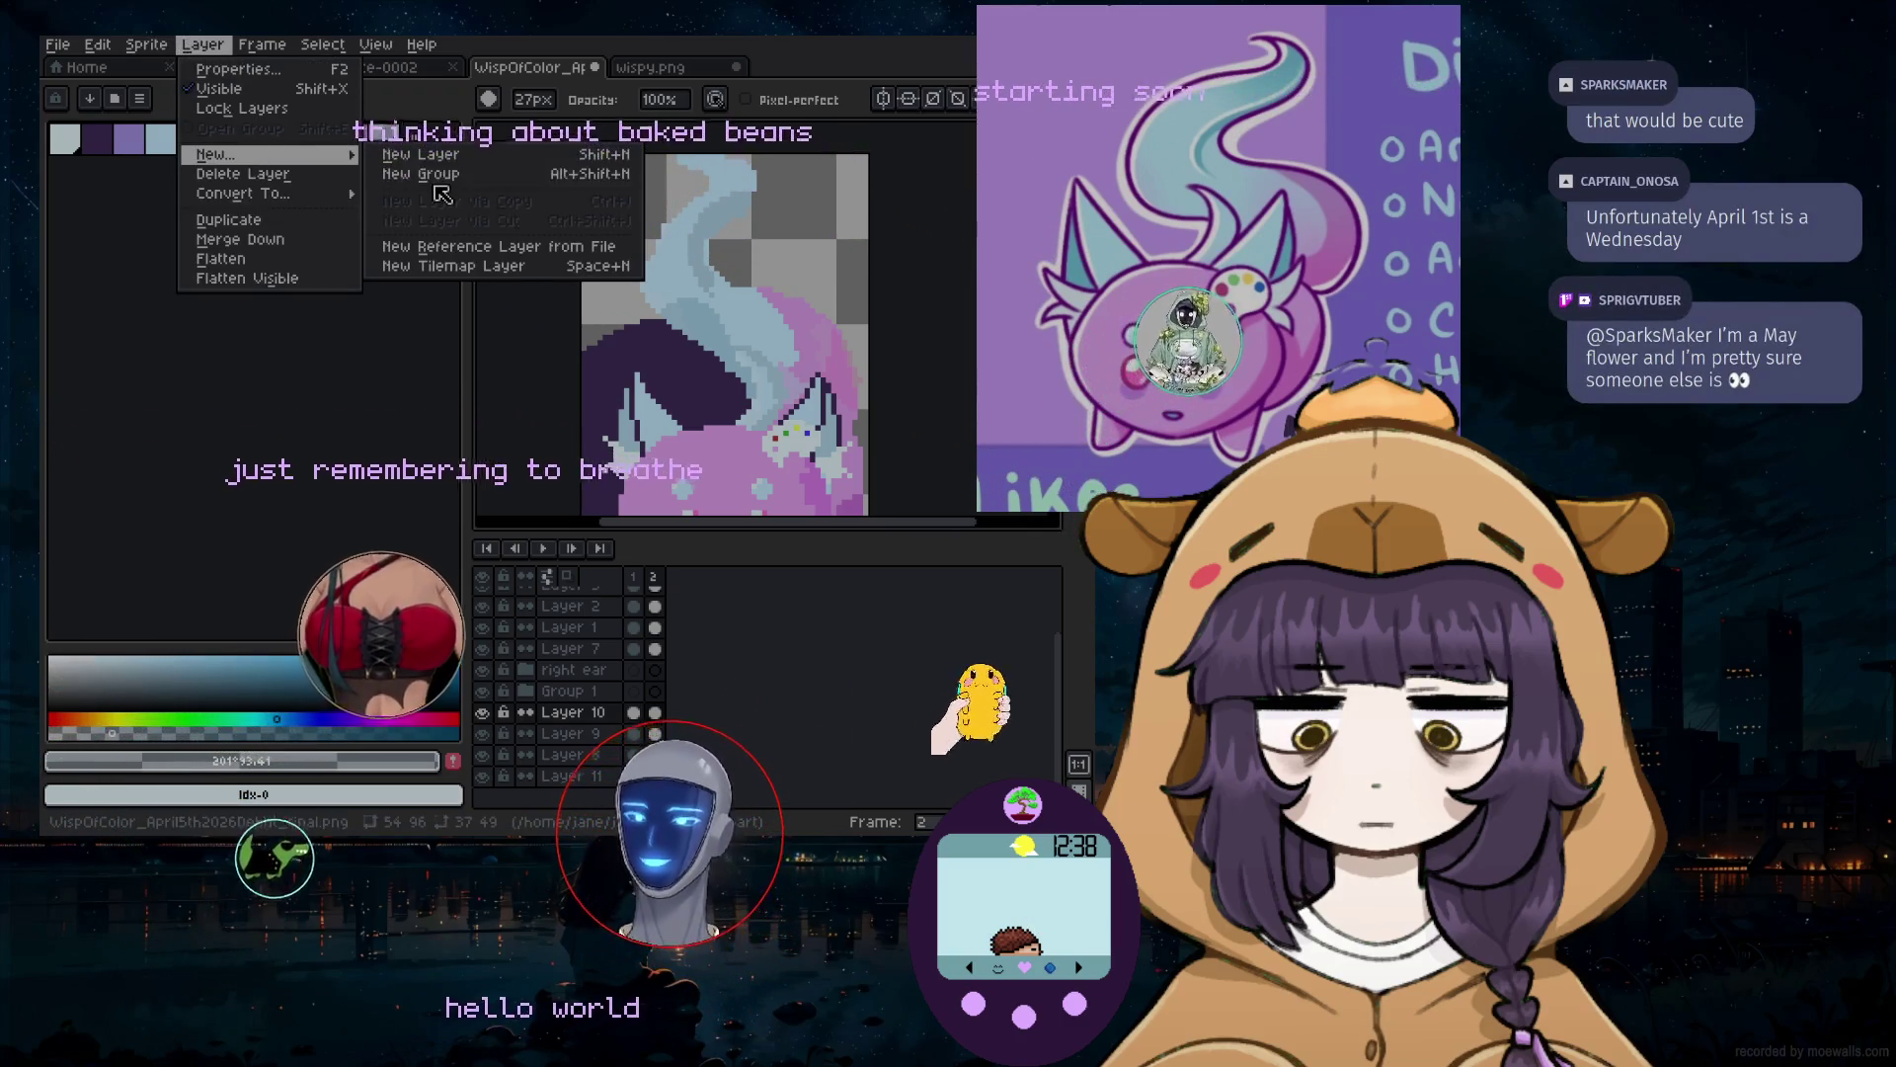
click(450, 175)
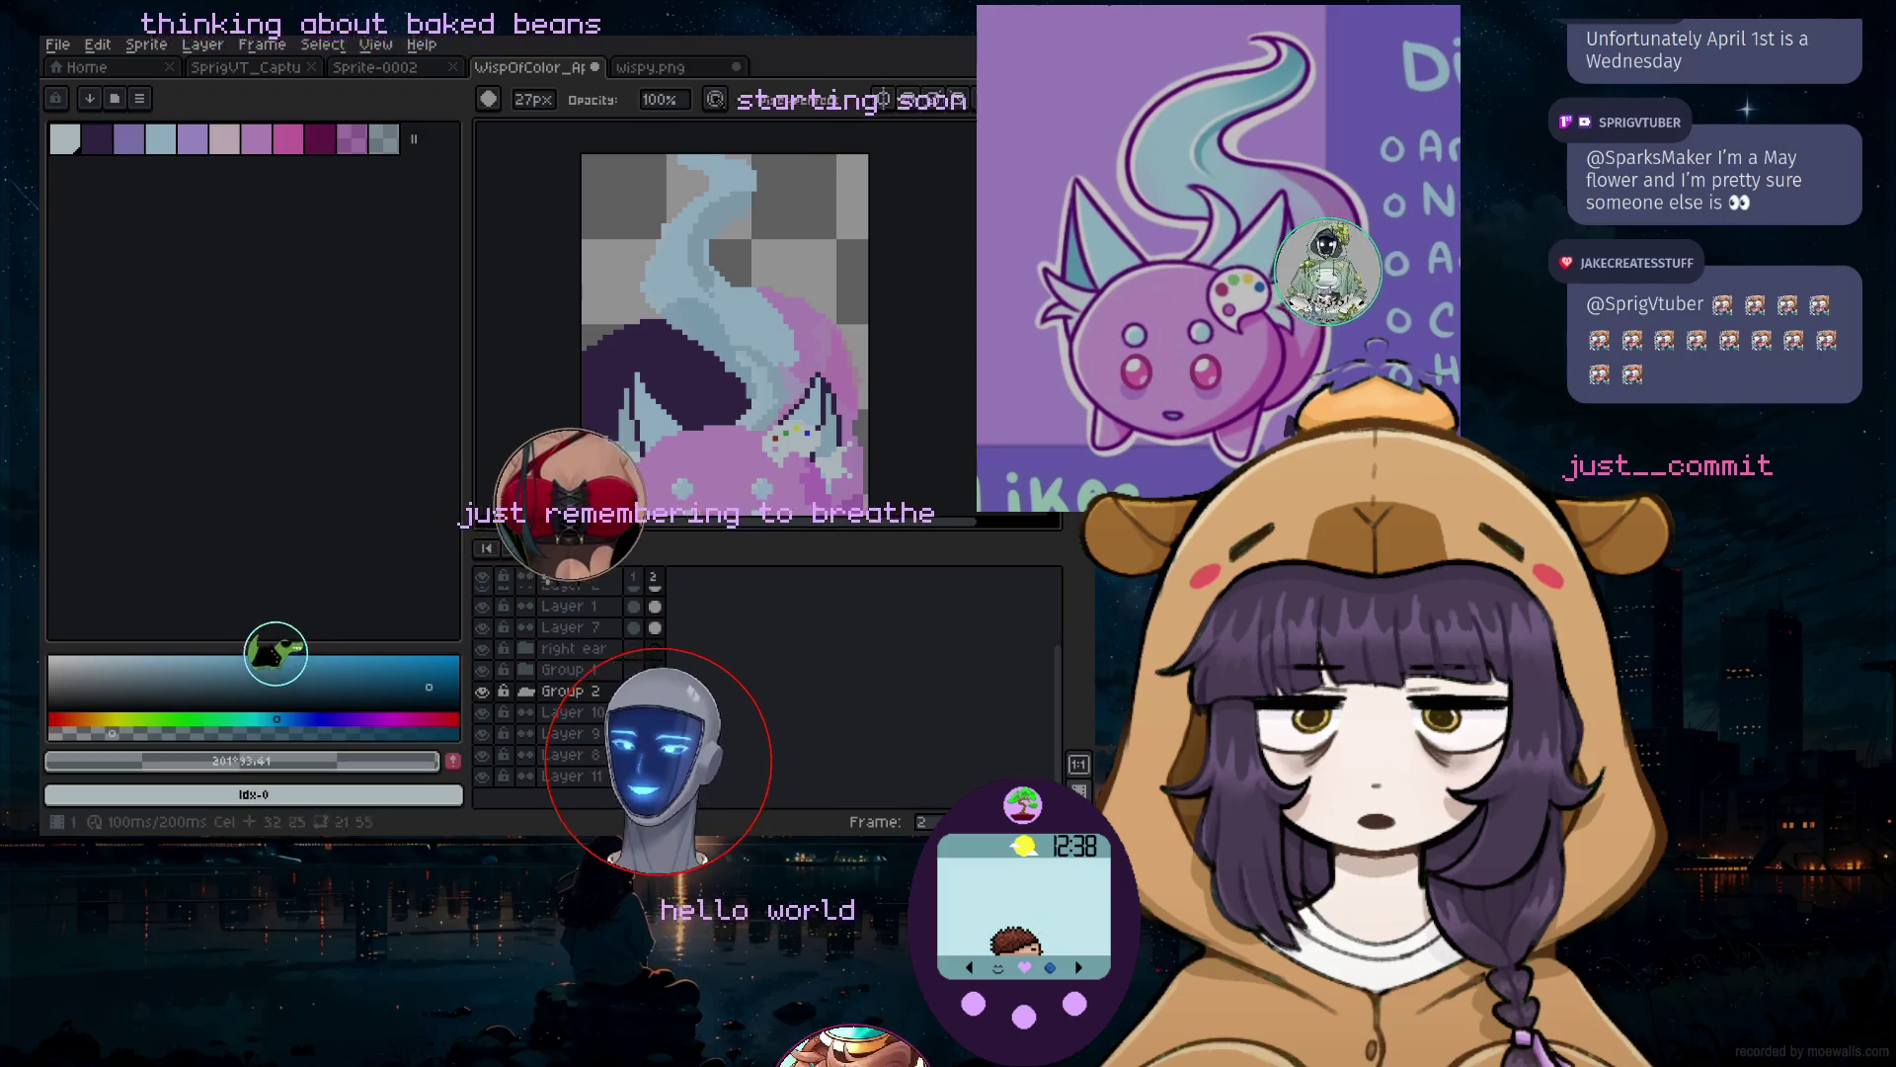
- Move Layer 8 into Group 2 above Layer 9, undoing a mistaken move of Layers 10 and 11
key(Down)
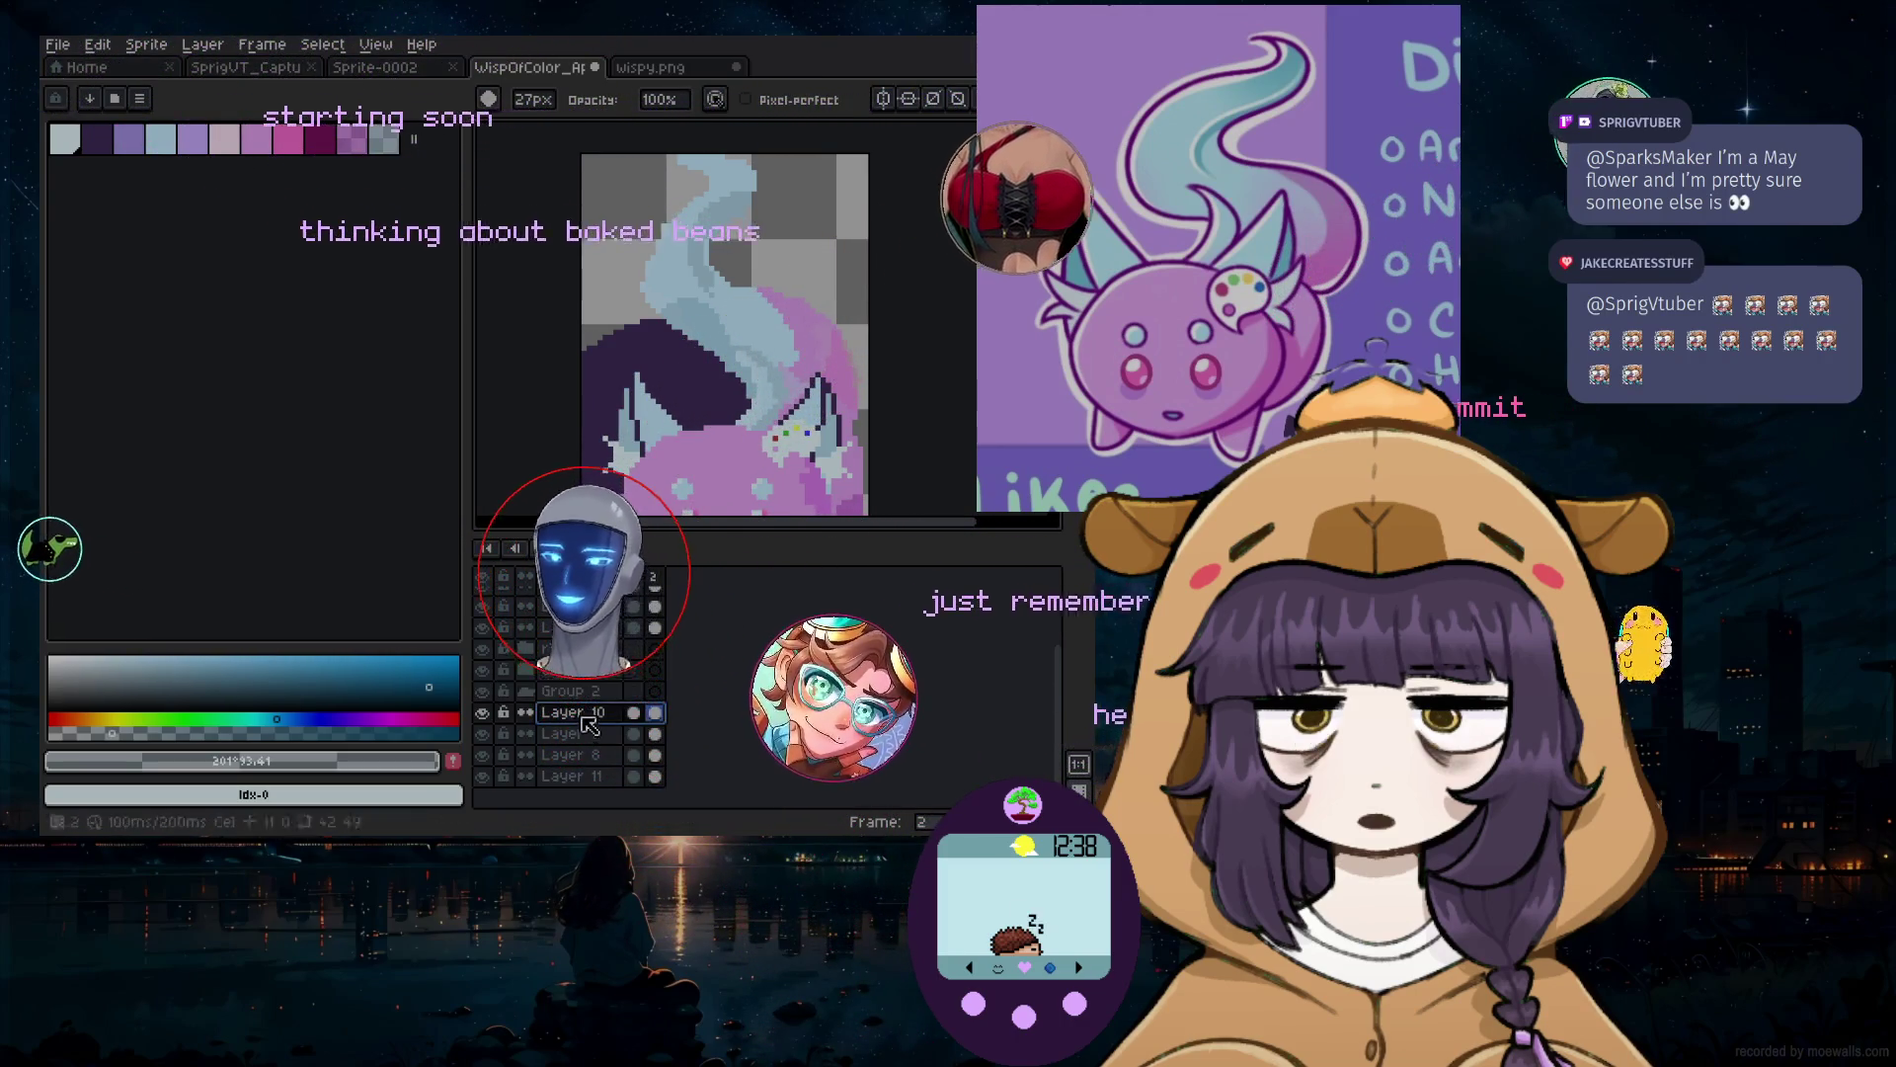
shift+click(573, 777)
drag(573, 777, 579, 726)
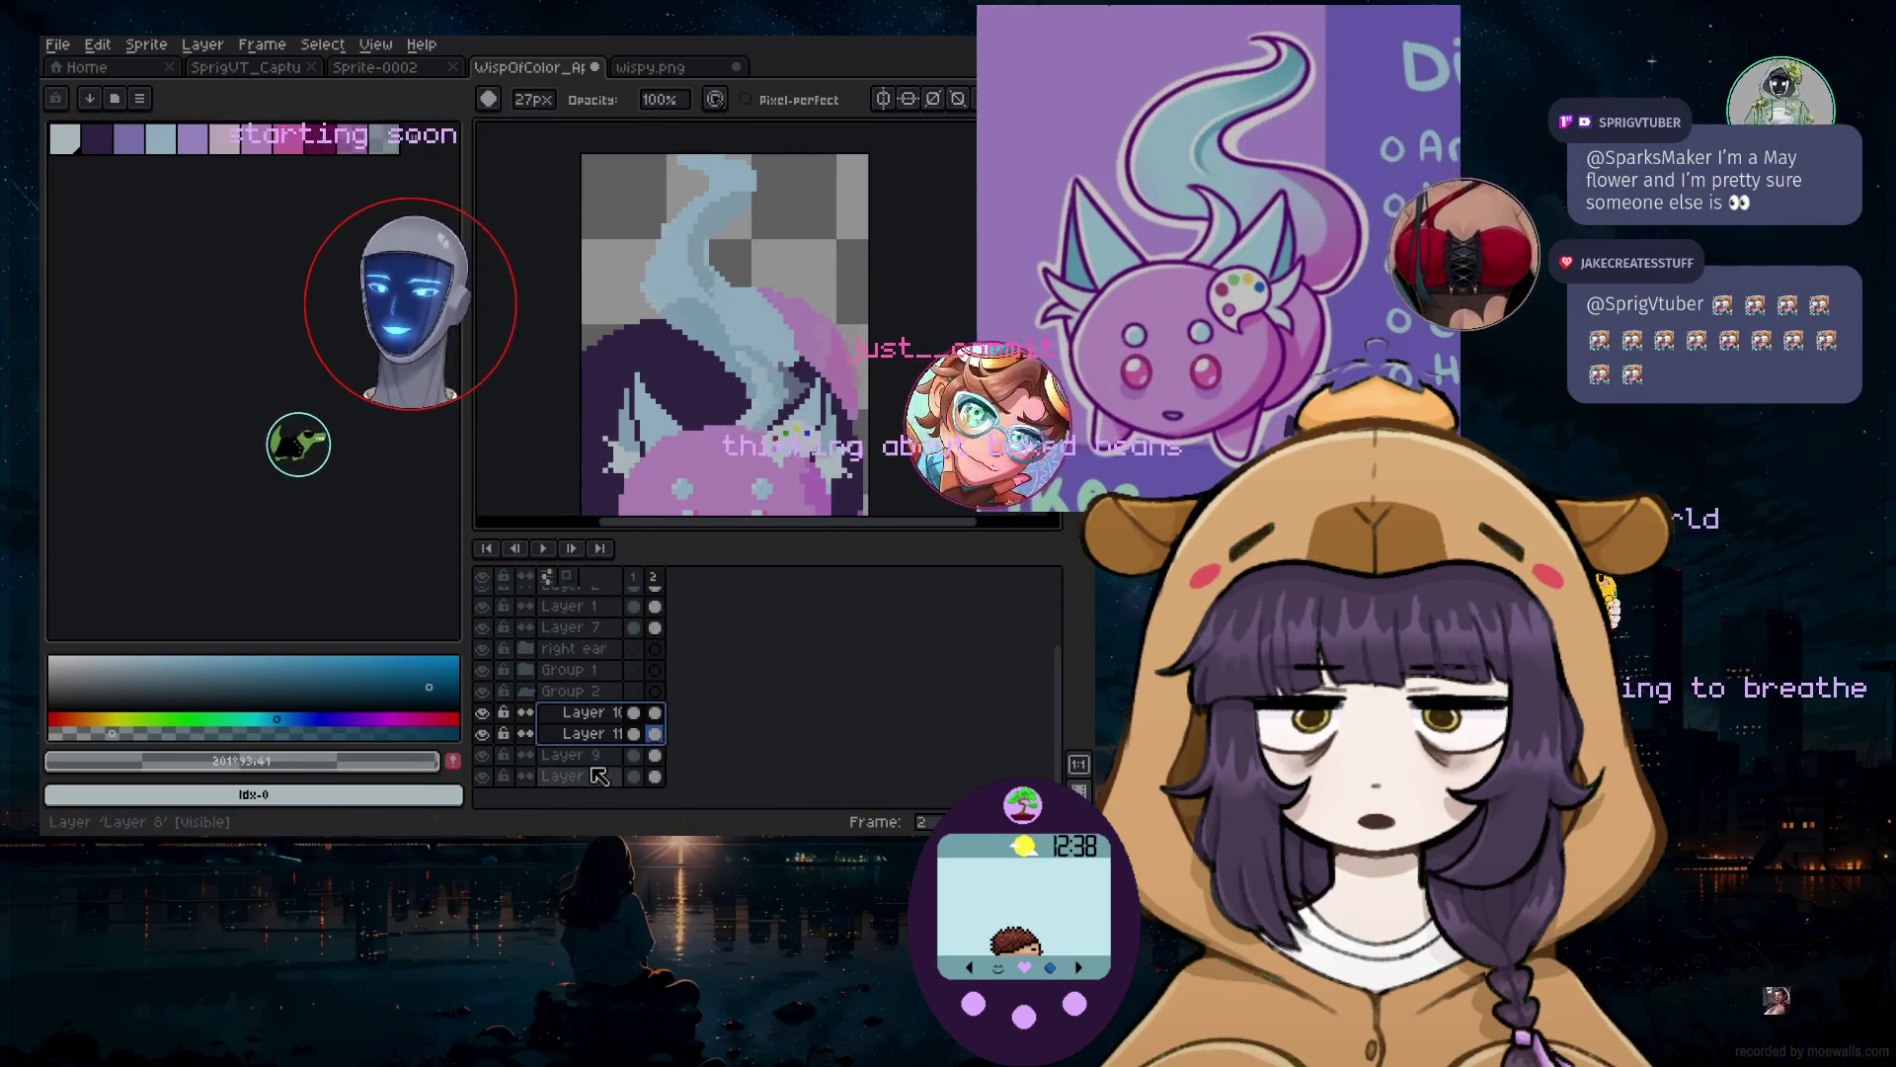
key(ctrl+z)
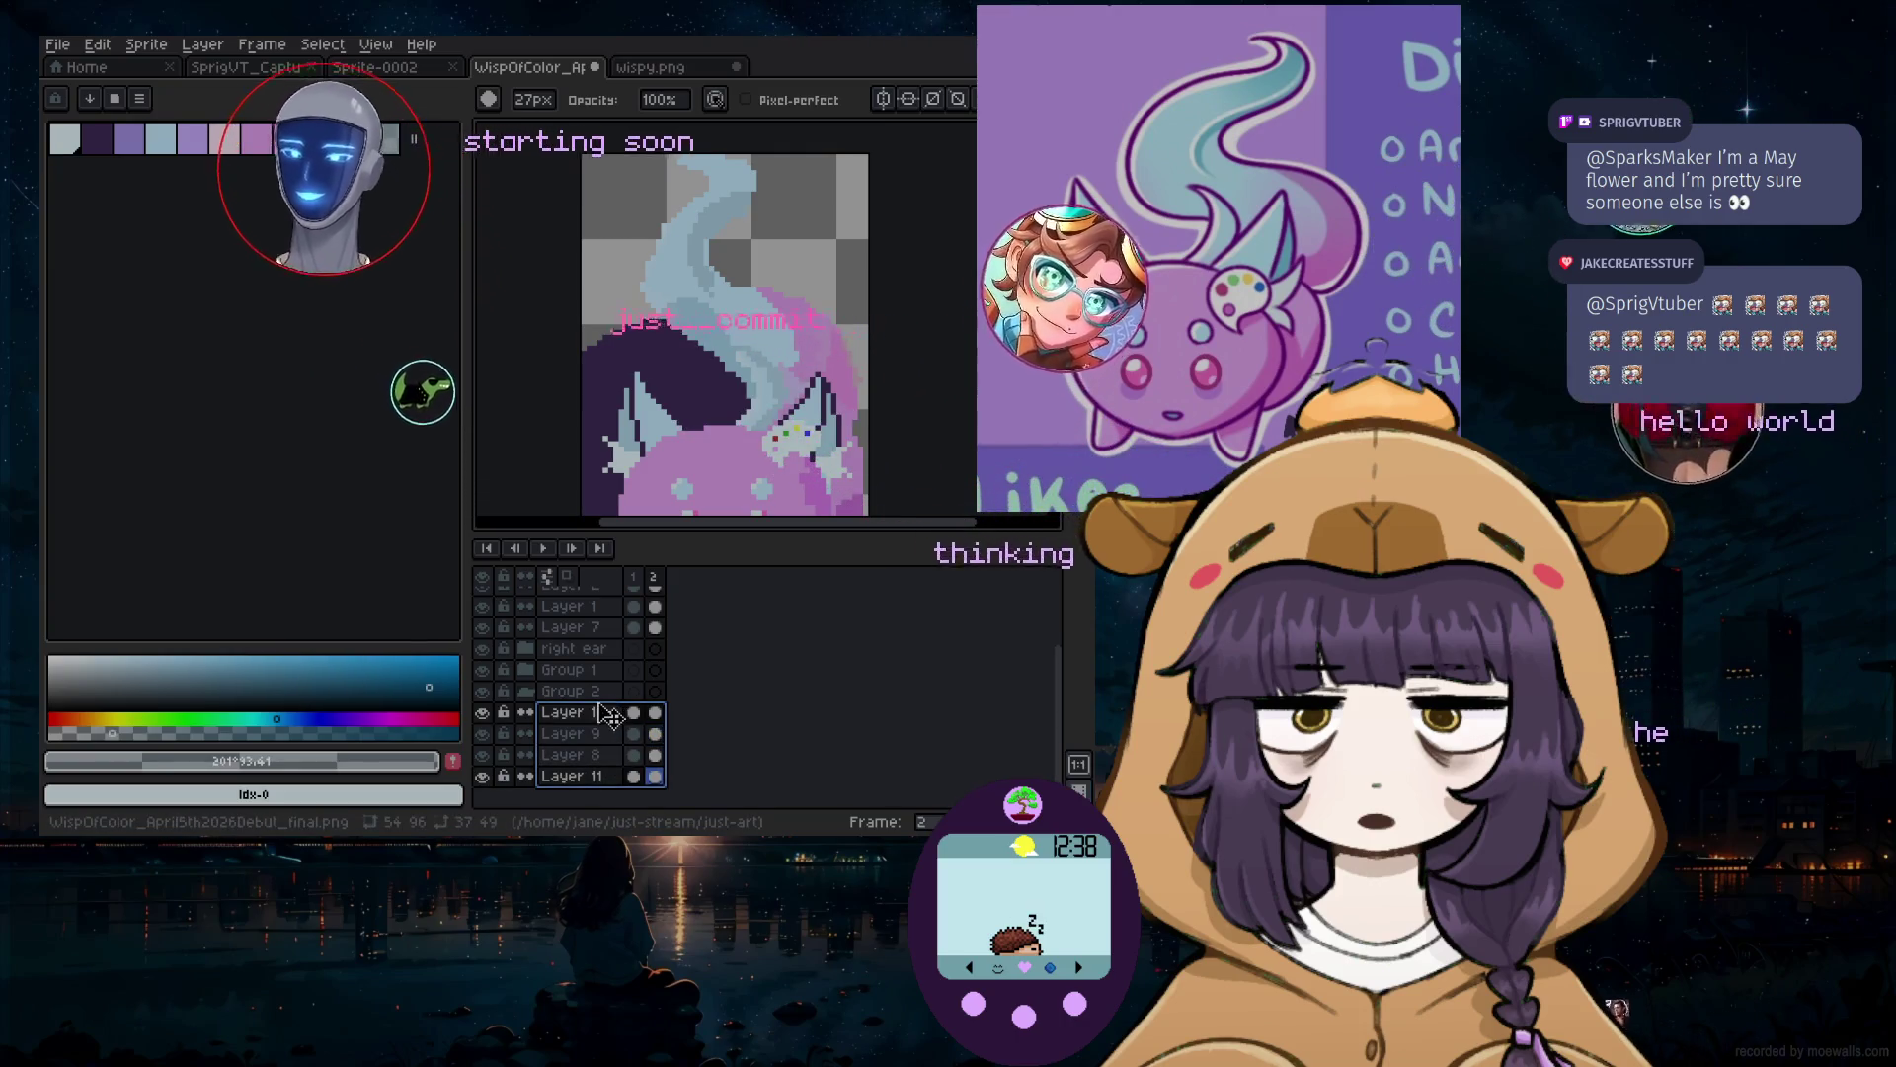
click(600, 712)
click(593, 733)
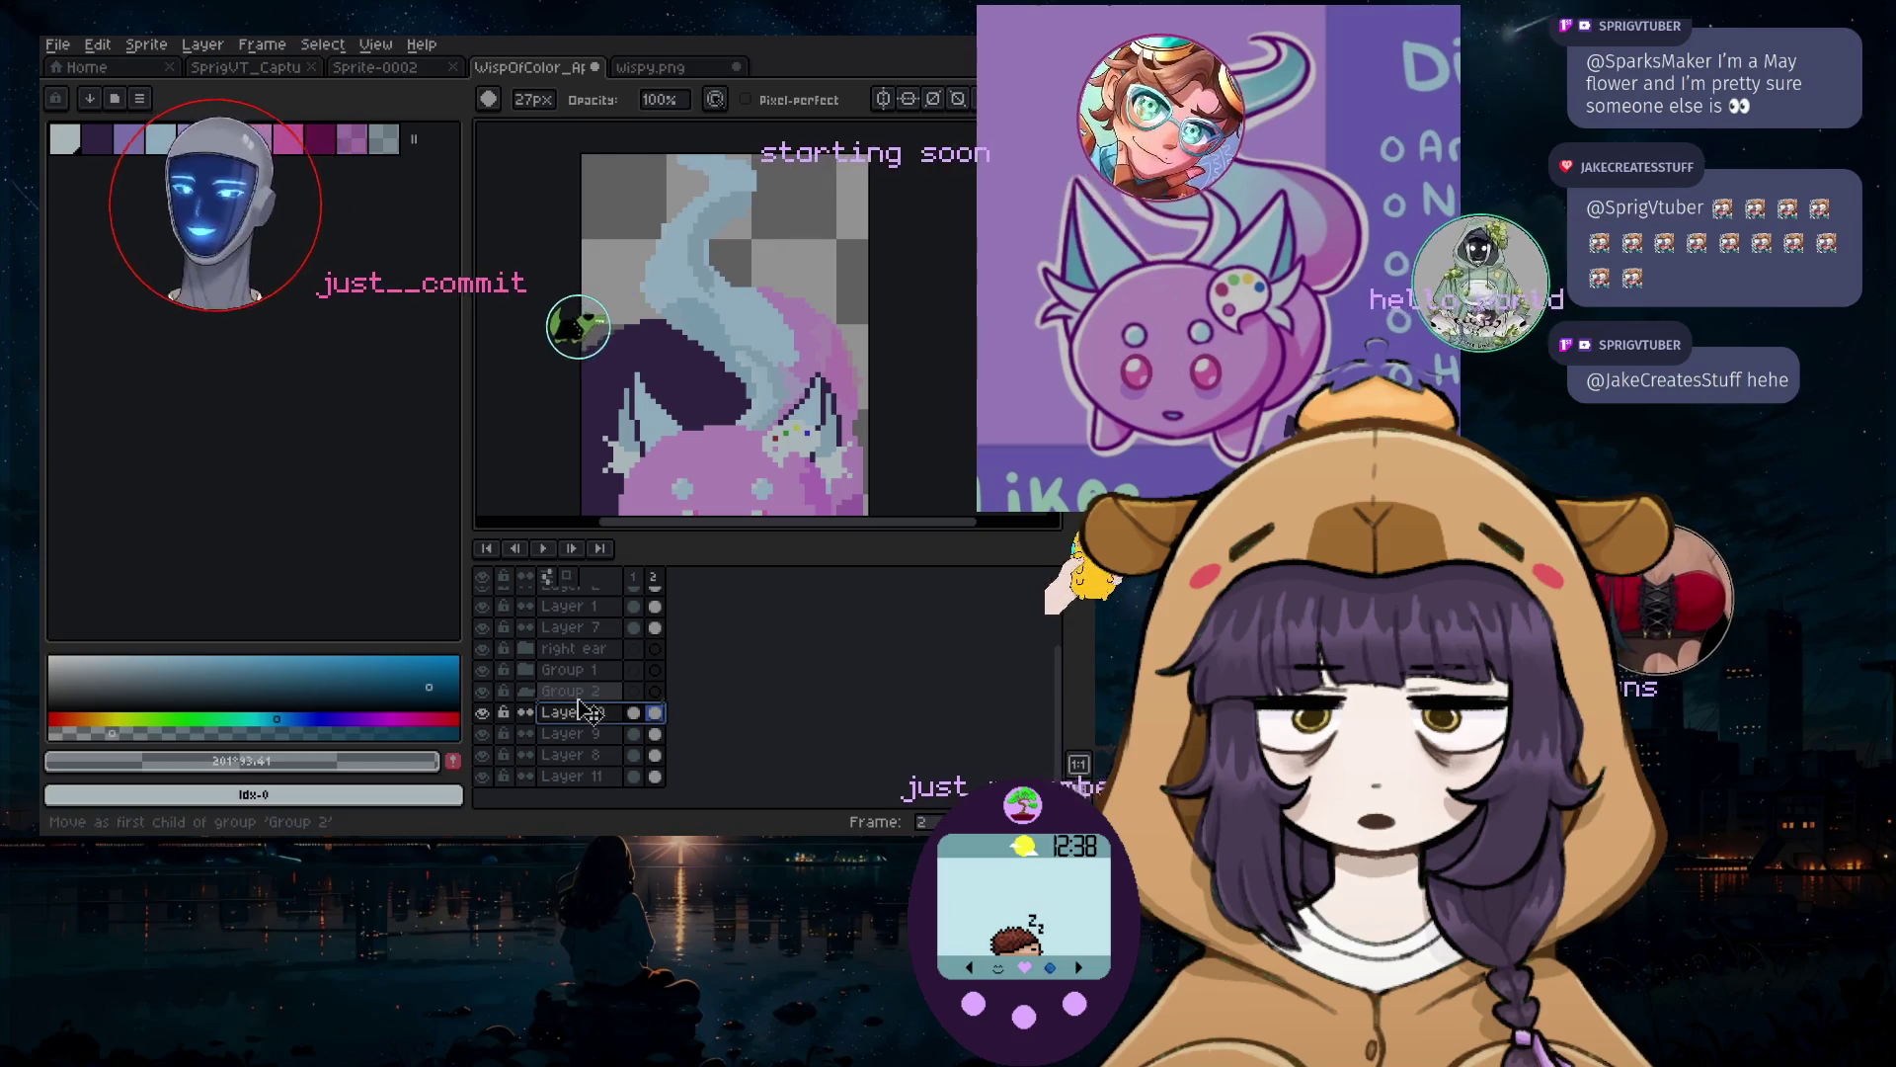
click(589, 756)
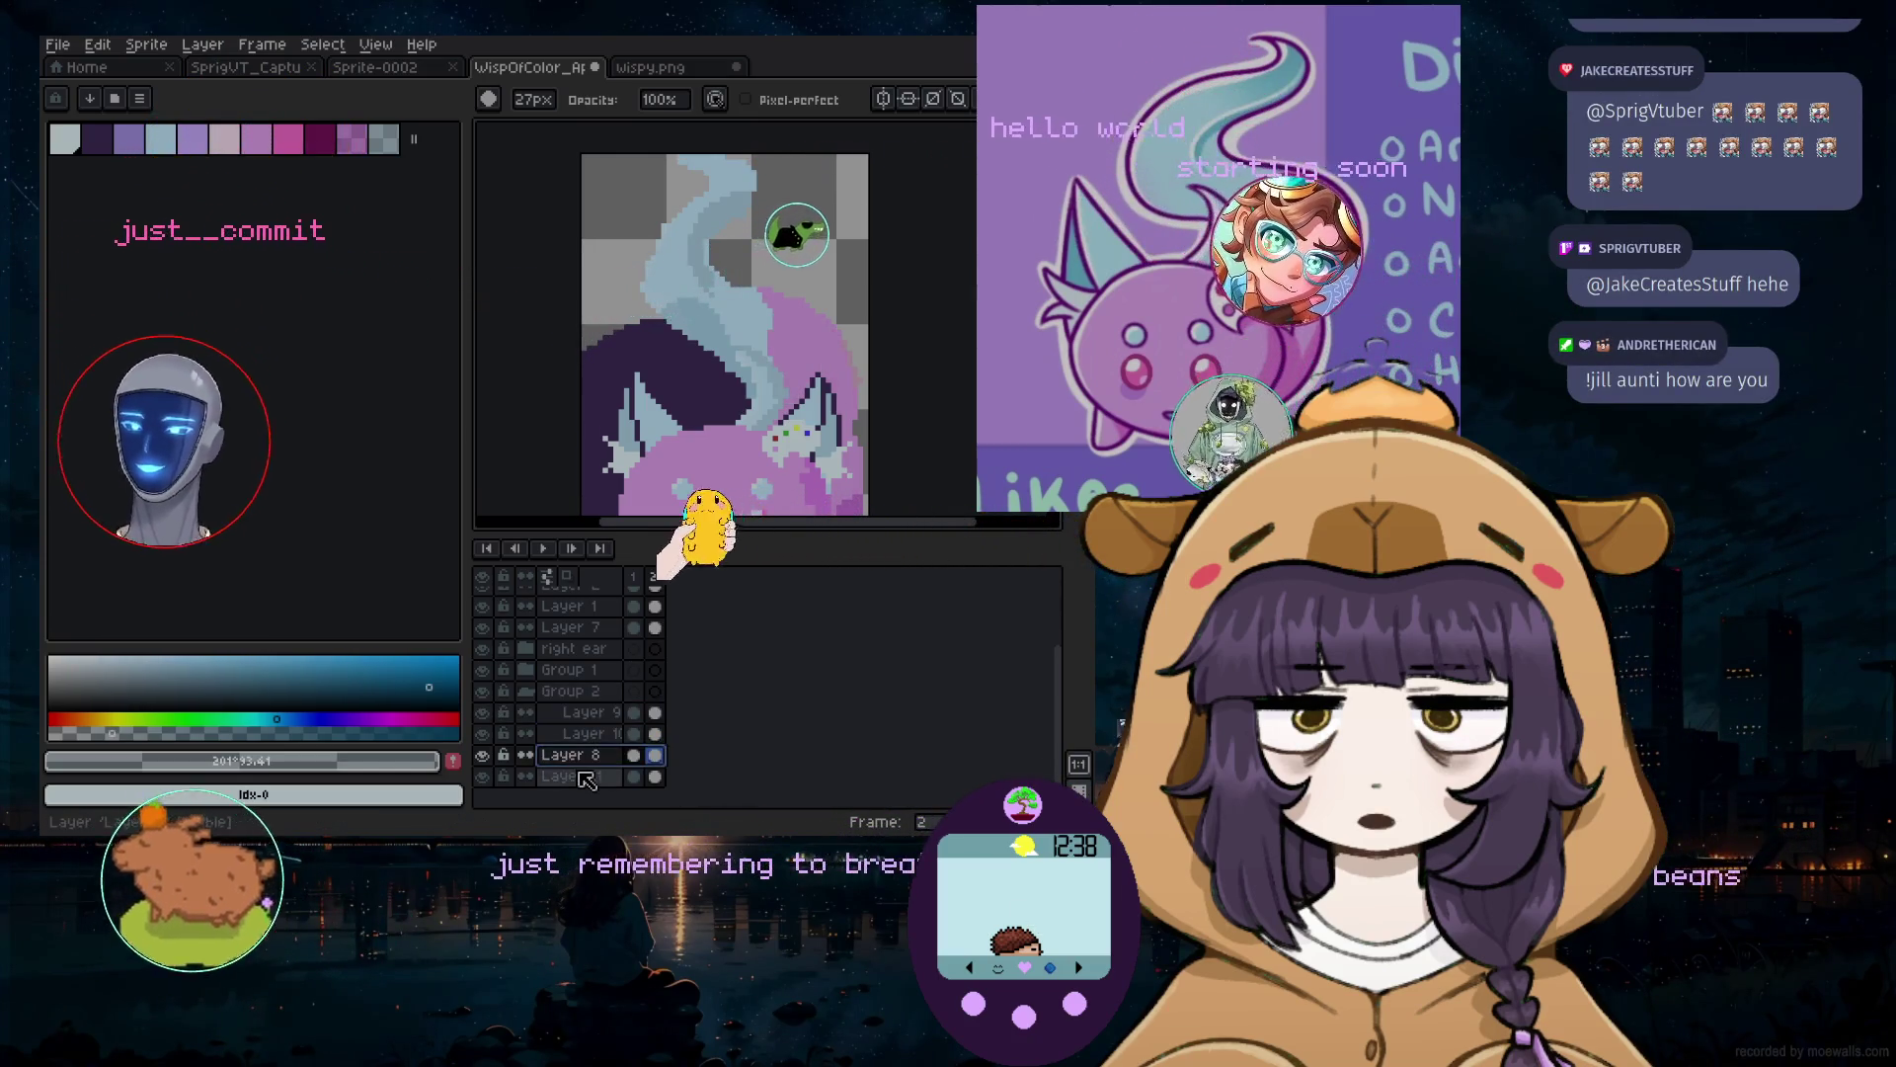
drag(582, 756, 583, 704)
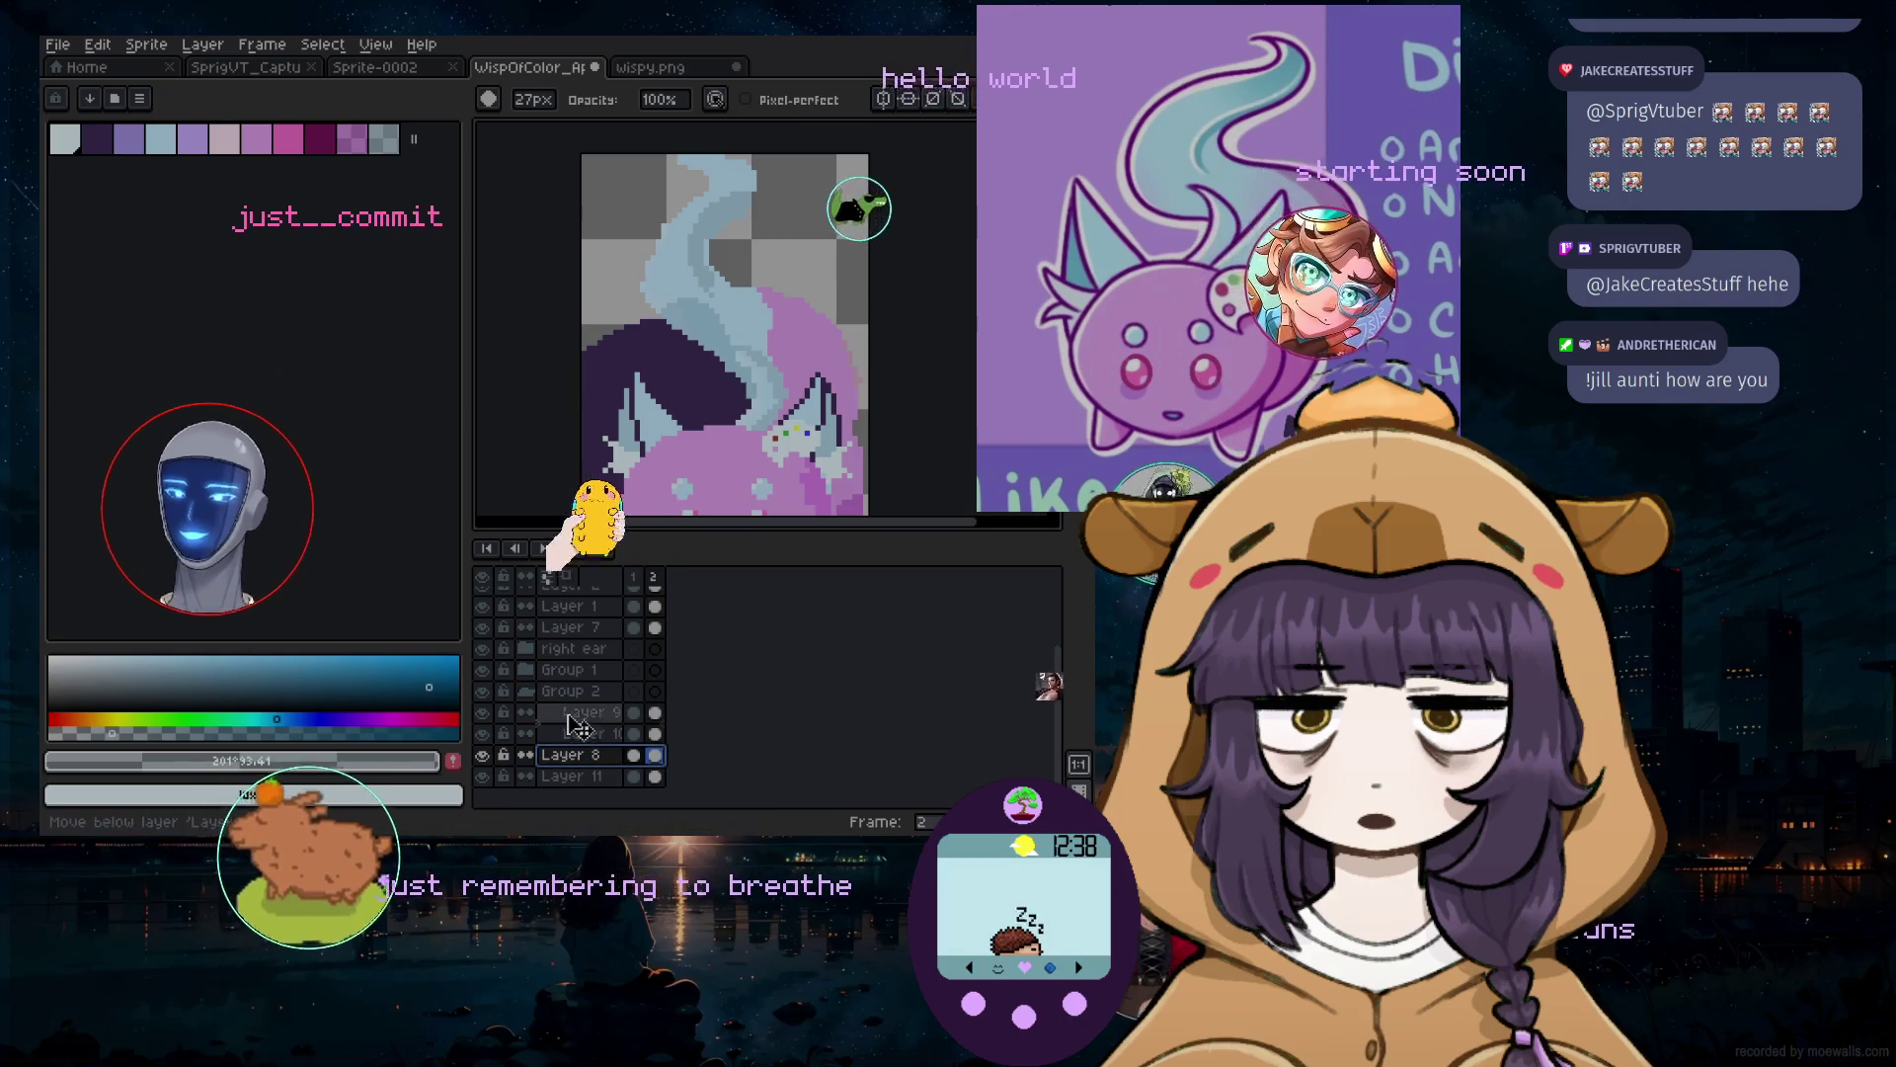
- Reorder the grouped layers so Layer 10 sits above Layer 11 and Layer 9 above Layer 8
click(578, 776)
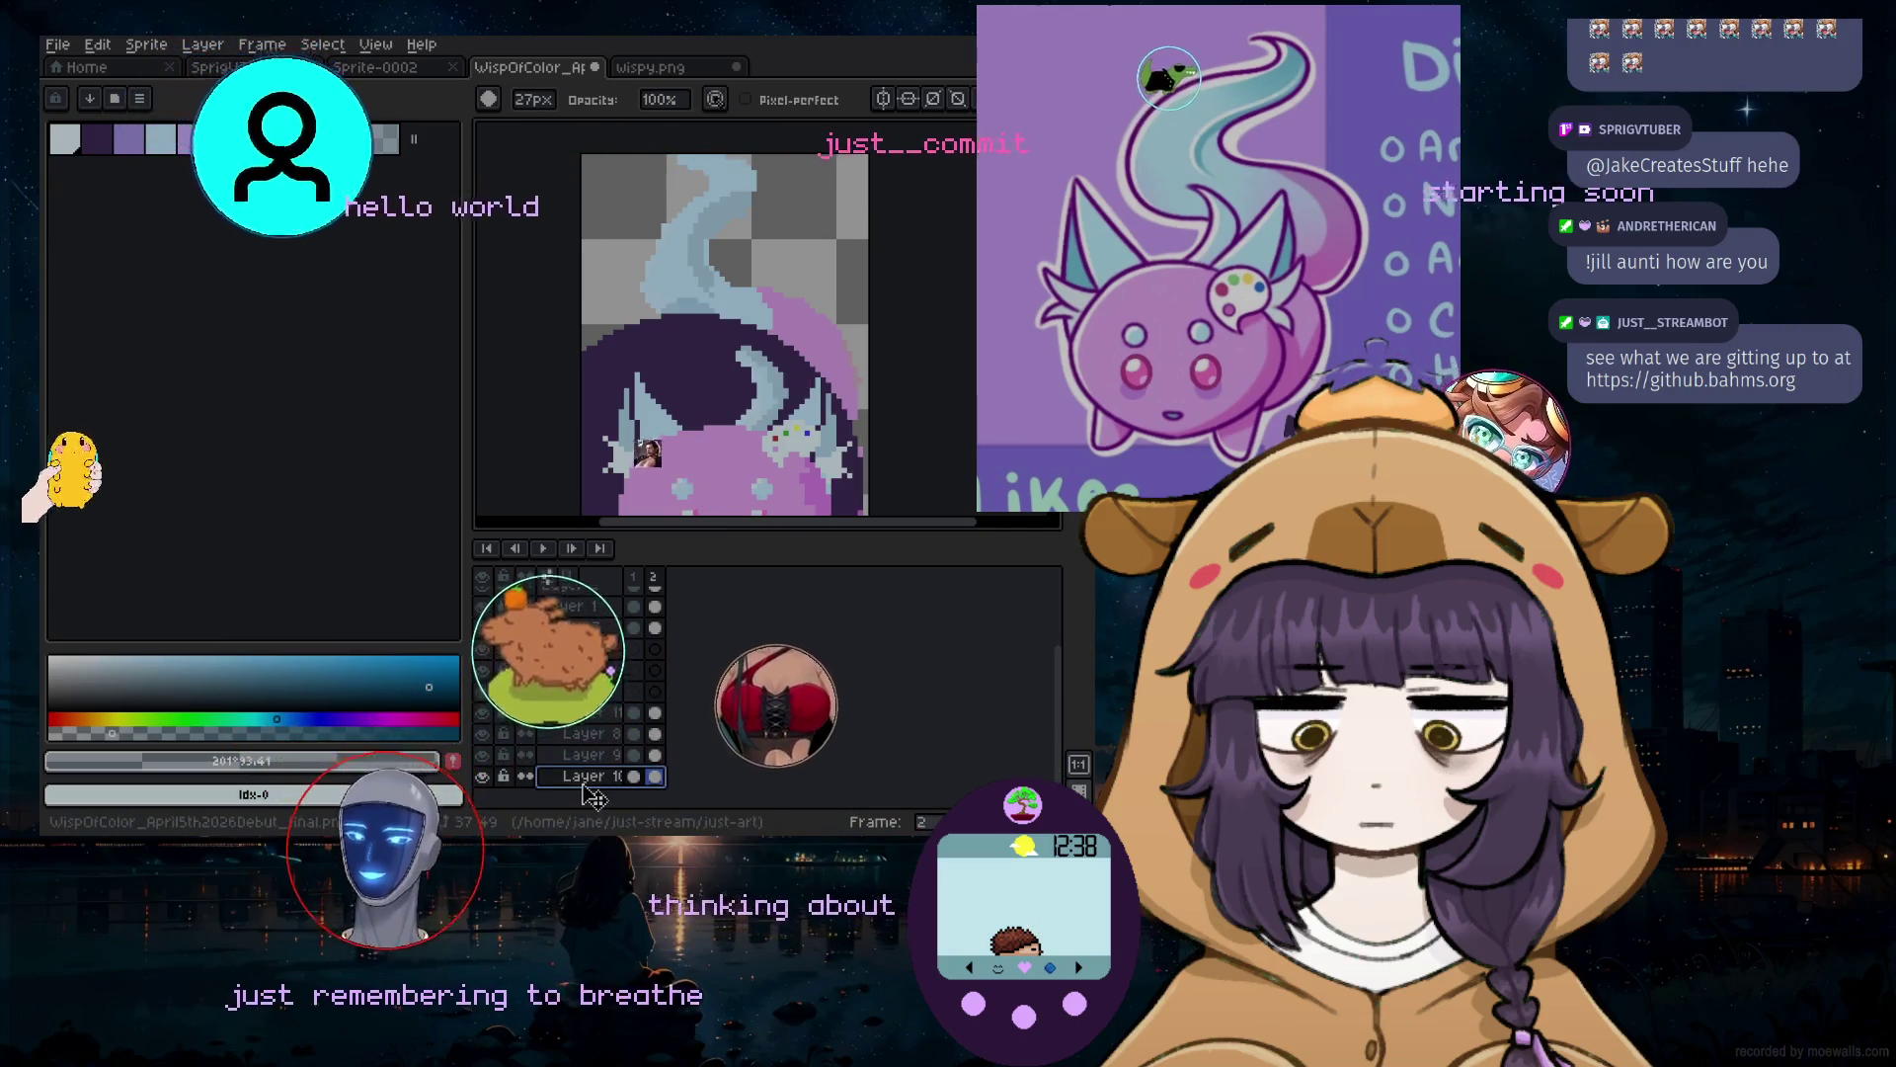
mouse_move(585, 778)
mouse_down()
mouse_move(585, 707)
mouse_move(583, 779)
mouse_up()
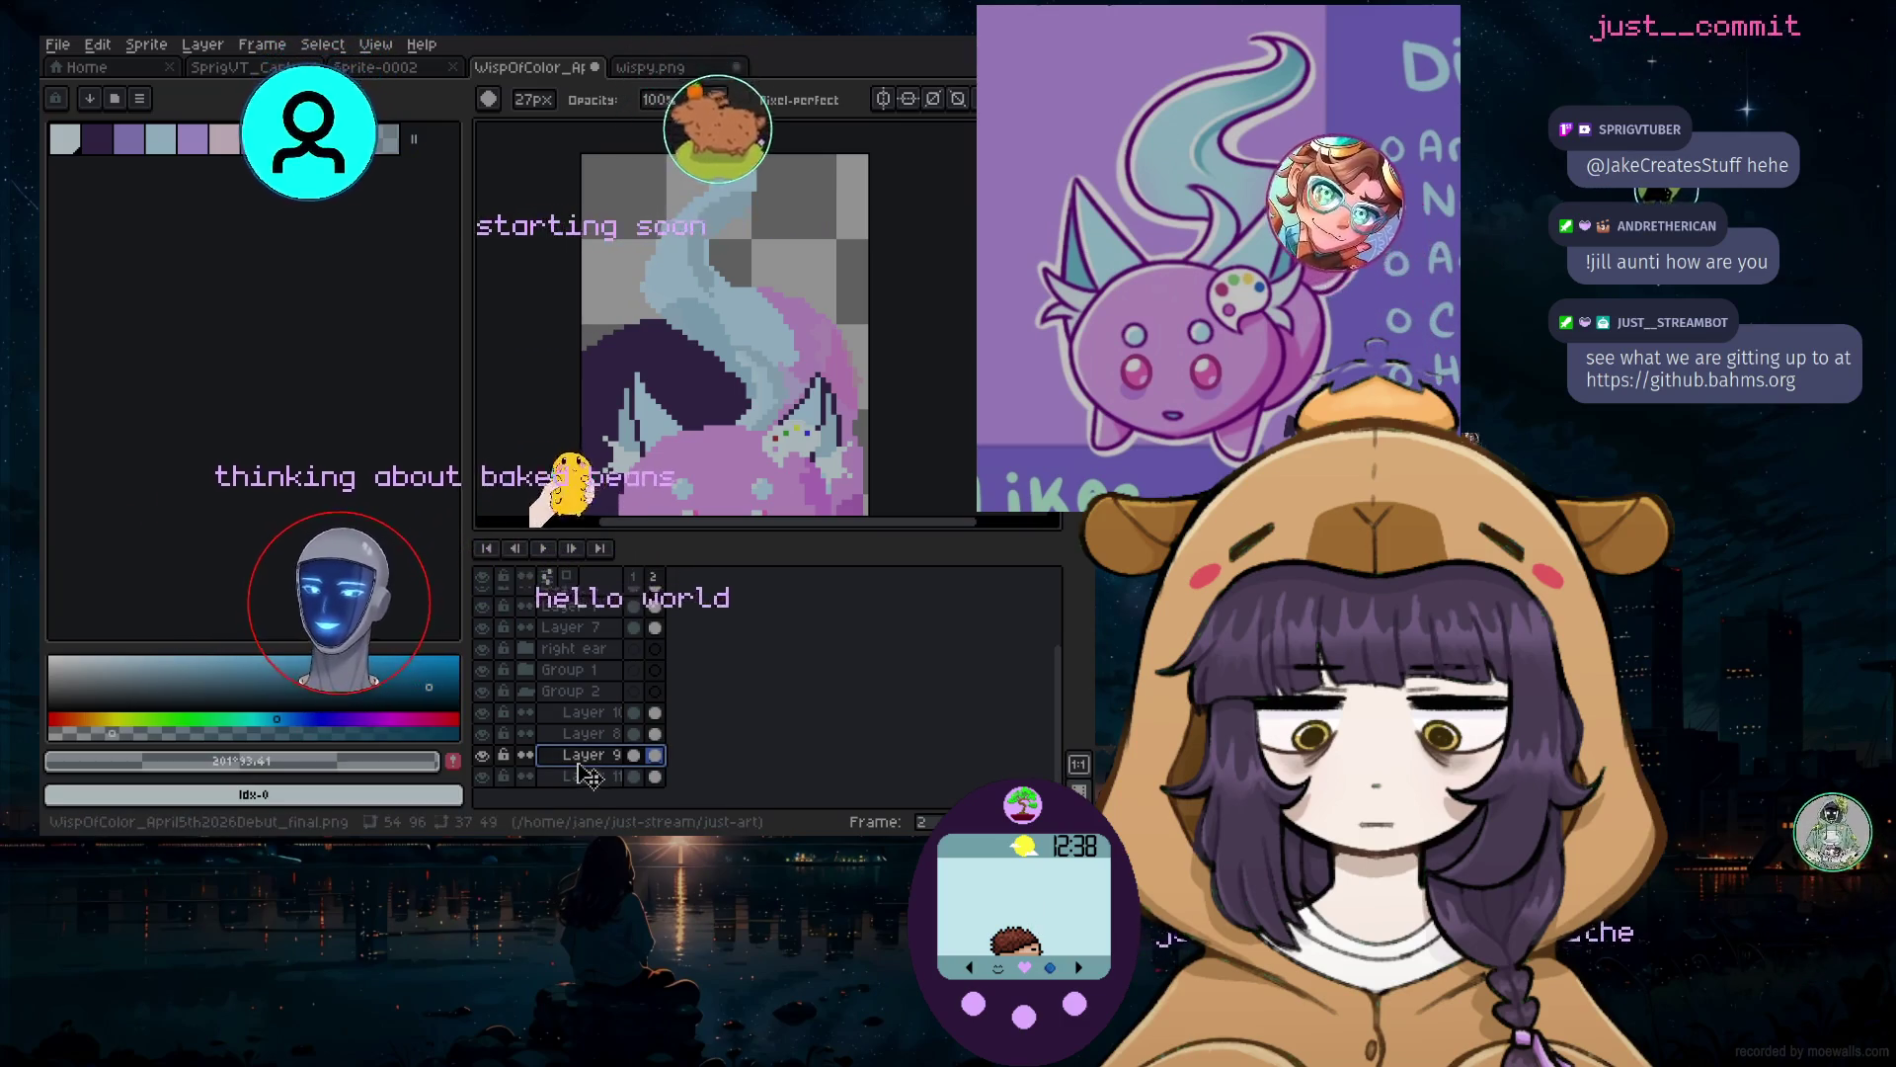
drag(582, 743, 581, 751)
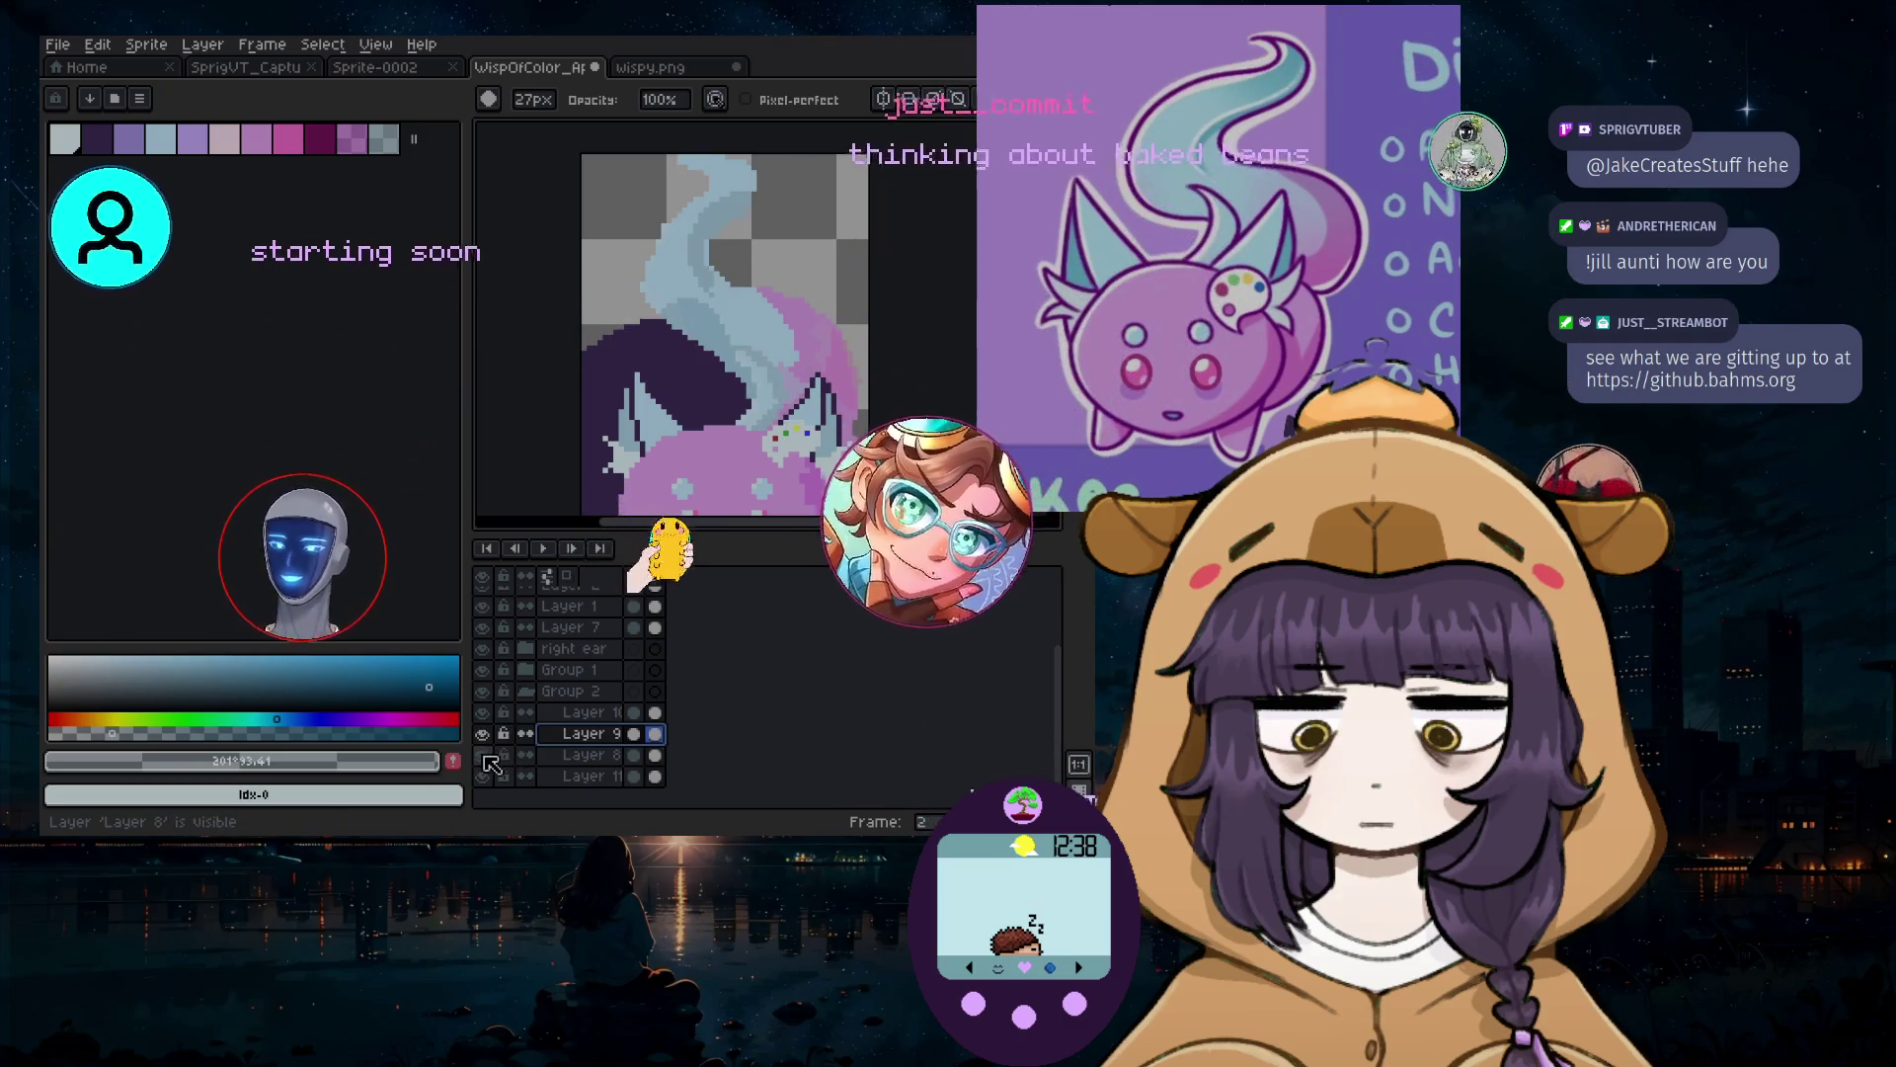
scroll(770, 376, down, 3)
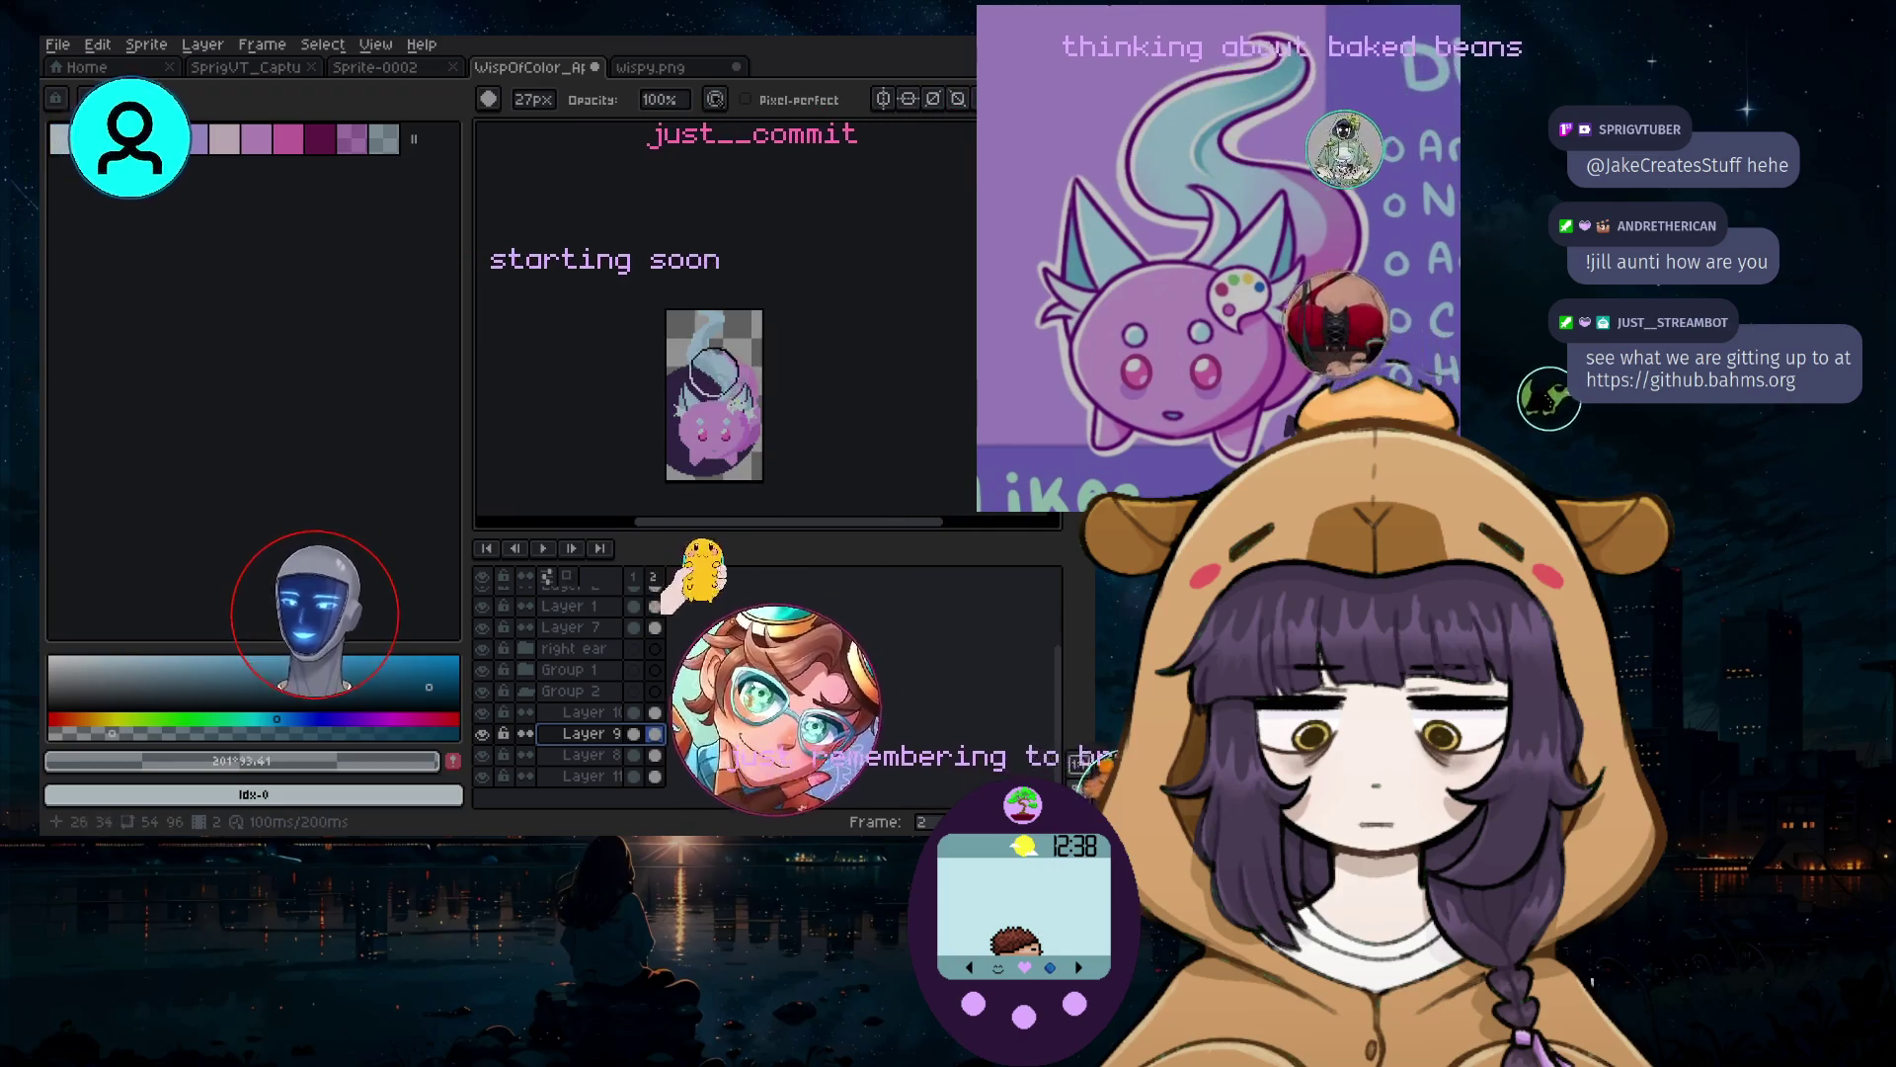
scroll(787, 371, up, 3)
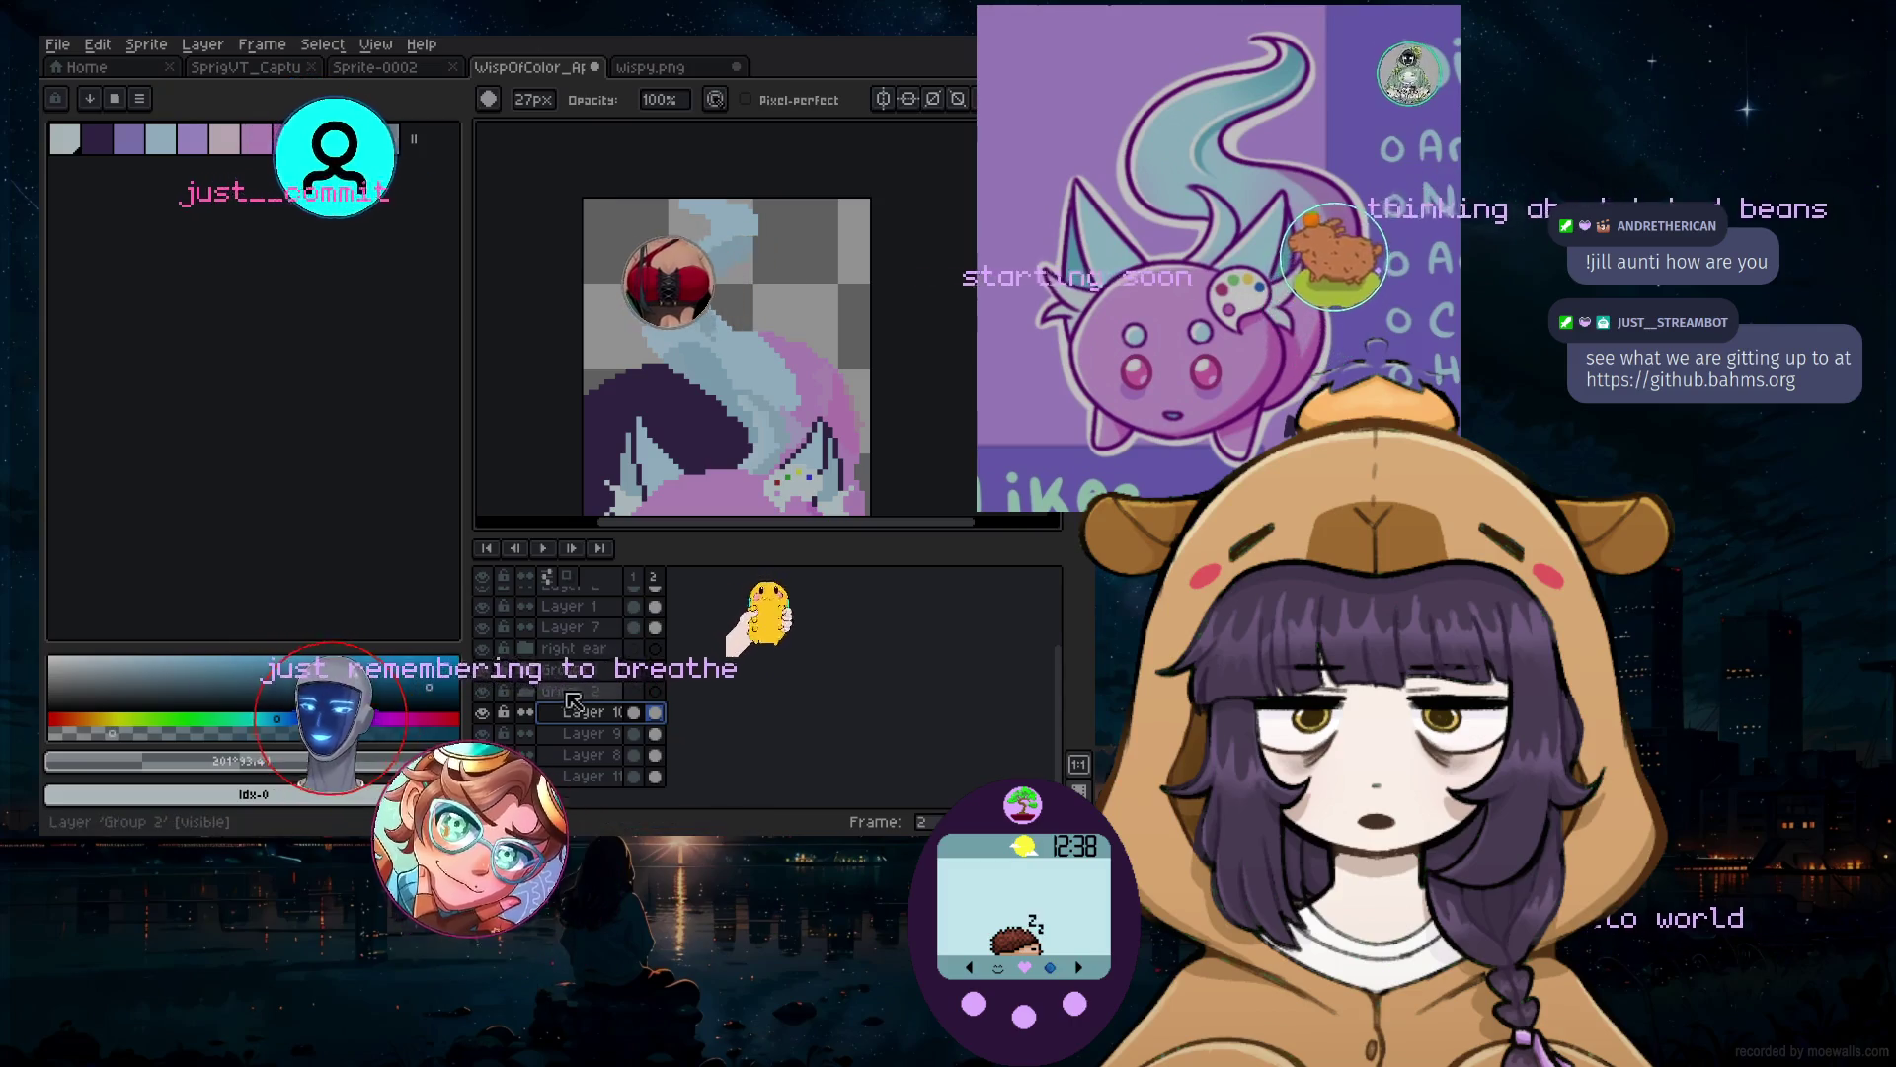
scroll(546, 702, up, 2)
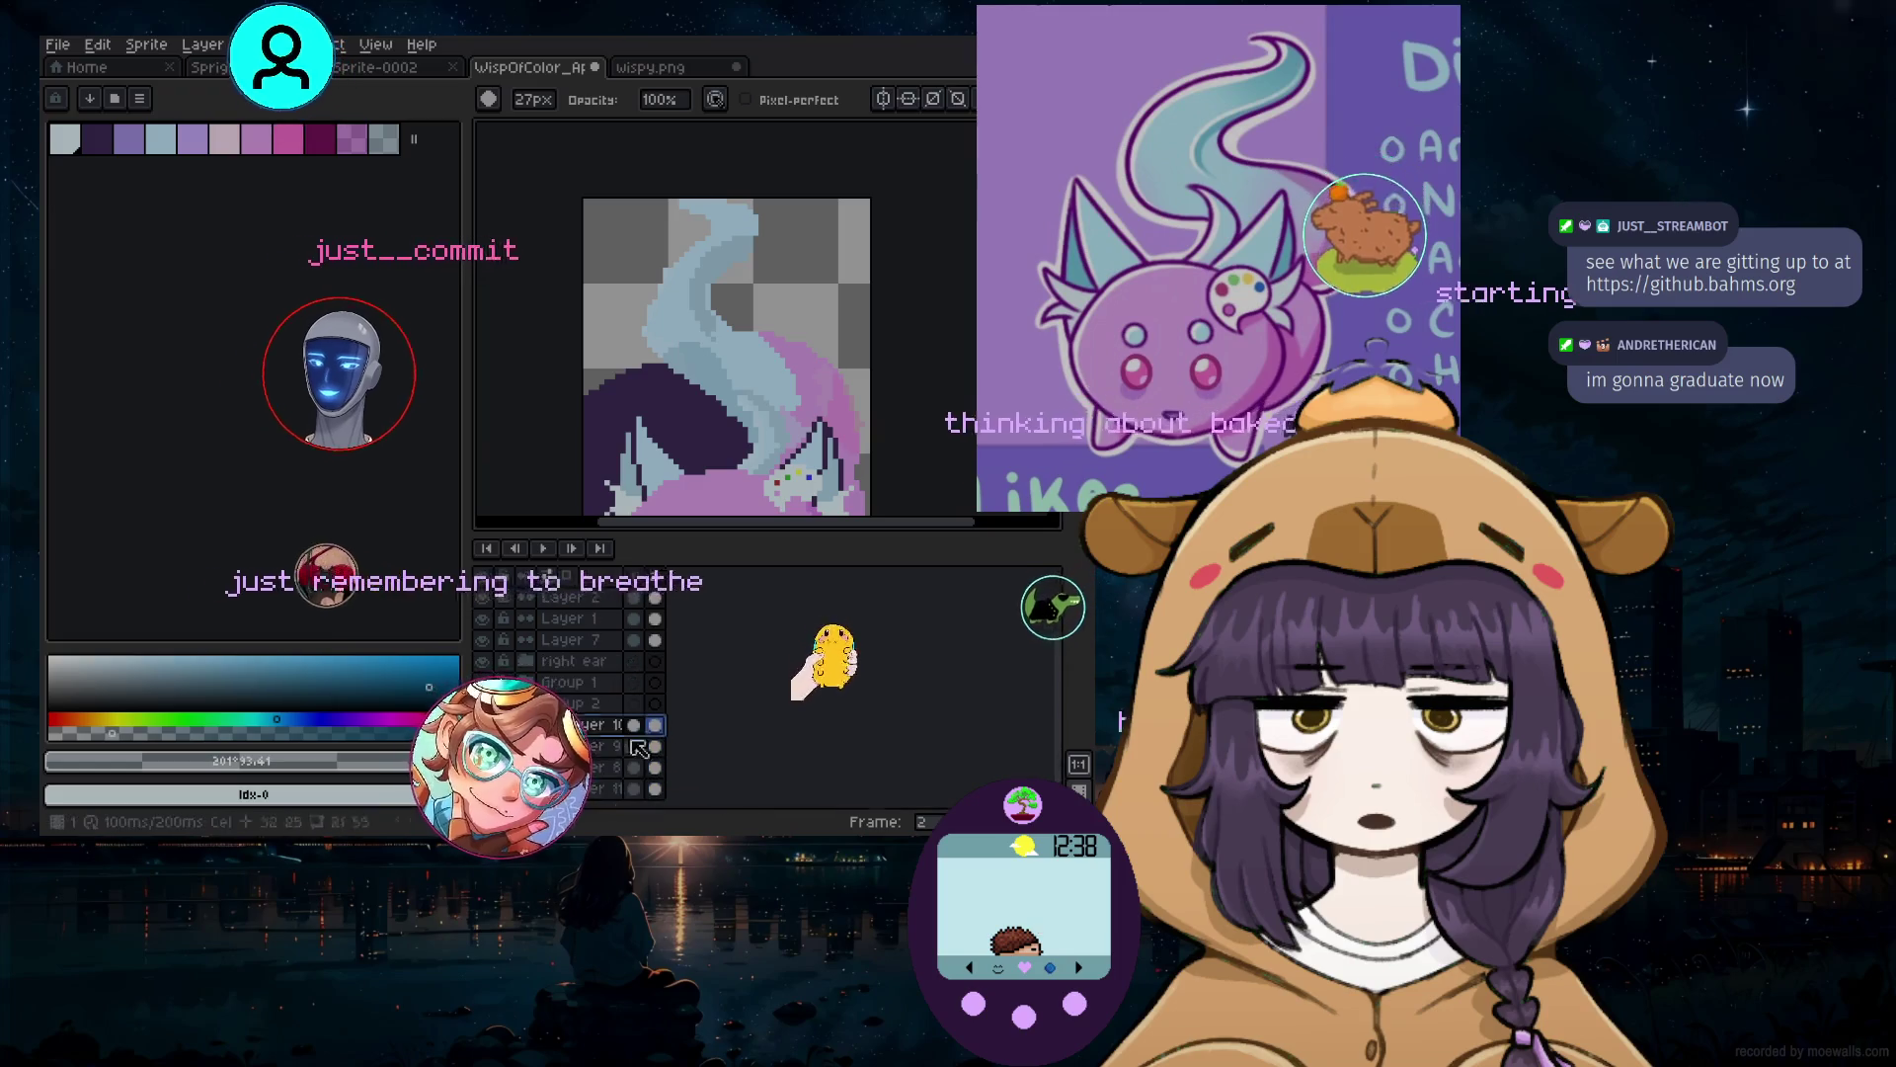
scroll(638, 753, down, 1)
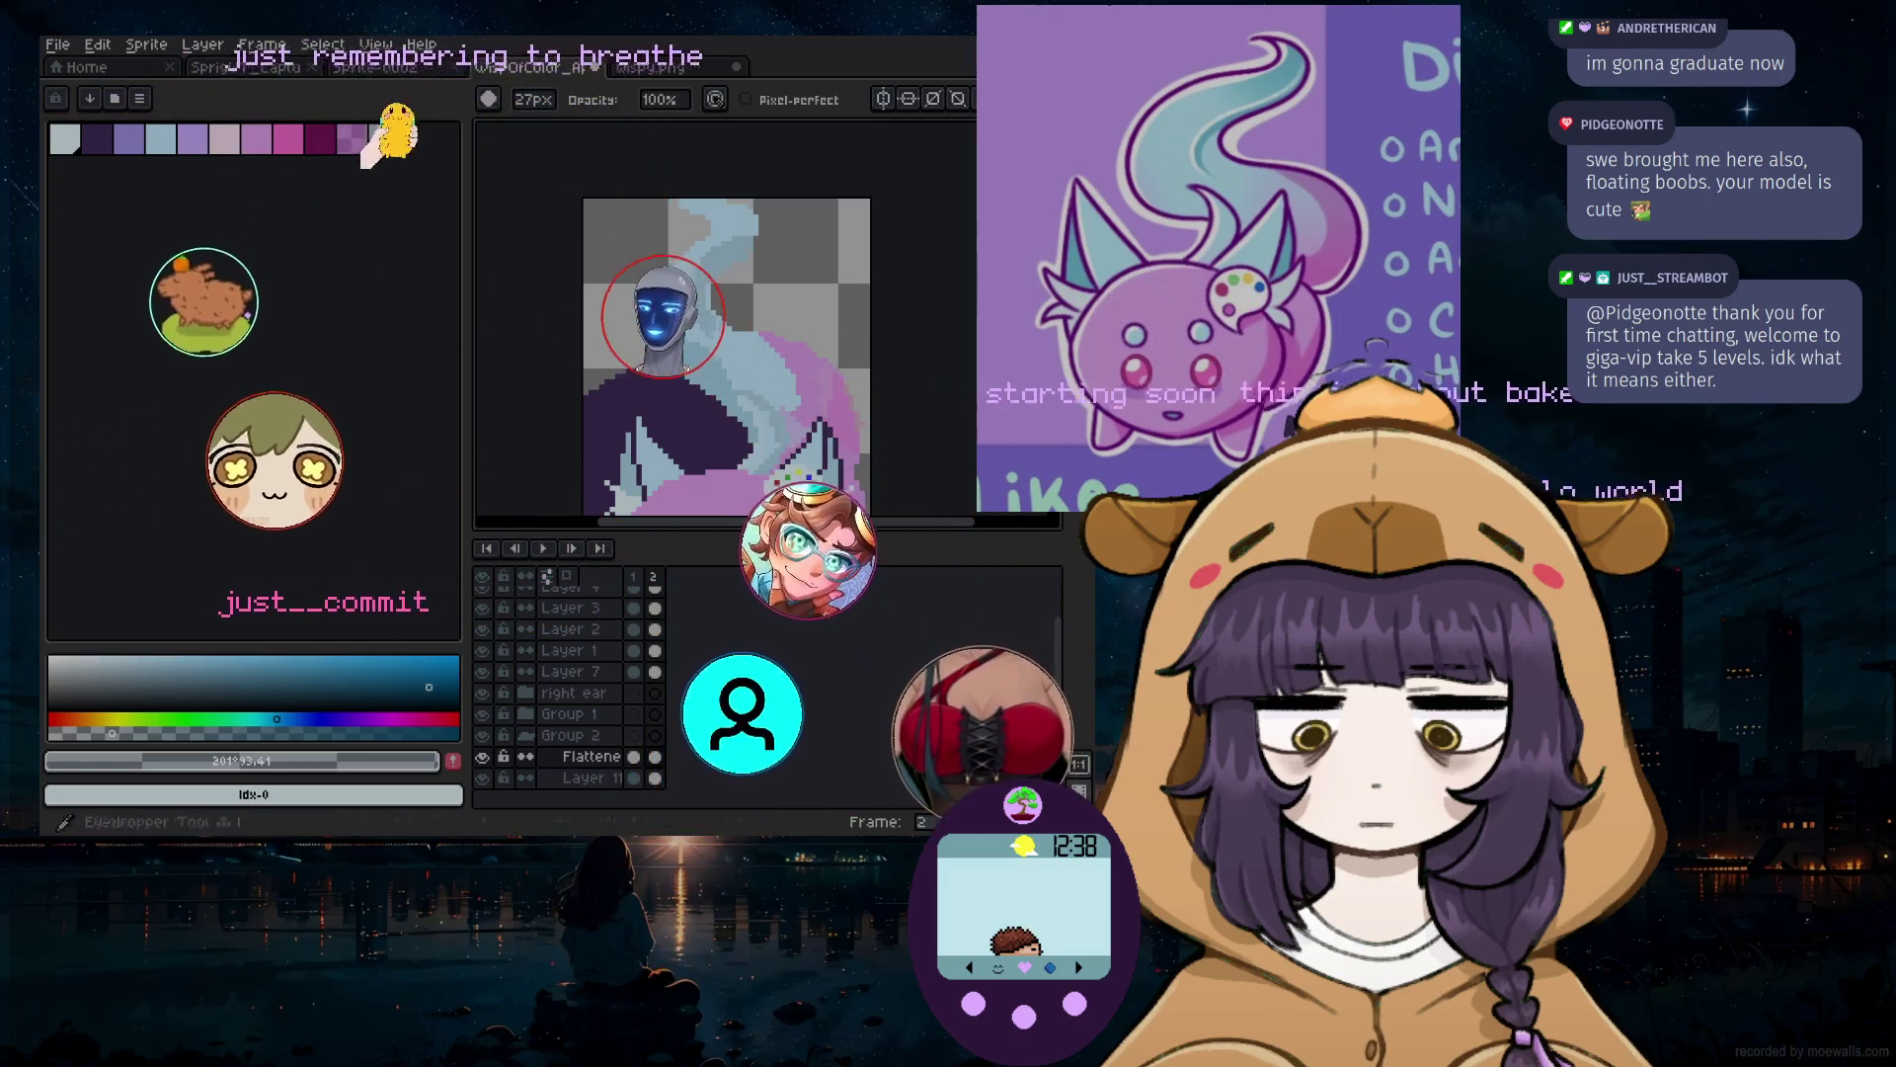
- Shrink the brush from 9px to 6px
key(minus)
key(minus)
key(minus)
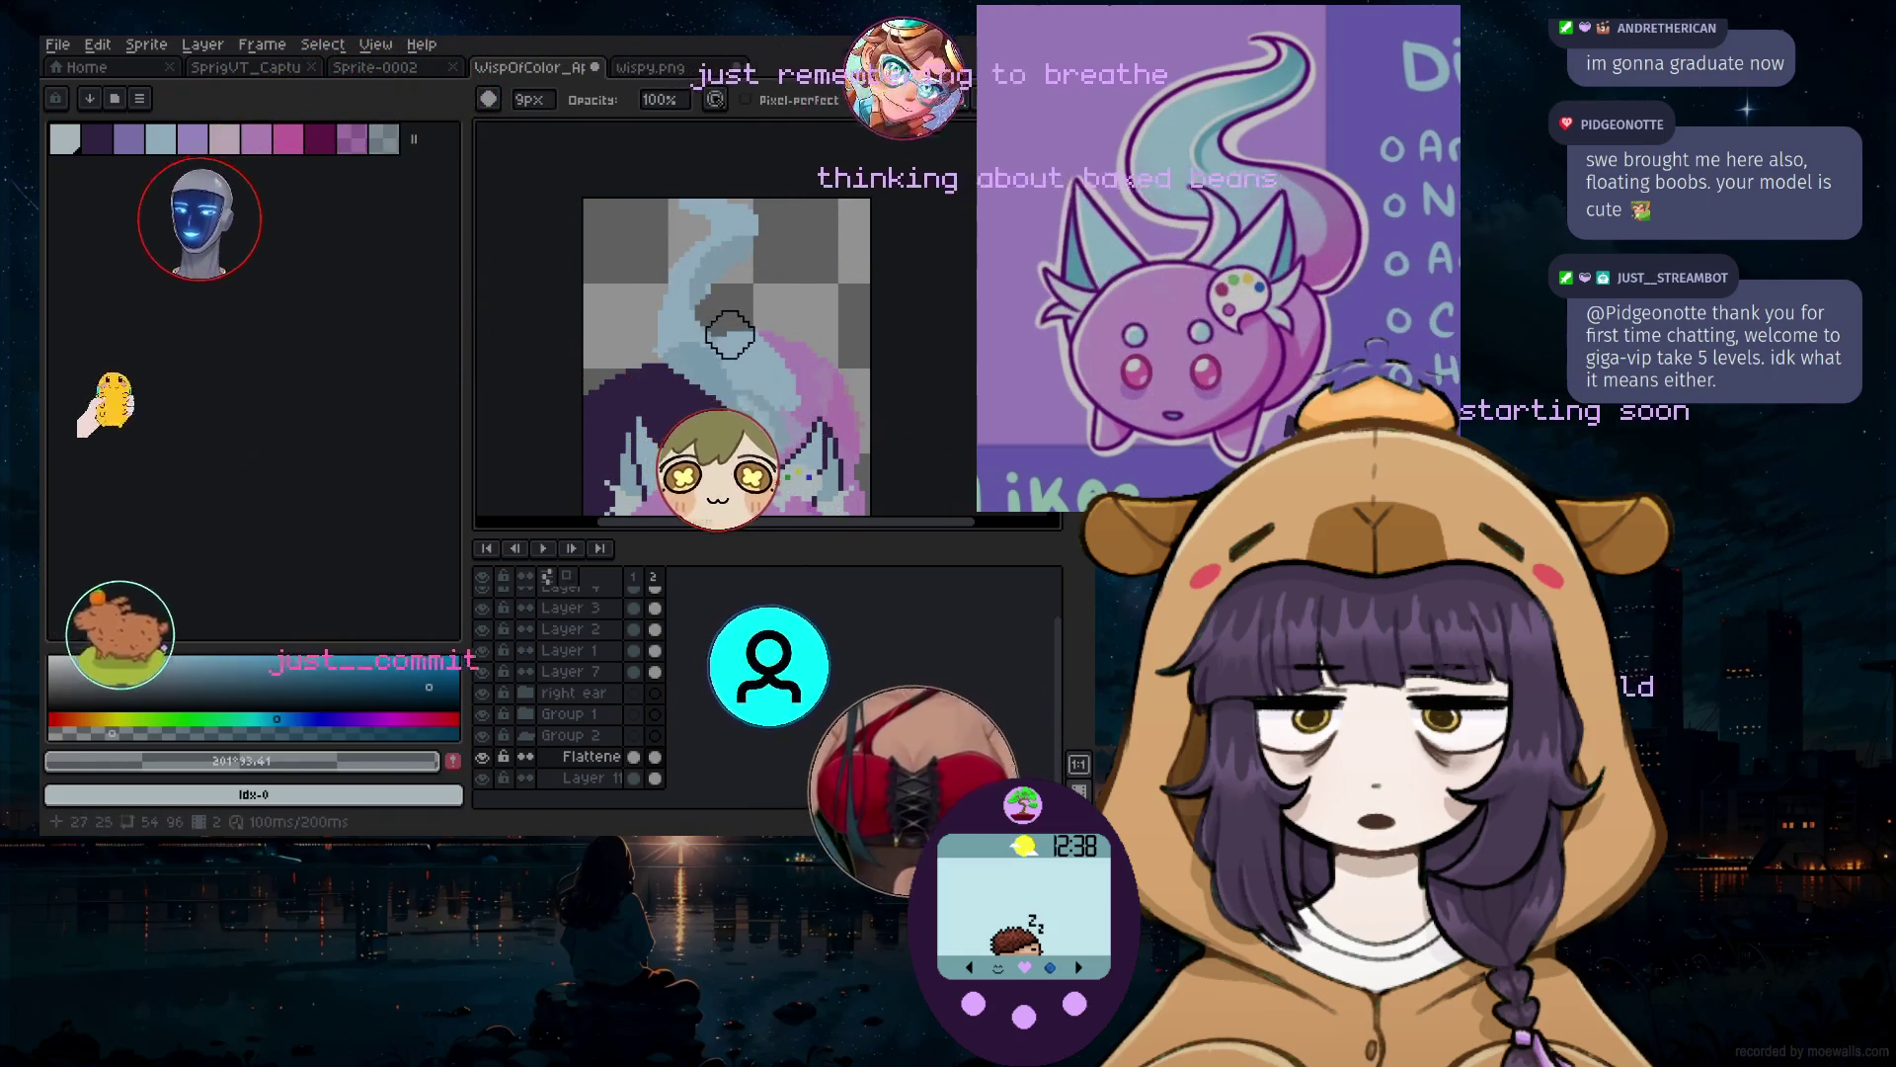
key(minus)
key(minus)
key(minus)
scroll(738, 303, up, 2)
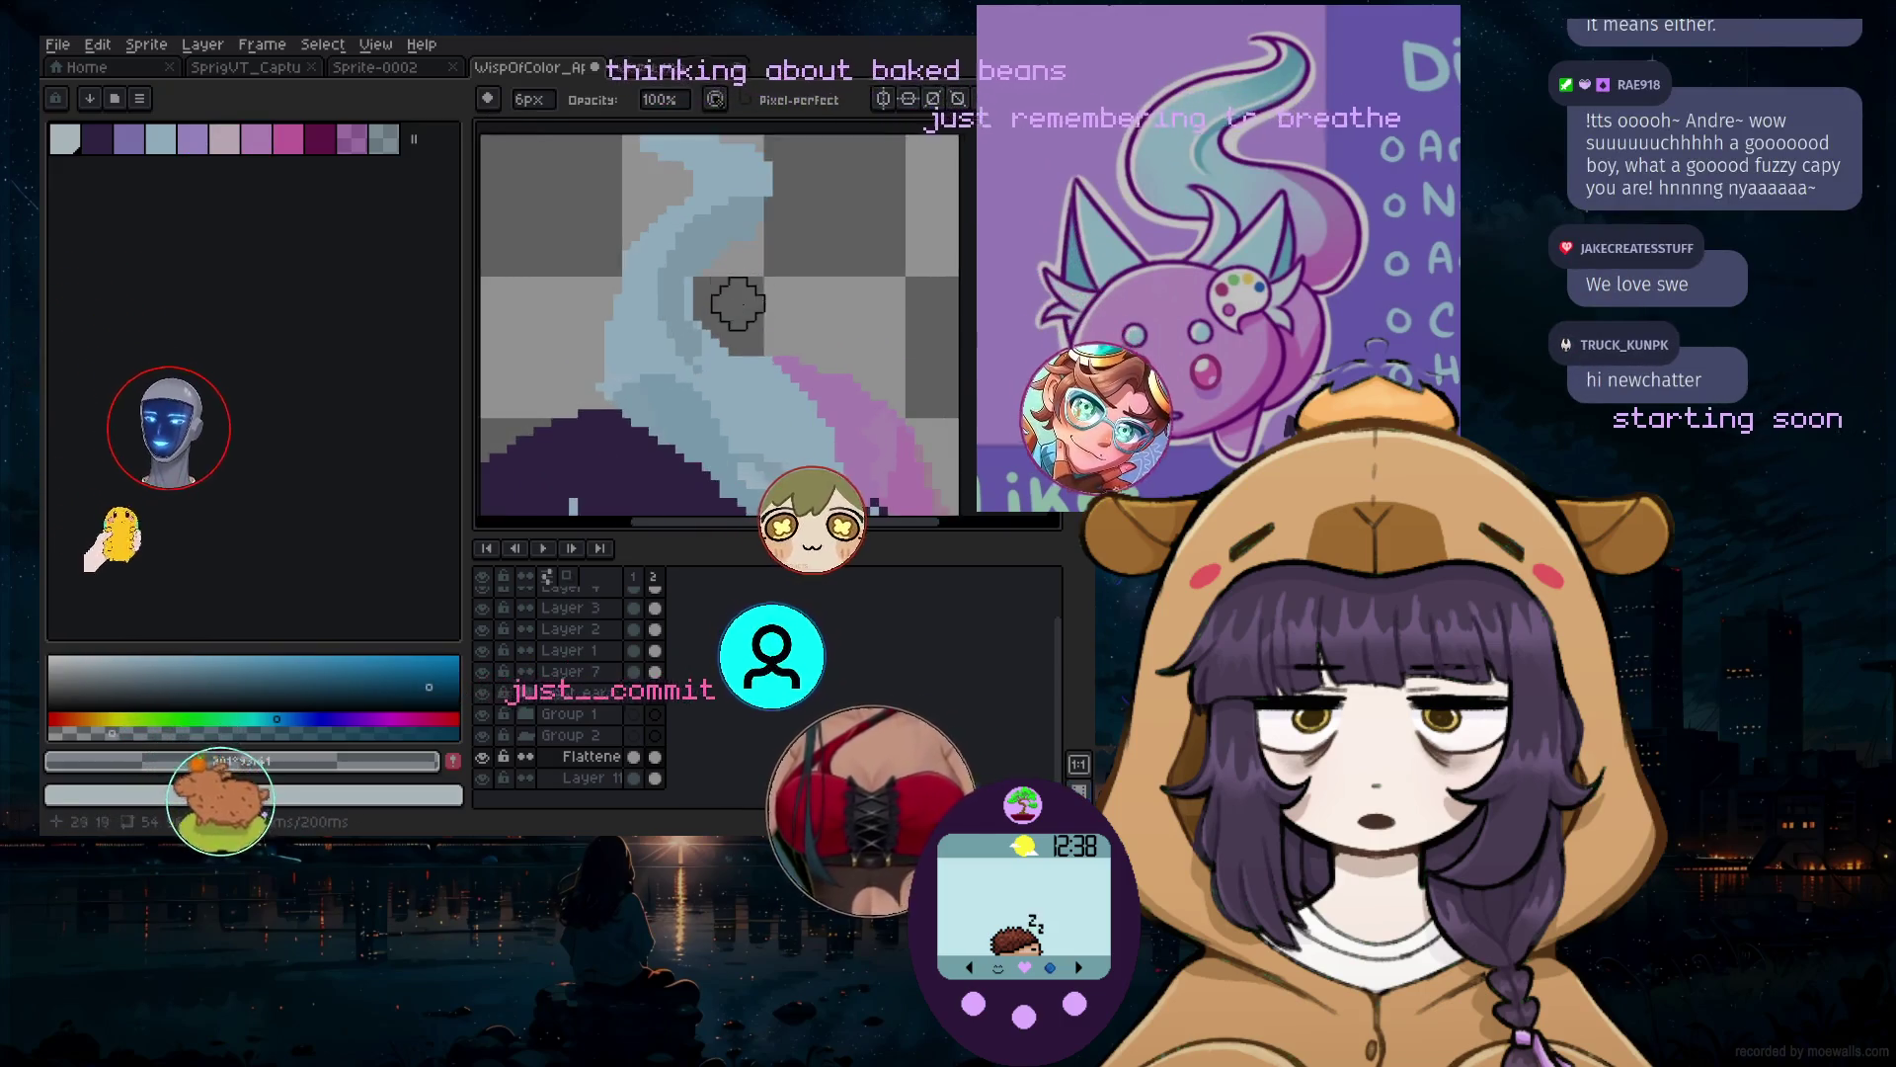
scroll(738, 304, up, 1)
scroll(731, 336, down, 5)
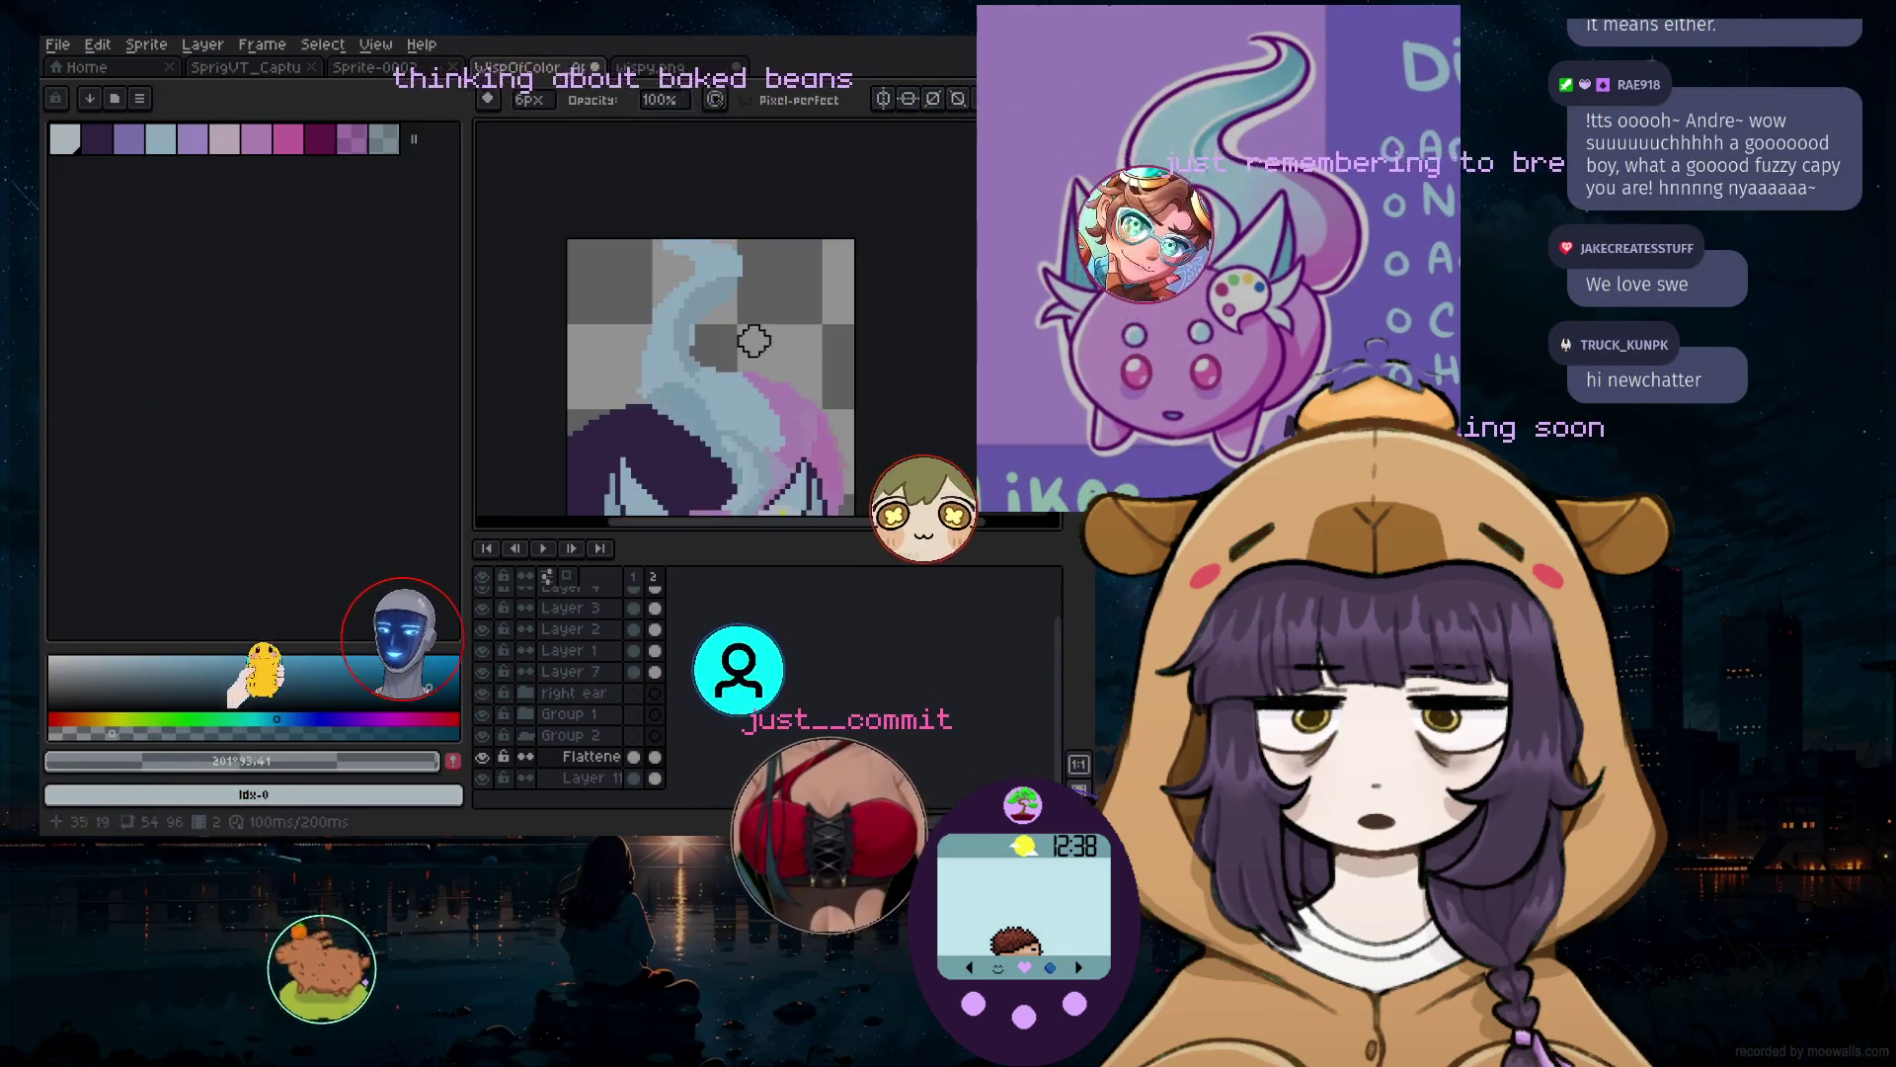
scroll(739, 348, up, 3)
scroll(612, 399, up, 1)
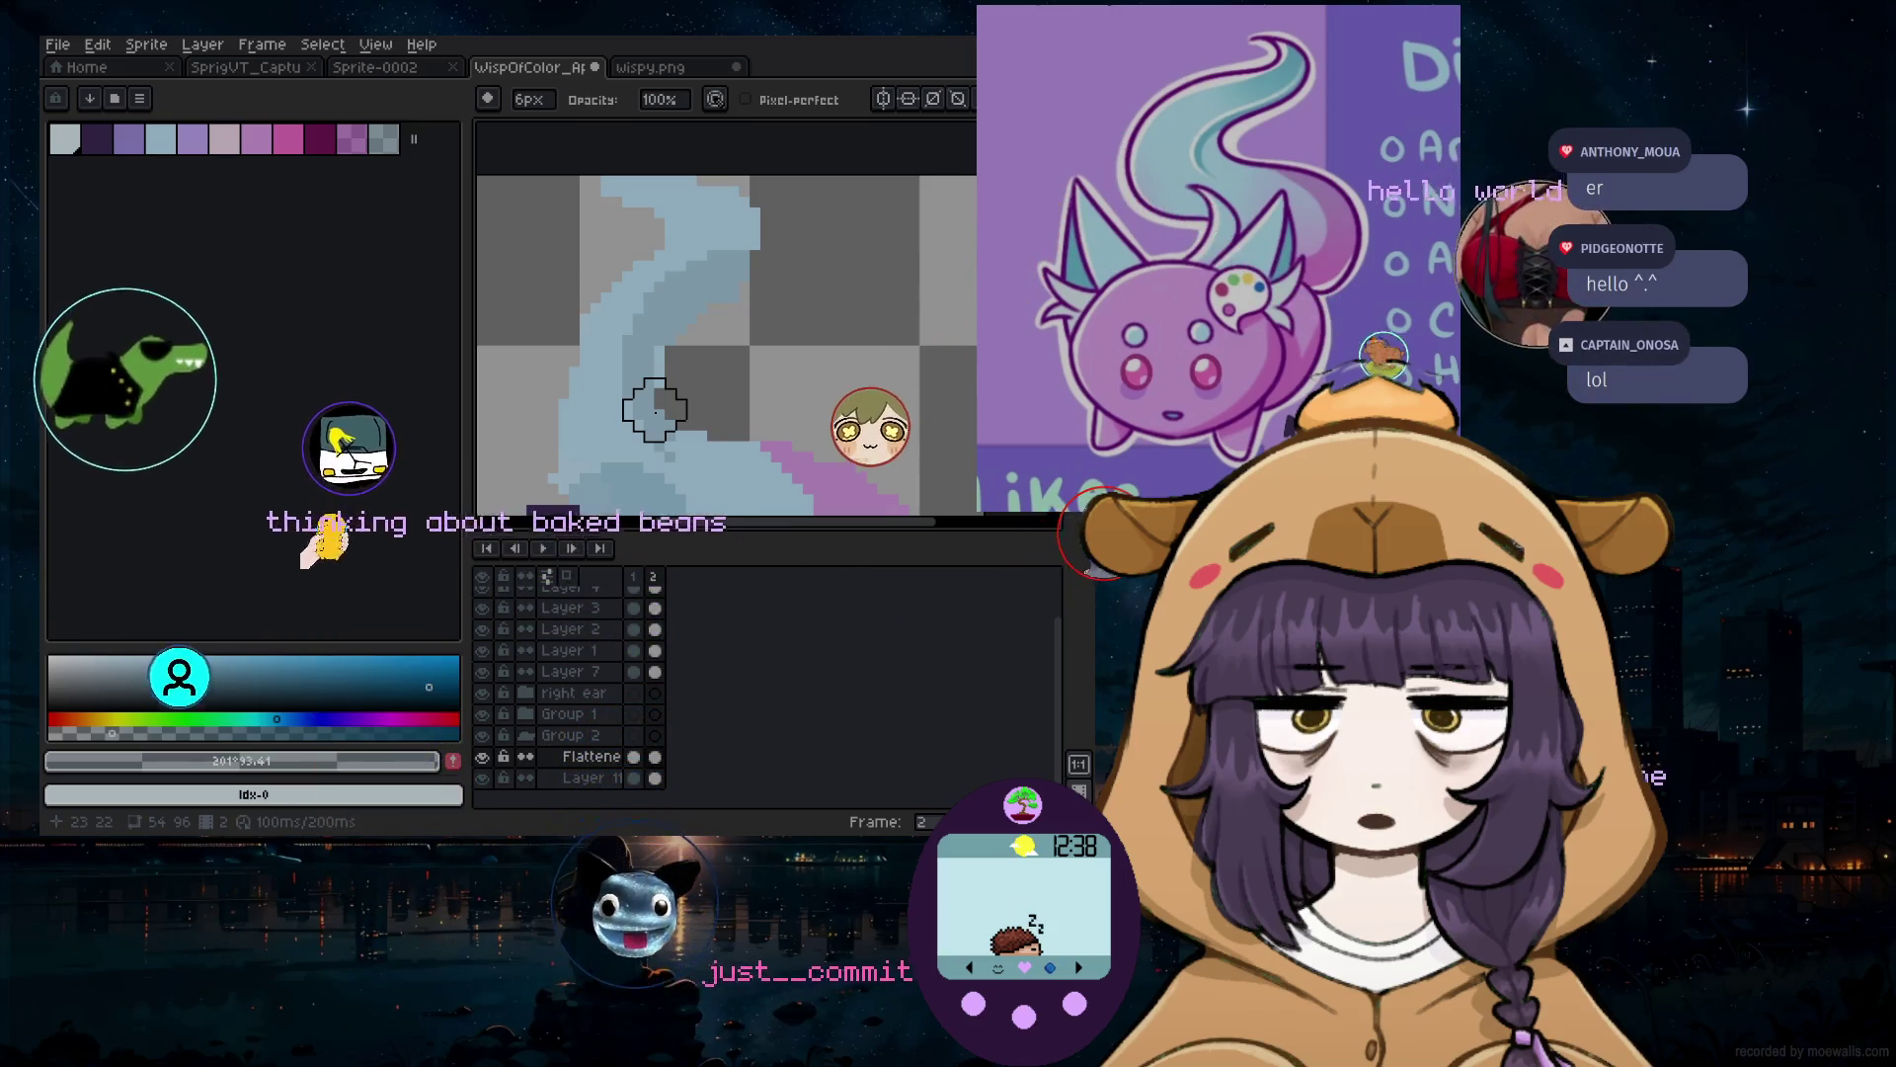
scroll(687, 272, down, 3)
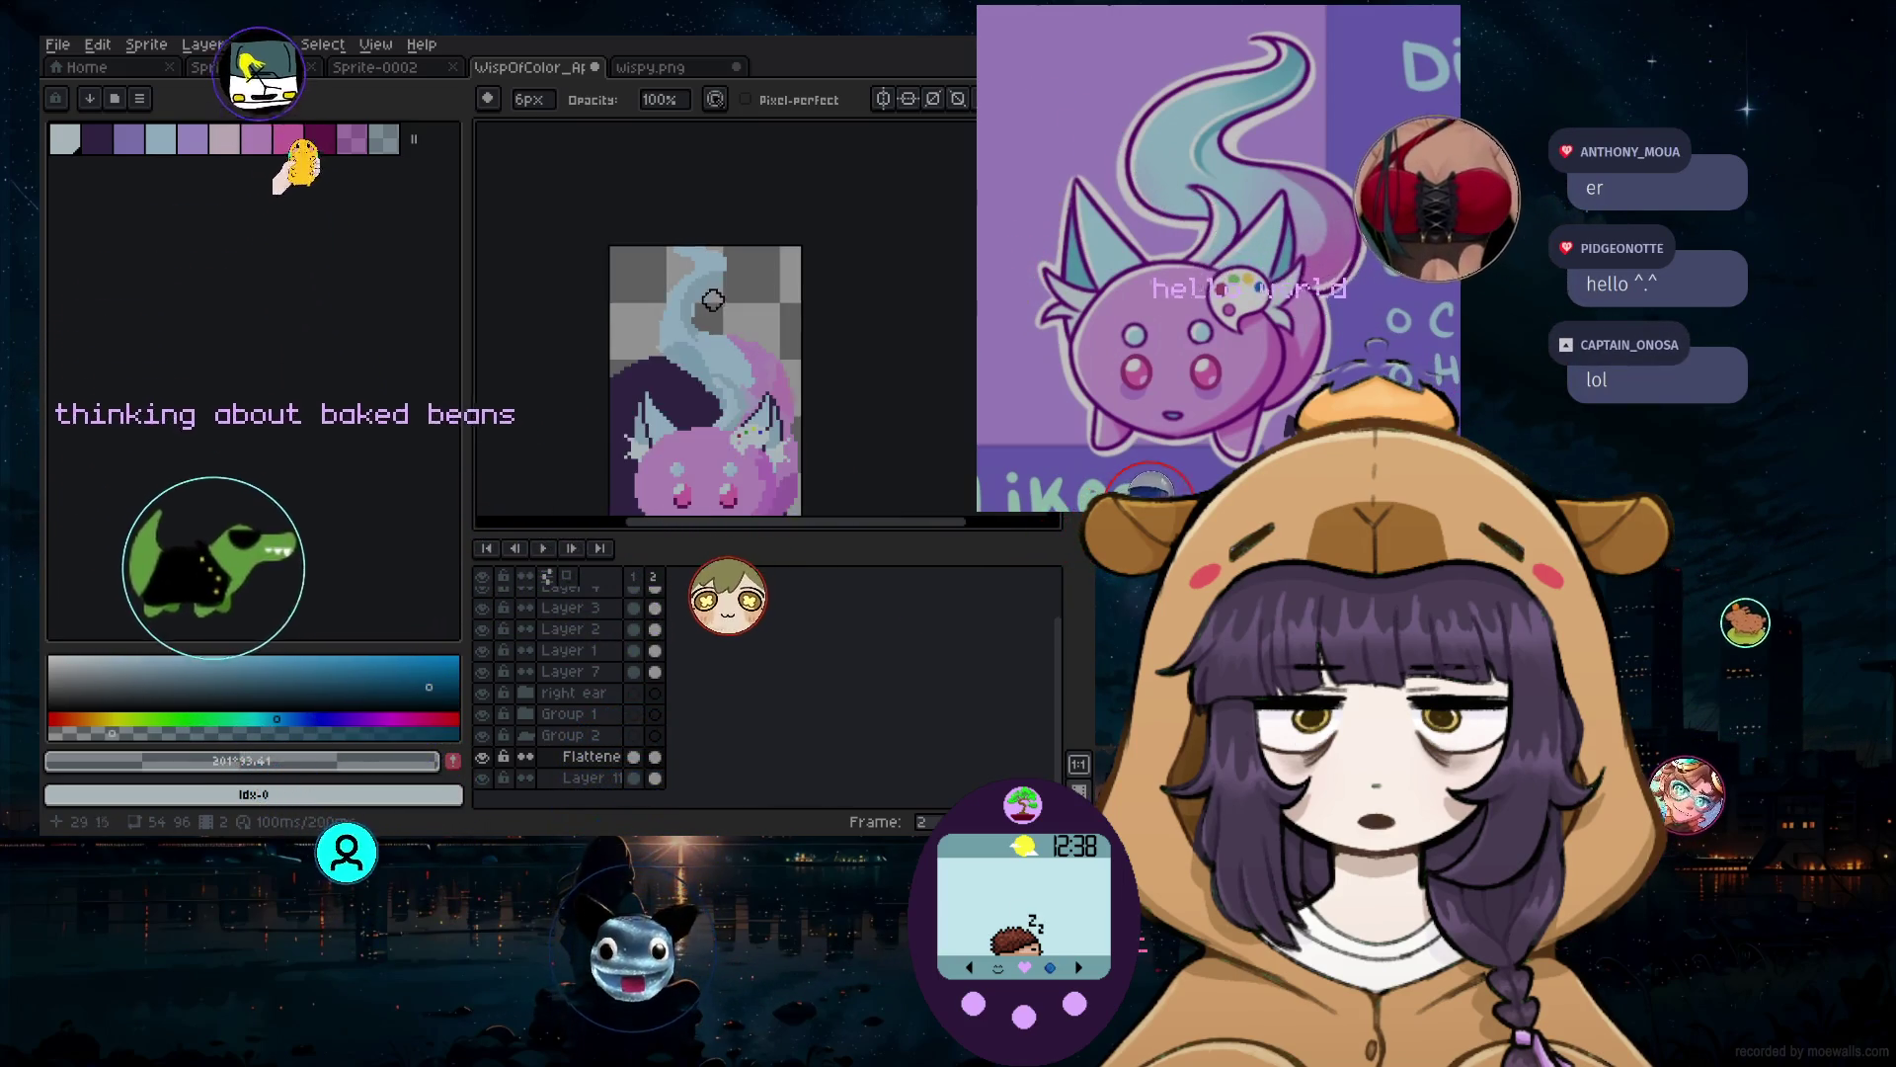
scroll(546, 360, up, 3)
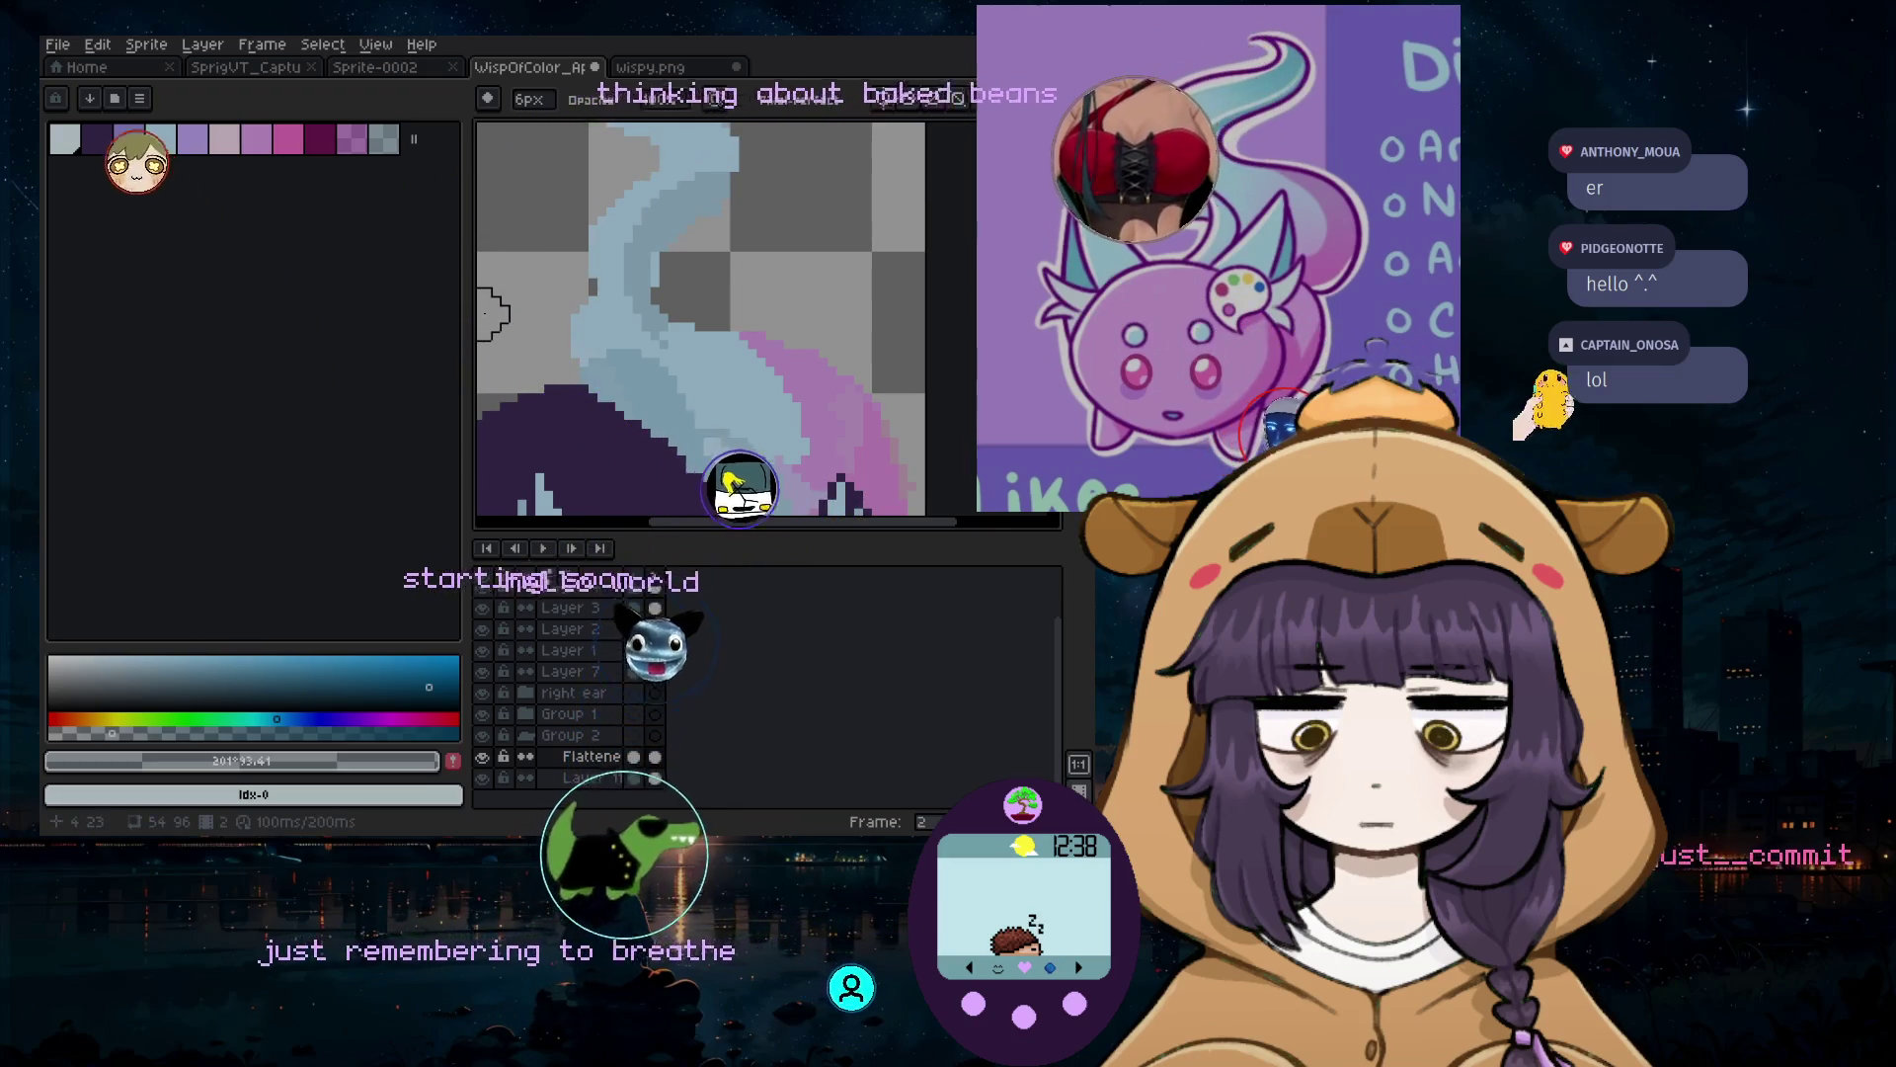
scroll(509, 363, down, 1)
- Add frame 3 and shift an oval selection of the tail up about 4 pixels
key(alt+n)
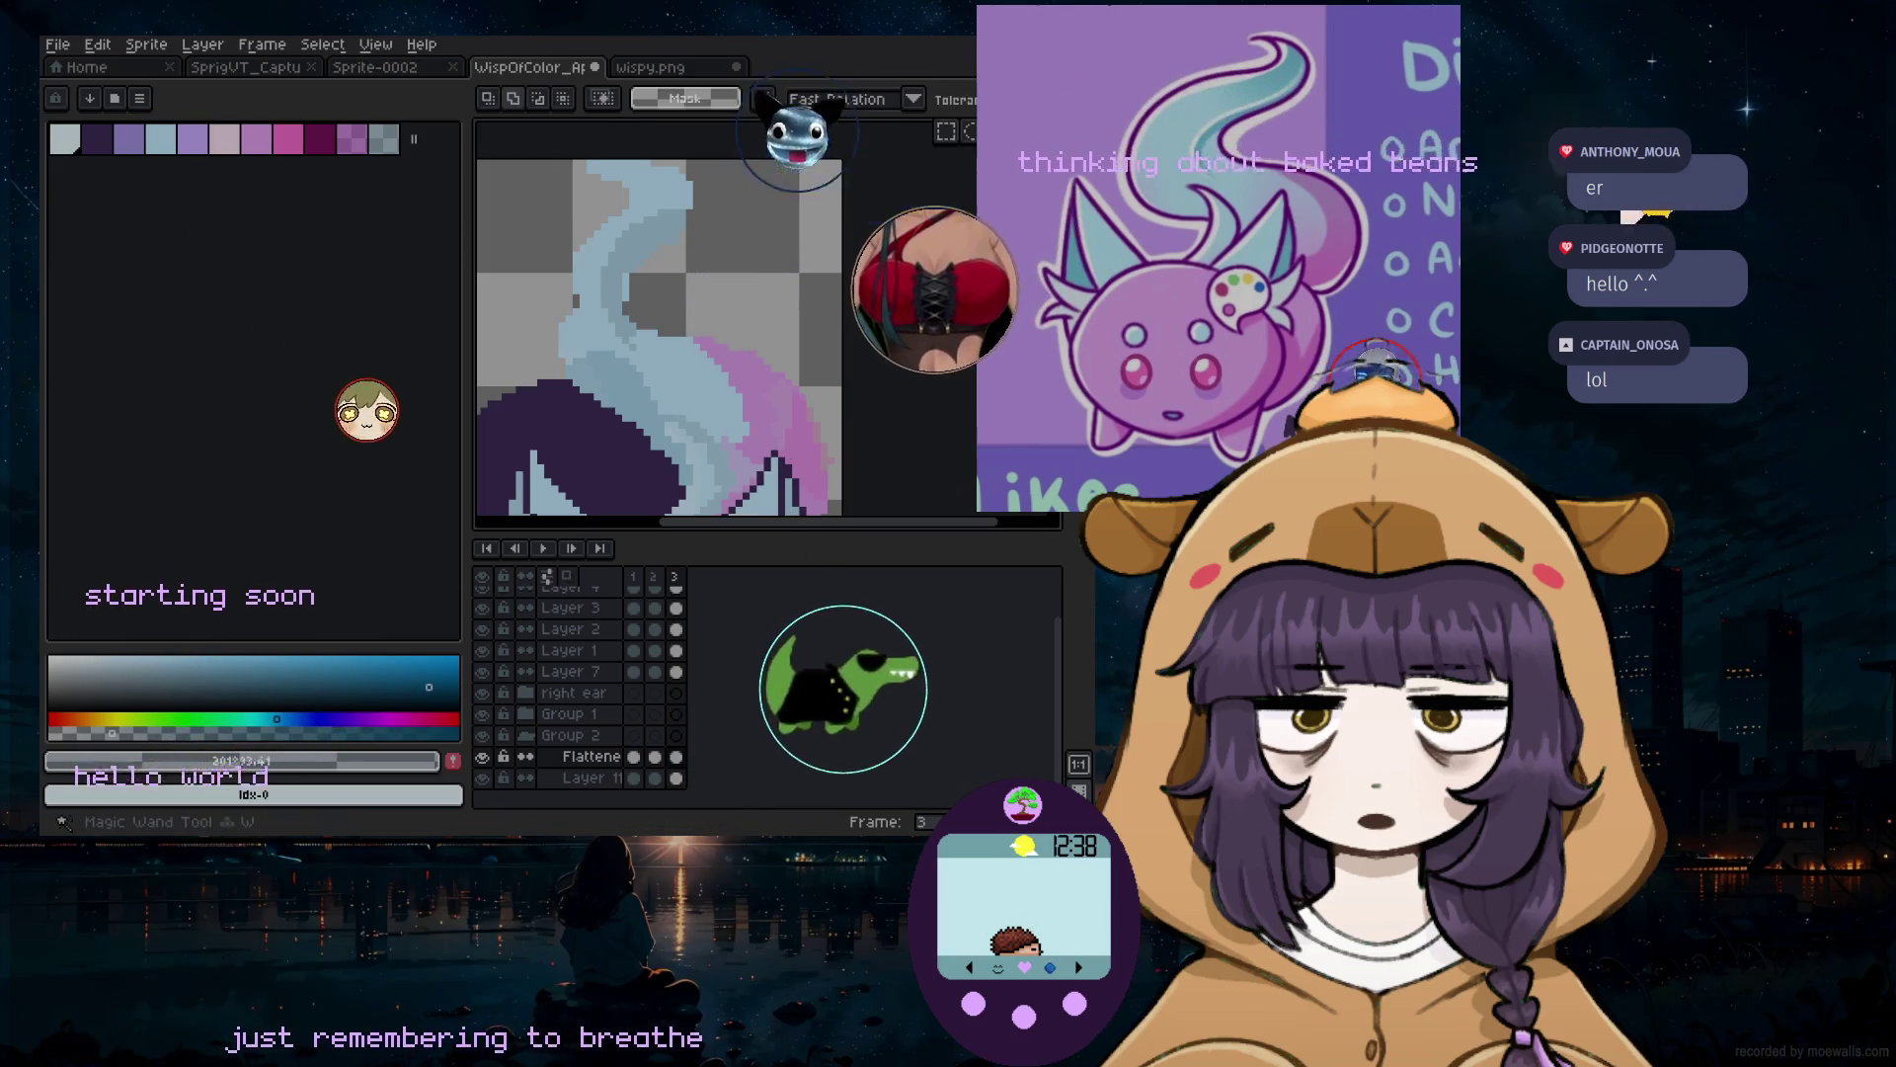
key(shift+m)
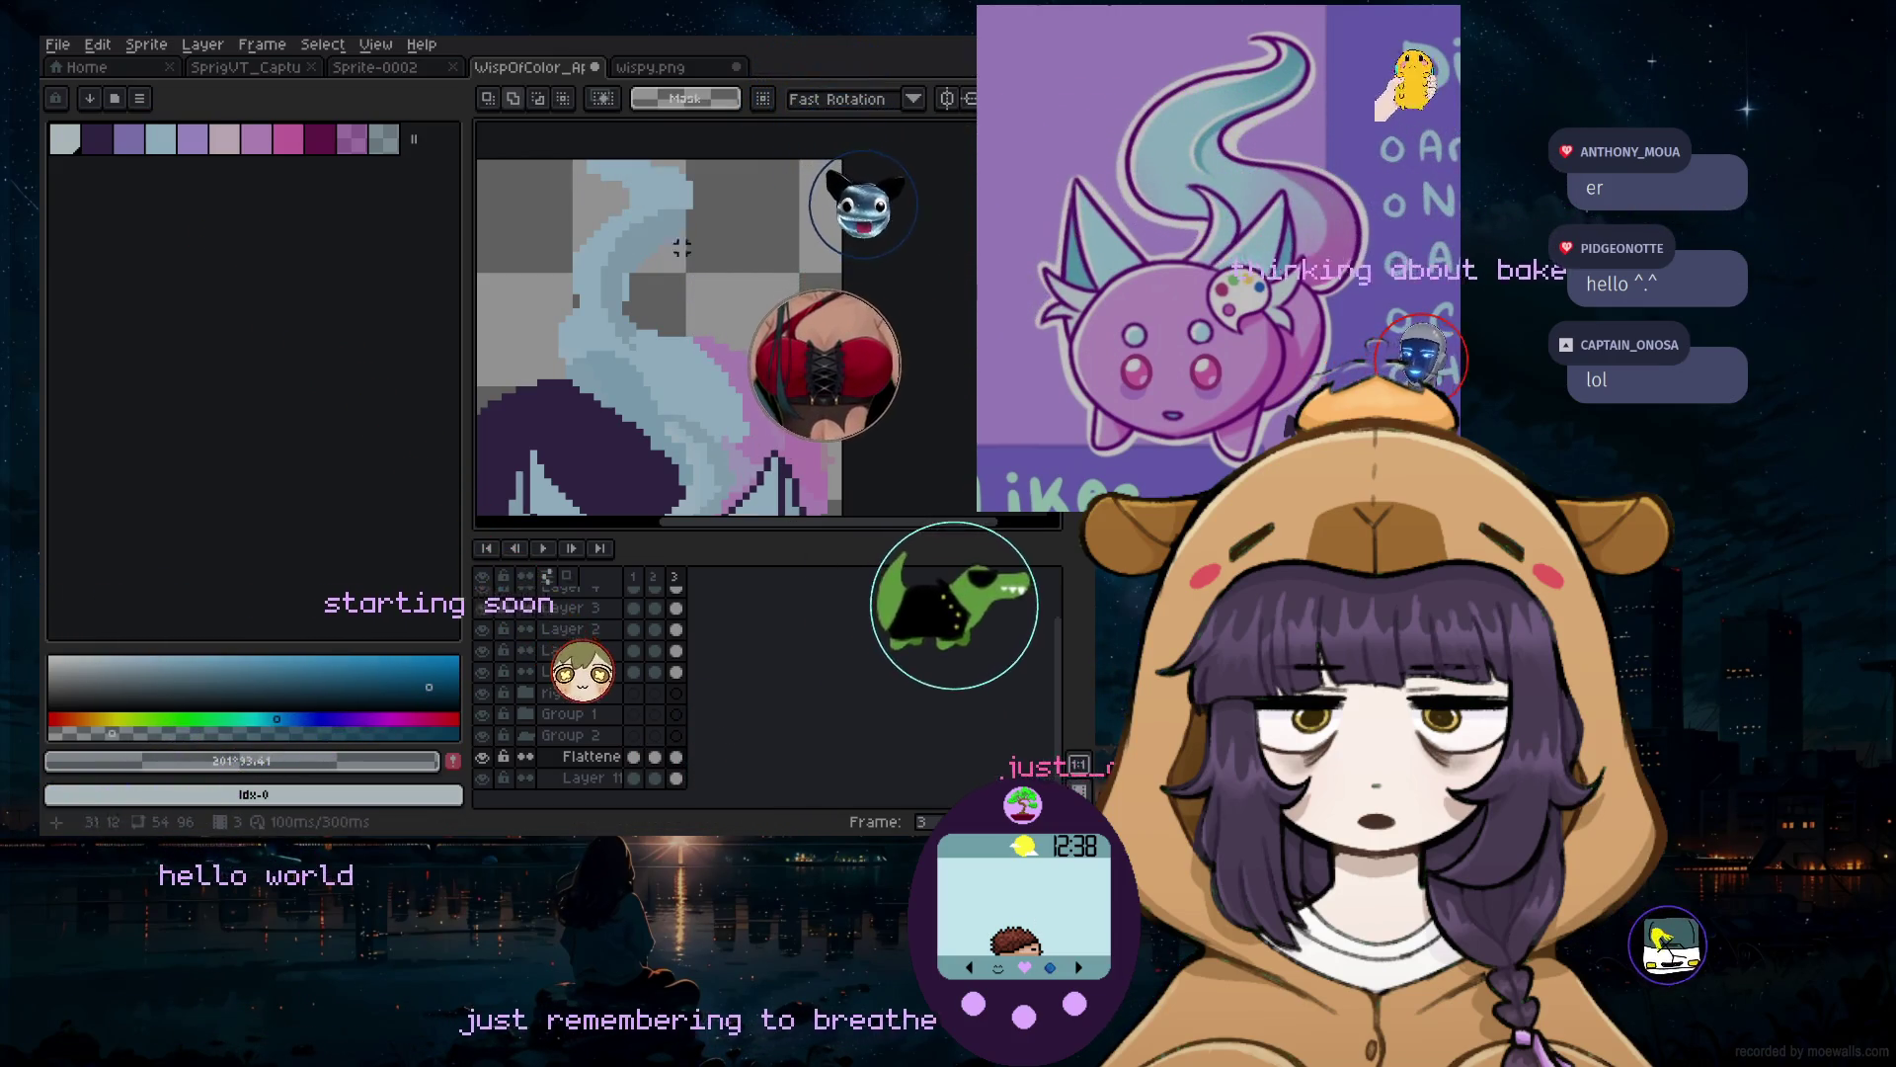
scroll(660, 375, up, 2)
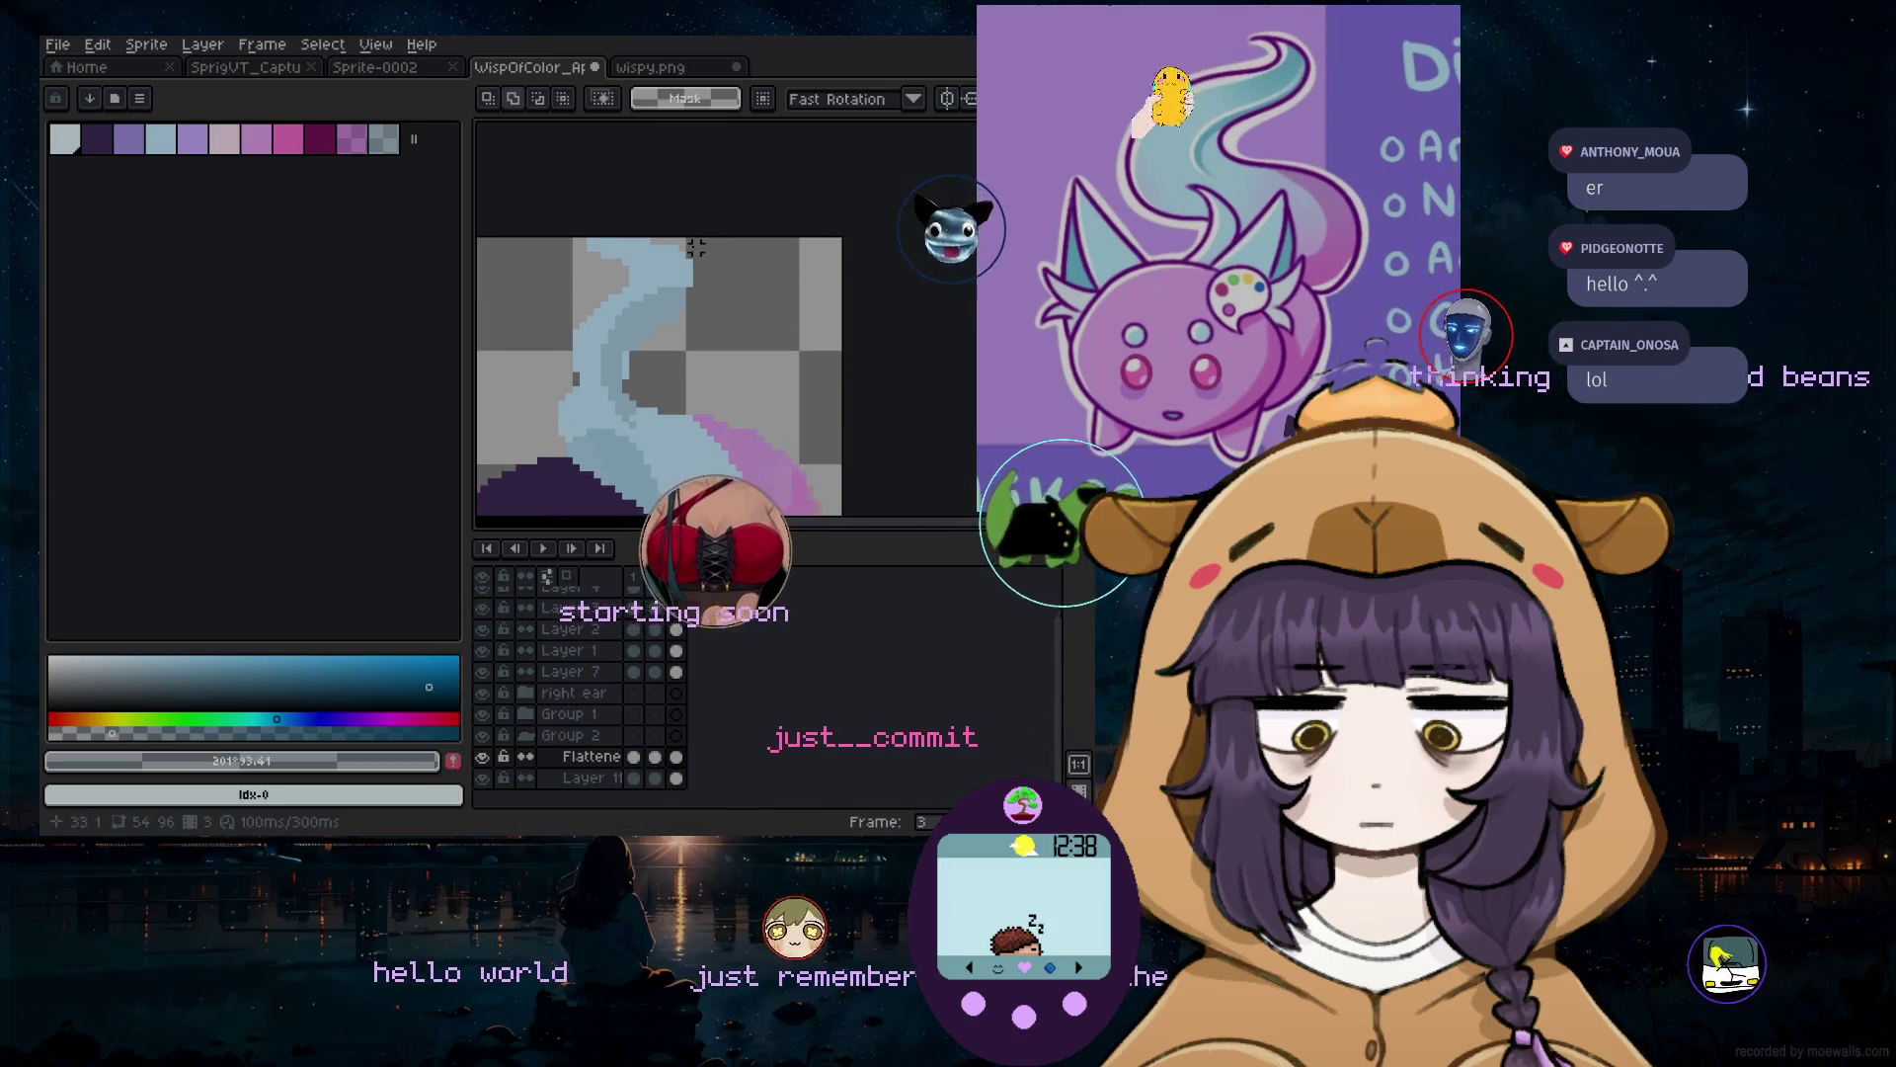
scroll(536, 234, up, 1)
mouse_move(536, 234)
mouse_down()
mouse_move(621, 413)
mouse_move(619, 330)
mouse_move(642, 376)
mouse_move(671, 361)
mouse_move(605, 373)
mouse_move(621, 378)
mouse_up()
key(Return)
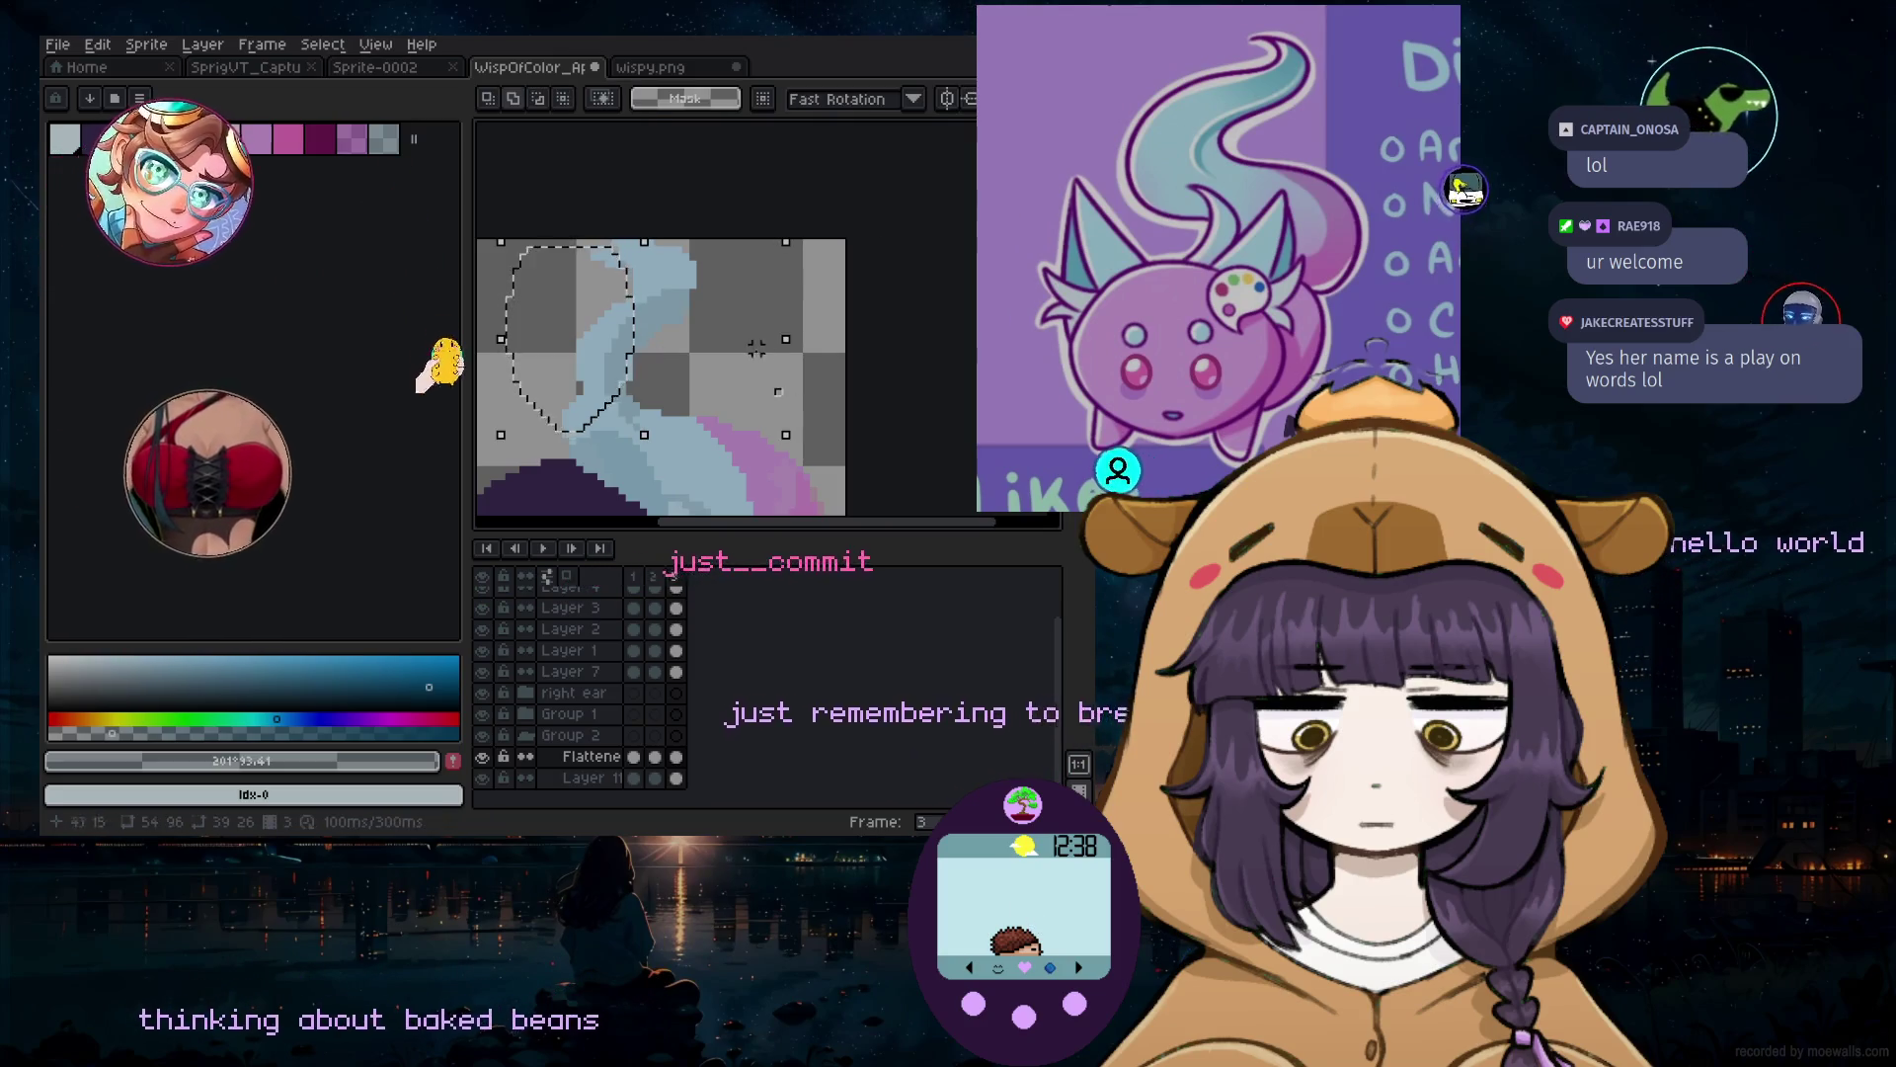
click(681, 292)
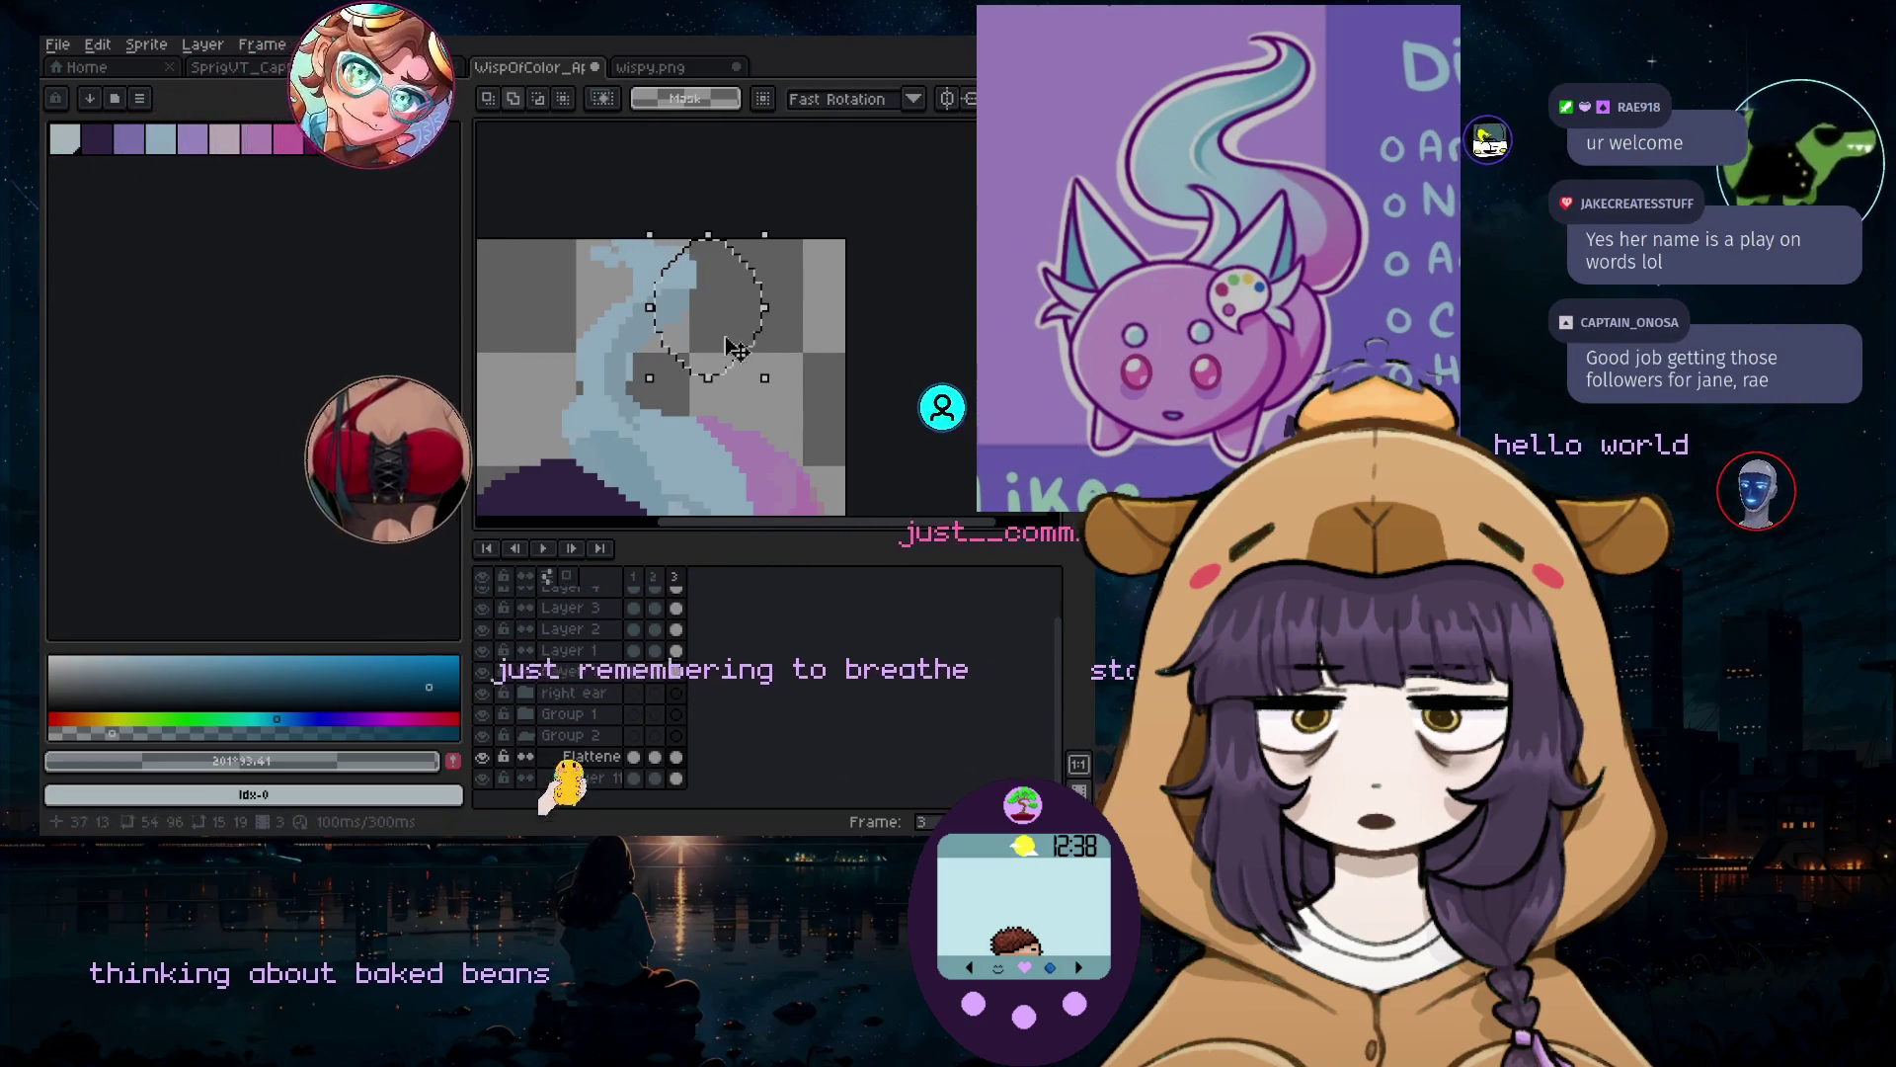
drag(688, 299, 689, 267)
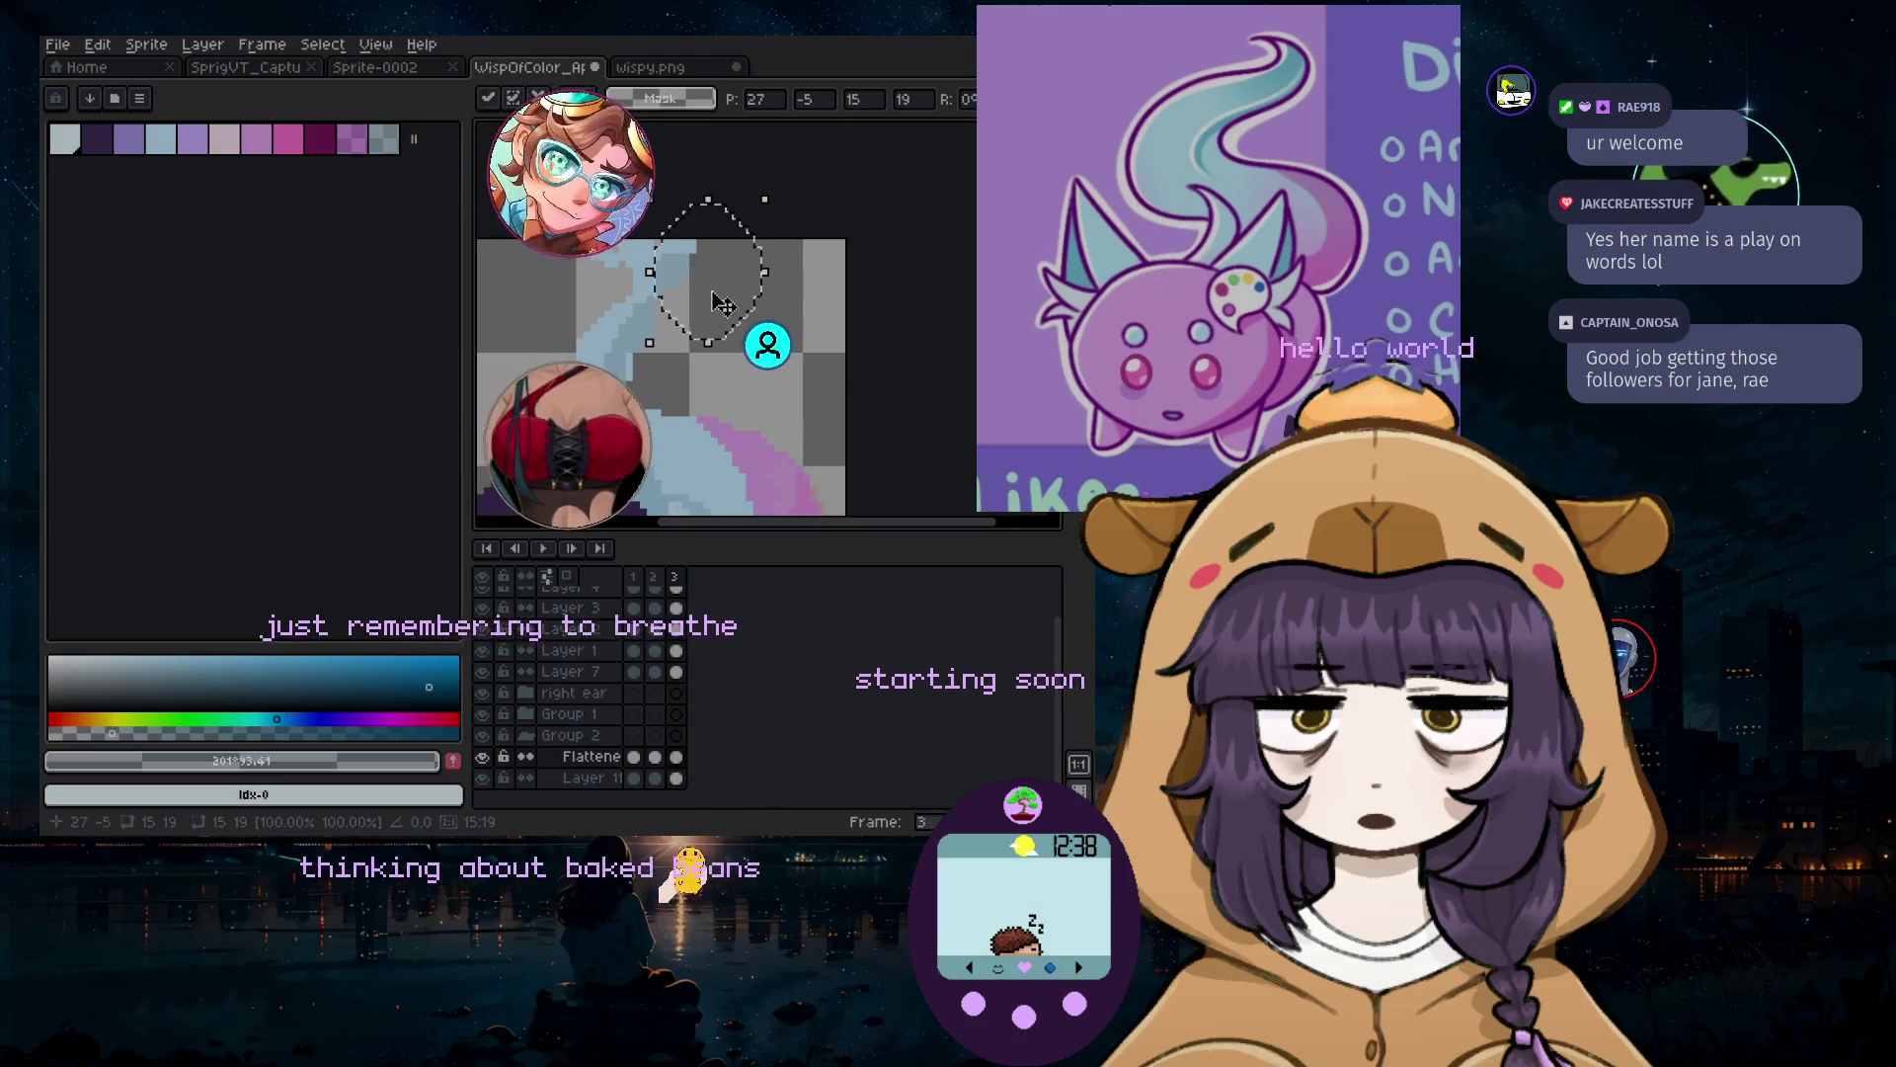
- Move and nudge more oval patches of the tail into new spots, then add frame 4
mouse_move(533, 369)
mouse_down()
mouse_move(605, 464)
mouse_move(578, 353)
mouse_up()
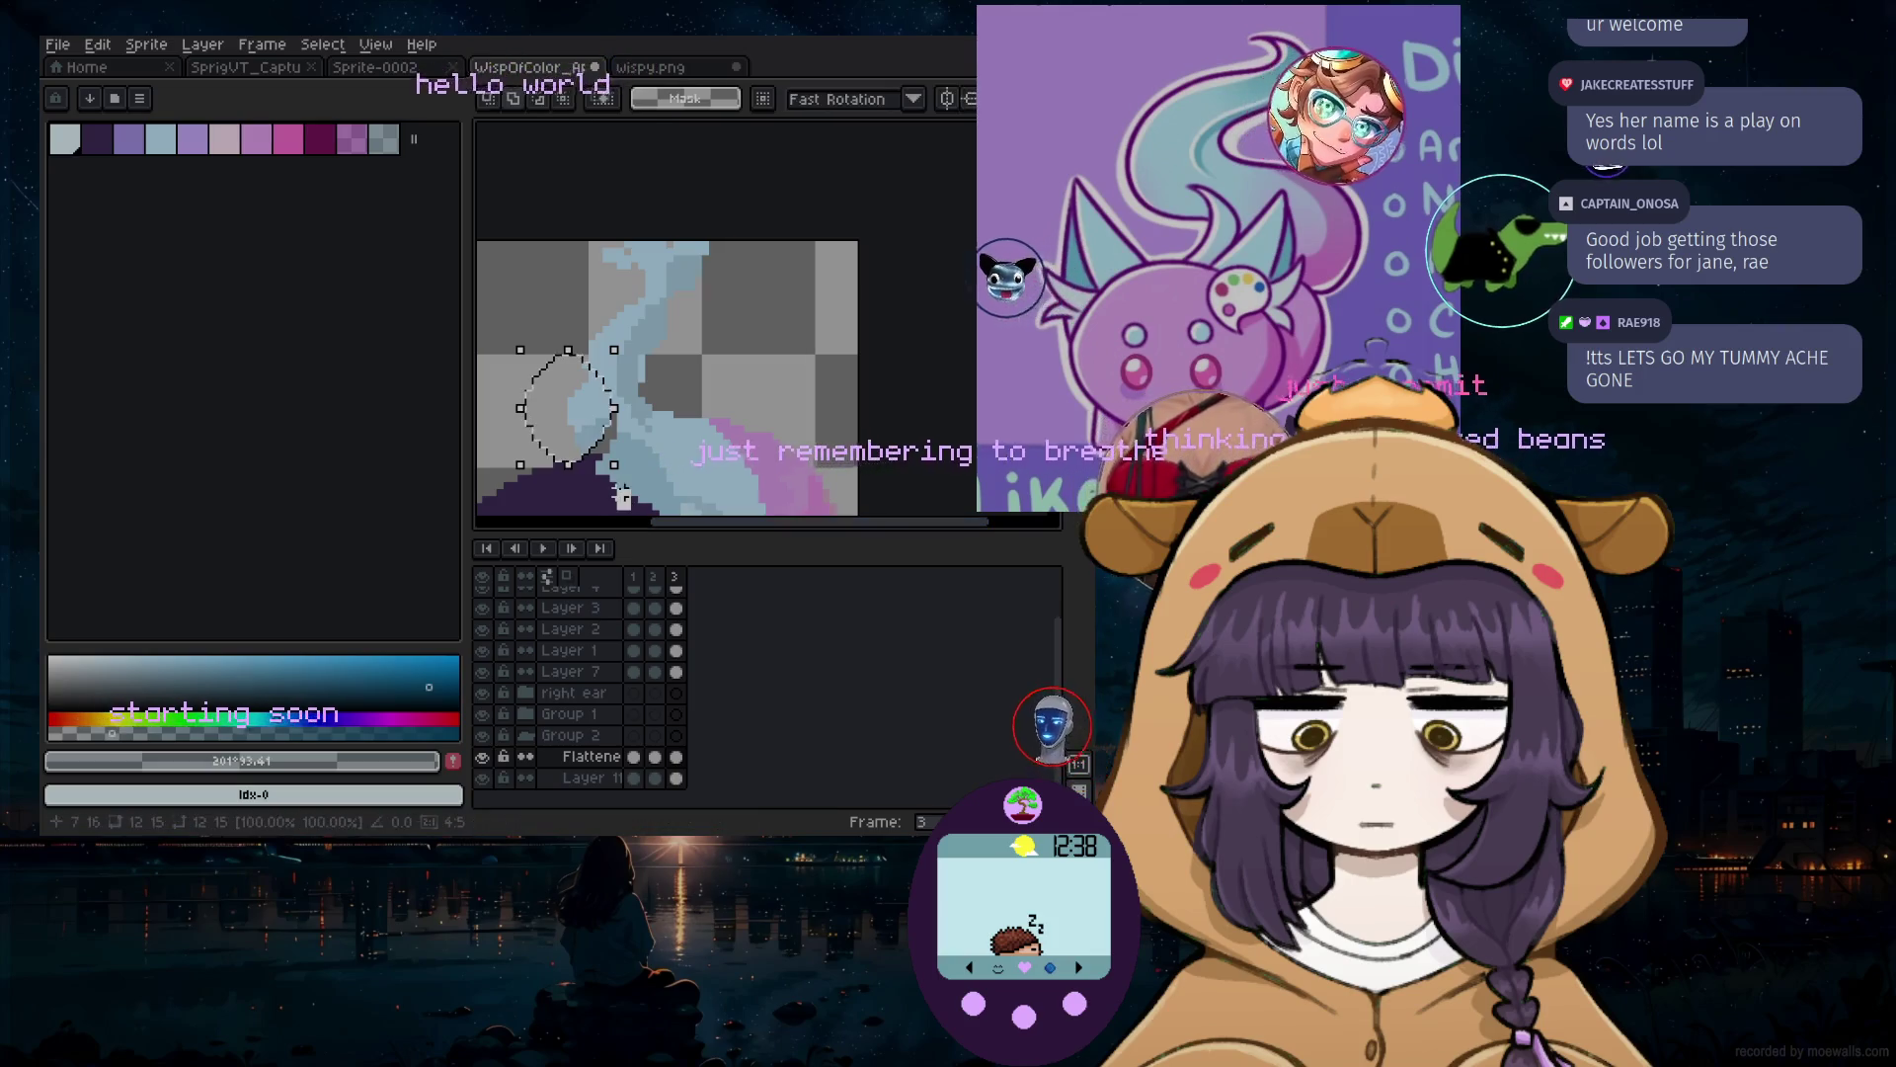
drag(602, 479, 624, 482)
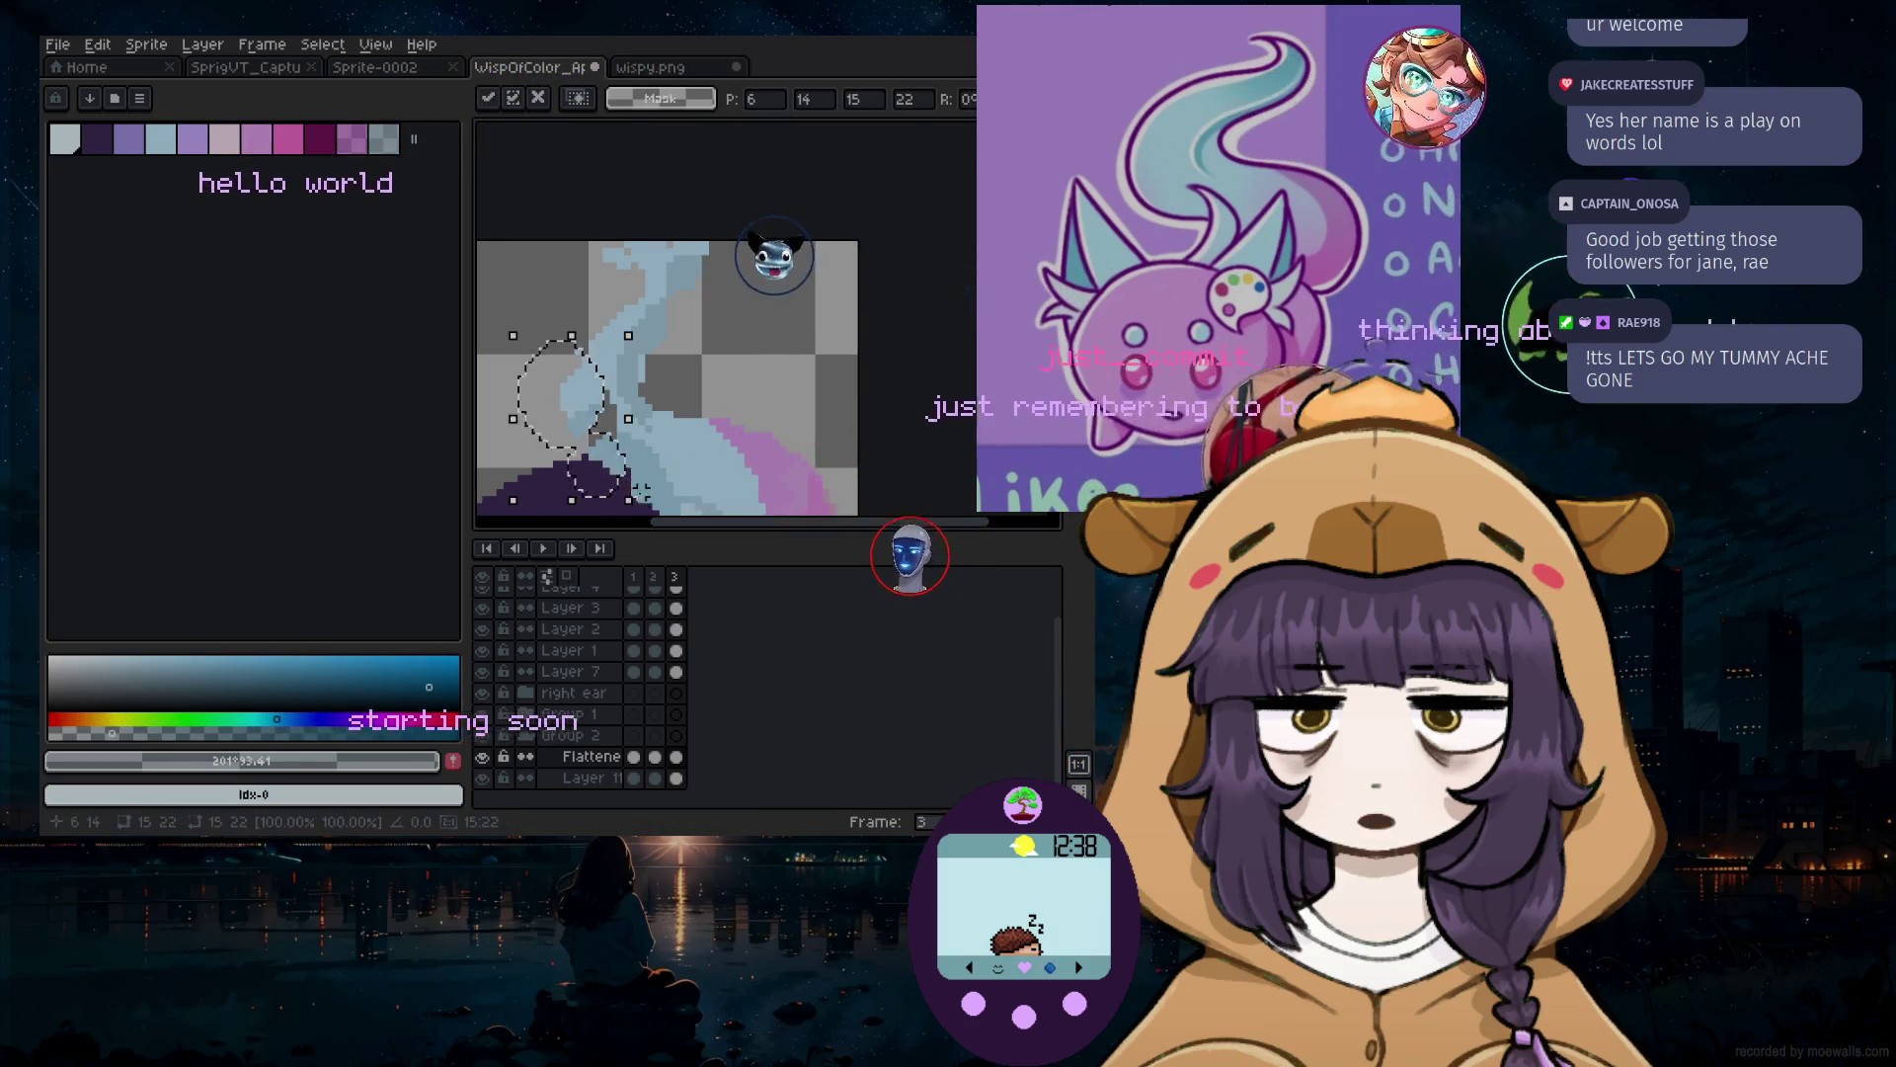
scroll(726, 372, down, 2)
scroll(735, 352, up, 2)
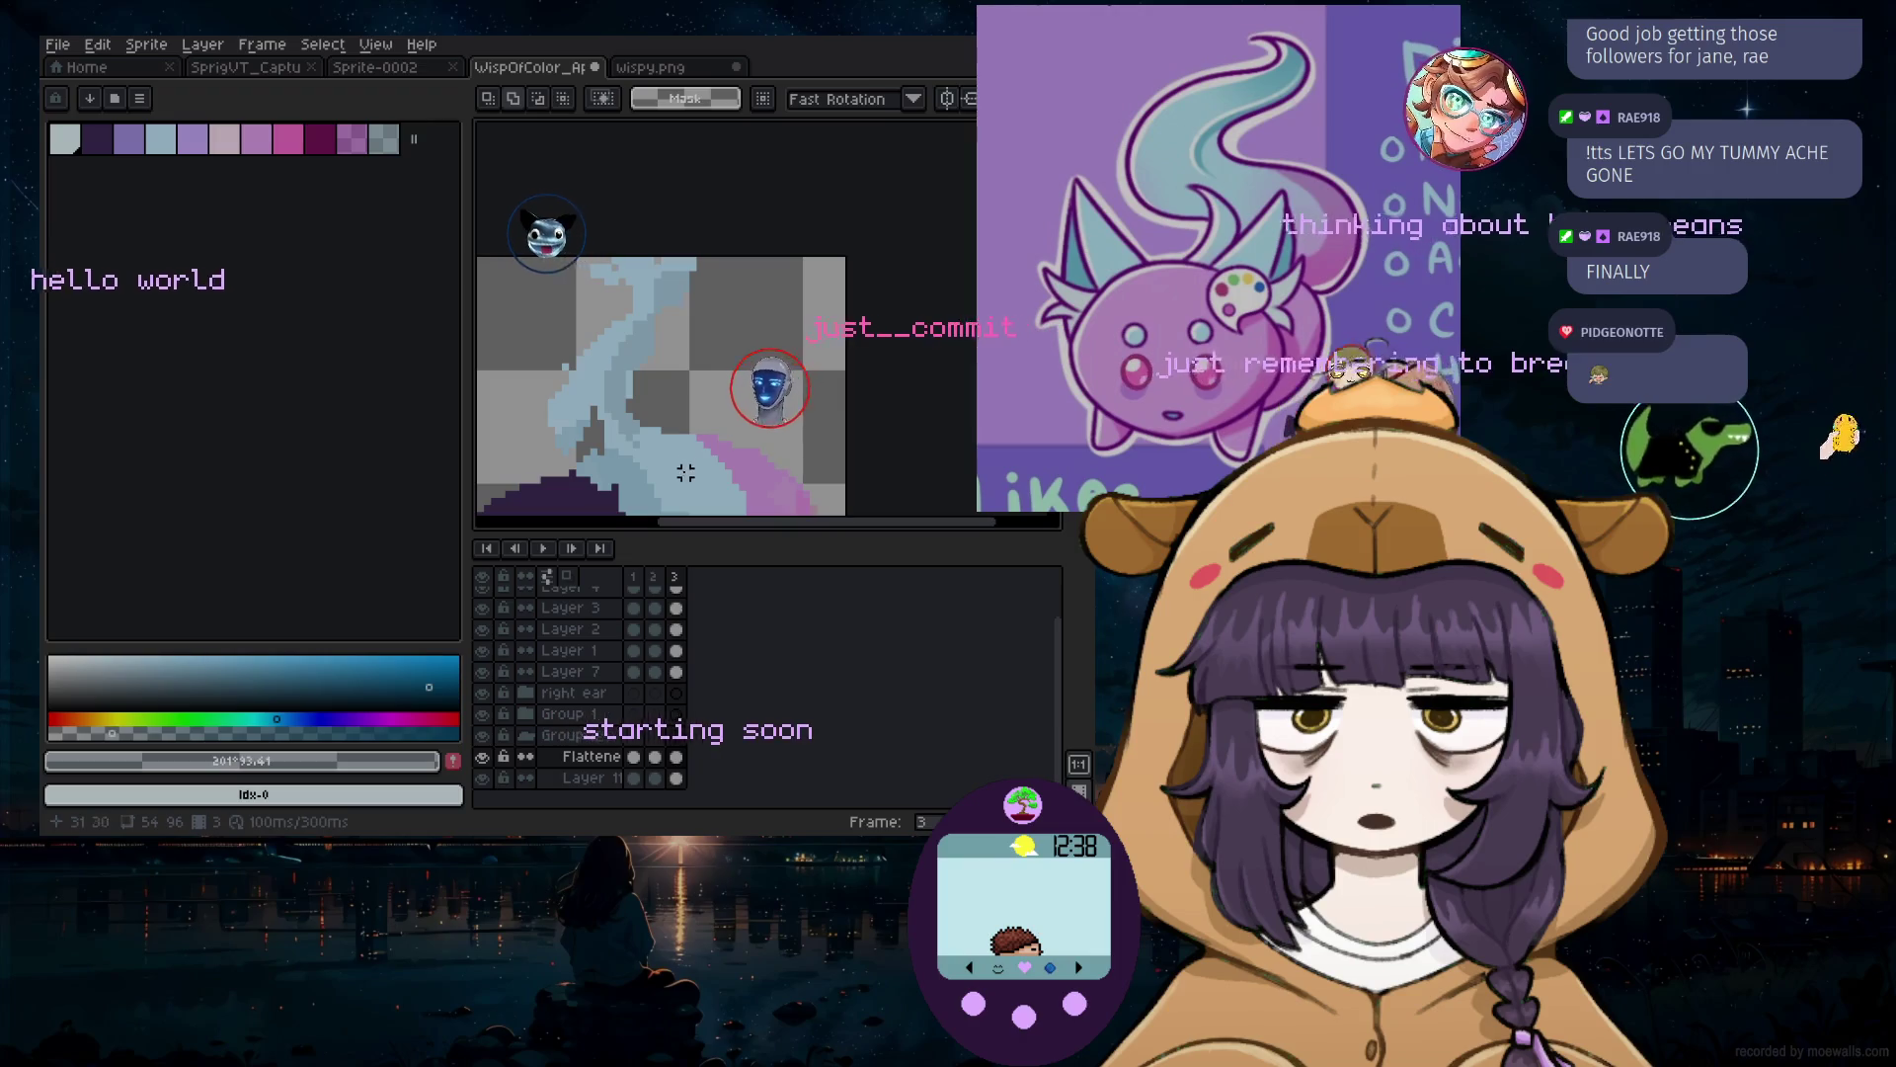
key(Up)
key(Up)
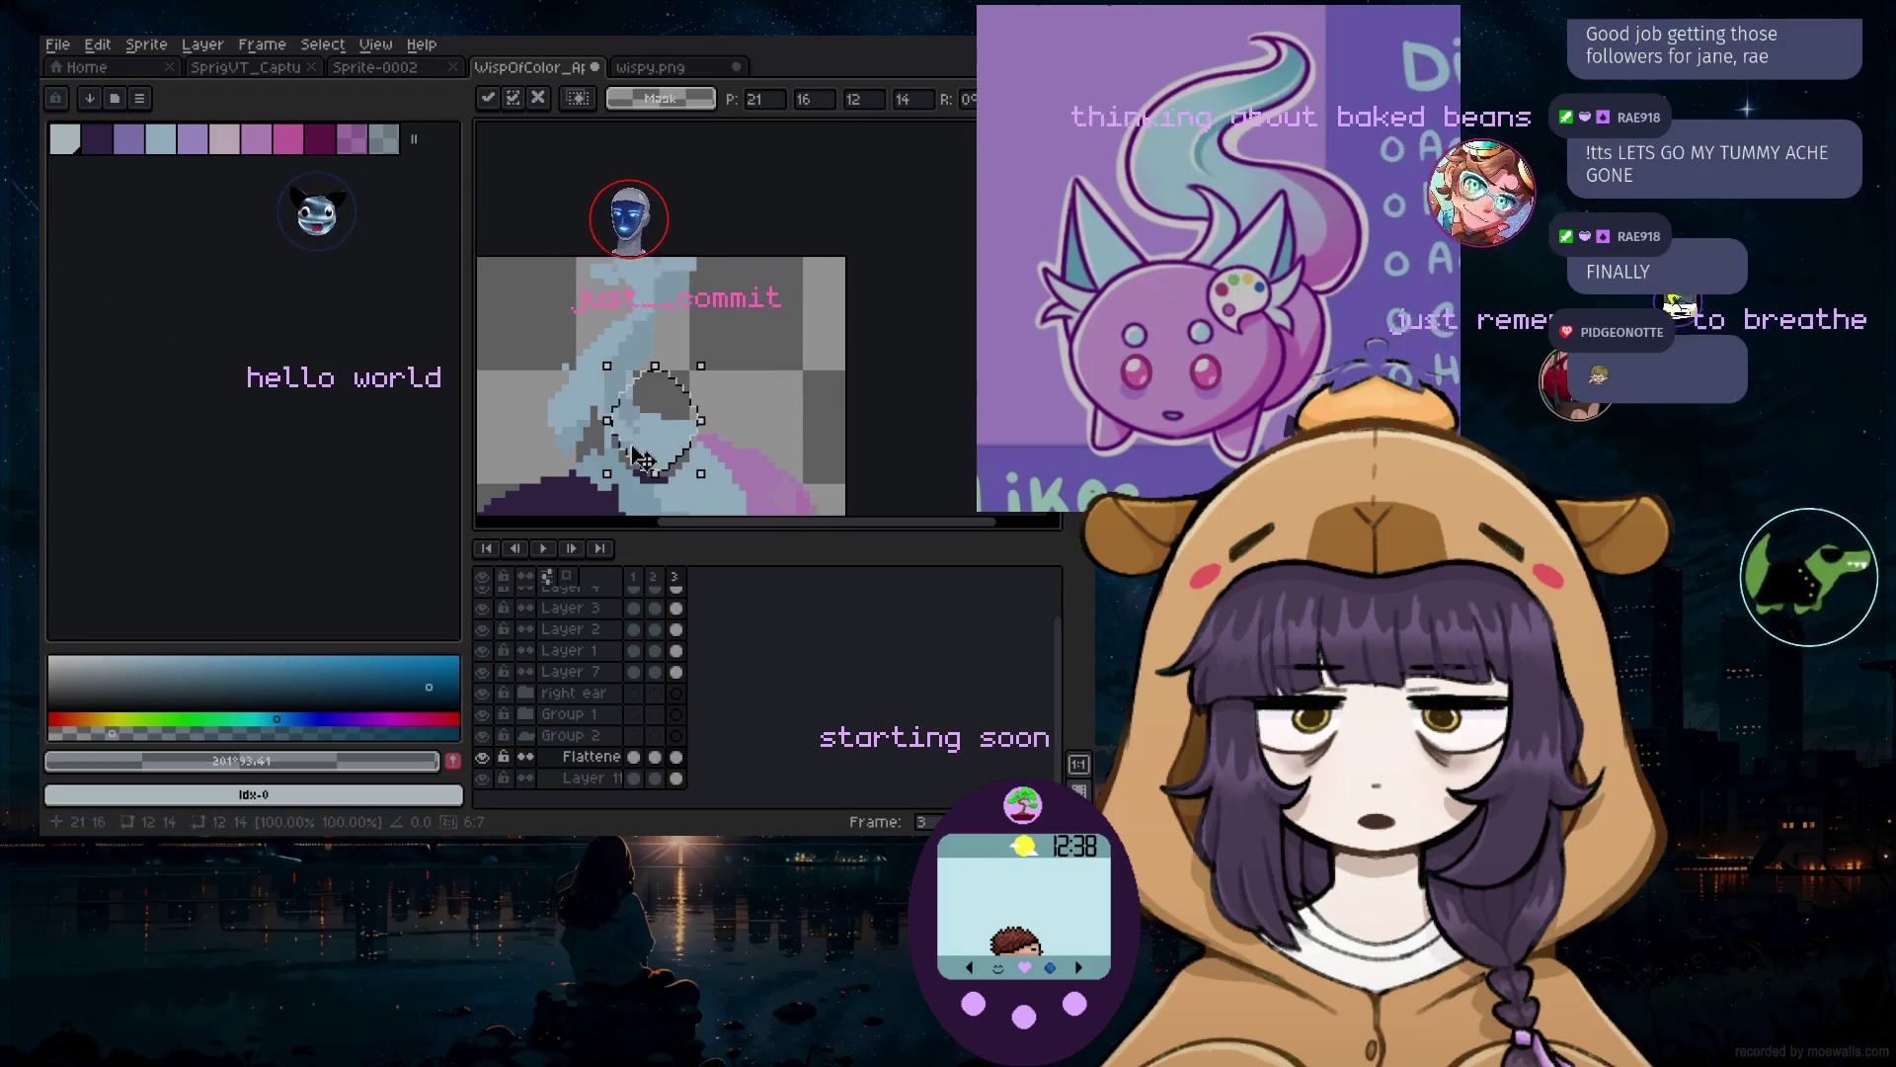
scroll(728, 380, down, 3)
scroll(695, 412, up, 4)
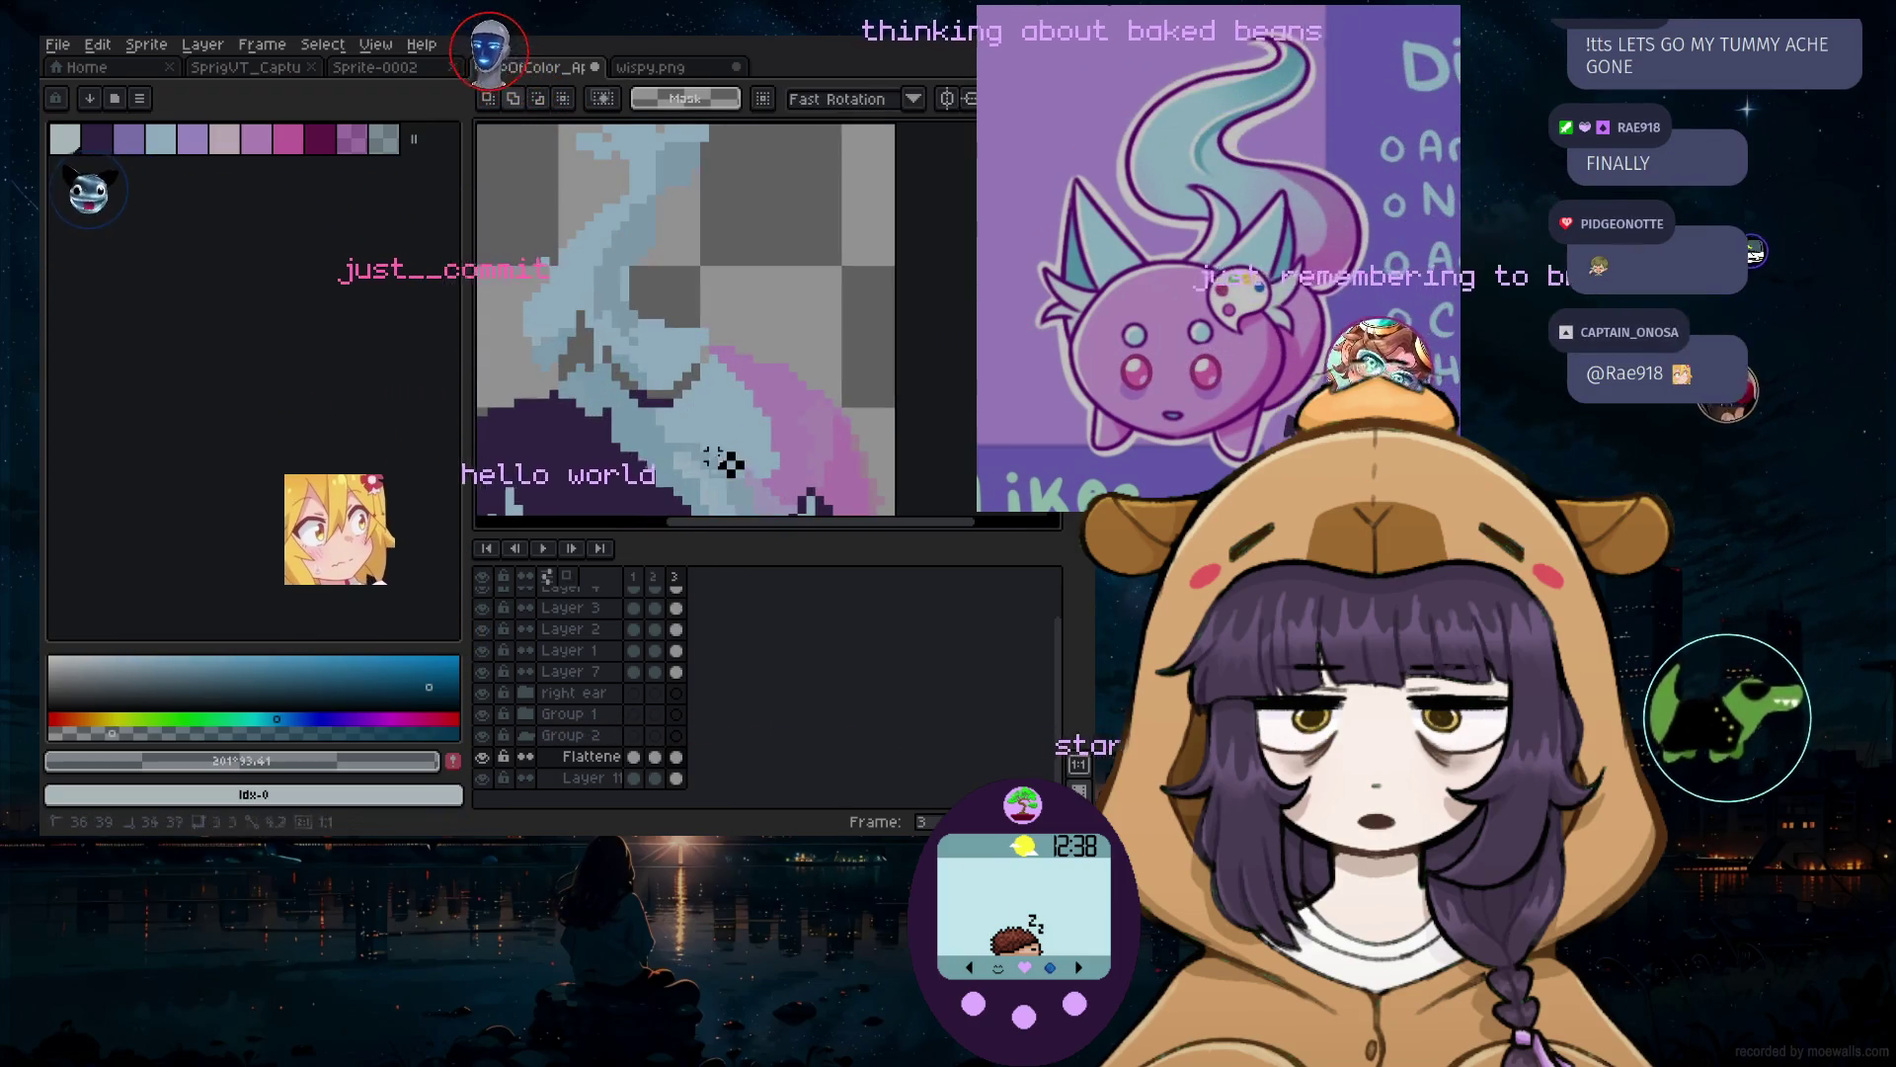
drag(729, 462, 651, 385)
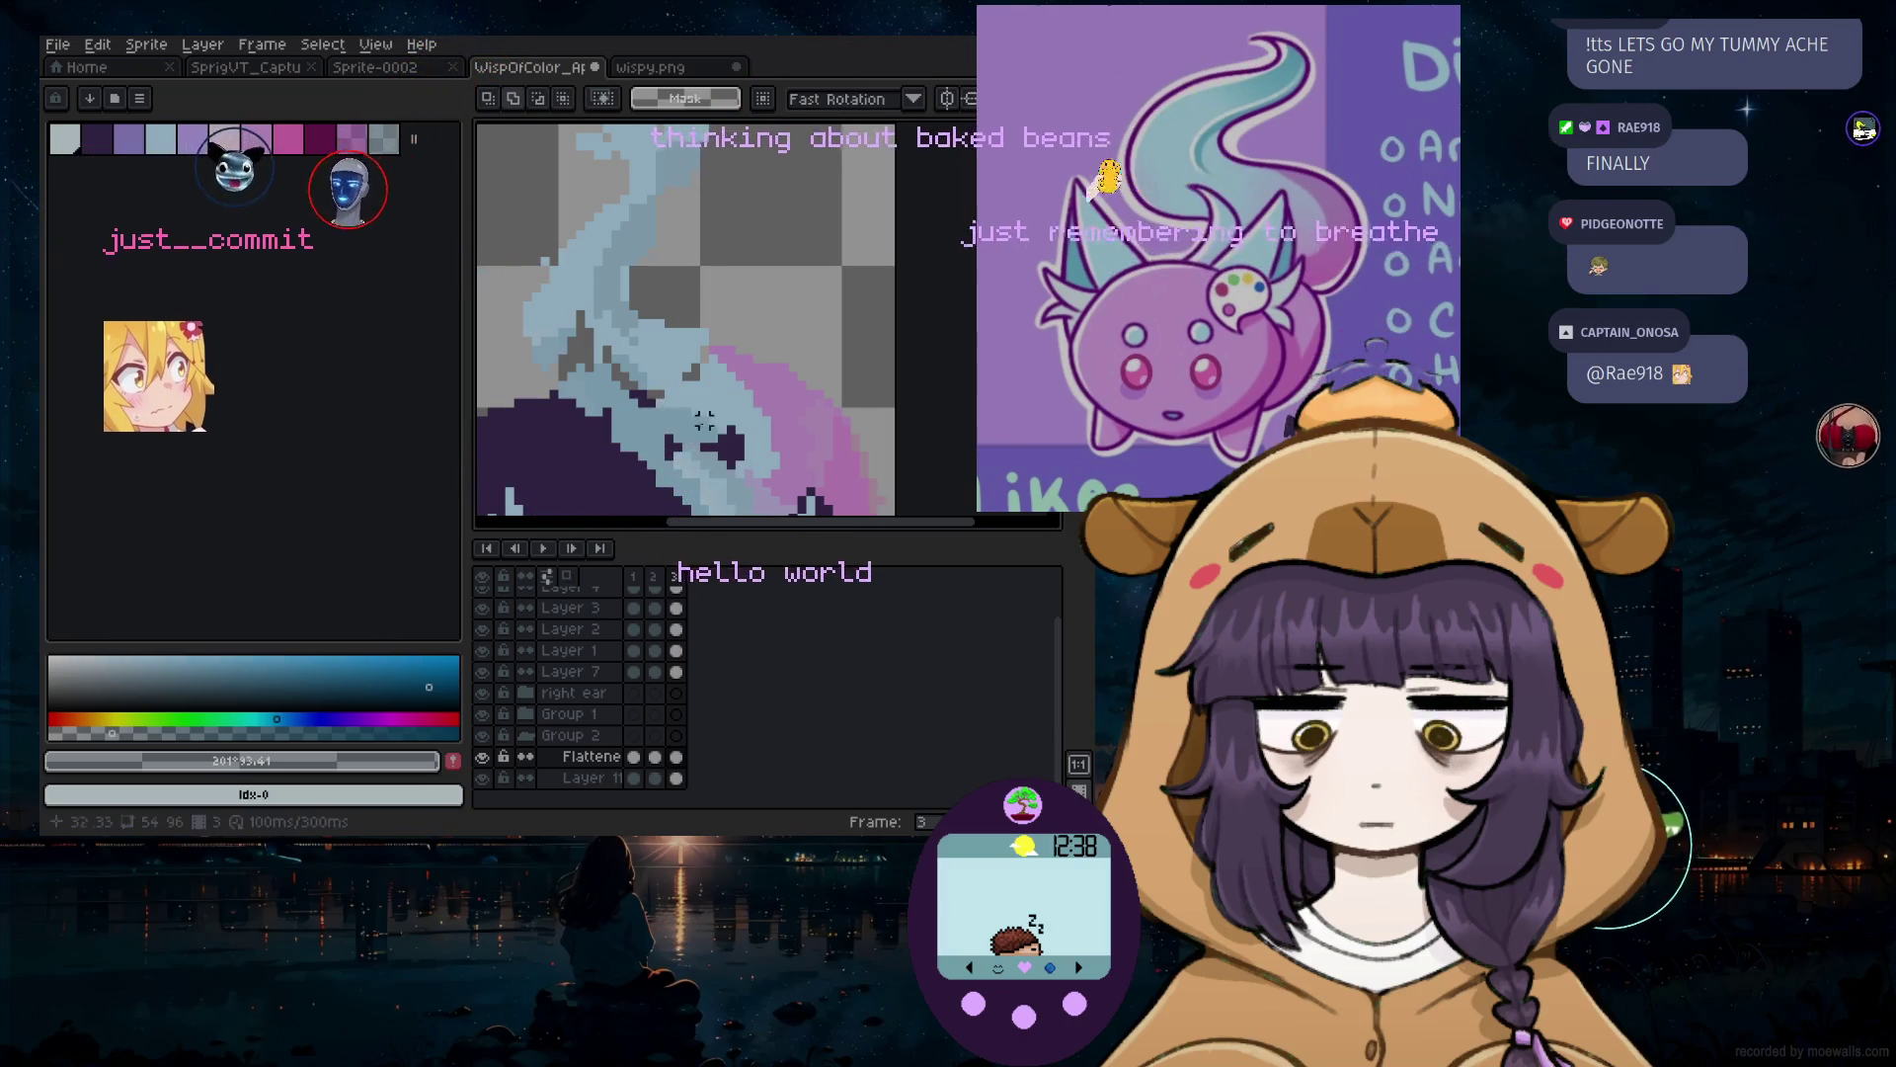
scroll(705, 422, down, 3)
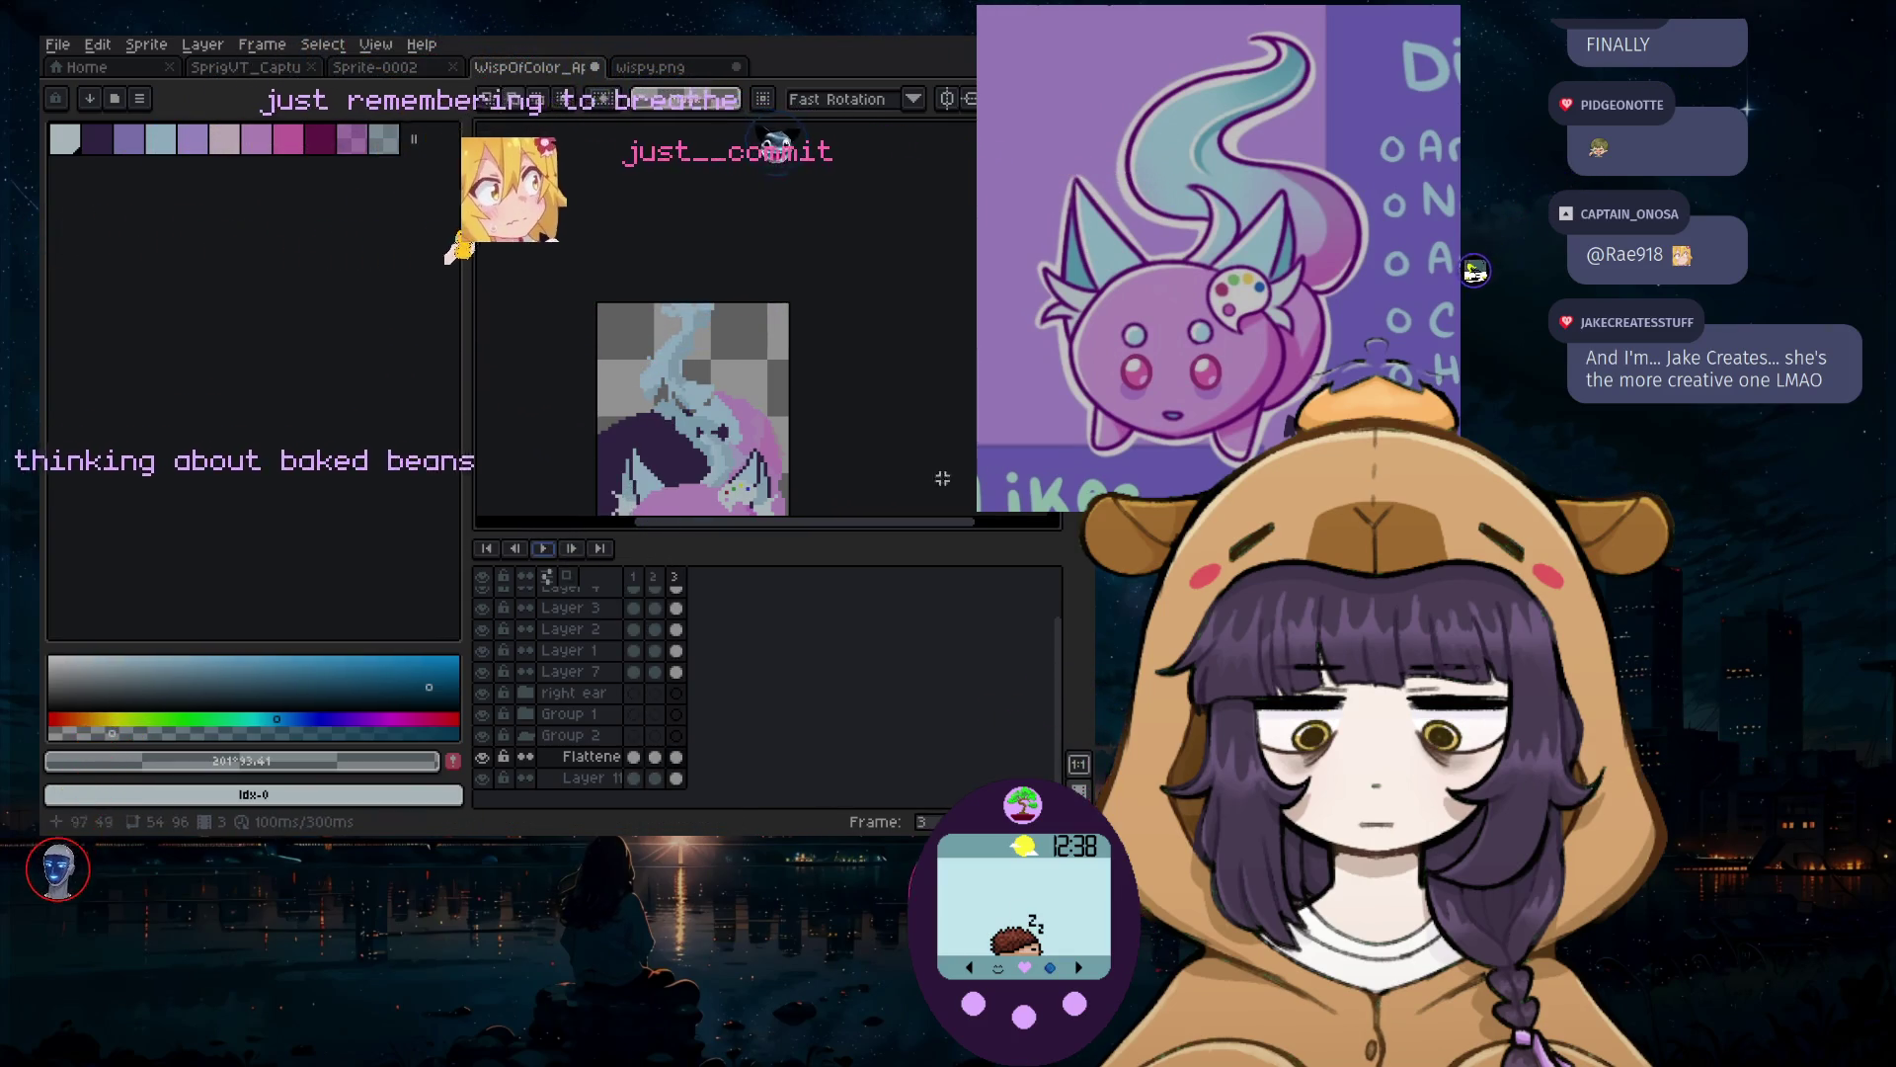
scroll(677, 402, up, 1)
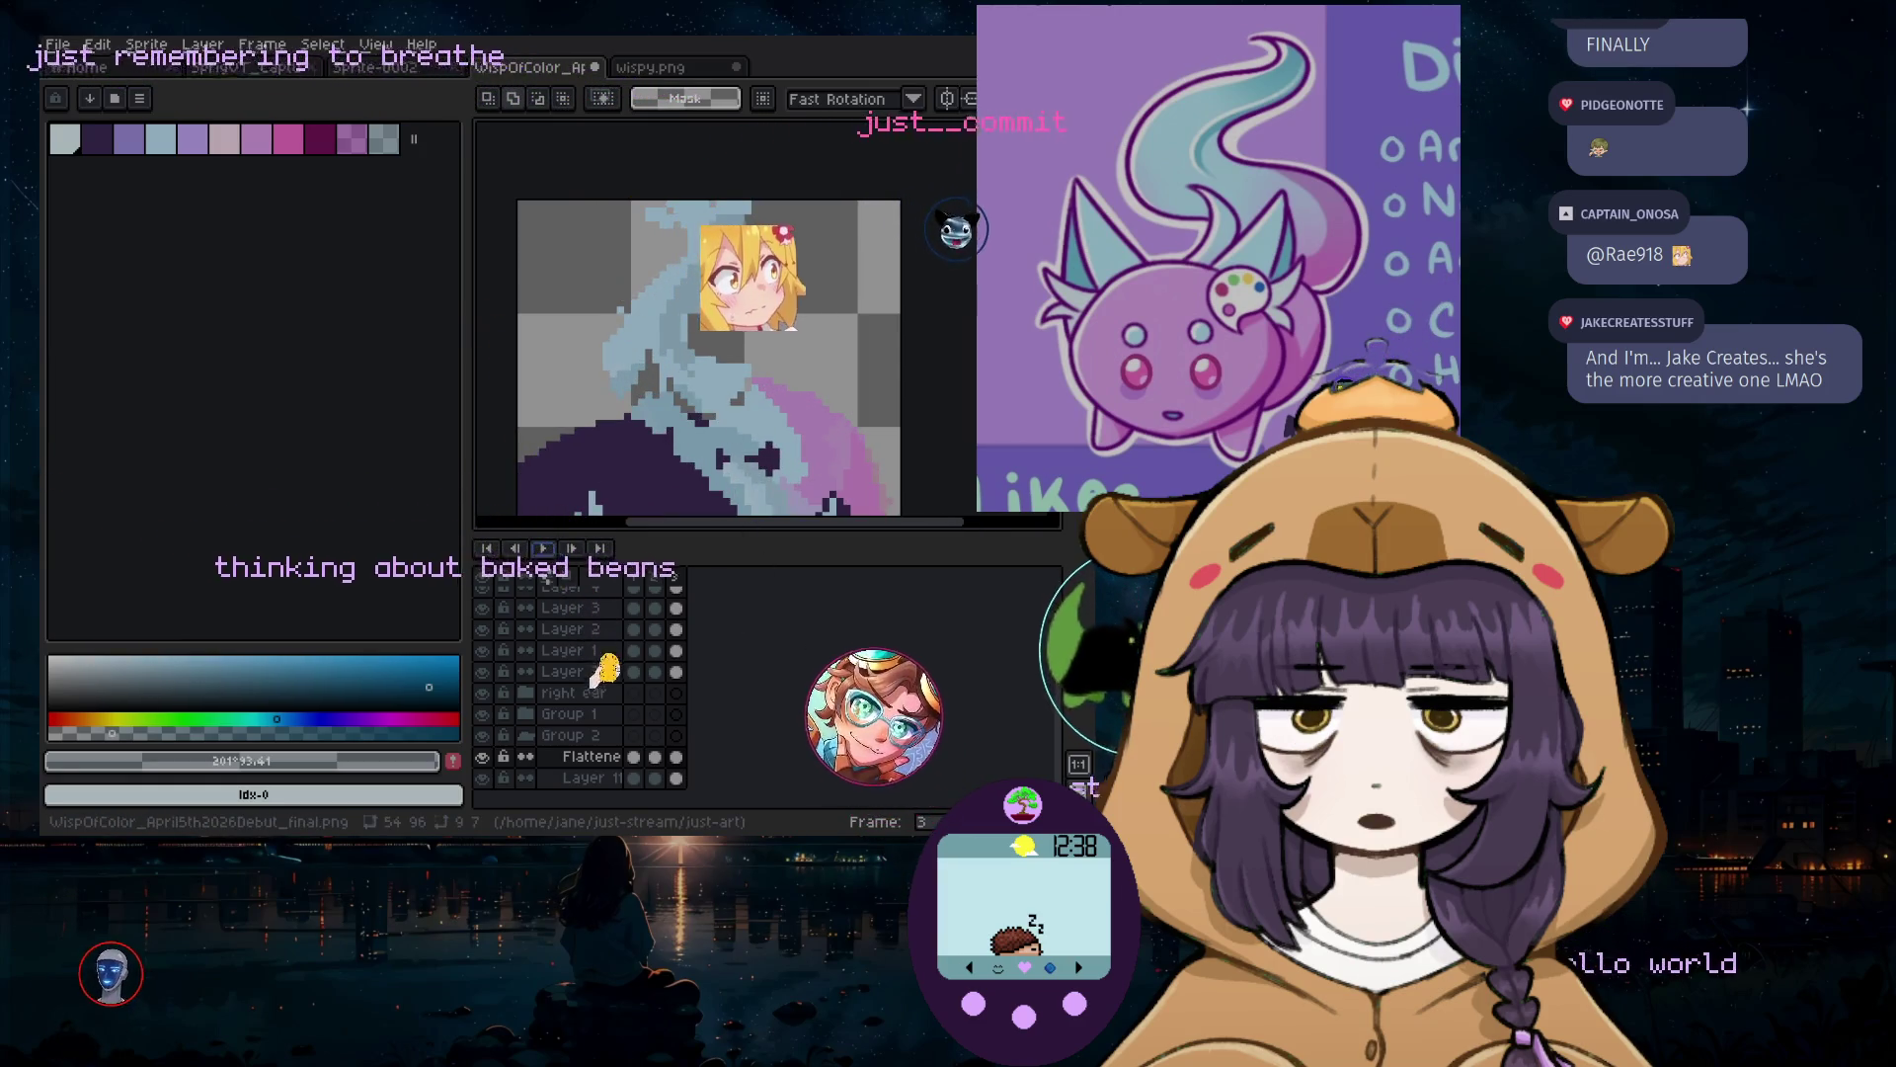
key(alt+n)
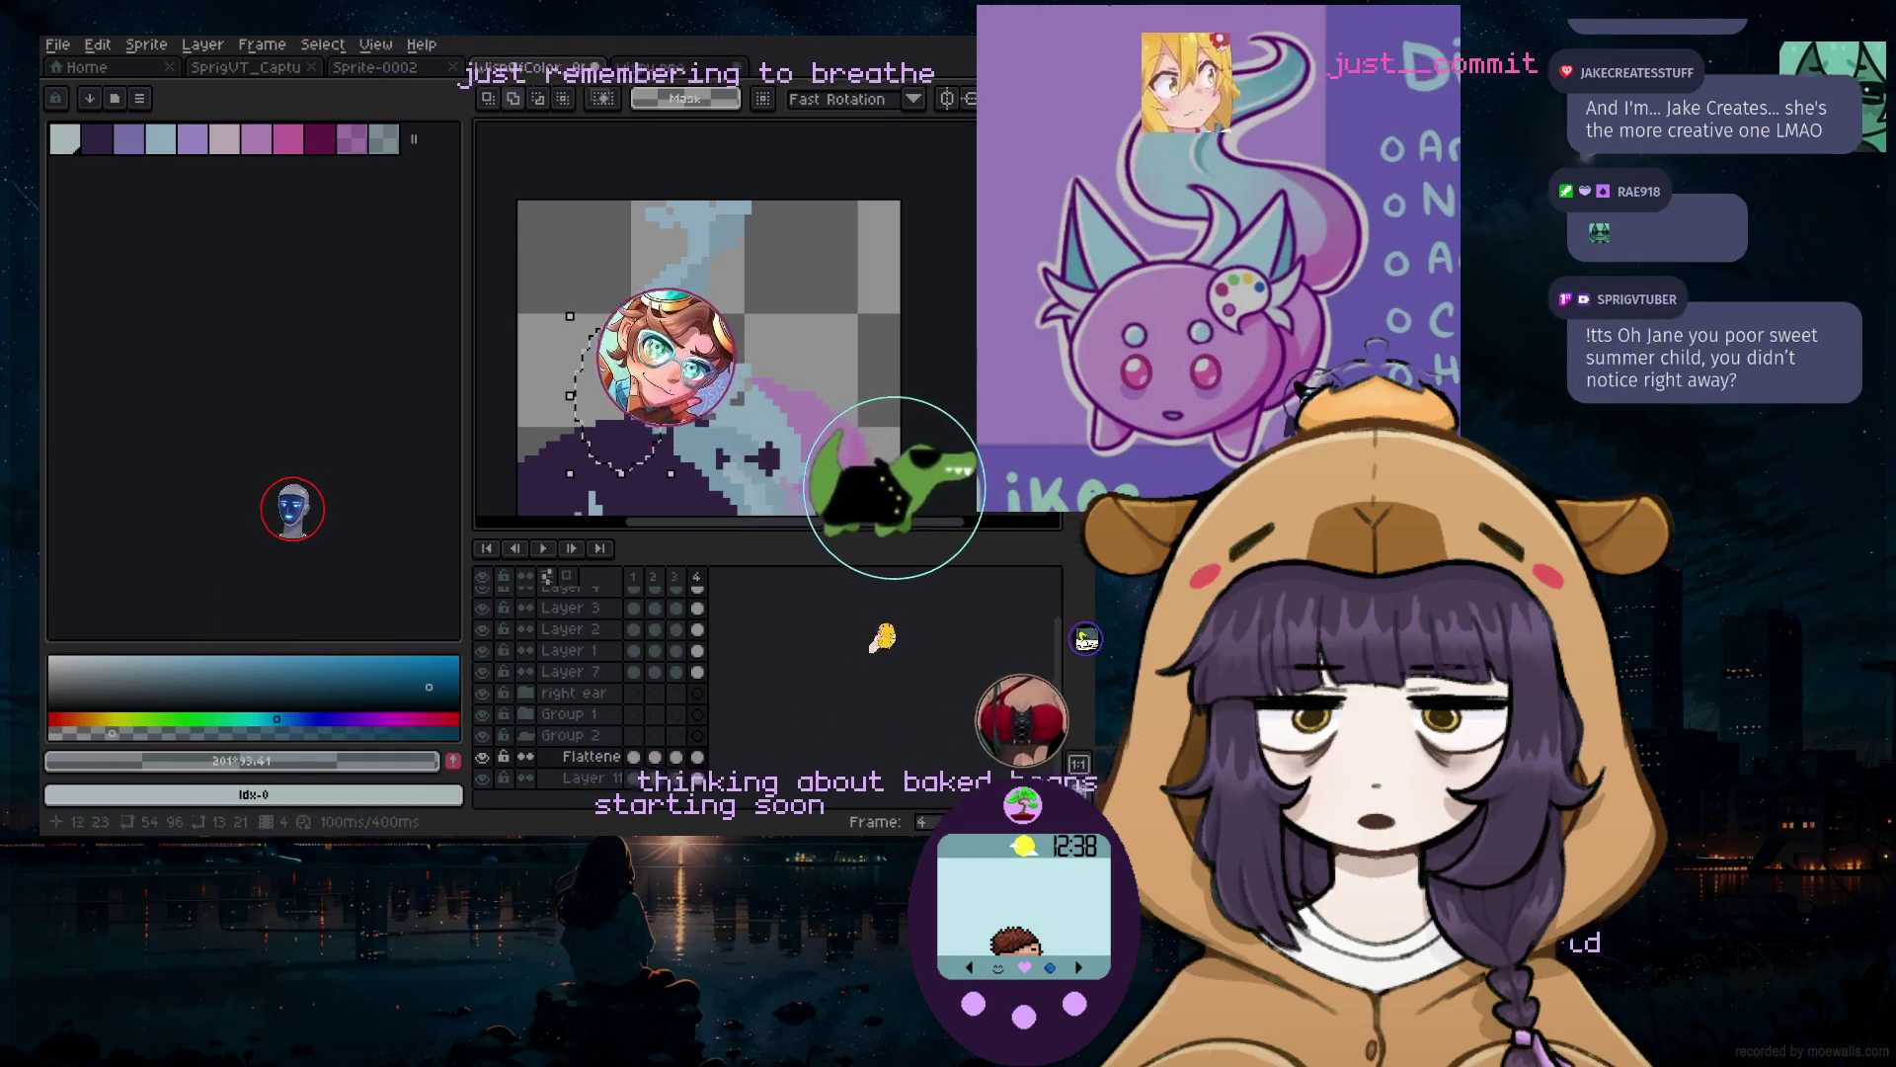
- Paste a copied tail piece lower and to the right, move another section, and deselect
key(ctrl+v)
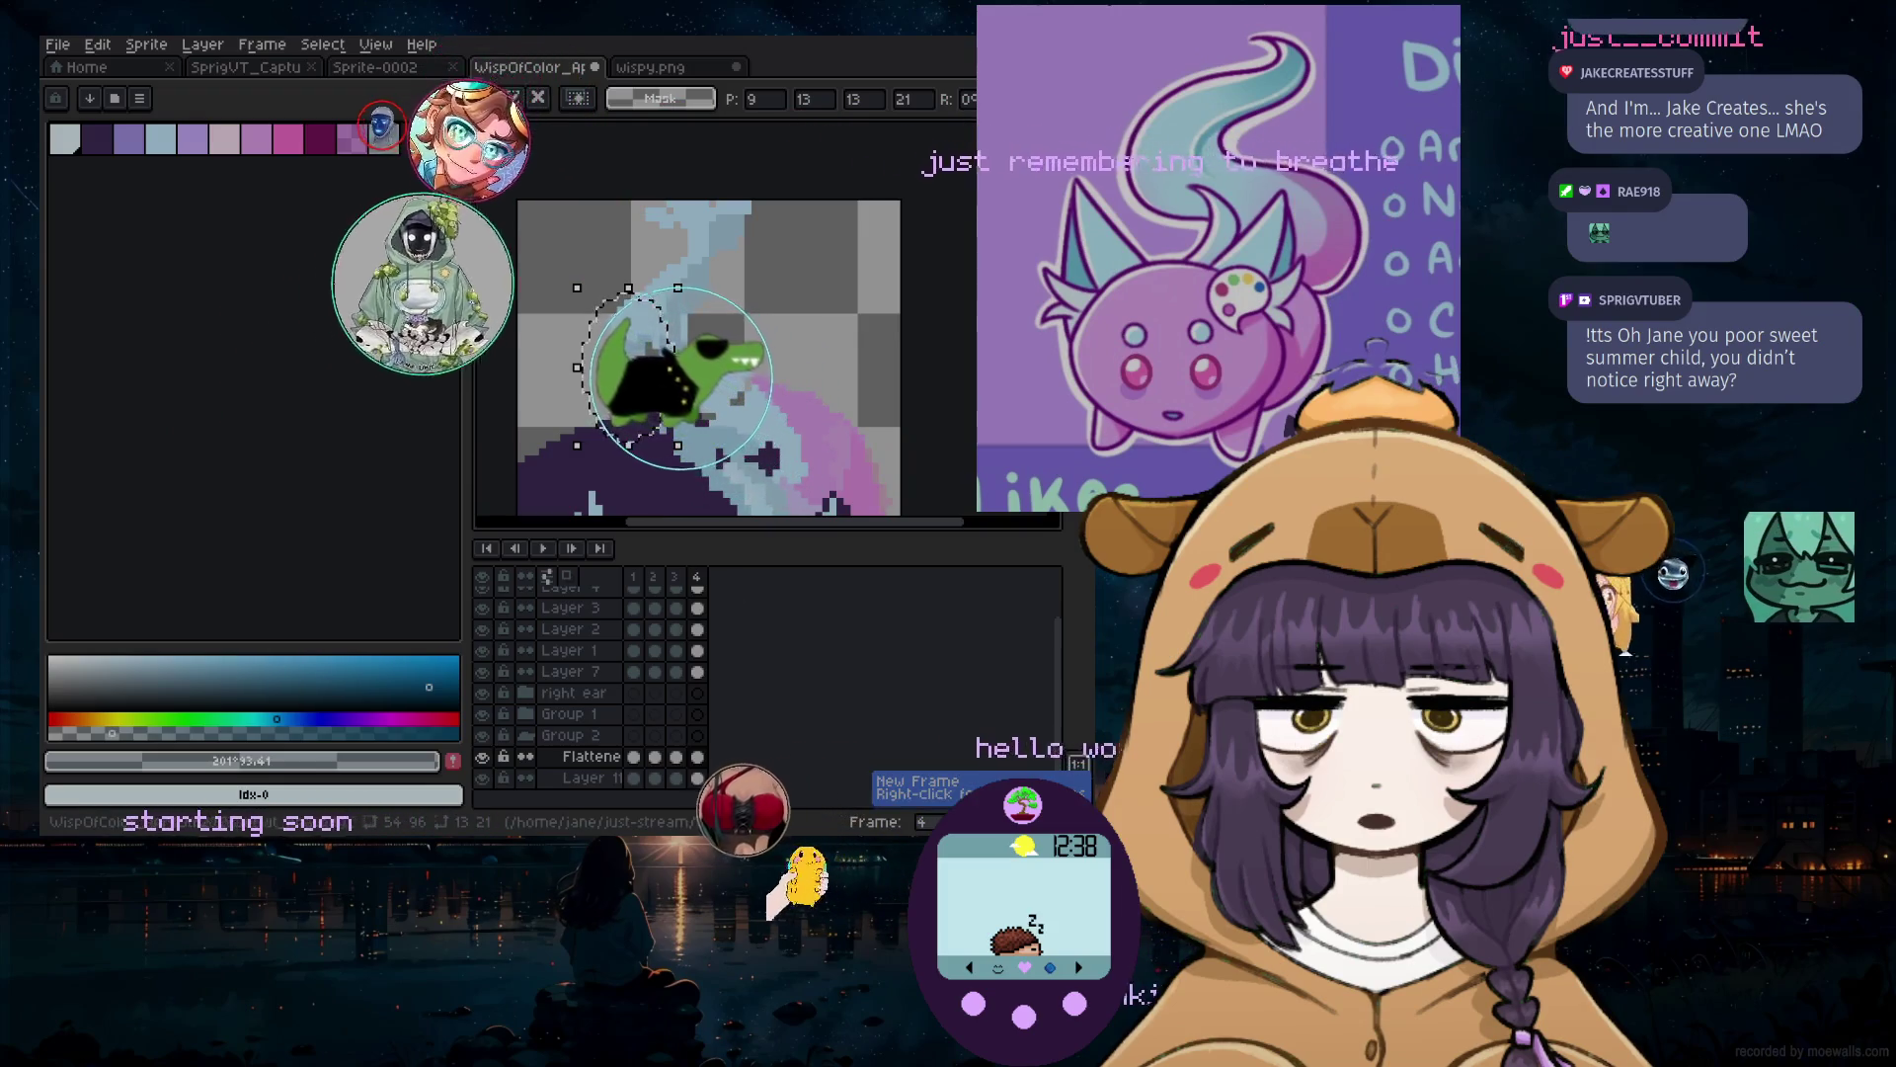
drag(632, 355, 664, 393)
key(Return)
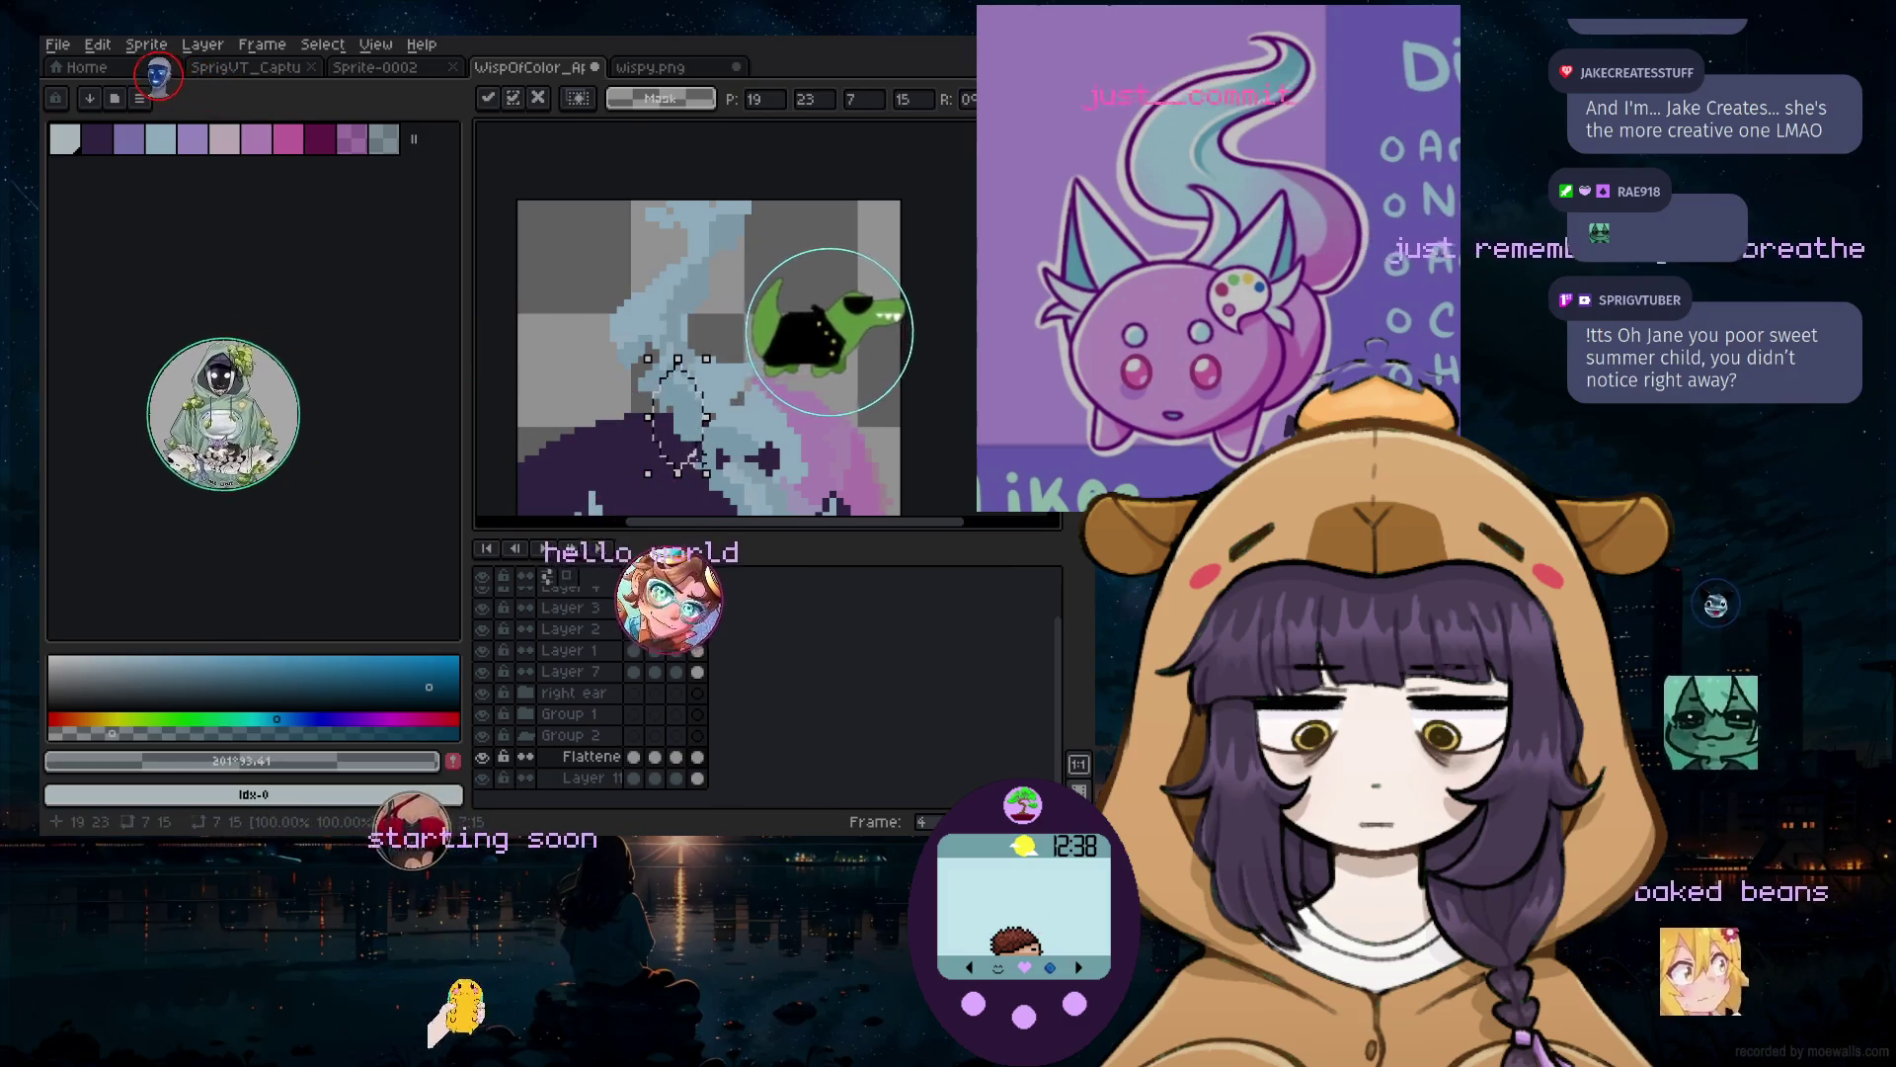
mouse_move(748, 452)
mouse_down()
mouse_move(741, 402)
mouse_move(751, 449)
mouse_up()
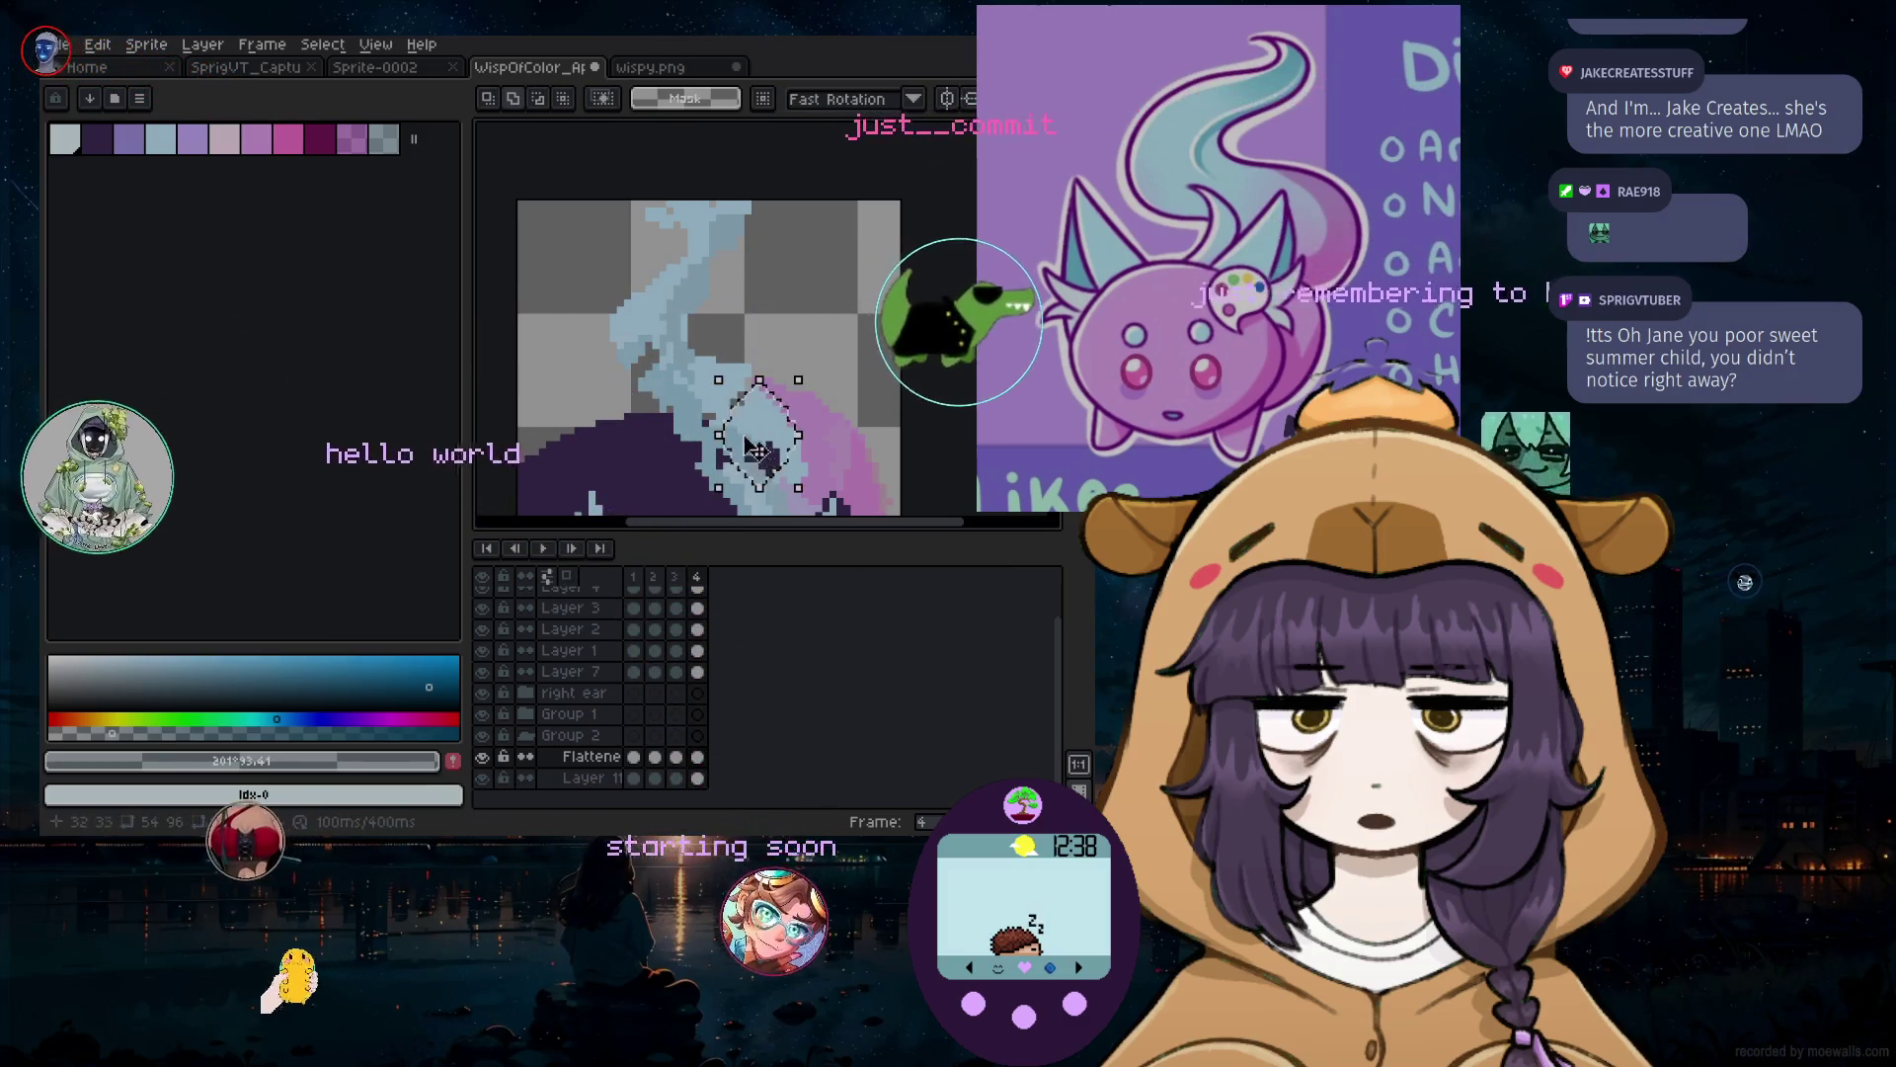
key(Return)
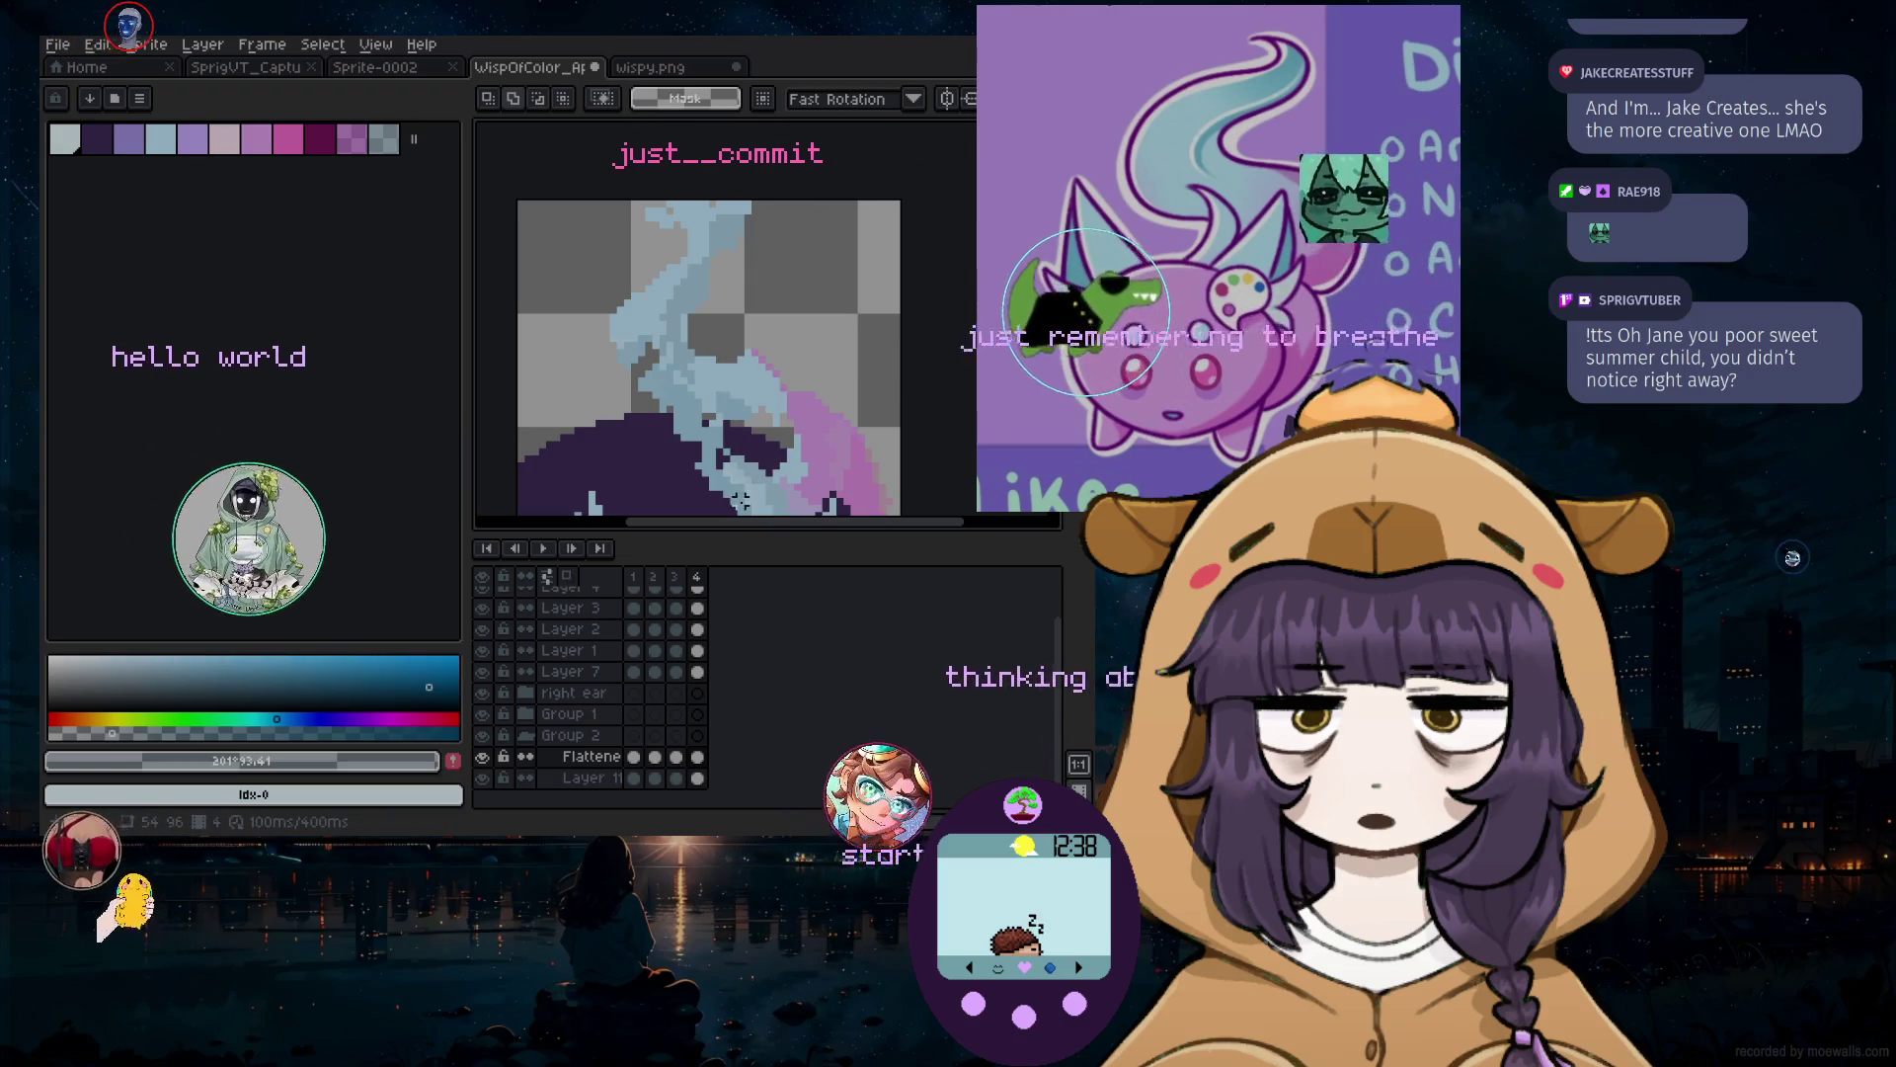
key(ctrl+d)
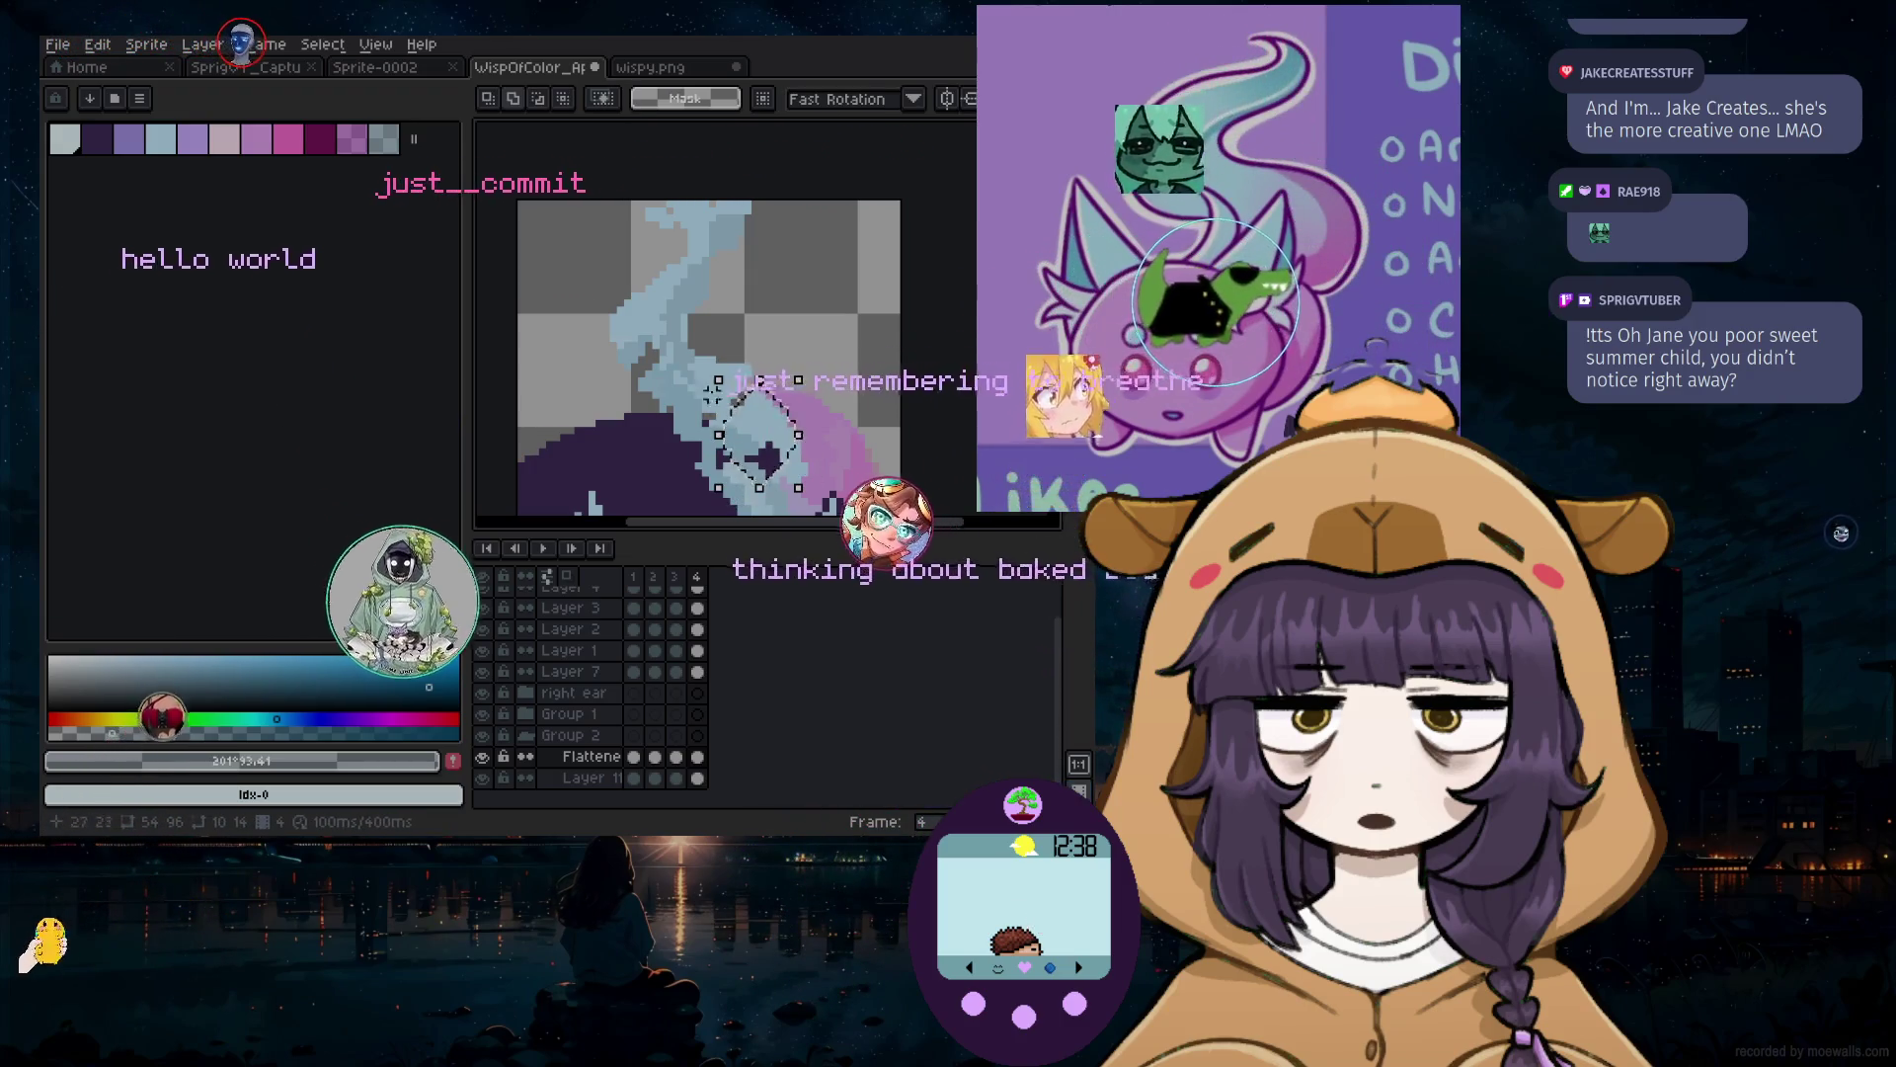
- Select and move an oval of the lower tail, then shift a small tail patch
drag(771, 297, 691, 393)
key(ctrl+z)
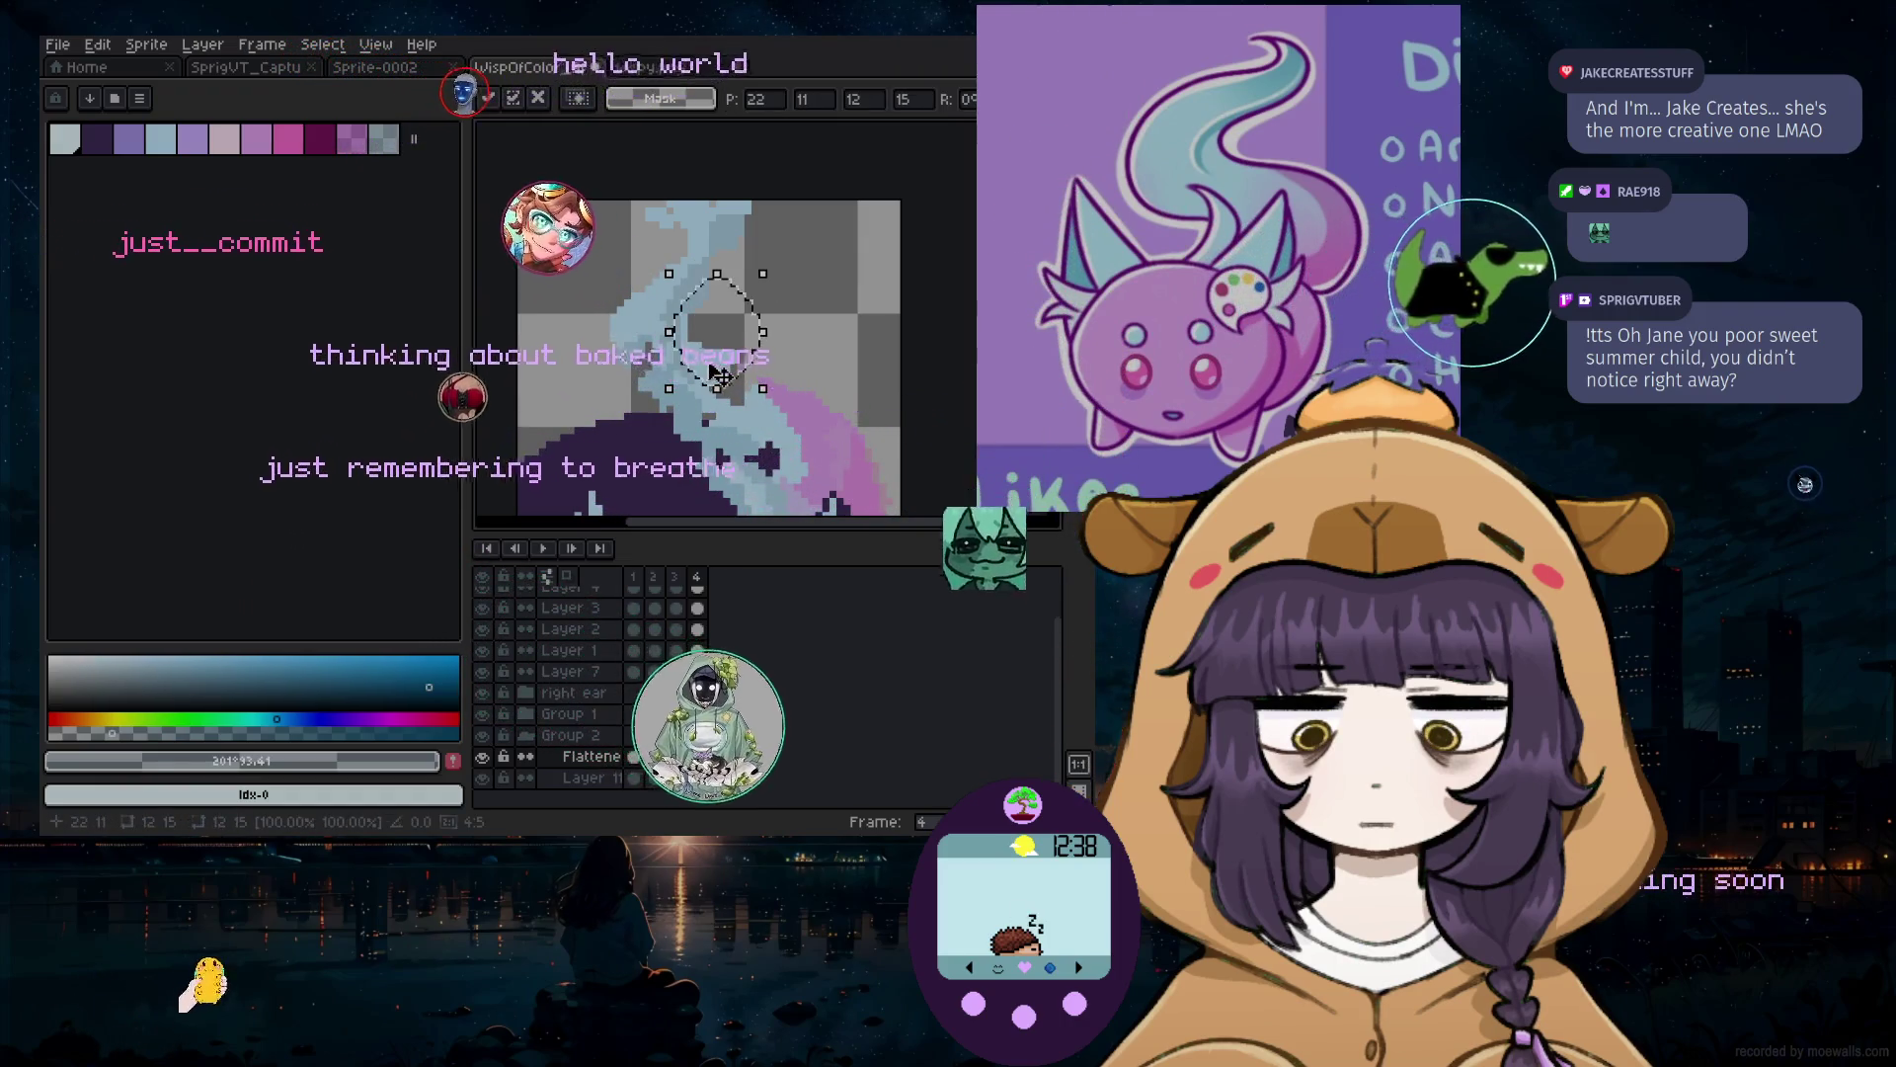
mouse_move(703, 506)
mouse_down()
mouse_move(754, 400)
mouse_move(739, 465)
mouse_up()
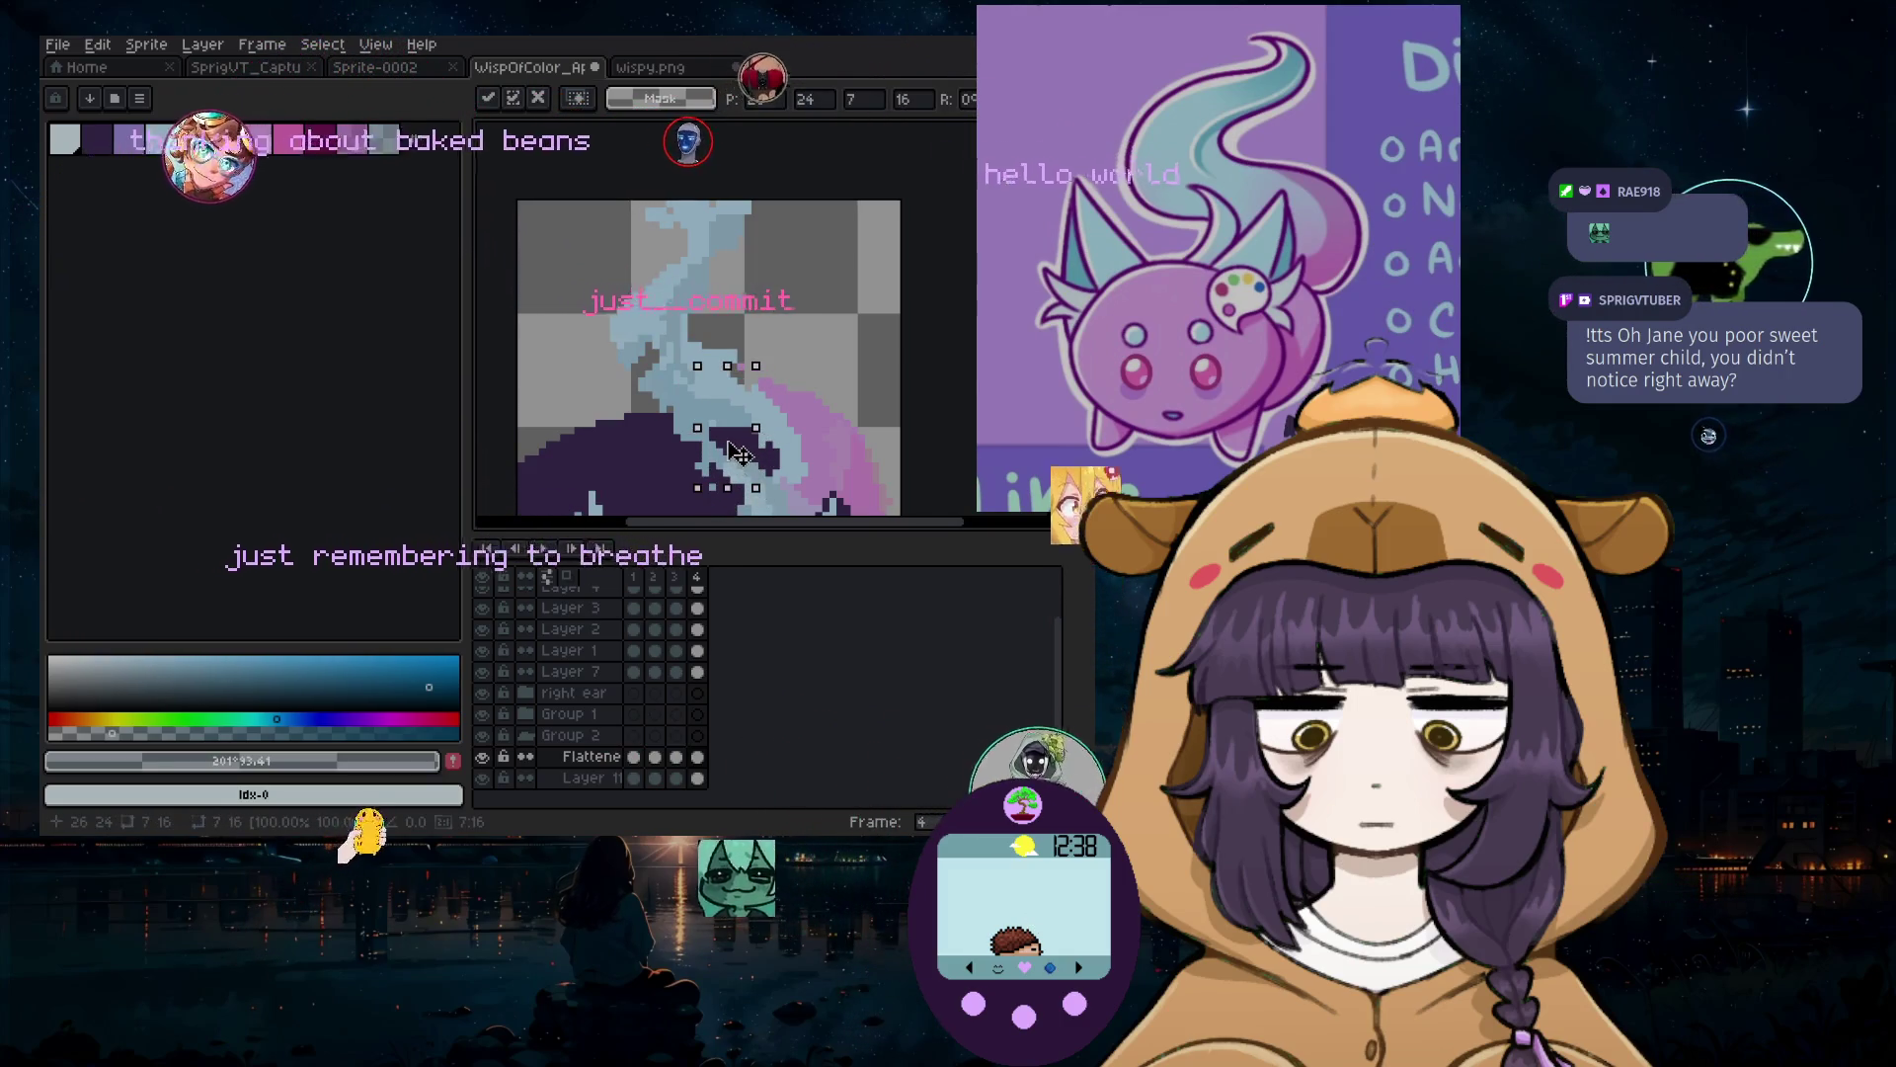
scroll(739, 287, down, 2)
scroll(743, 277, up, 2)
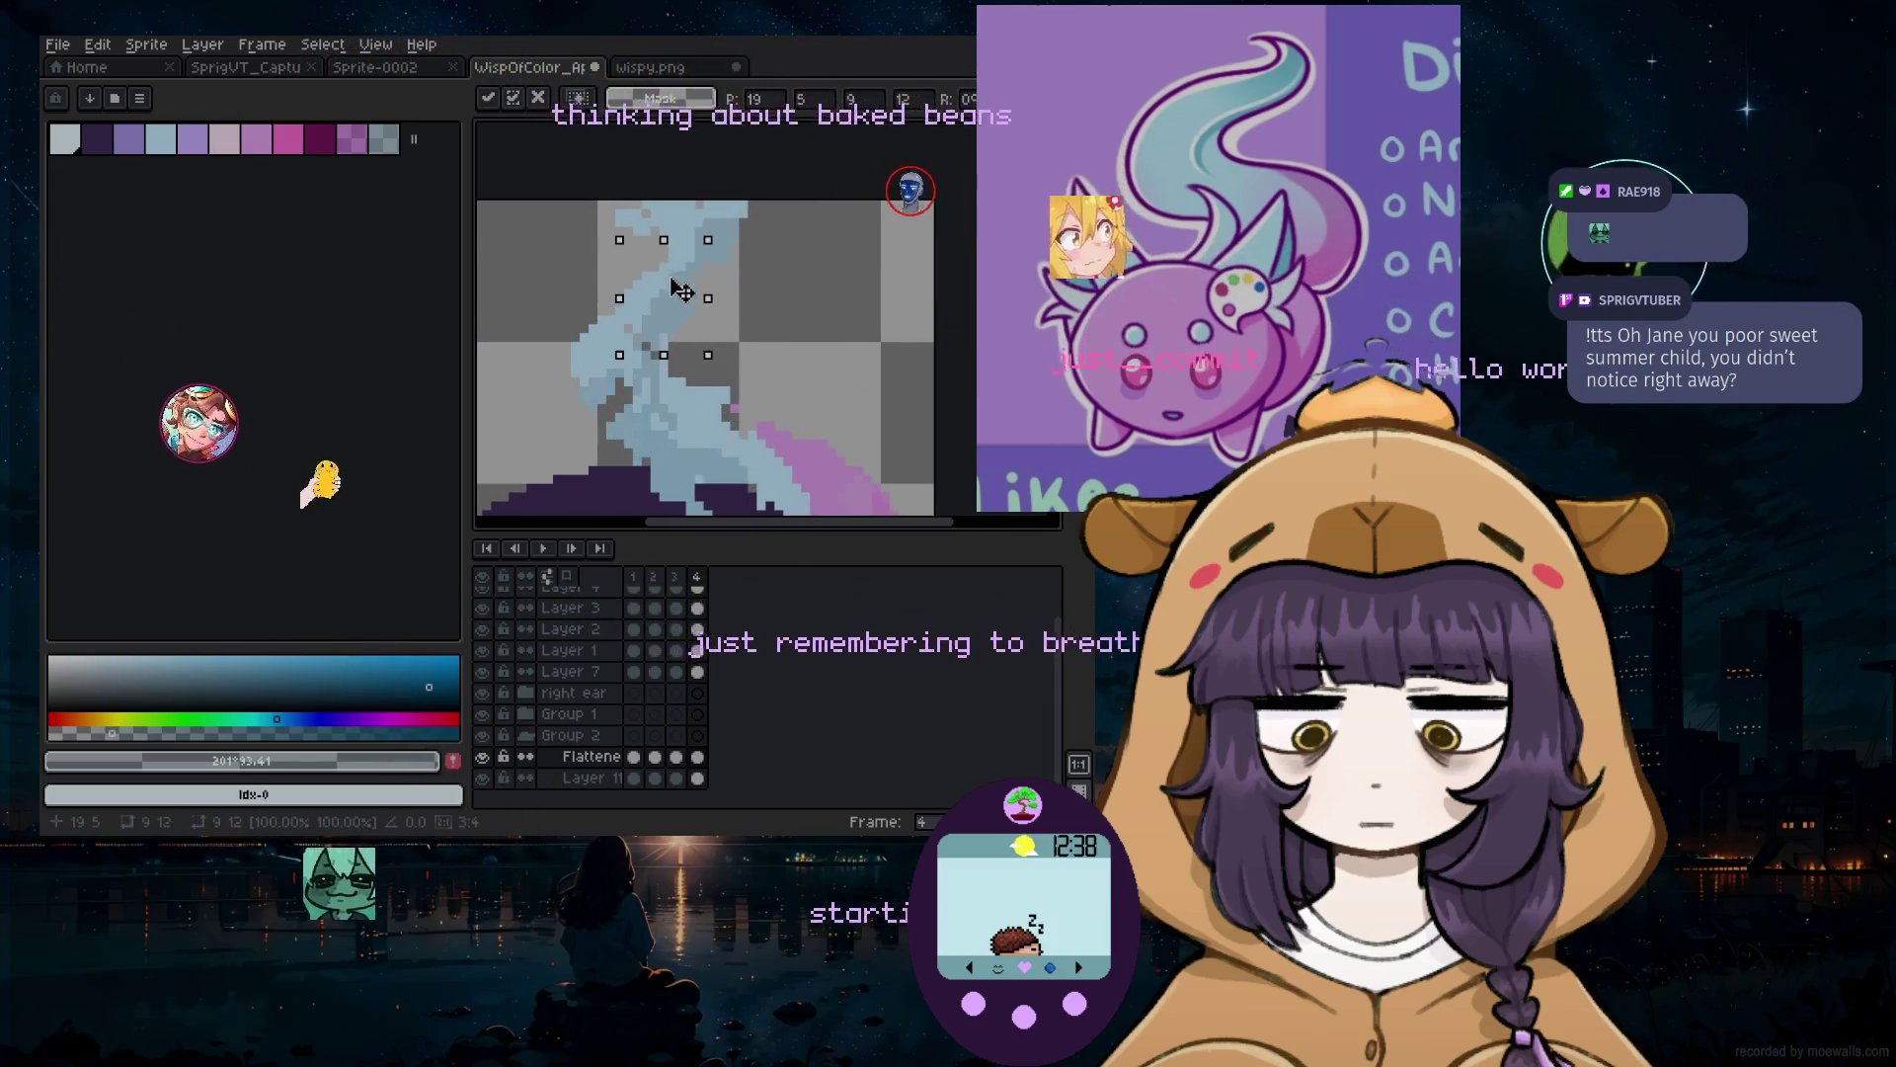
scroll(691, 297, down, 1)
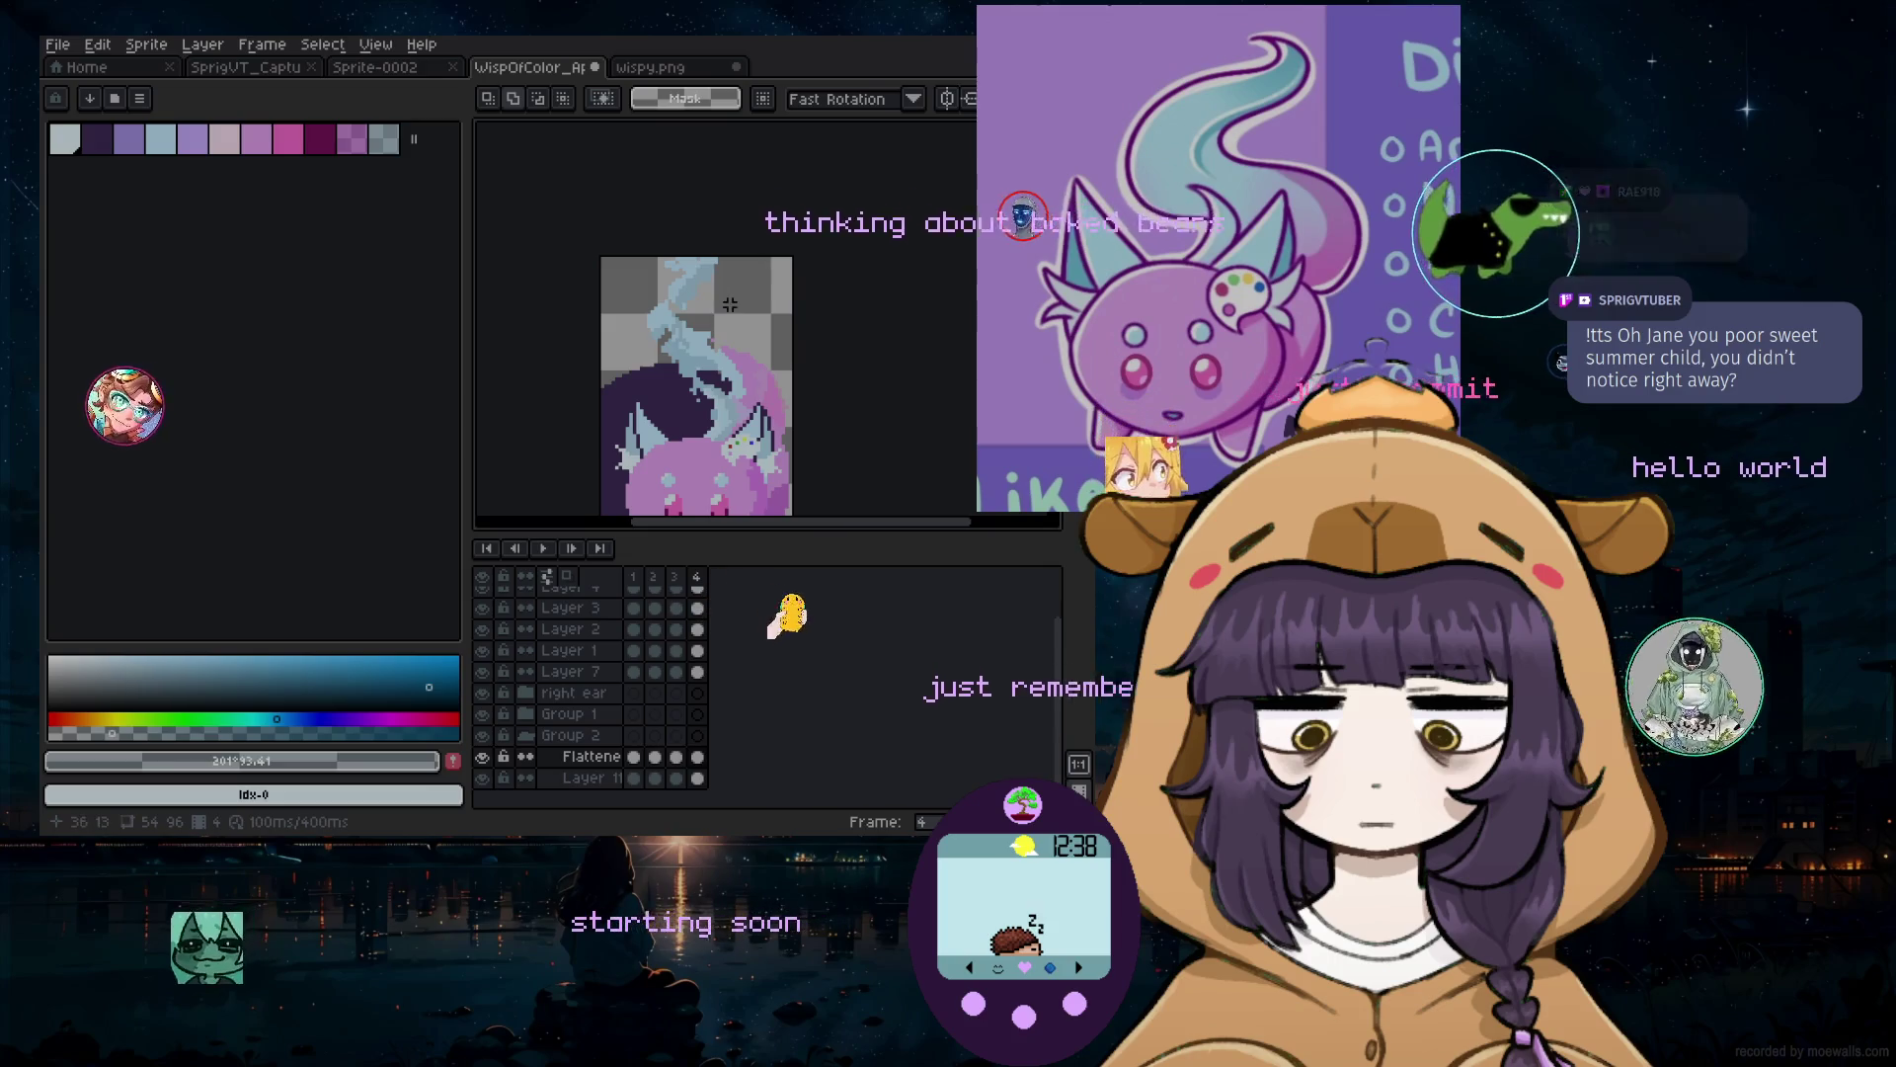
click(736, 356)
drag(724, 406, 644, 319)
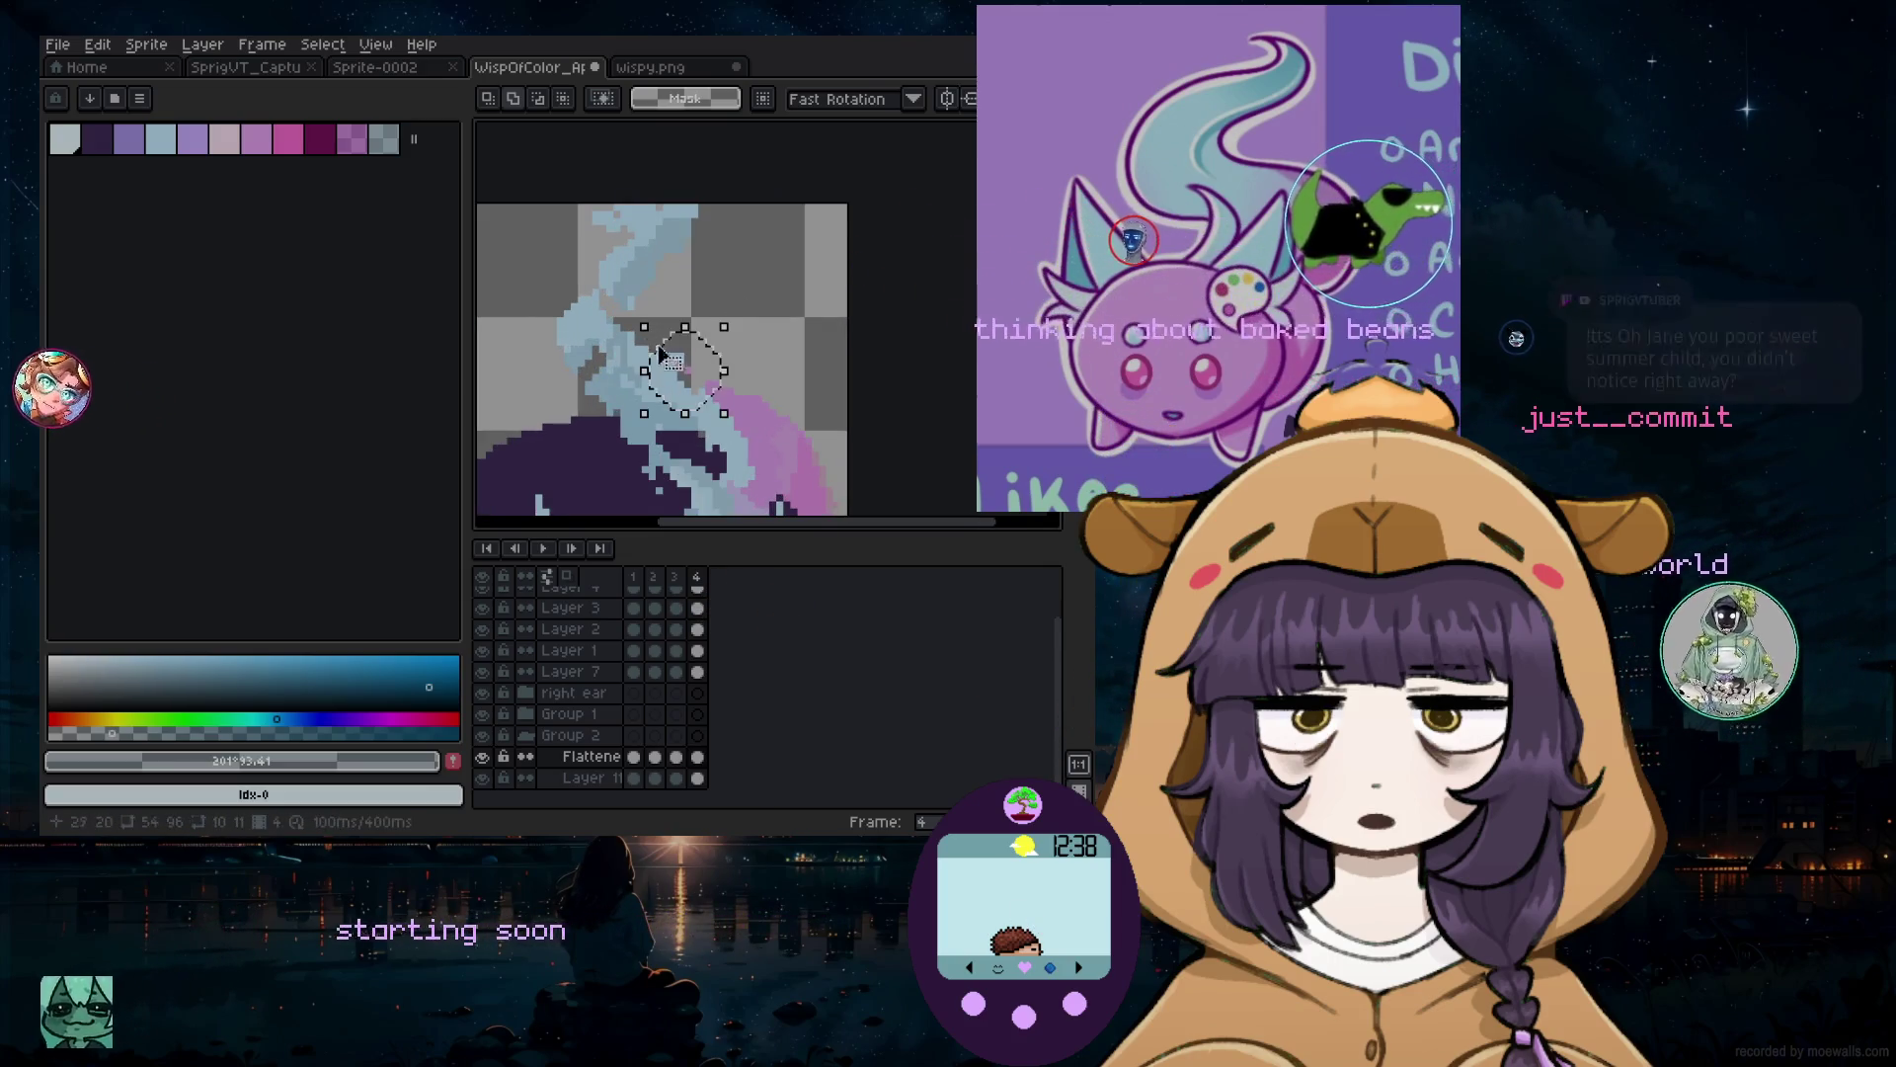
scroll(665, 348, down, 2)
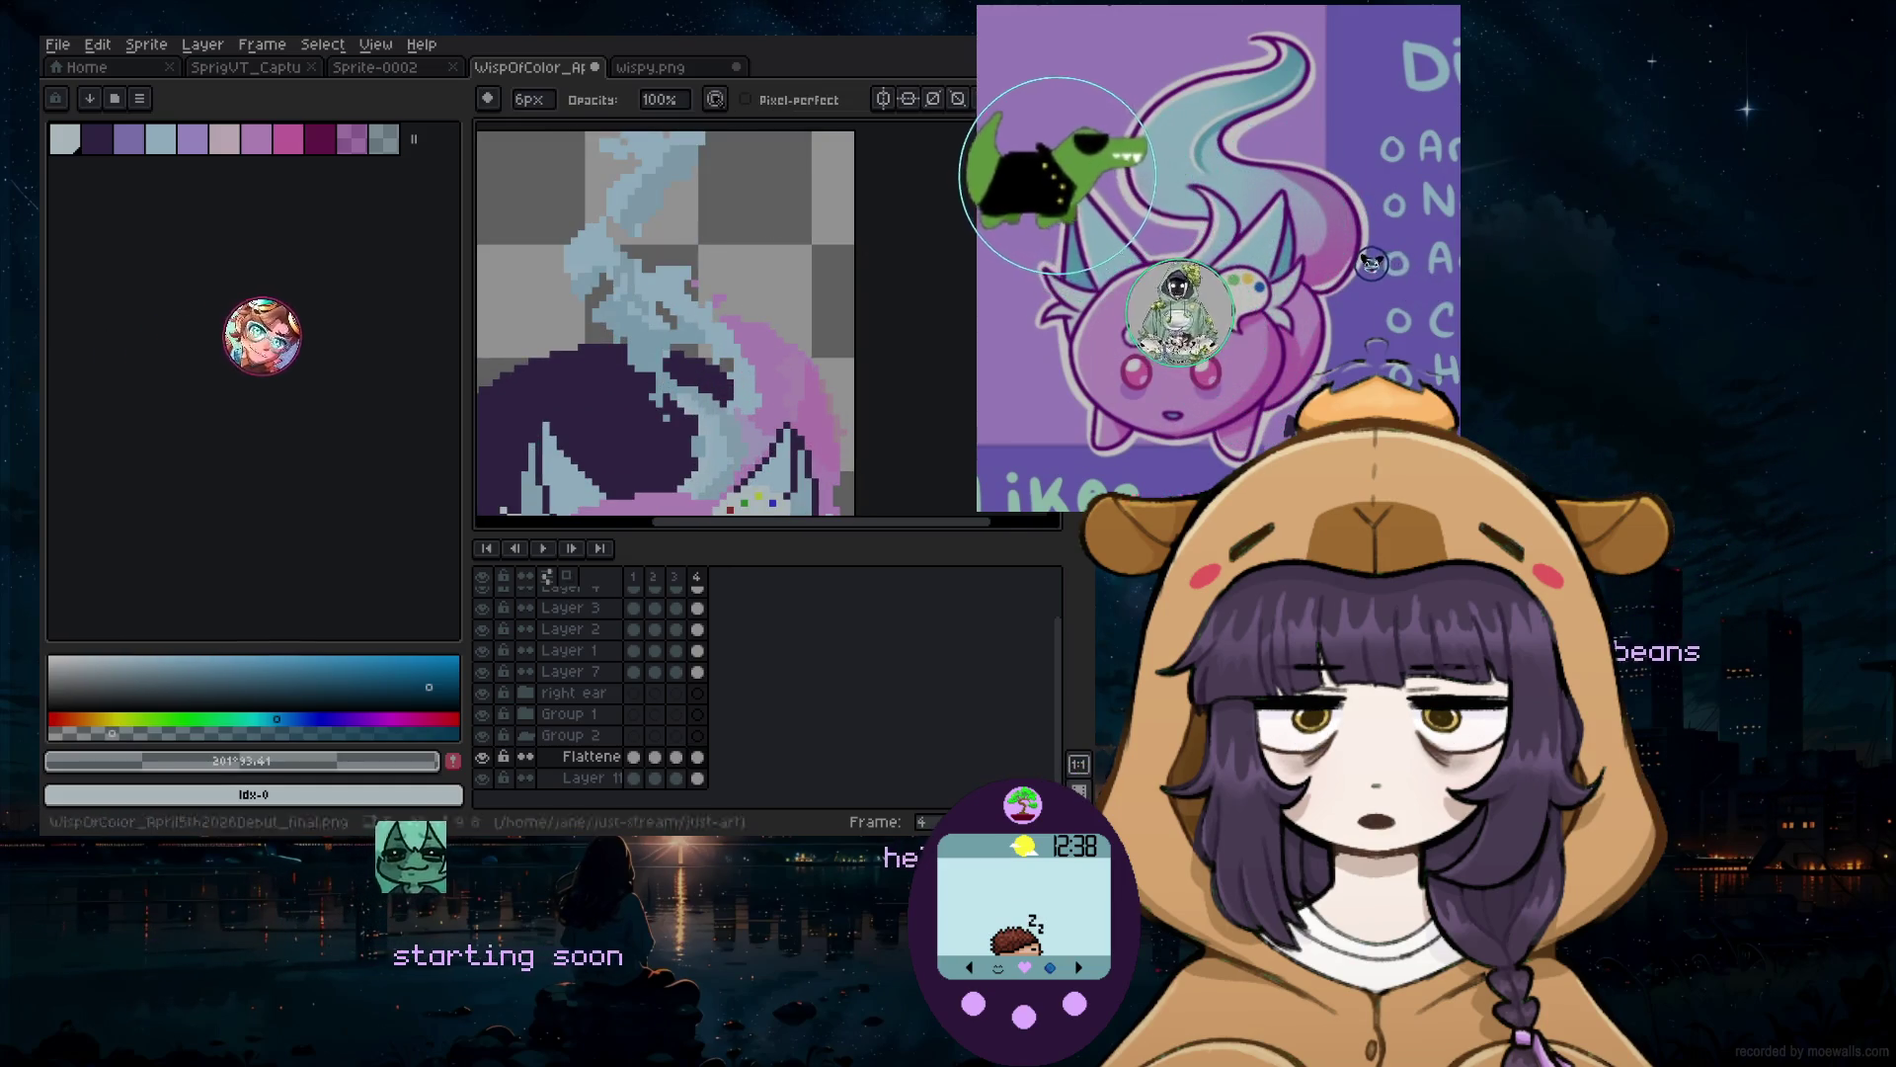
scroll(624, 345, up, 2)
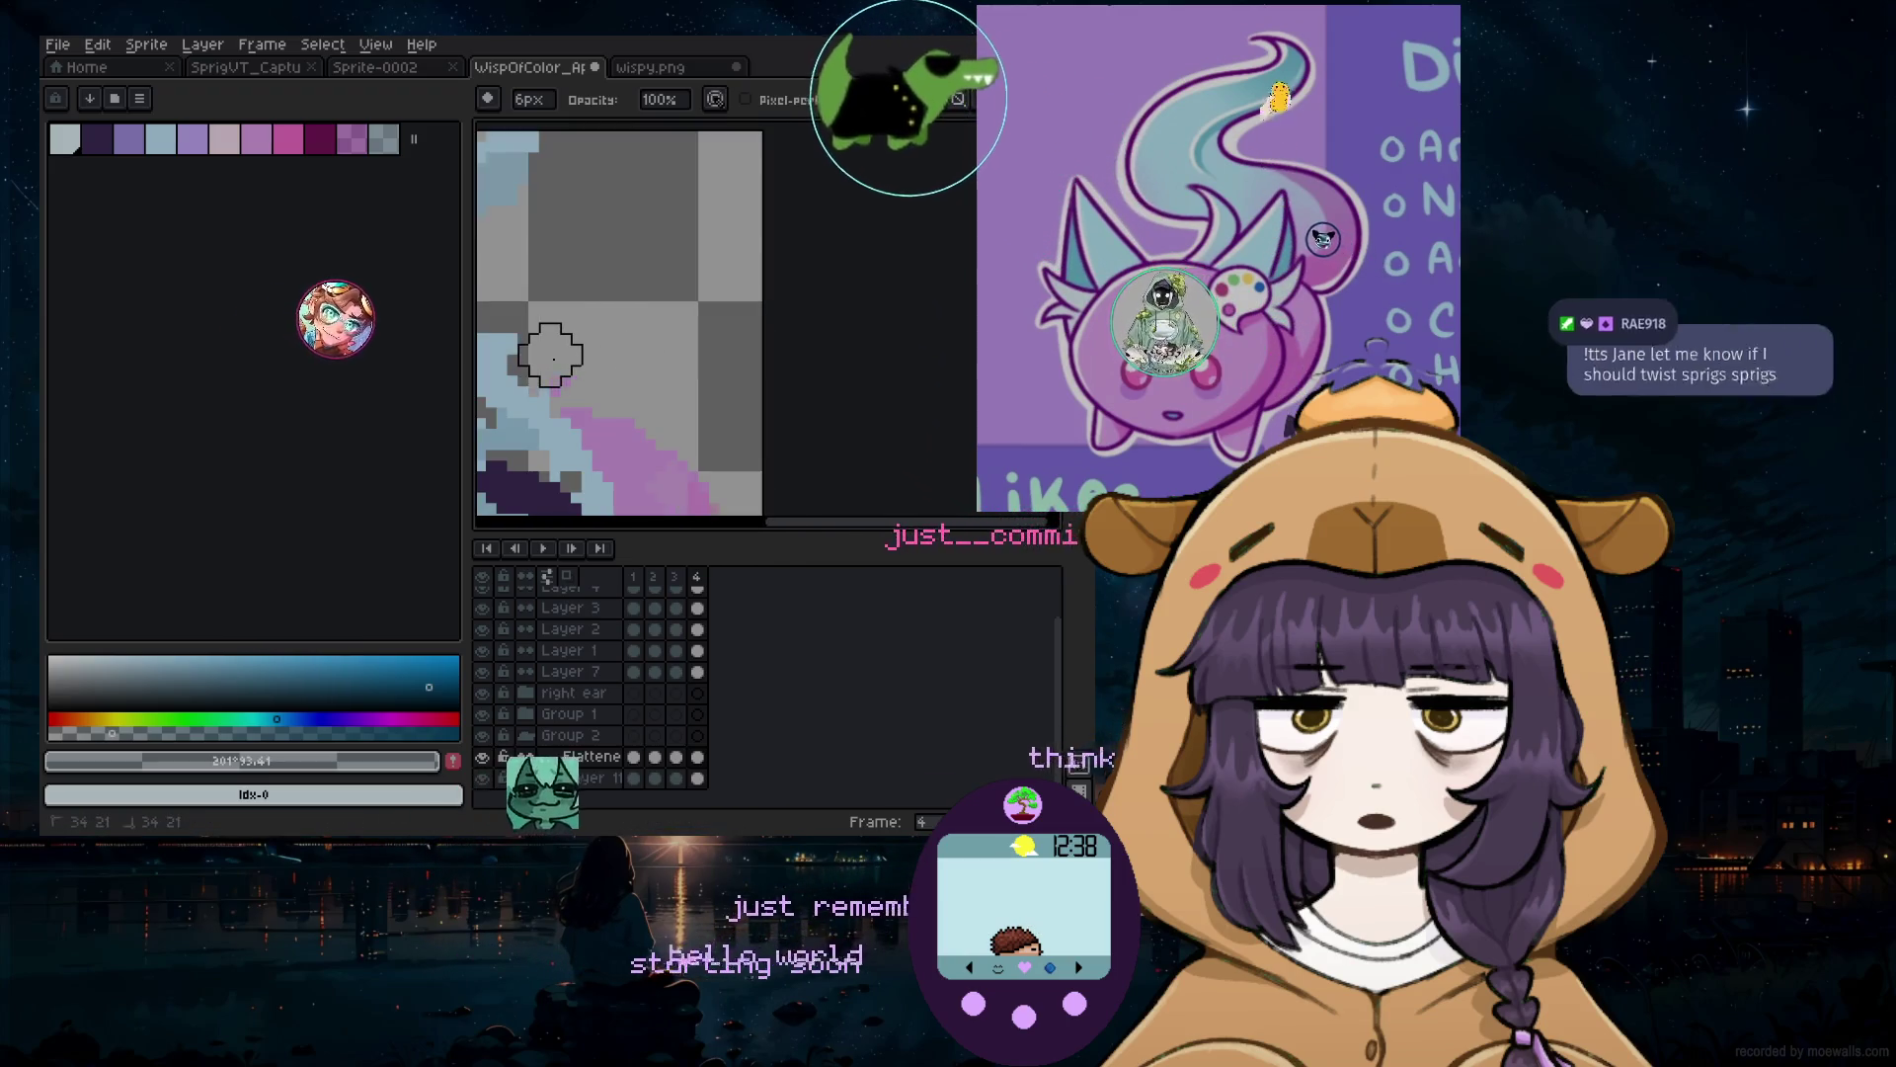
scroll(613, 338, down, 2)
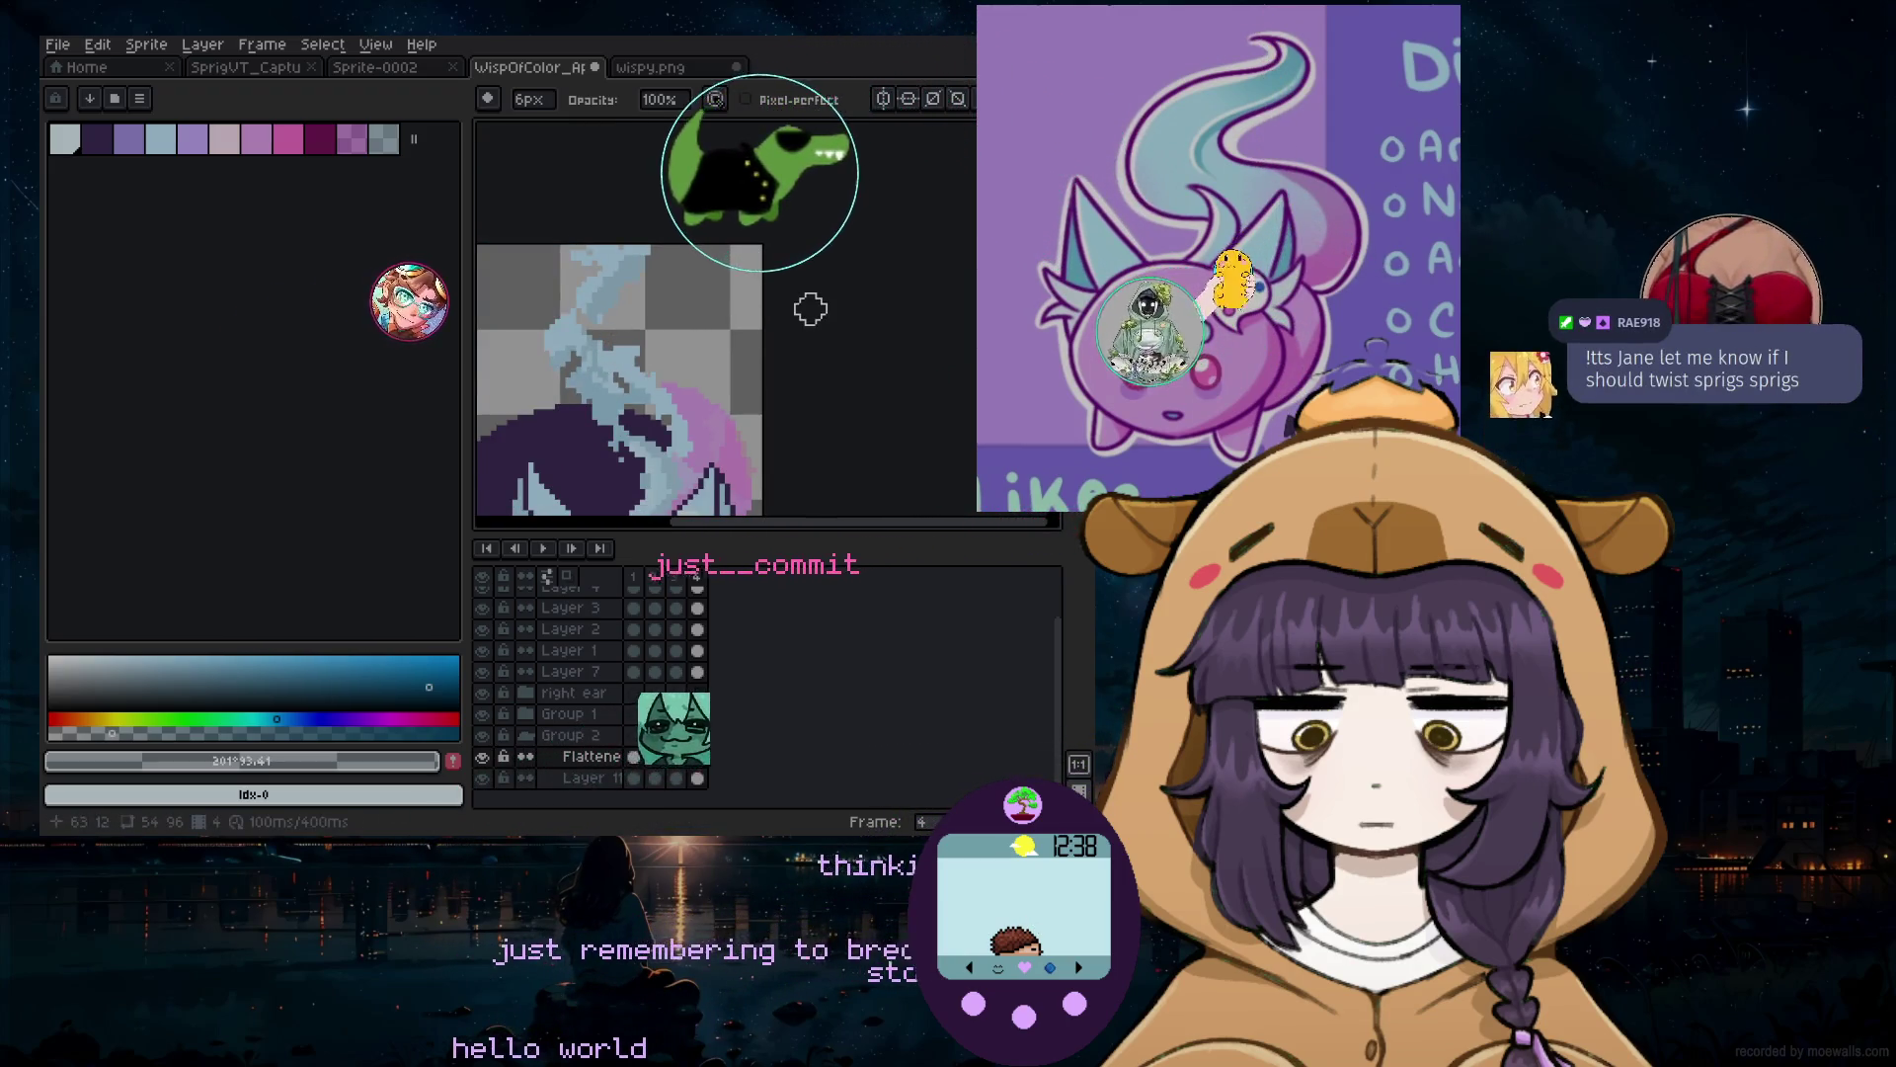
scroll(762, 295, down, 3)
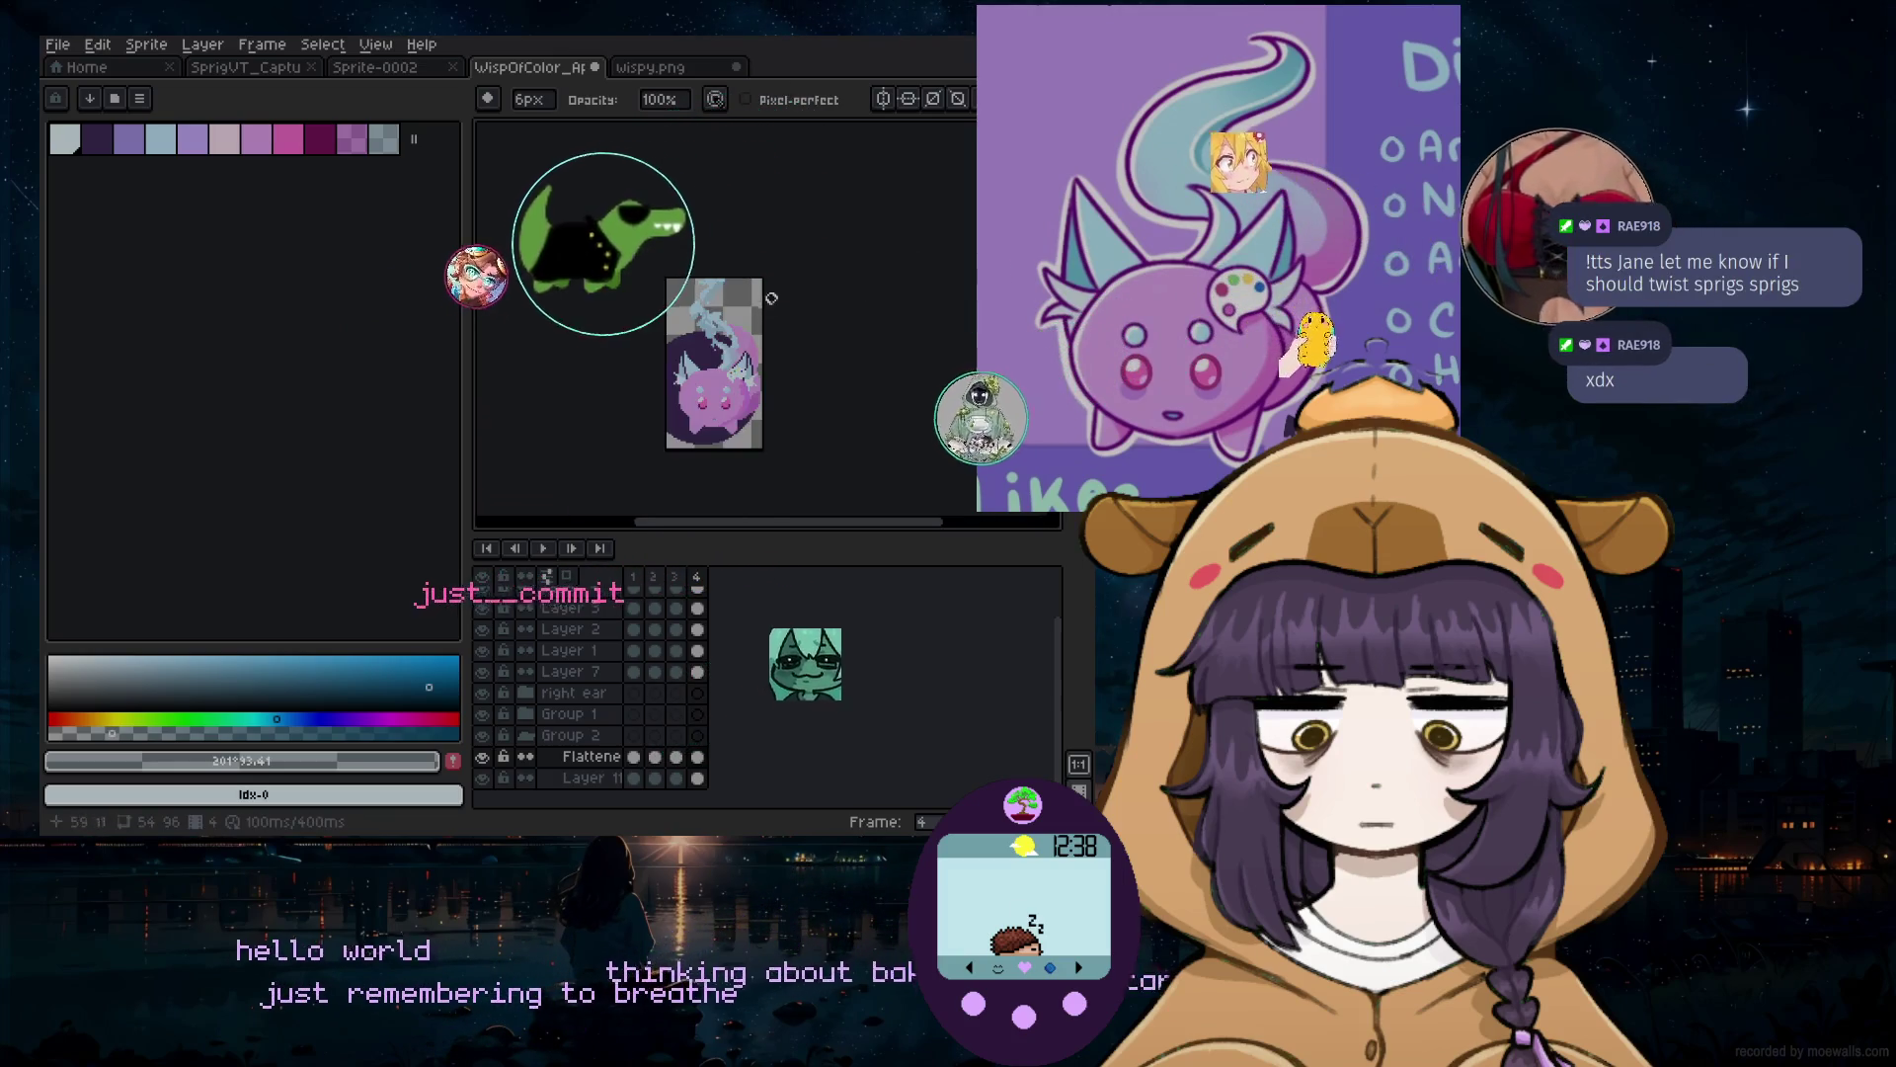
scroll(719, 388, up, 3)
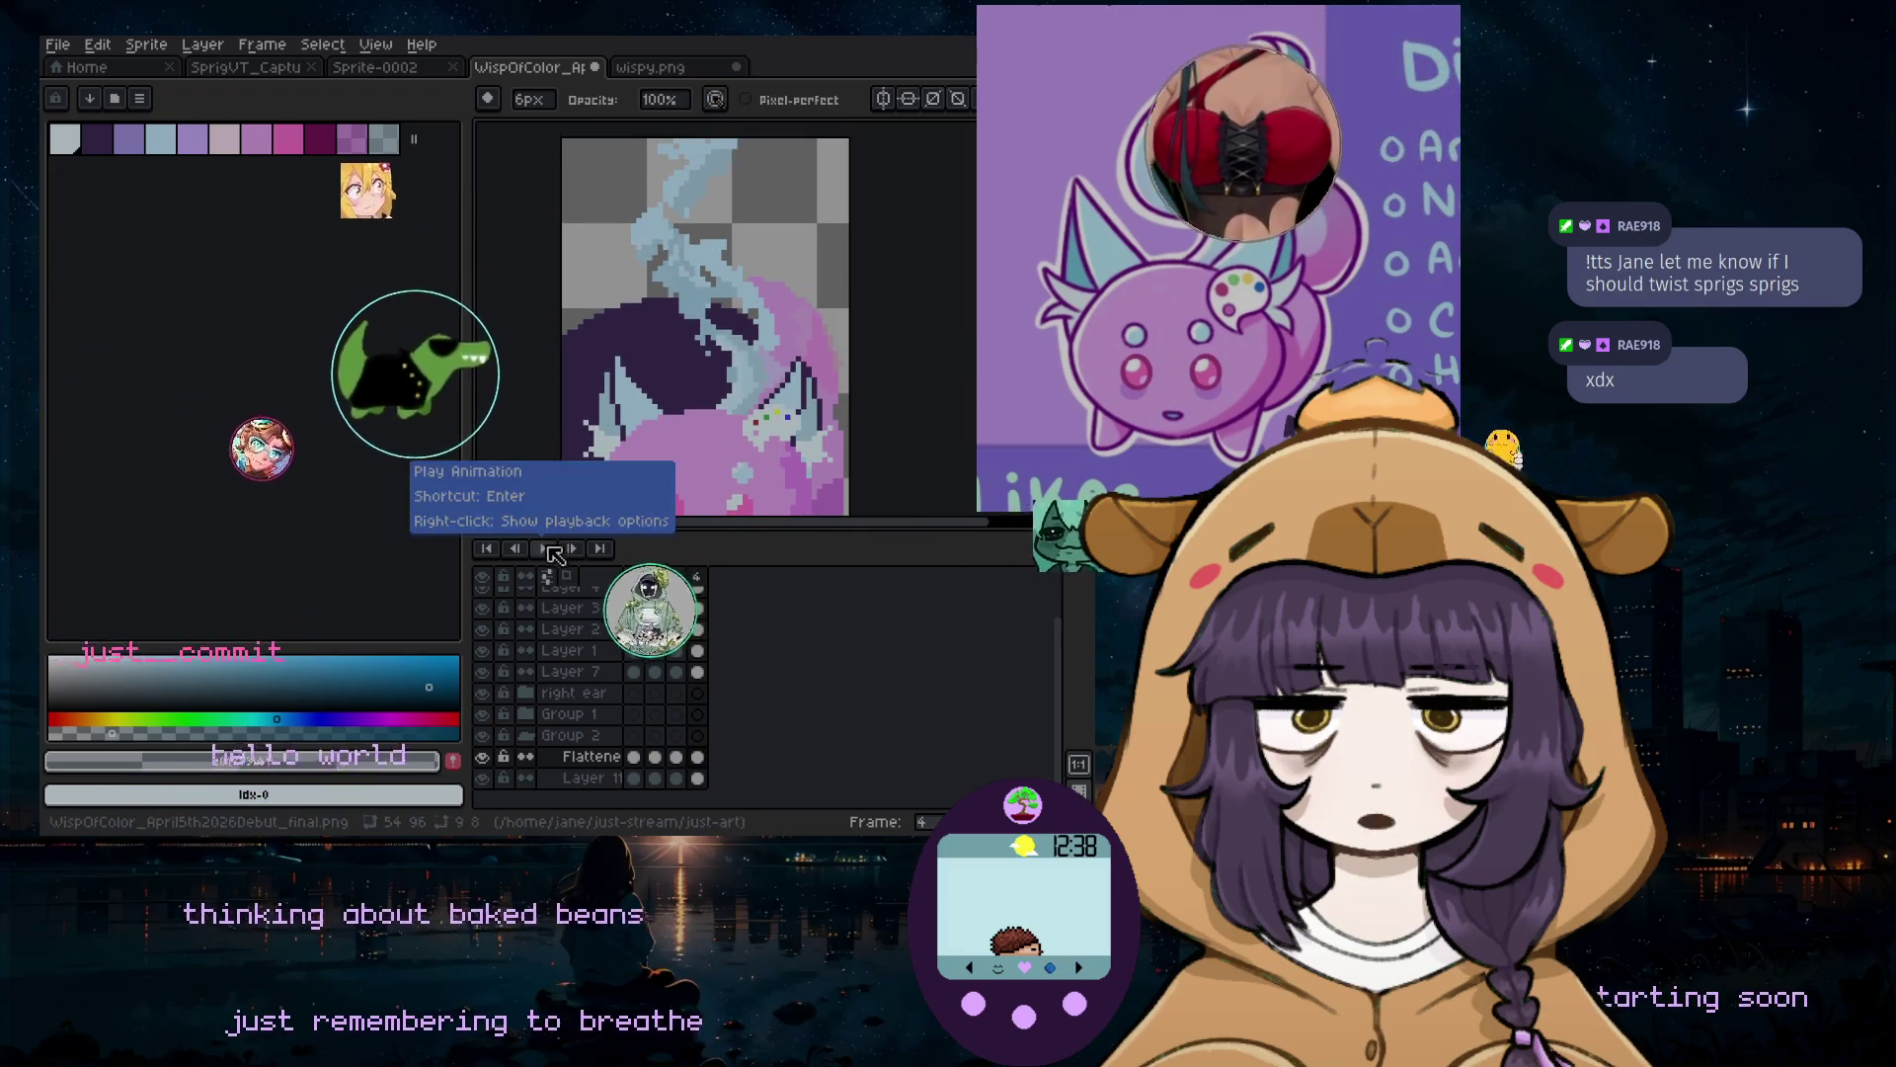
- Preview the tail animation, then add frame 5 and pick the elliptical marquee
click(544, 547)
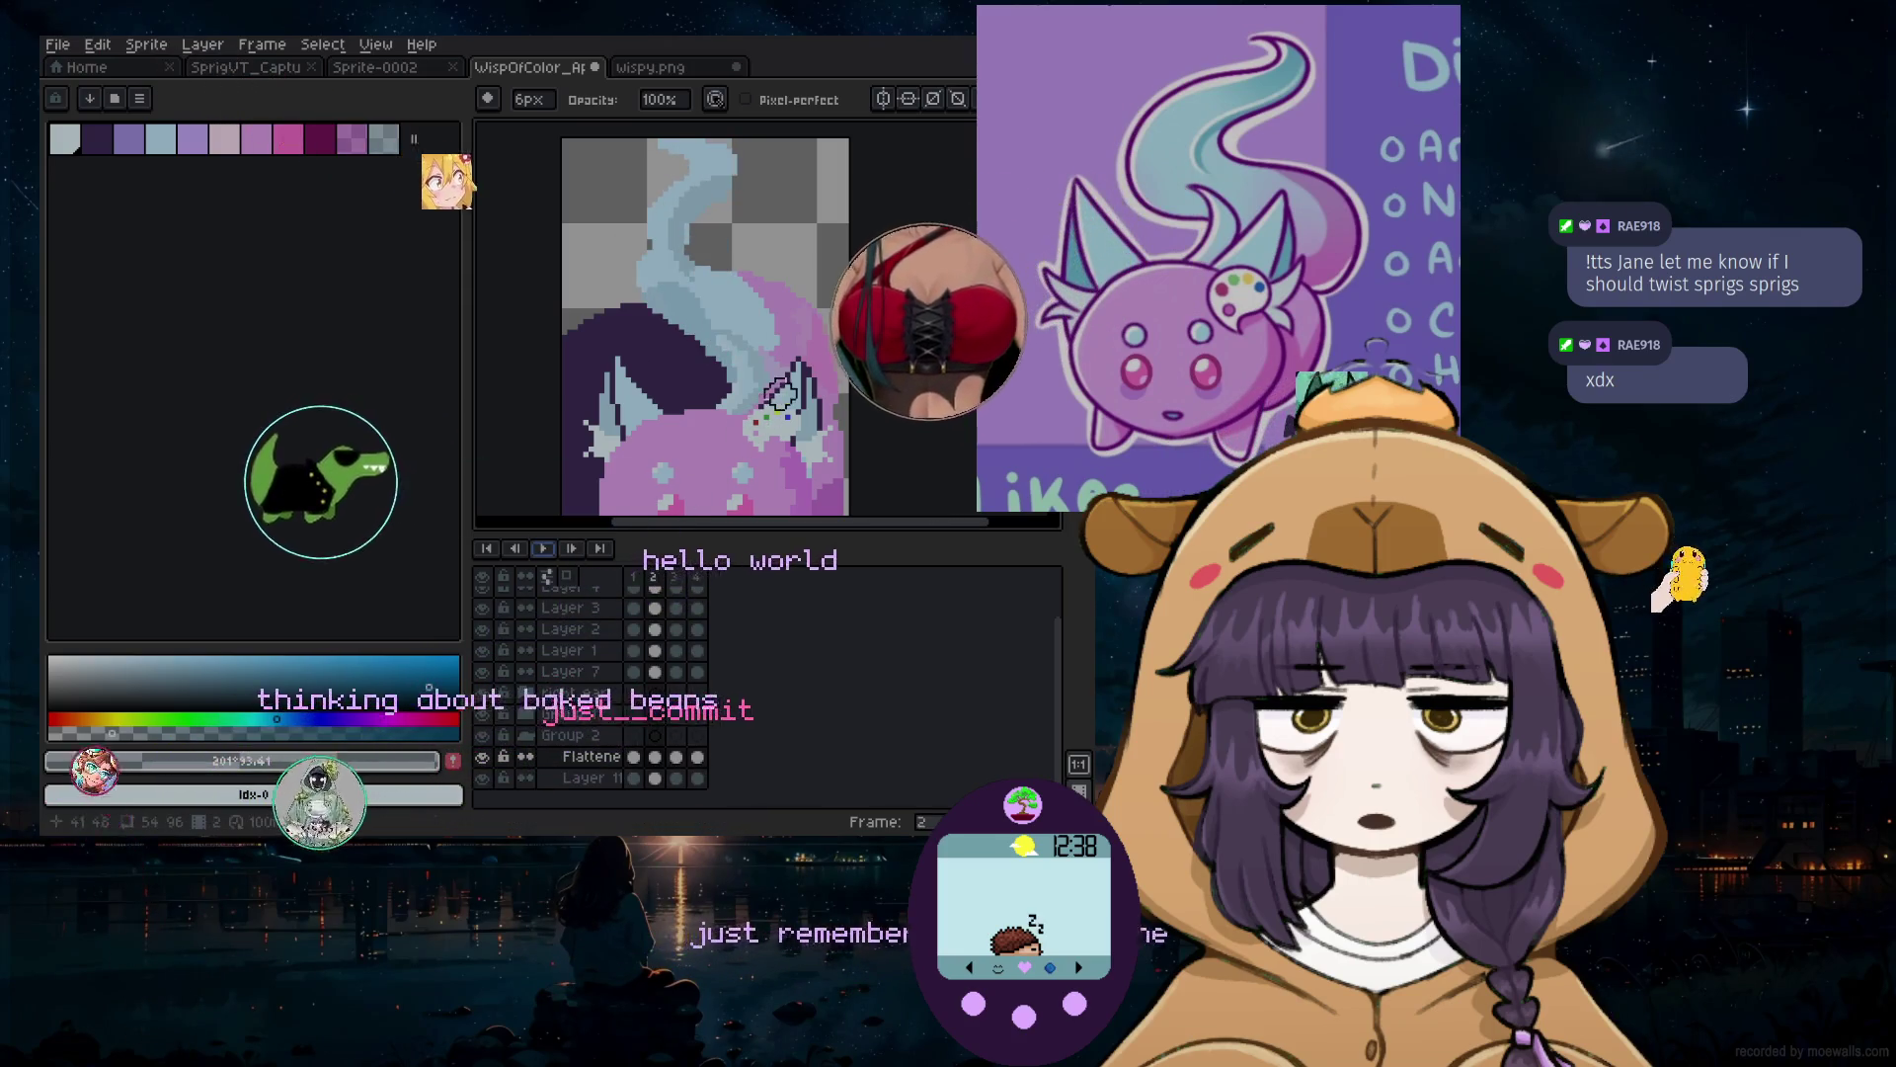
click(696, 576)
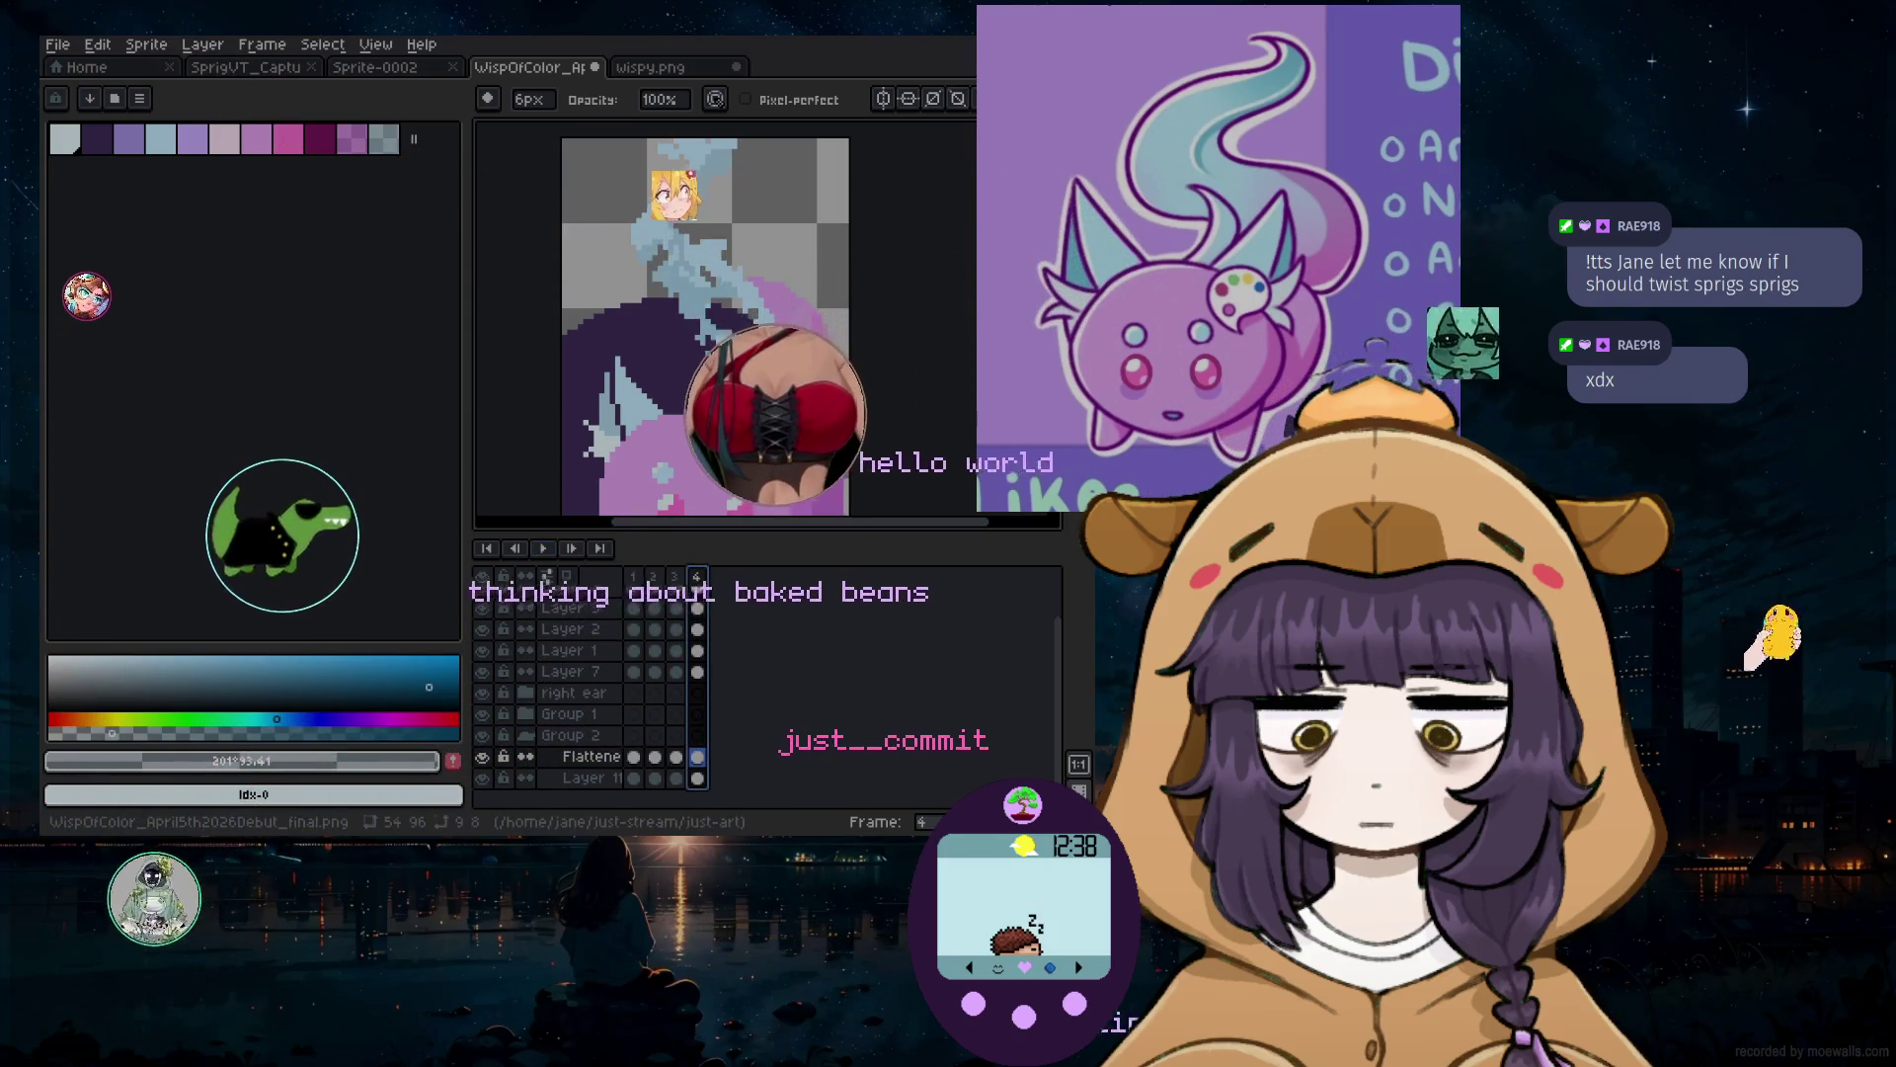
key(alt+n)
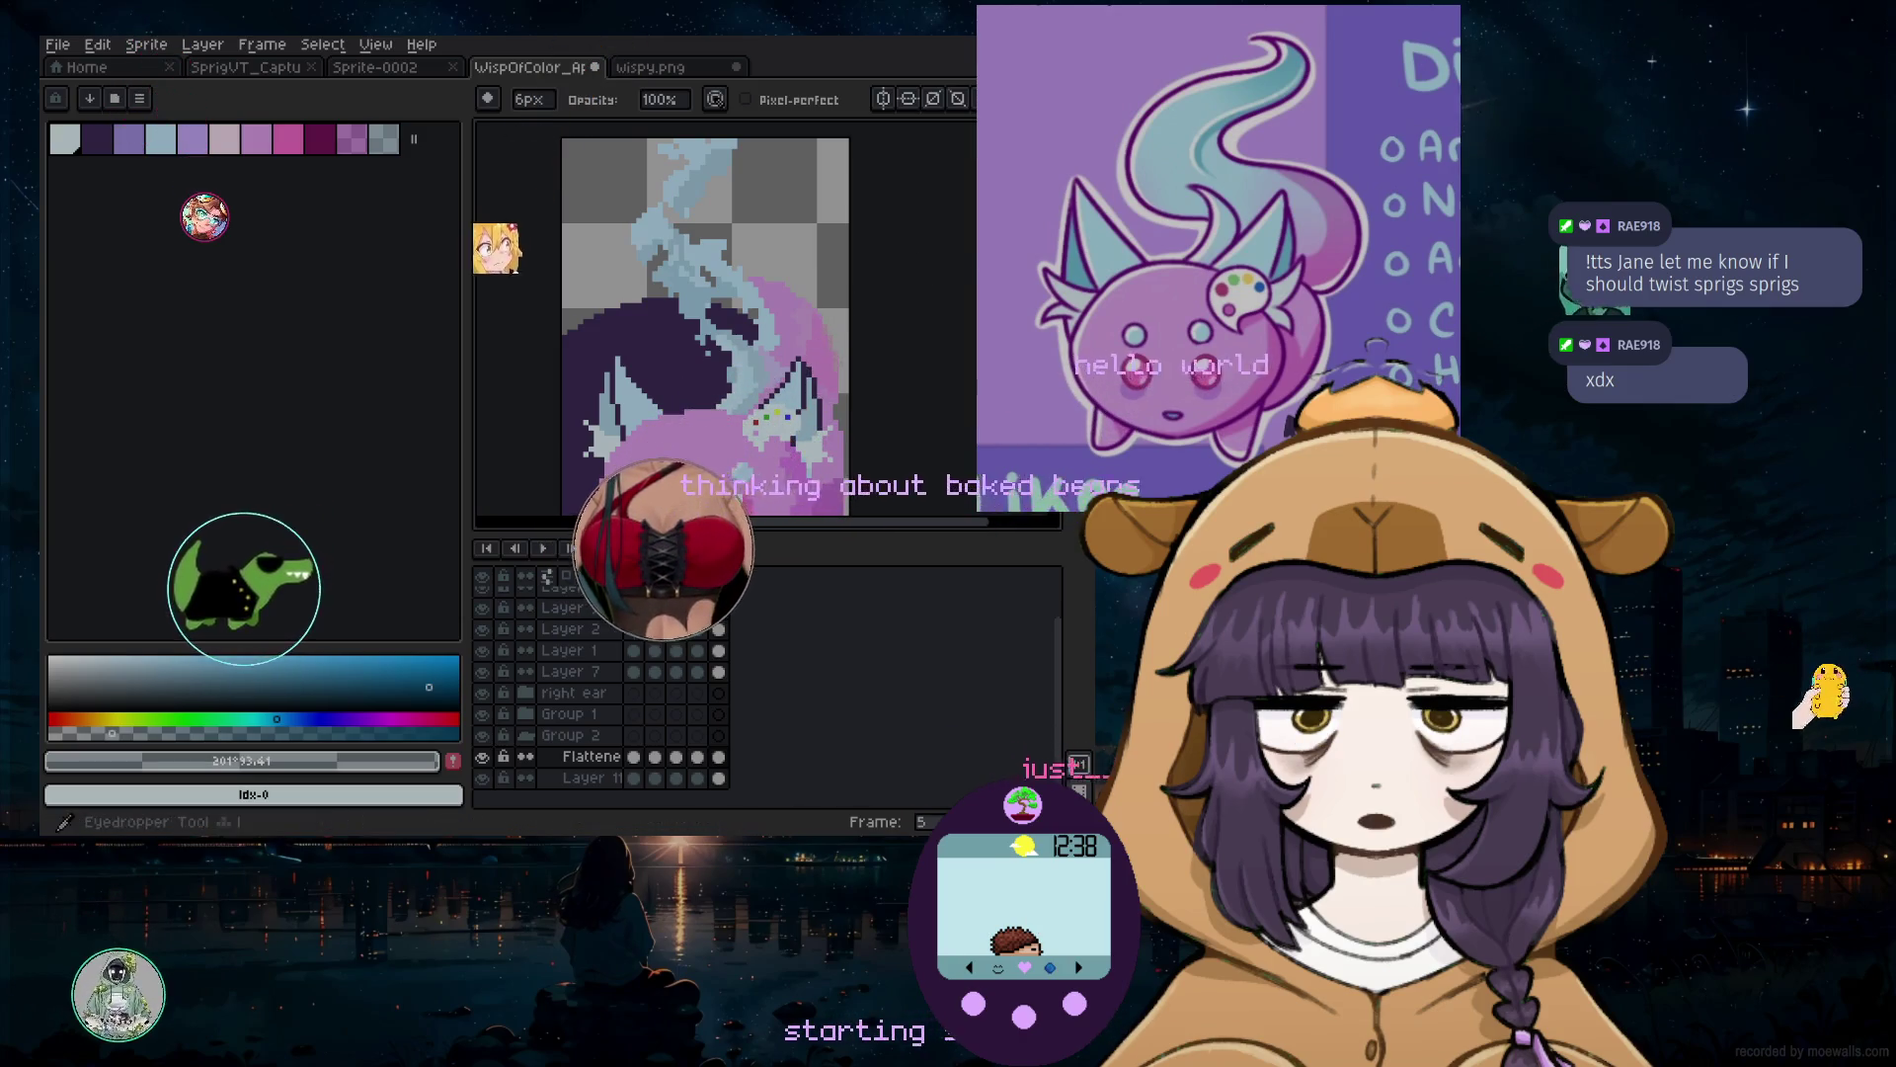
key(shift+m)
scroll(757, 426, up, 2)
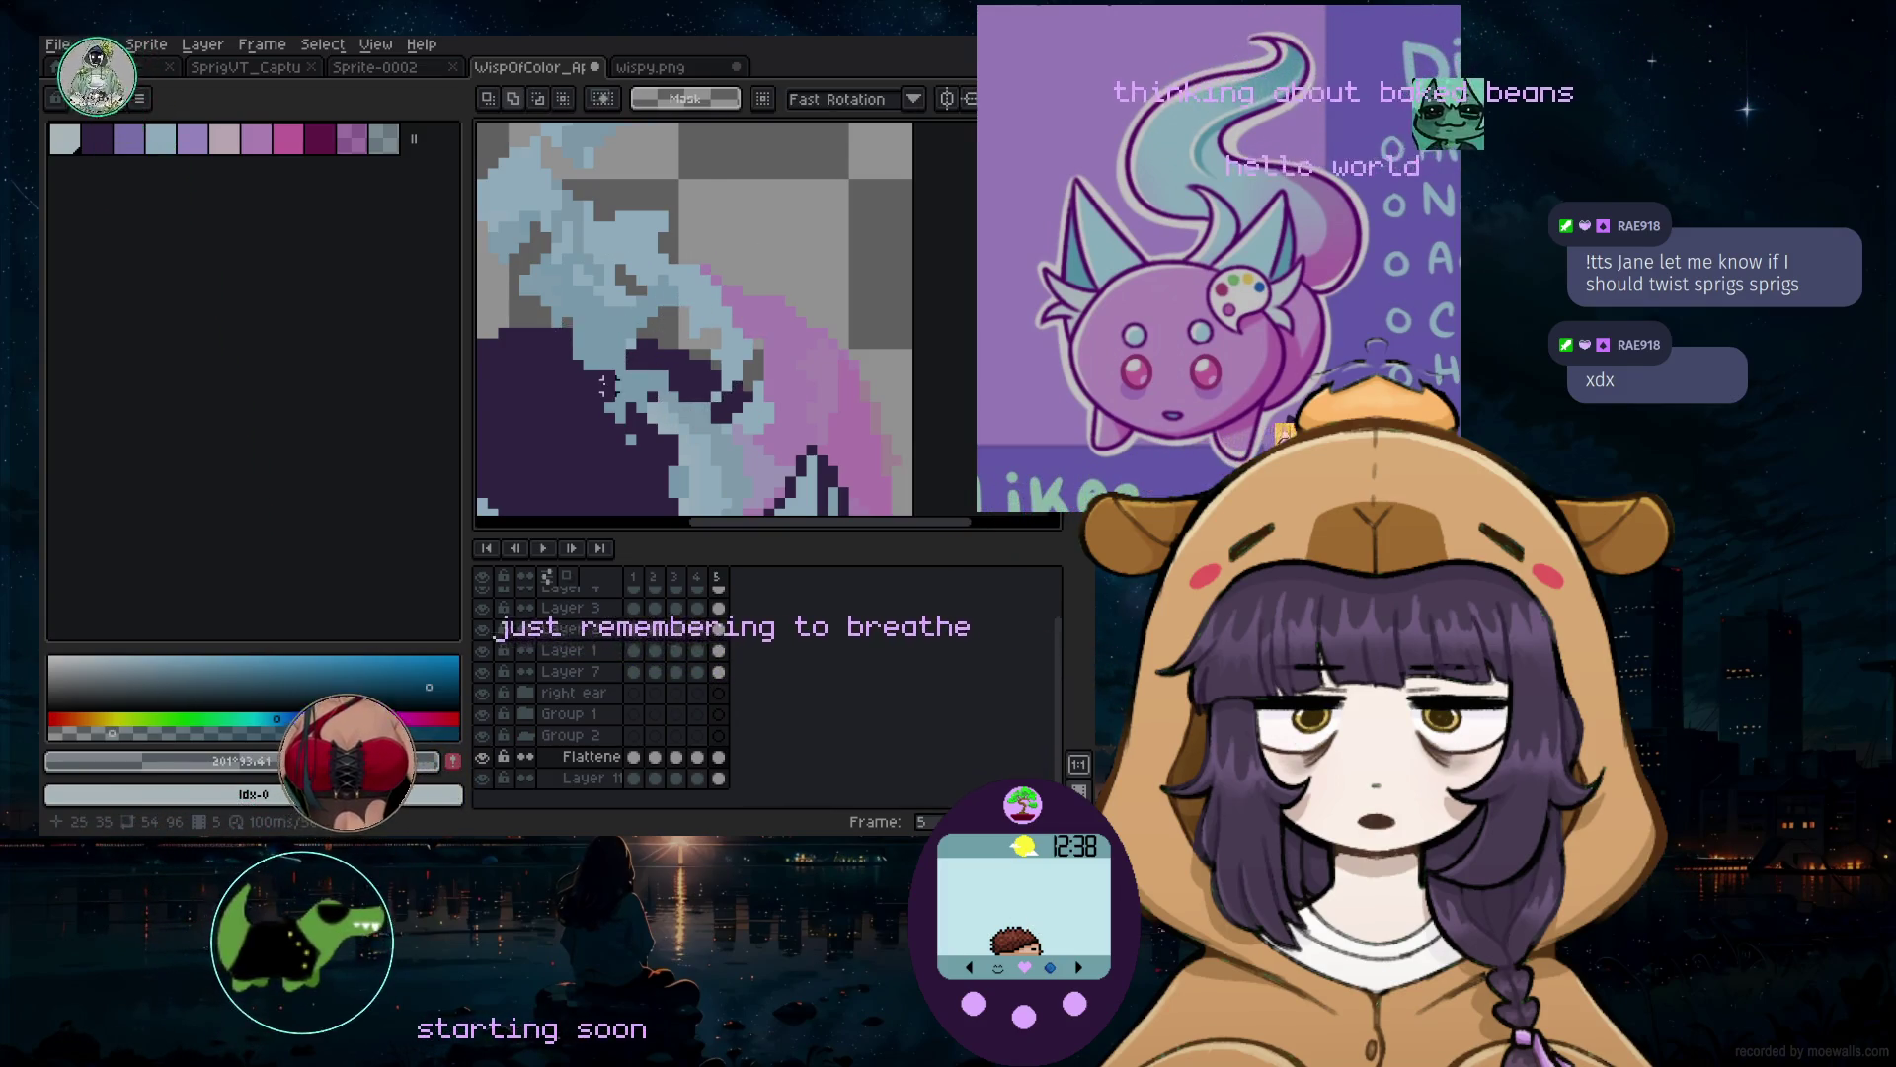
- Move an oval of the upper tail, then paste the copied tail pixels in place on frame 5
scroll(645, 314, down, 1)
drag(538, 279, 510, 233)
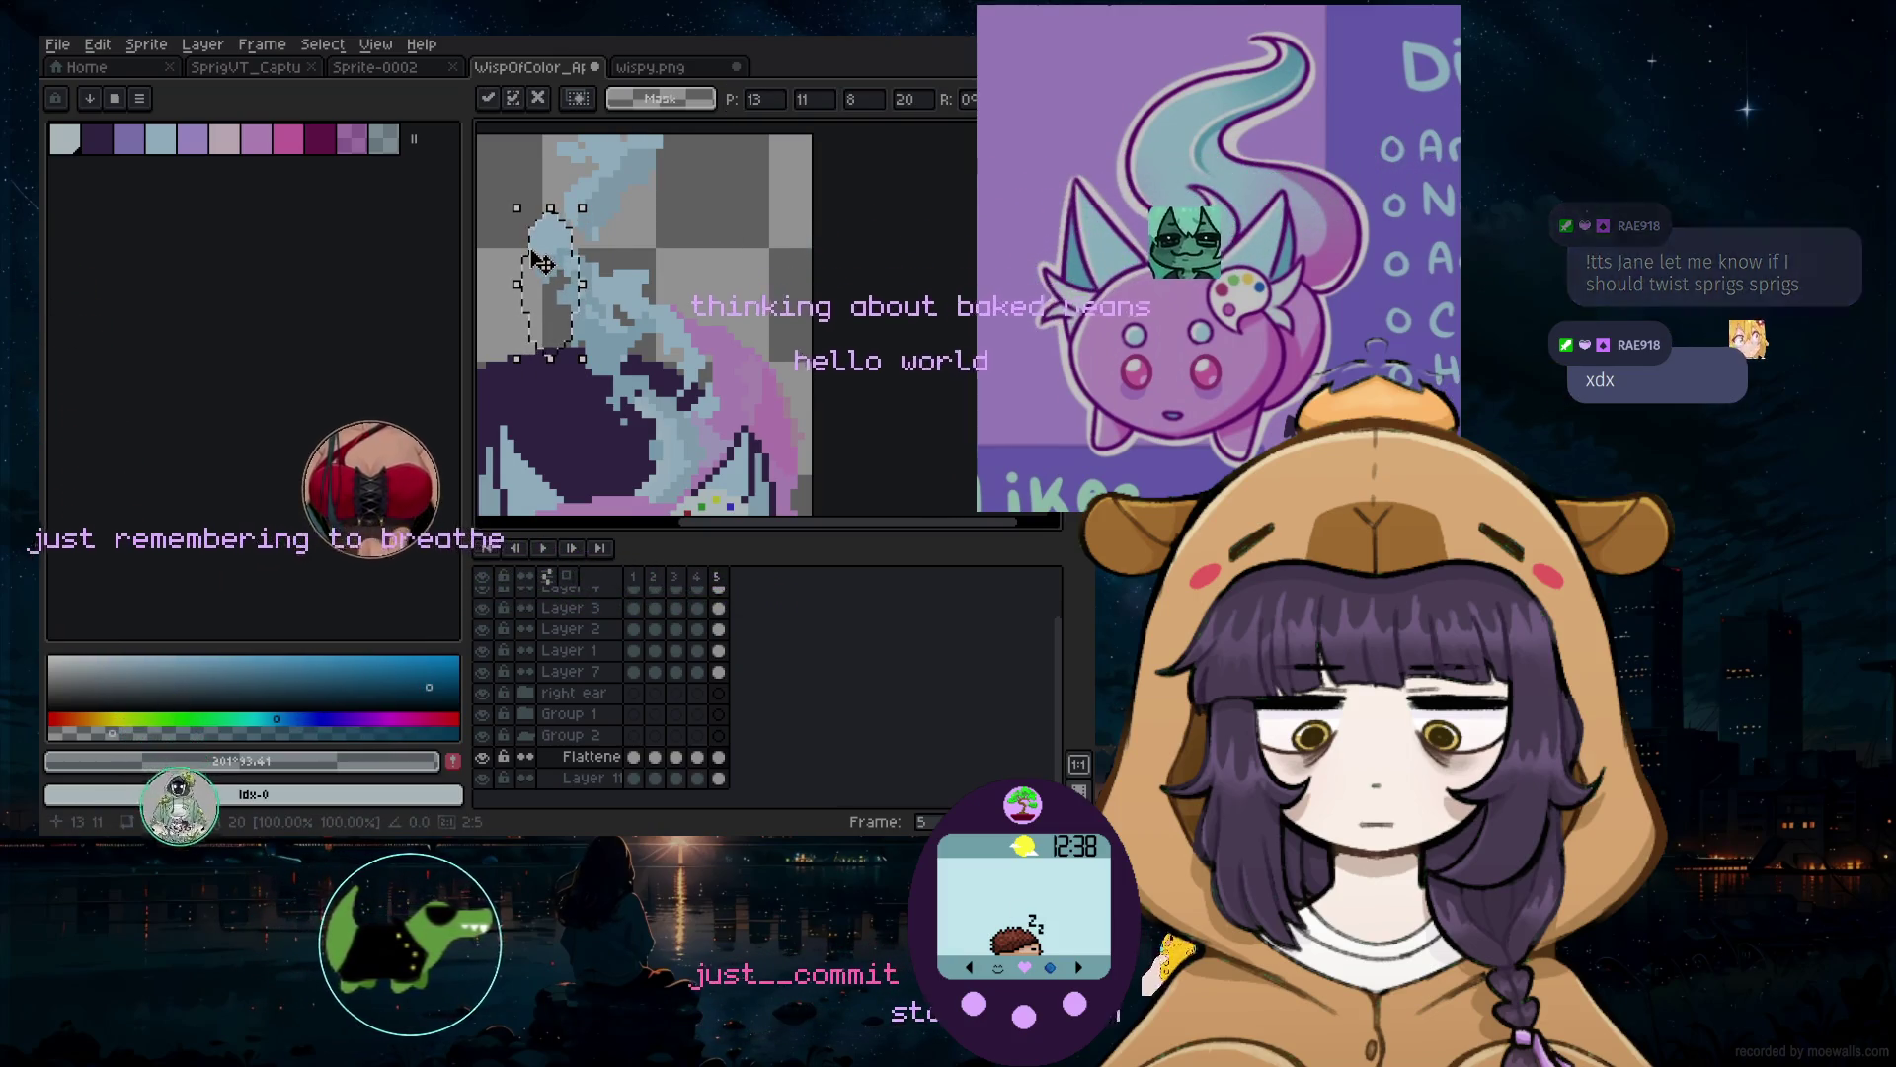
click(631, 280)
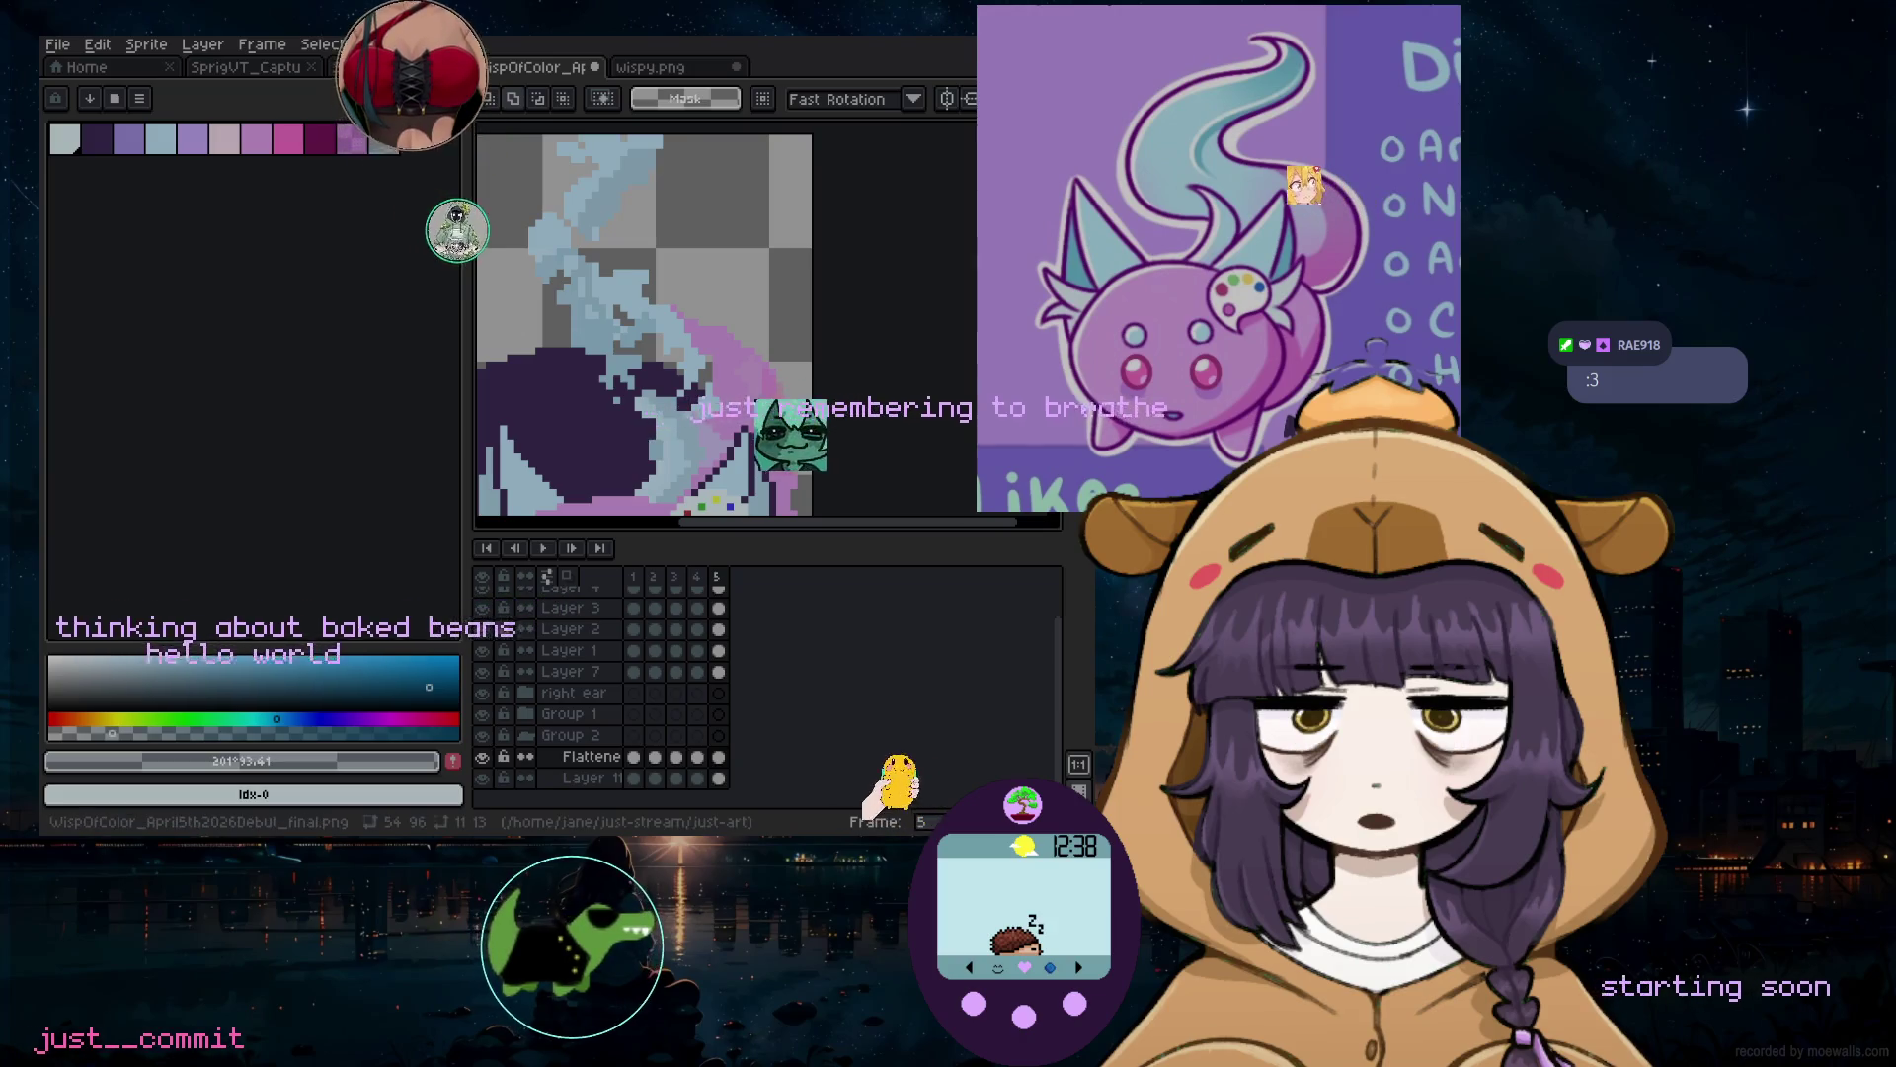
scroll(695, 262, up, 3)
key(ctrl+v)
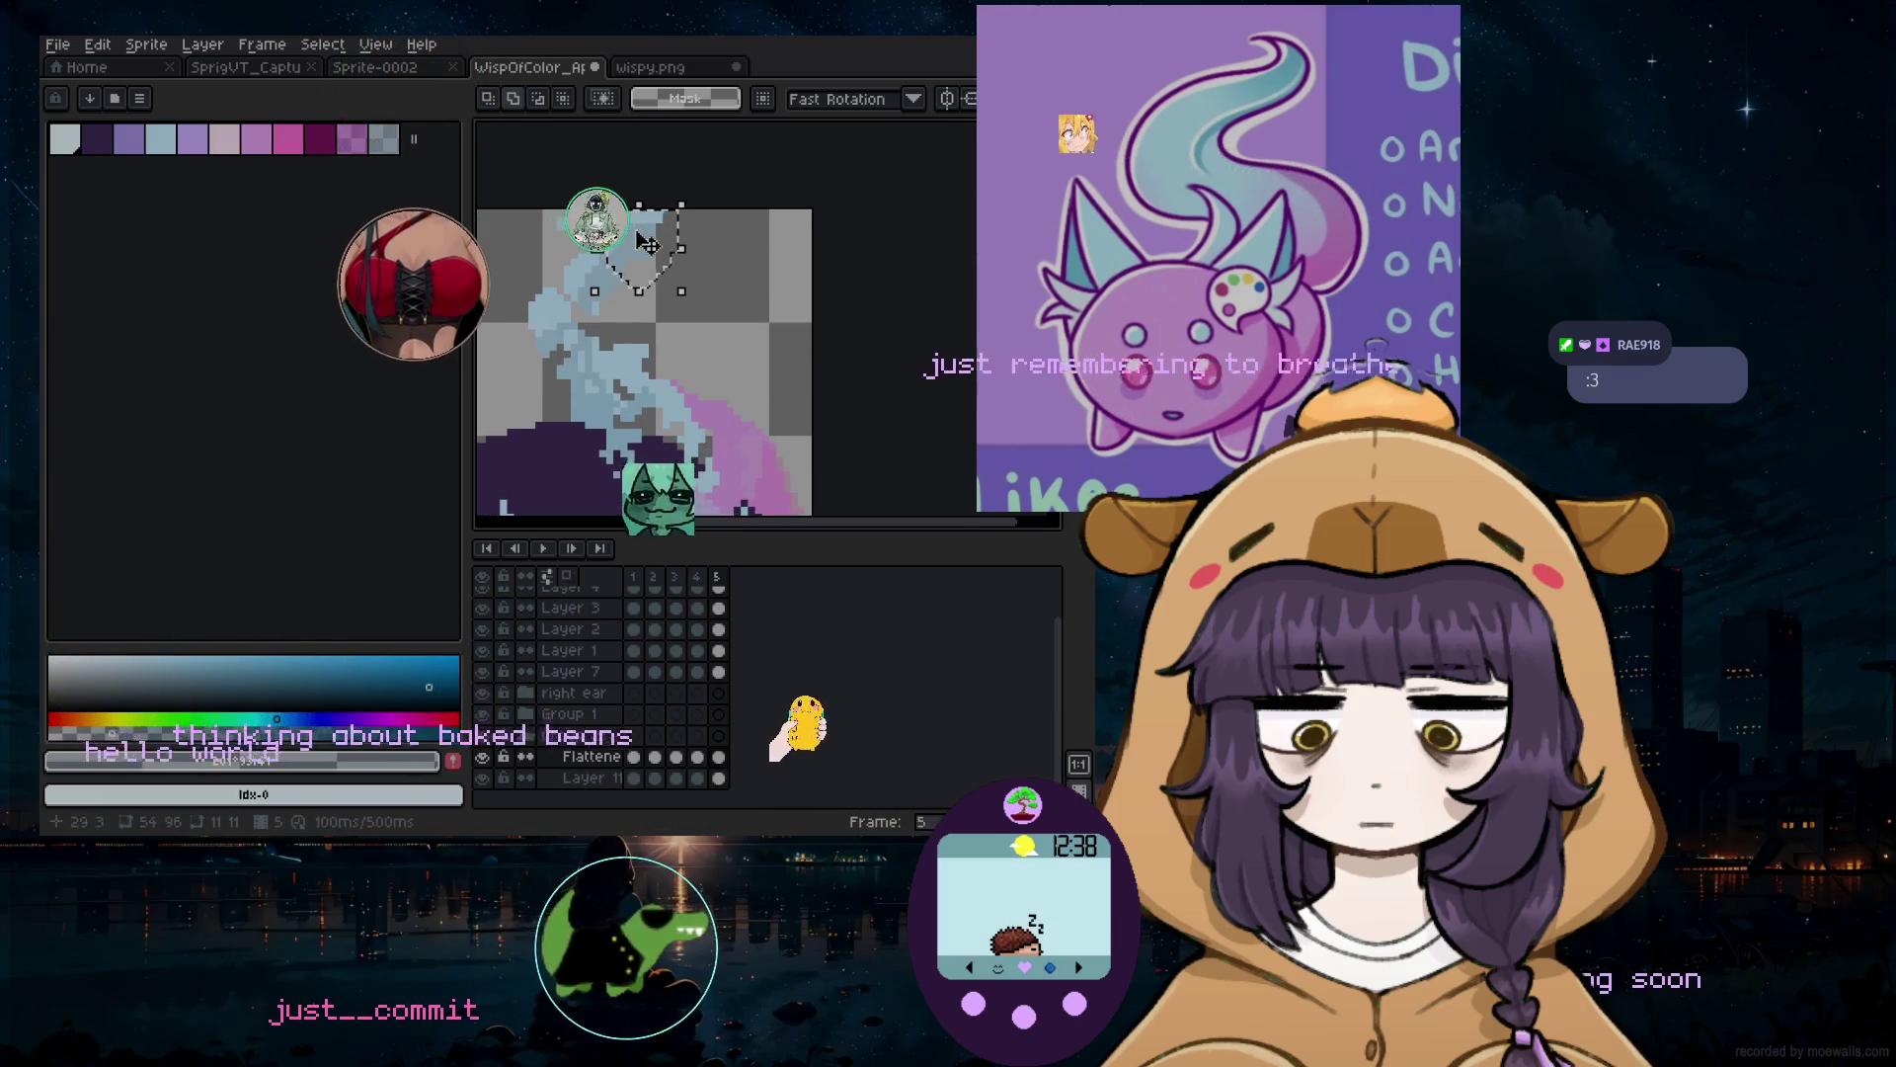
key(Return)
- Play the five-frame animation, stop it, and return to frame 1
scroll(652, 296, down, 2)
scroll(665, 333, up, 3)
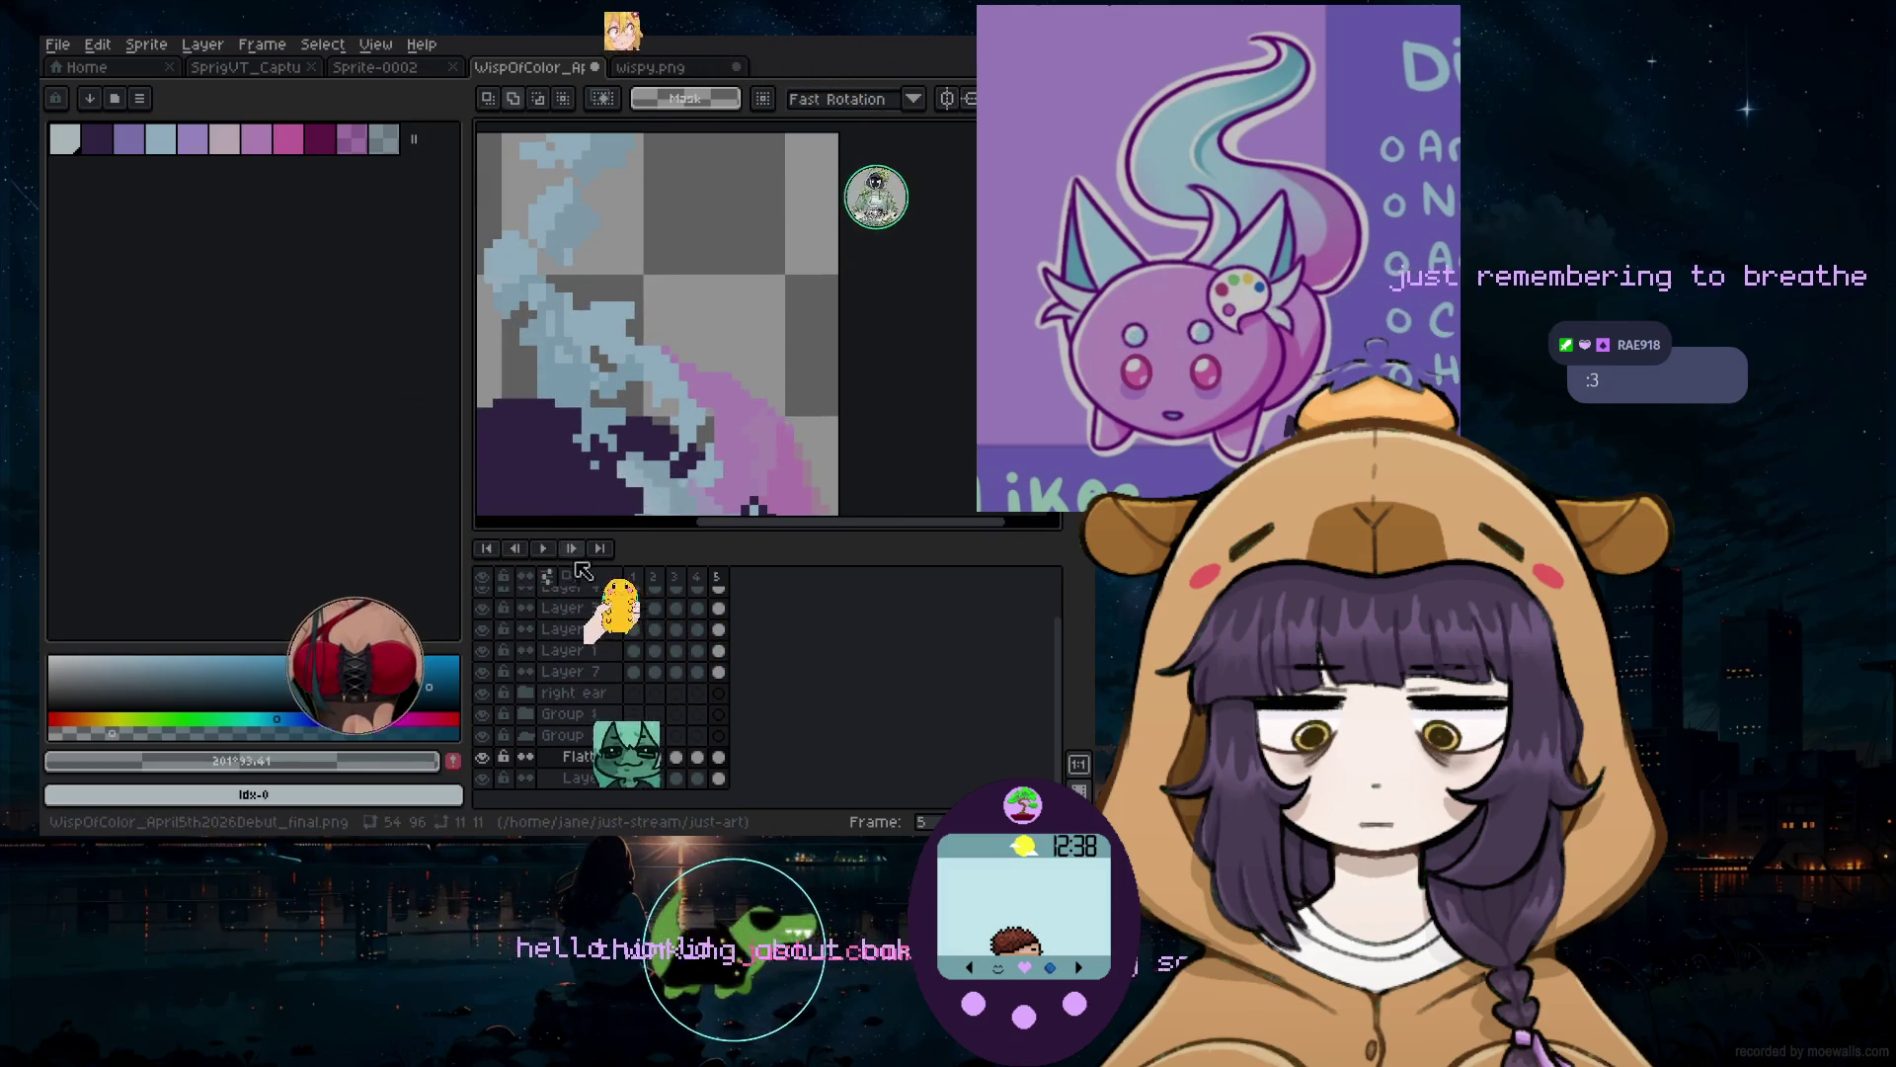
click(550, 549)
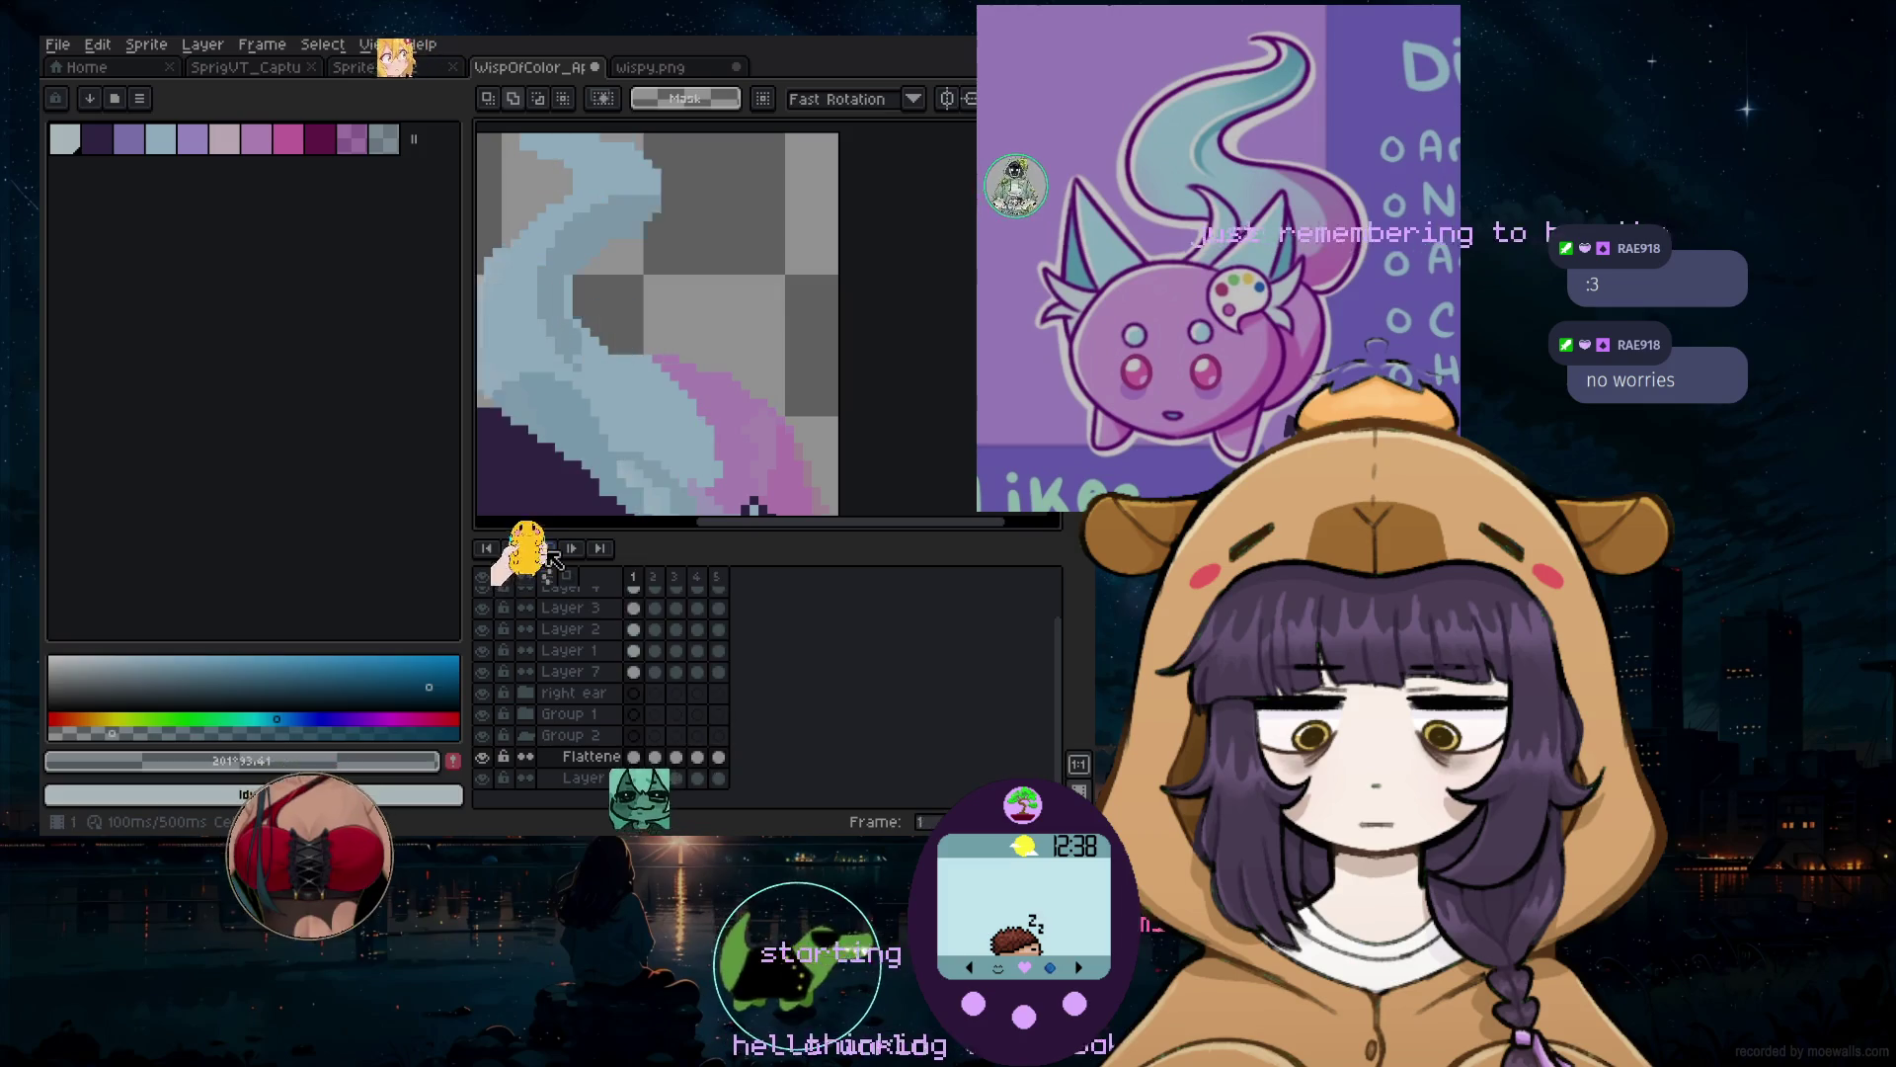
click(547, 550)
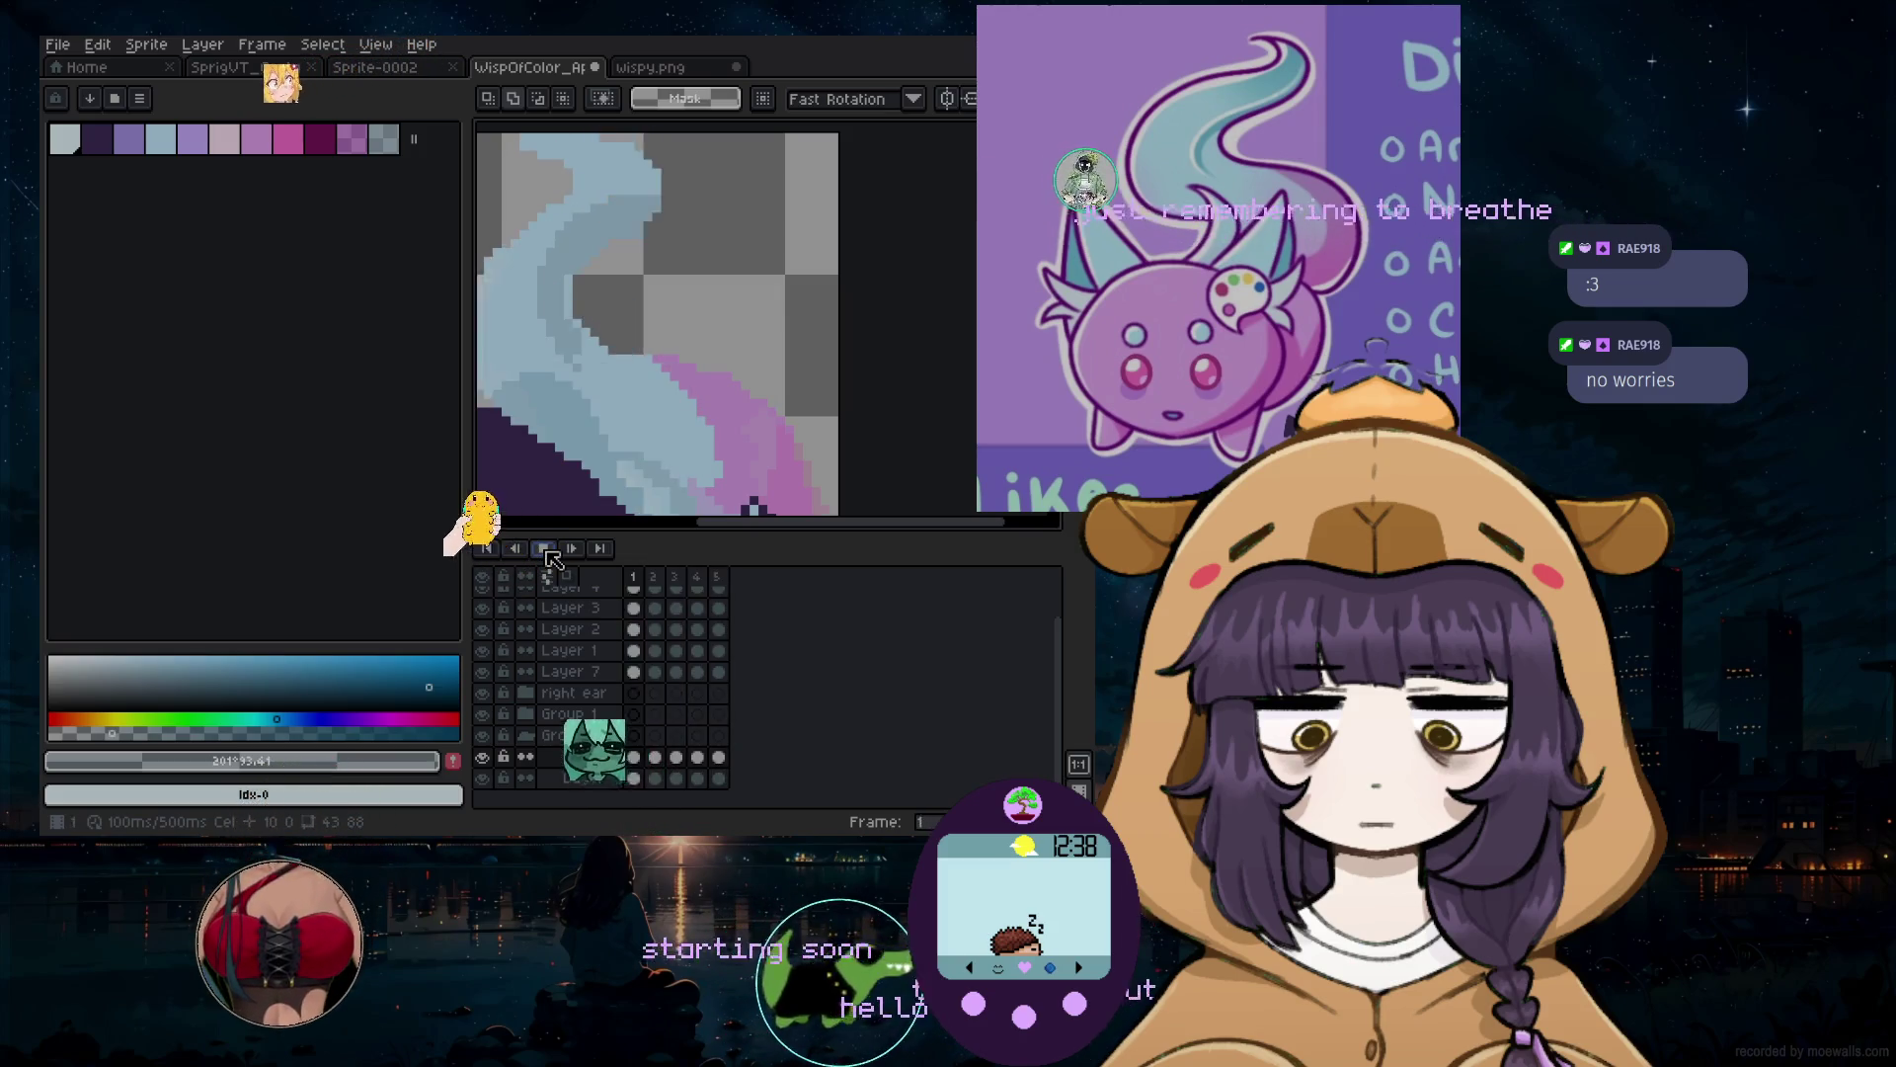
click(635, 585)
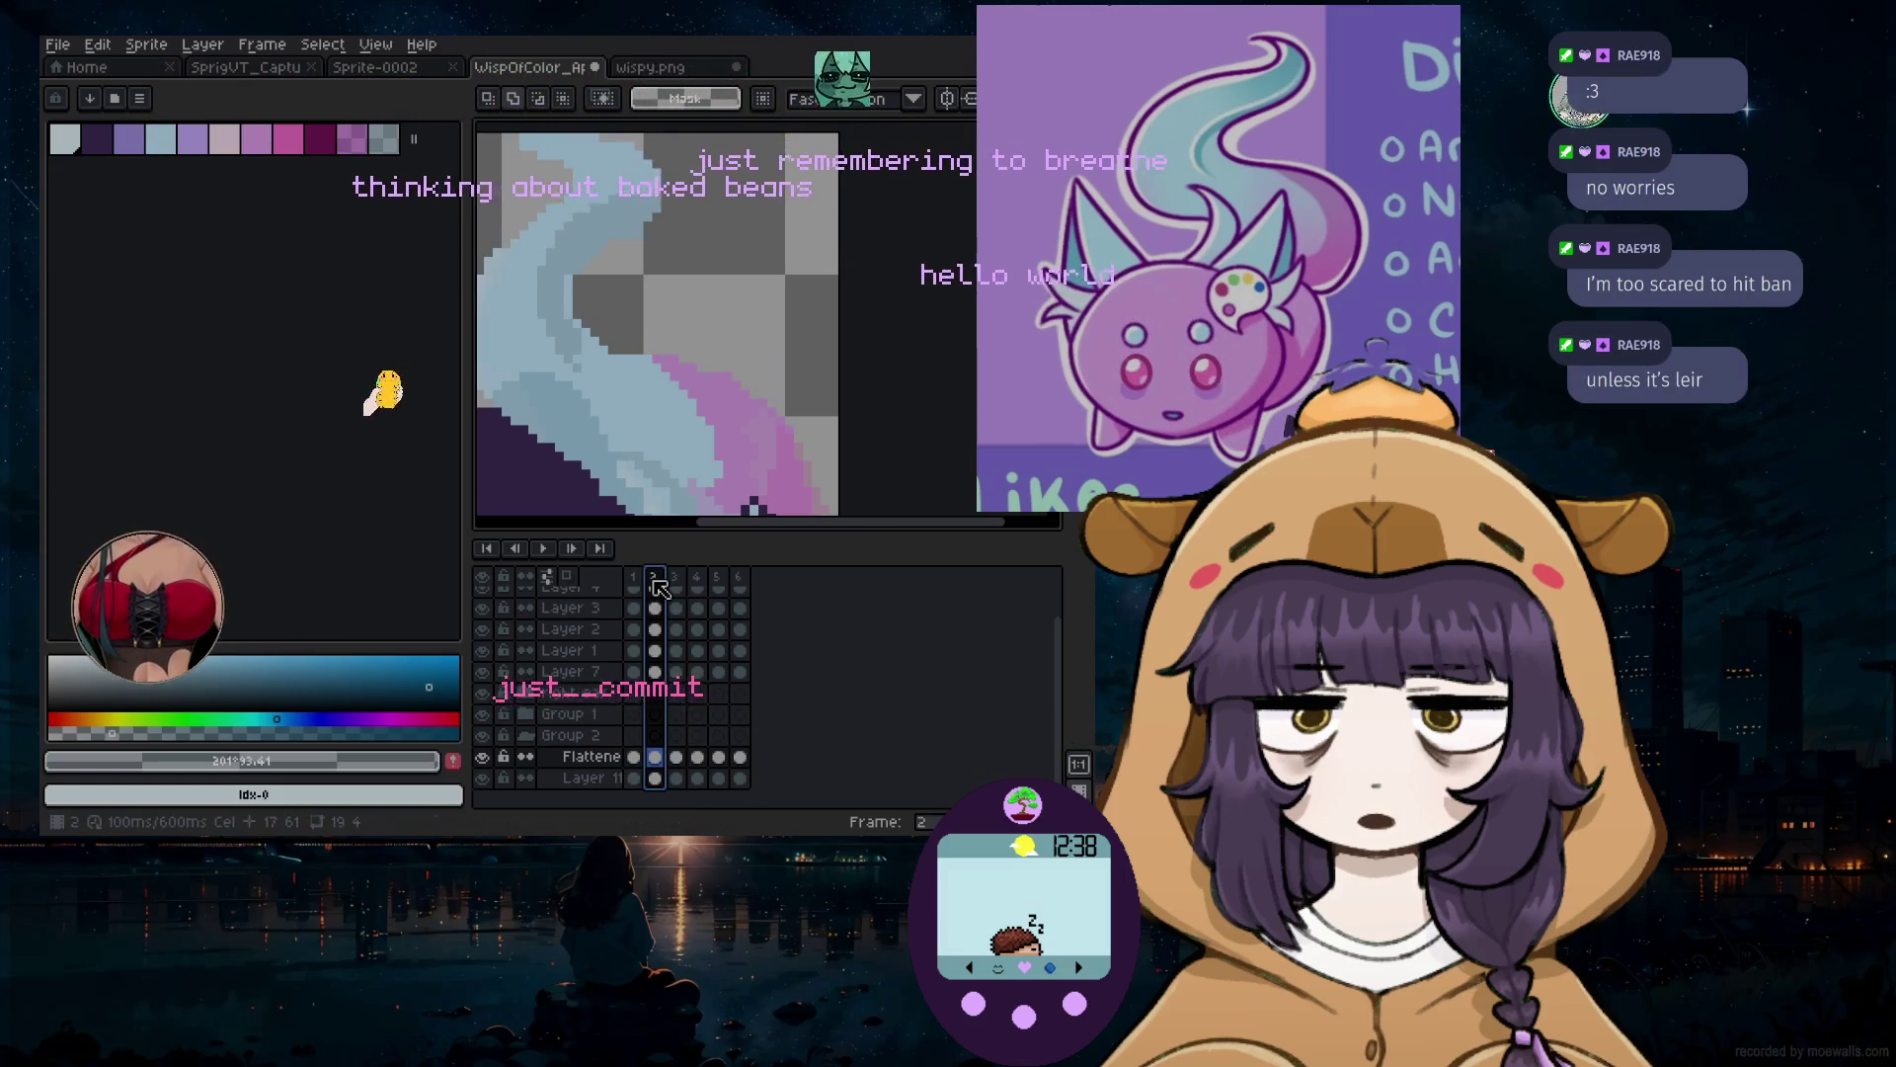
- Select frames 2–3, then step between frames 5, 6 and 7 comparing tail poses
drag(660, 586, 676, 581)
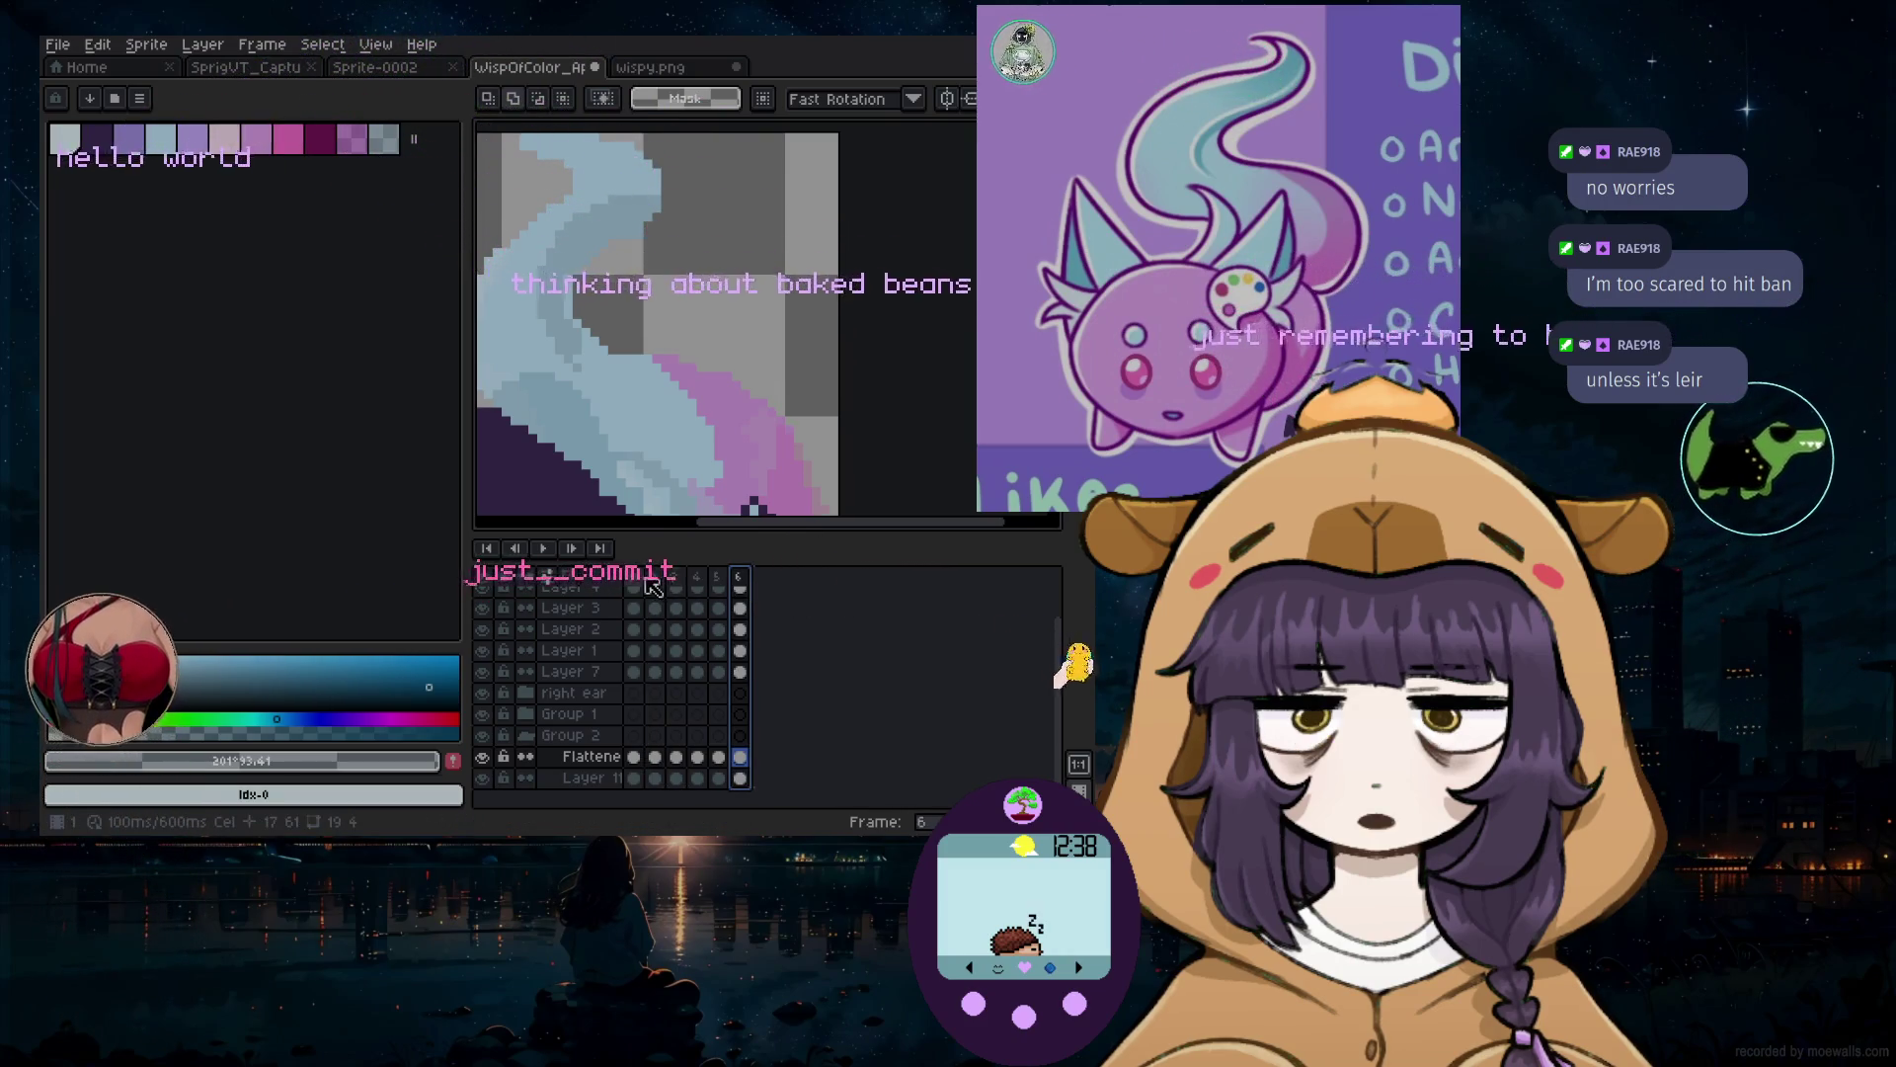
key(Left)
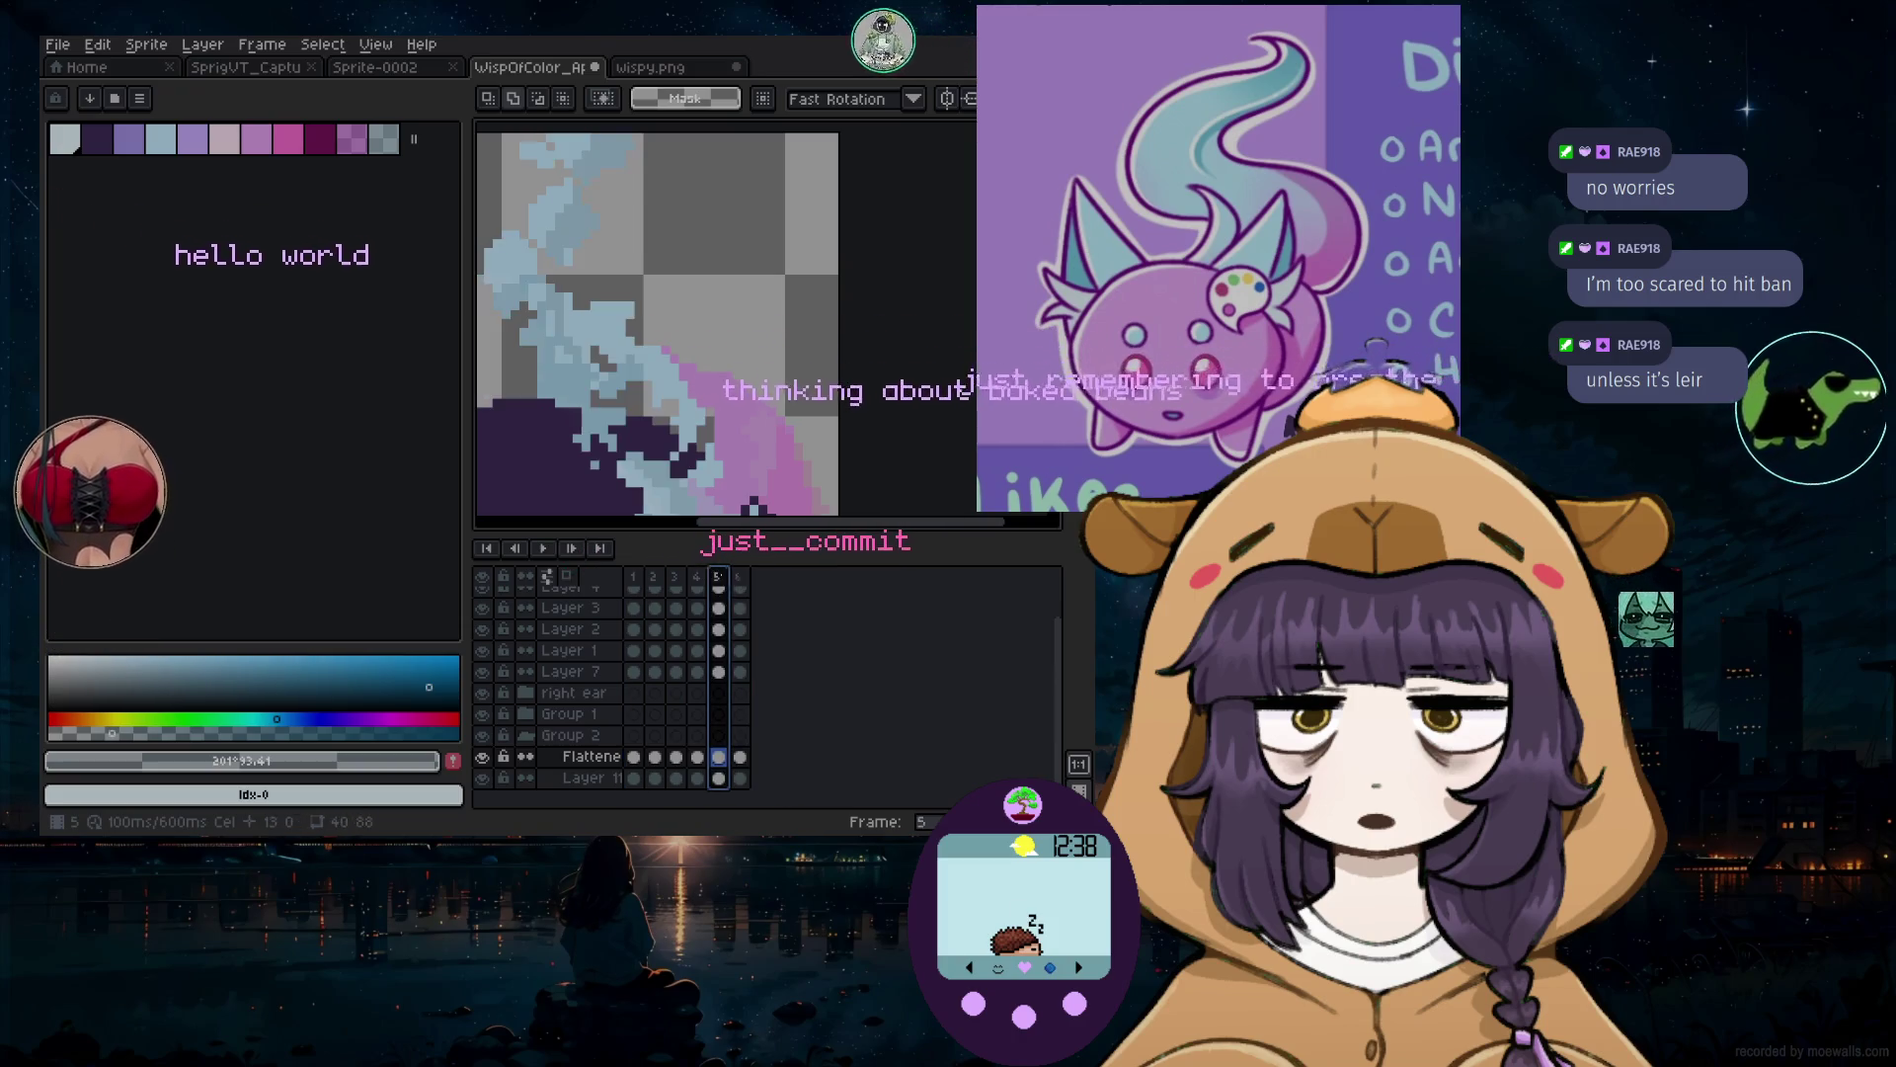
key(Right)
key(Left)
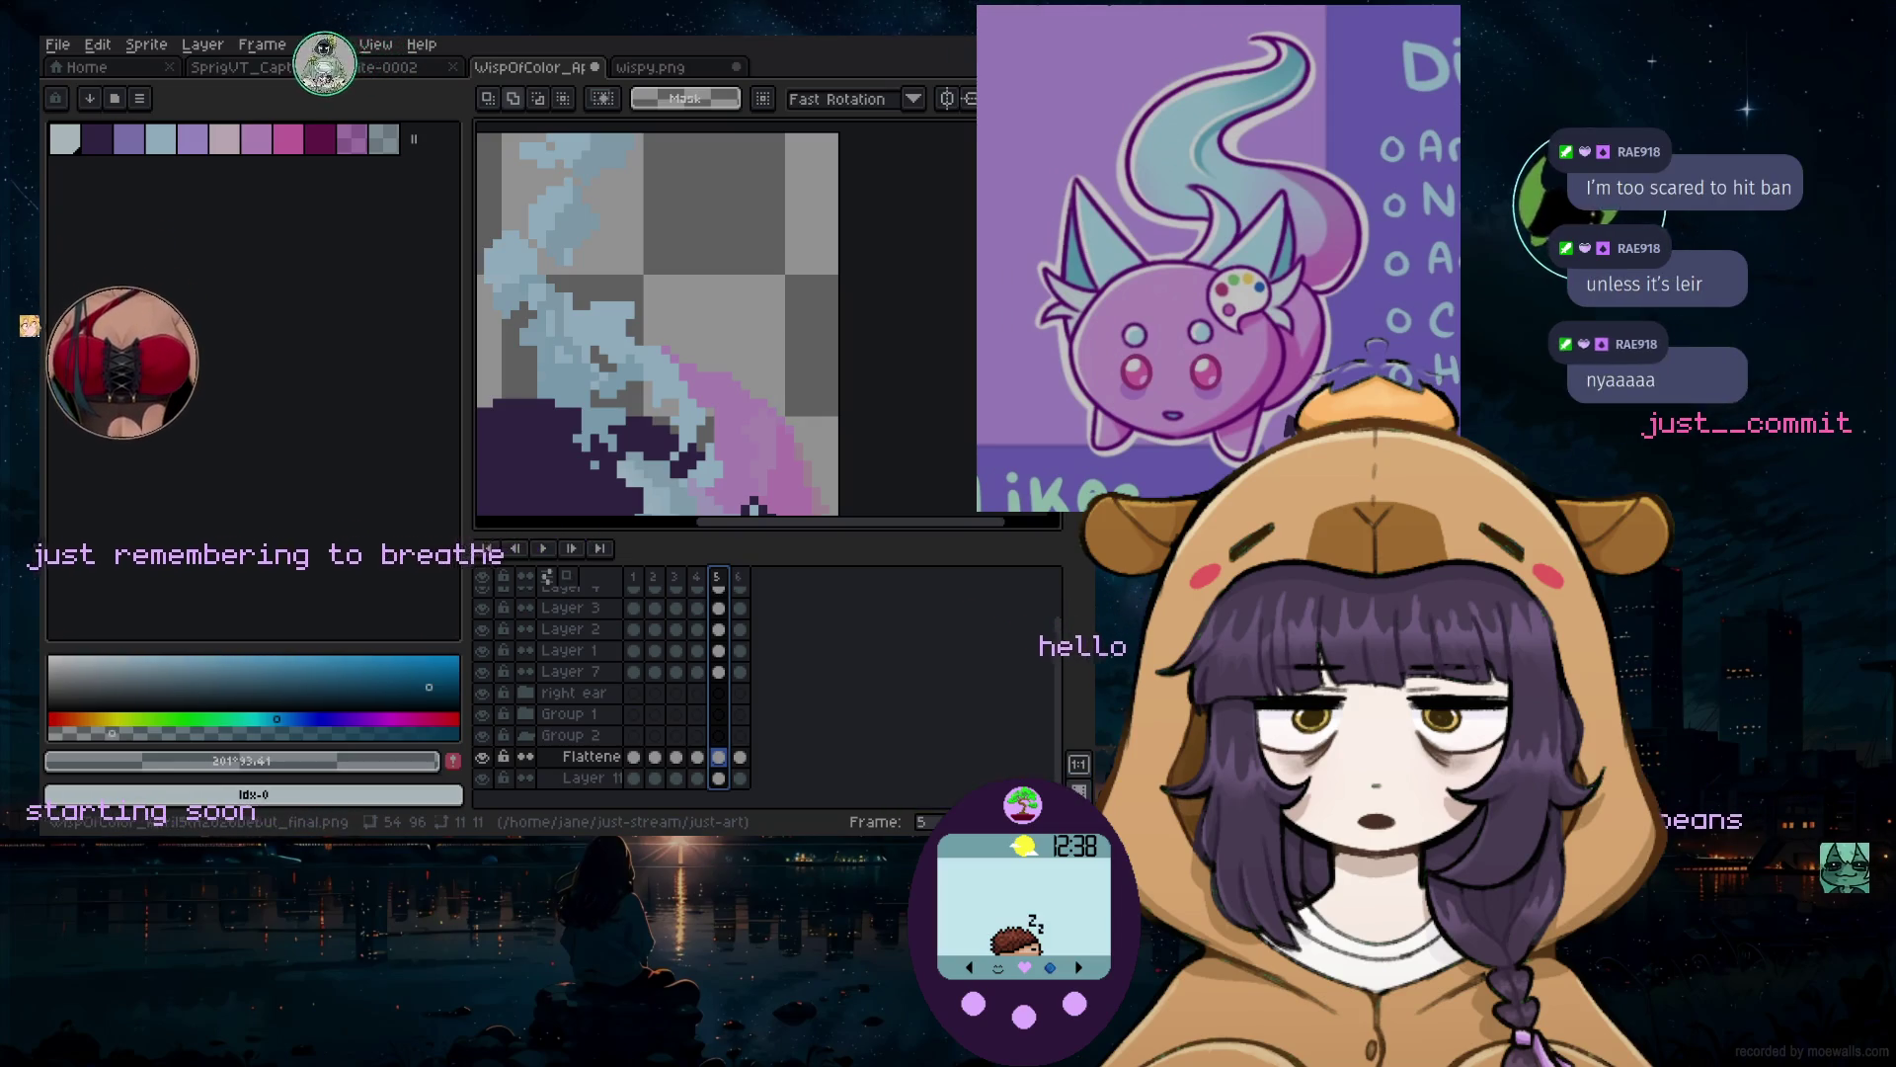
click(762, 577)
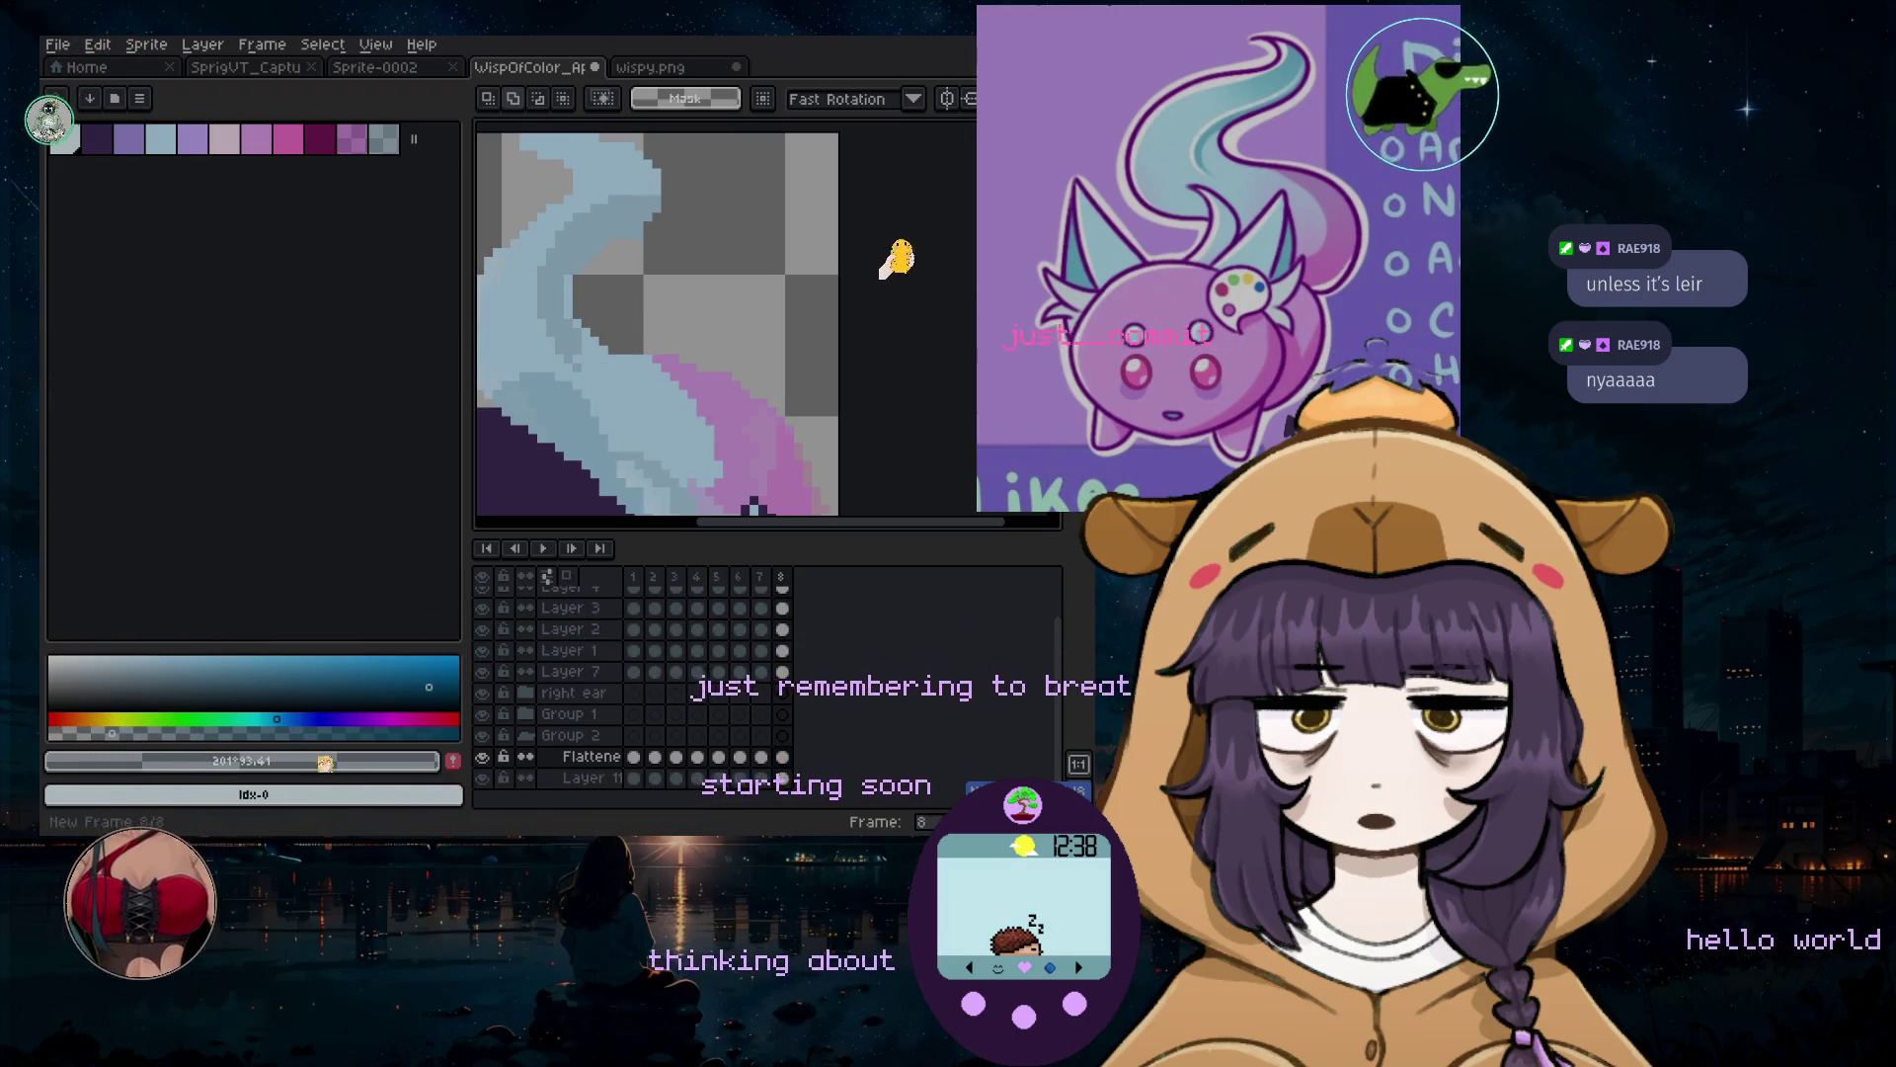
click(740, 578)
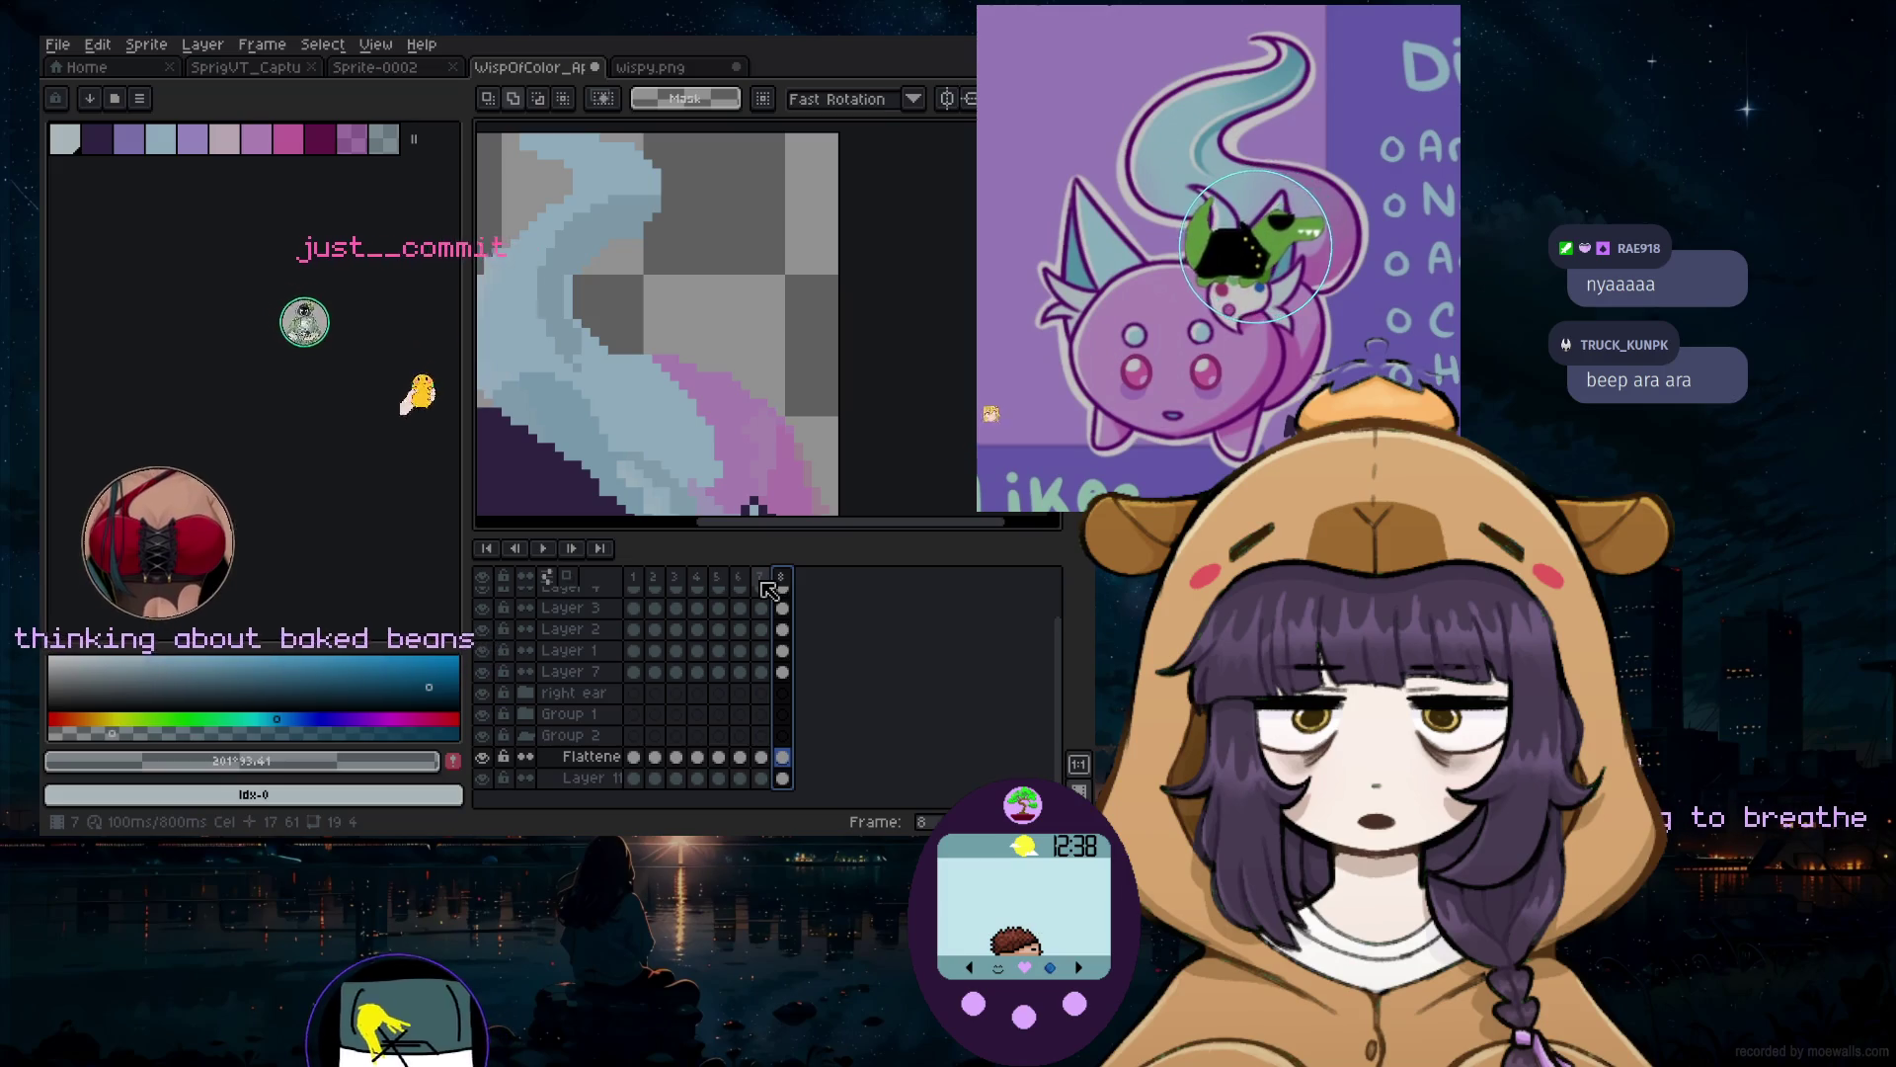
click(739, 579)
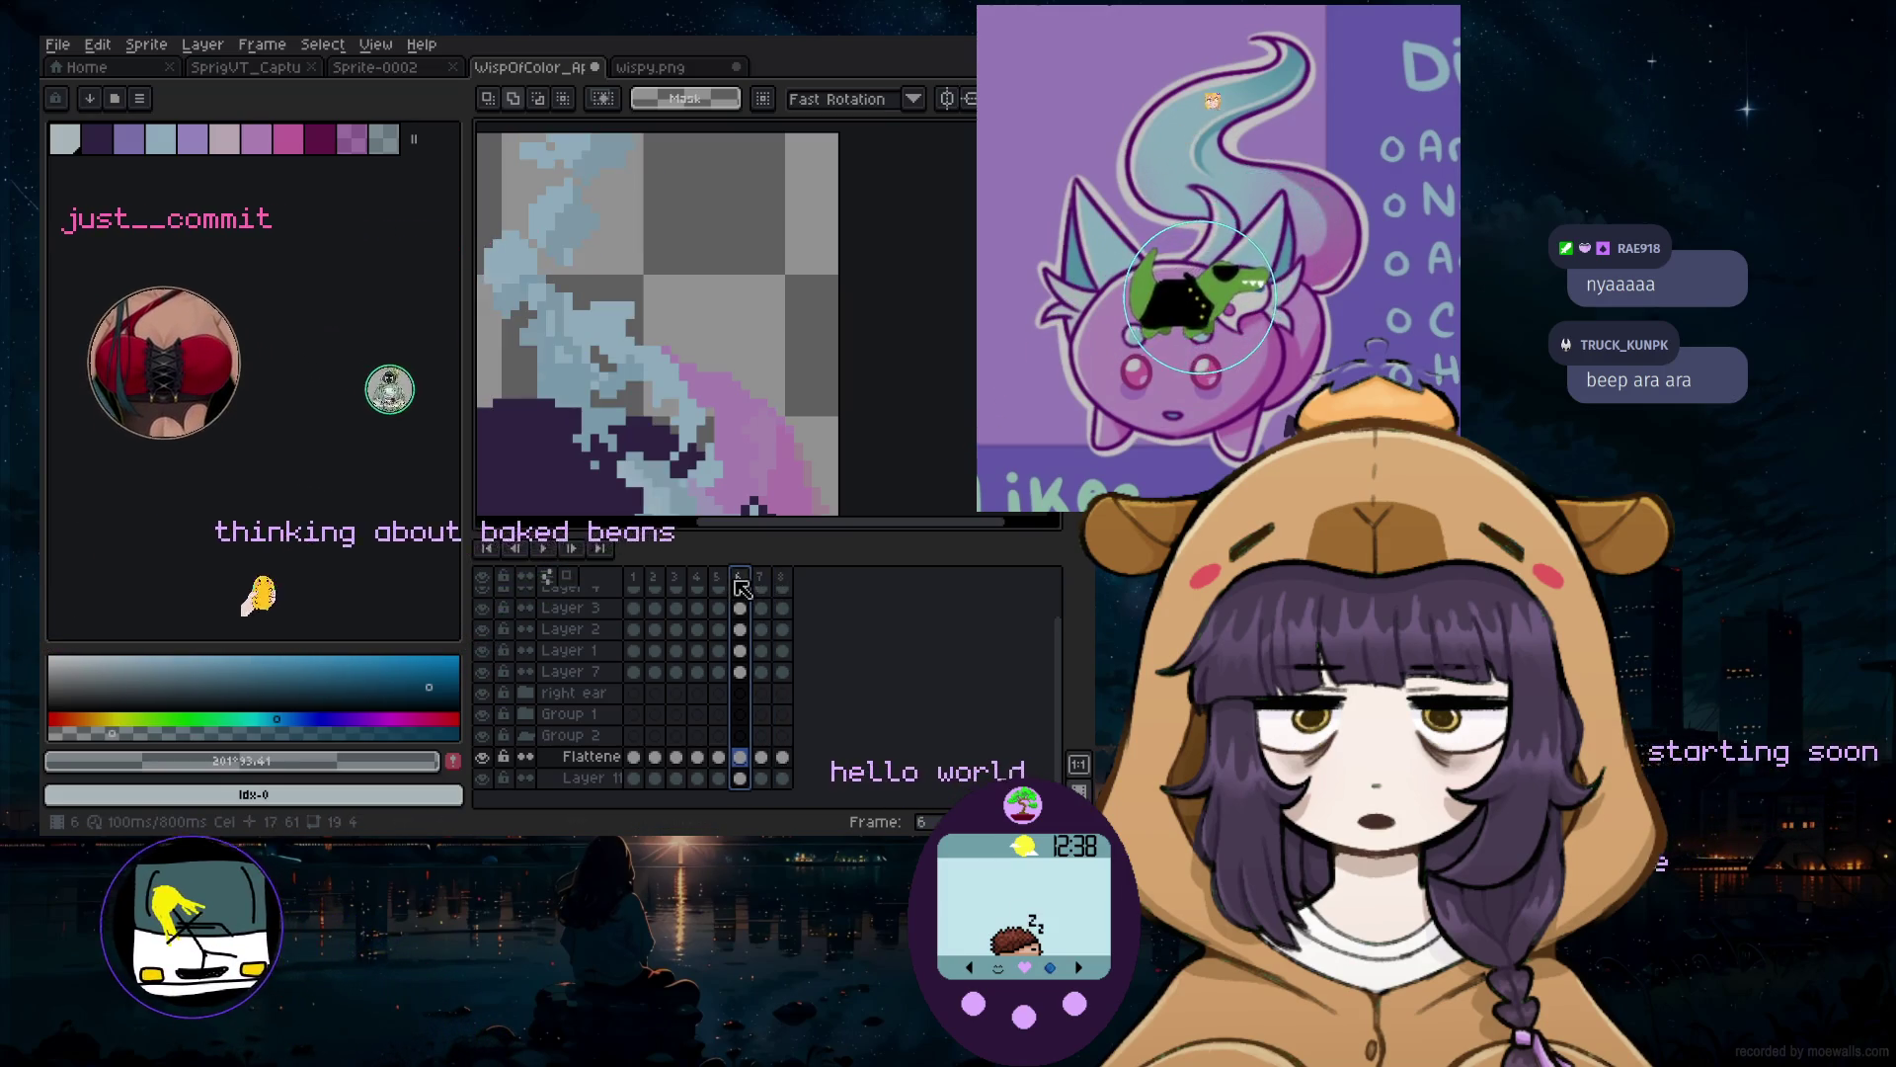
click(767, 580)
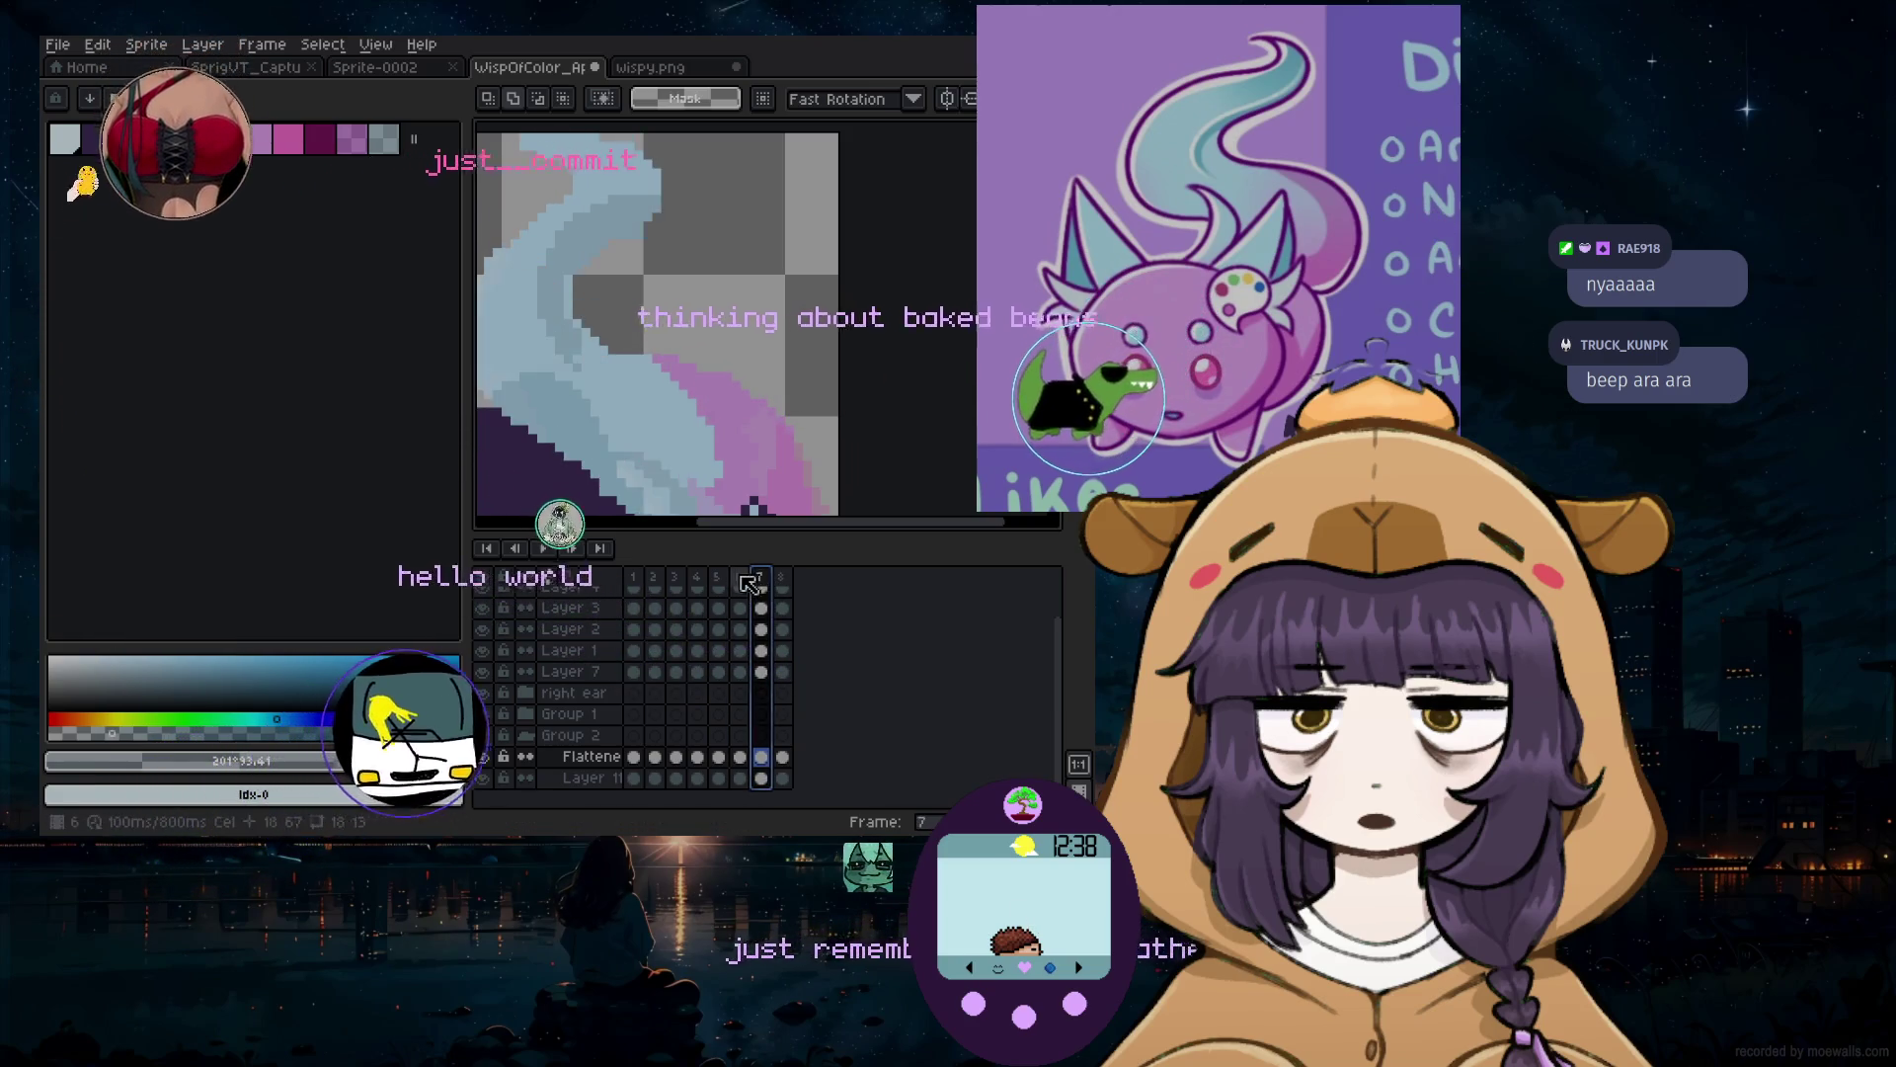
click(737, 583)
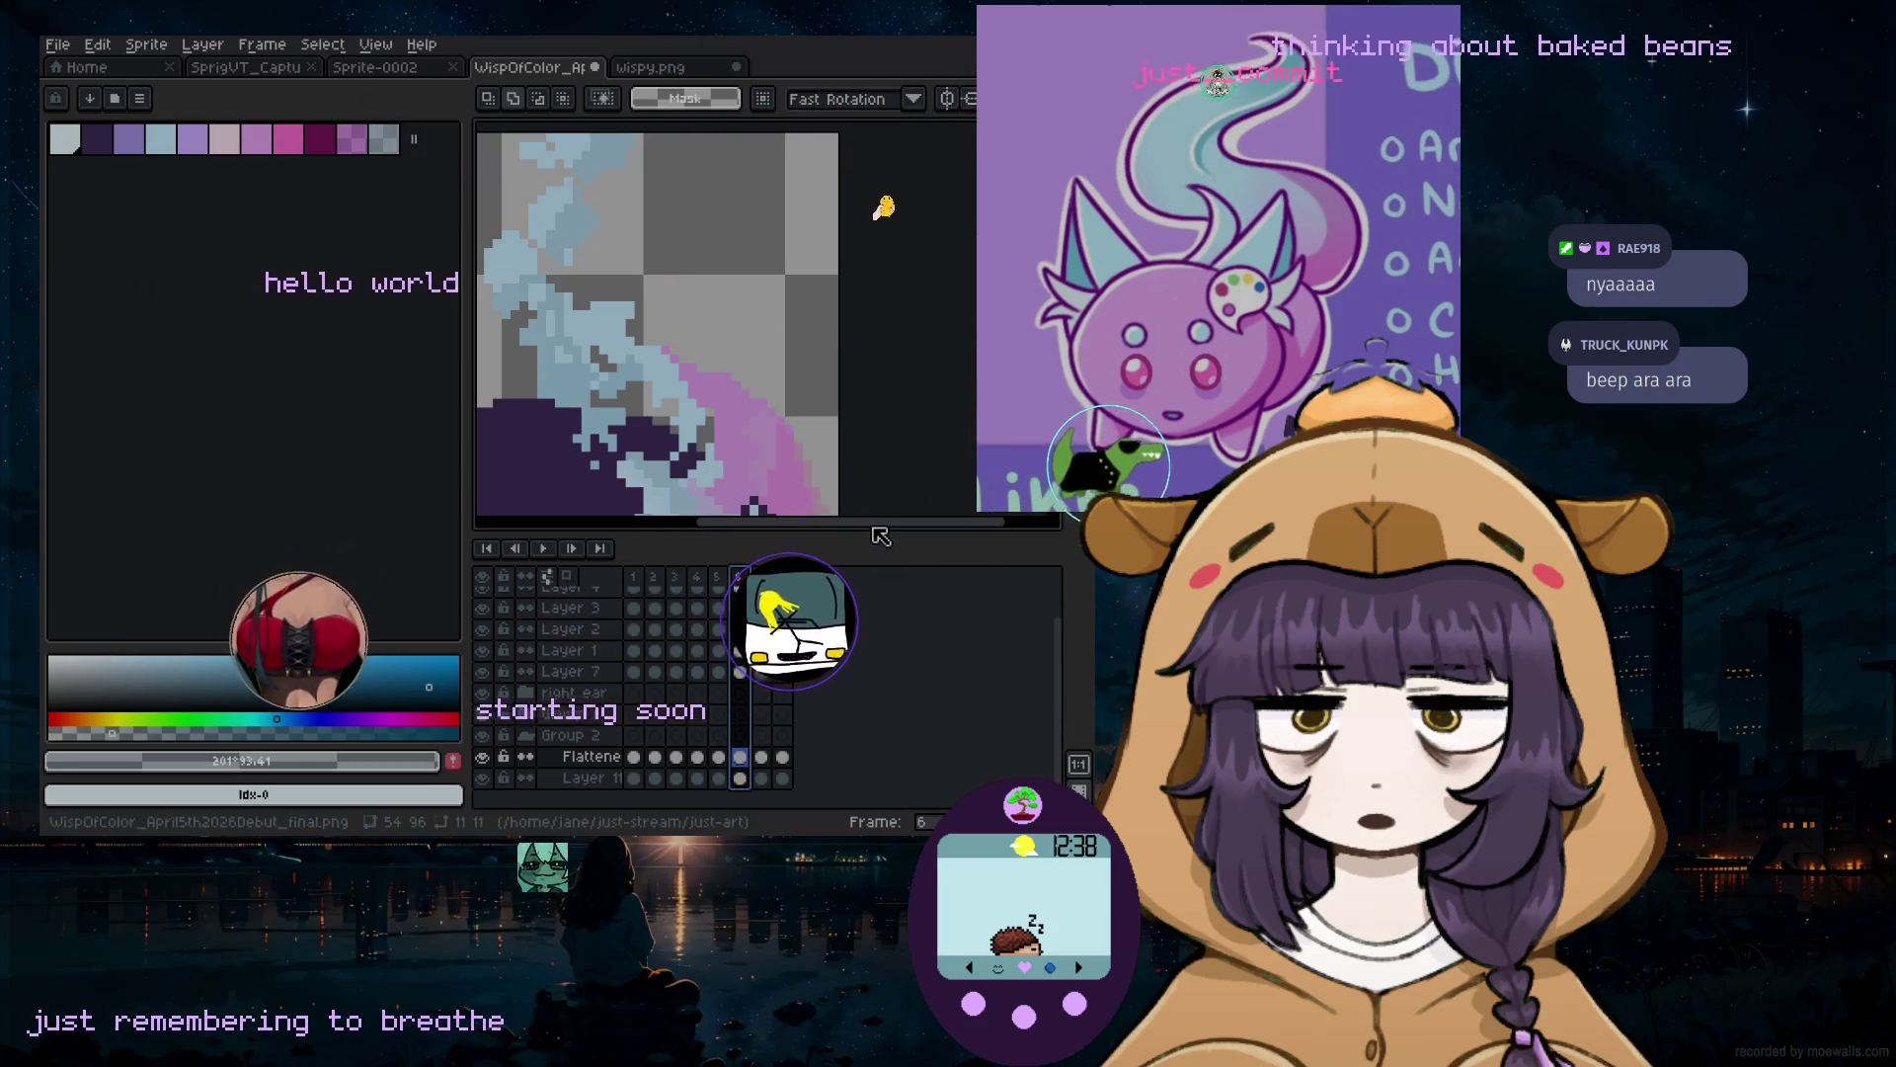
scroll(818, 376, left, 2)
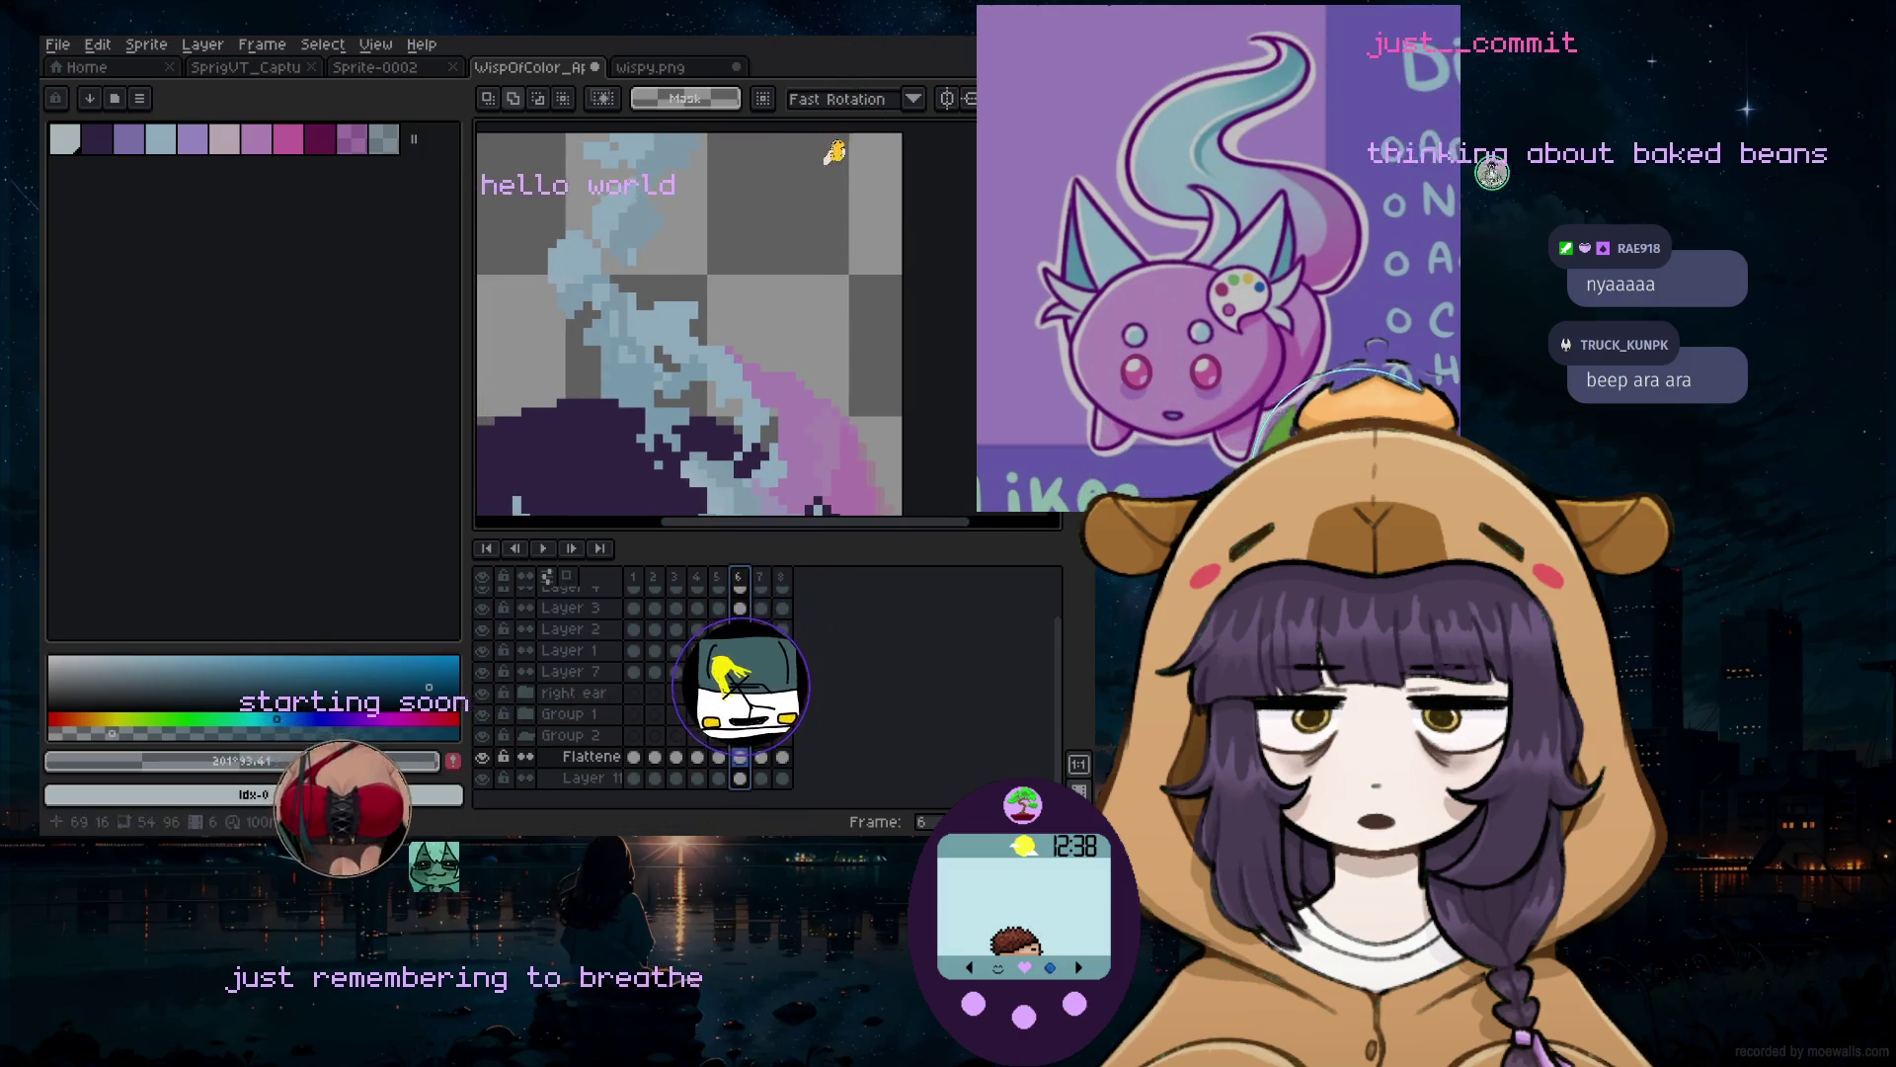
- Shift frame 6's tail pixels up and left, then magic-wand the light-blue tail on frame 8
scroll(822, 235, up, 3)
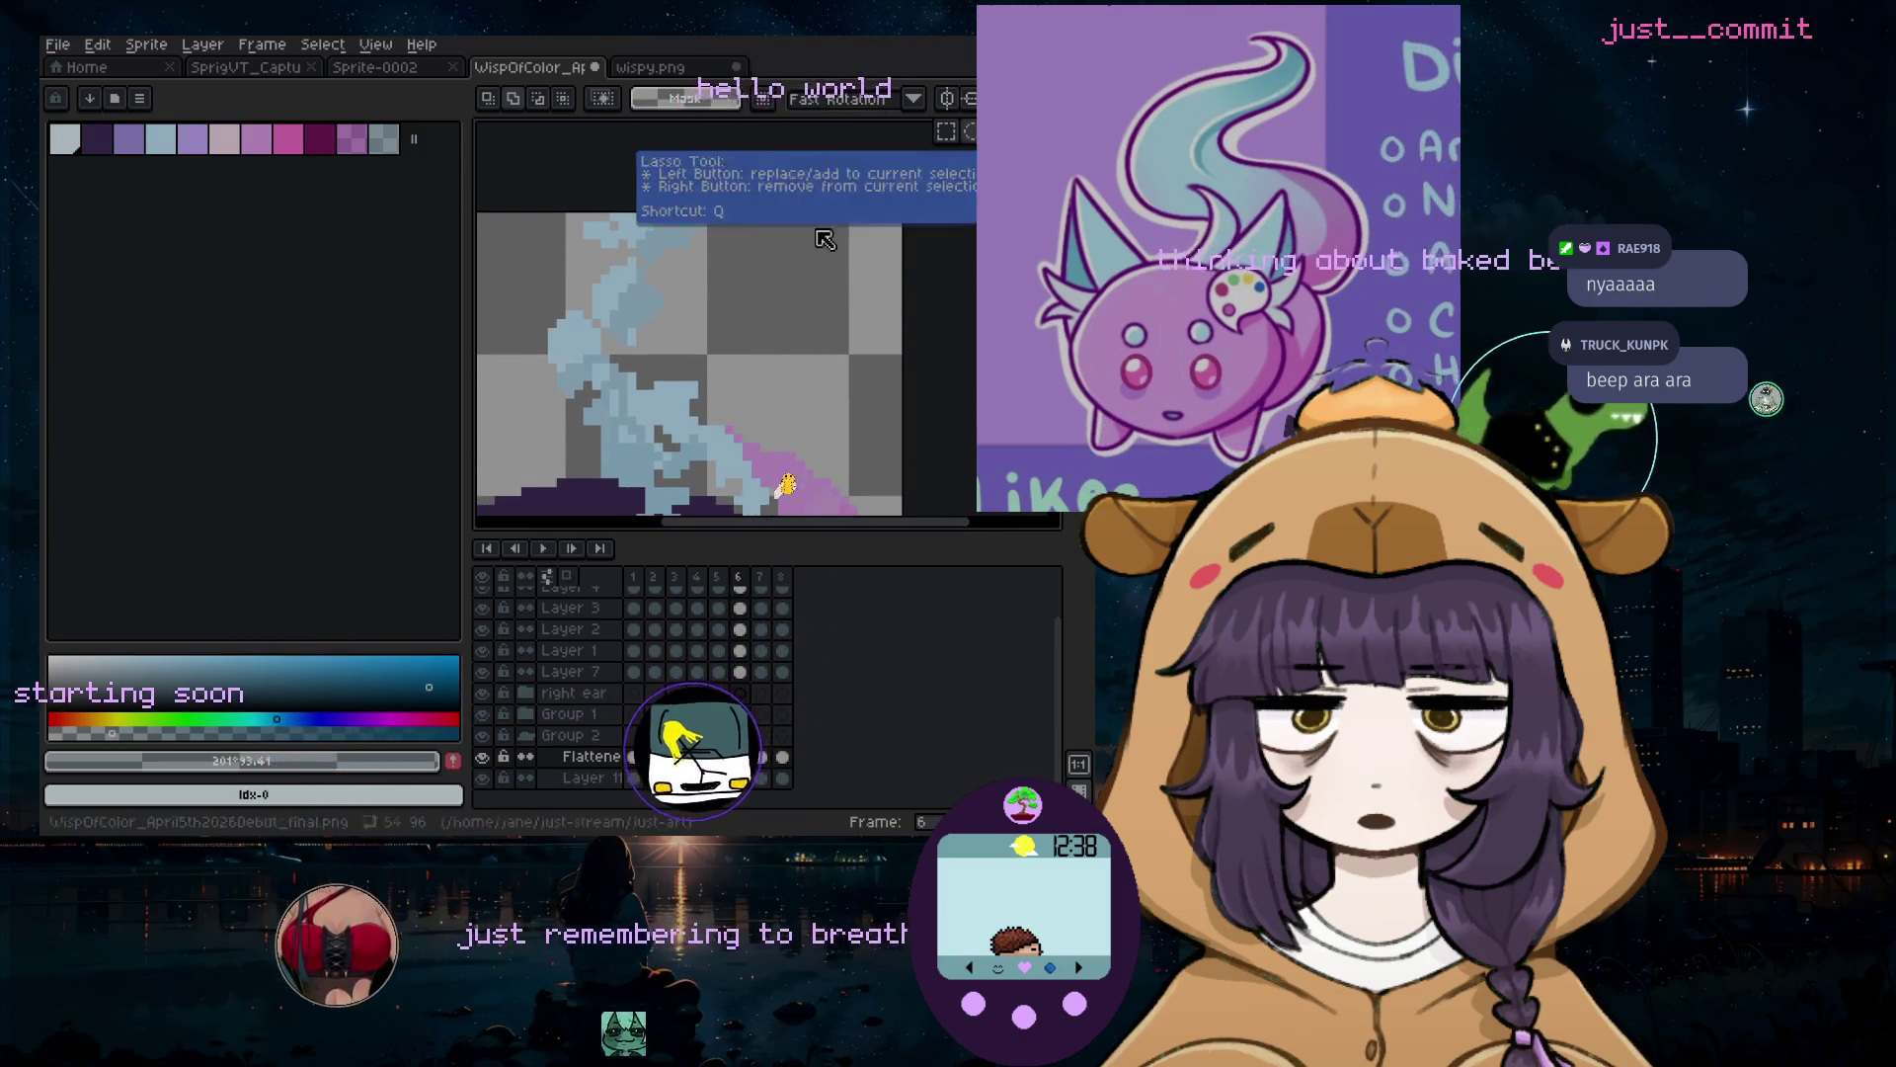
drag(696, 258, 673, 275)
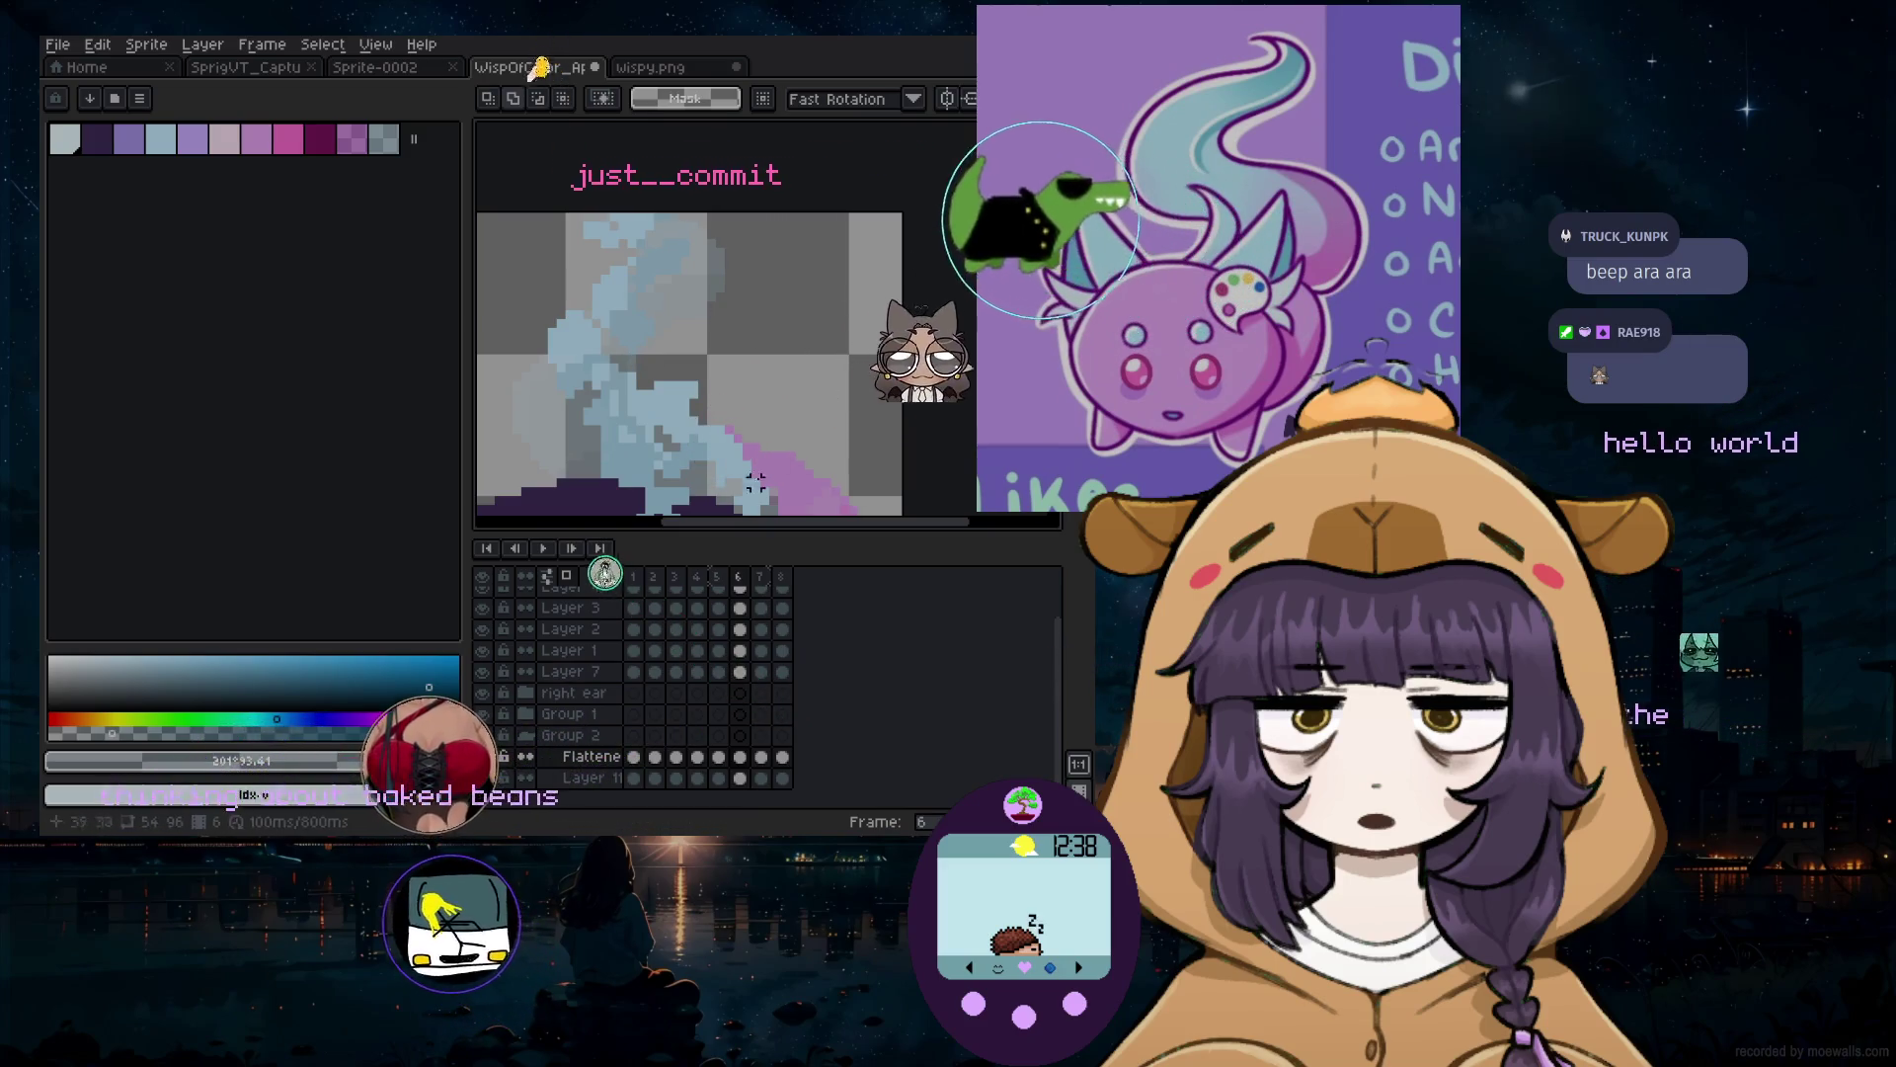
click(784, 579)
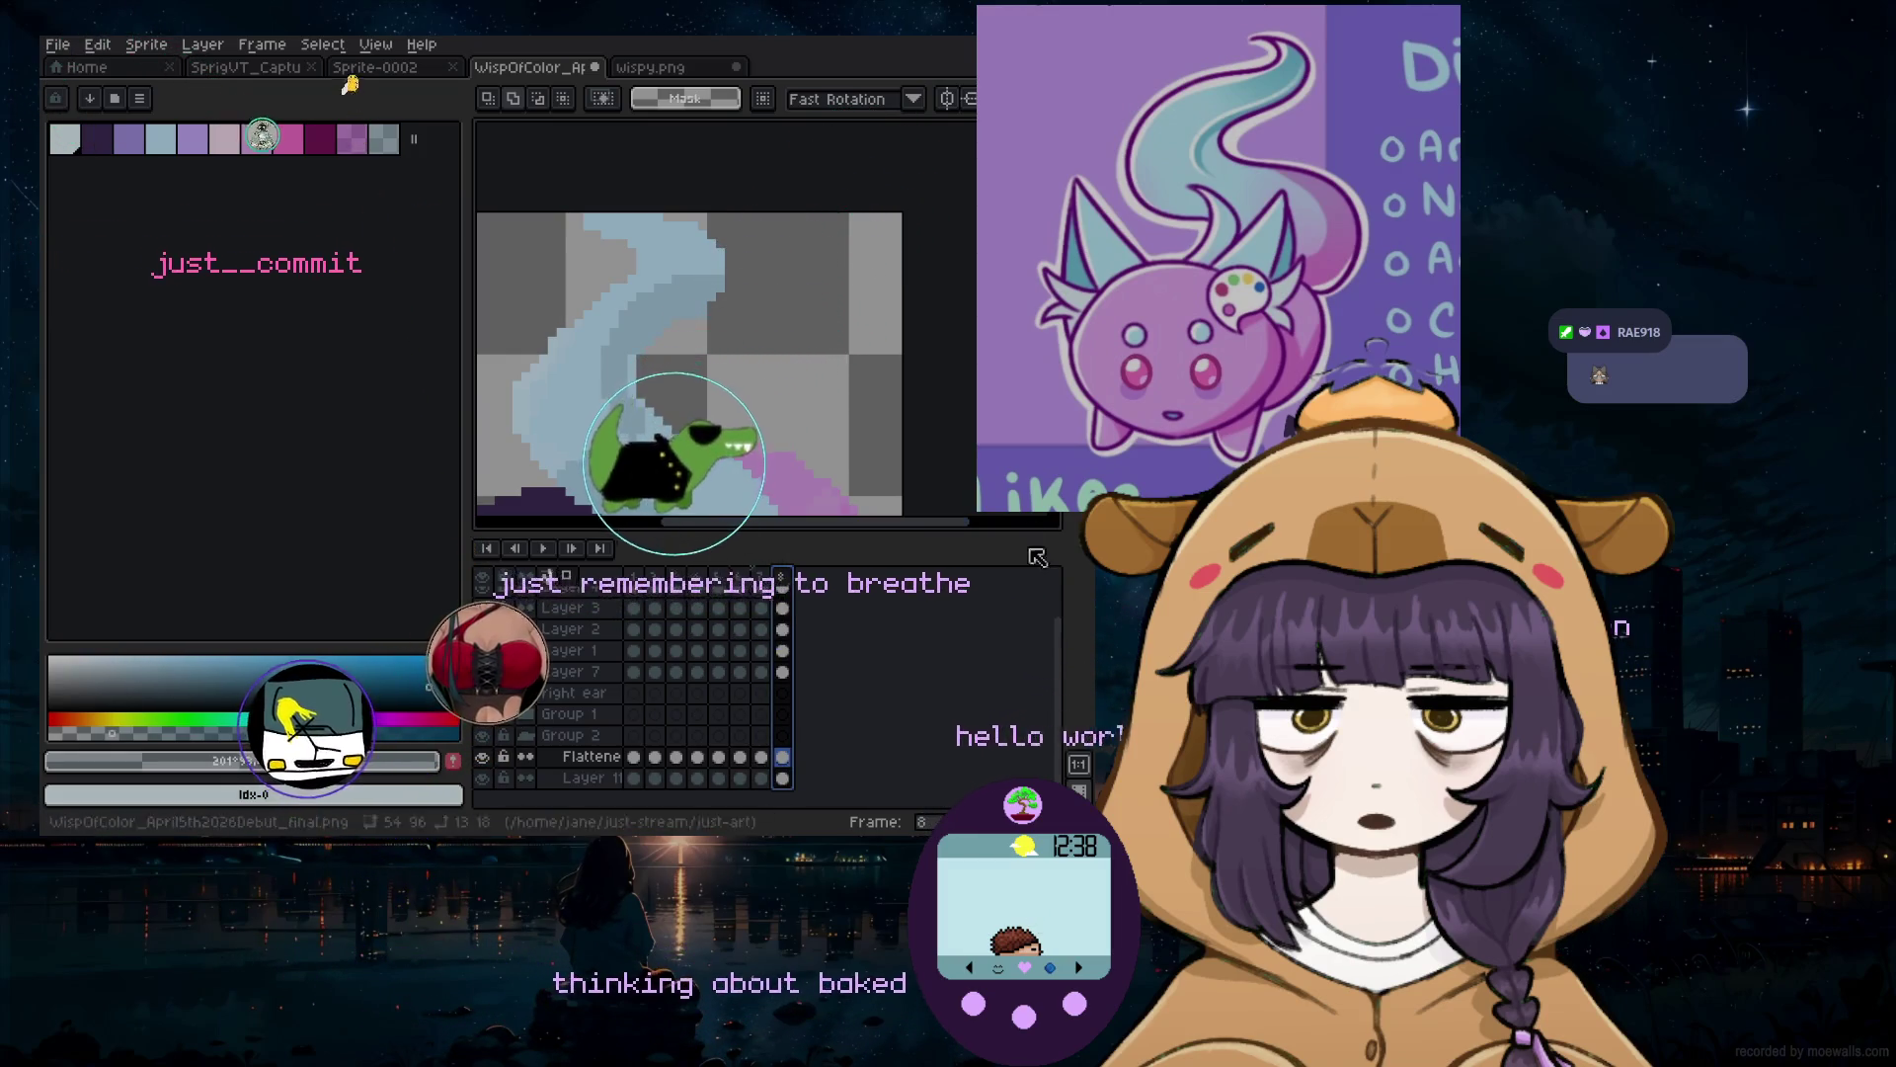
key(b)
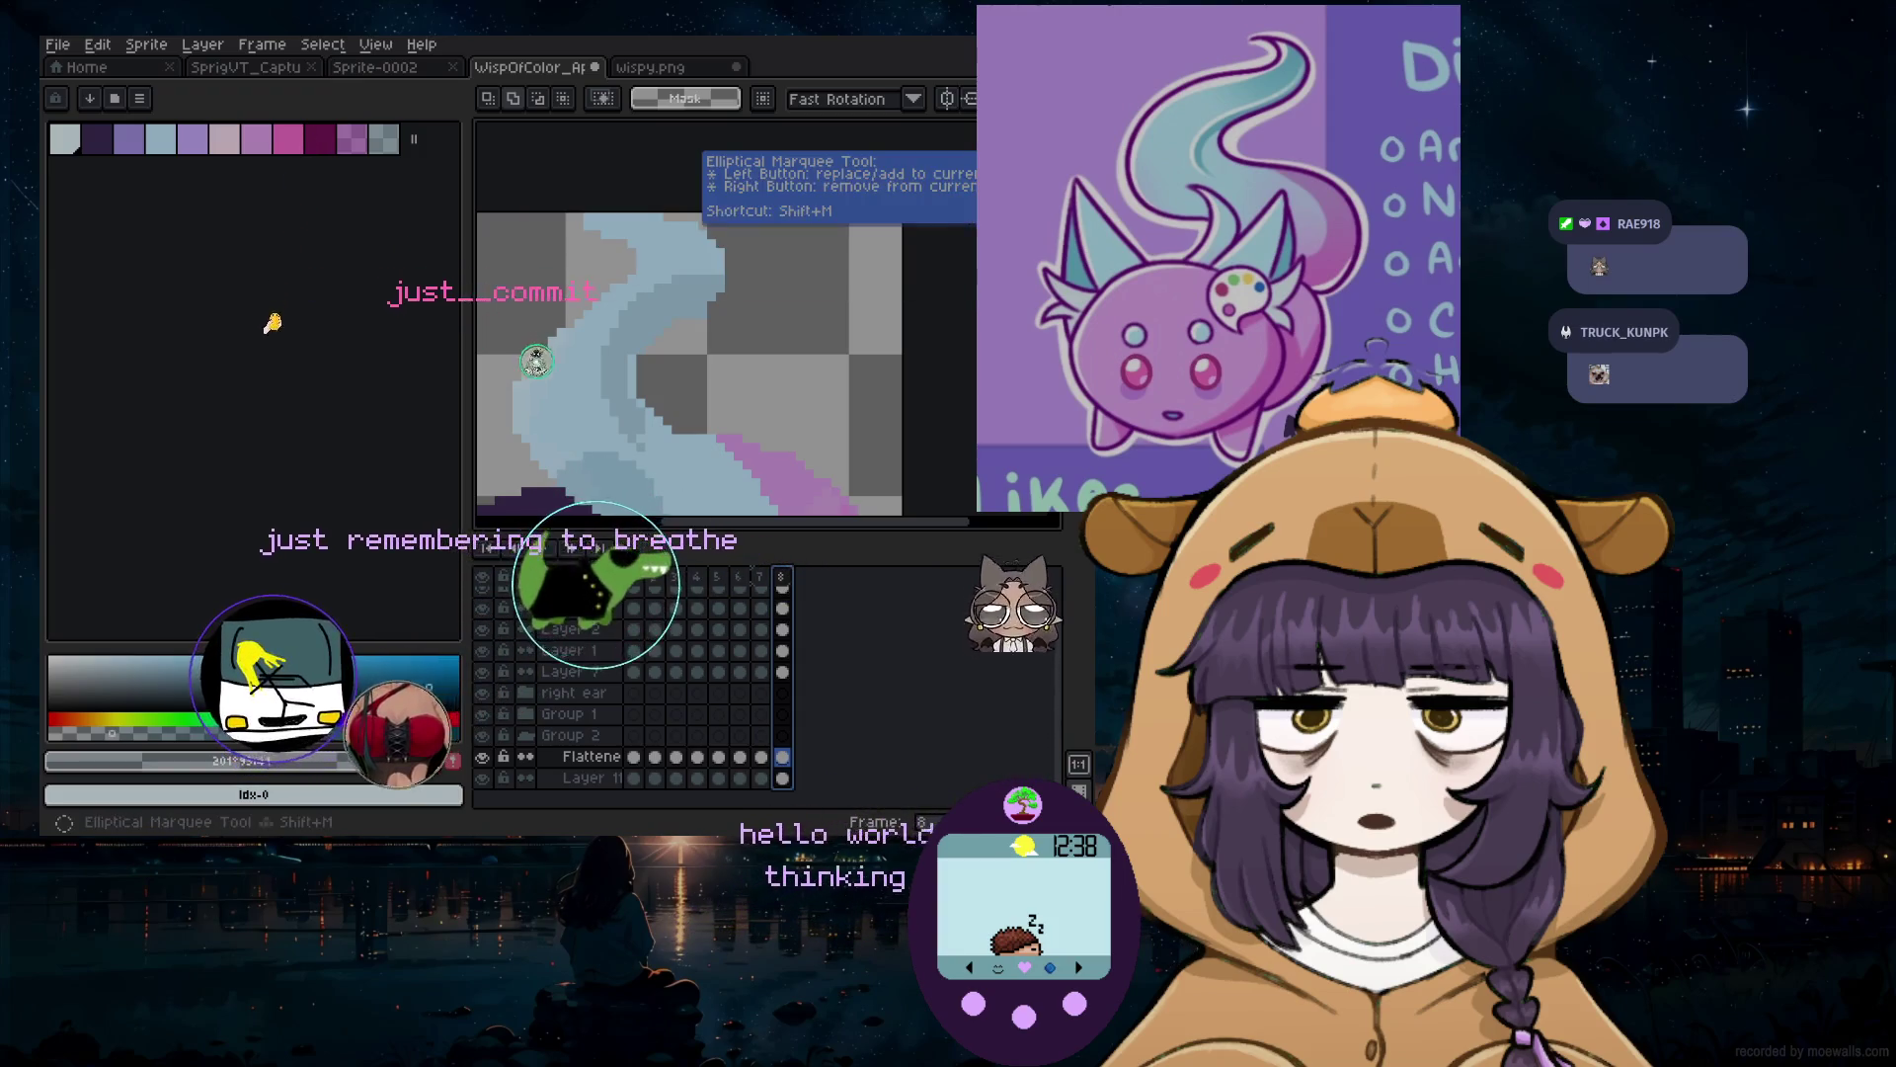
key(w)
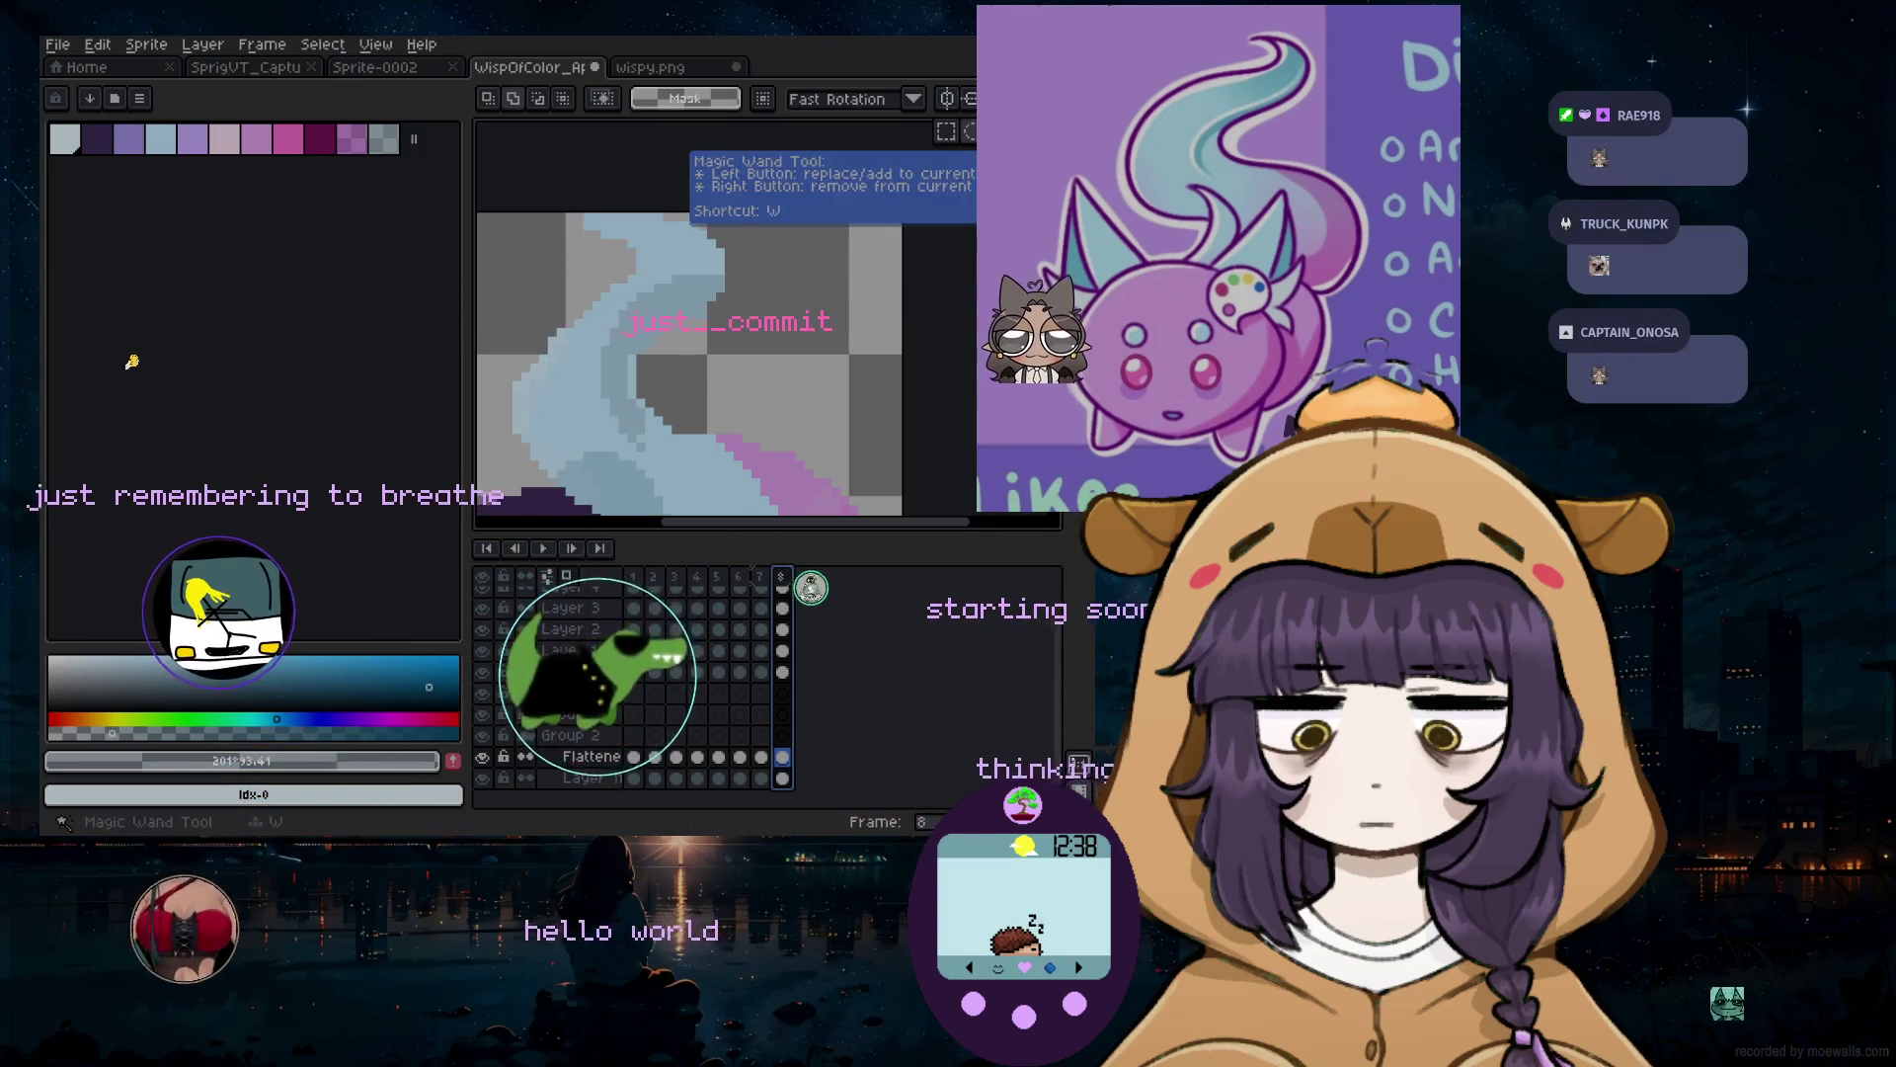
click(631, 477)
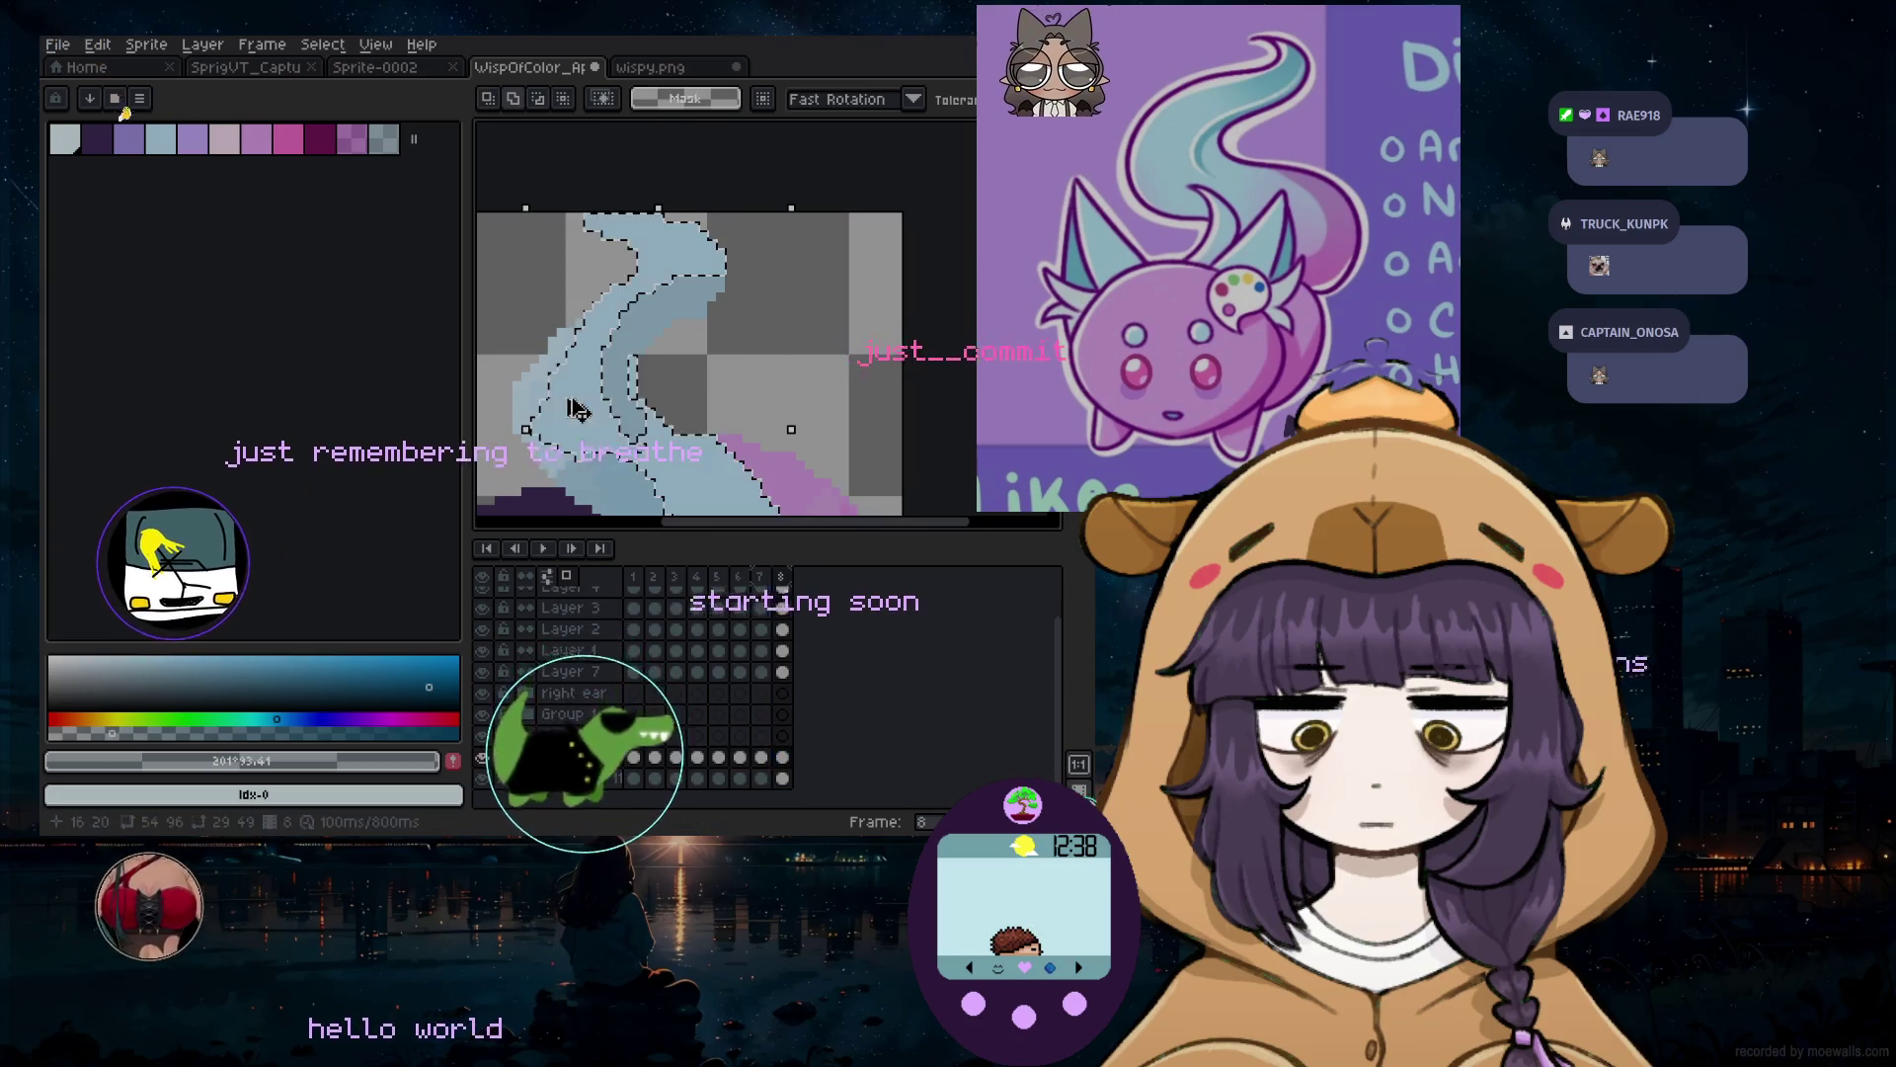
- On frame 6, sample the pale blue #bcc2f7 from the tail and enlarge the brush to 6px
key(minus)
key(plus)
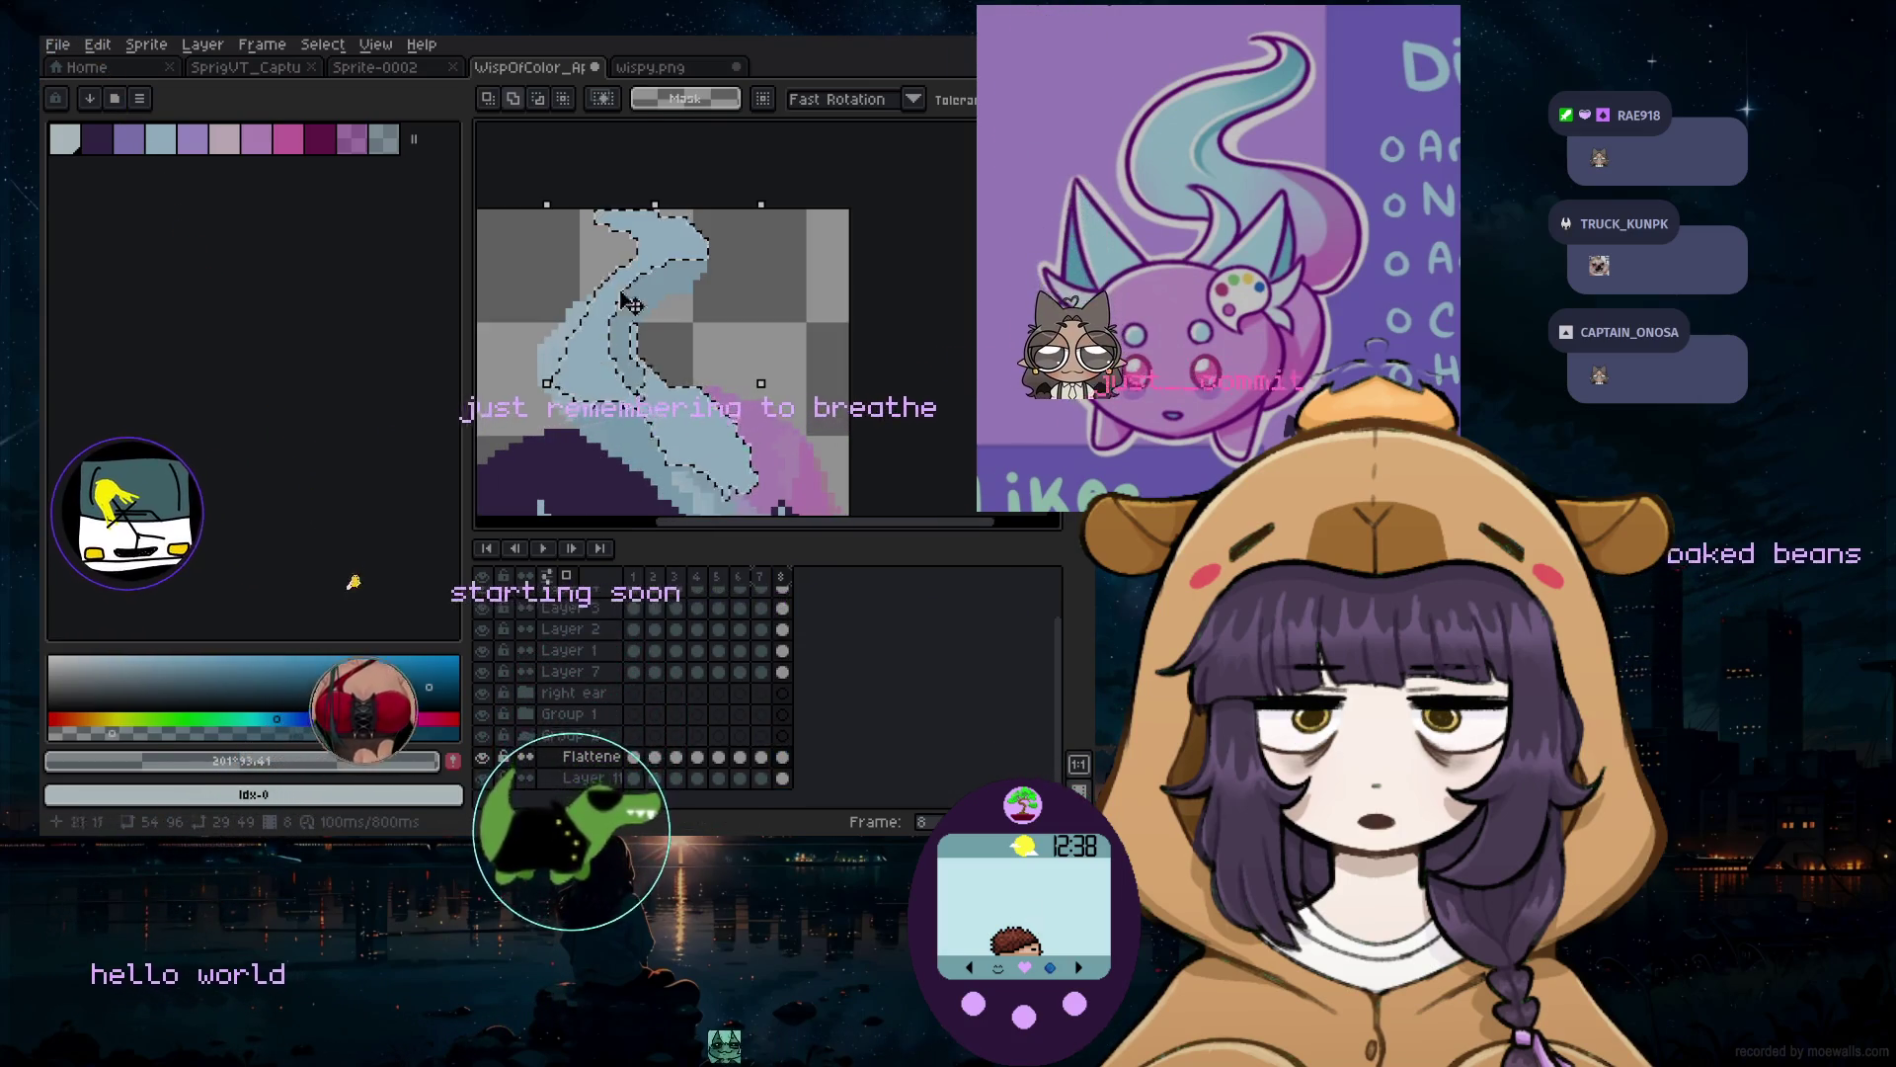
key(plus)
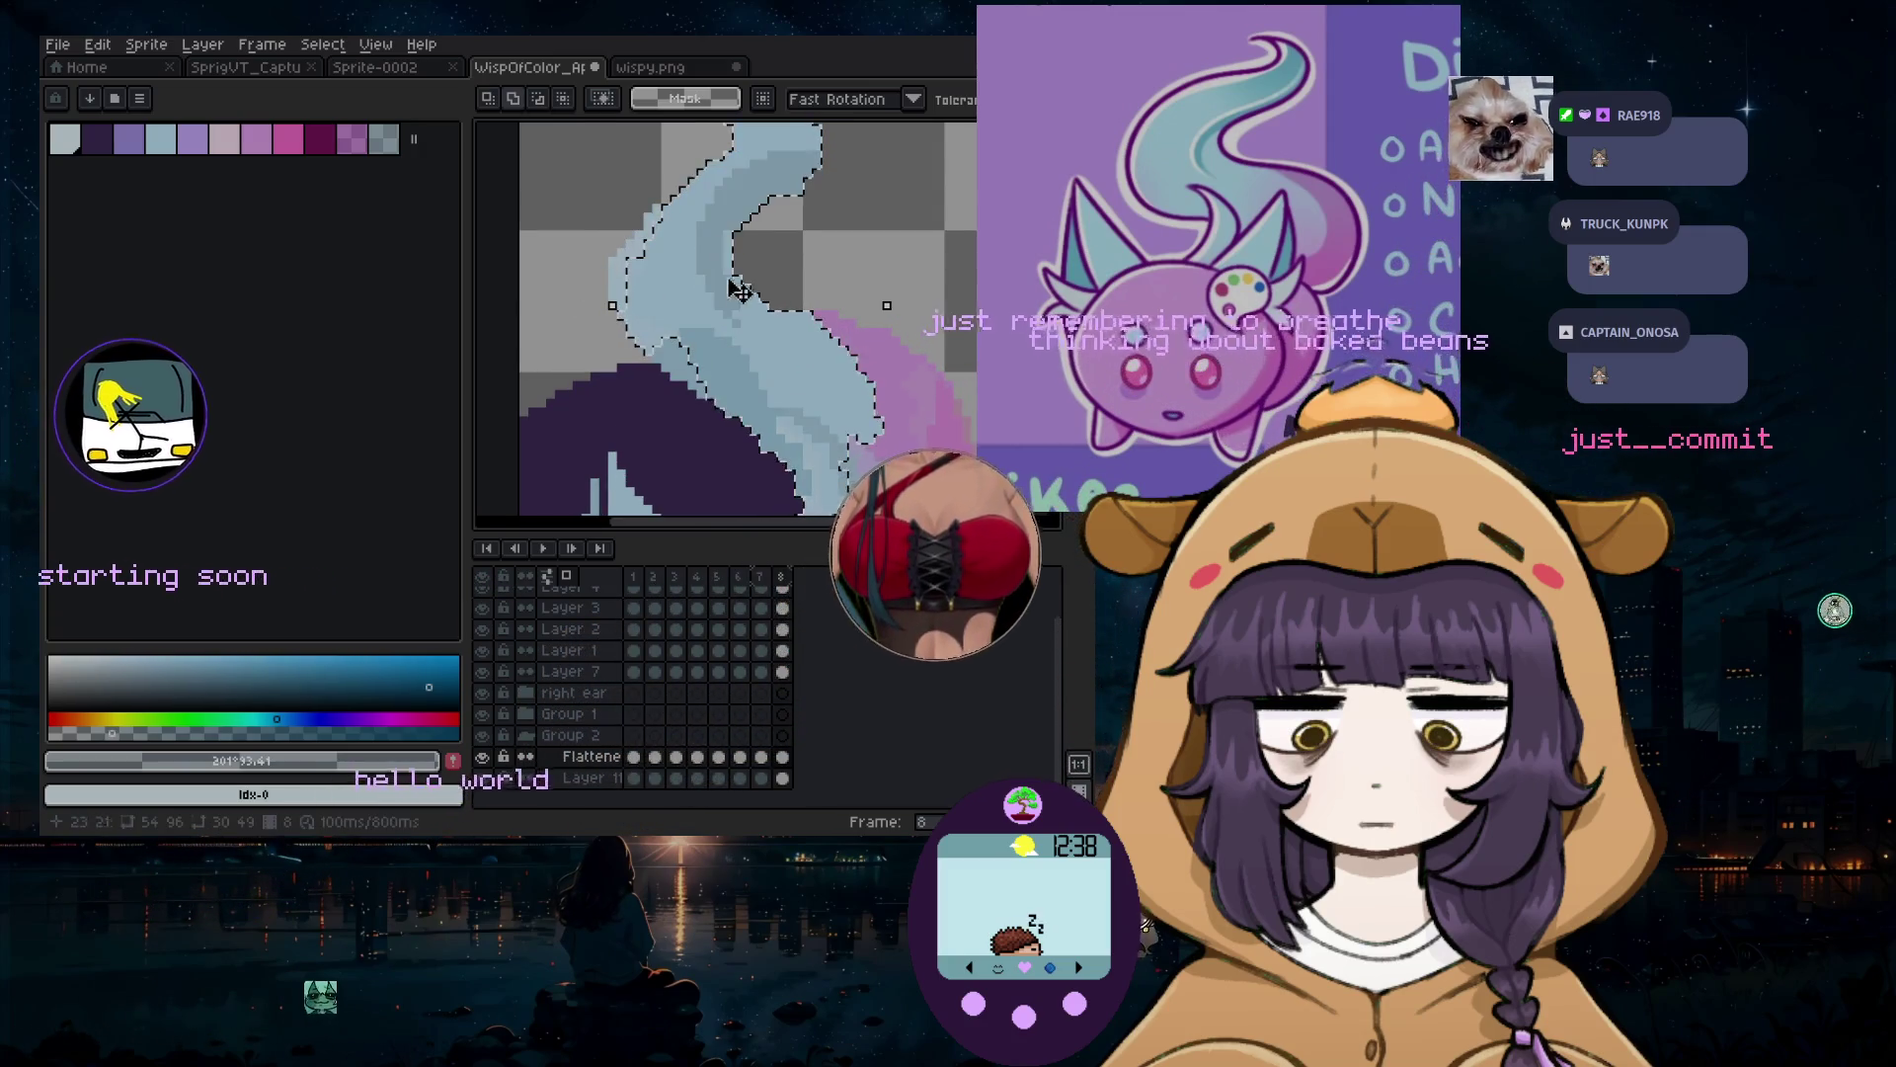
scroll(736, 289, down, 3)
scroll(736, 289, up, 2)
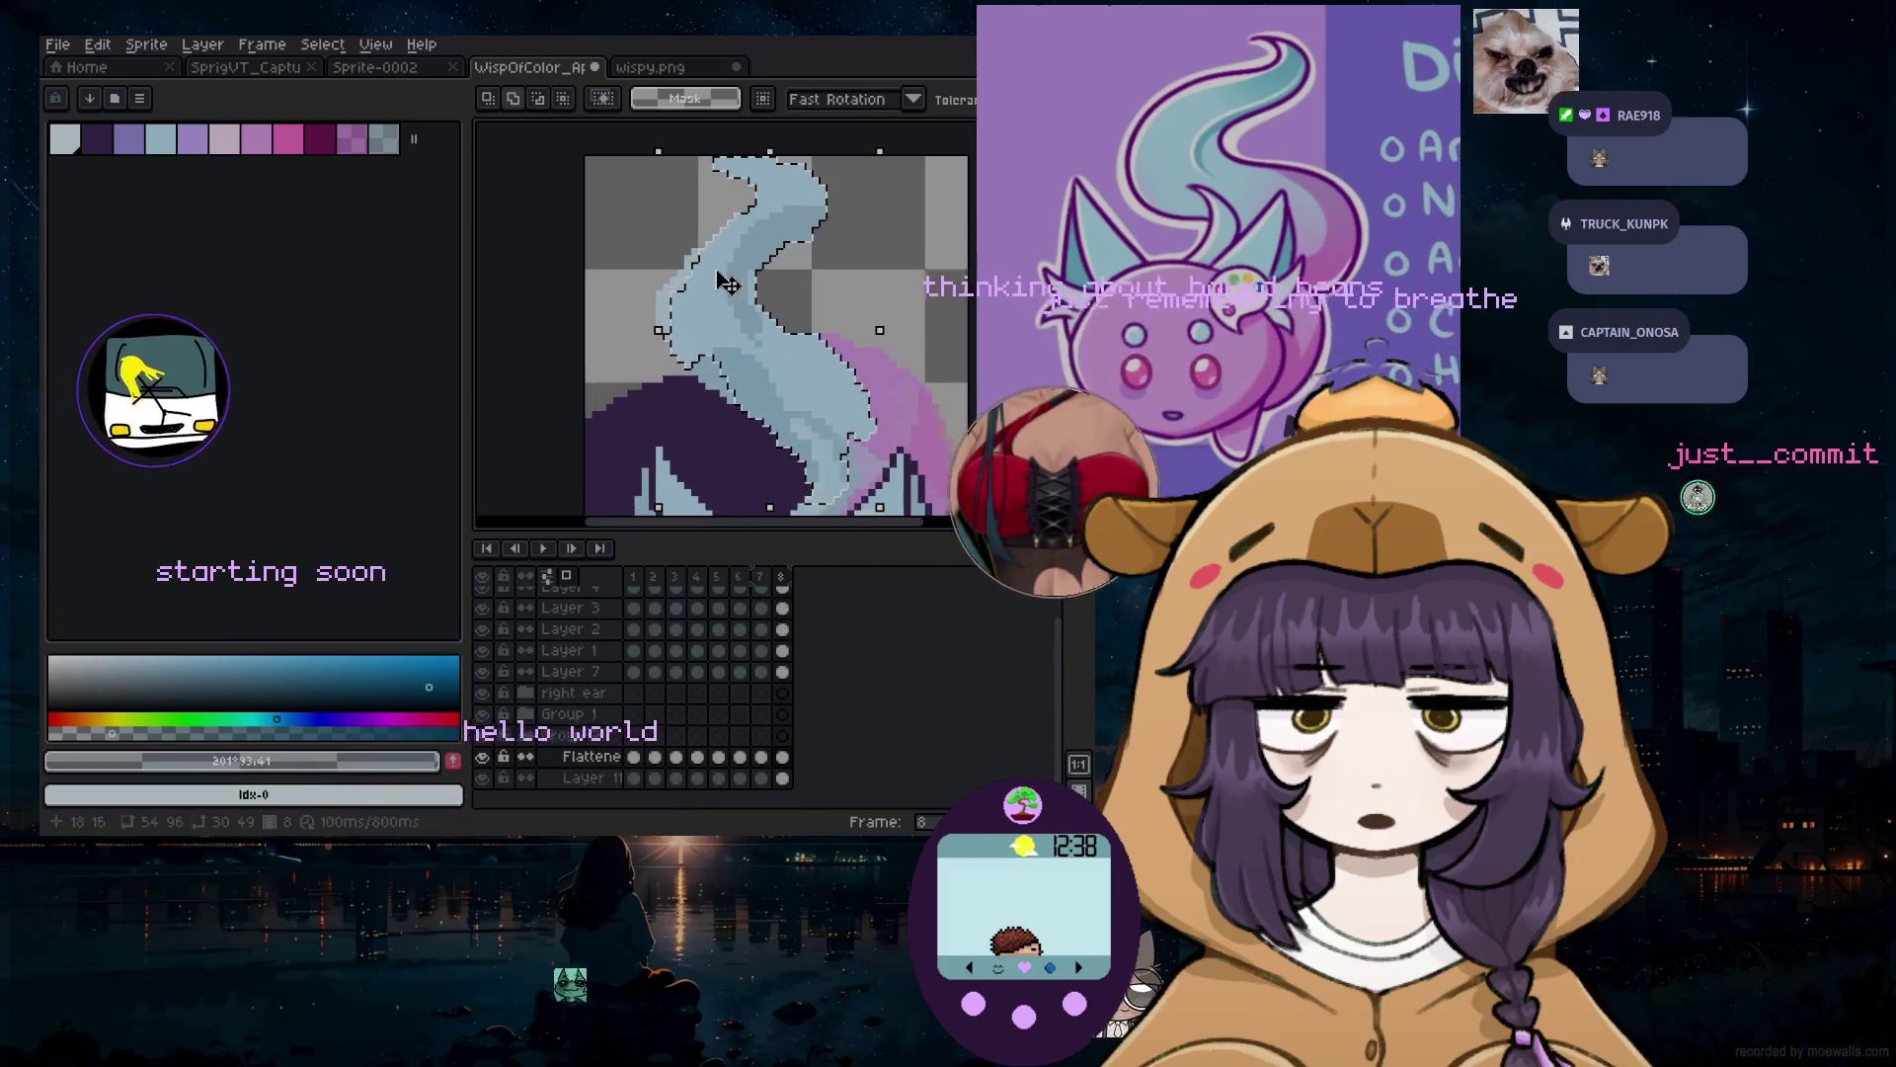
click(738, 578)
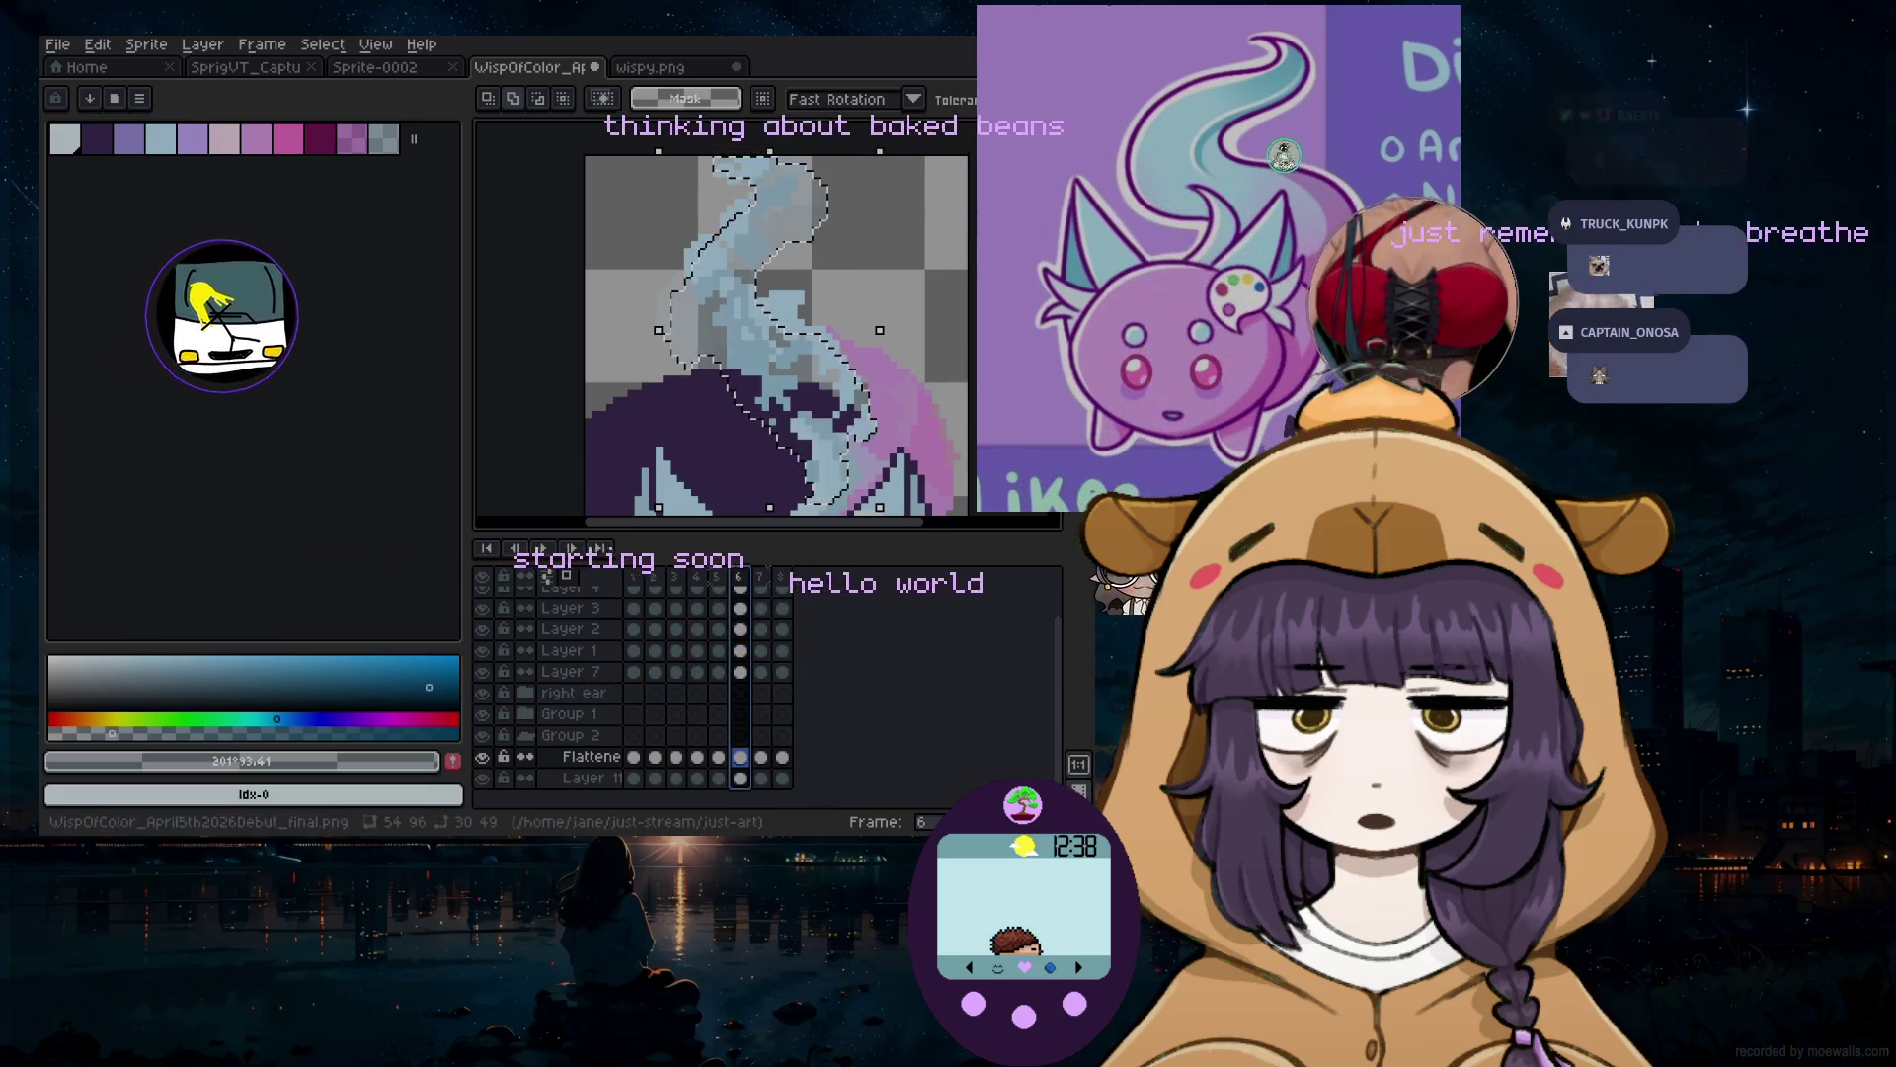
key(w)
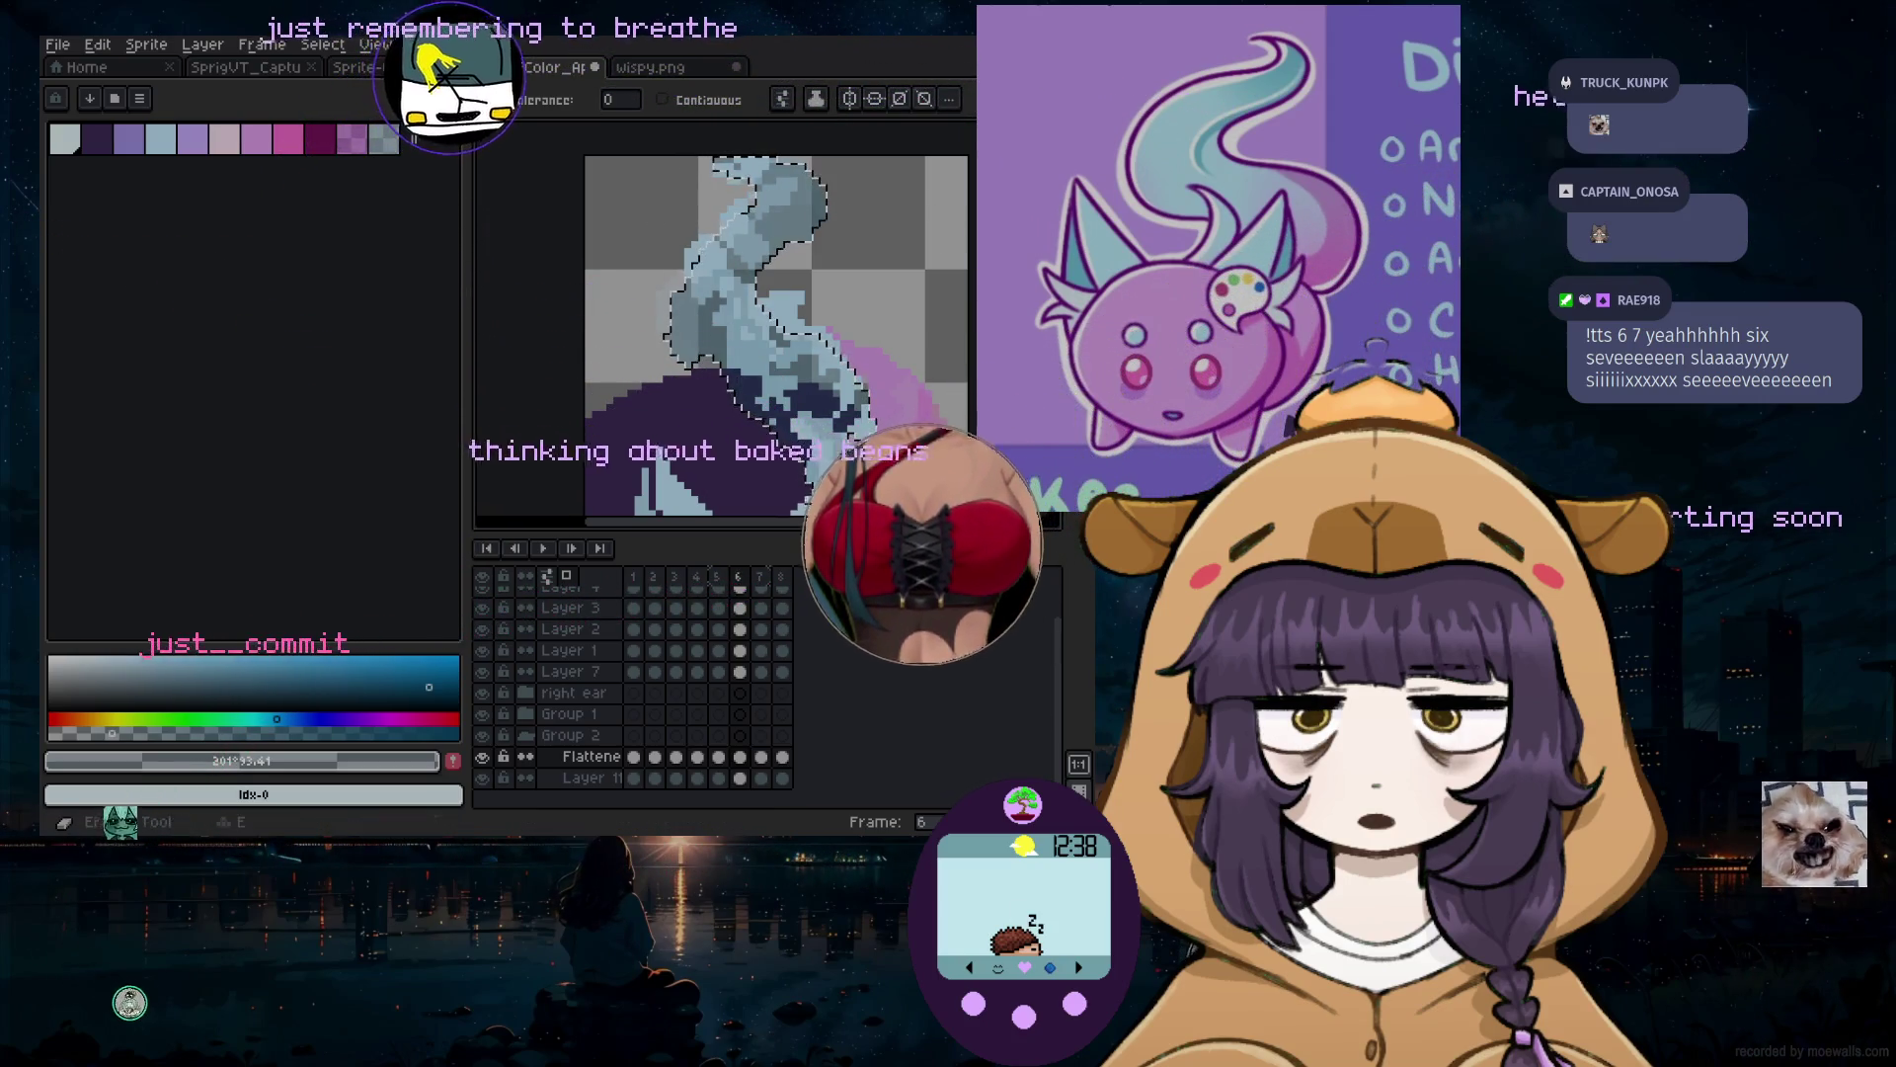
key(i)
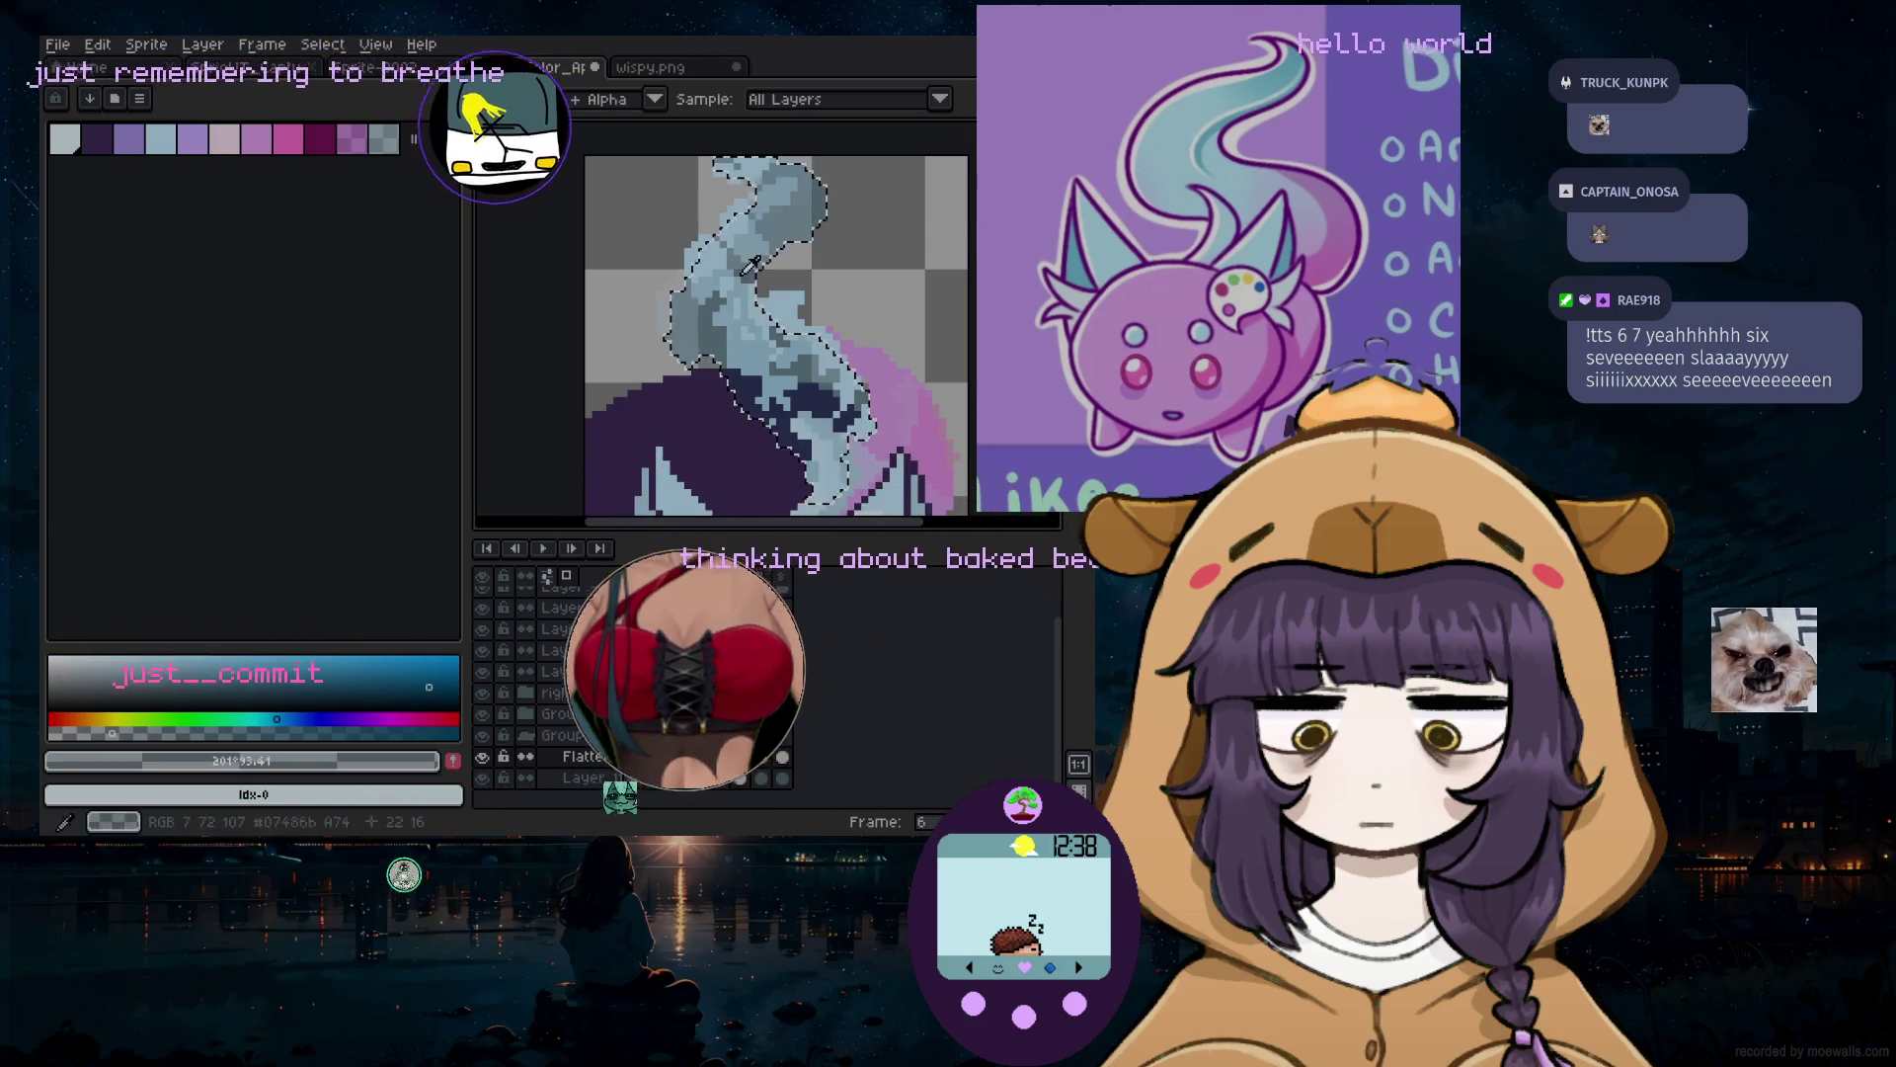
click(701, 312)
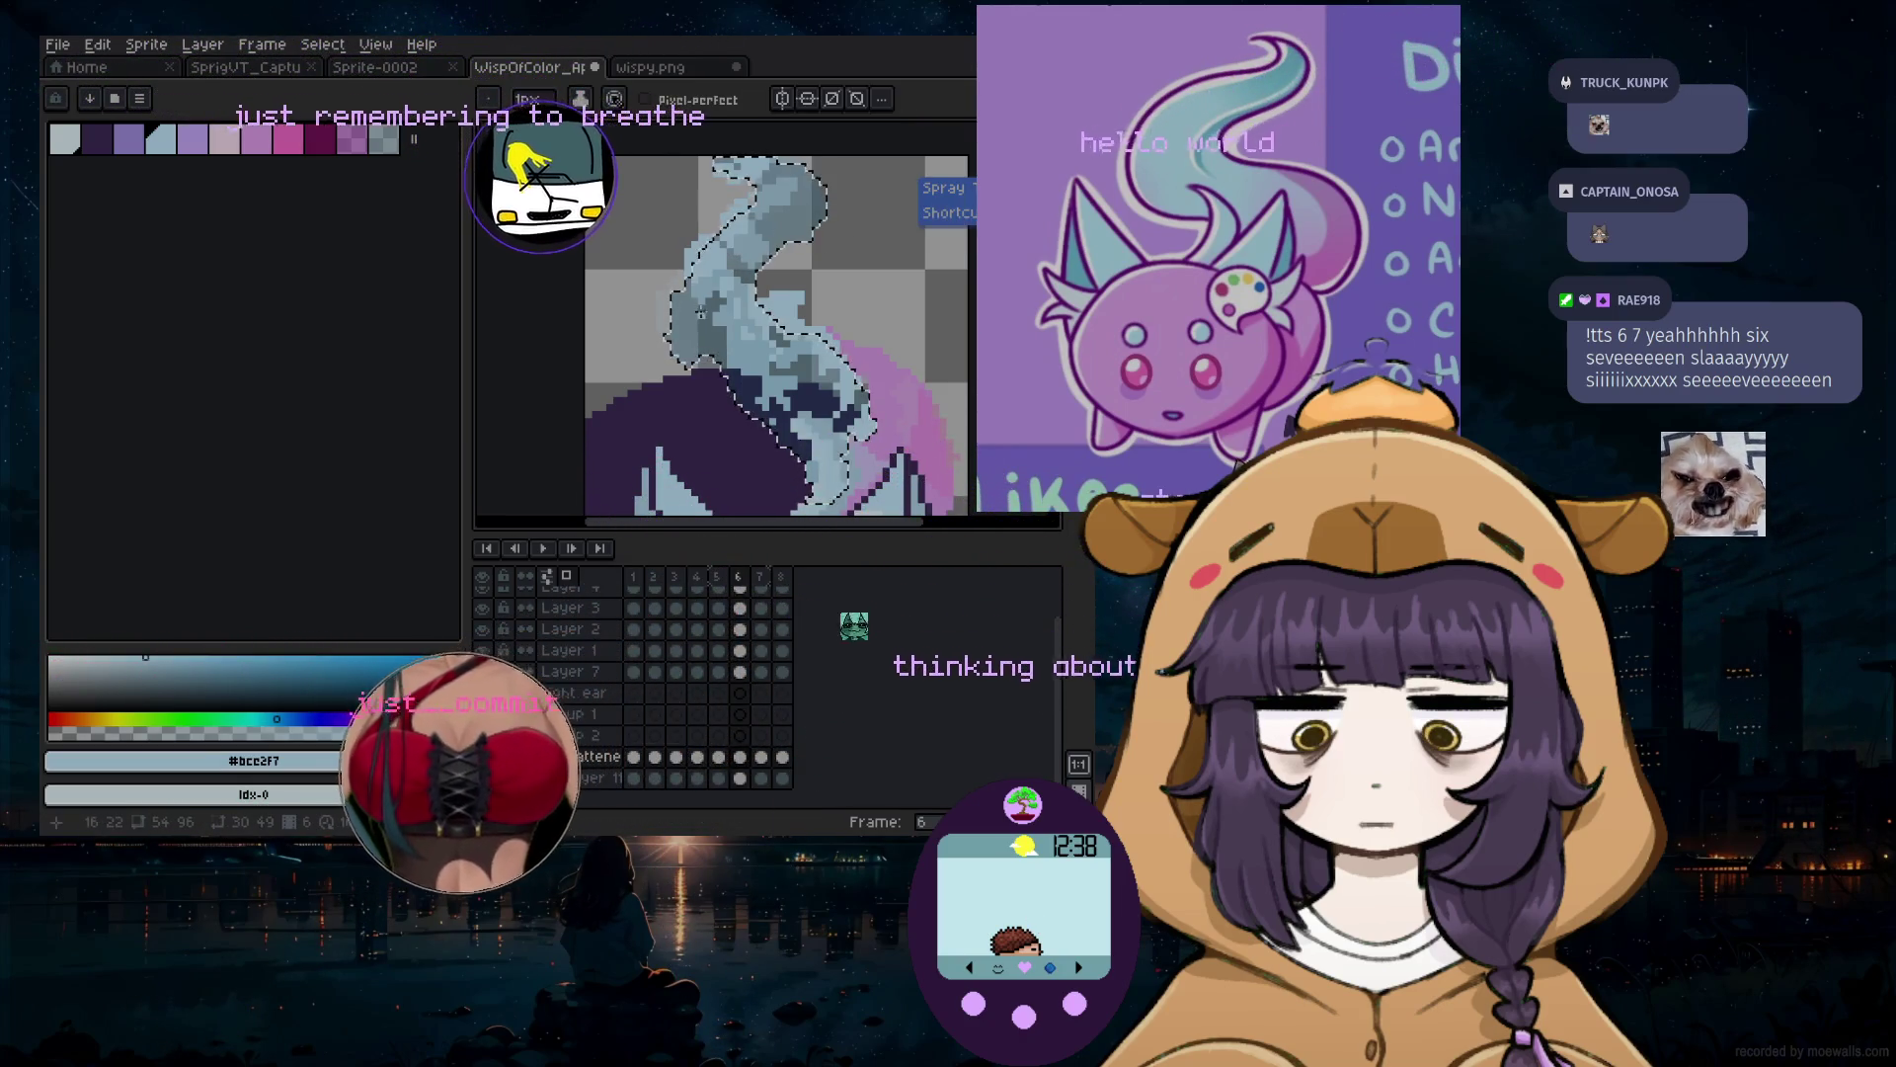
key(plus)
key(plus)
key(plus)
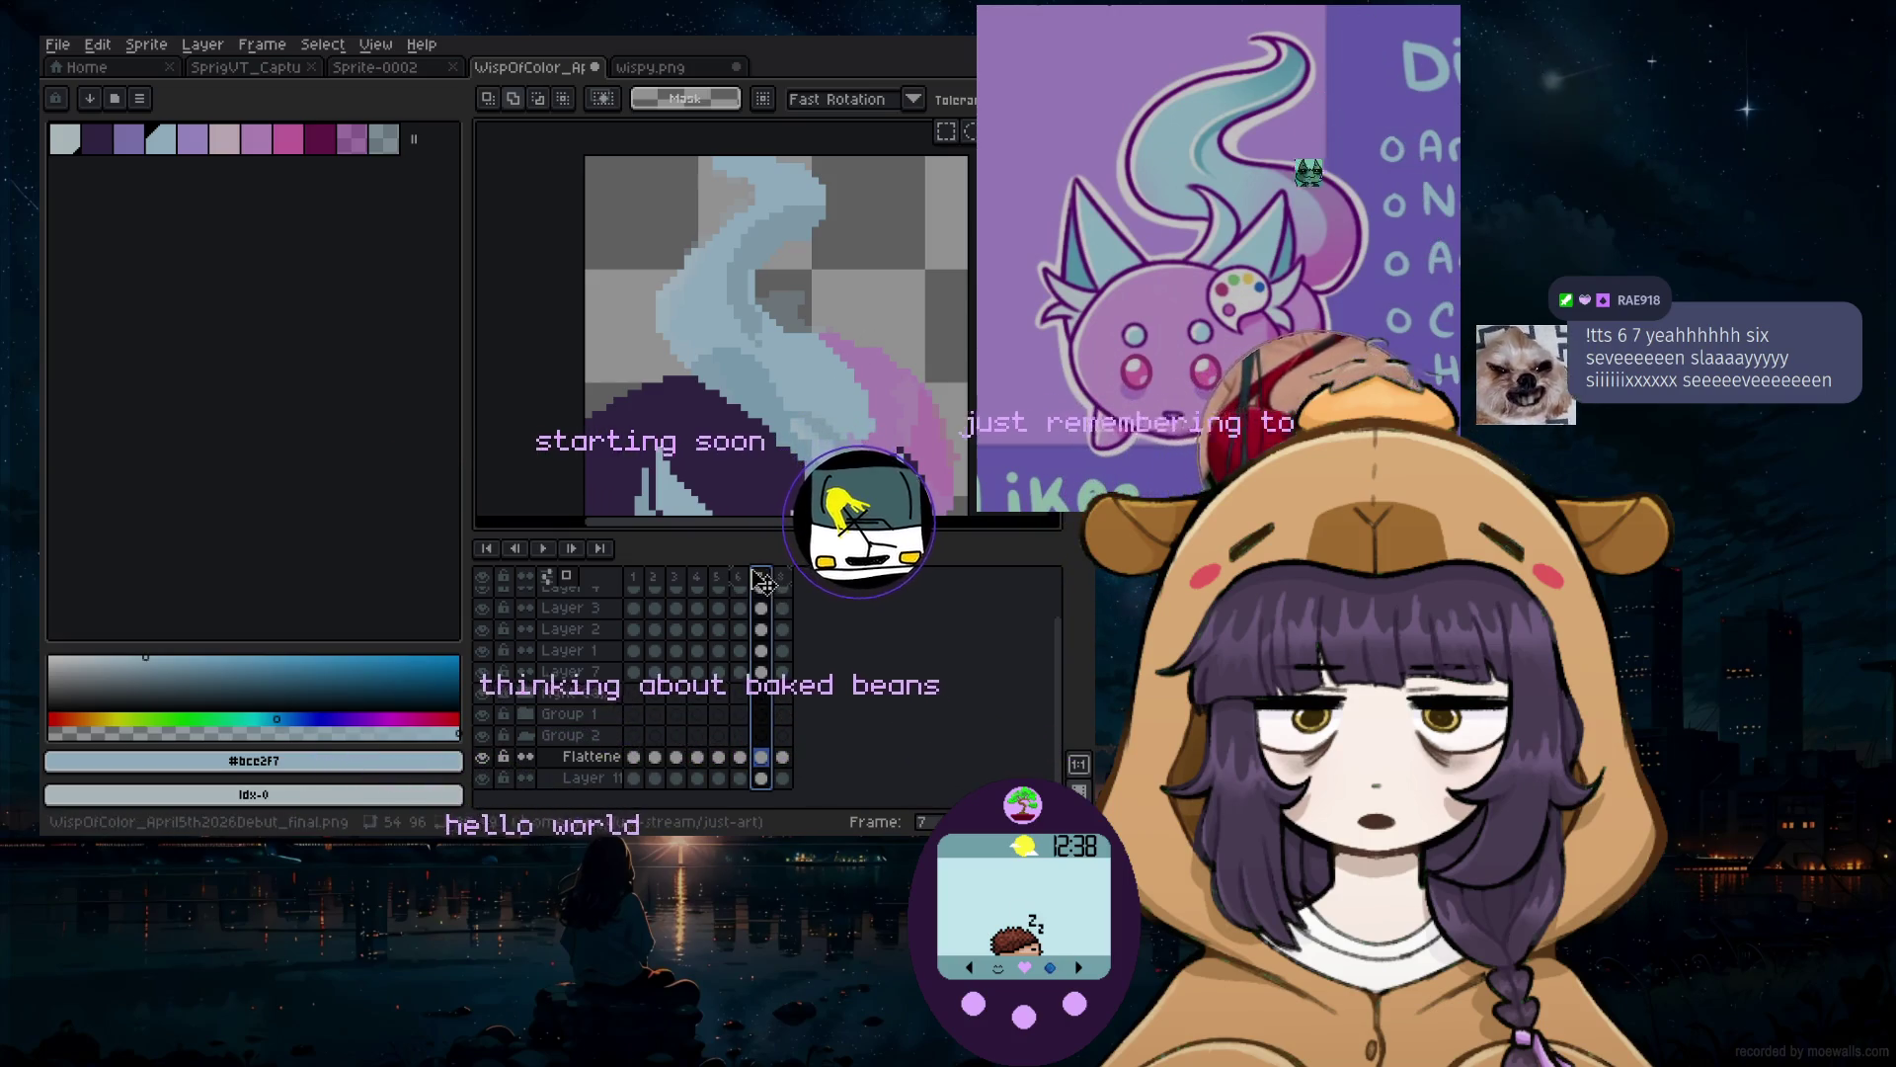
- Compare the tail on frames 6 and 8, drop the selection, and enlarge the brush to 16px
click(780, 378)
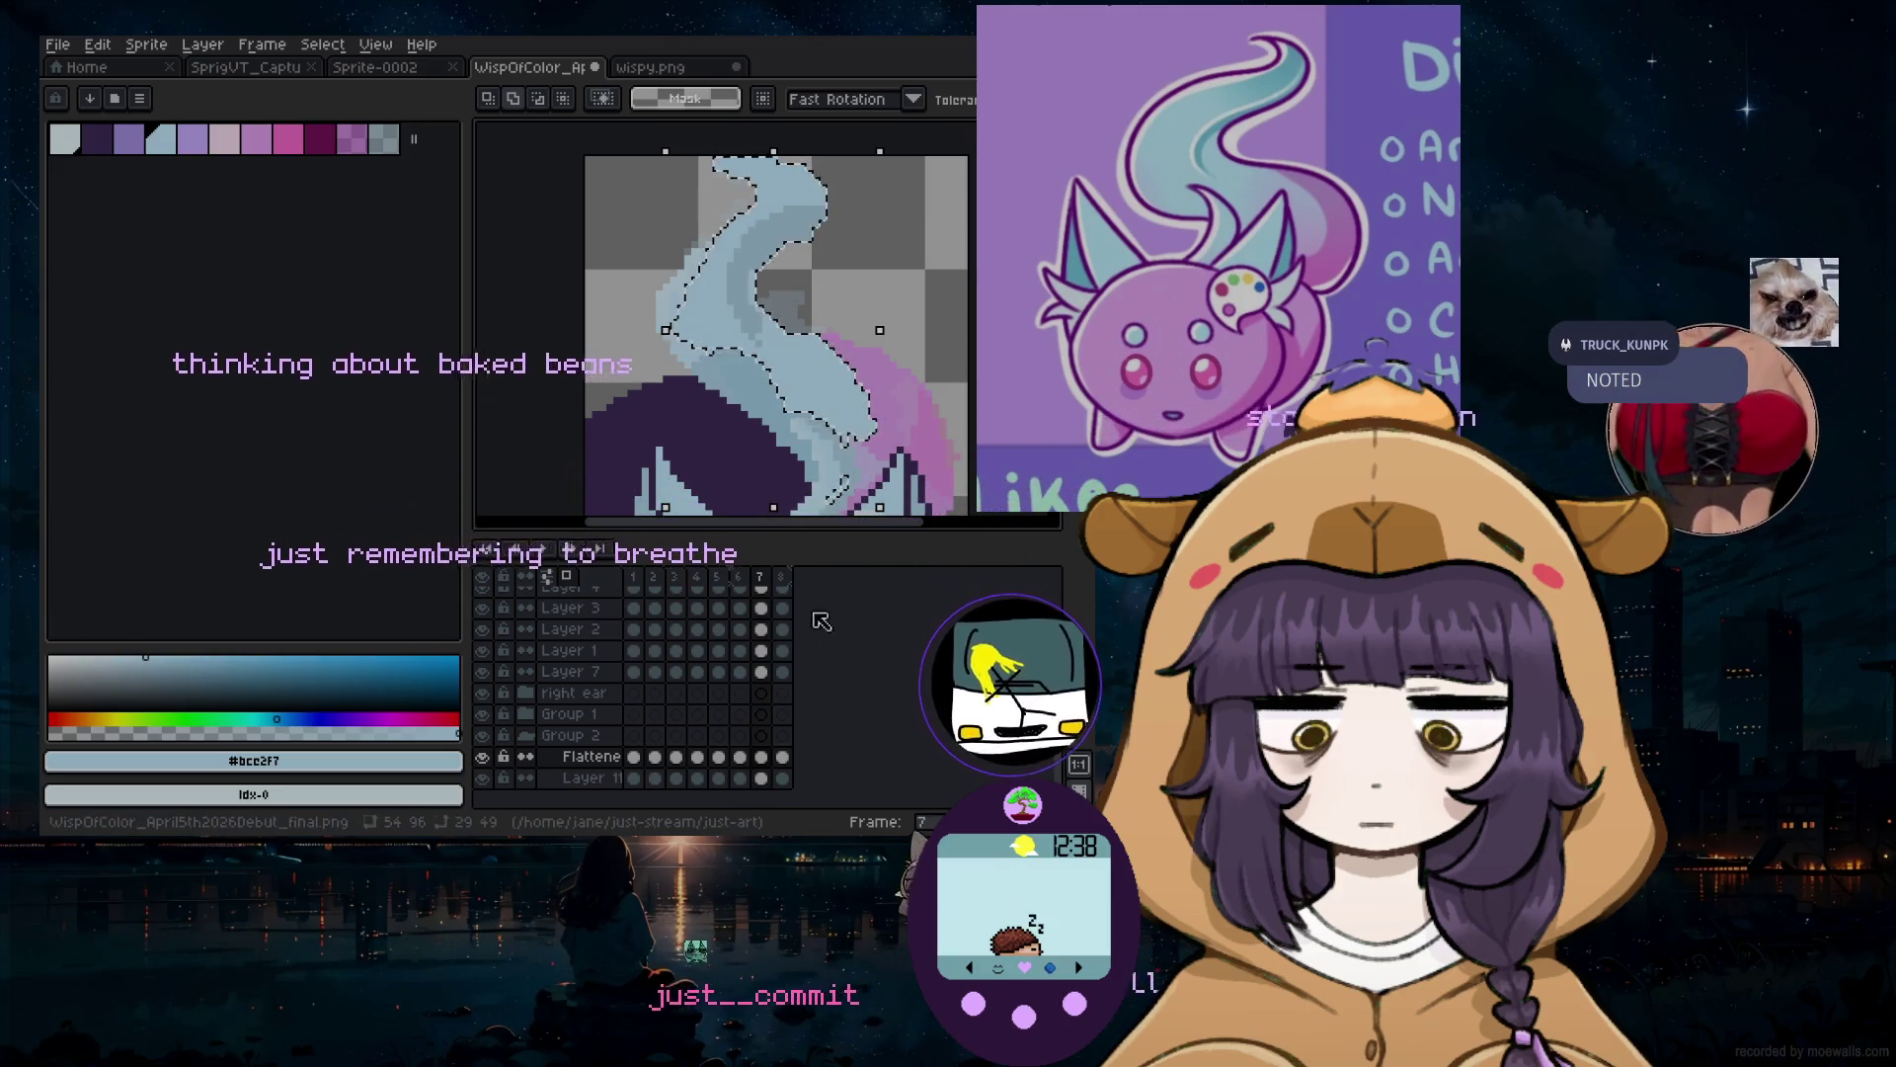
click(778, 579)
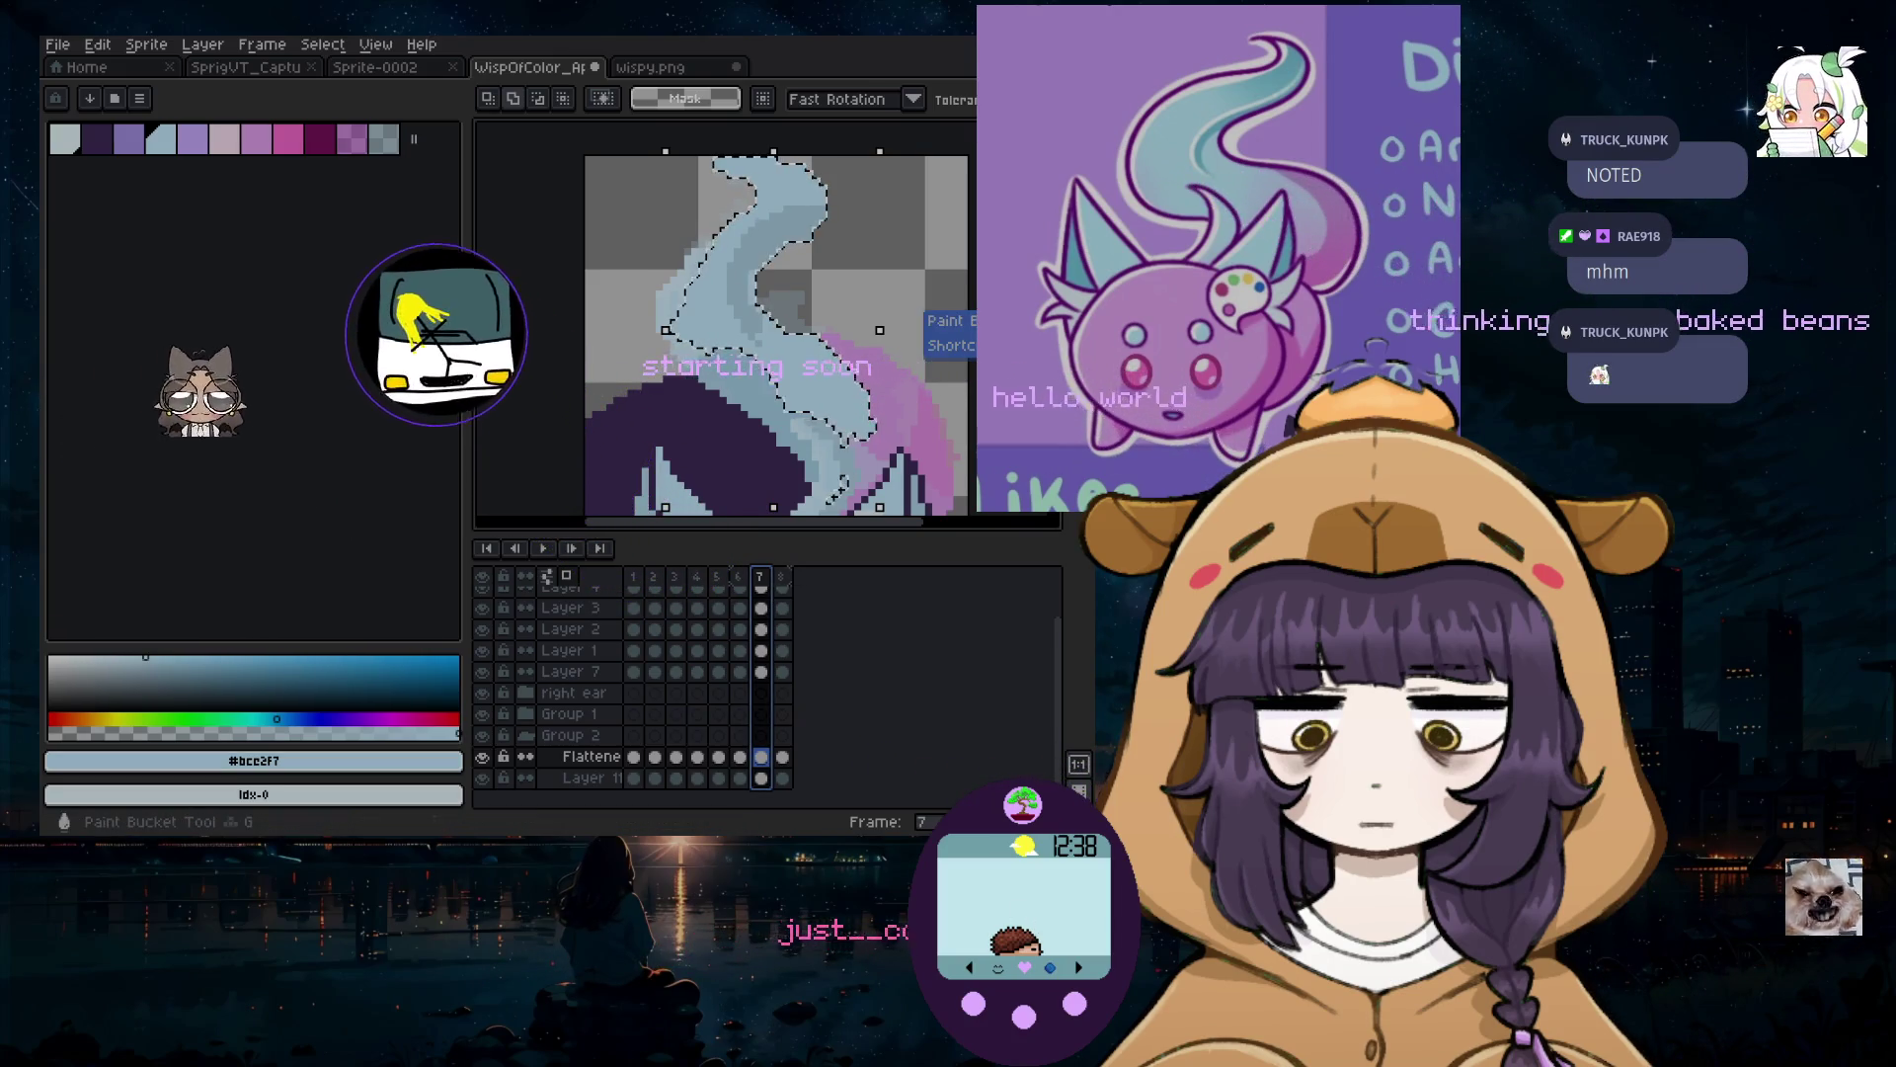
click(739, 581)
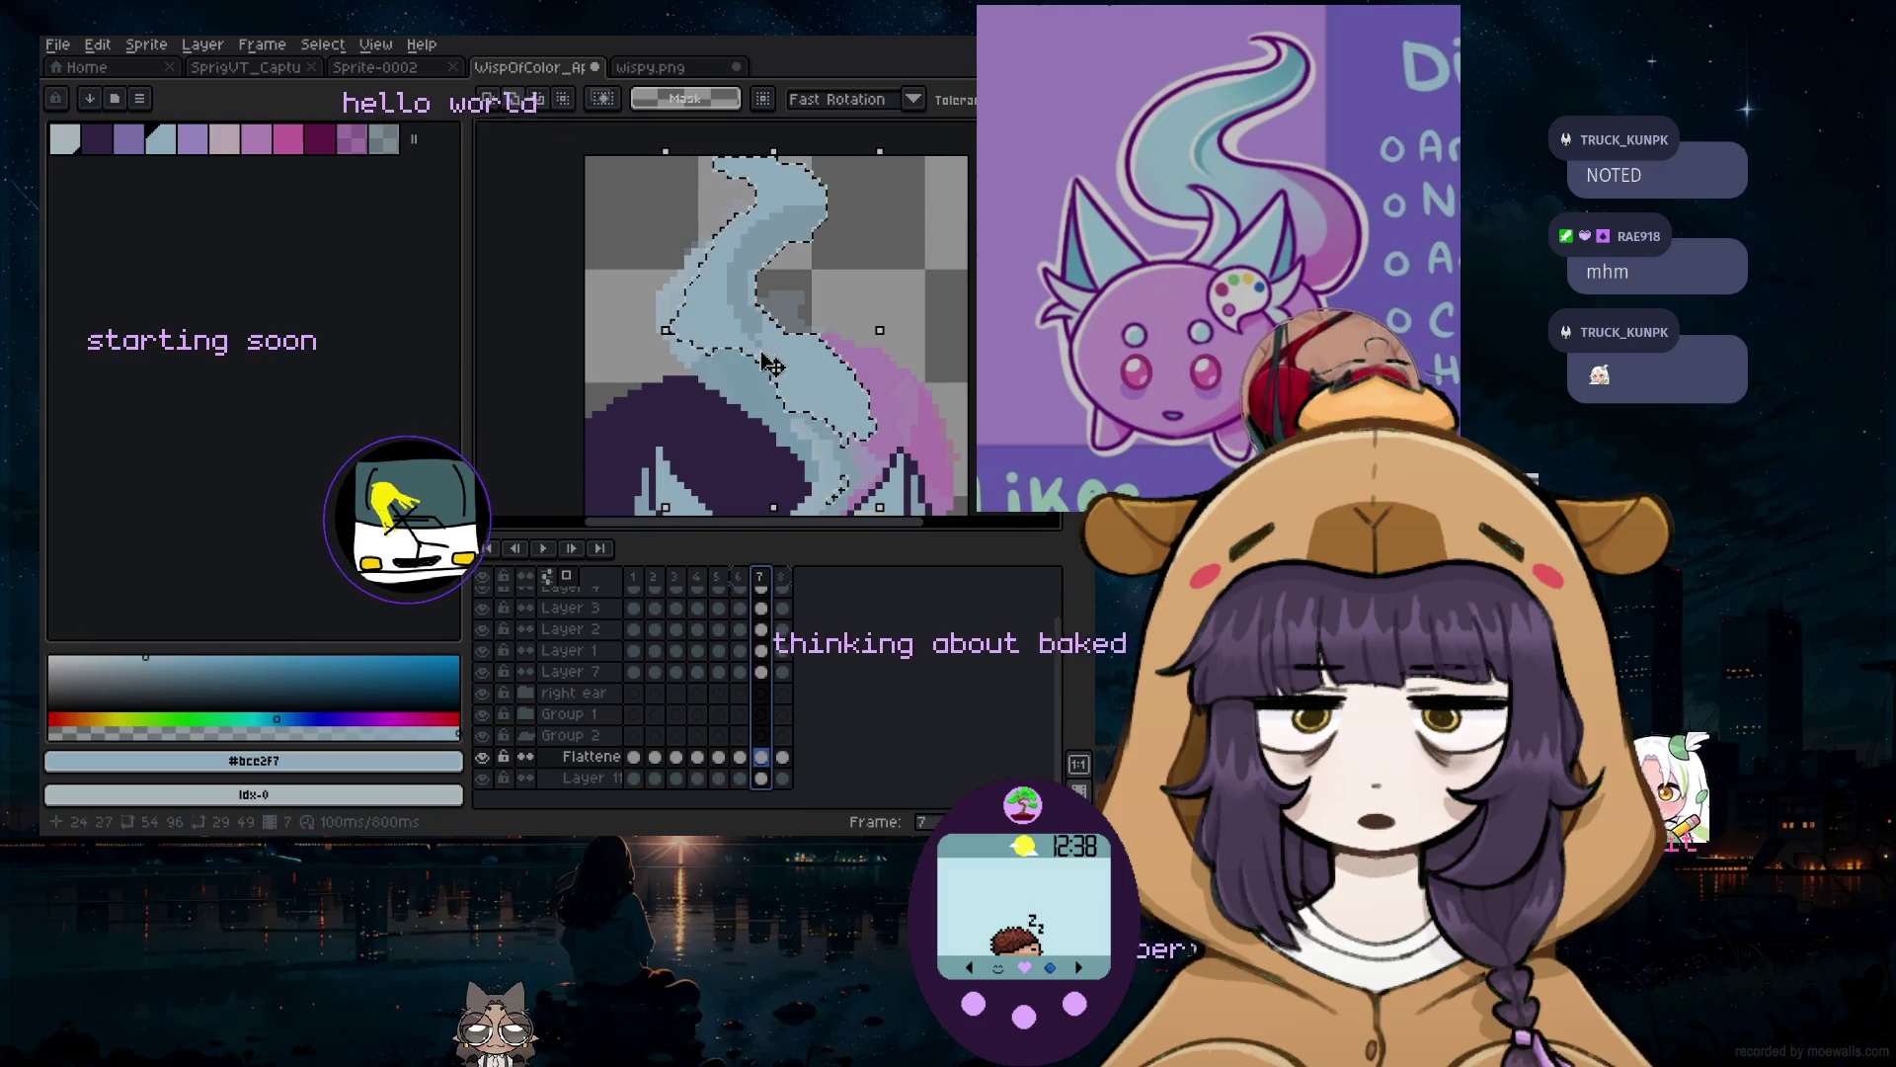
key(ctrl+d)
key(b)
key(plus)
key(plus)
key(plus)
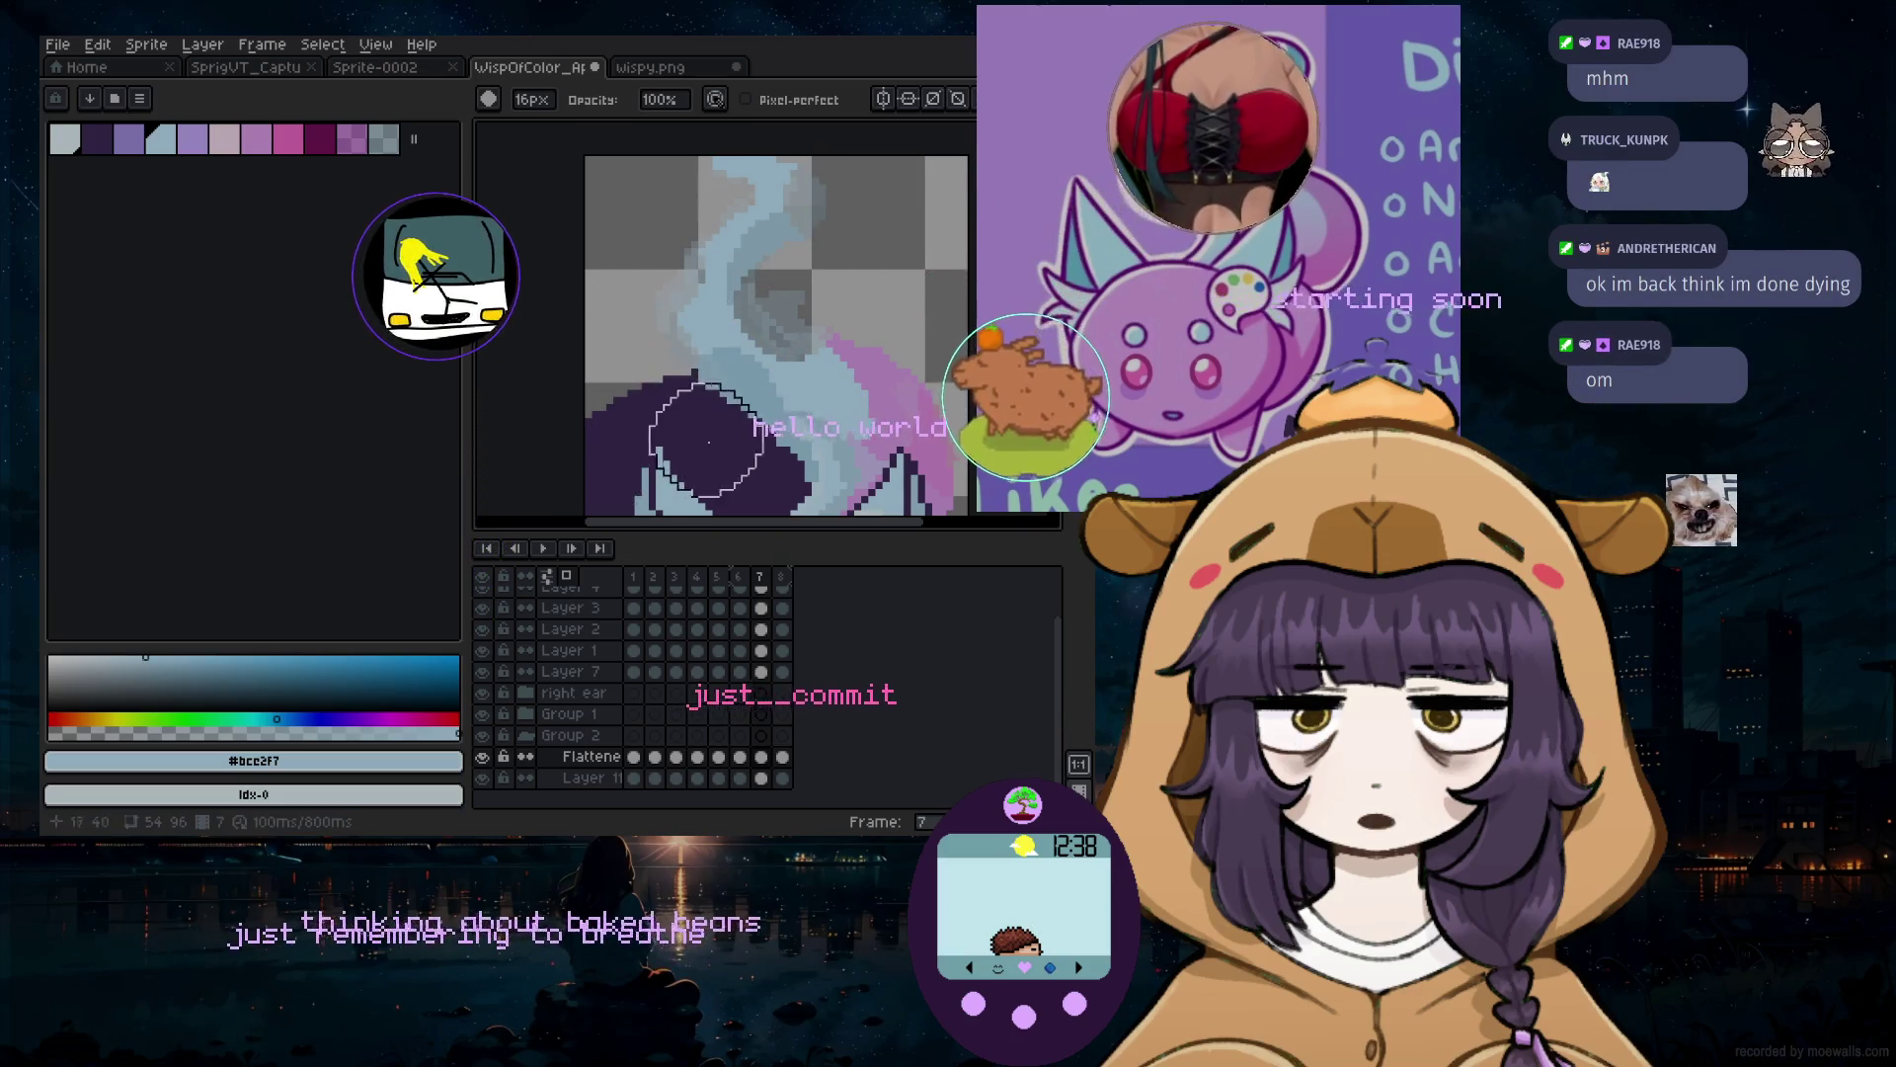
click(782, 578)
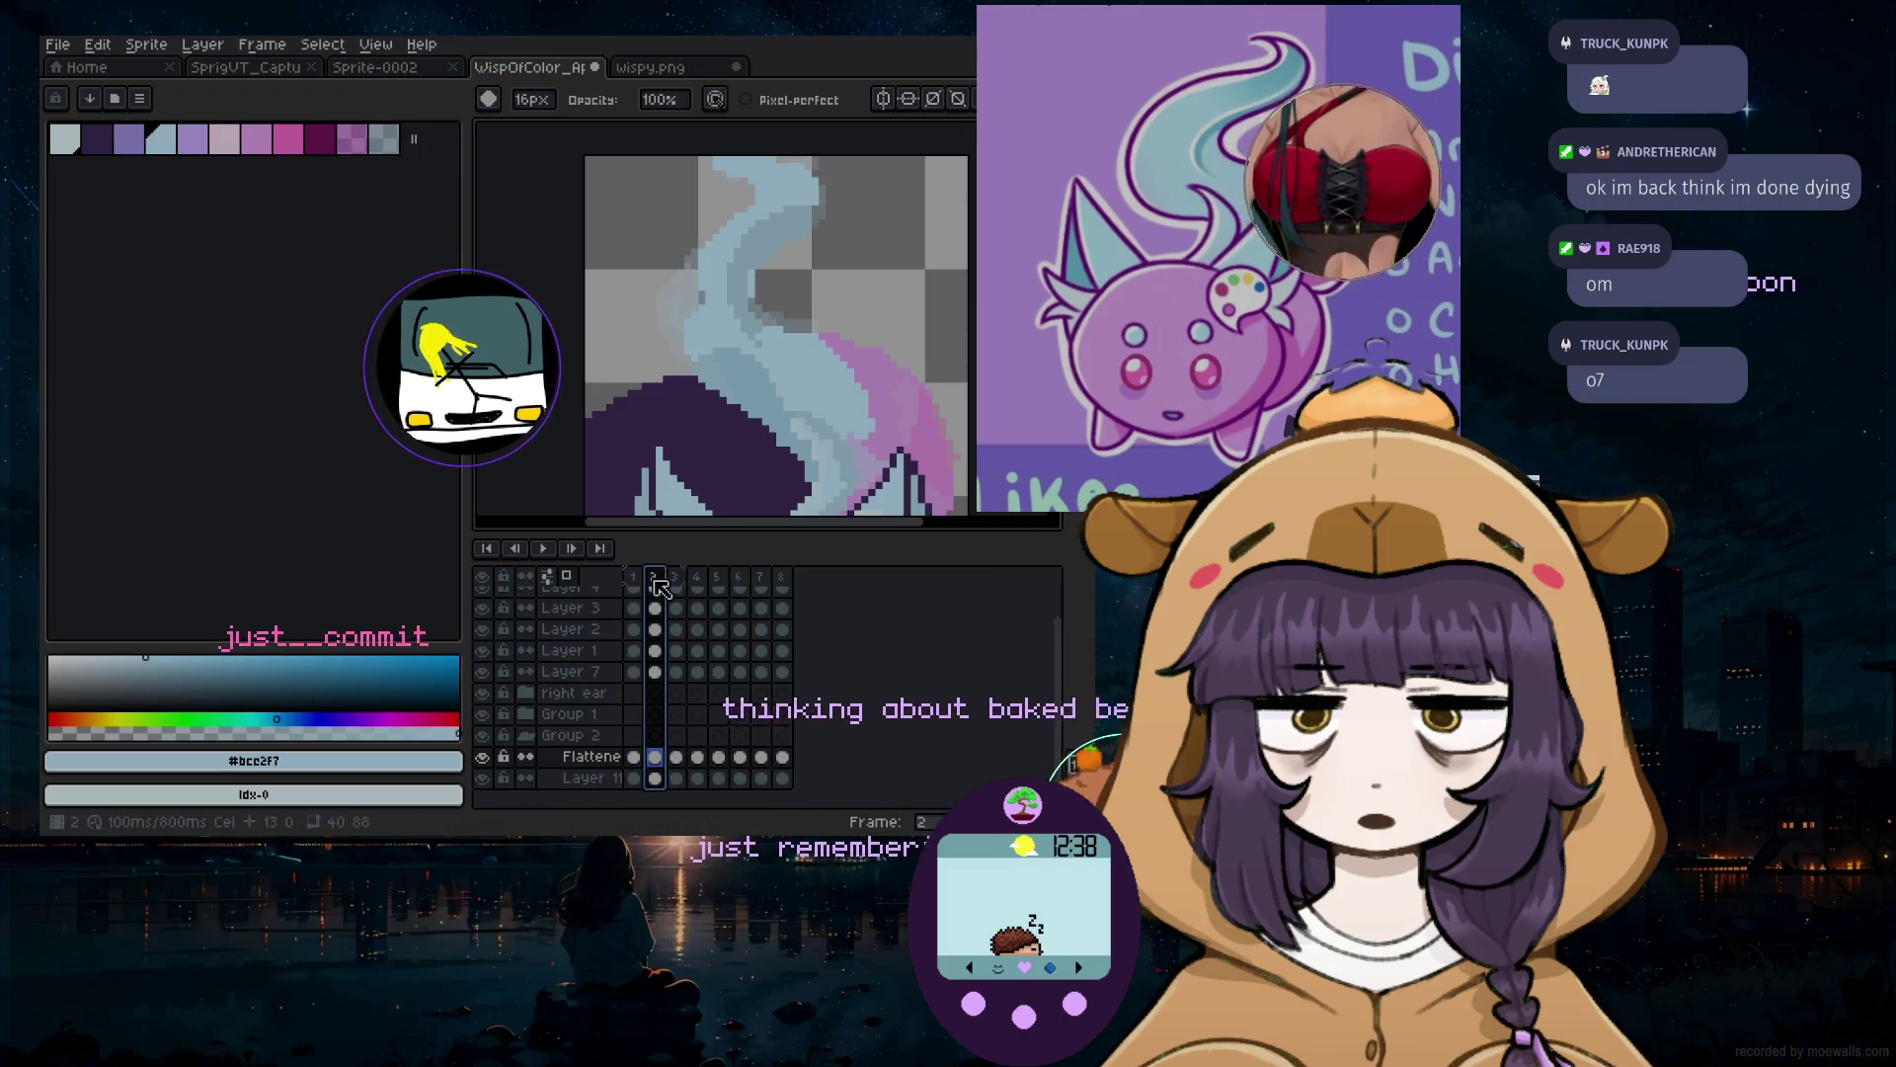
scroll(827, 456, down, 6)
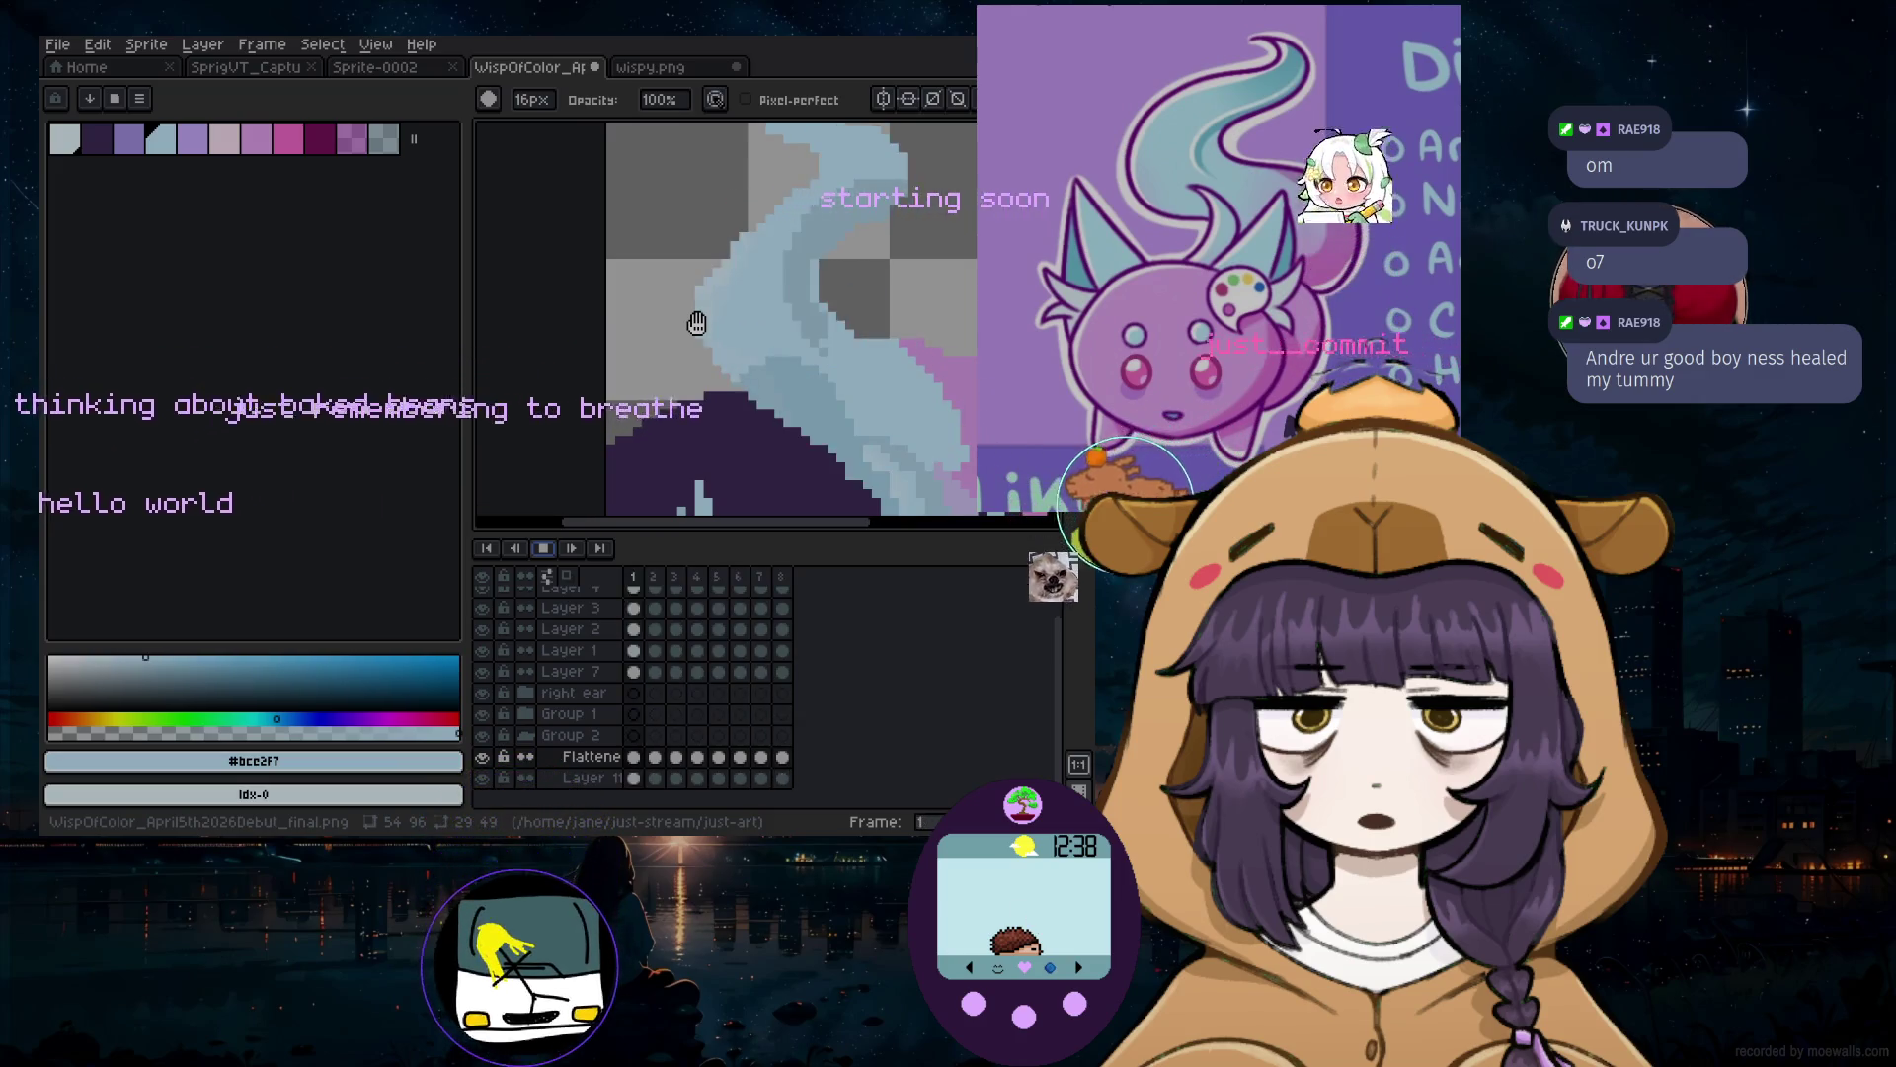
- Stop playback, duplicate frames 3, 6 and 2, and replay the eleven-frame animation
scroll(694, 328, down, 2)
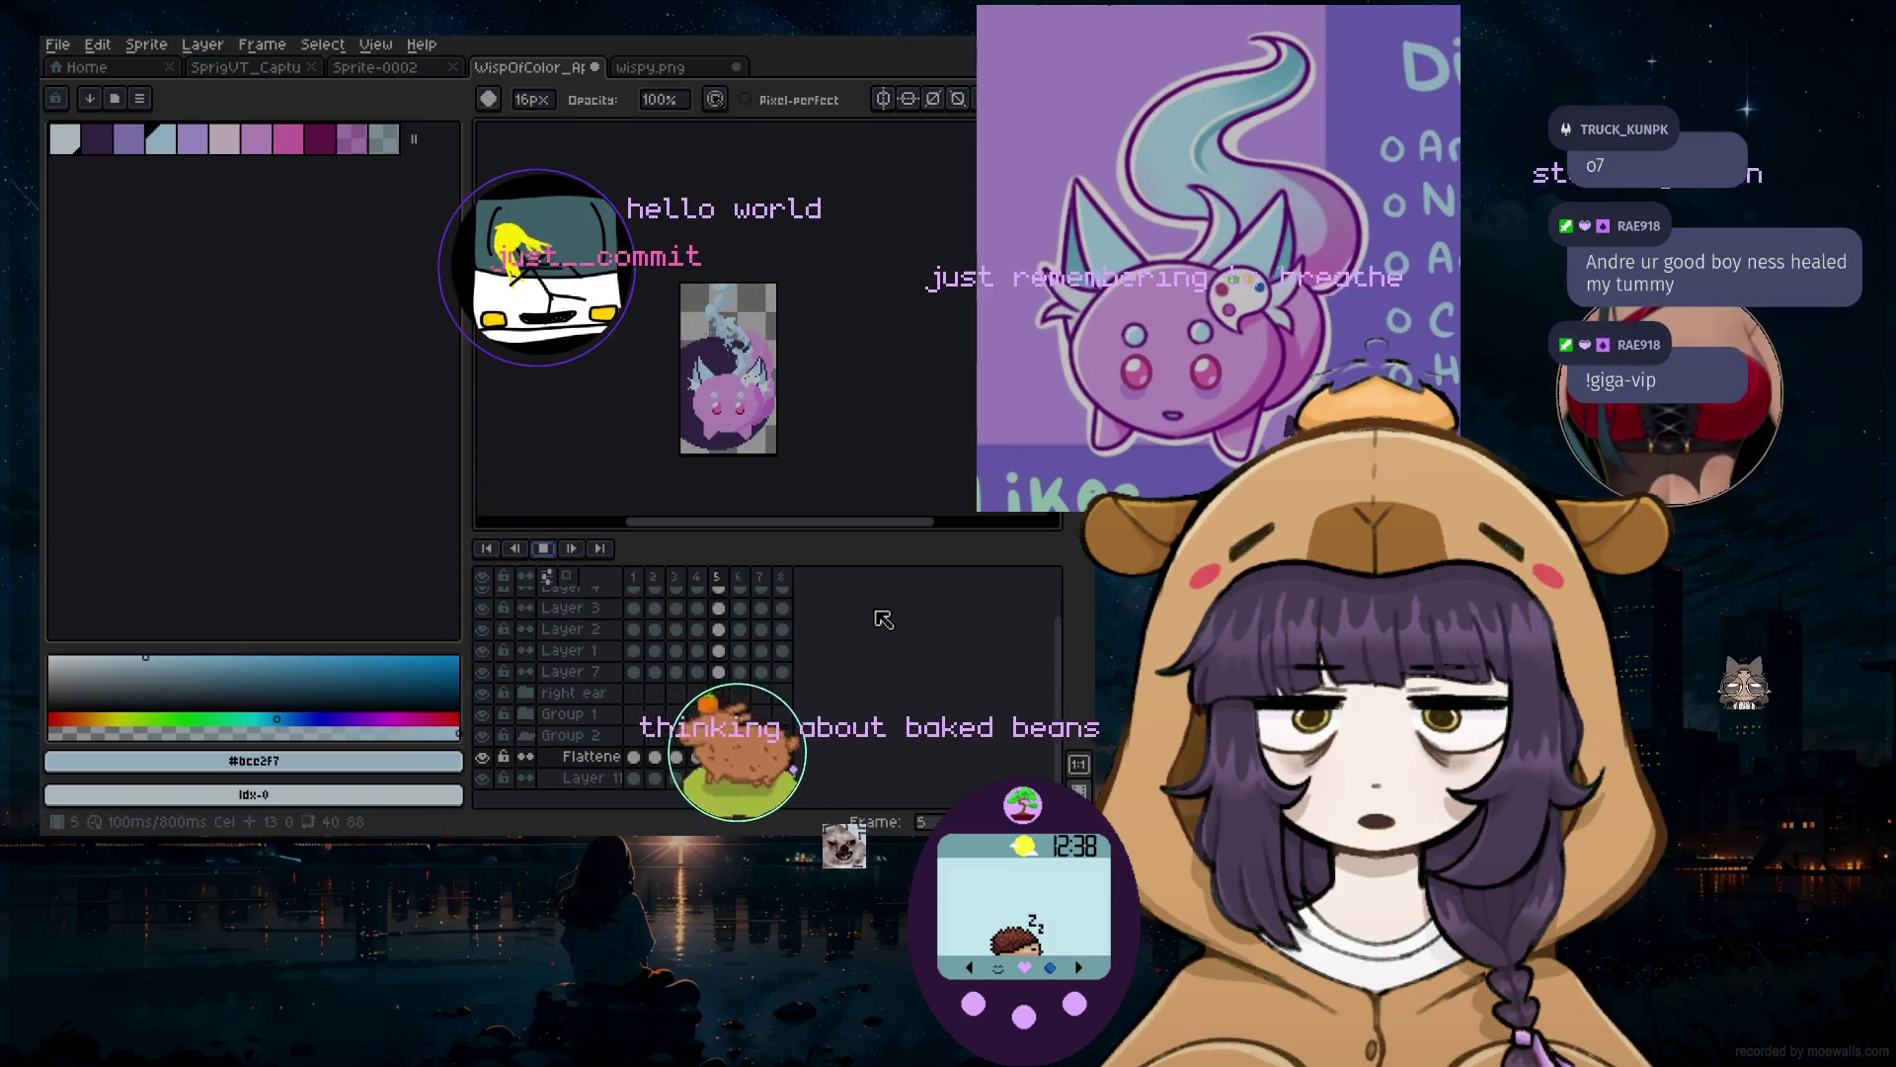
key(Return)
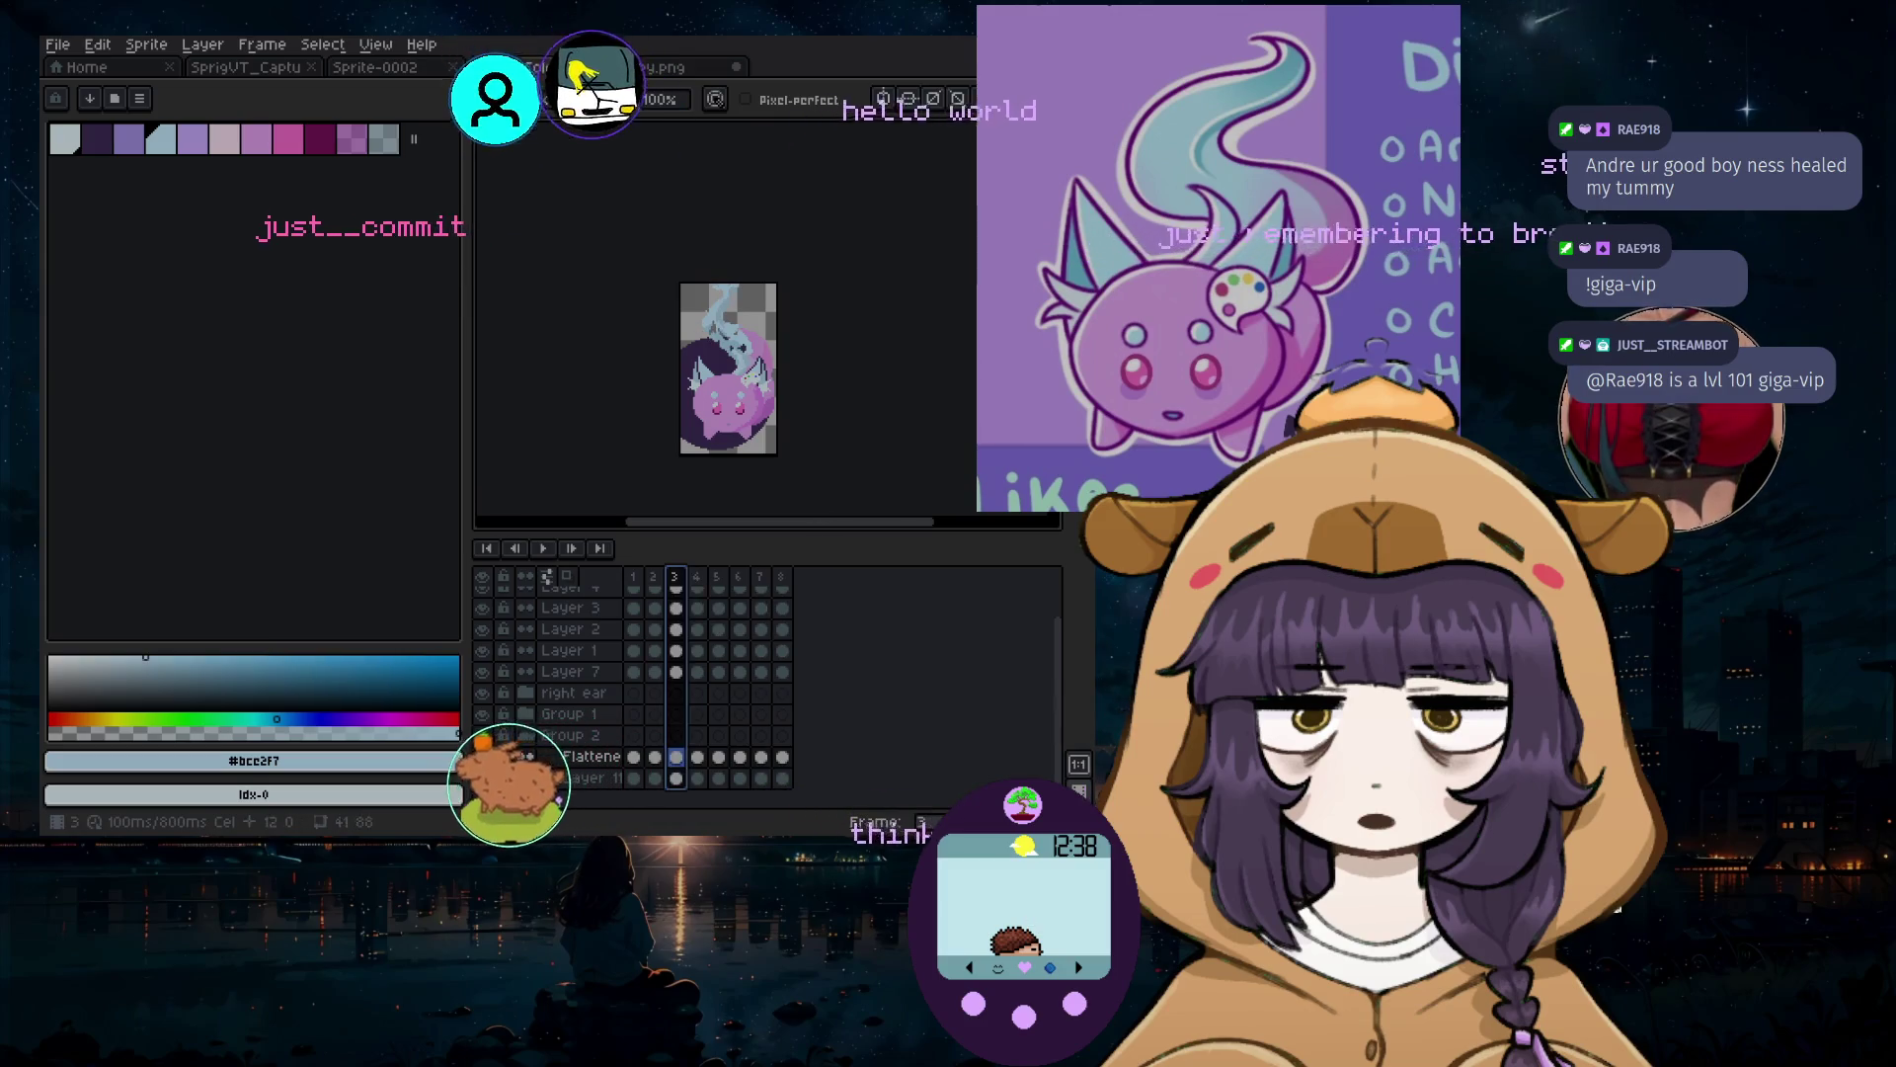
key(alt+n)
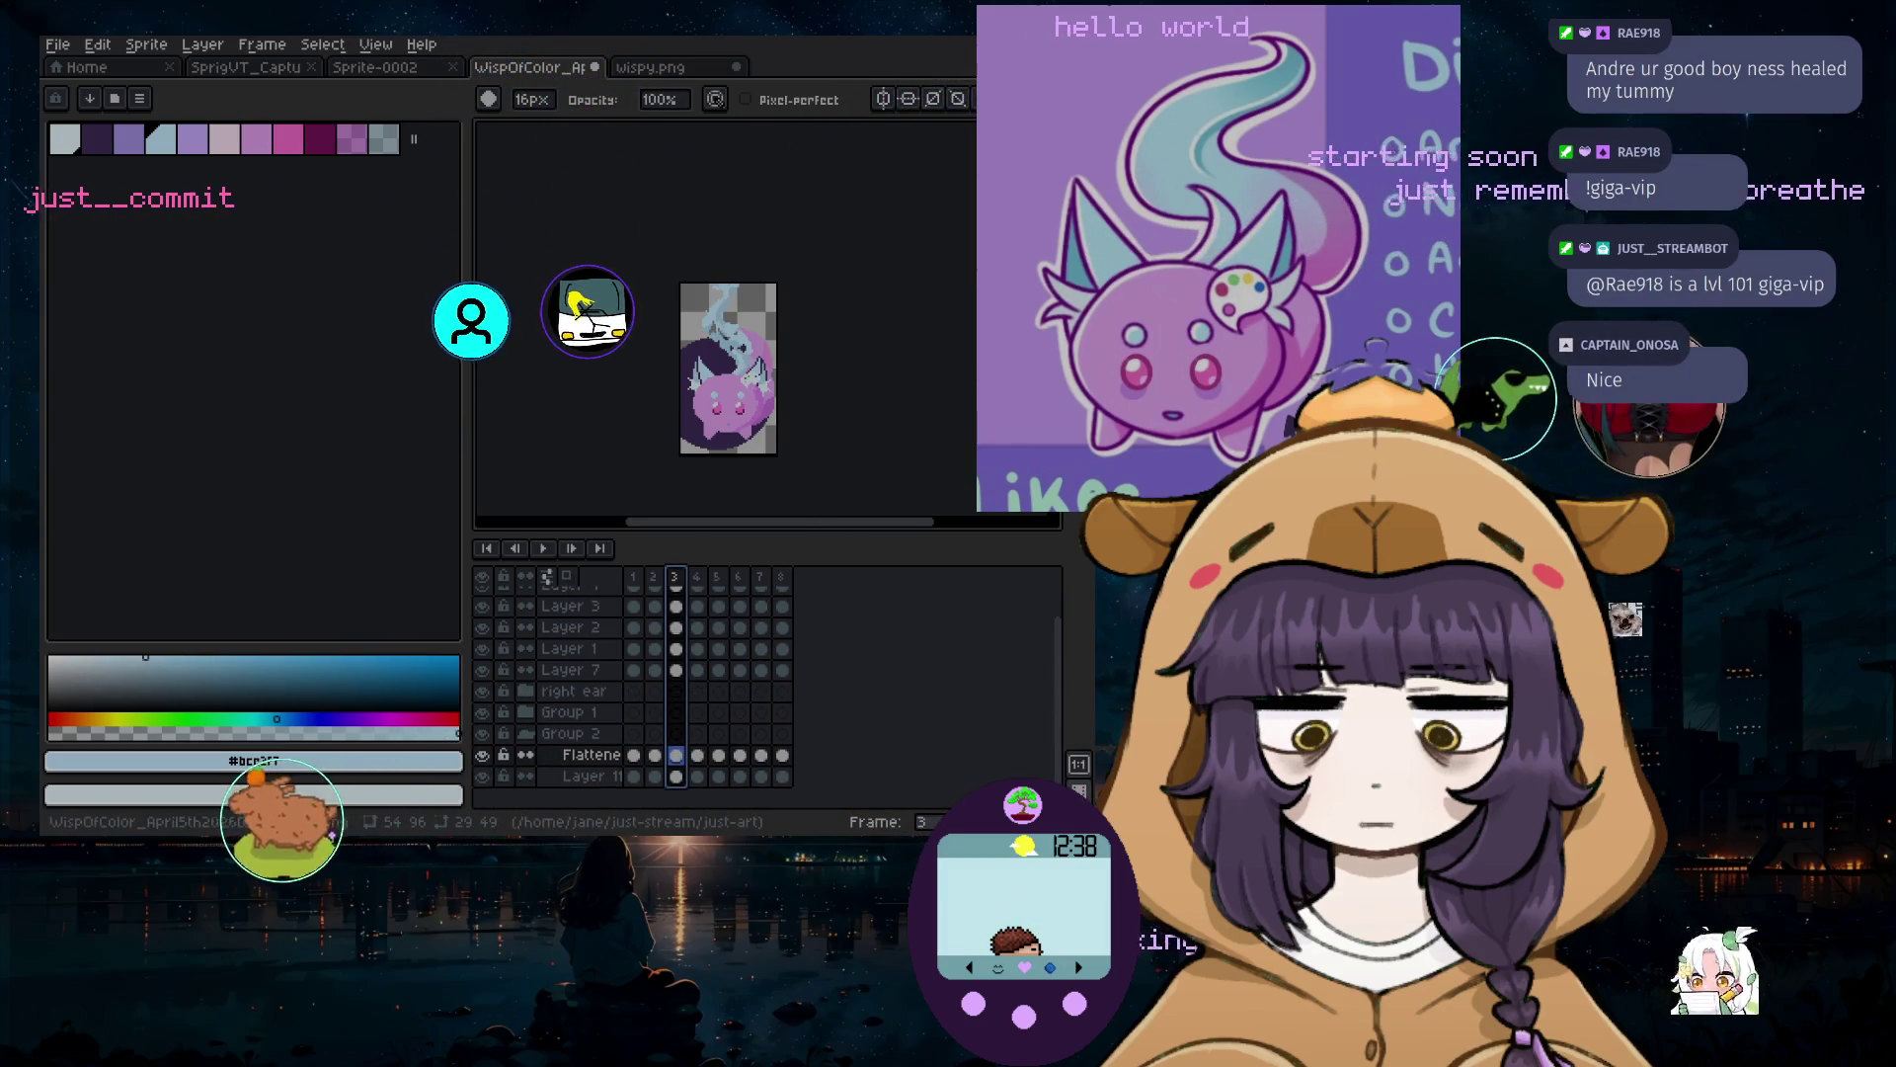
click(738, 577)
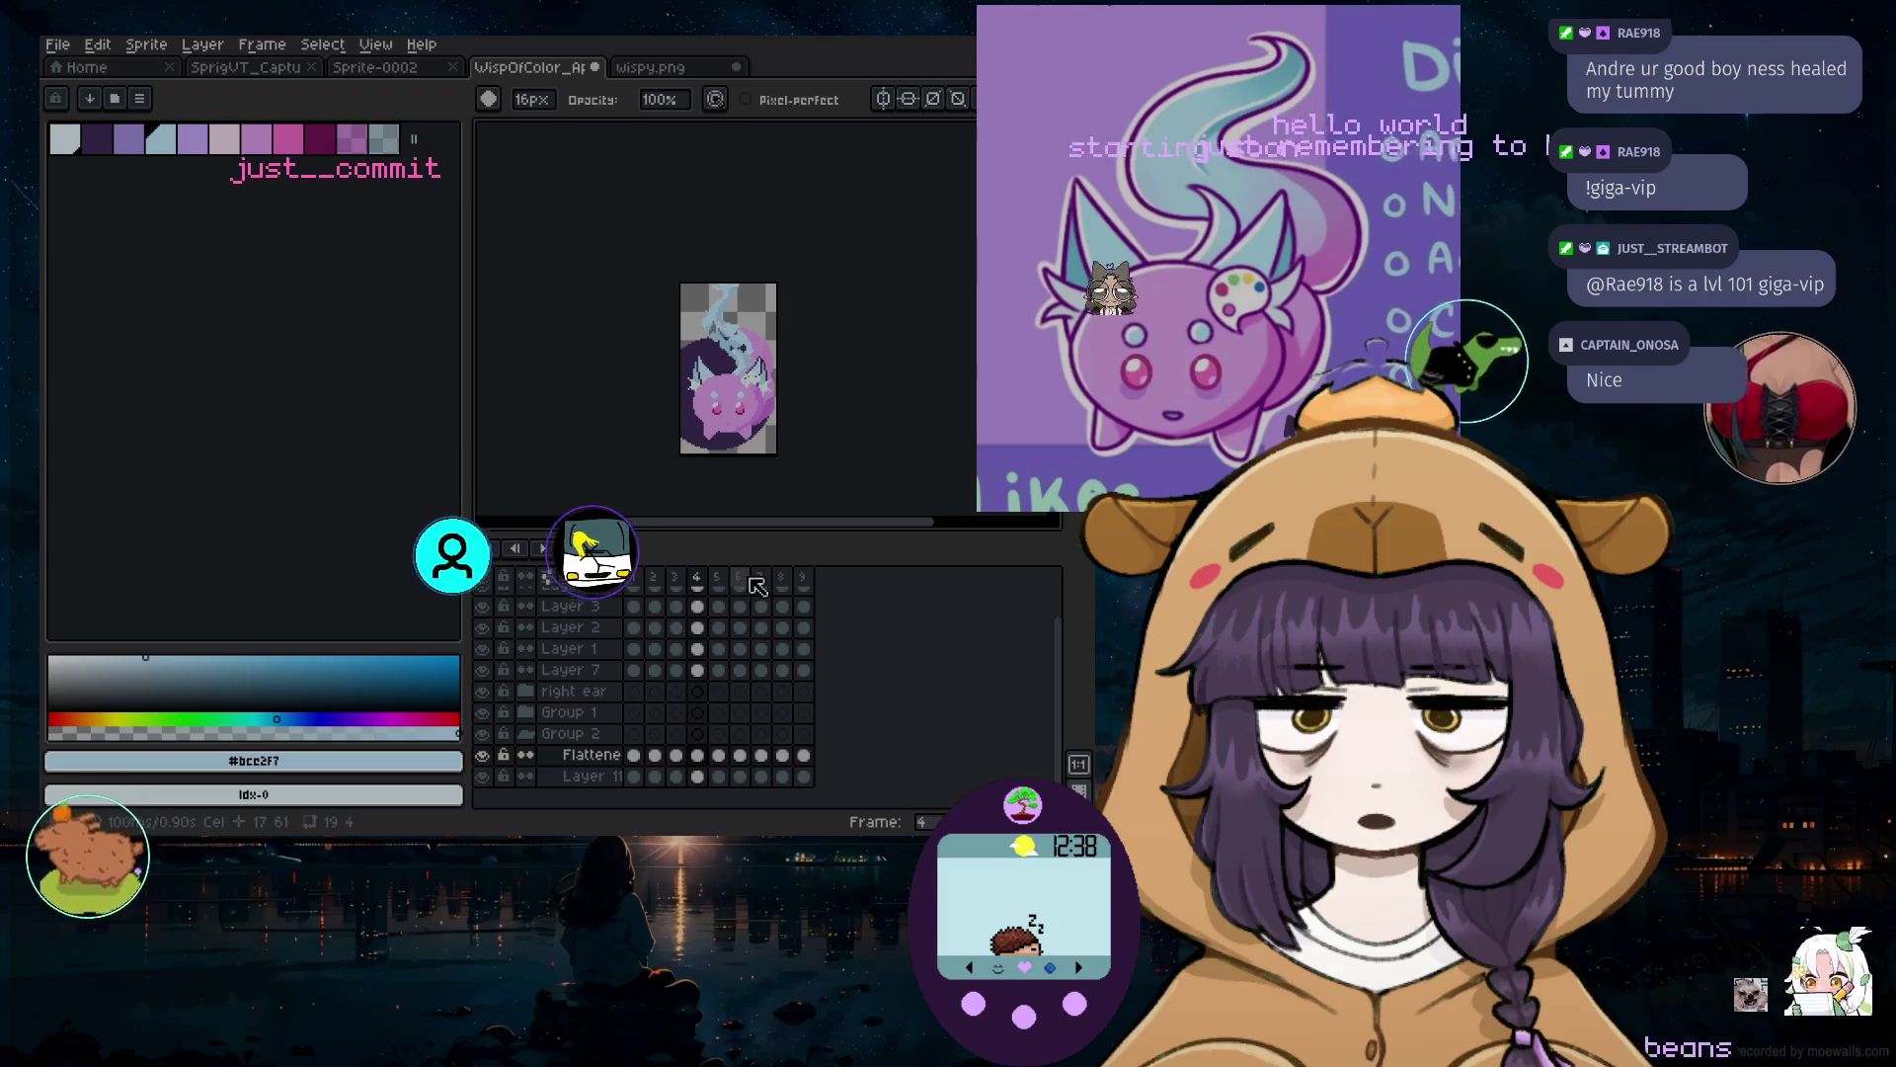
key(alt+n)
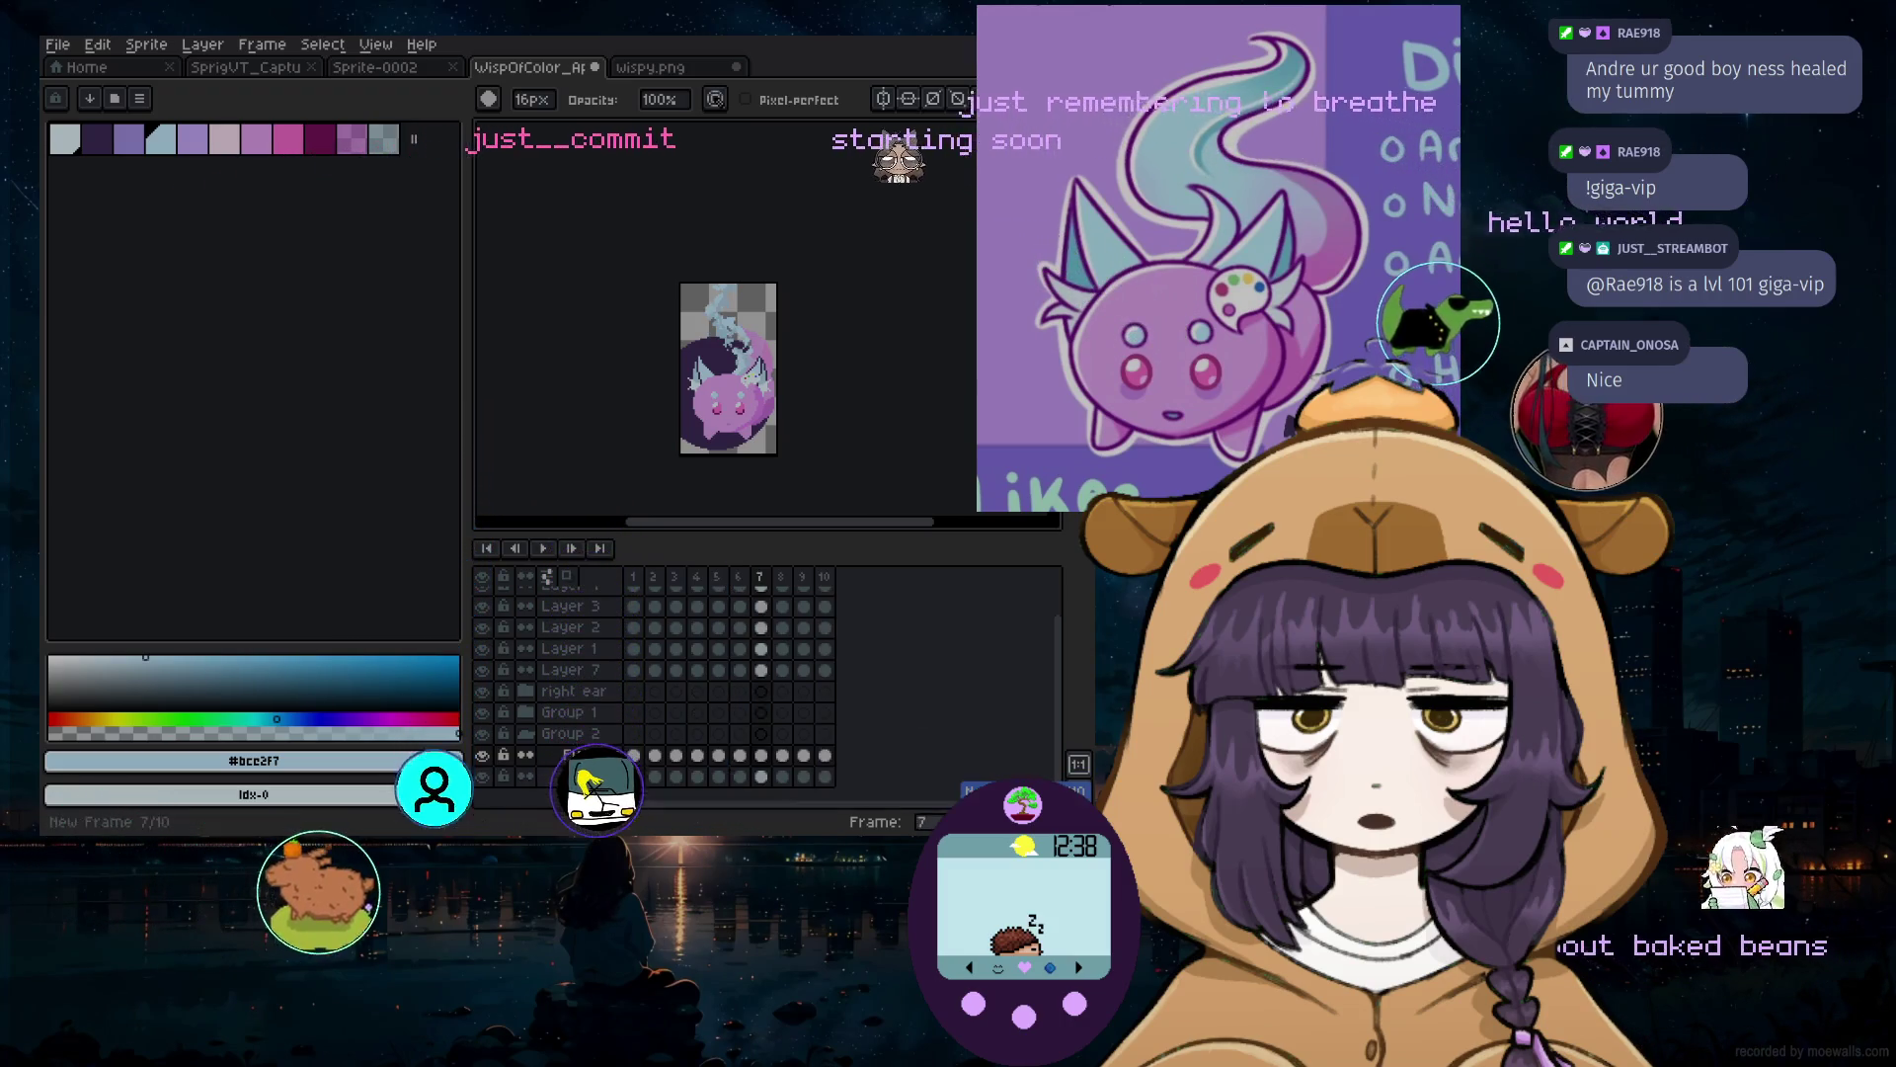
click(655, 580)
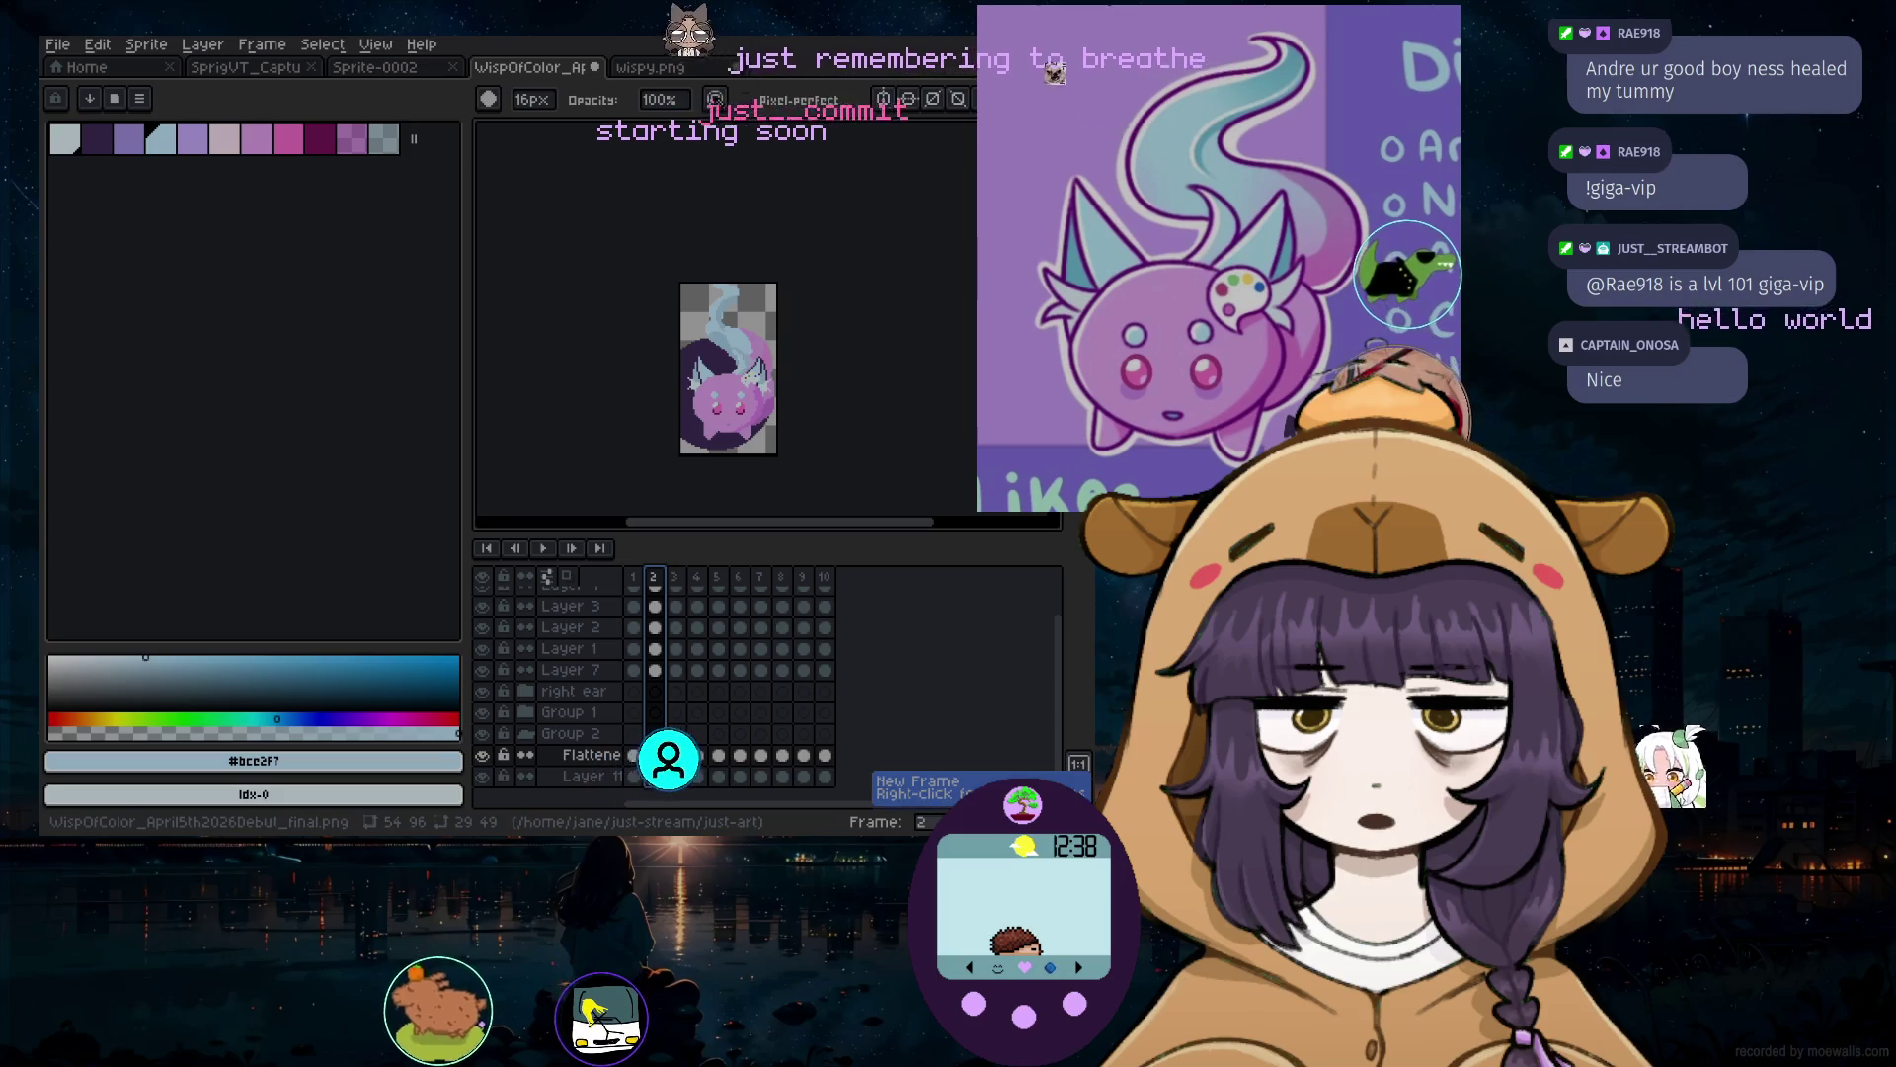
key(alt+n)
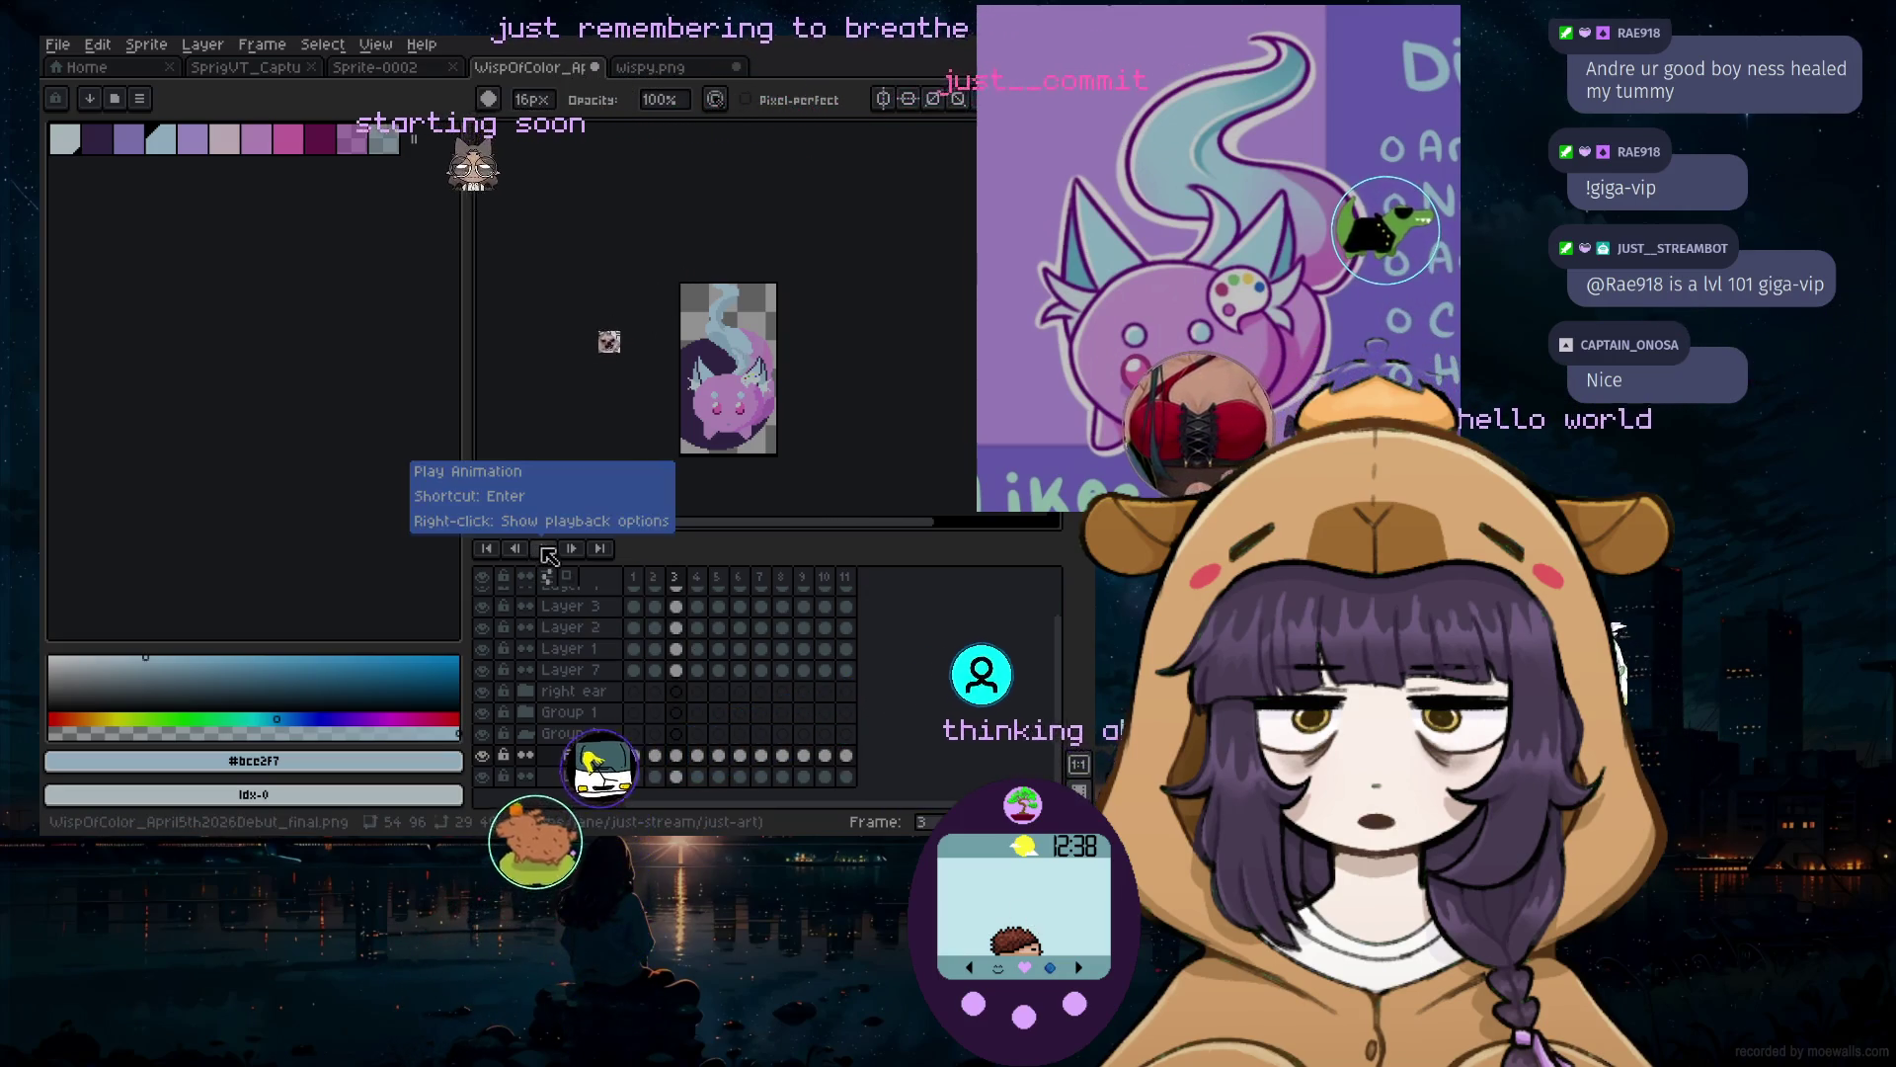
click(543, 548)
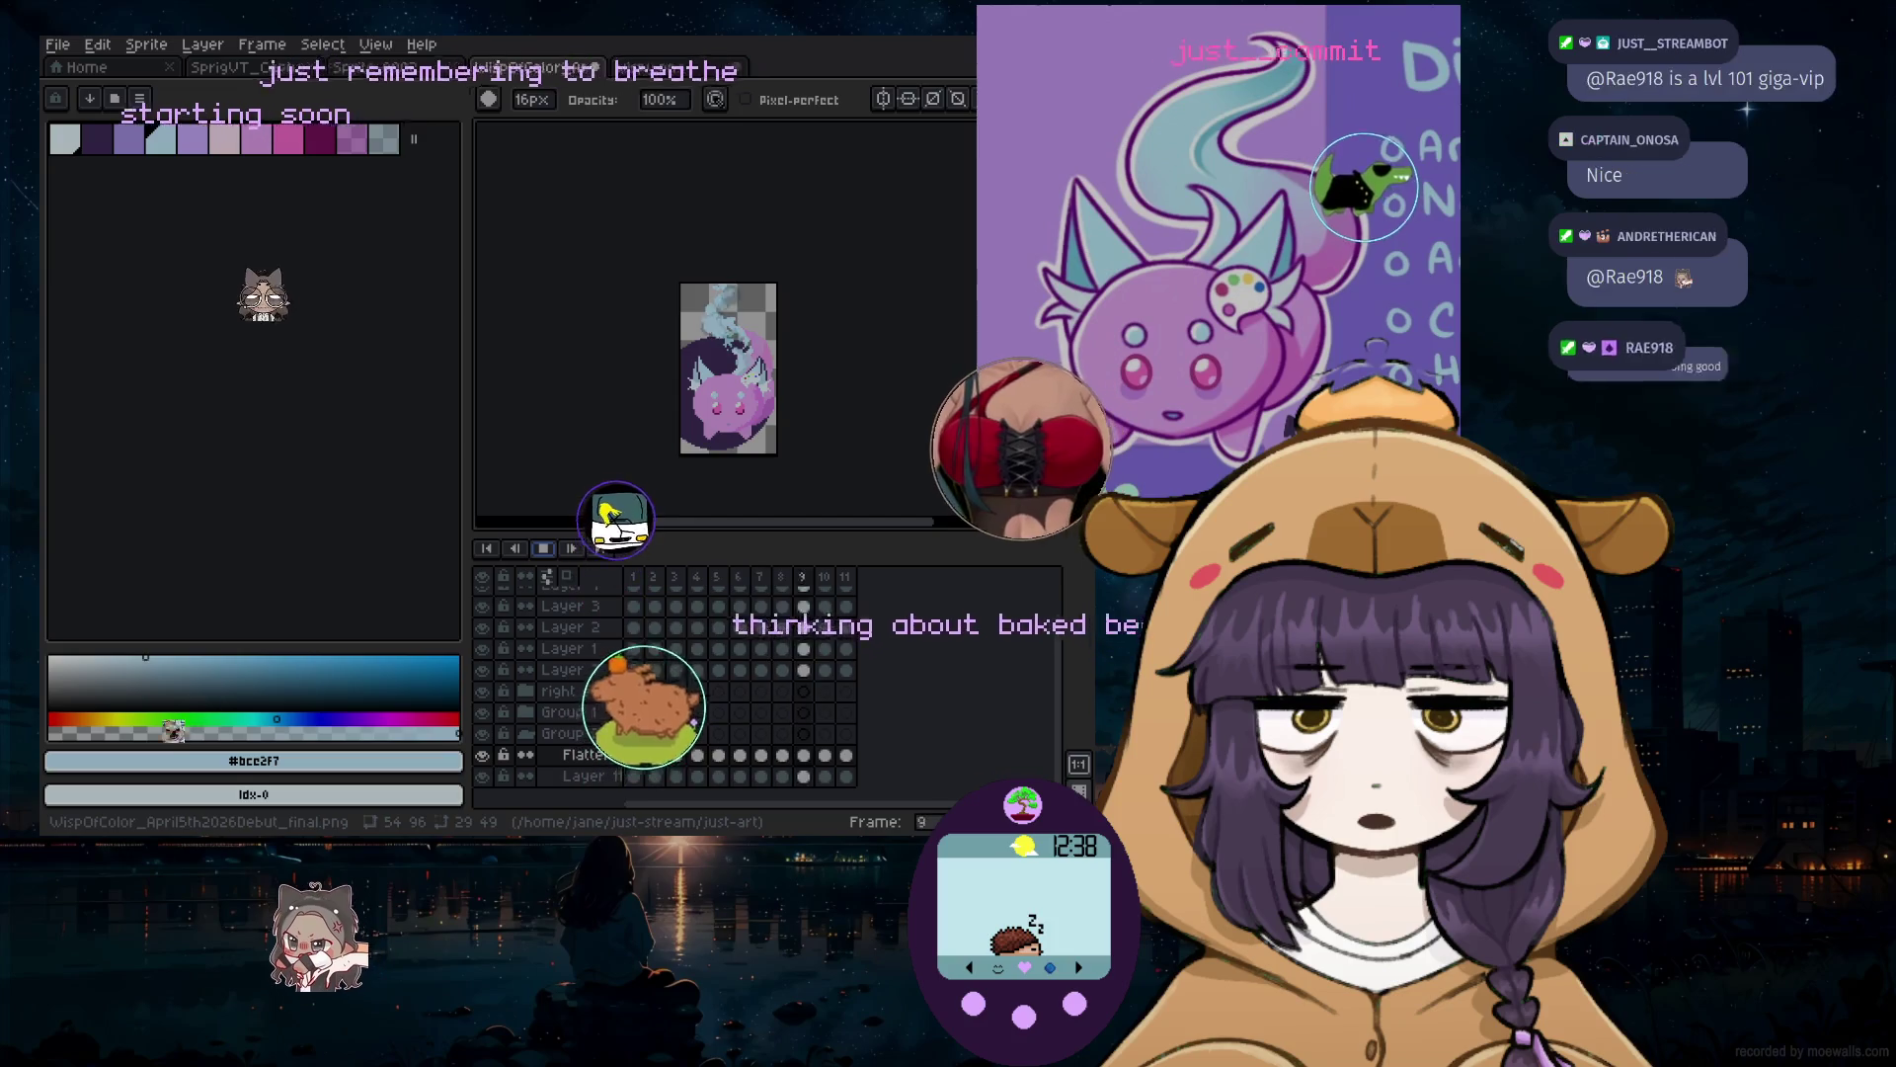
scroll(781, 290, up, 2)
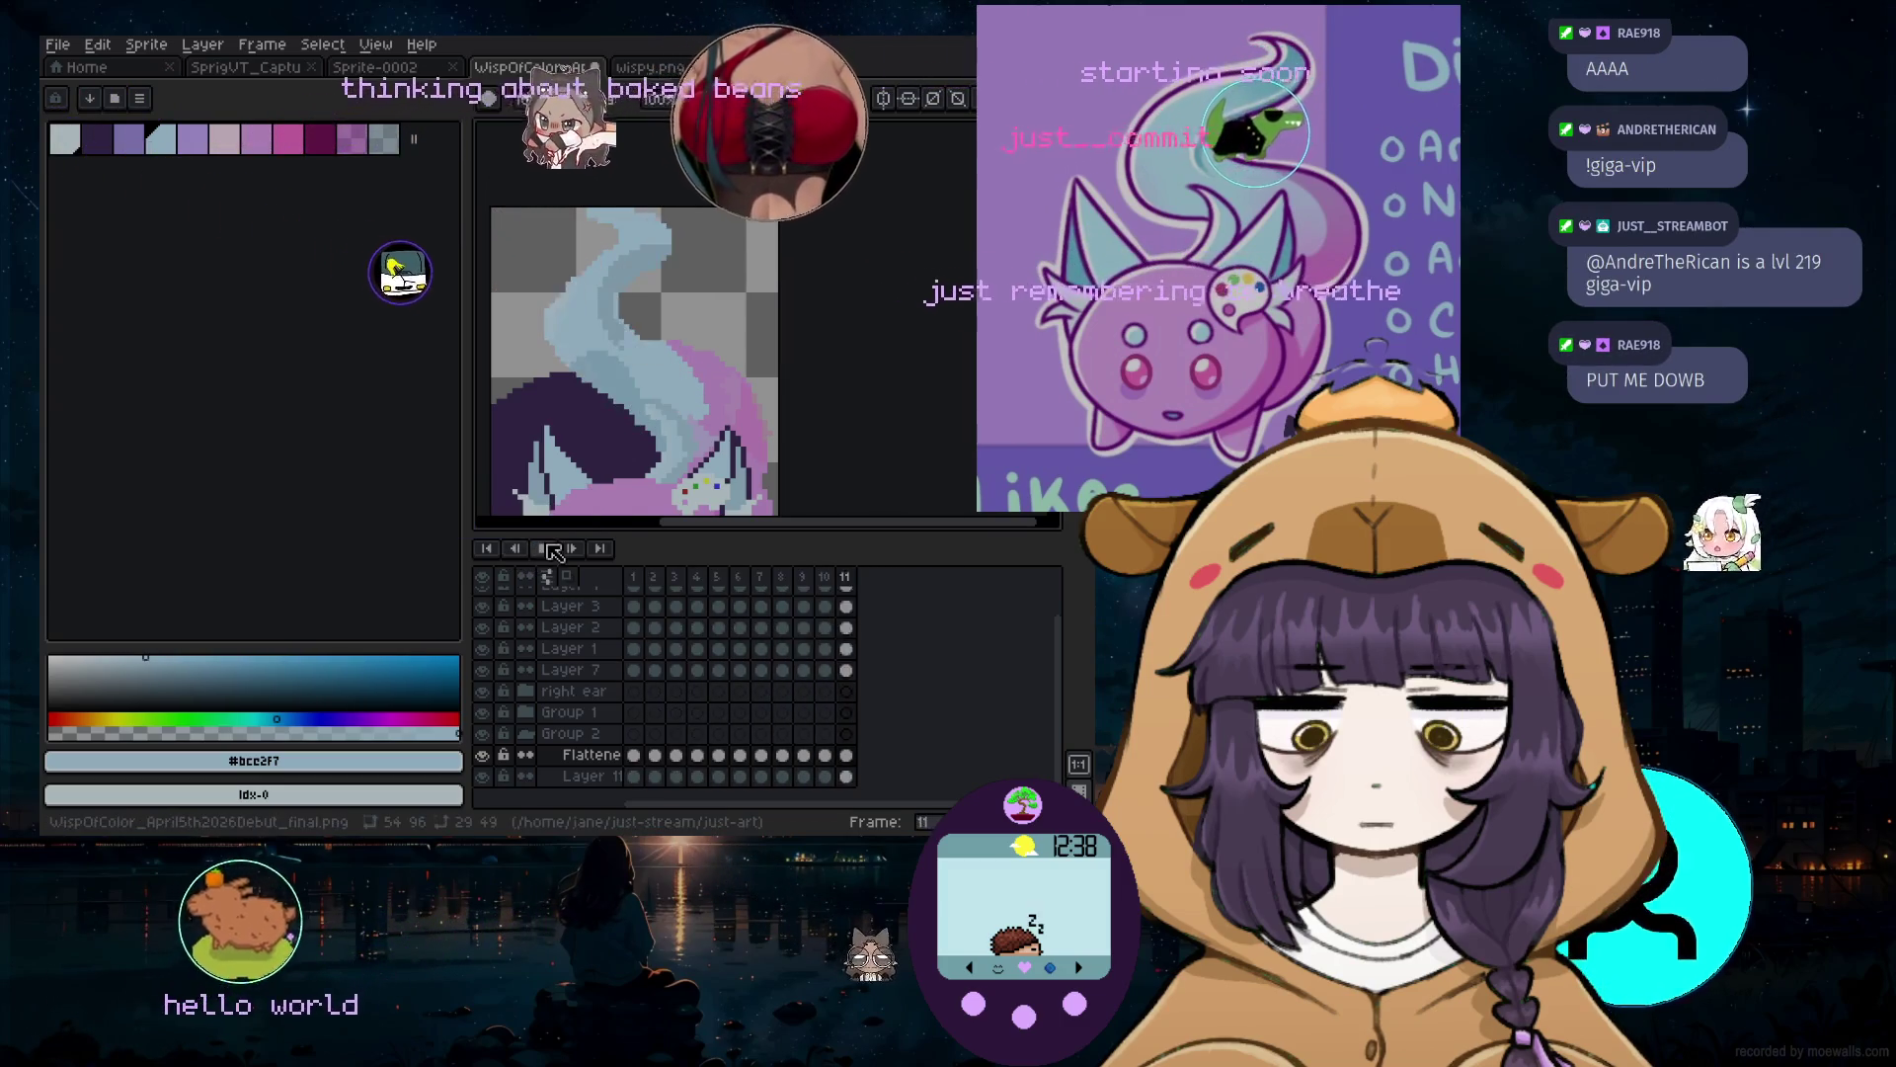
- Stop playback and compare frames 9 and 10, ending on frame 9
click(802, 581)
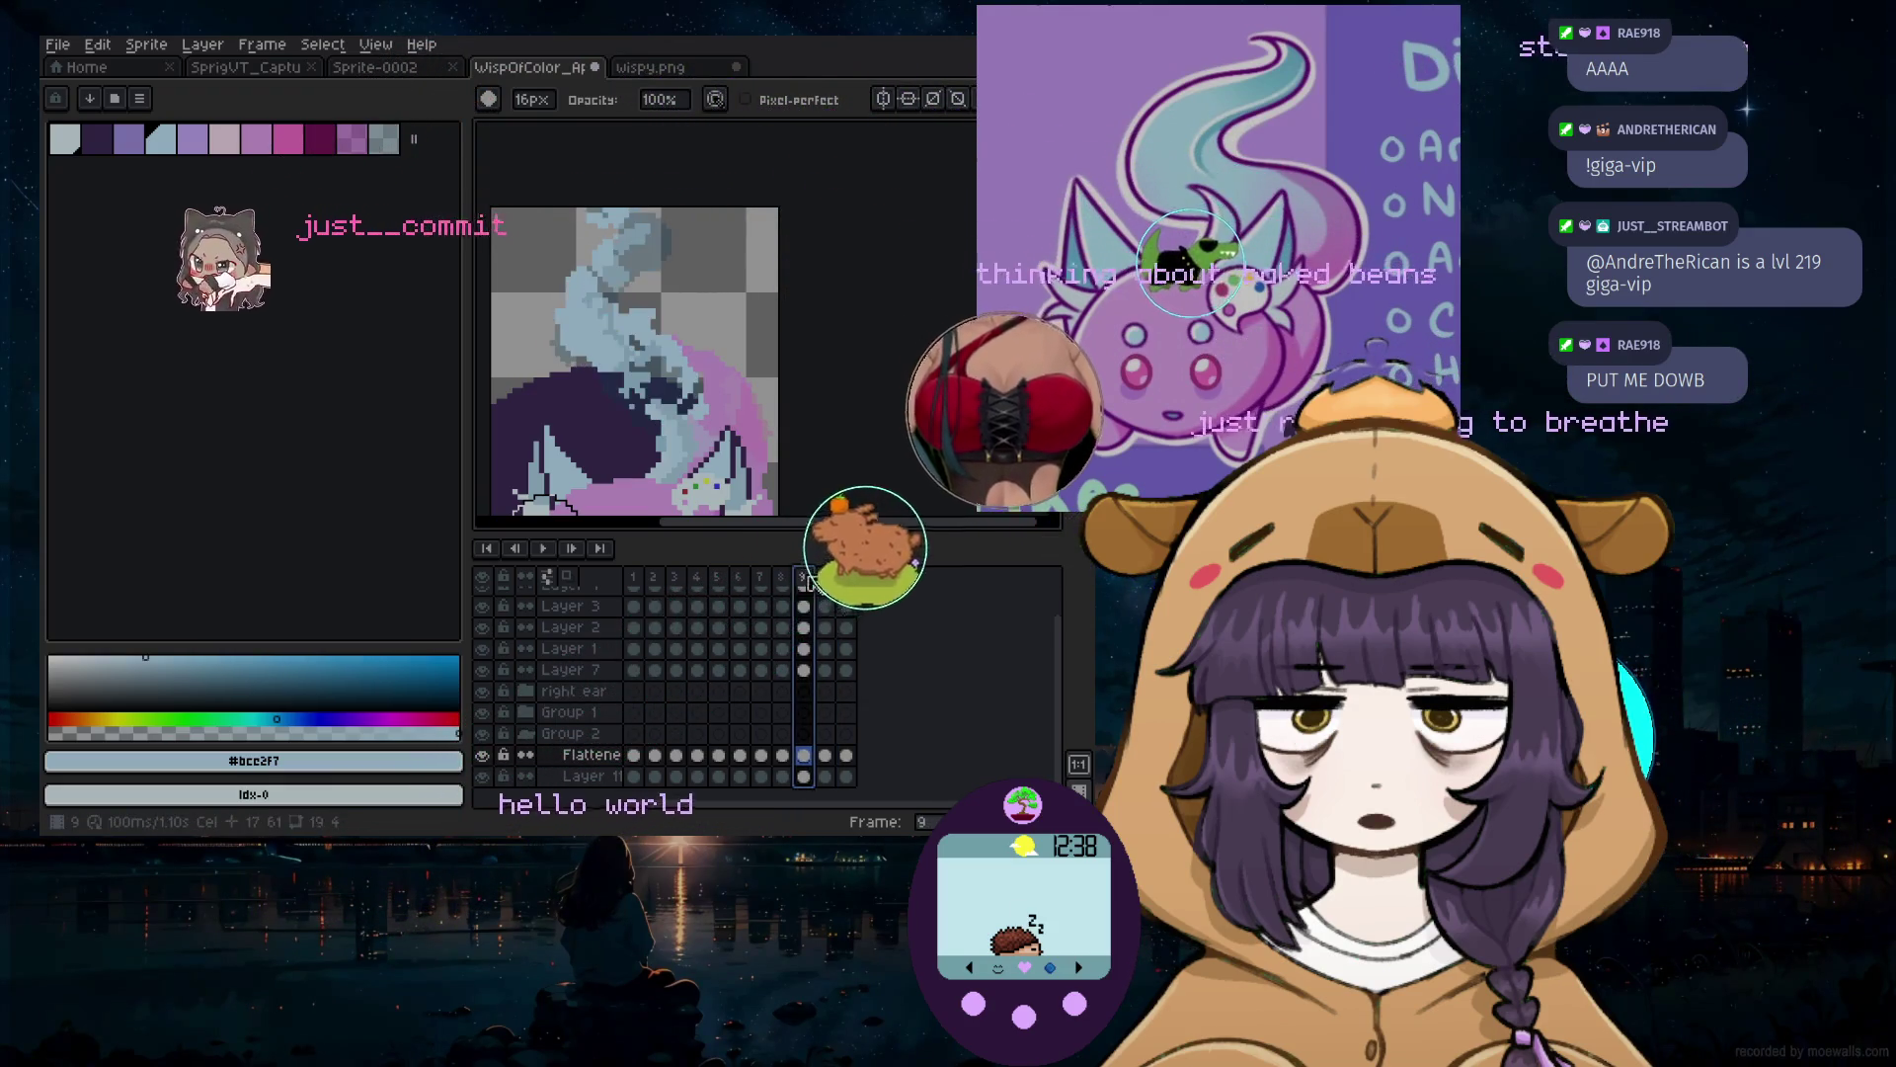
key(Left)
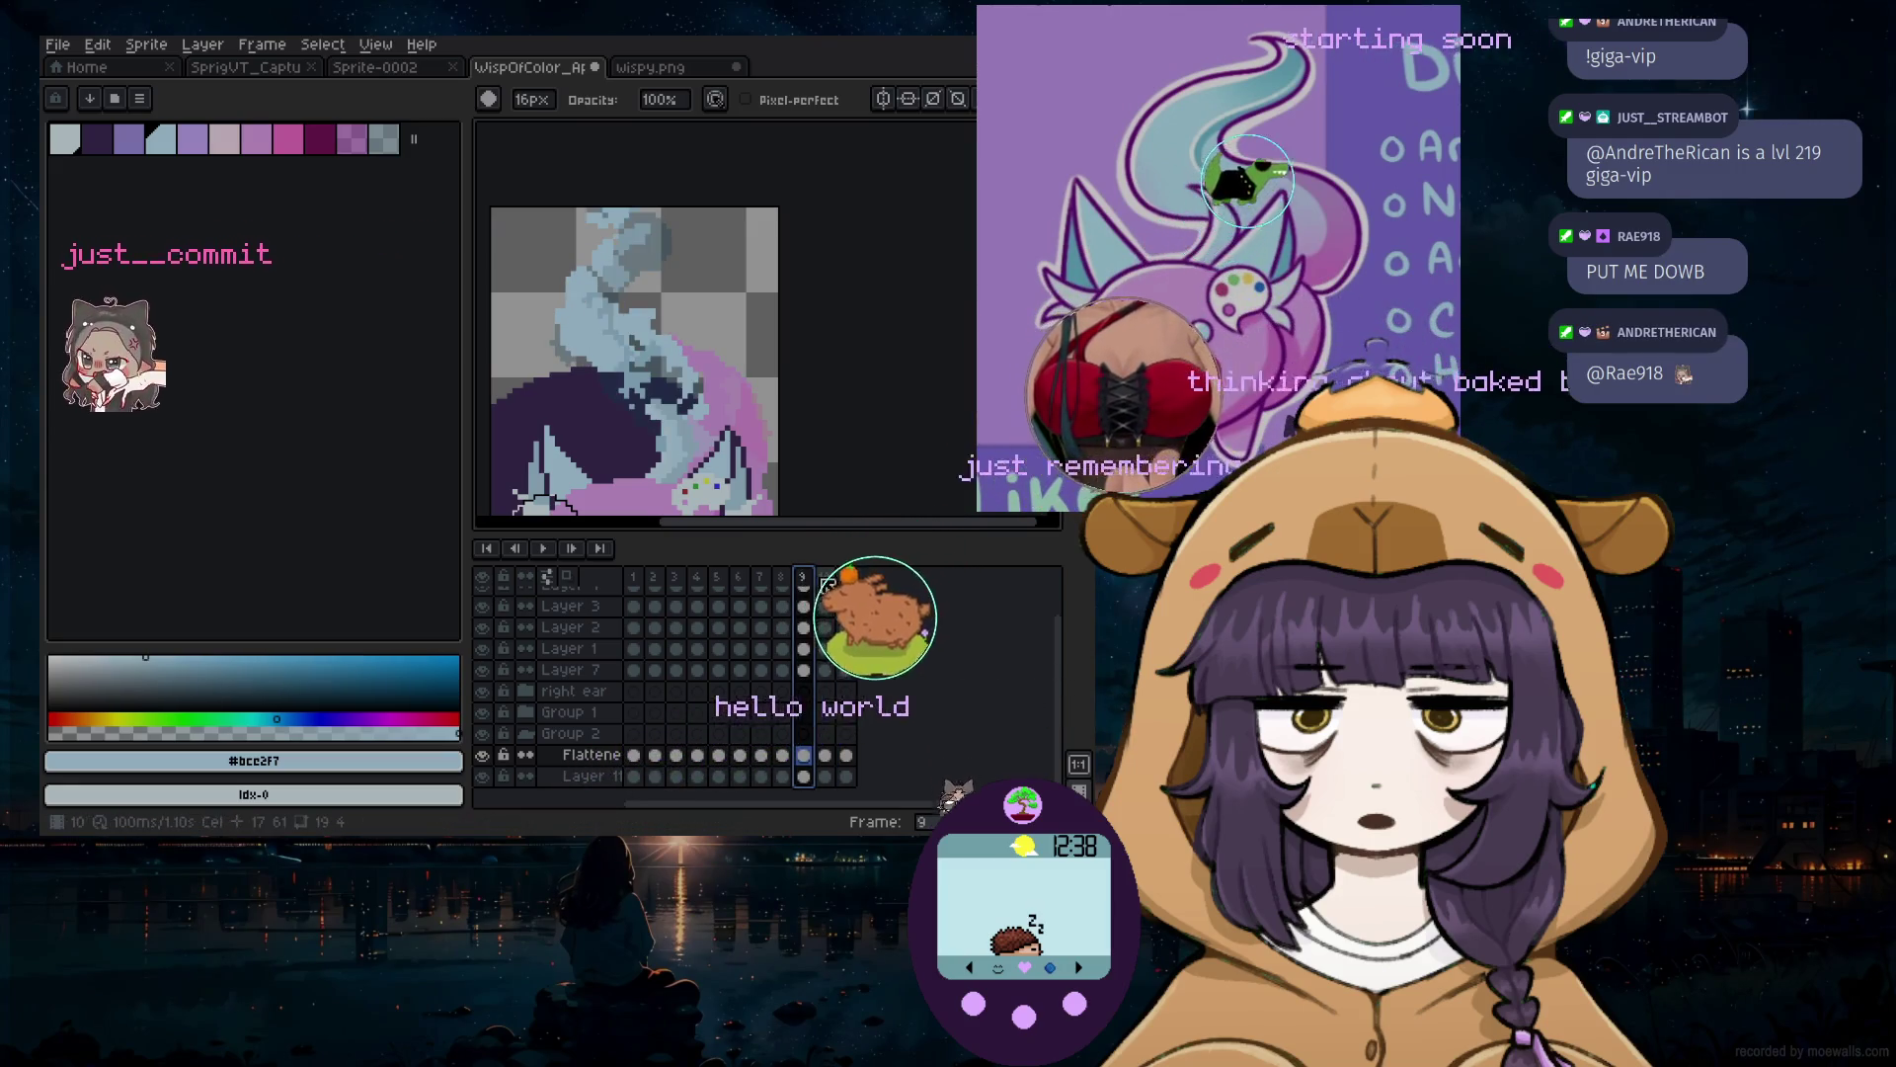
key(Right)
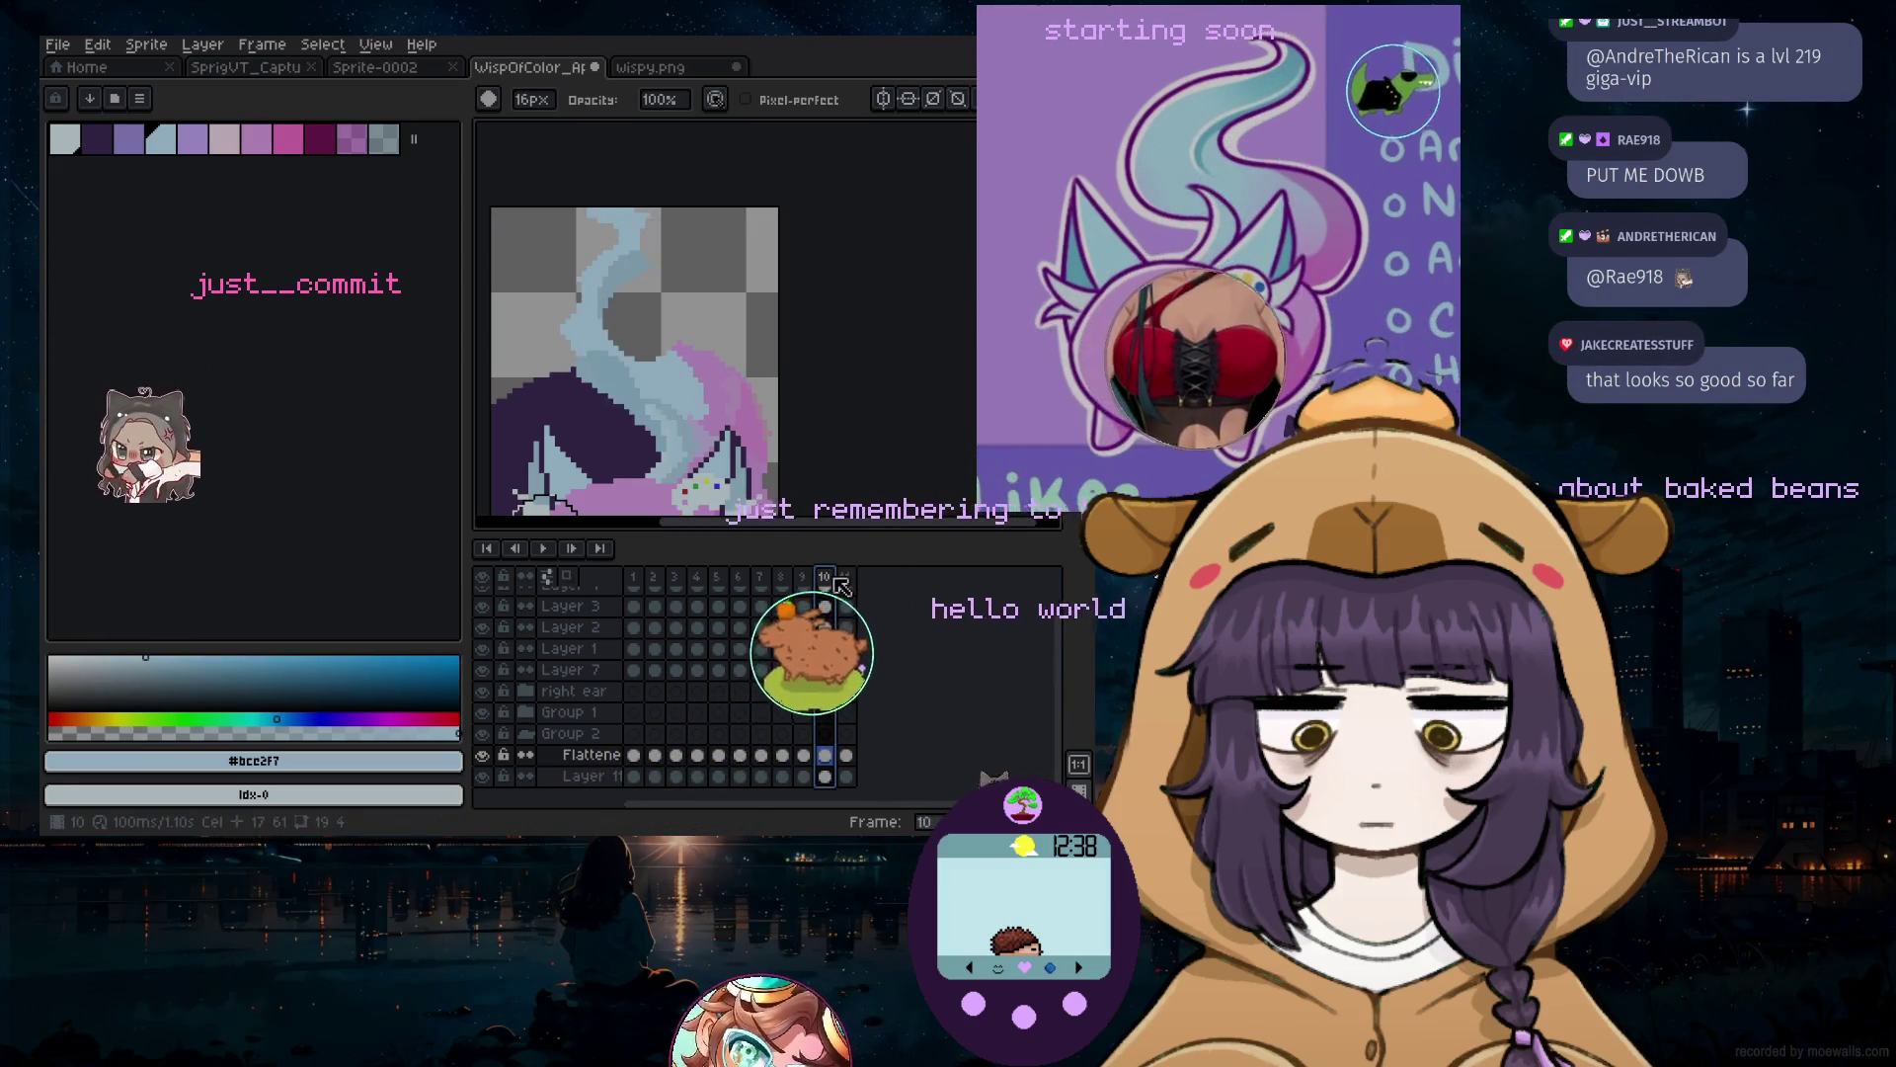
key(Left)
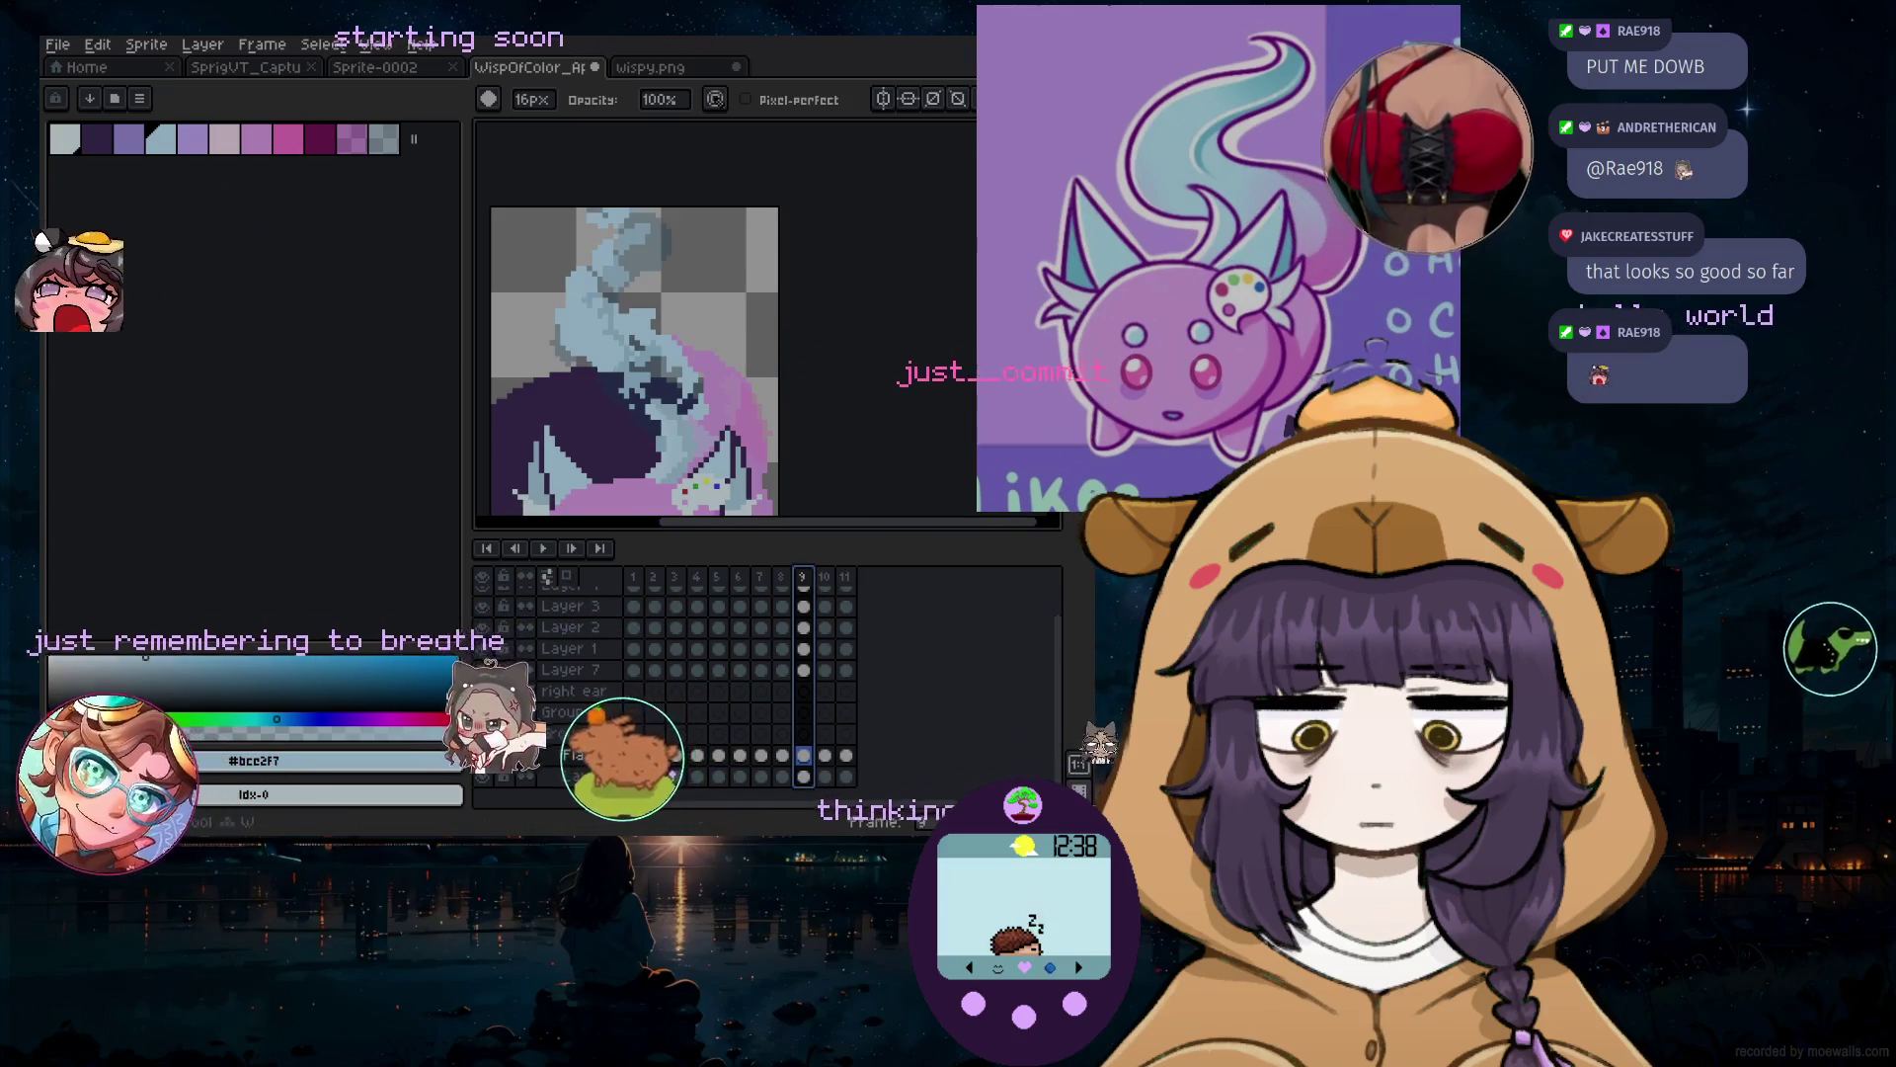
- Marquee-select the upper tail section on frame 9 and paste it into frame 10
key(w)
key(m)
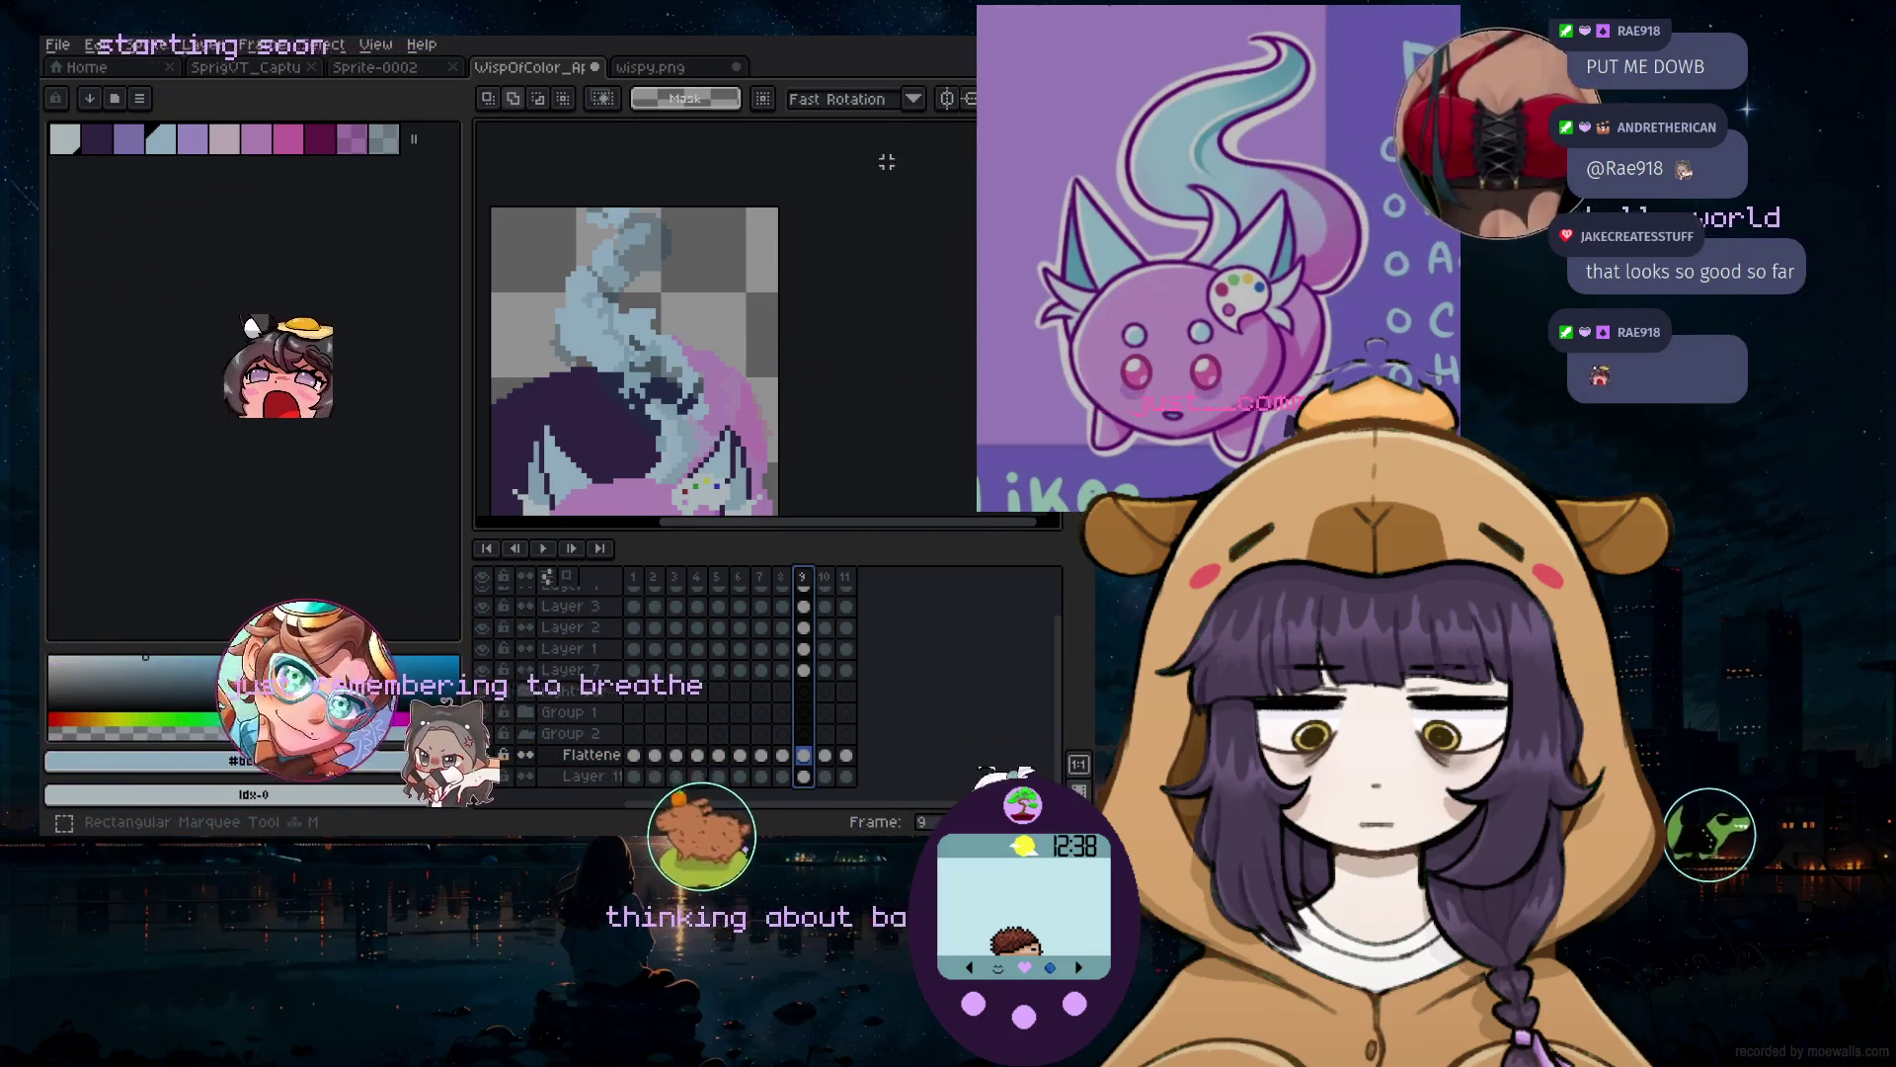
mouse_move(522, 191)
mouse_down()
mouse_move(643, 302)
mouse_move(677, 410)
mouse_up()
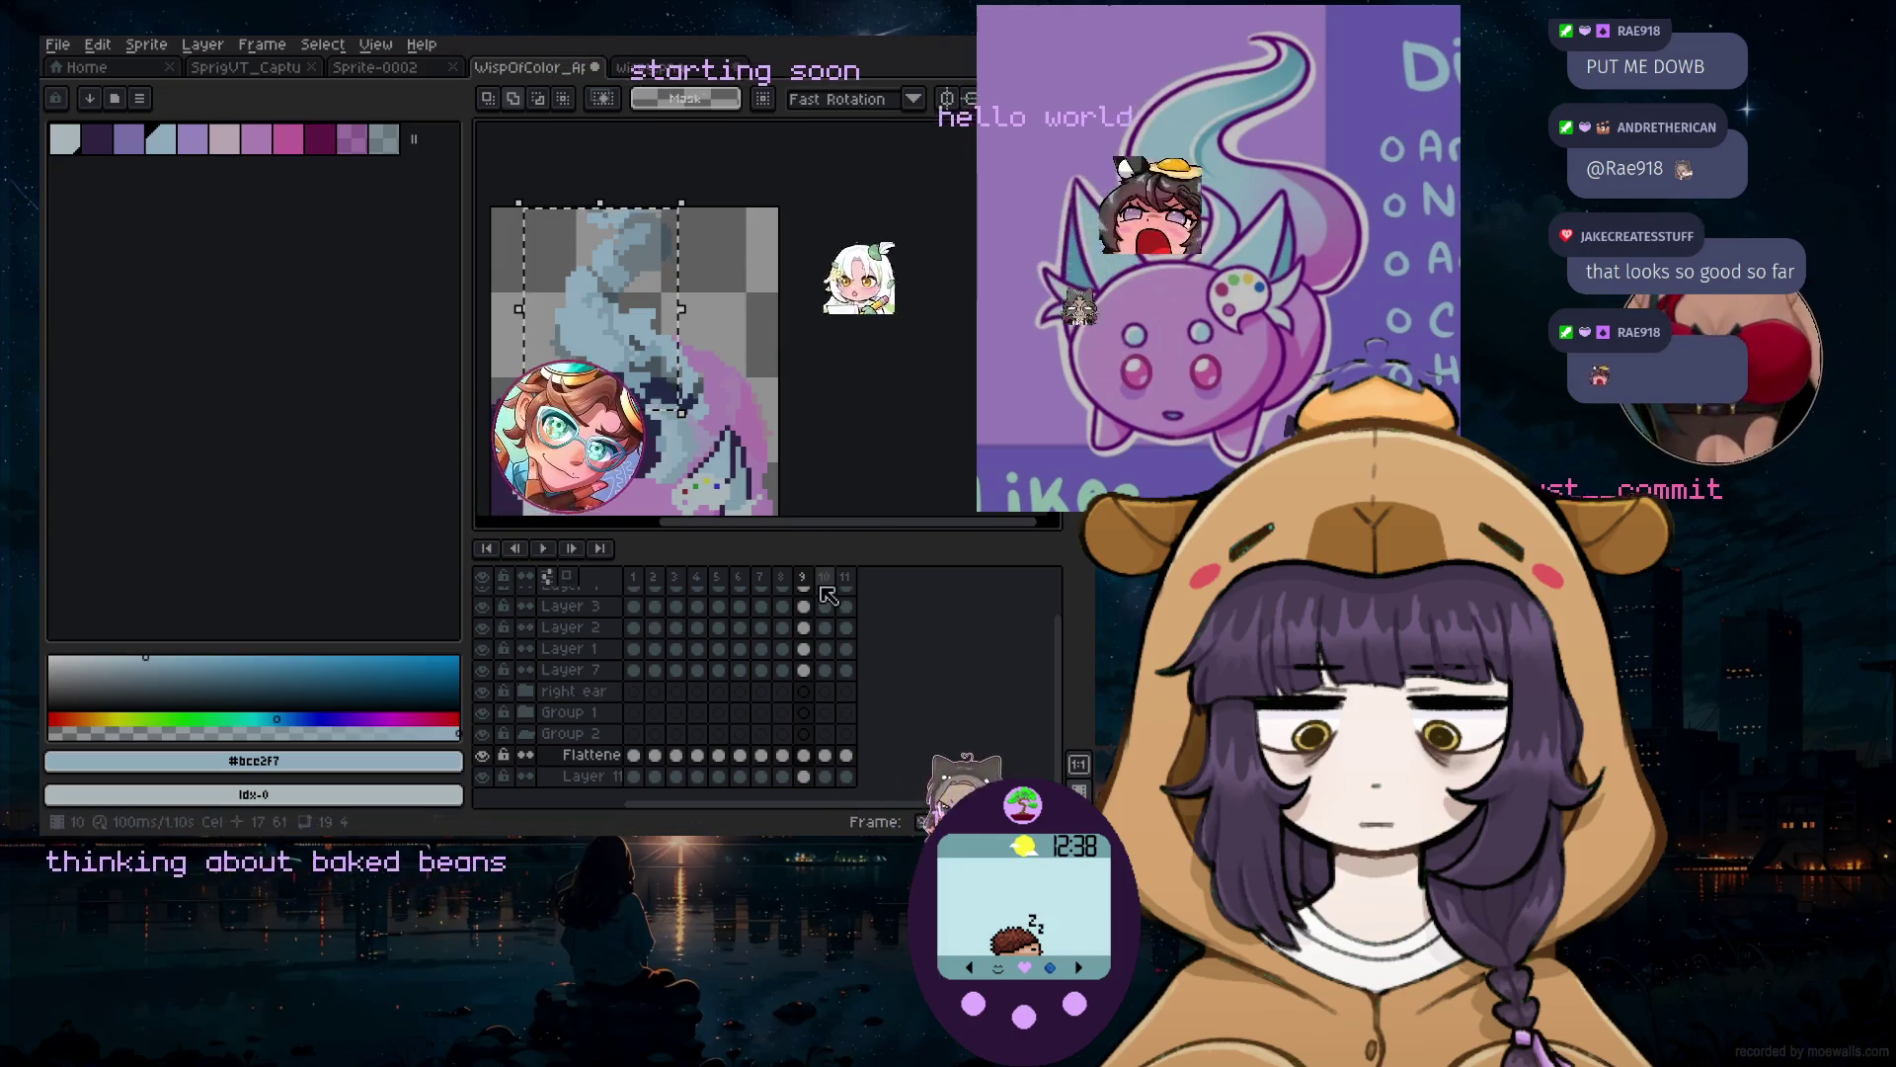
key(Right)
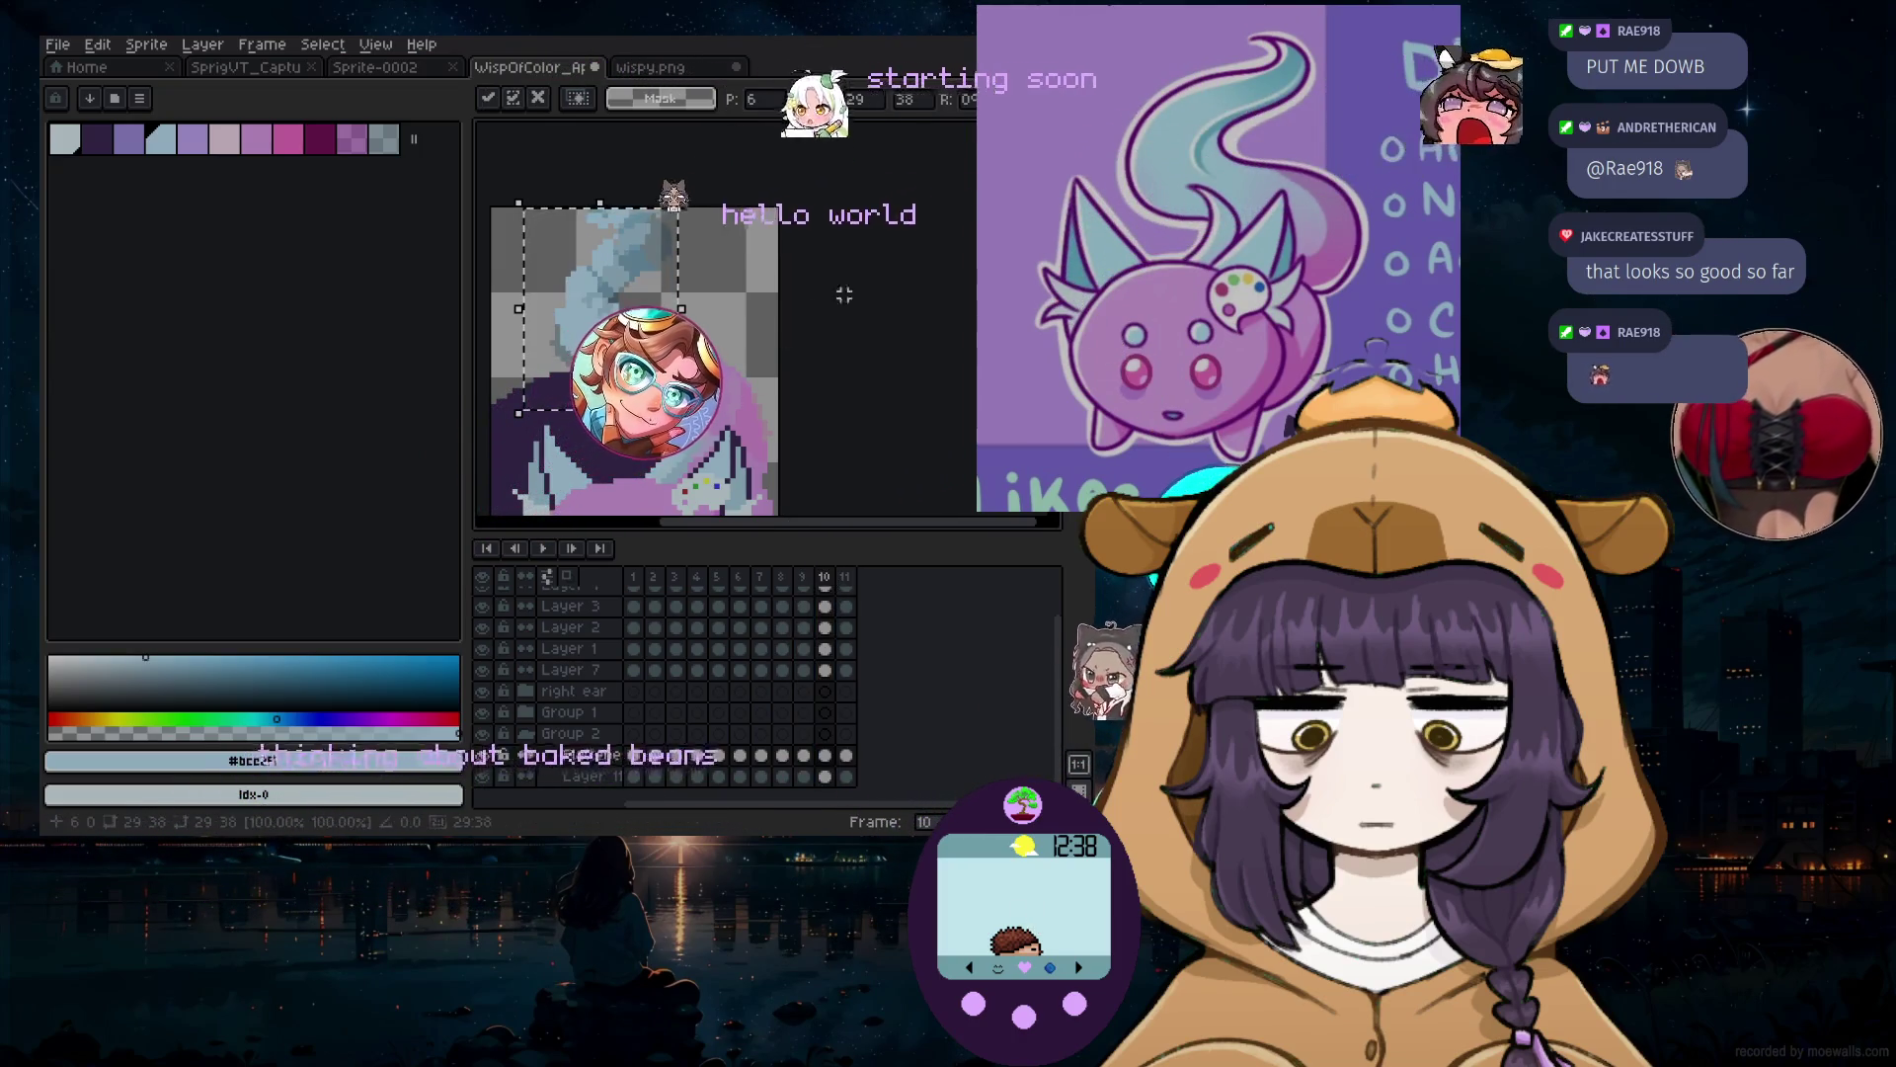
- Tweak frame 10's tail with the eraser and a patch selection, then undo the selection
click(1079, 219)
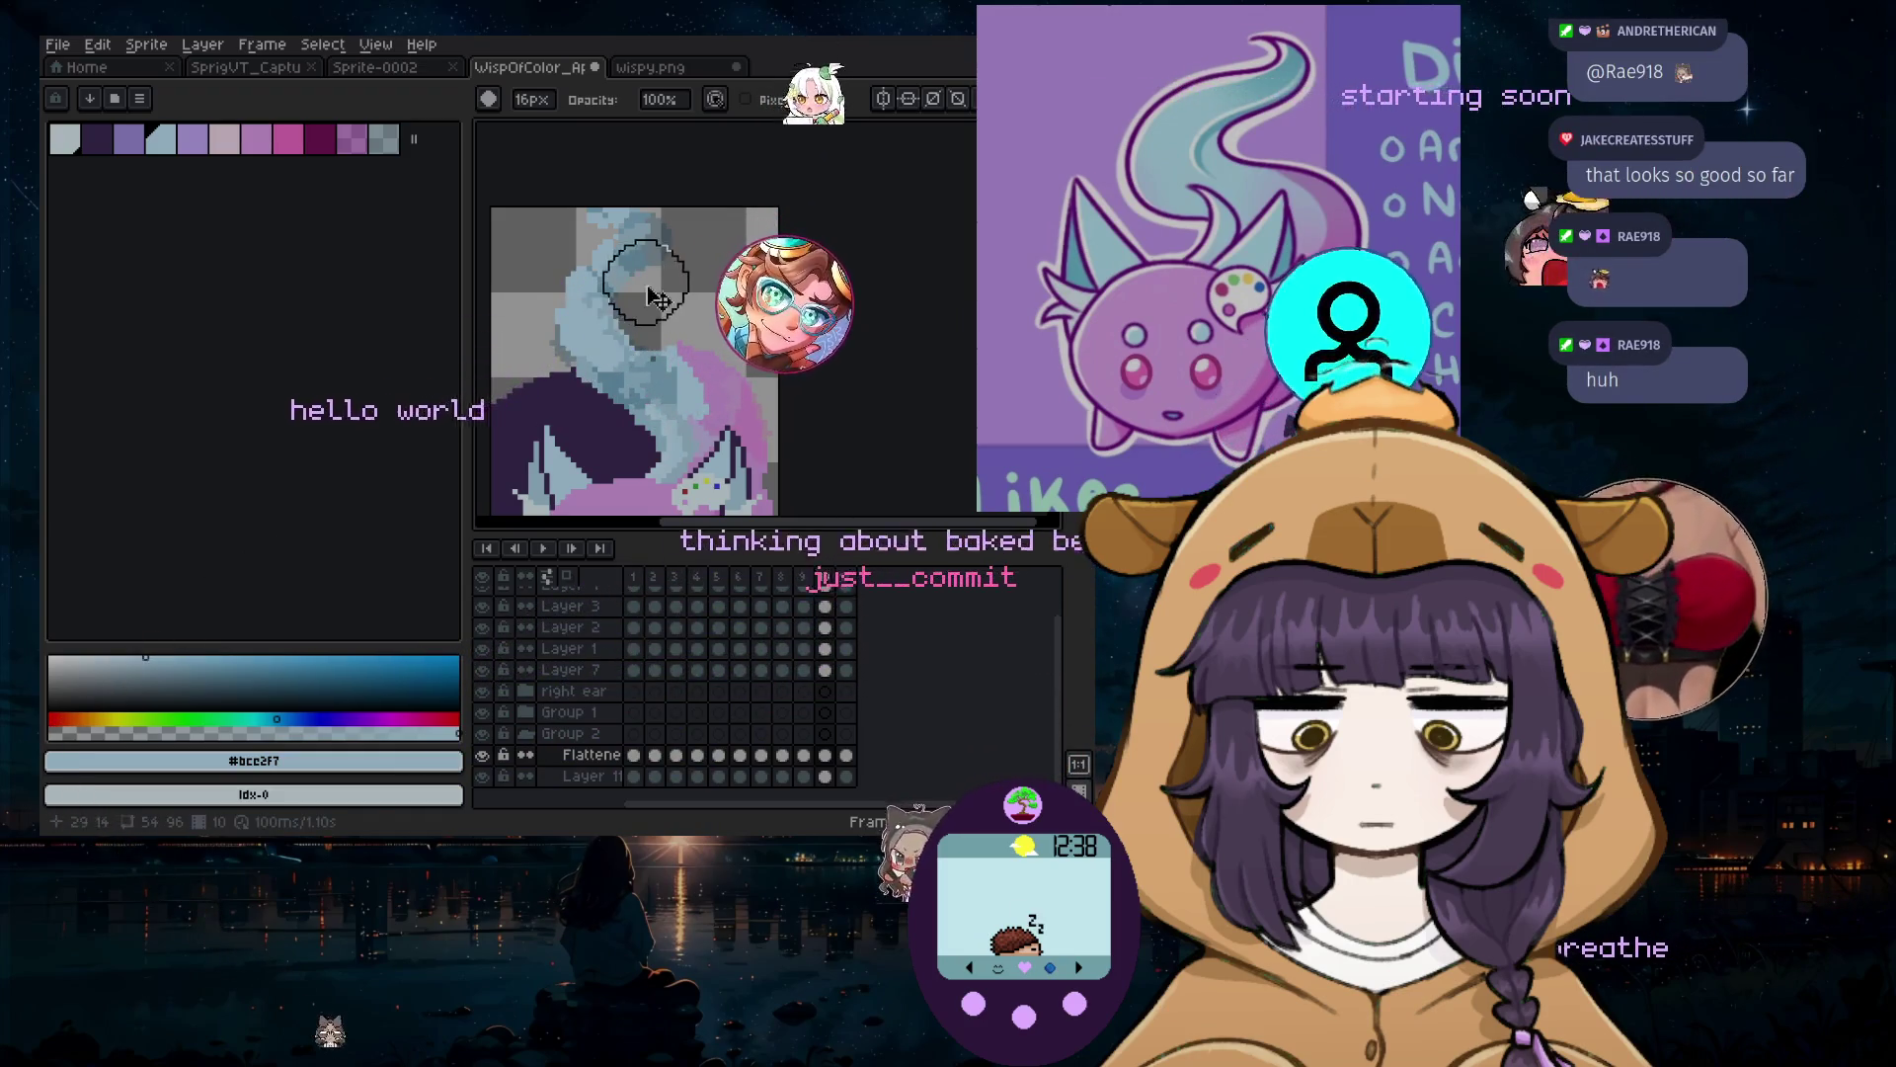
scroll(604, 380, up, 1)
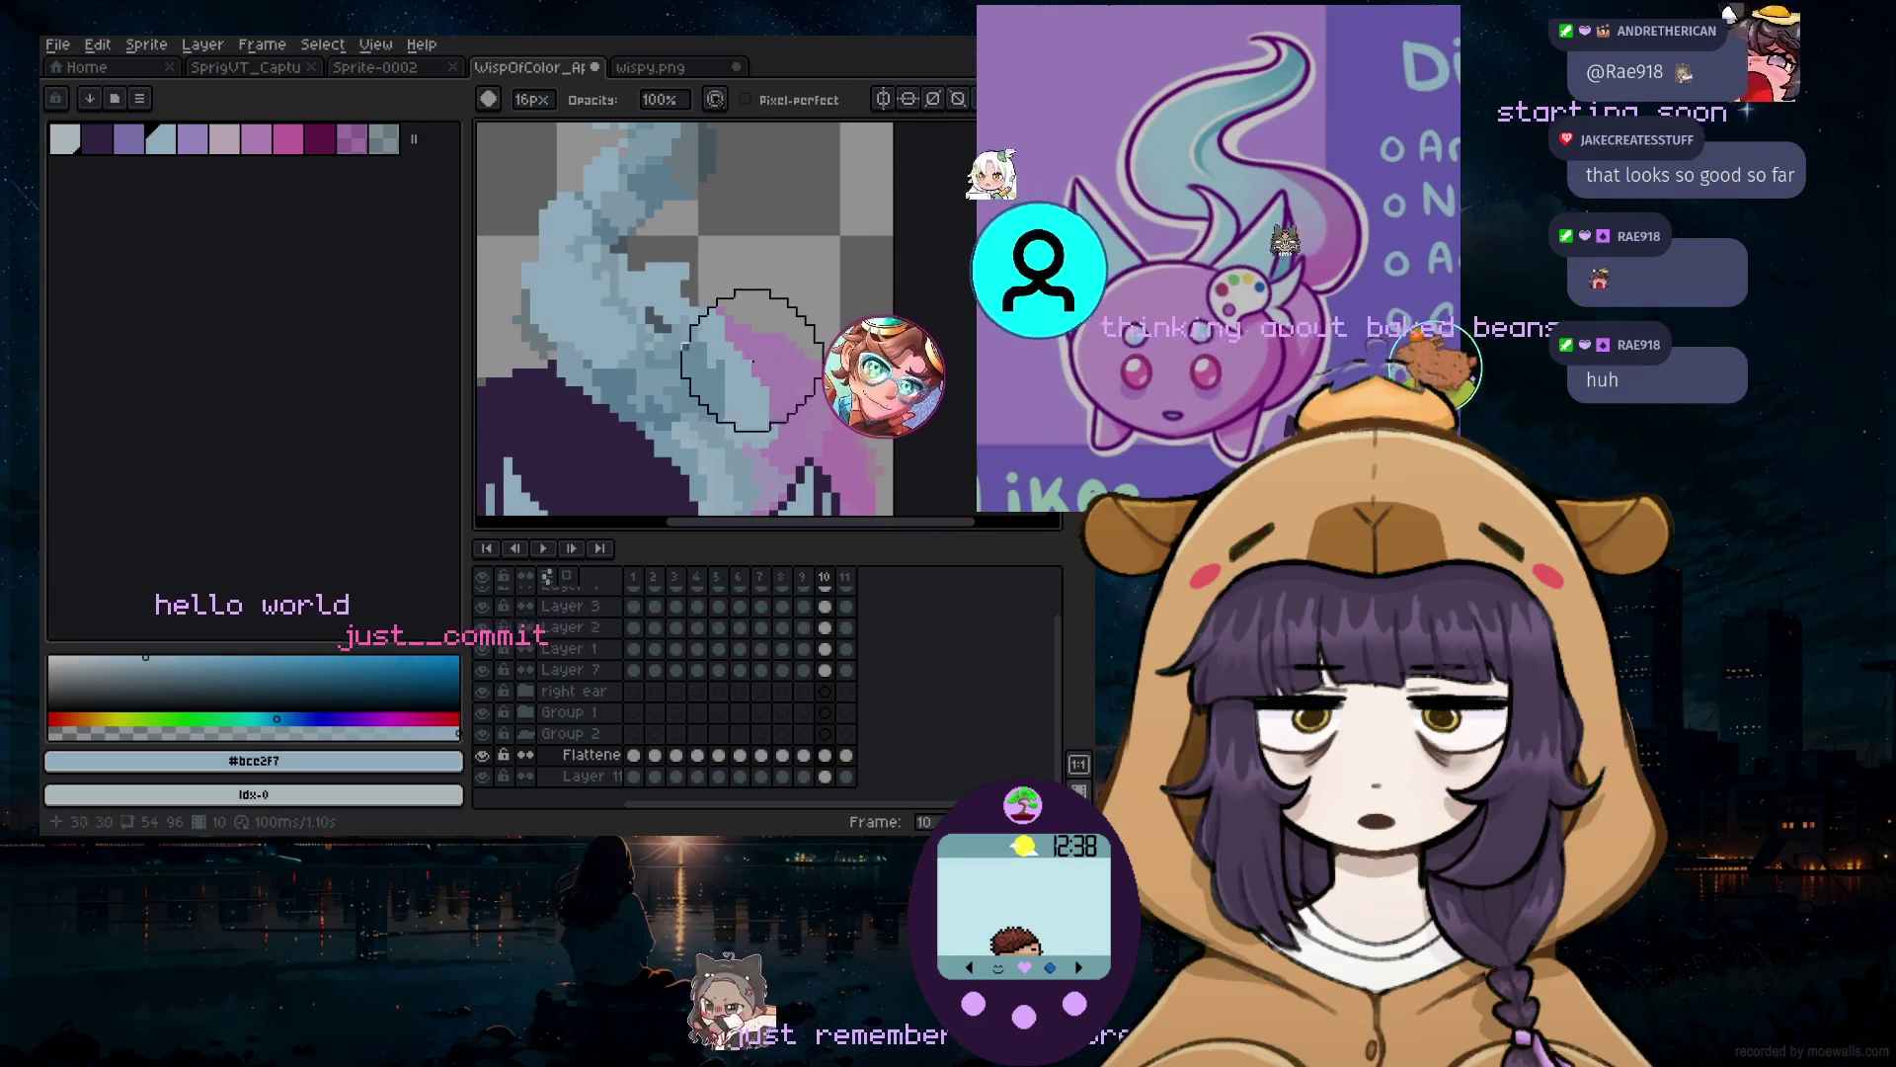
key(m)
mouse_move(703, 336)
mouse_down()
mouse_move(613, 257)
mouse_move(652, 295)
mouse_up()
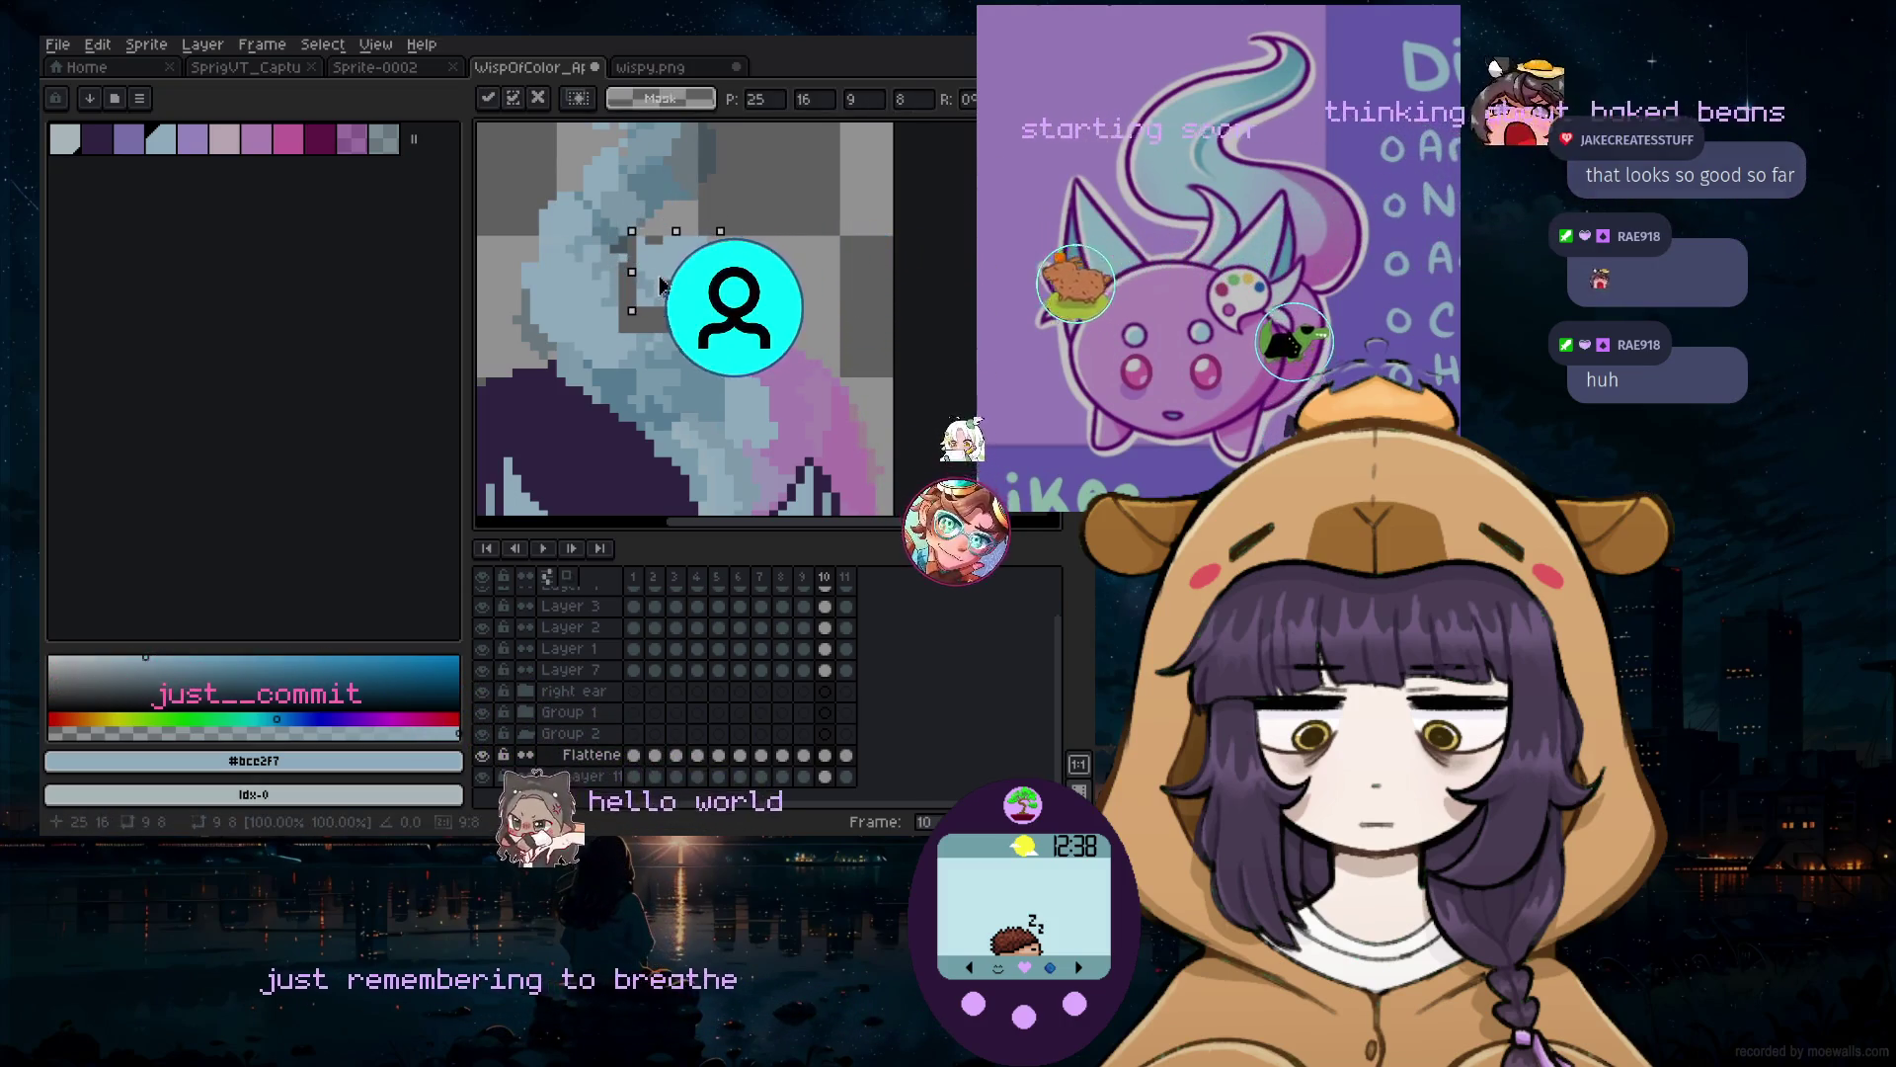
key(Escape)
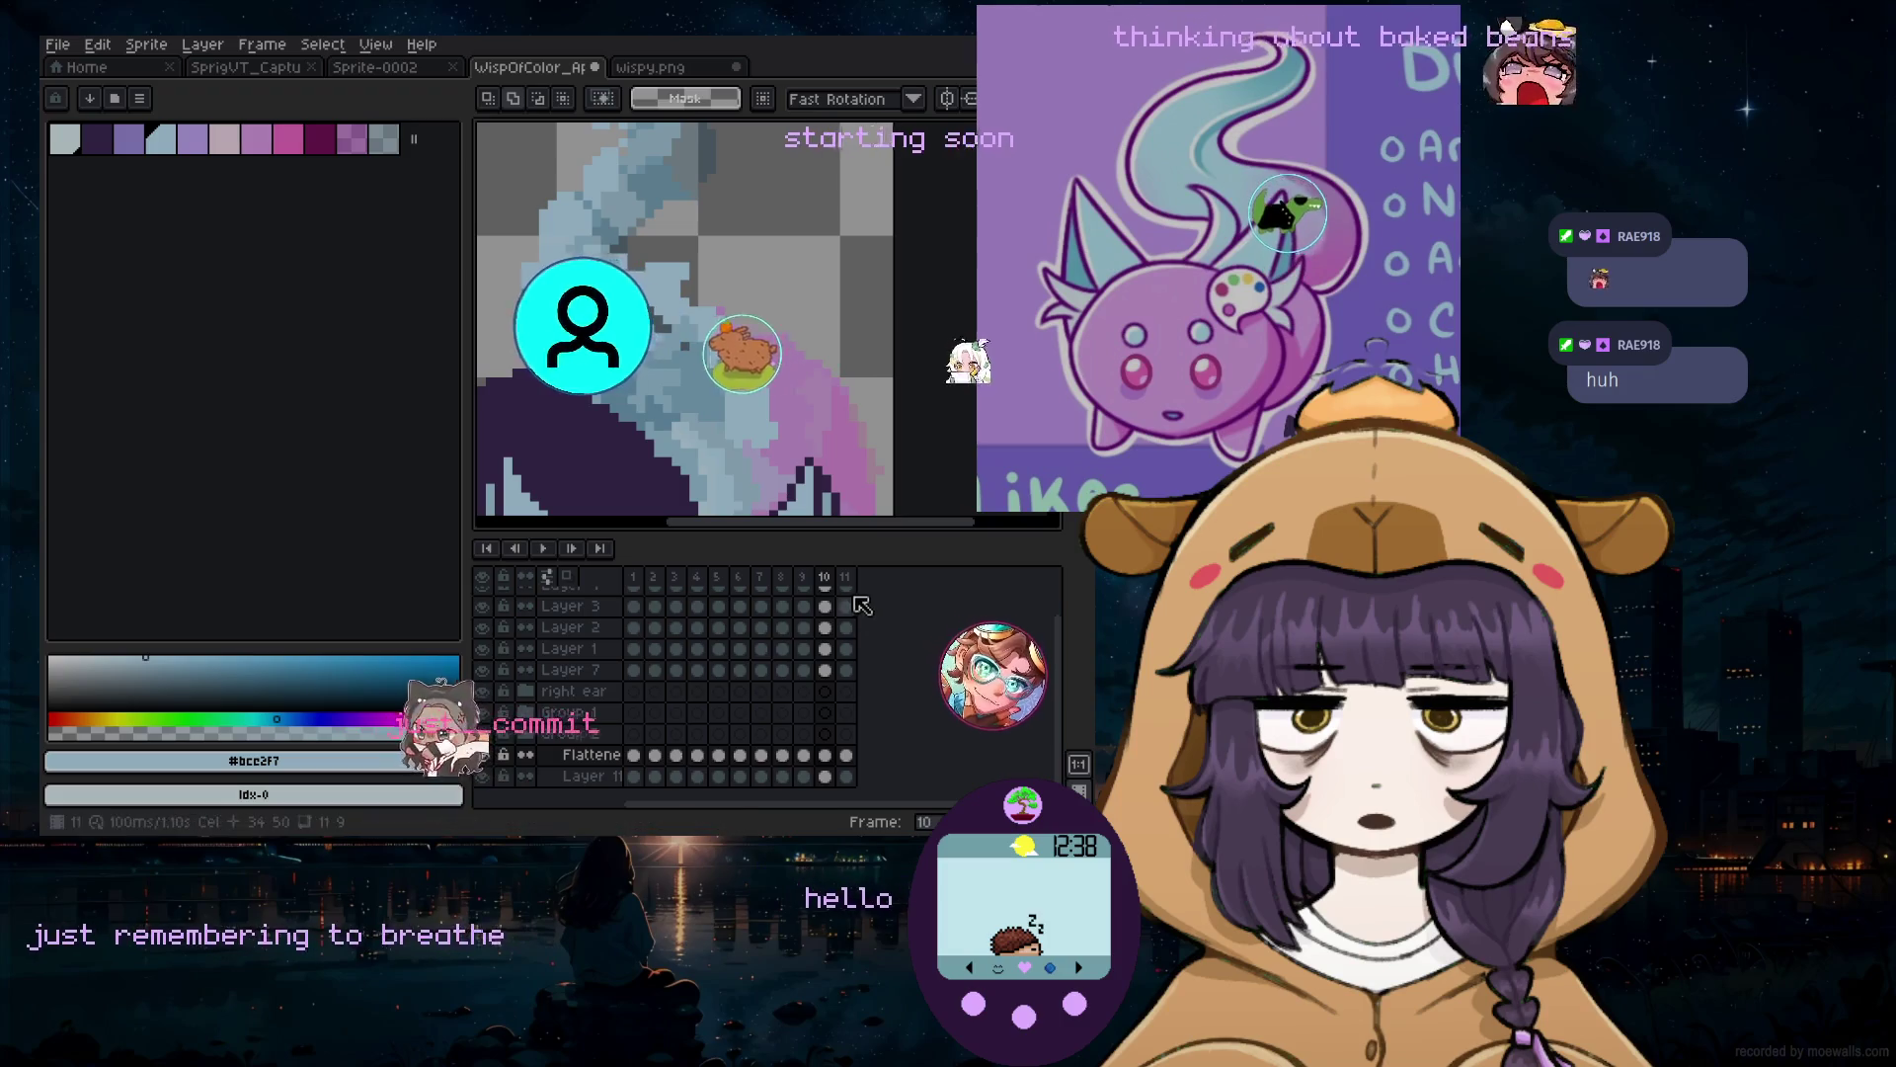
key(ctrl+z)
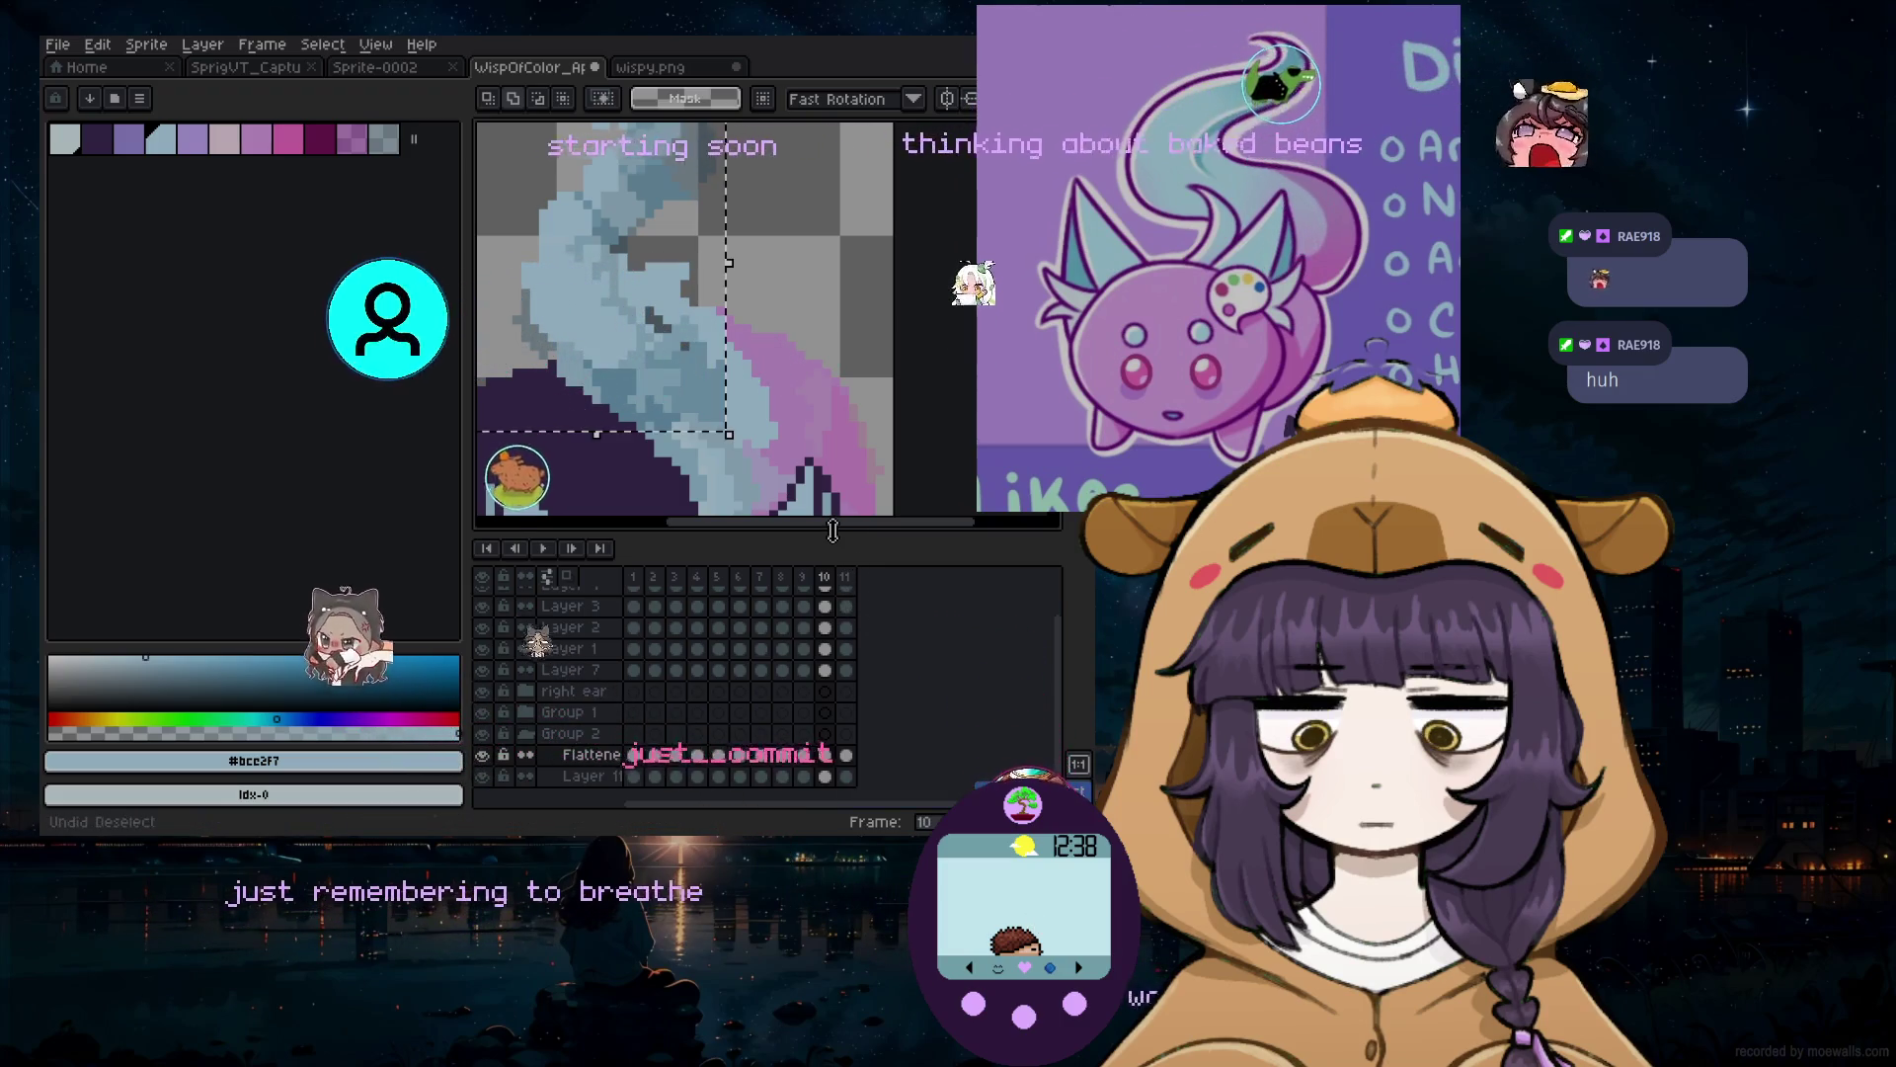
scroll(754, 305, down, 2)
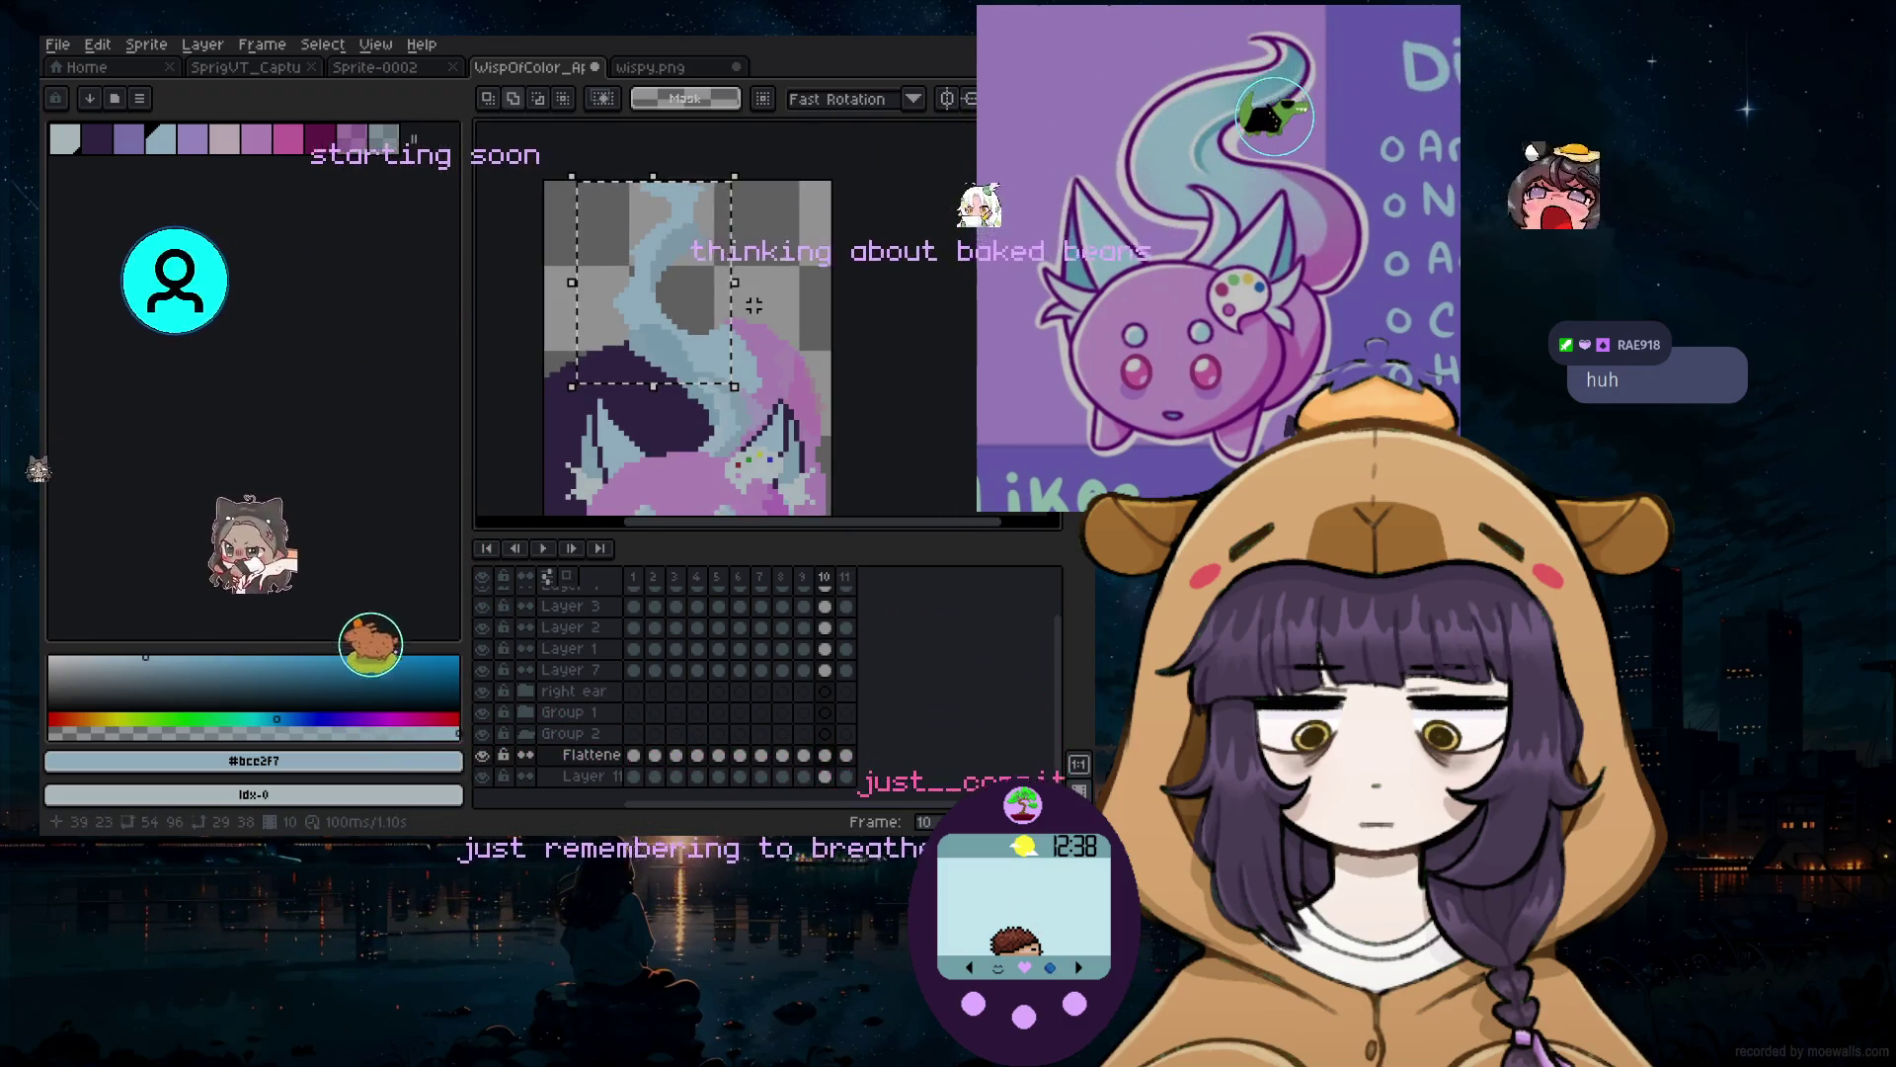
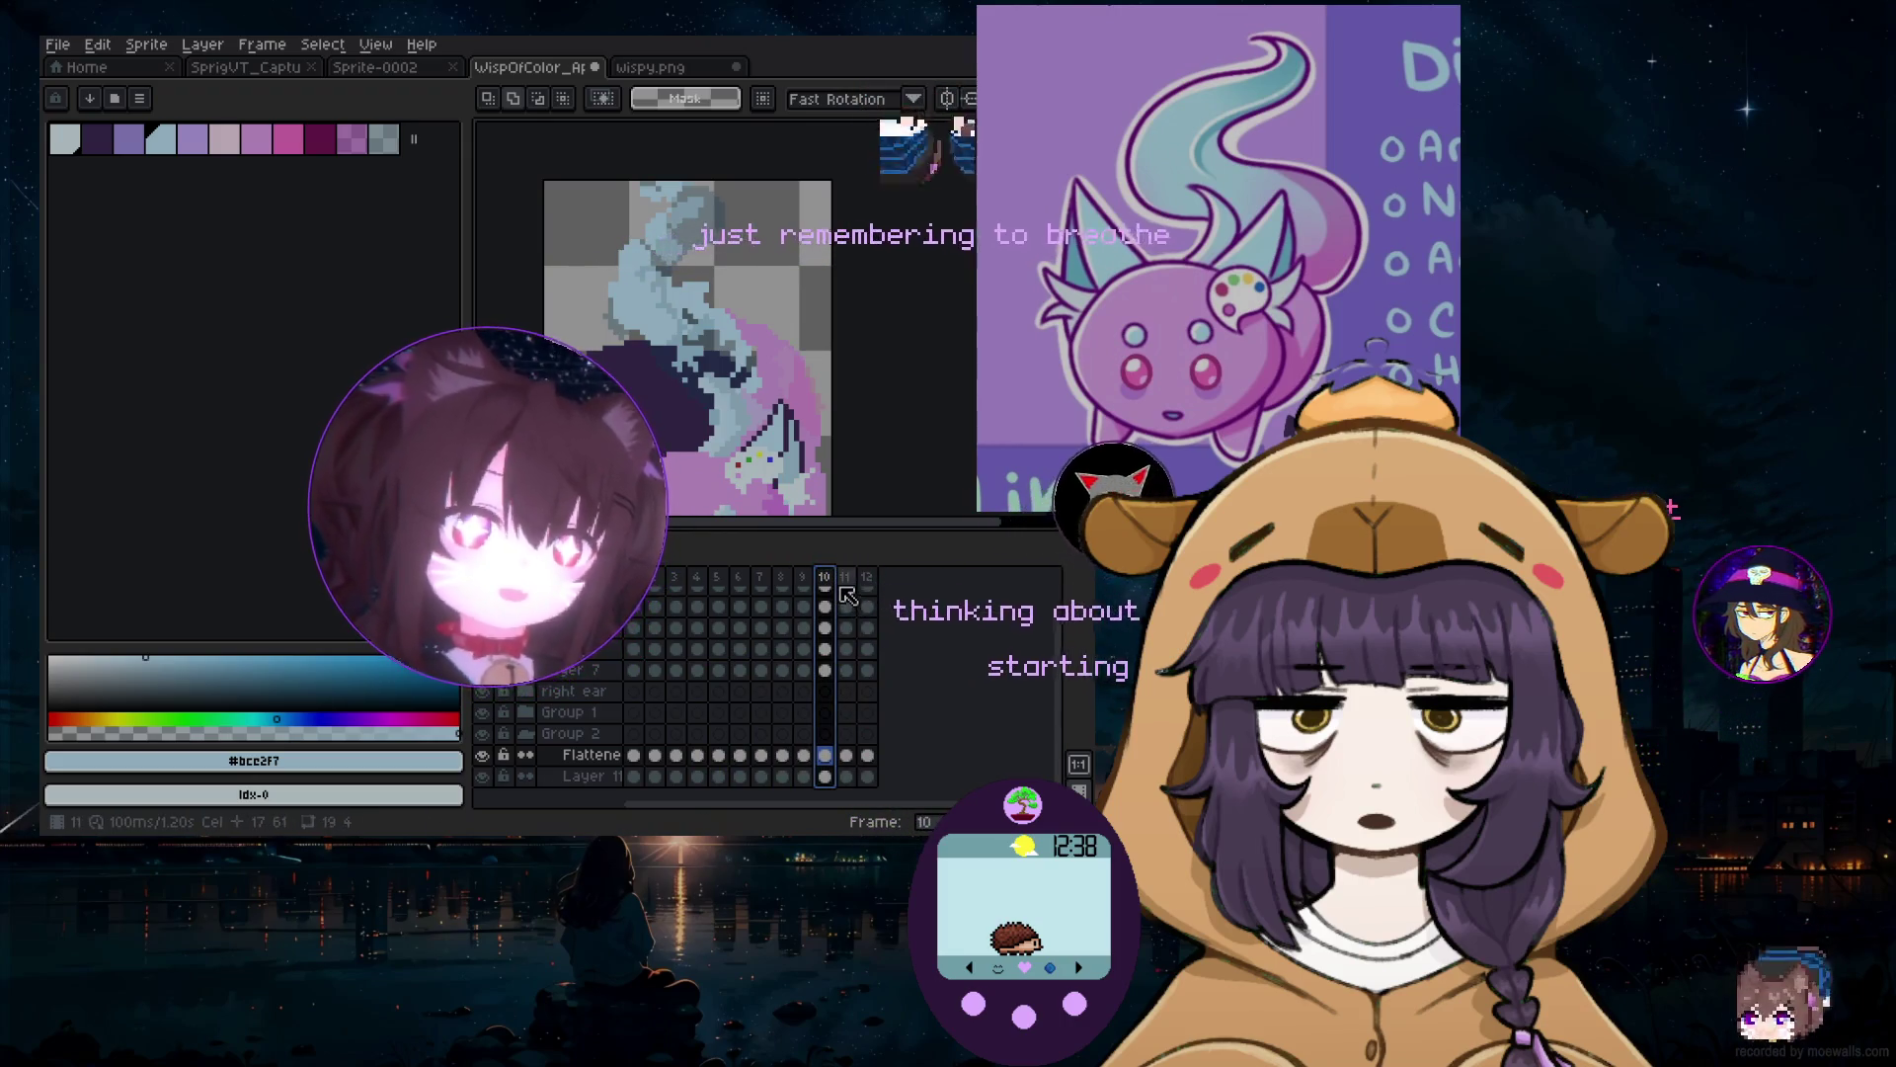
- Show frame 11 of the wisp animation and zoom the canvas in and out to inspect it
click(845, 591)
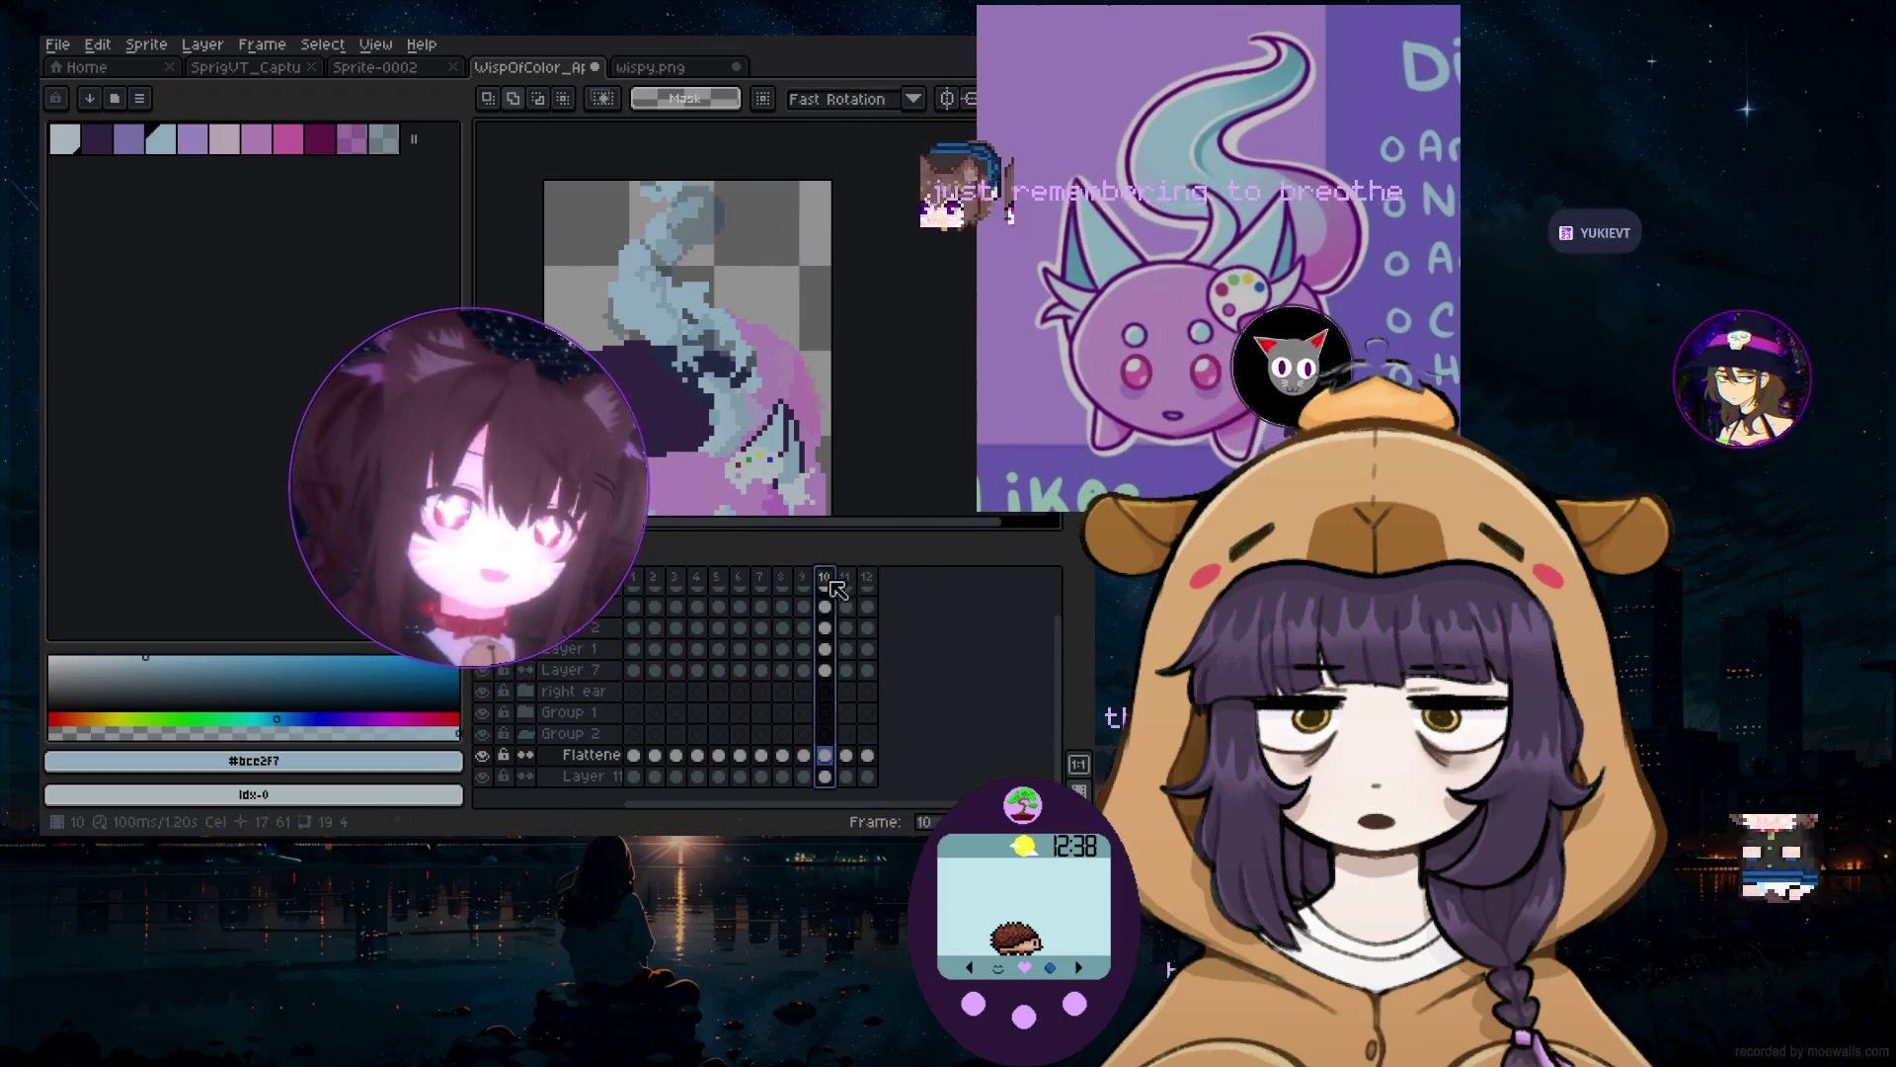
click(846, 583)
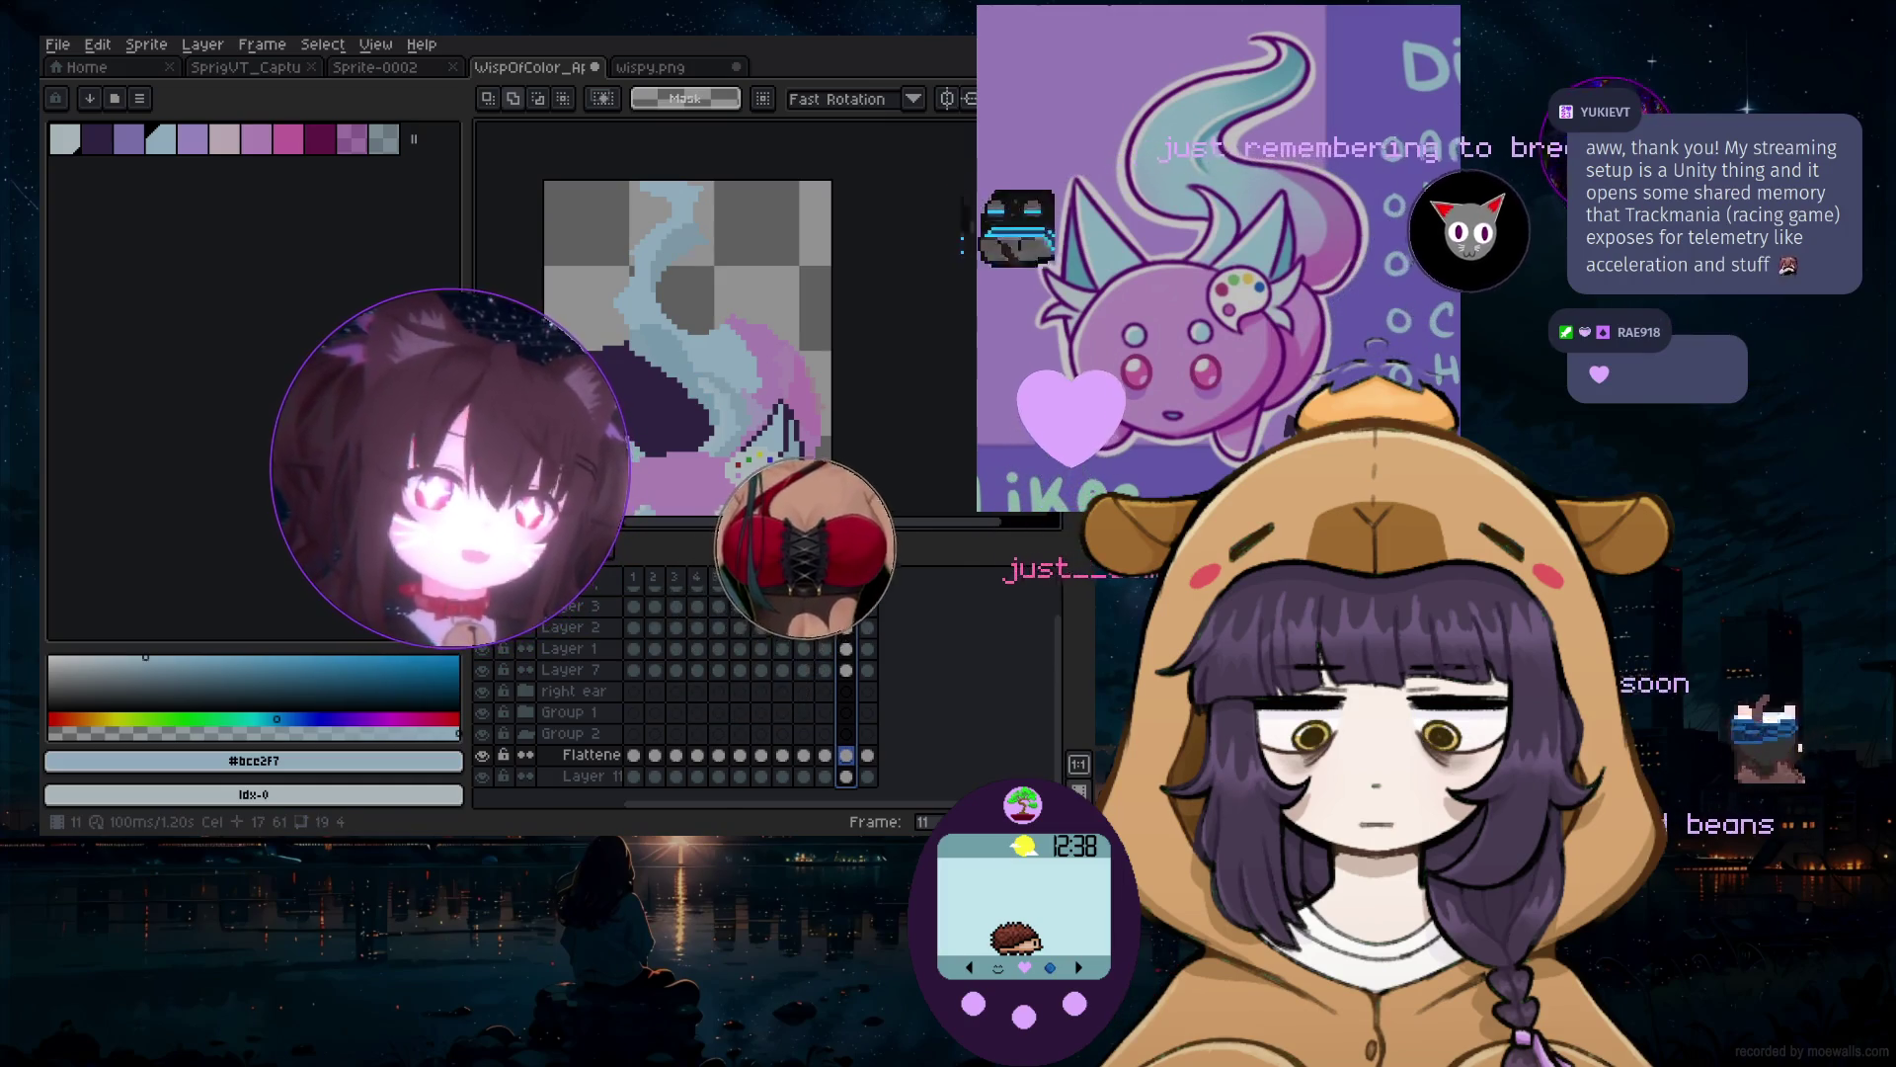
key(plus)
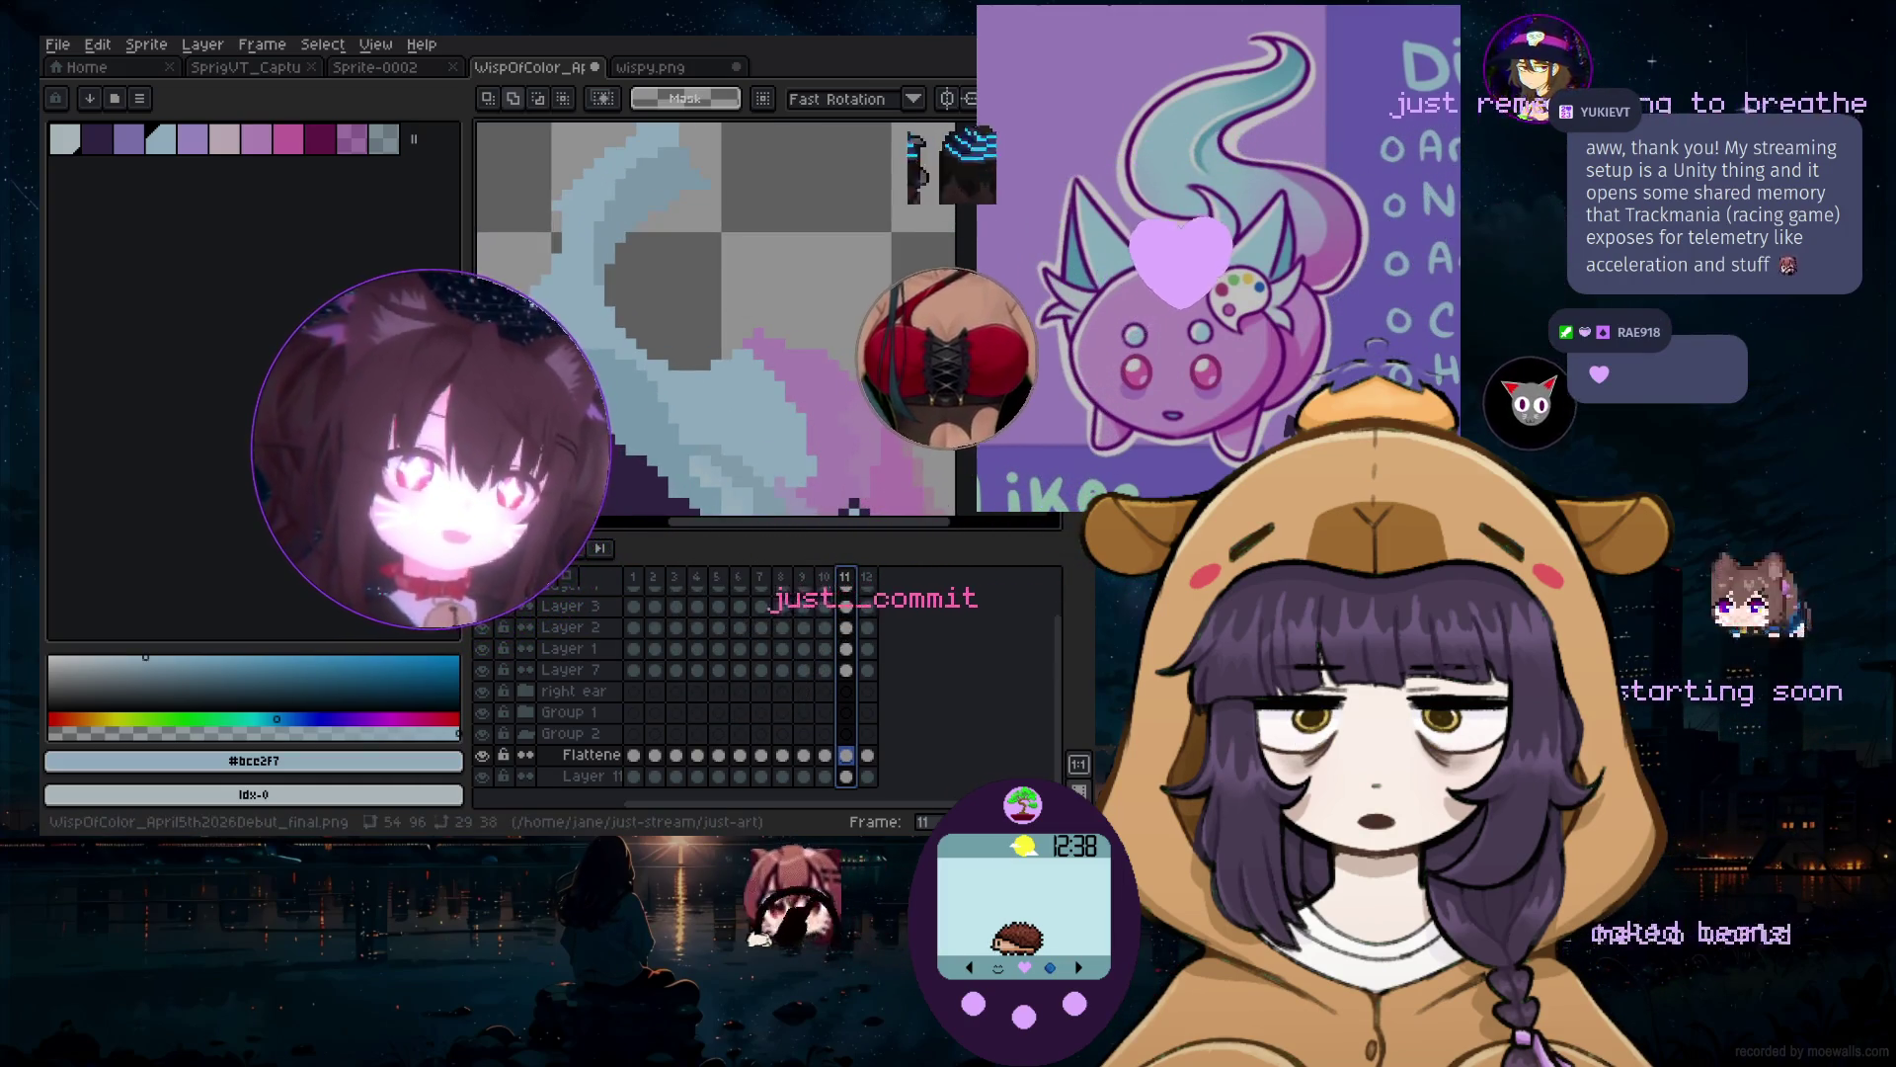
scroll(660, 310, down, 1)
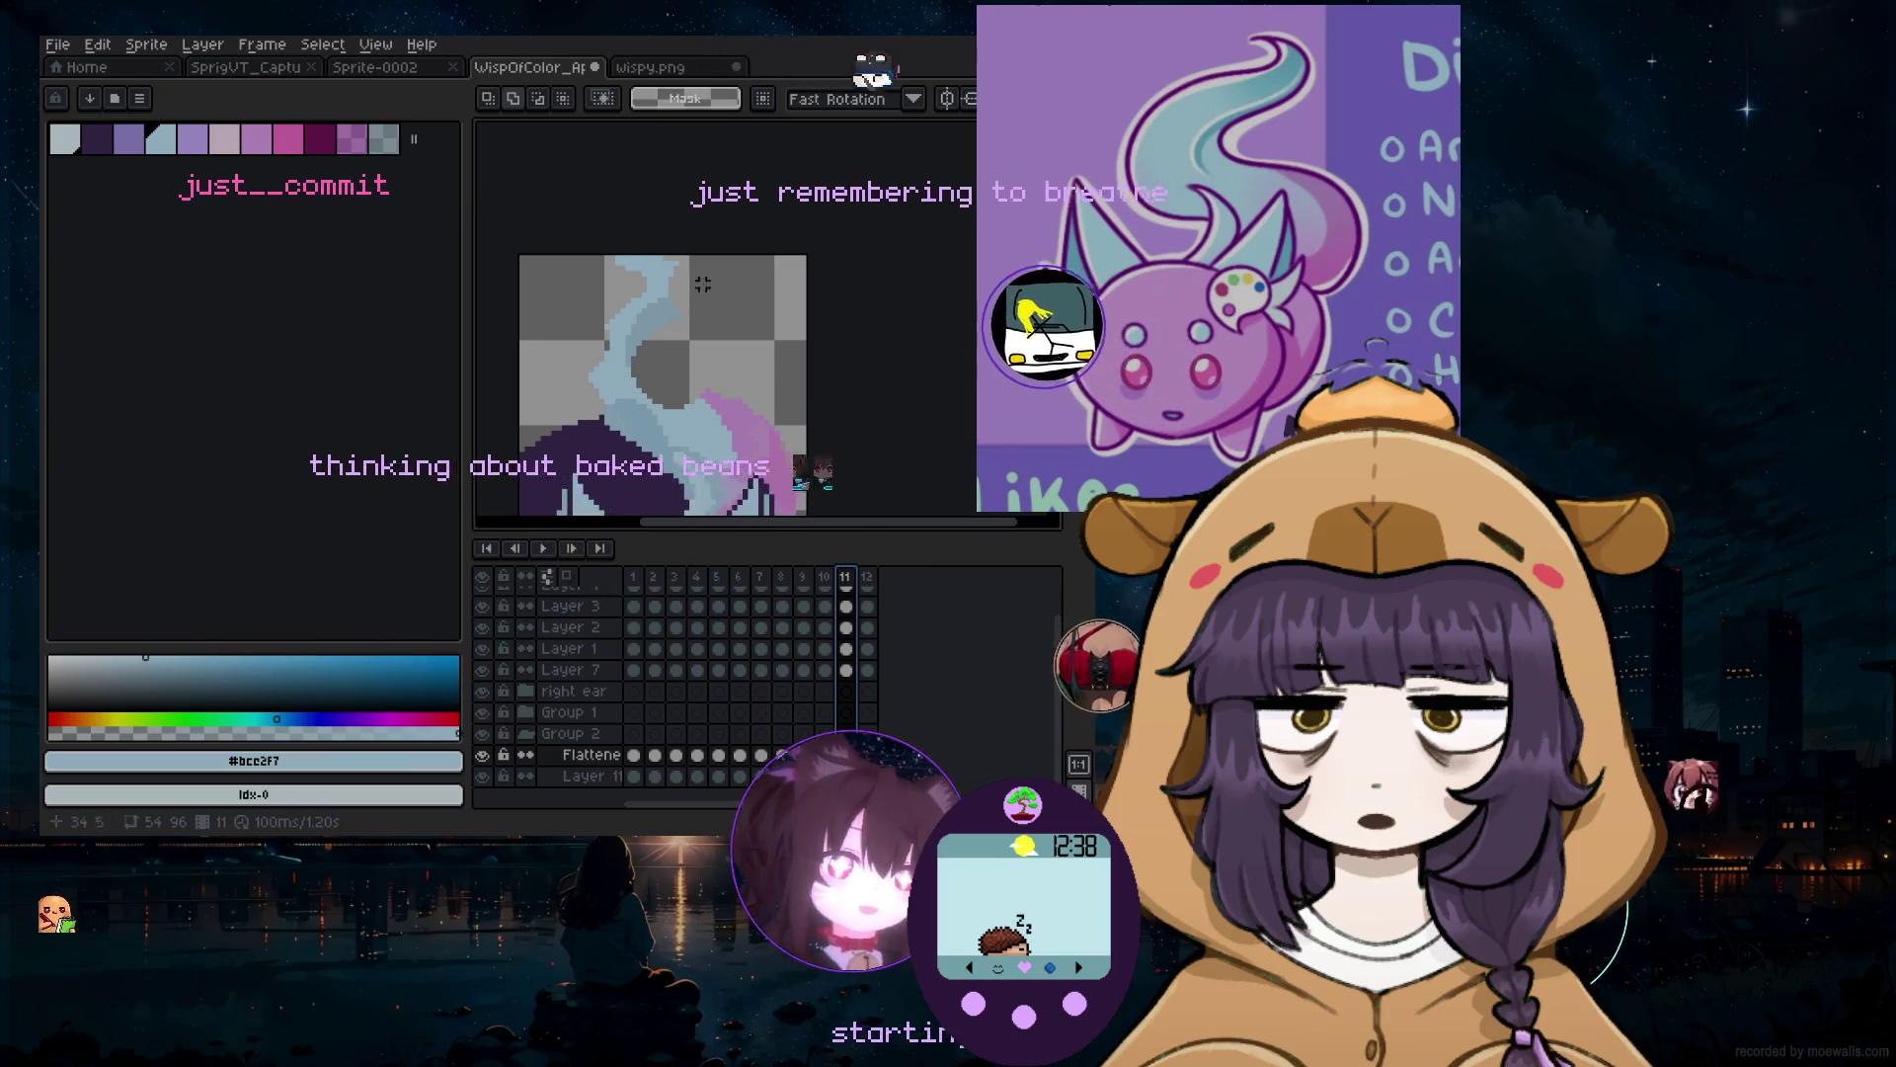
scroll(674, 316, down, 3)
scroll(675, 316, up, 3)
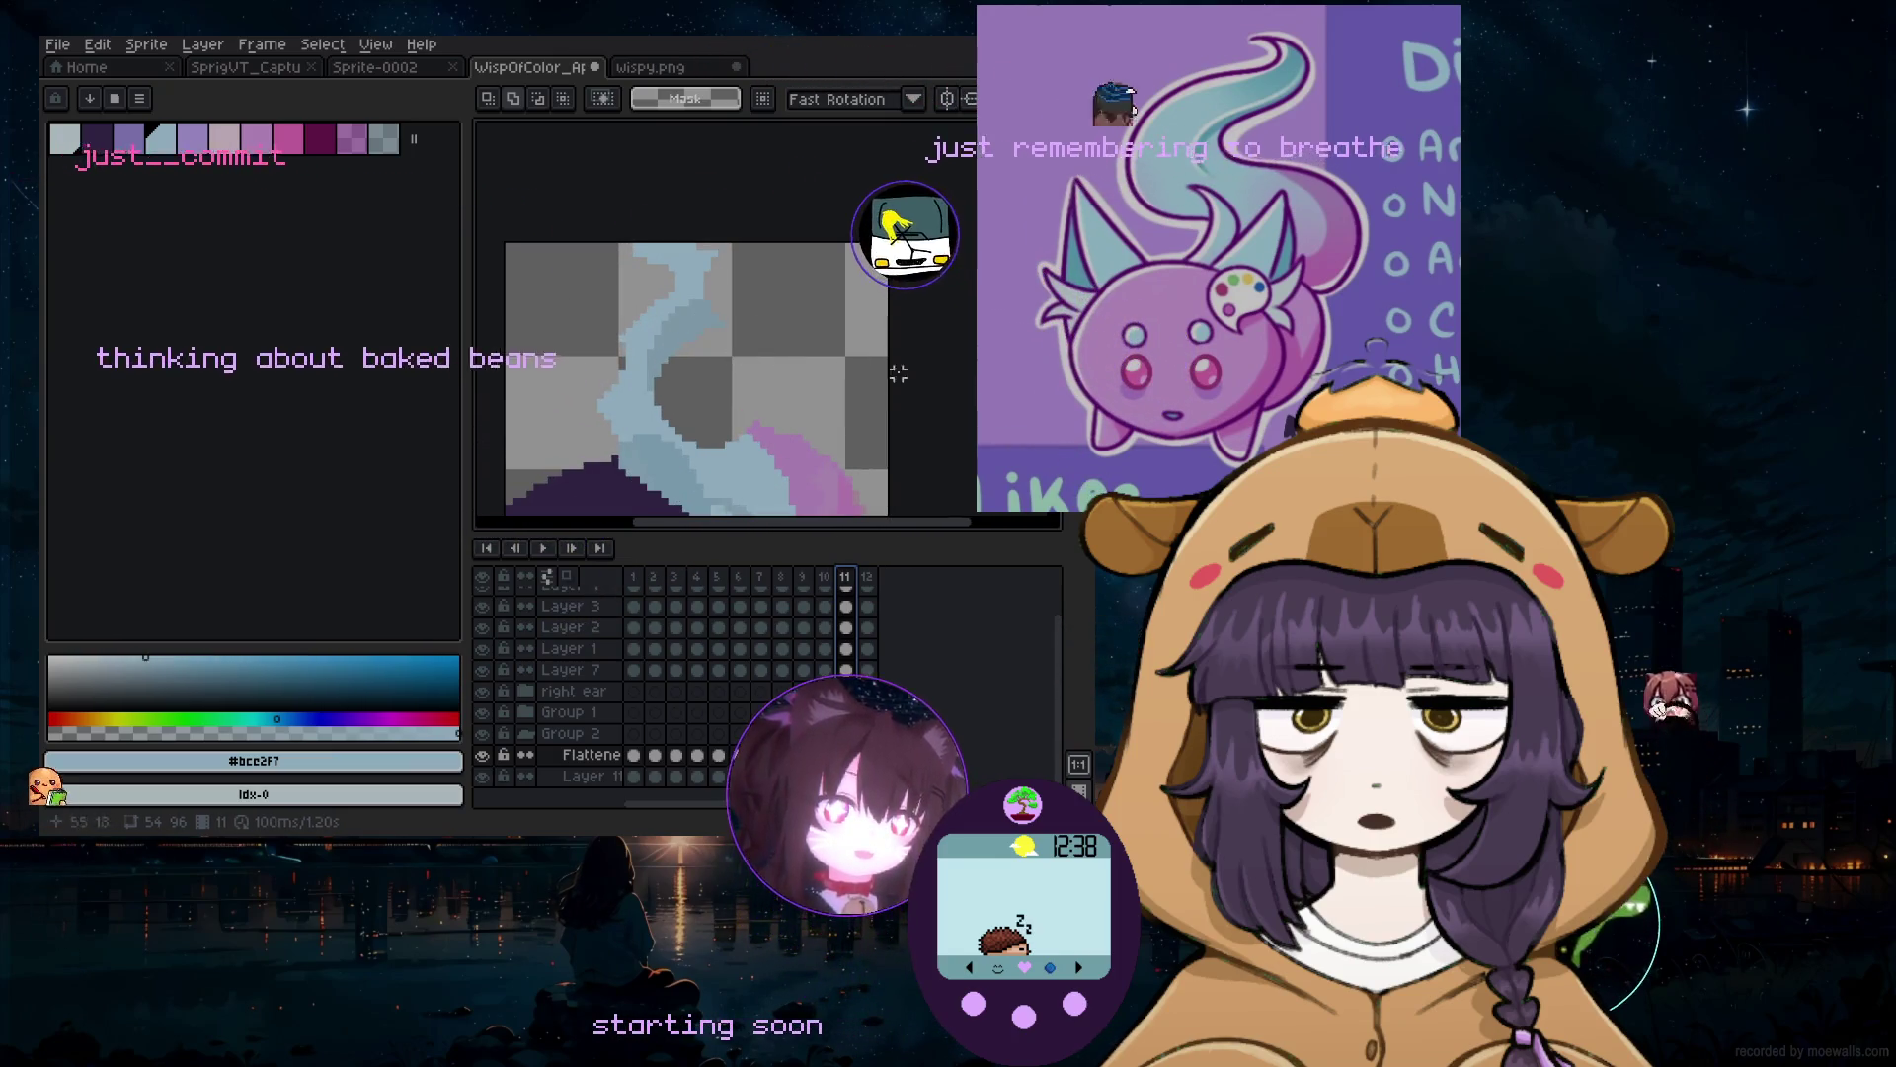
scroll(691, 395, up, 1)
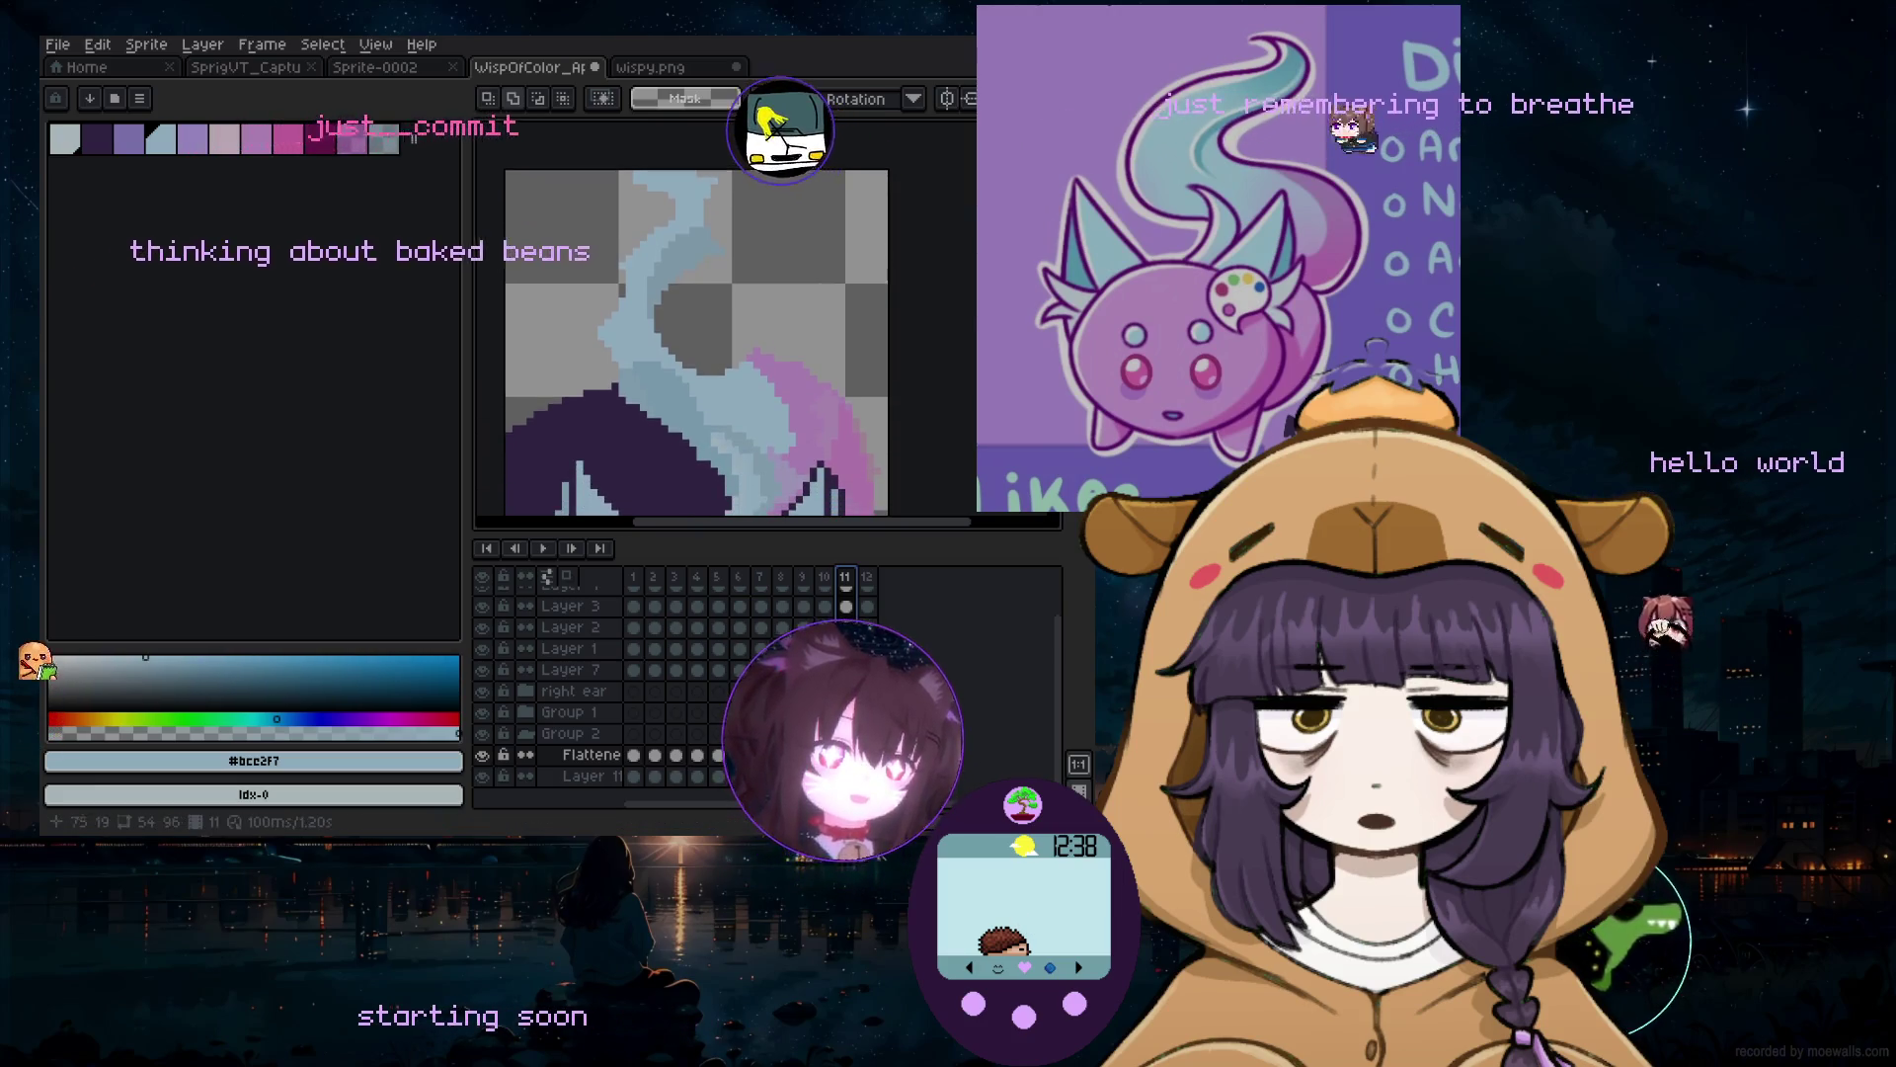
click(822, 576)
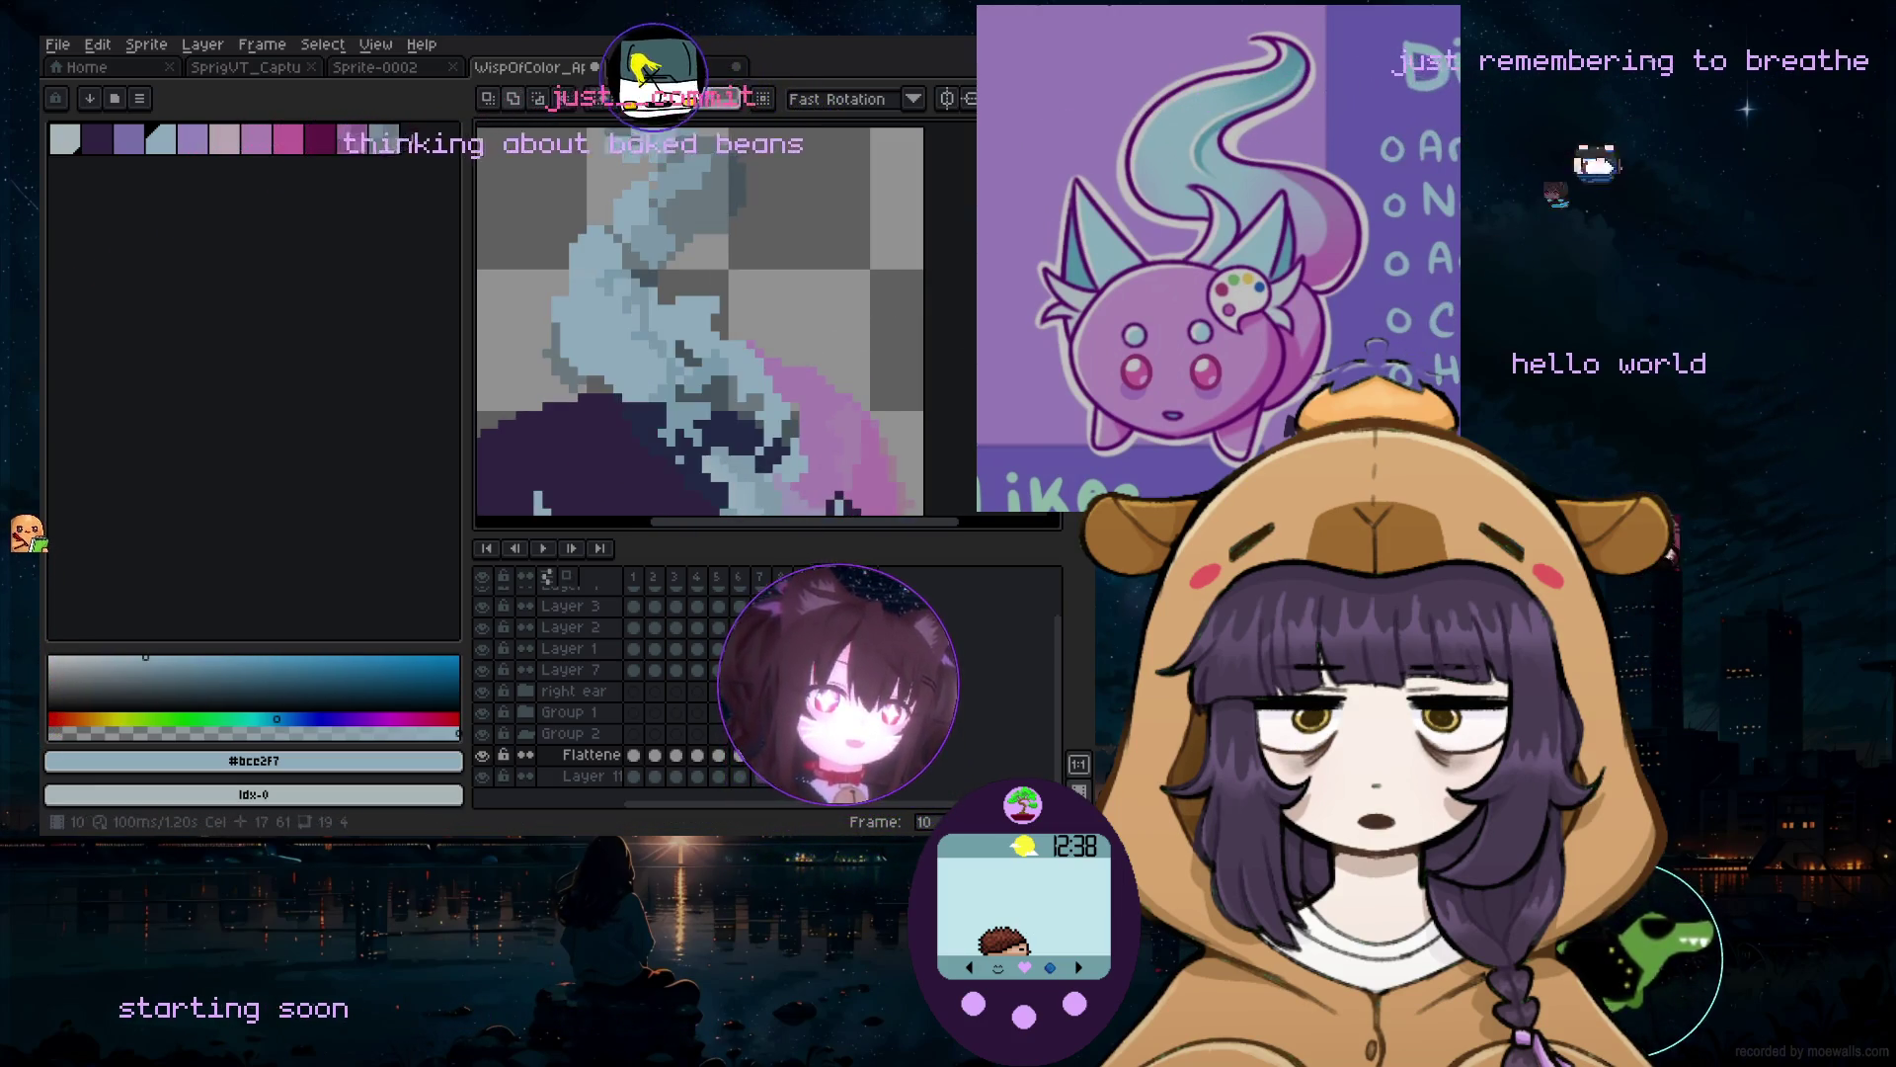
scroll(715, 389, down, 1)
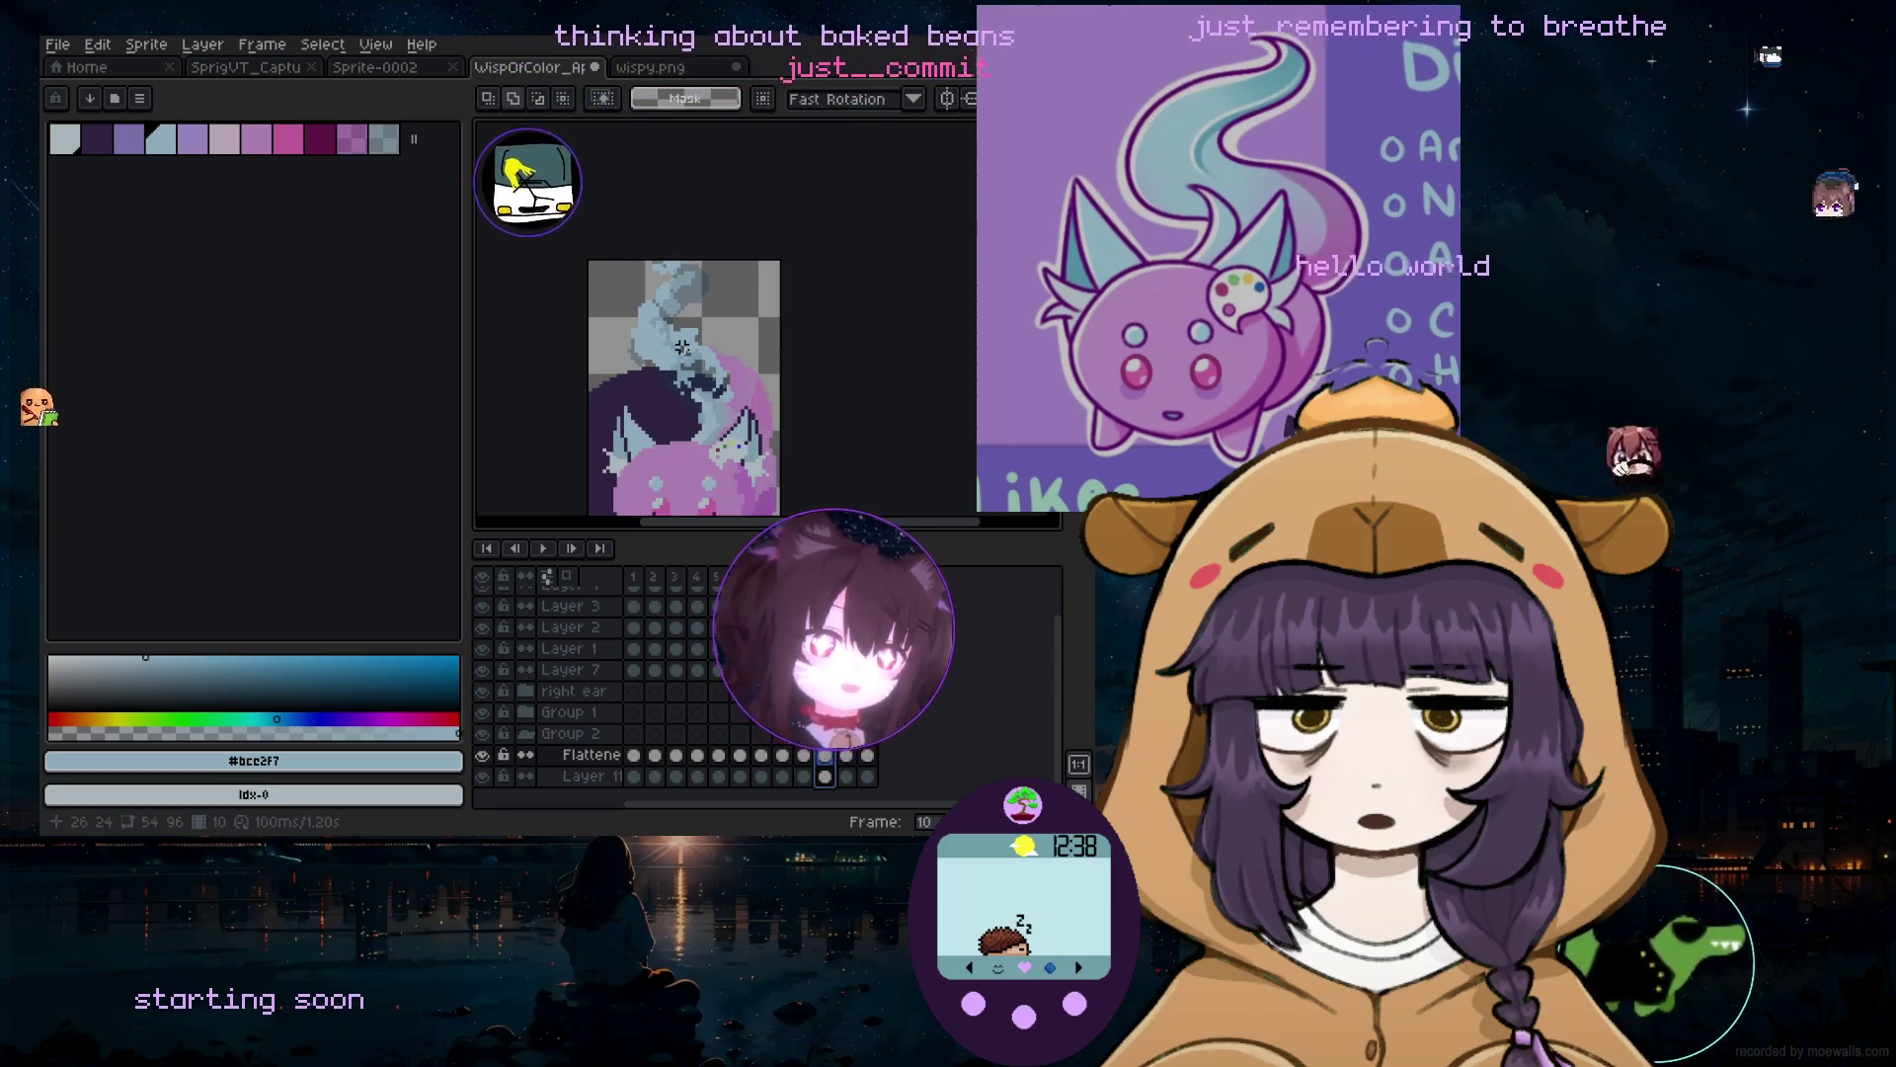
scroll(680, 356, down, 3)
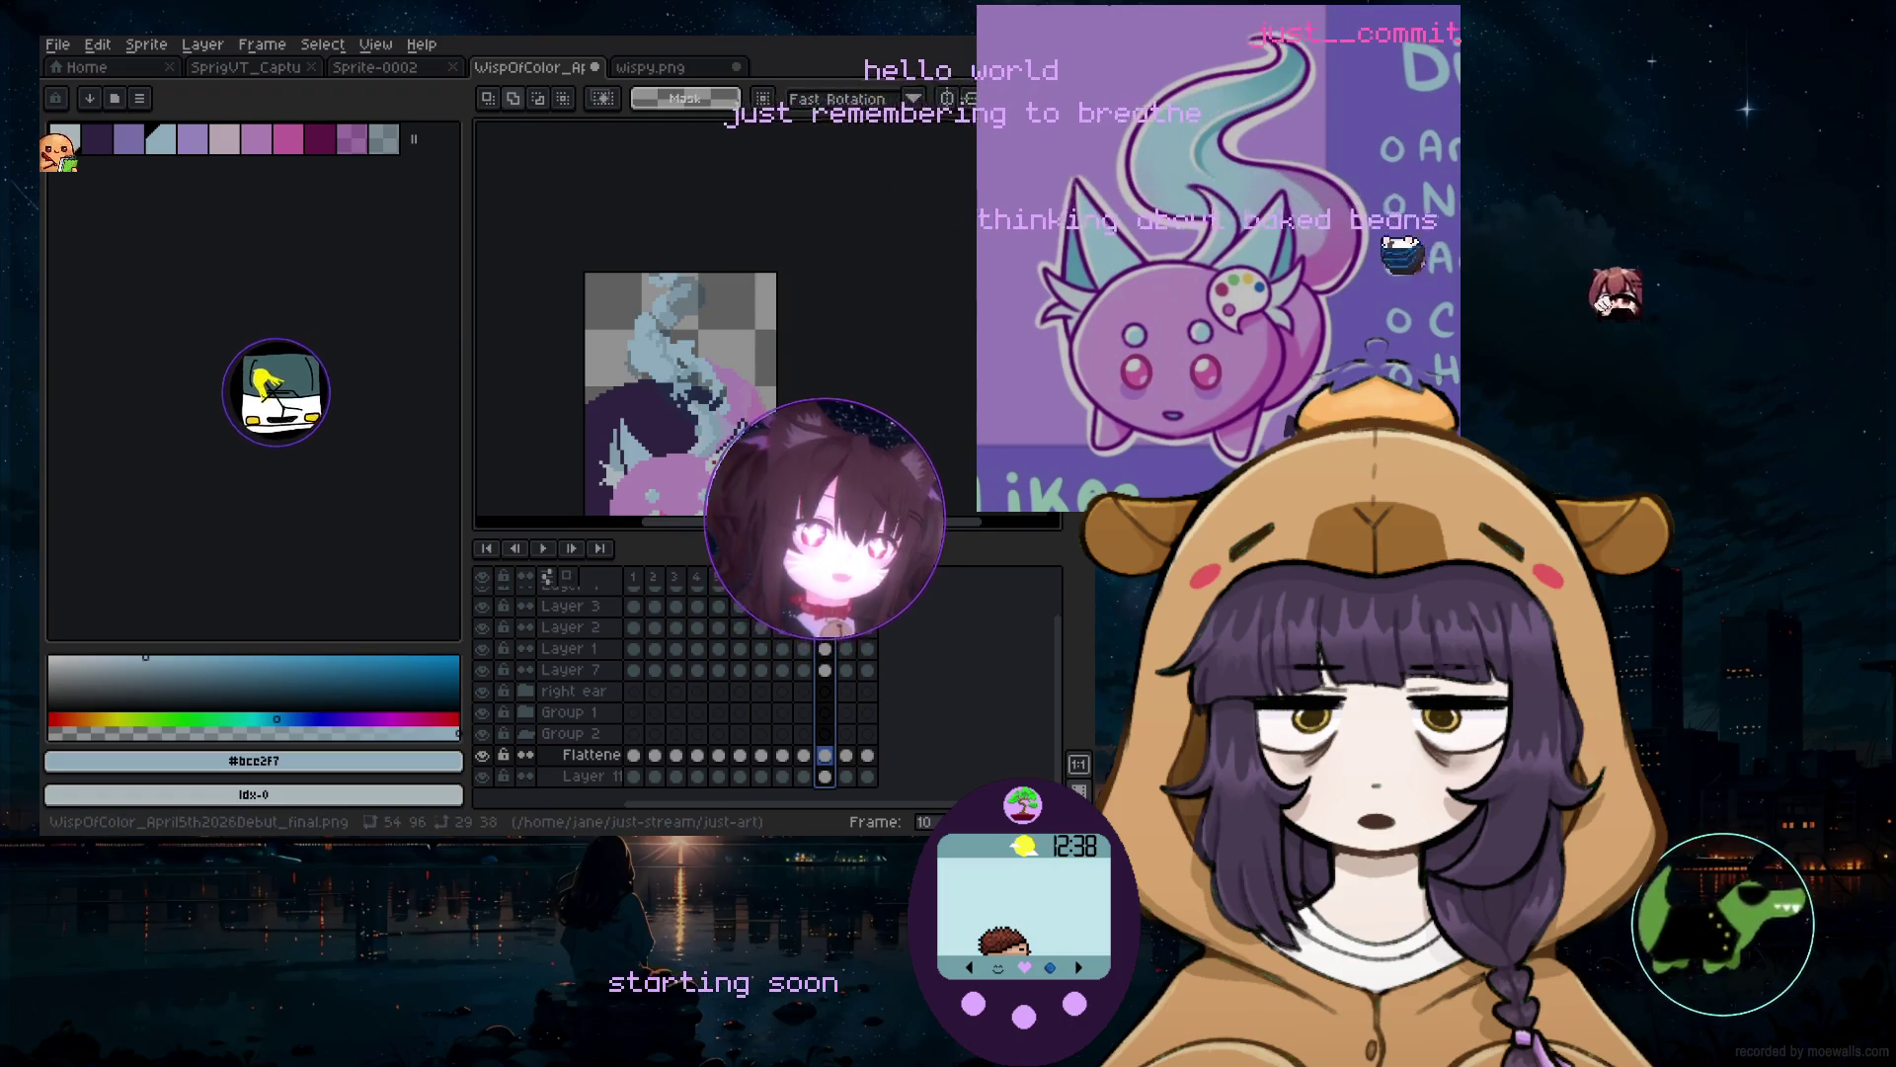
scroll(680, 361, down, 2)
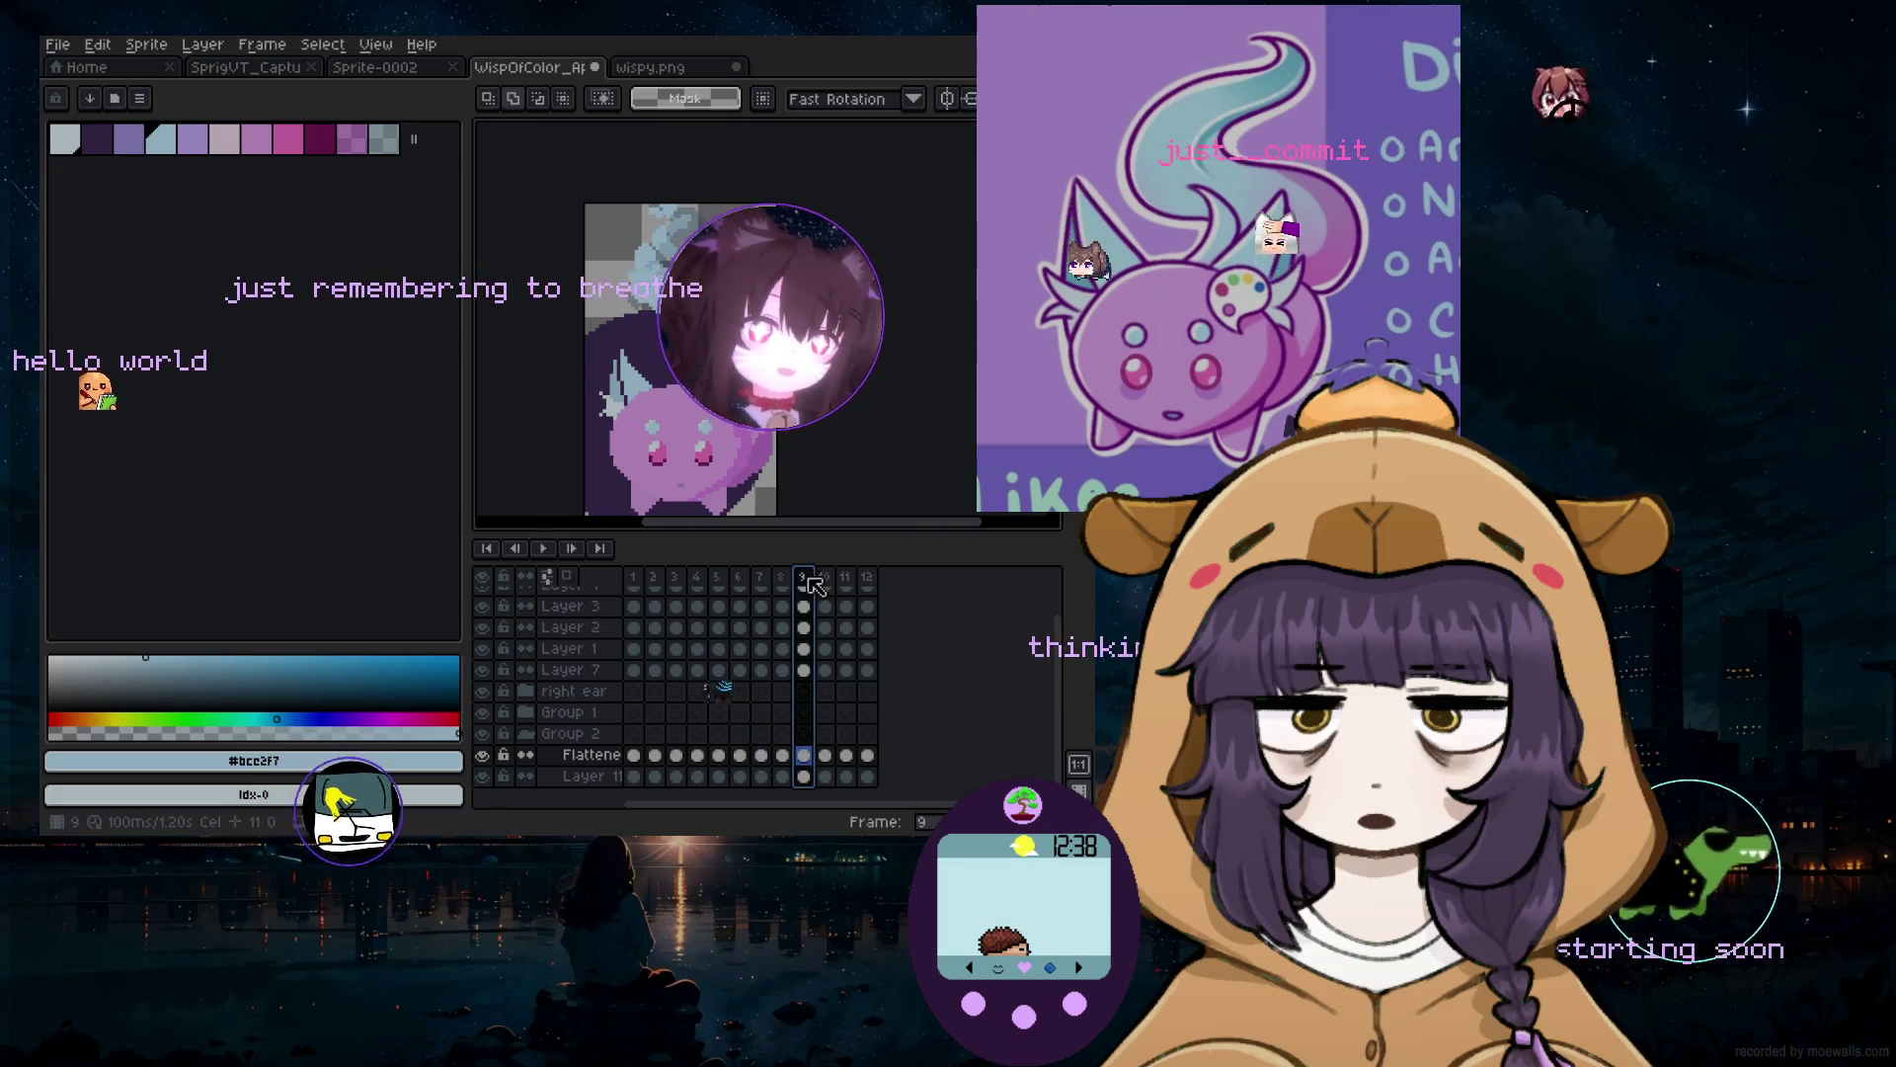
click(785, 583)
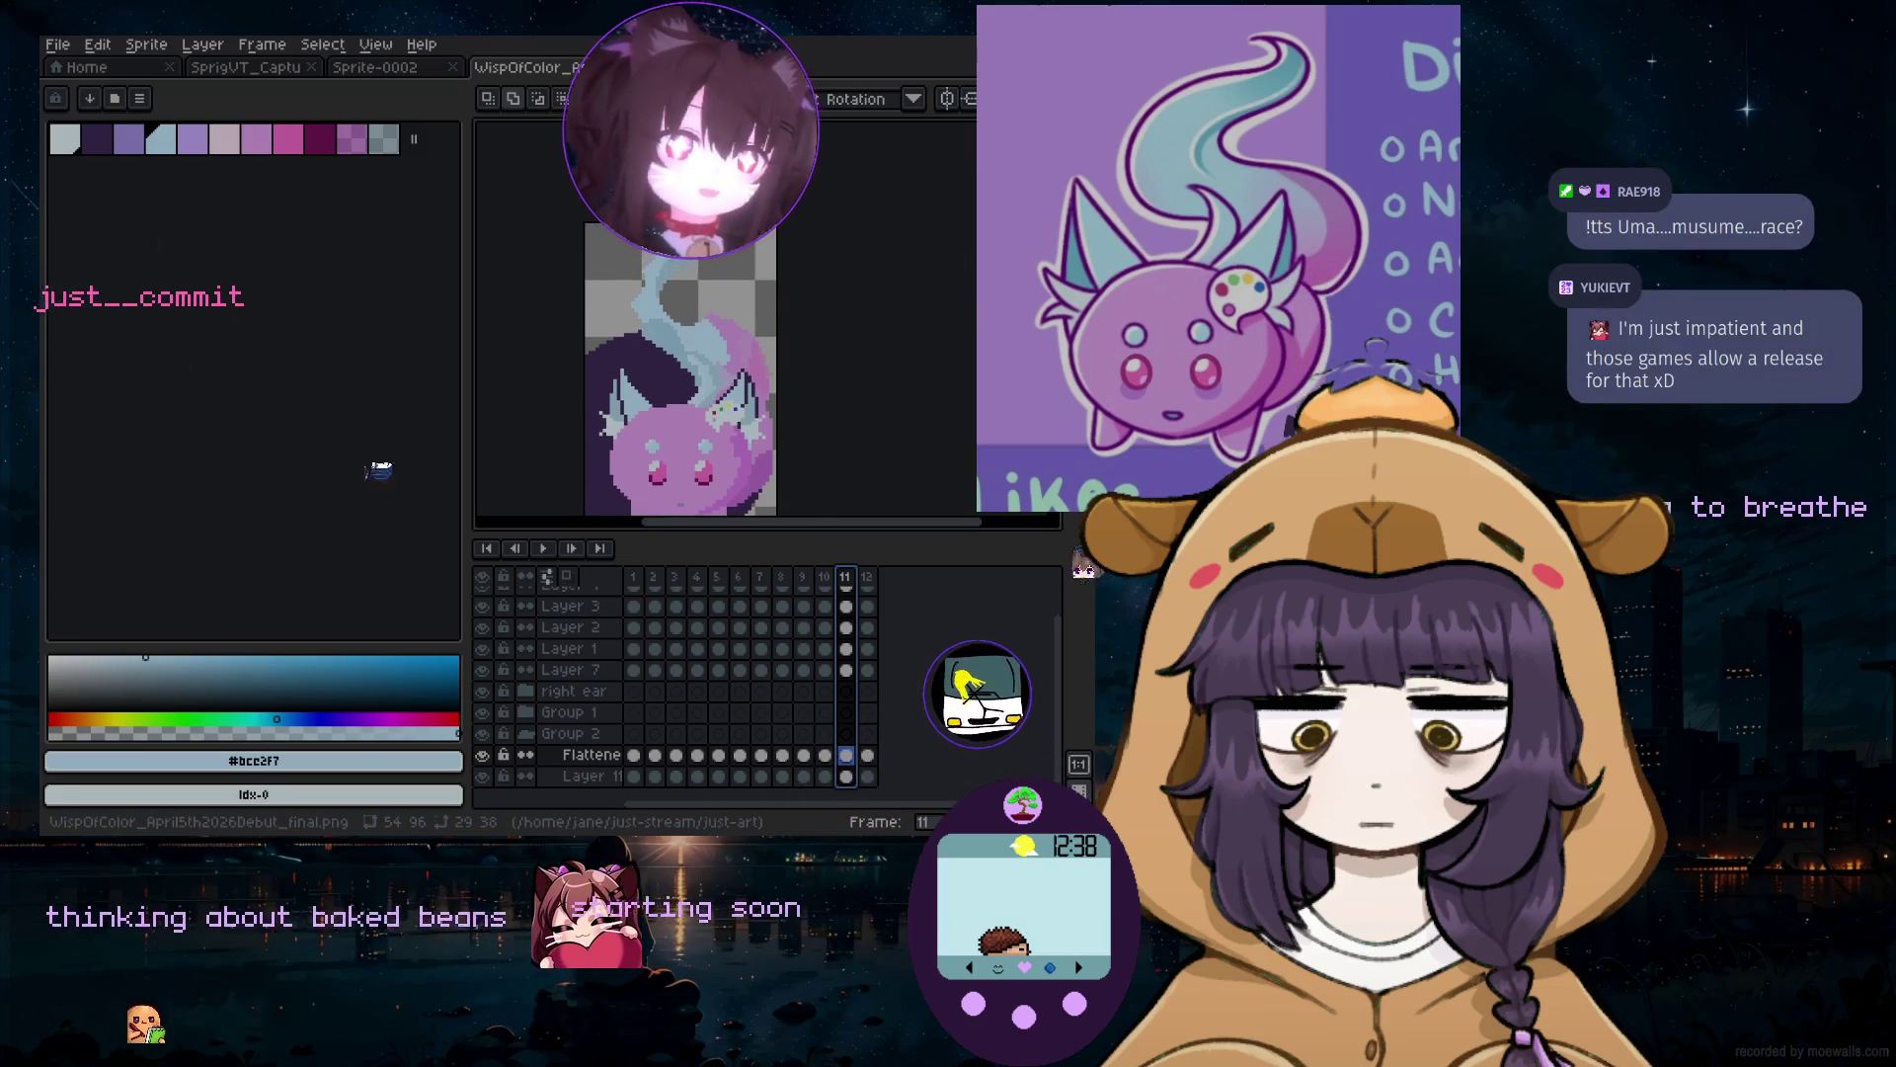
scroll(685, 417, up, 1)
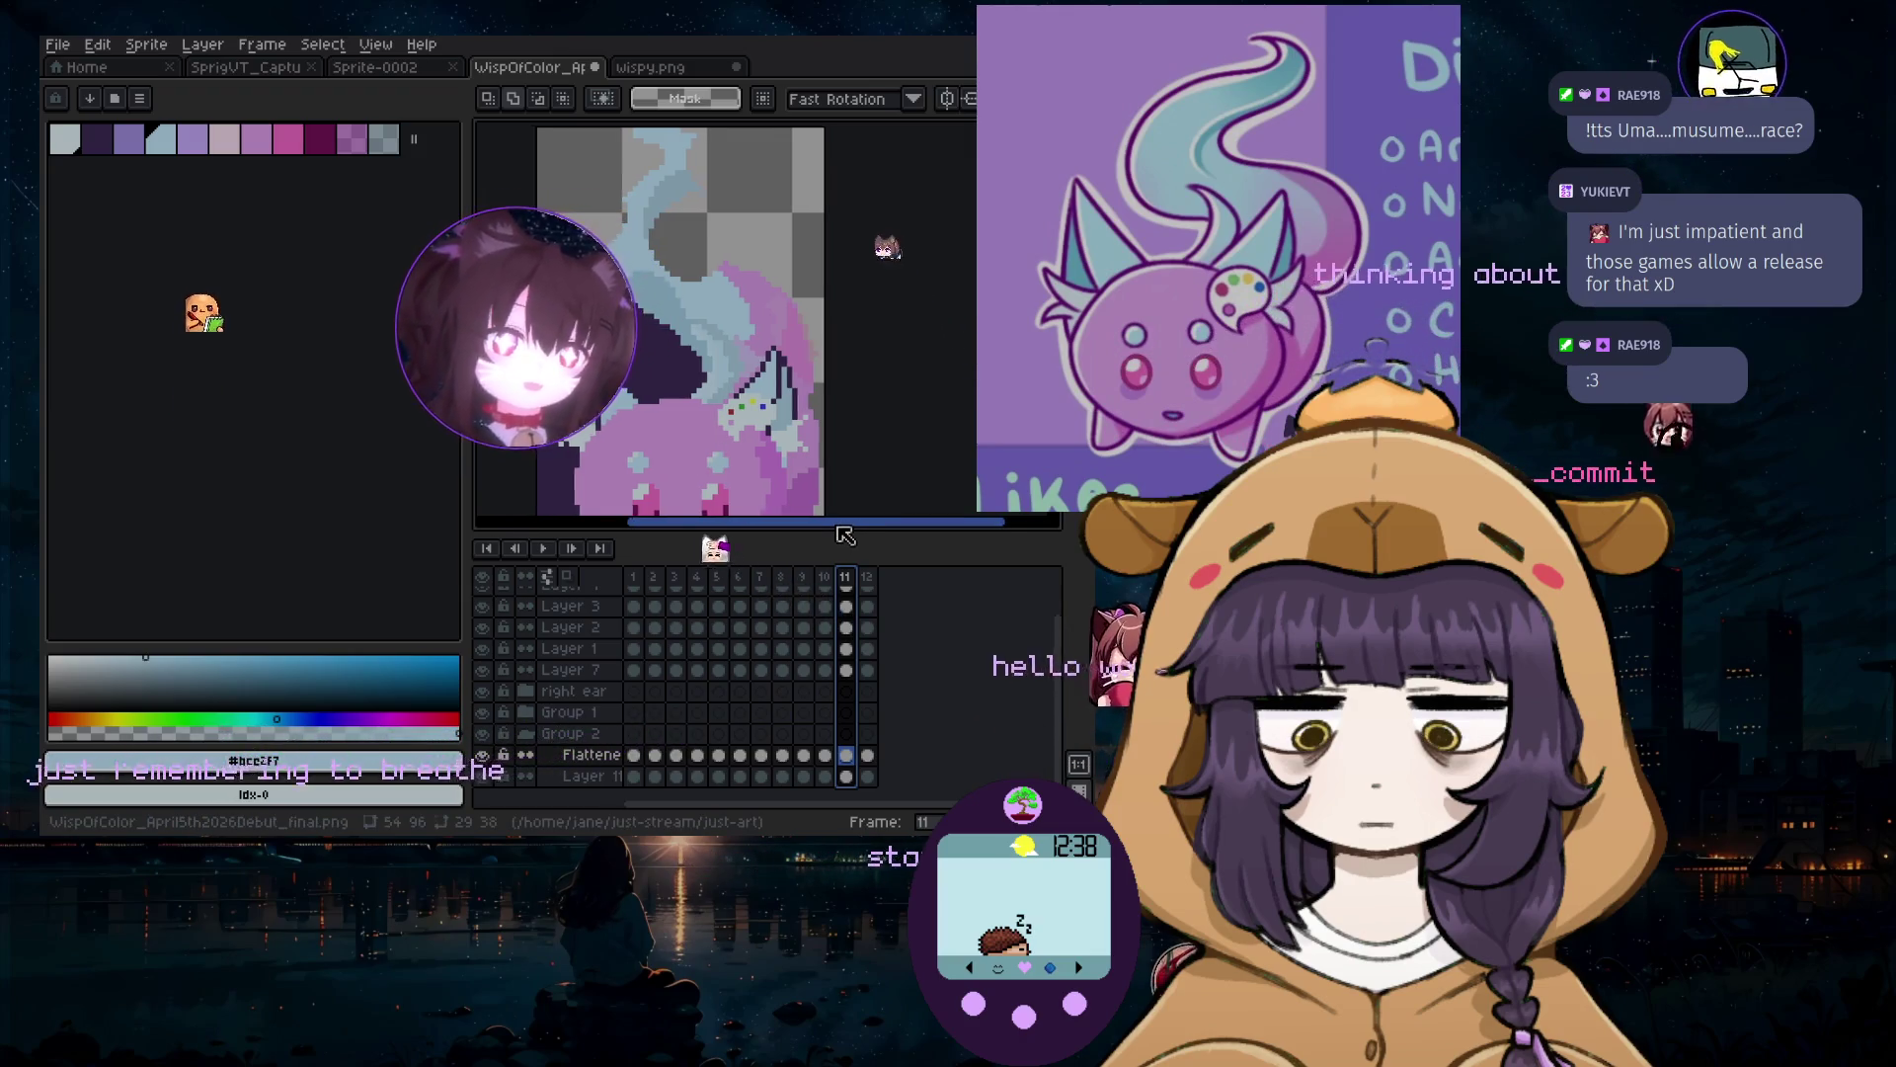
- Step back and forth through frames 8 to 11, ending on frame 10
drag(851, 534, 824, 534)
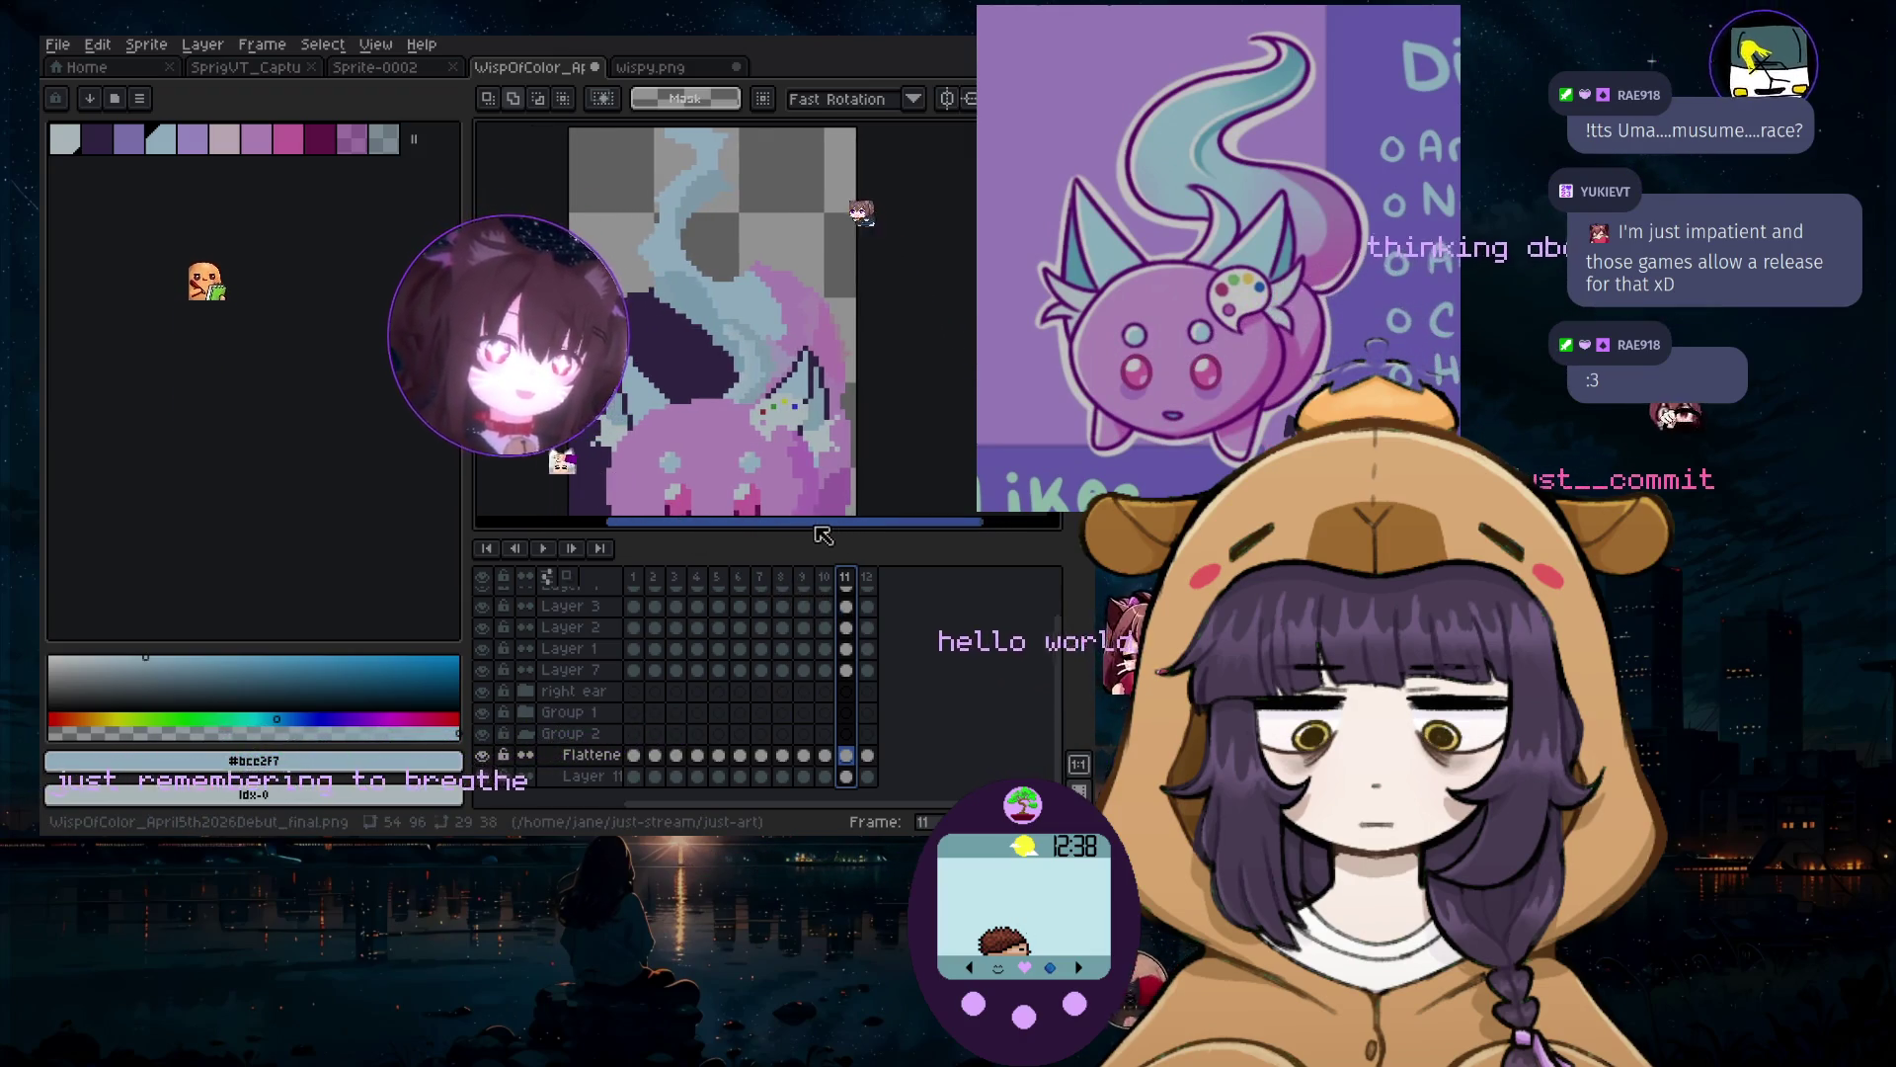
click(786, 578)
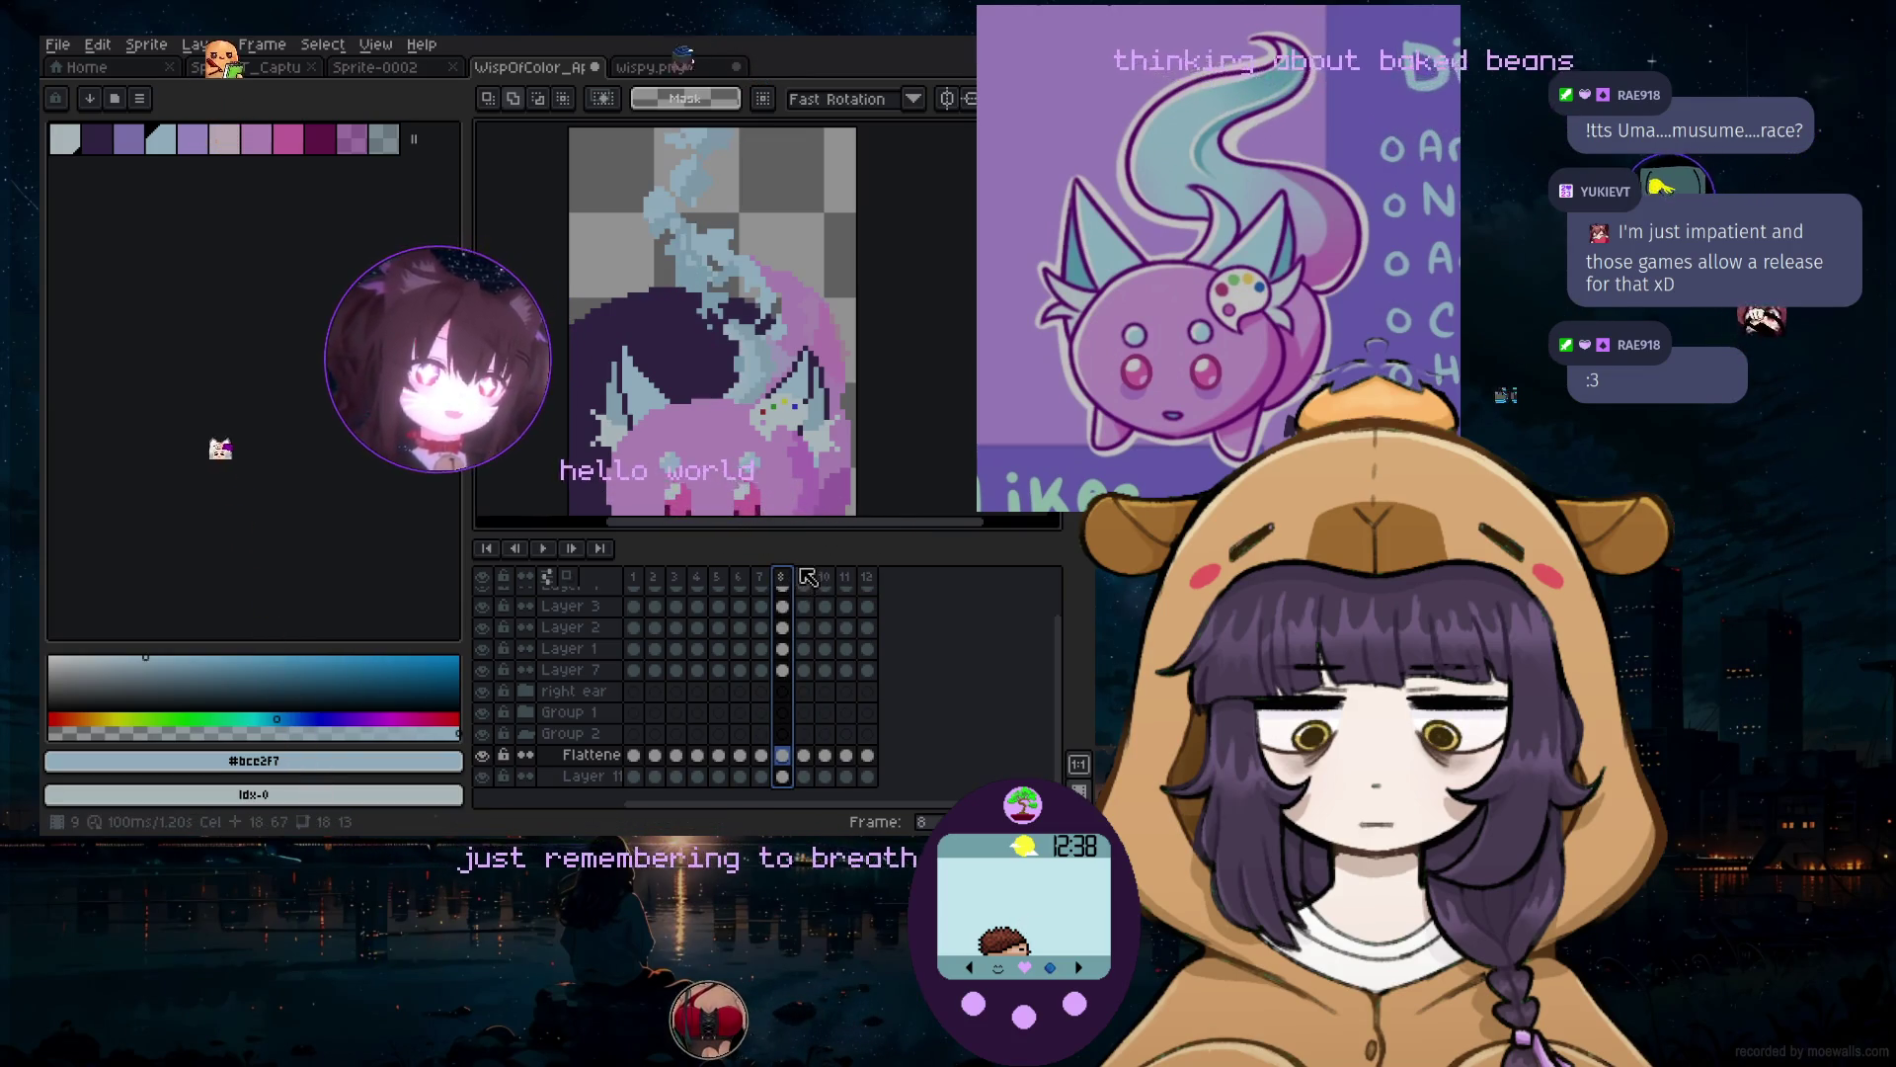
click(803, 577)
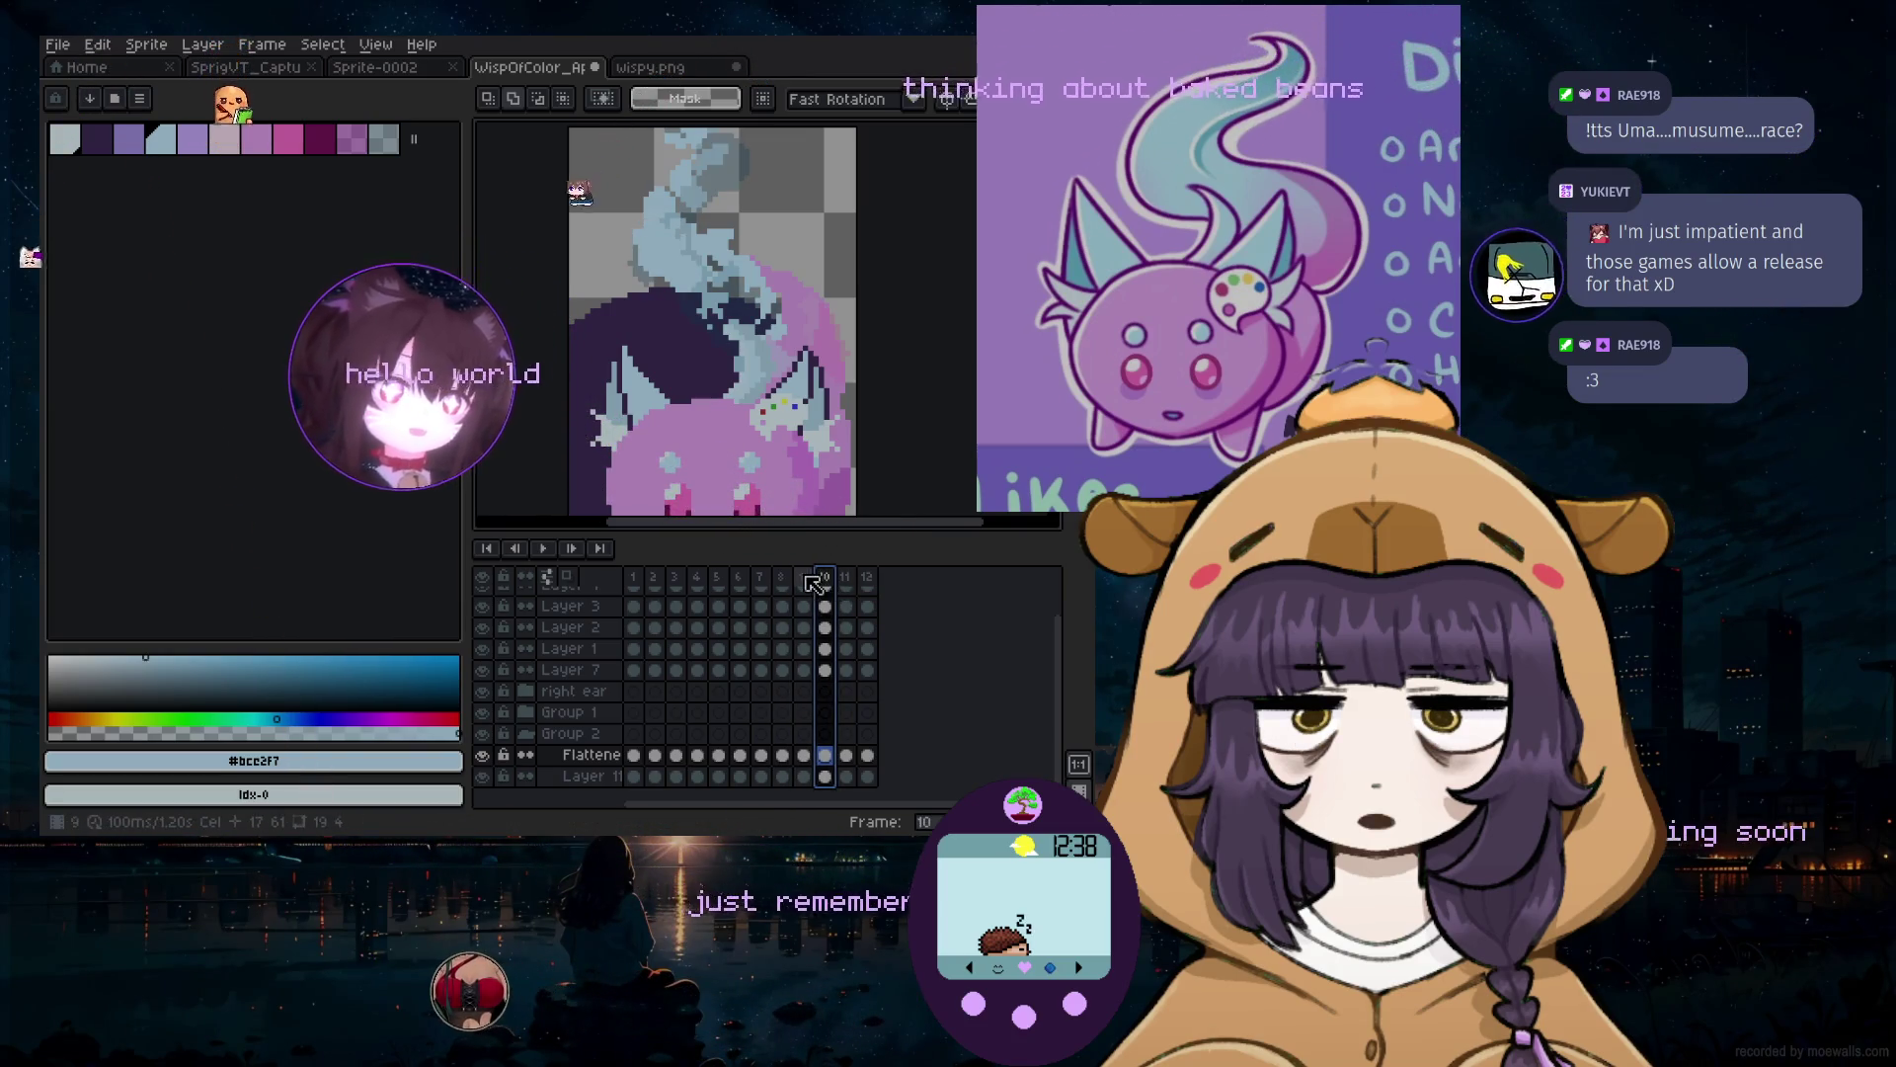
click(825, 578)
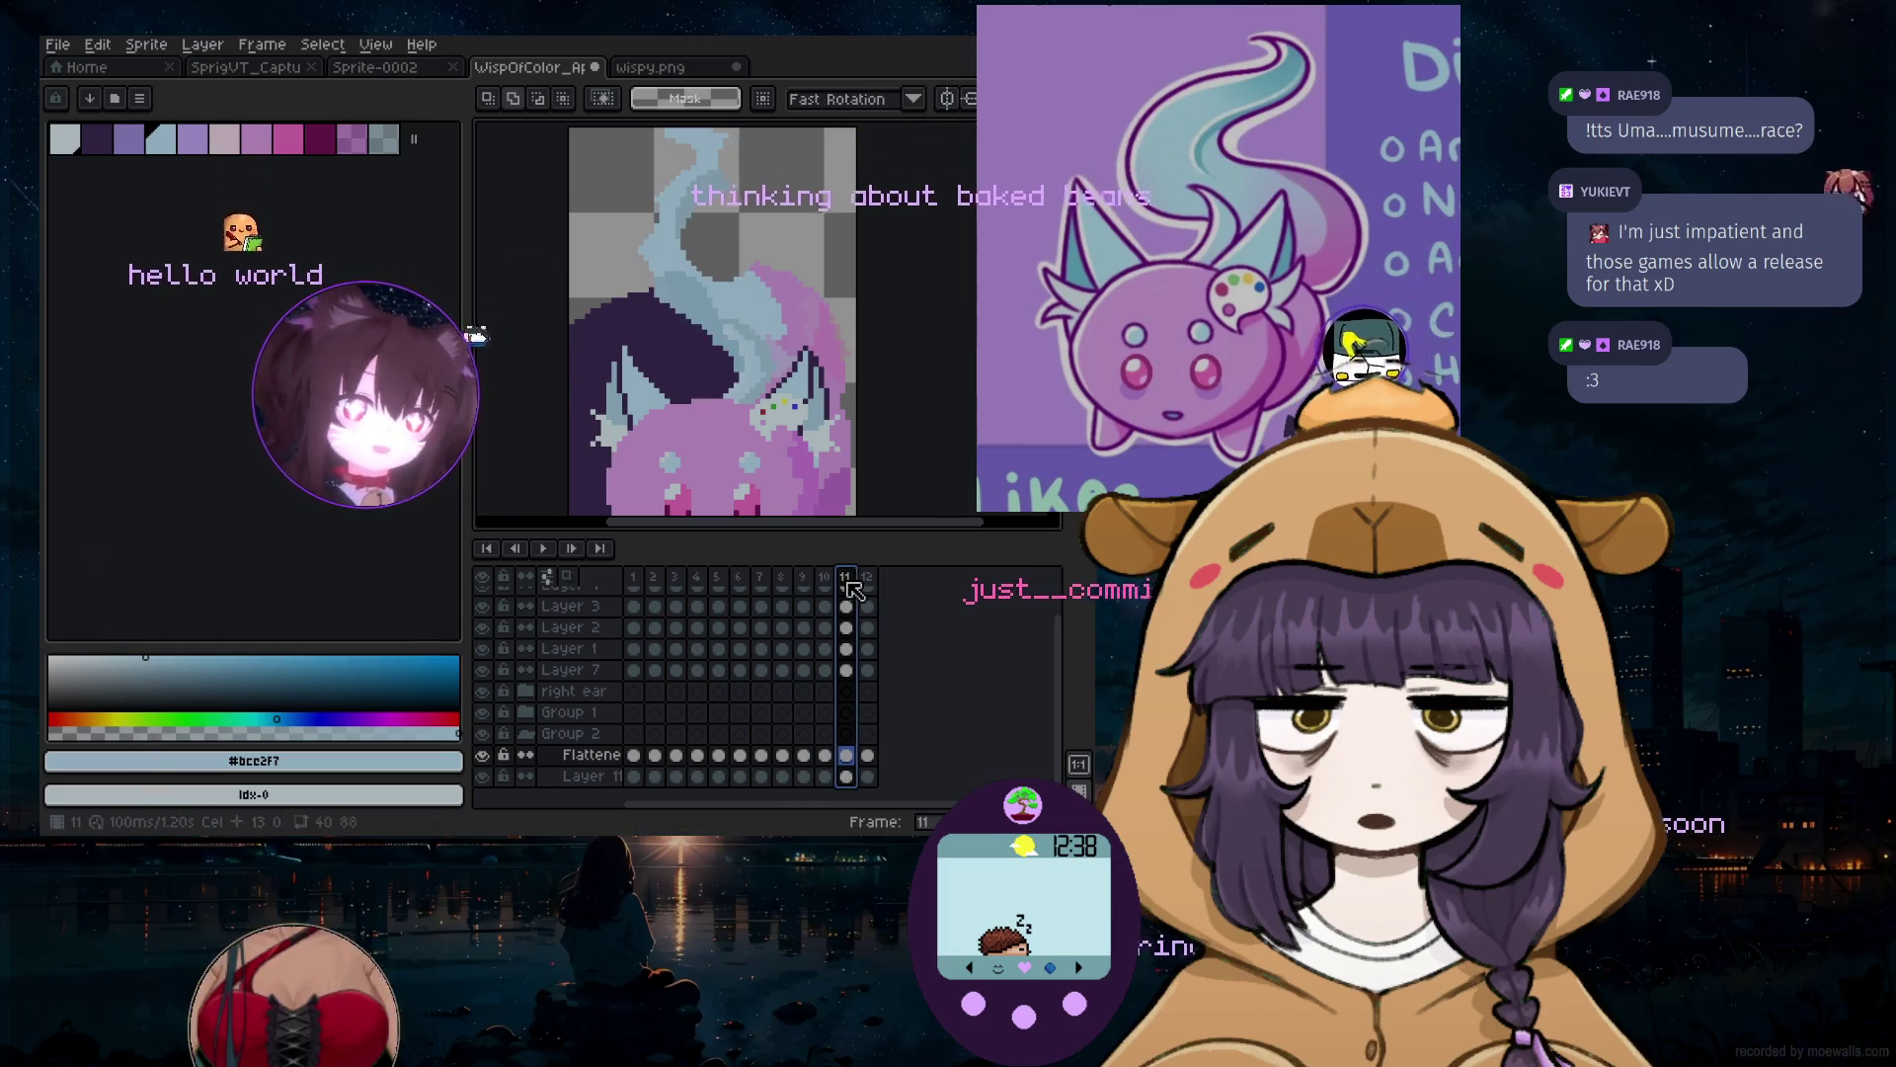
click(842, 581)
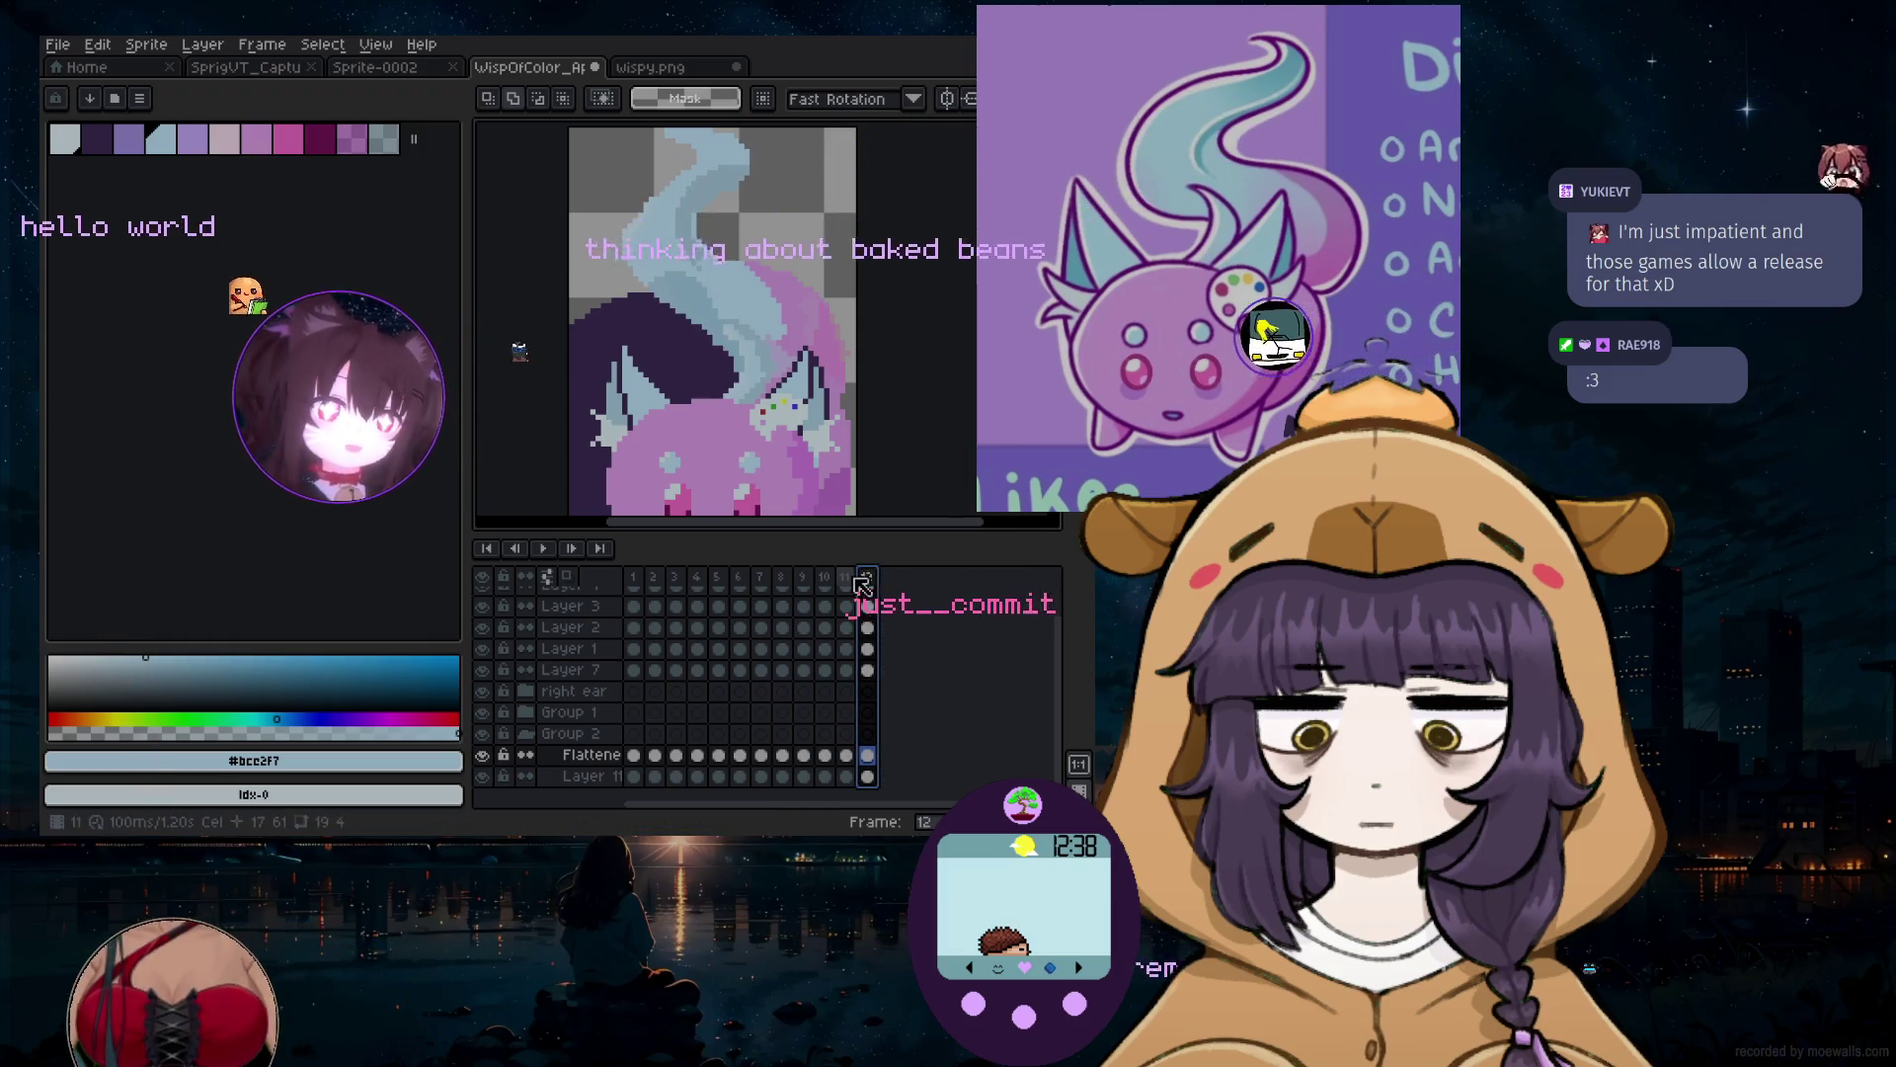
click(800, 579)
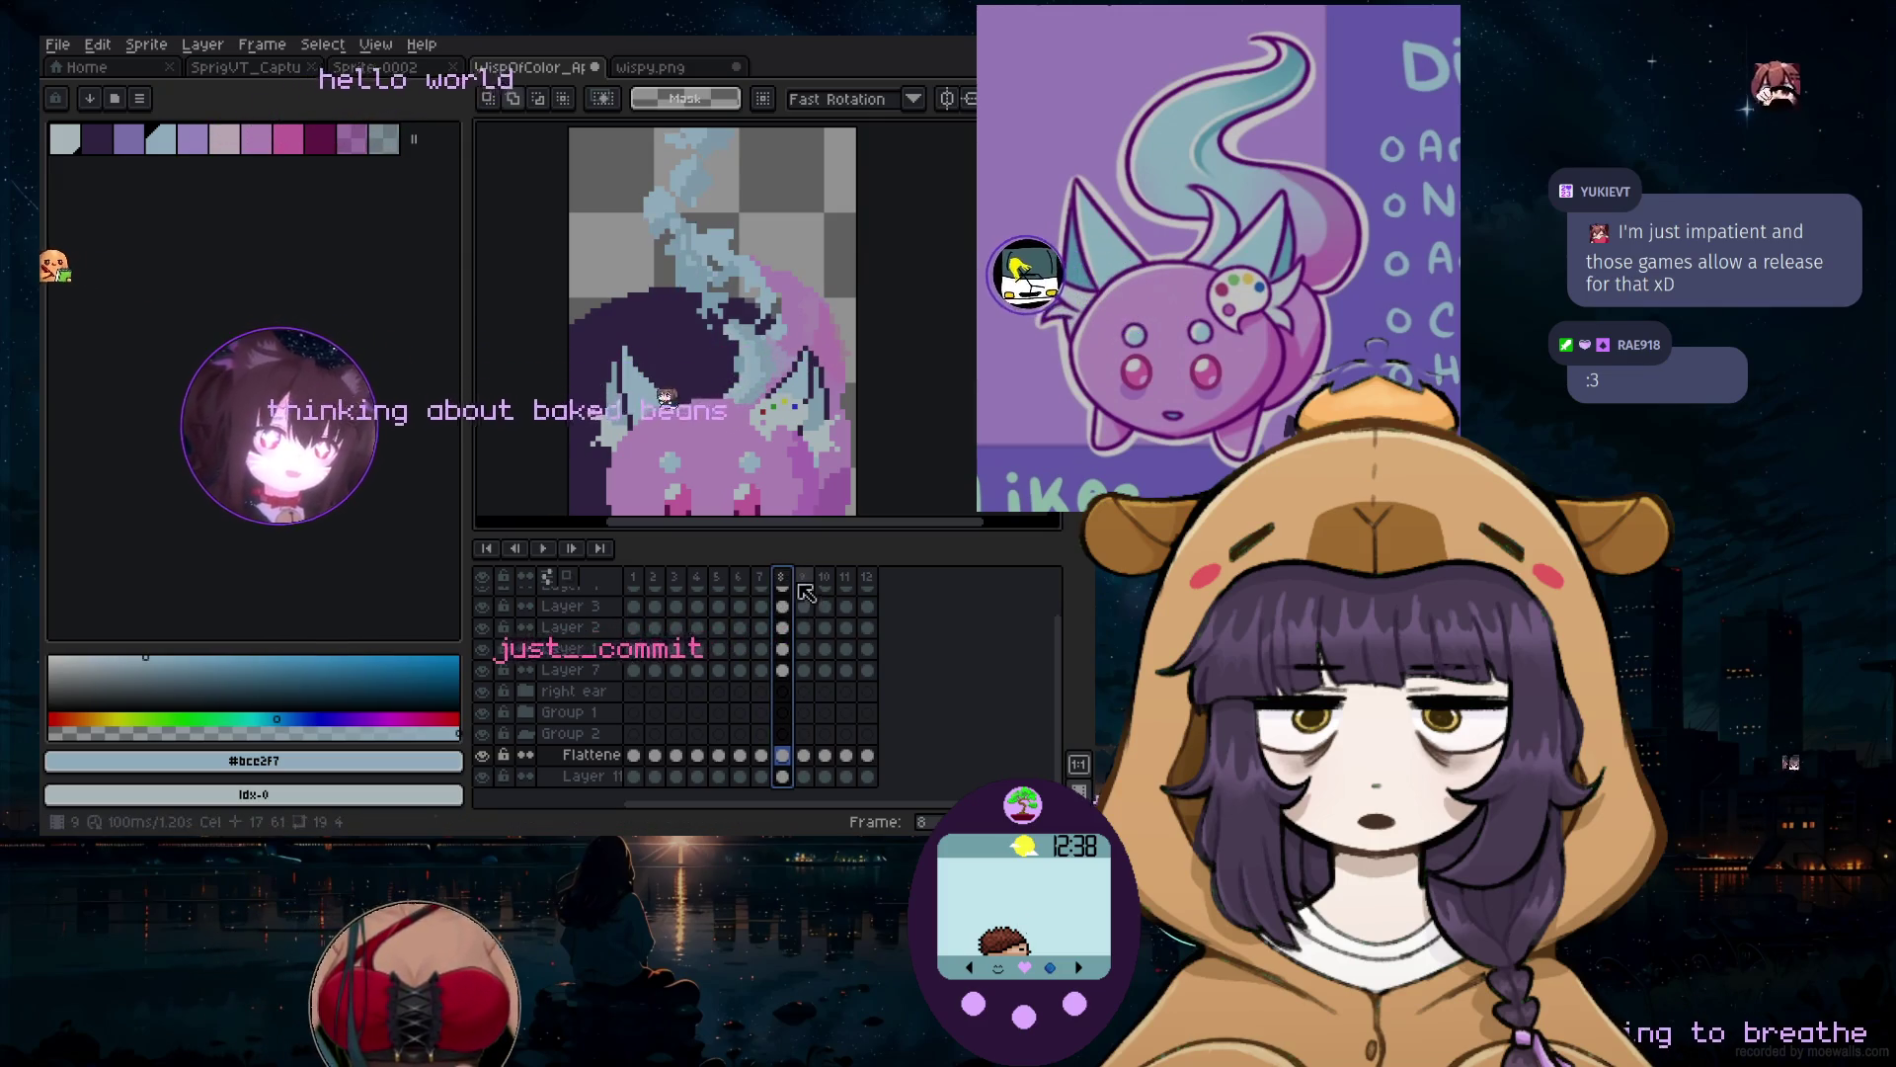
click(826, 581)
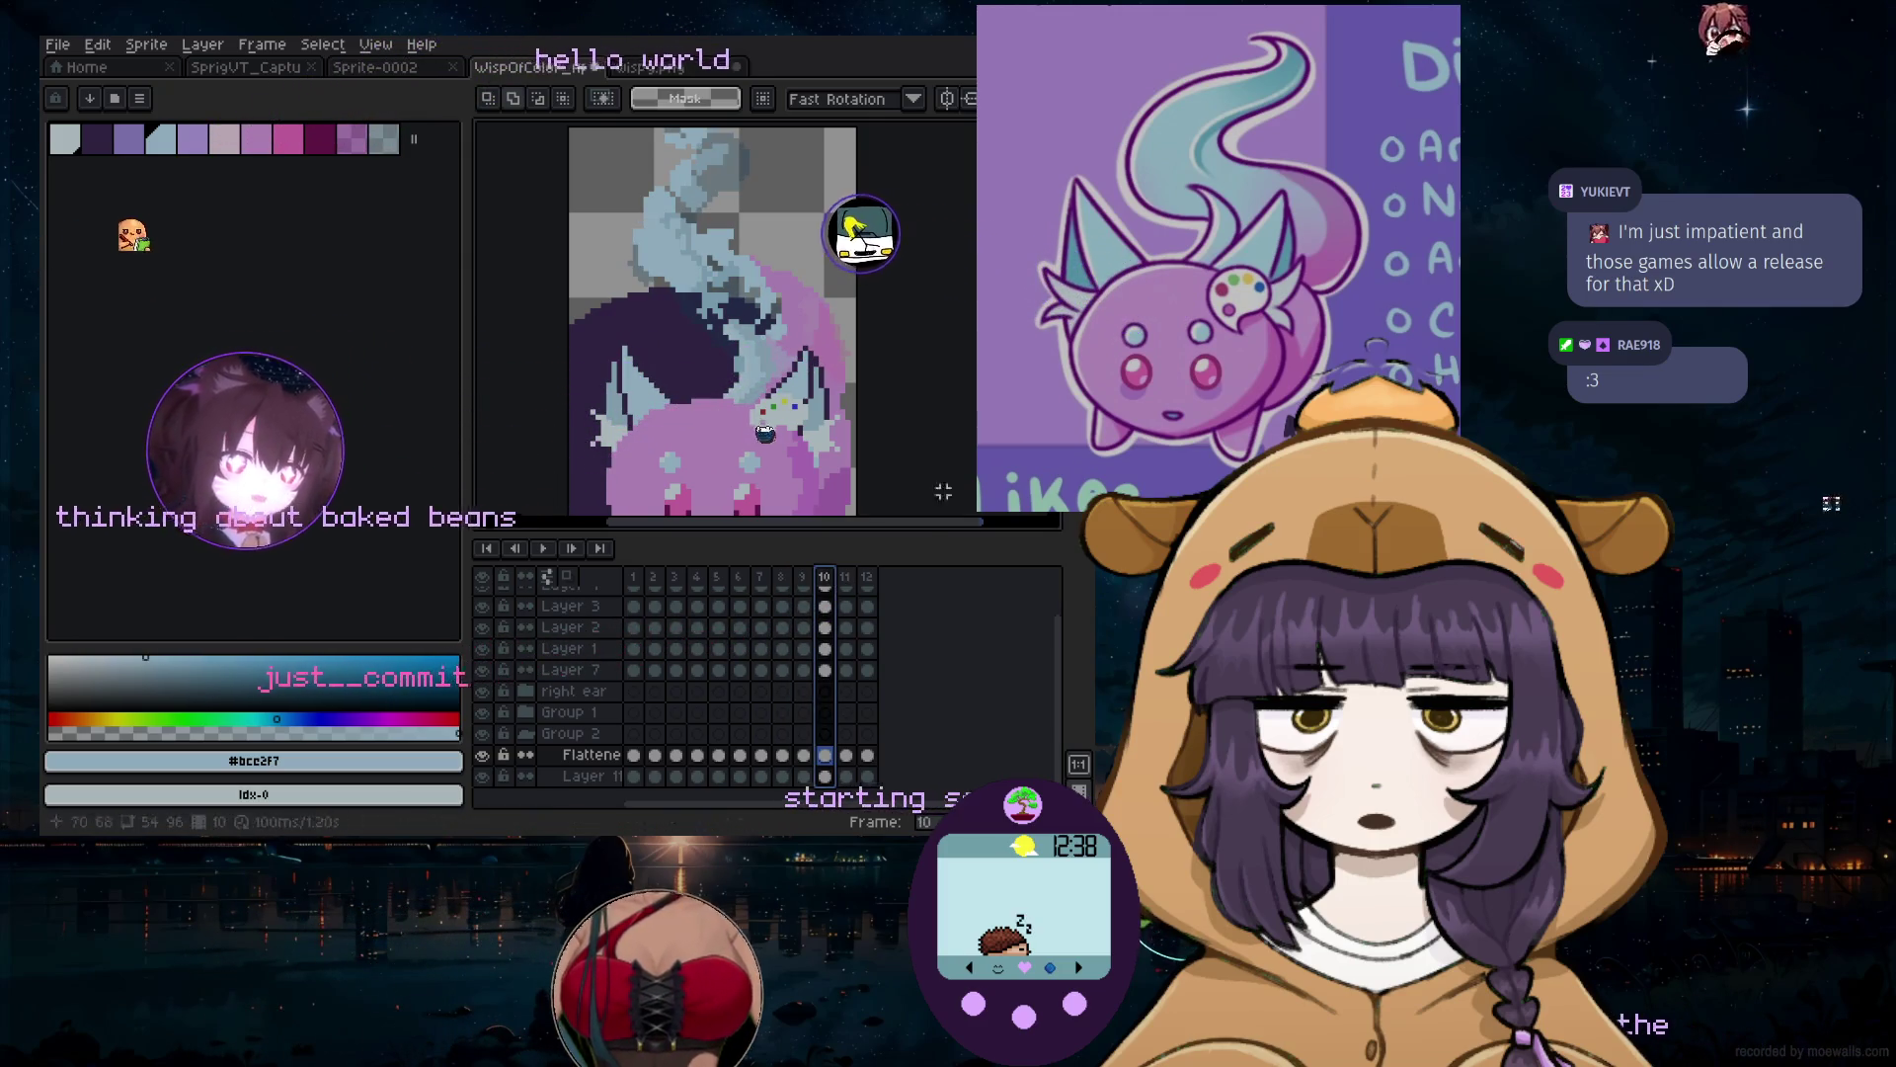
scroll(724, 397, up, 2)
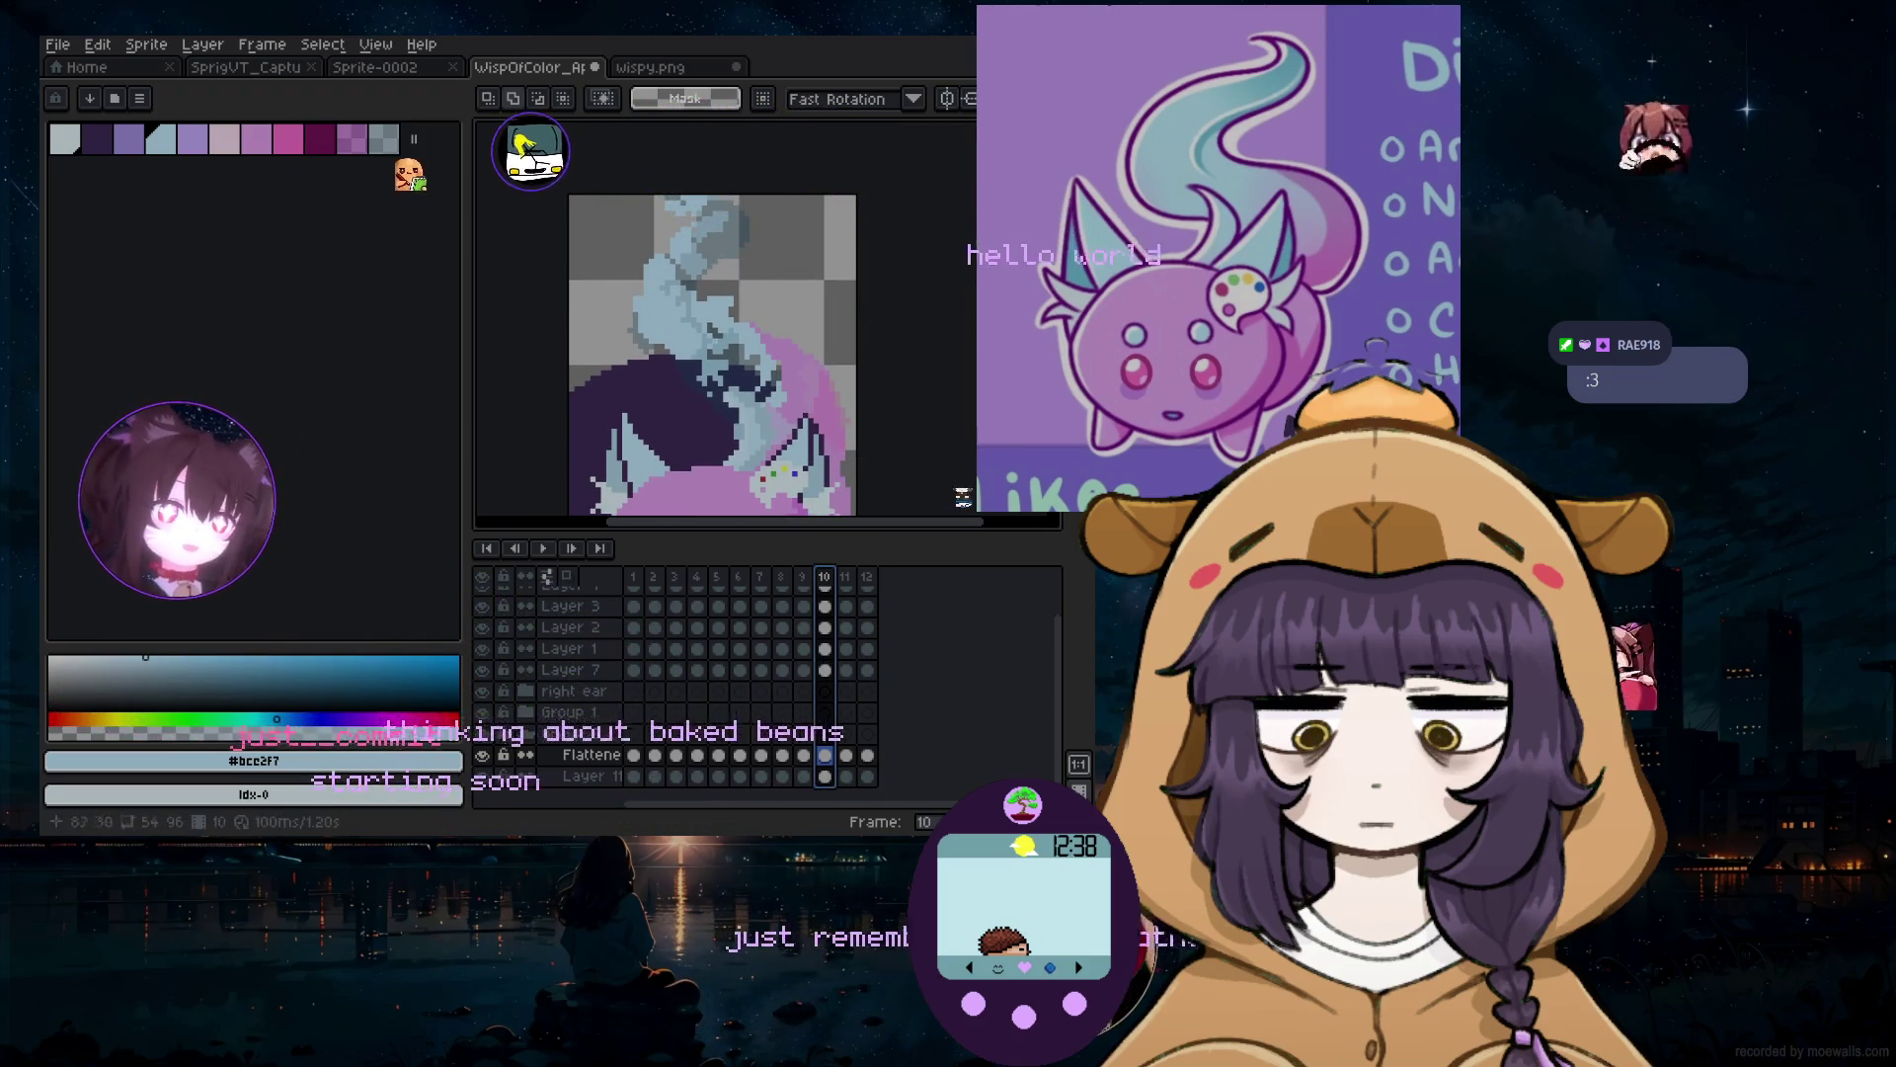
- Switch to the brush, replay from frame 1 through frames 2, 7, 9 and 11 to frame 10, then pick the Elliptical Marquee
key(b)
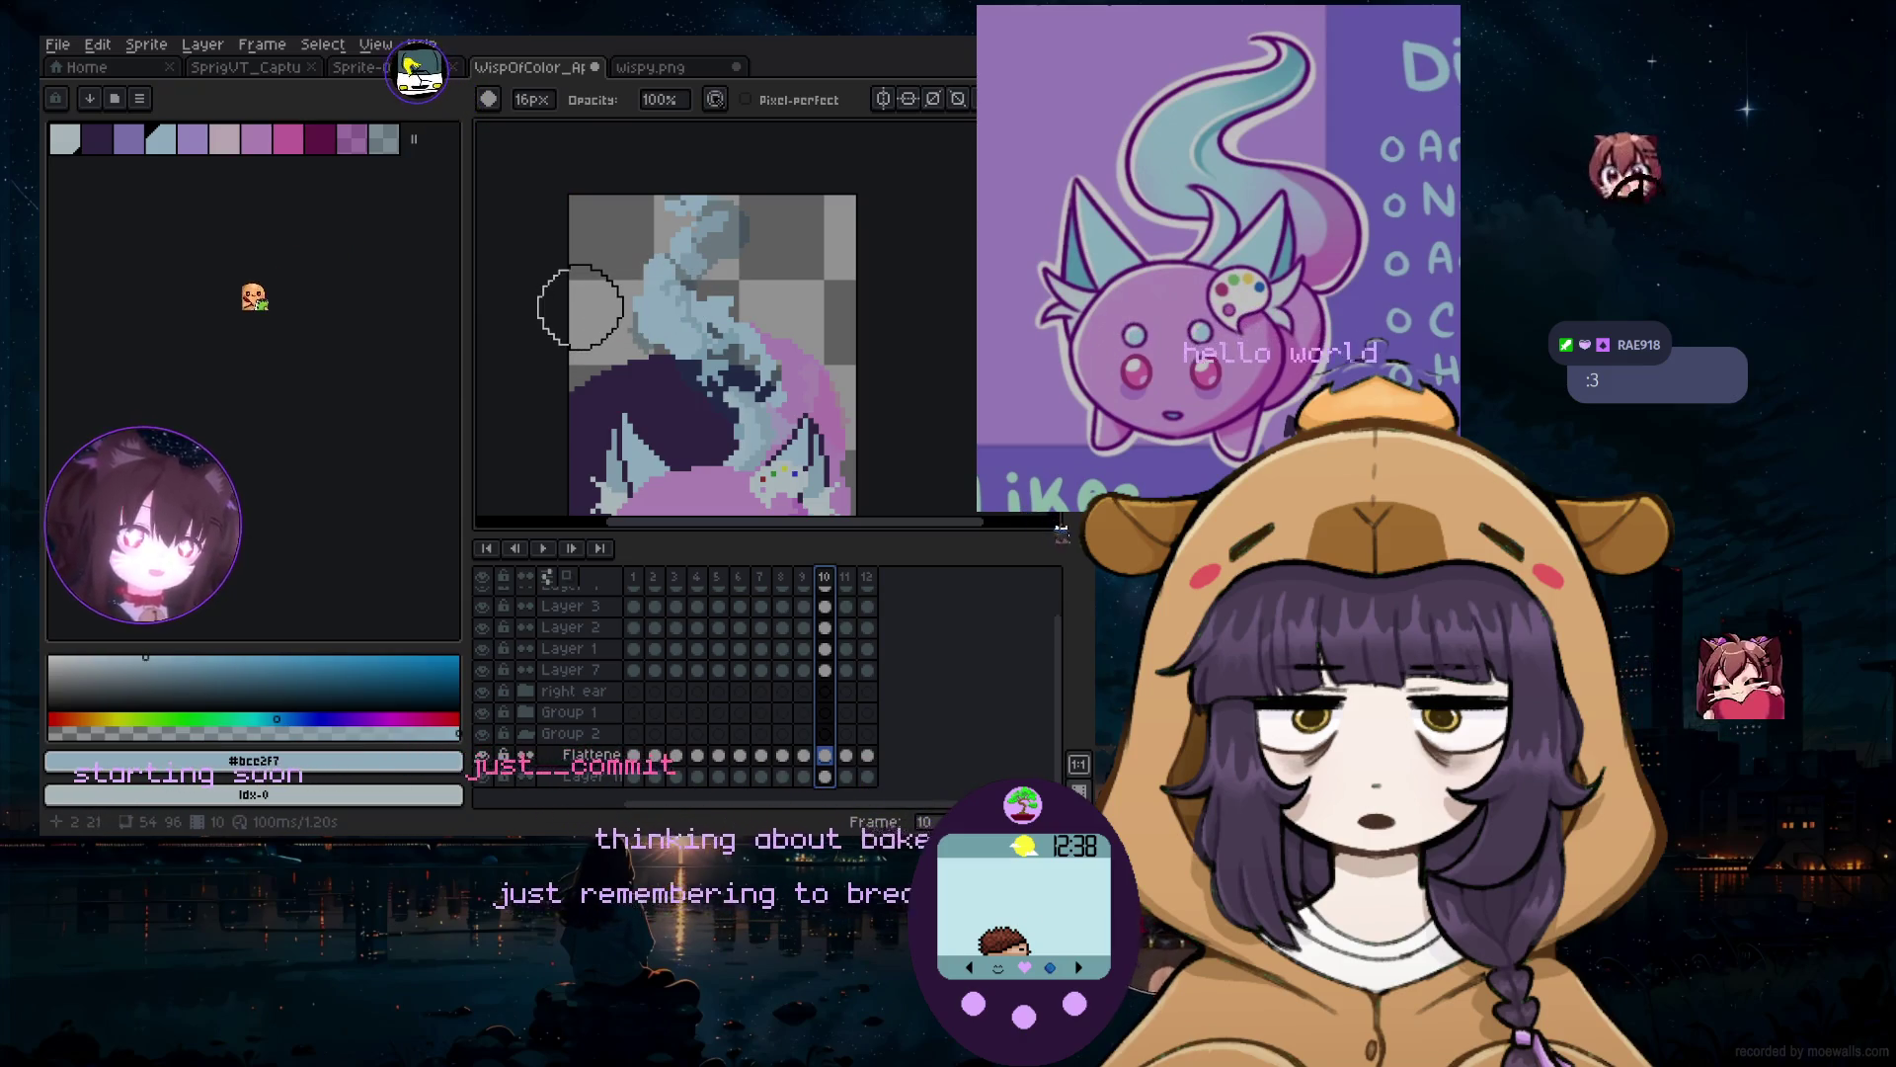
scroll(588, 287, up, 2)
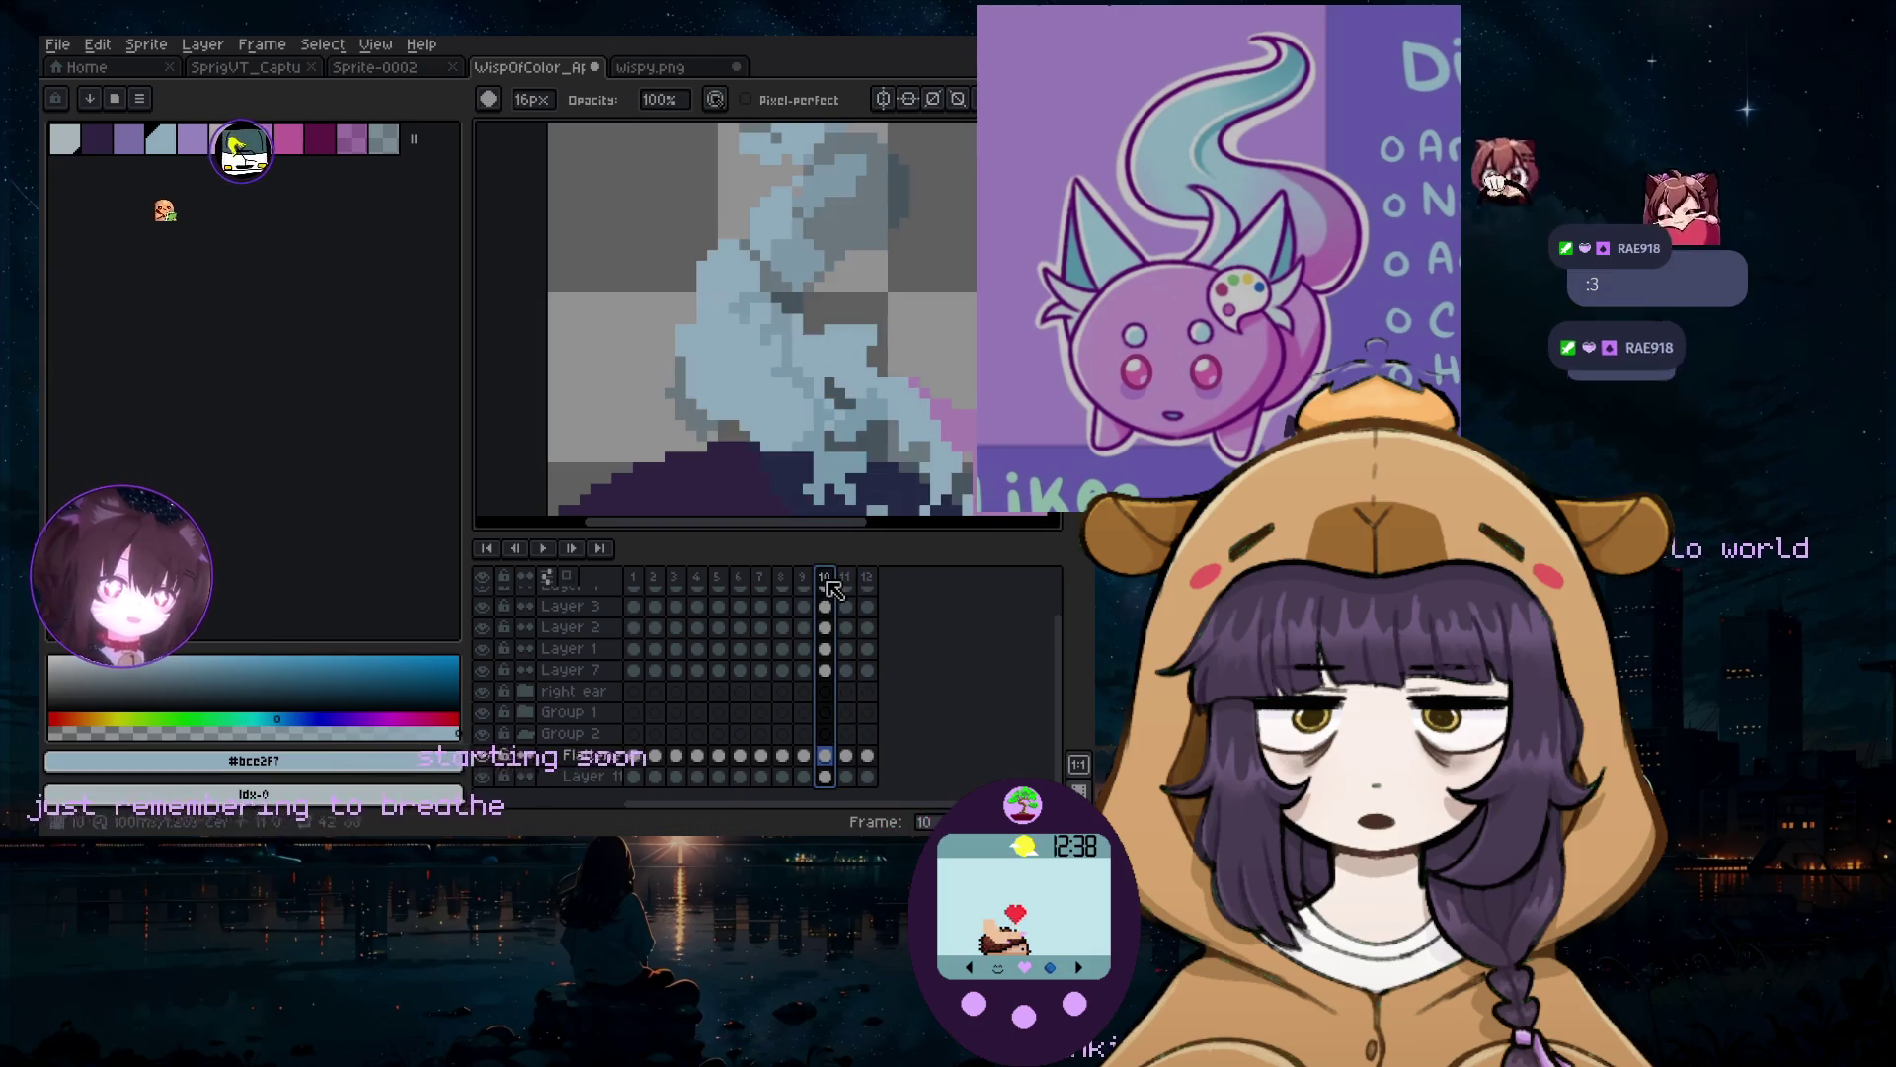
key(Home)
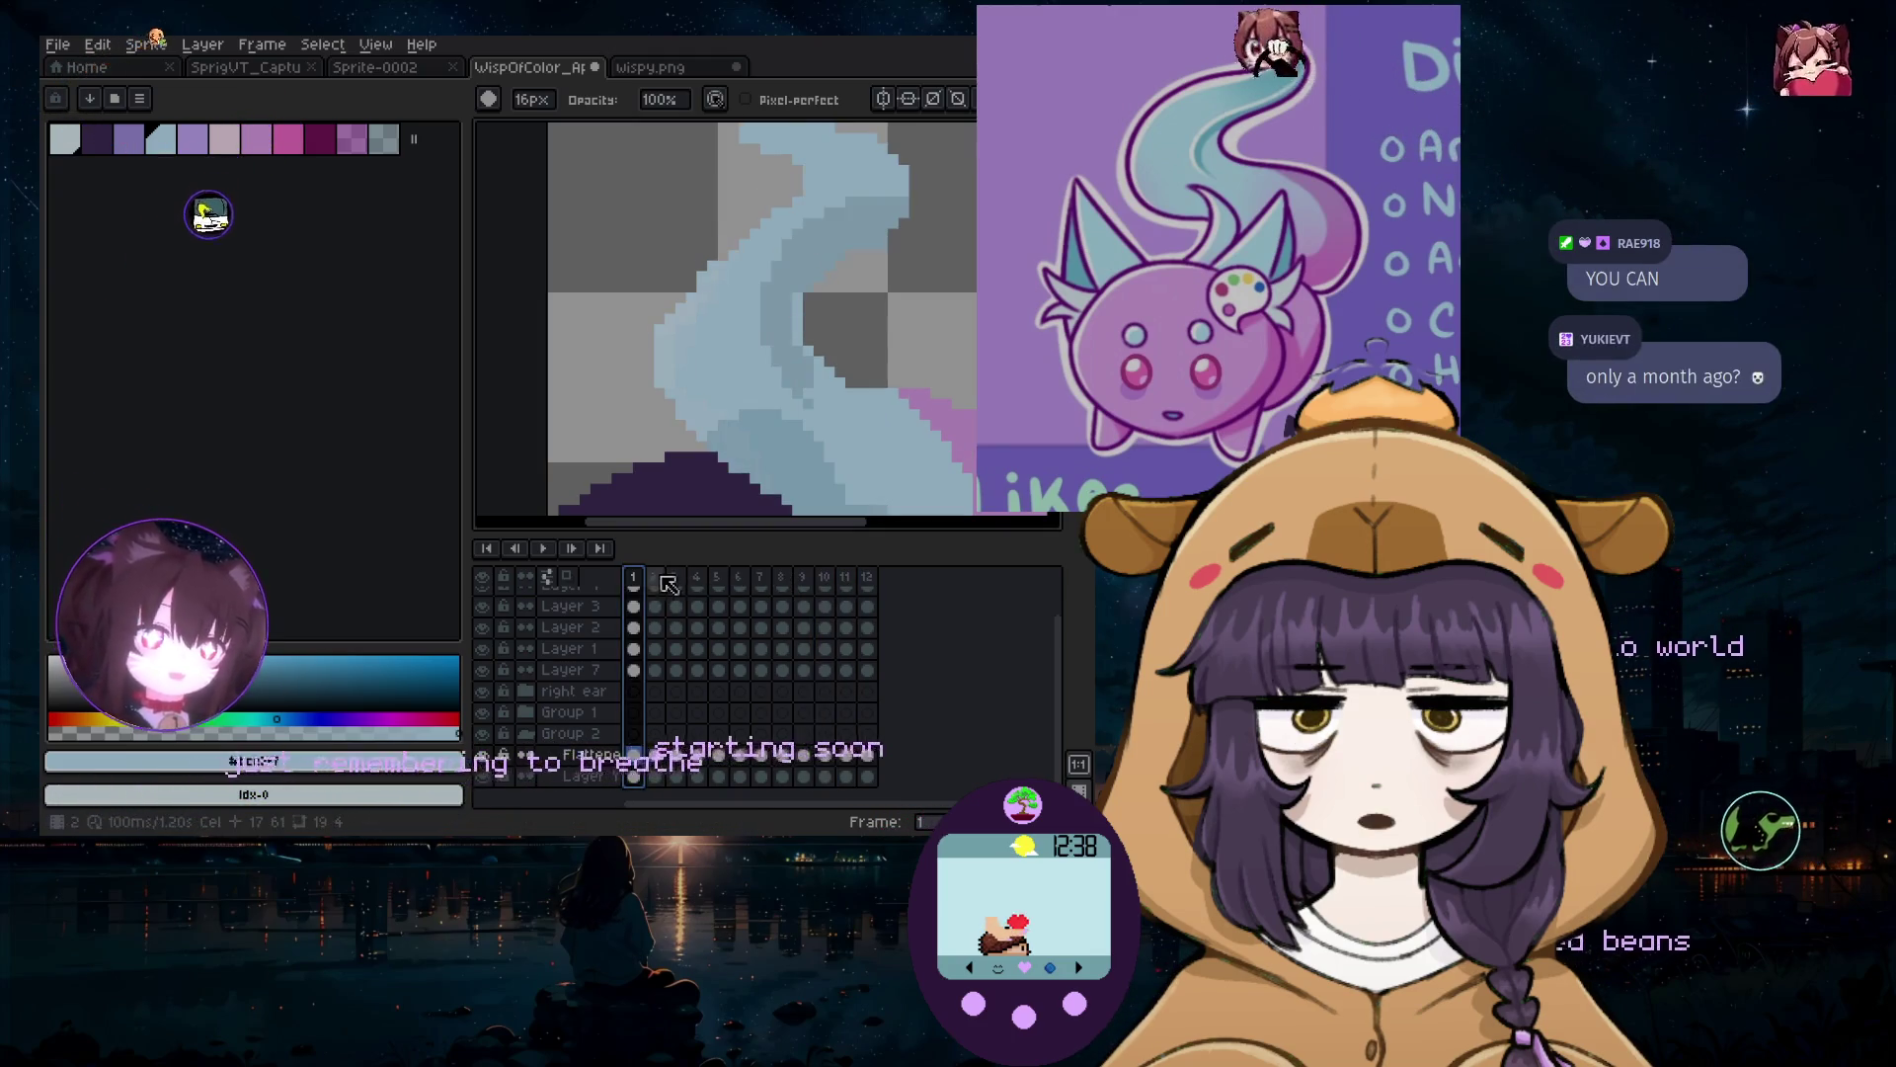
click(655, 581)
click(759, 582)
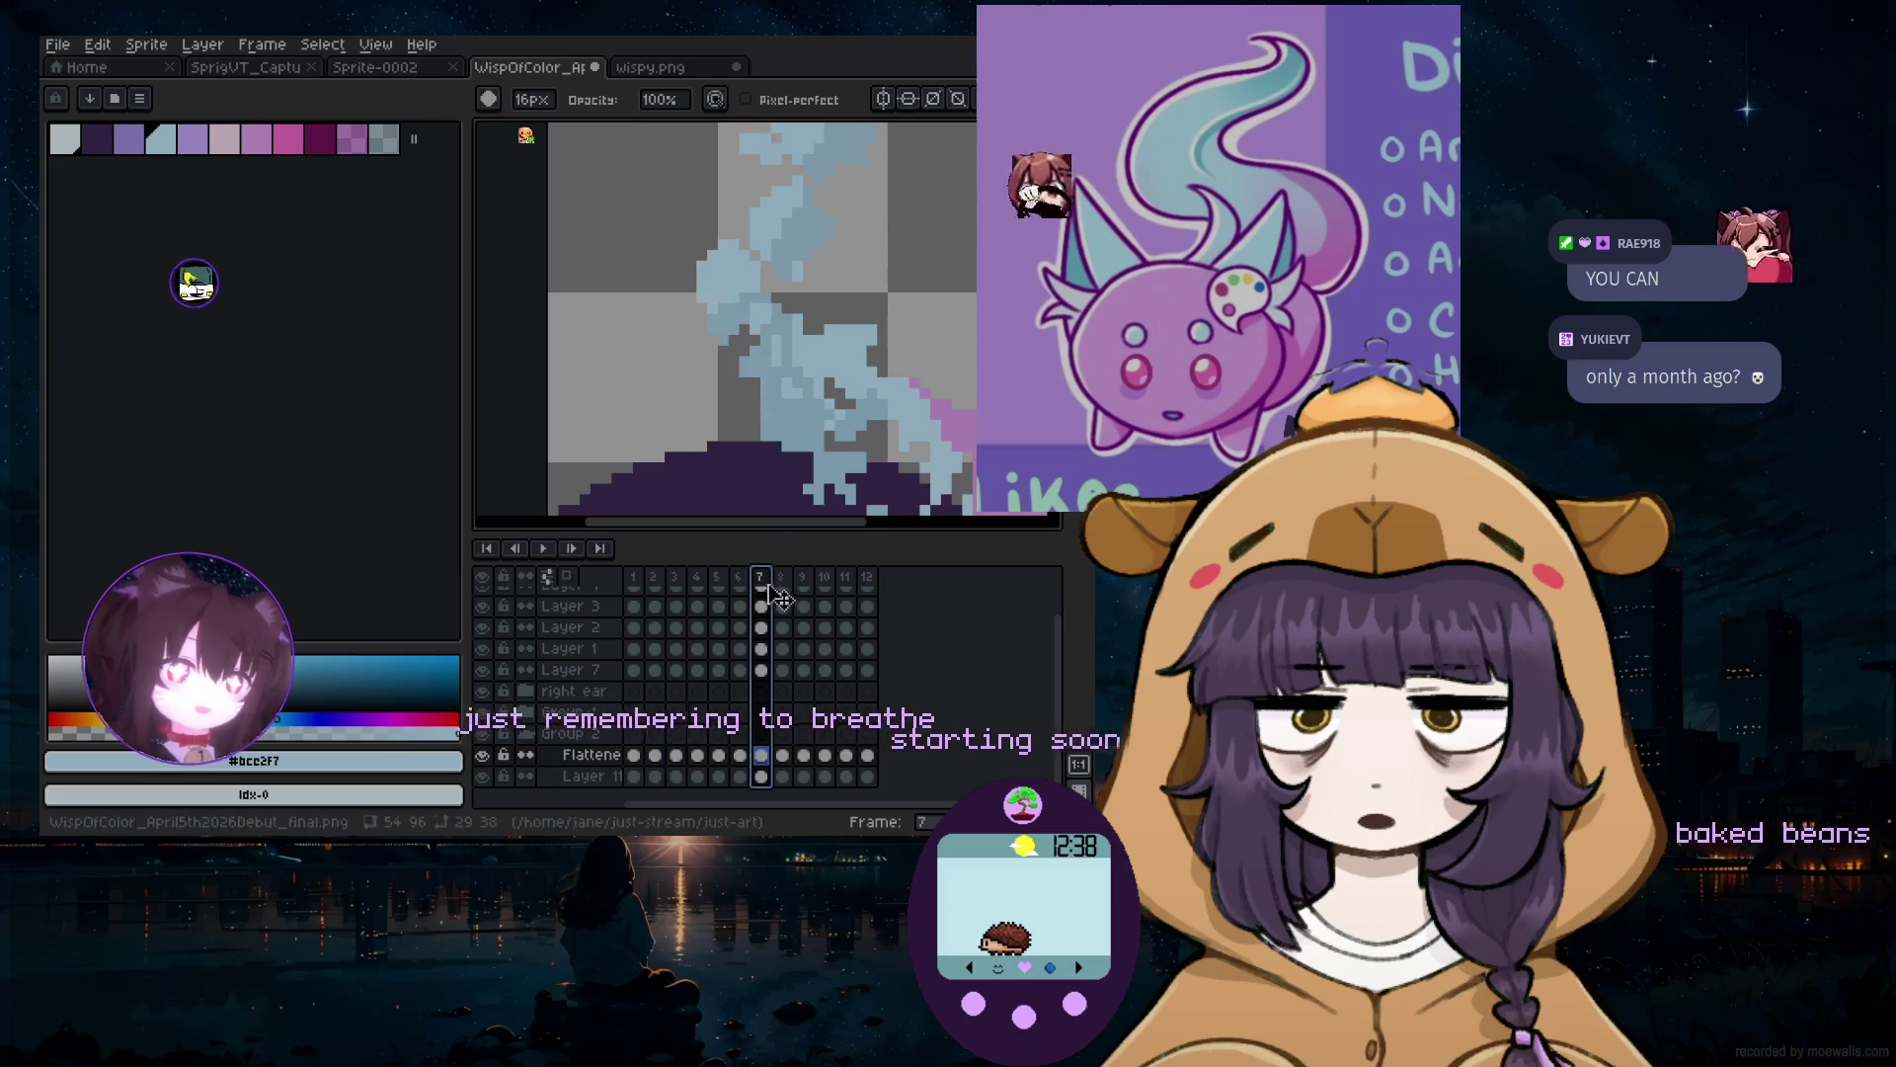
click(809, 582)
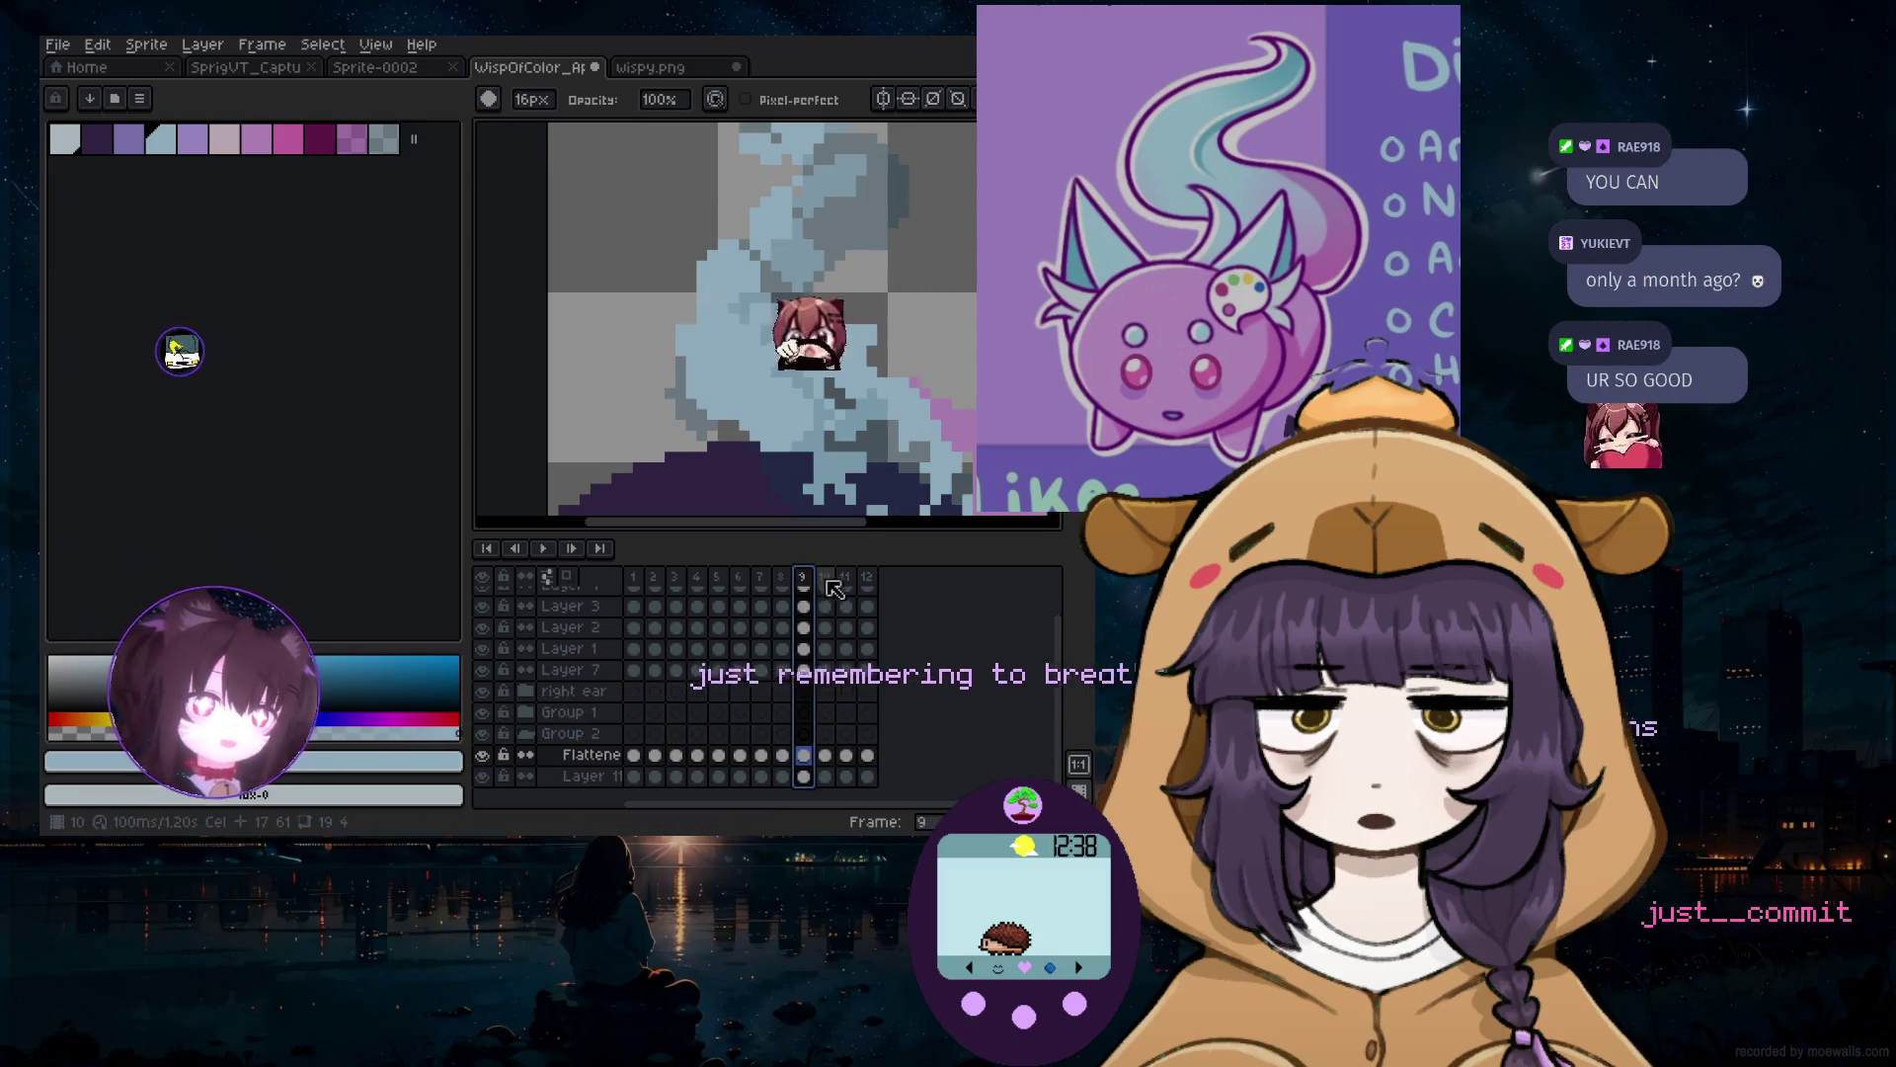
click(847, 579)
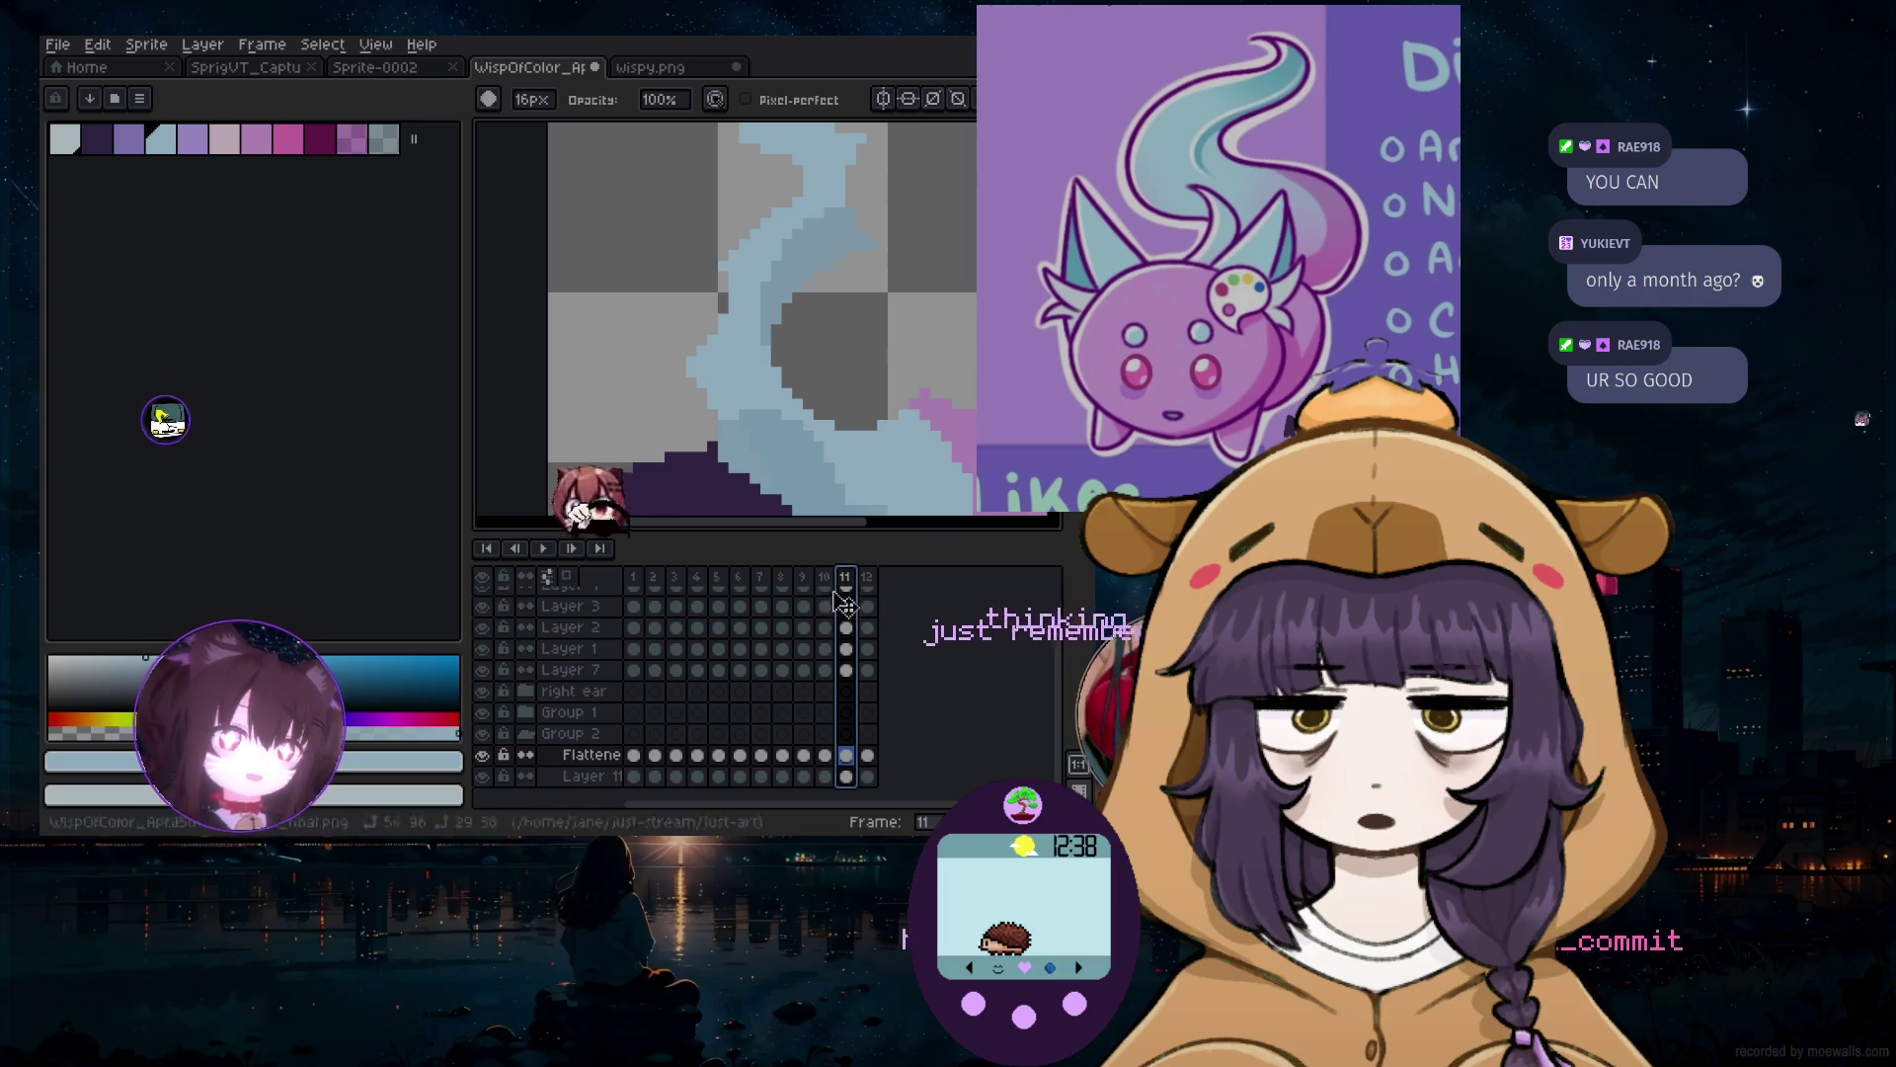
click(826, 583)
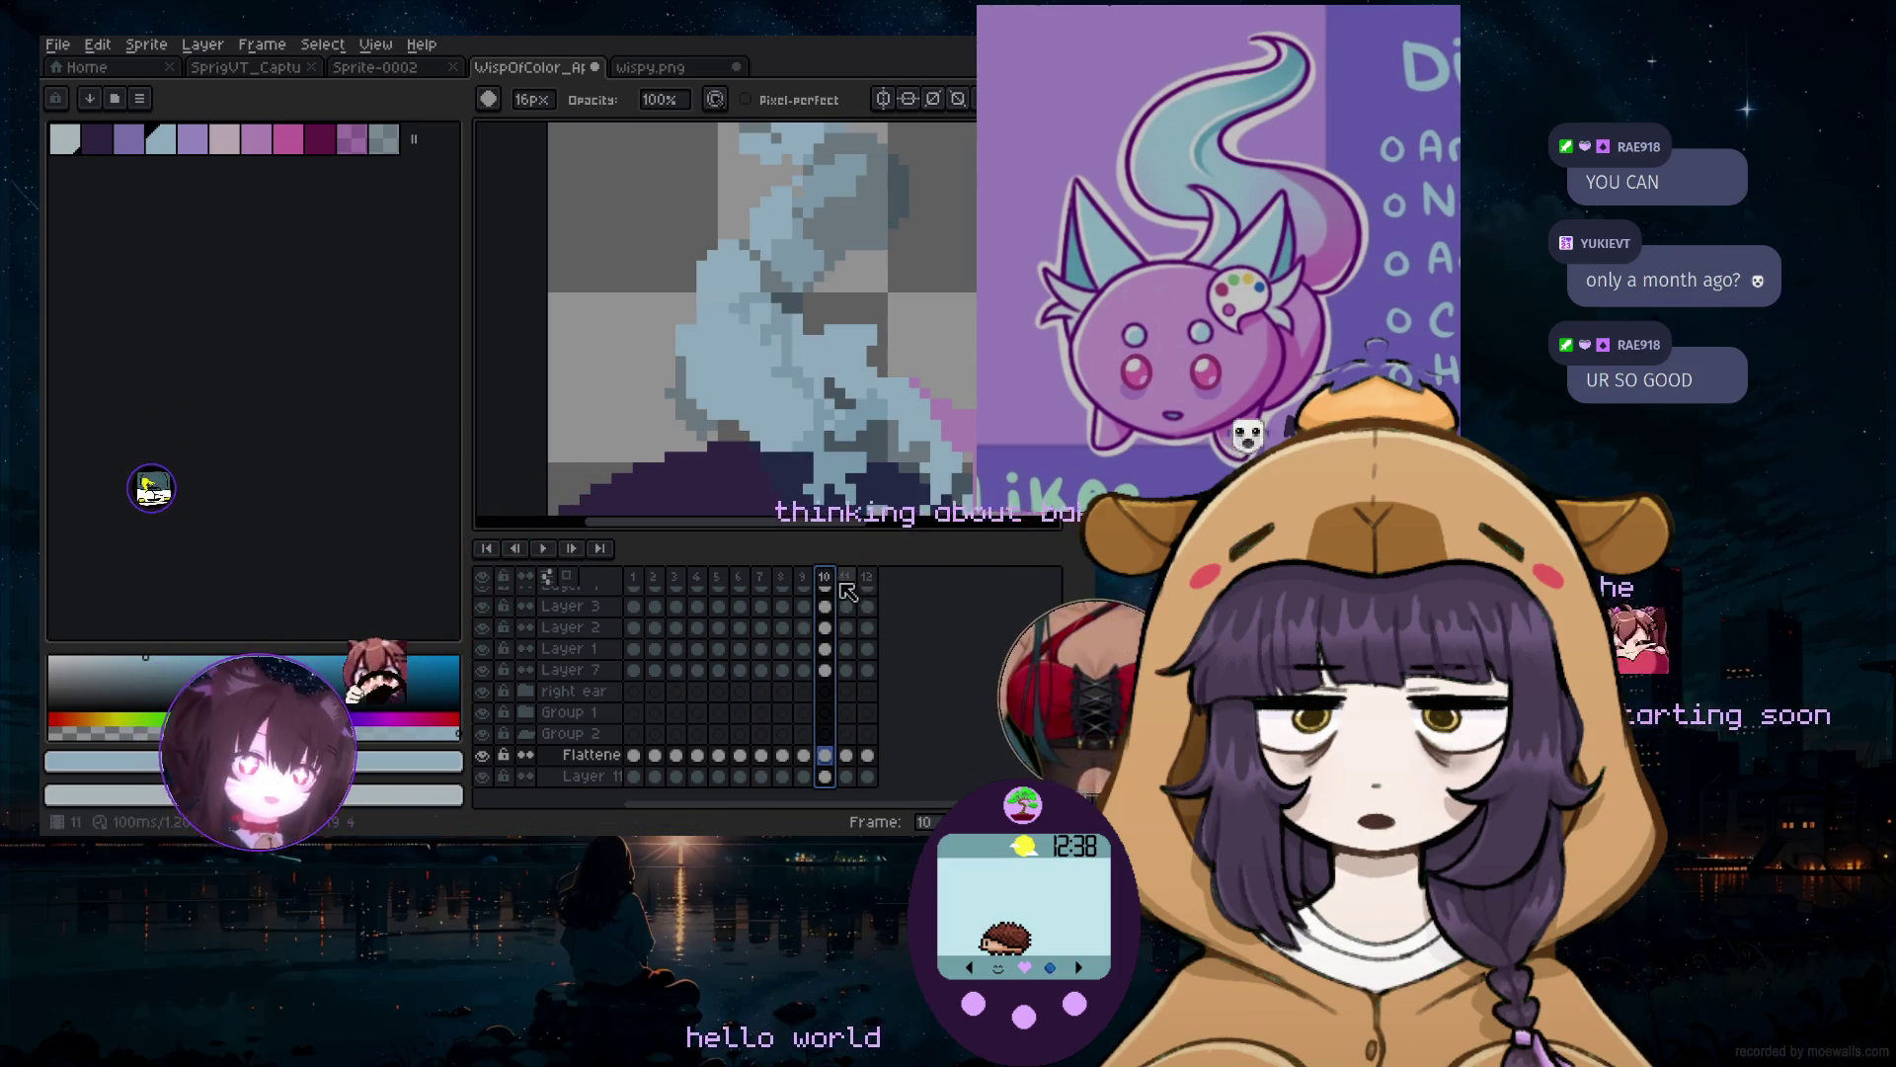
click(968, 137)
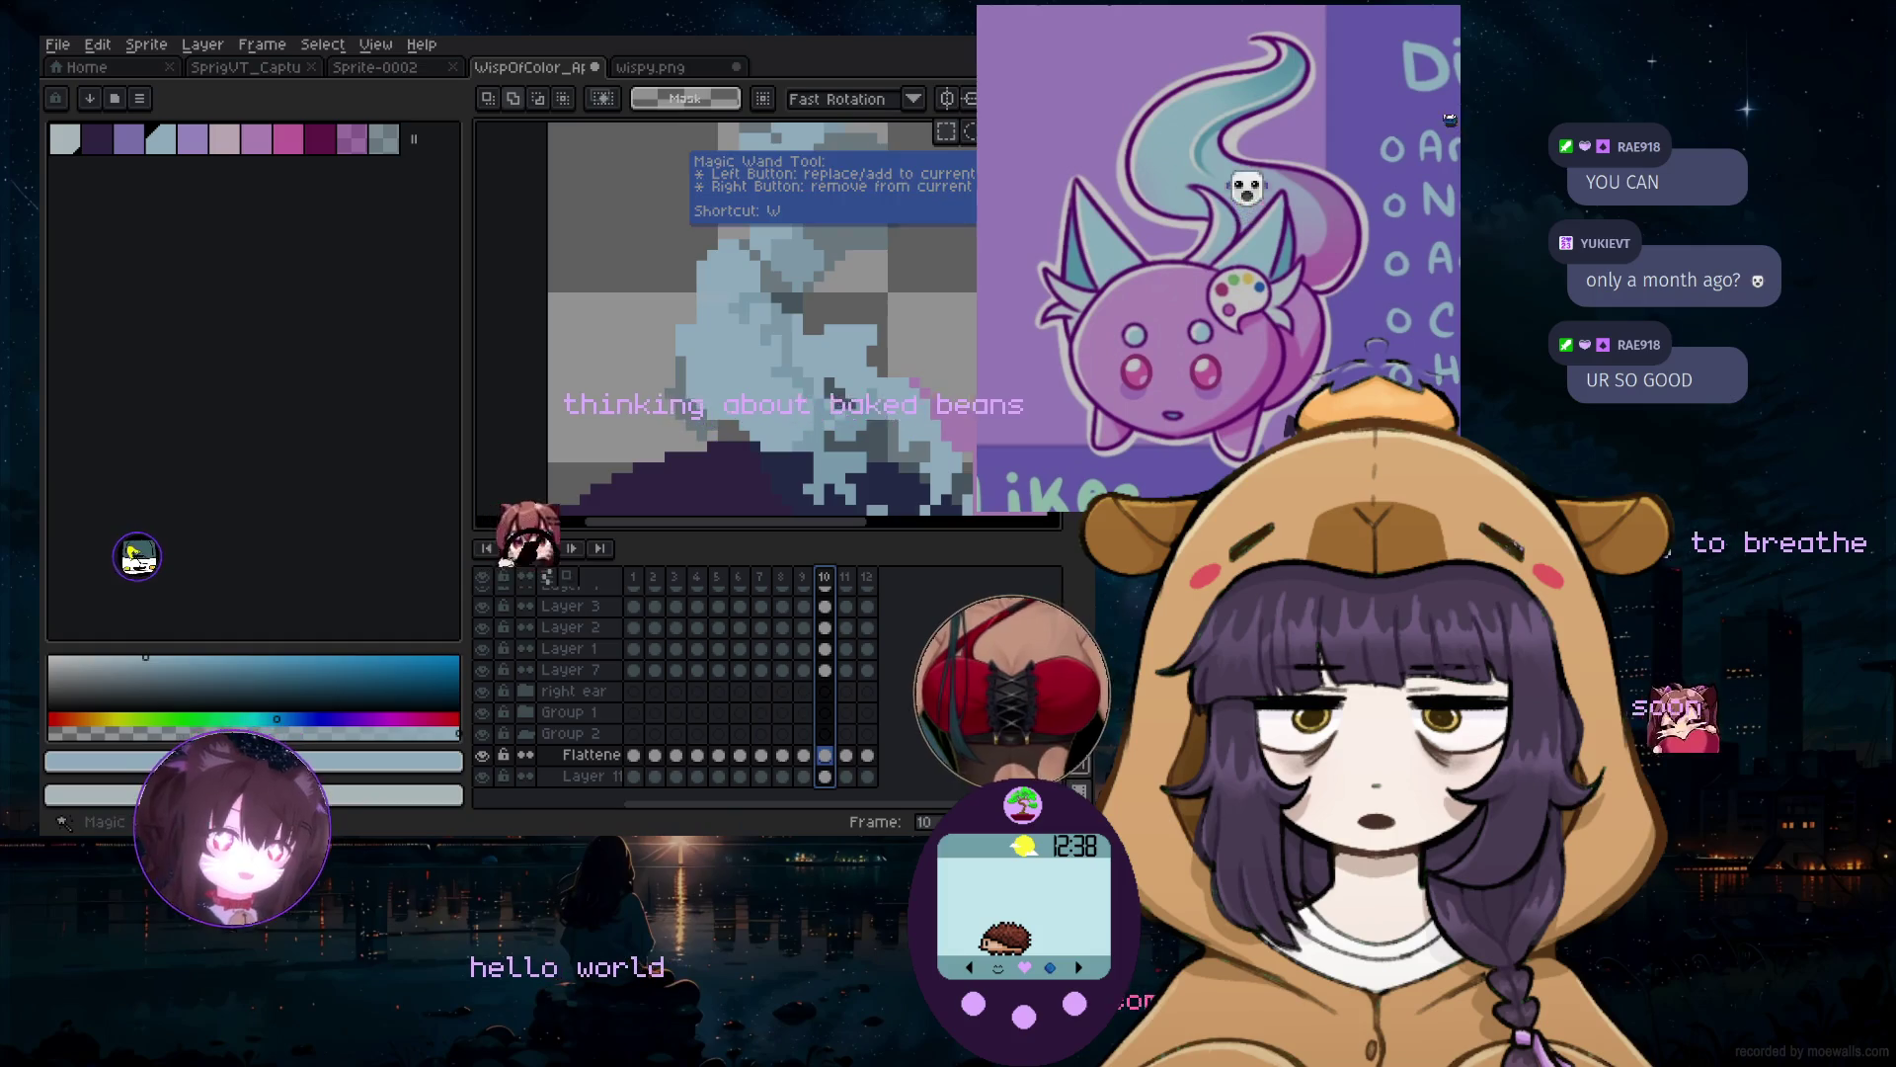
- Draw an oval selection around the flame tail, carry it to frame 11 and start transforming it
scroll(812, 296, down, 1)
drag(676, 145, 902, 416)
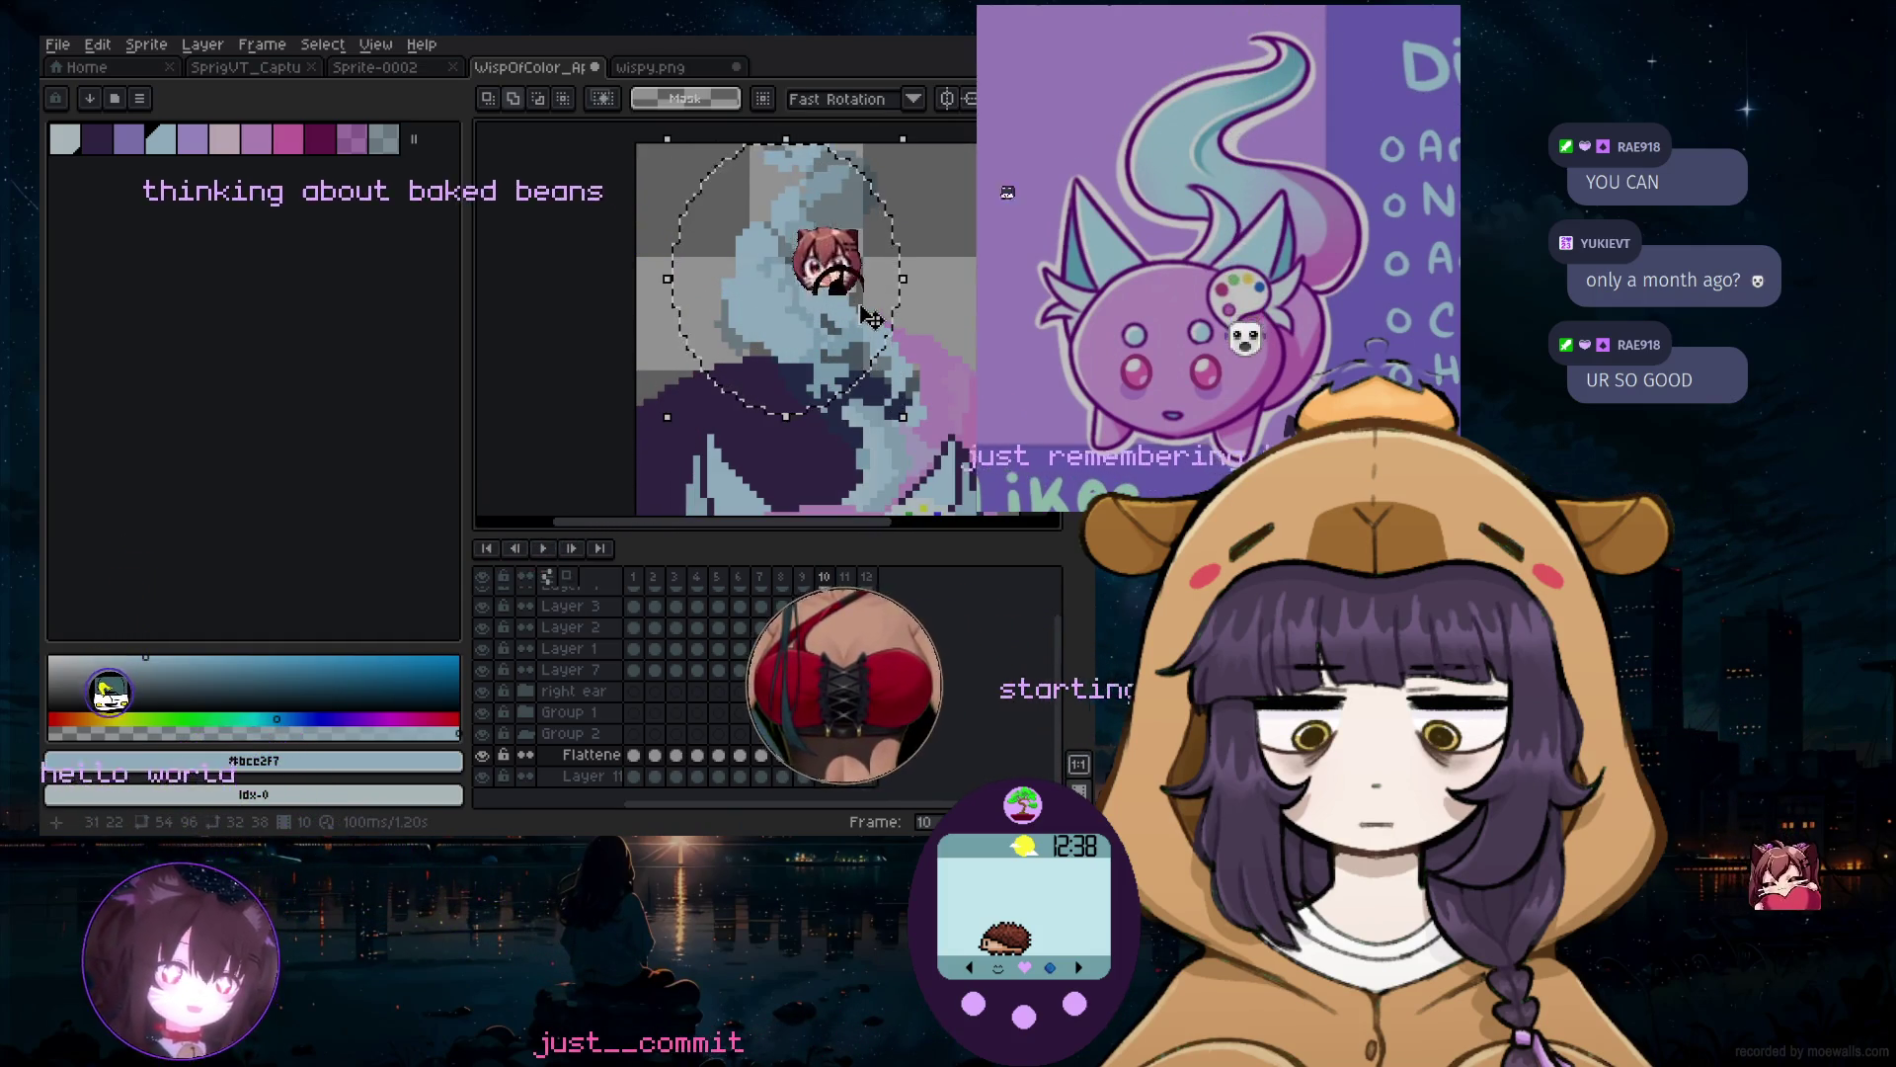
click(846, 576)
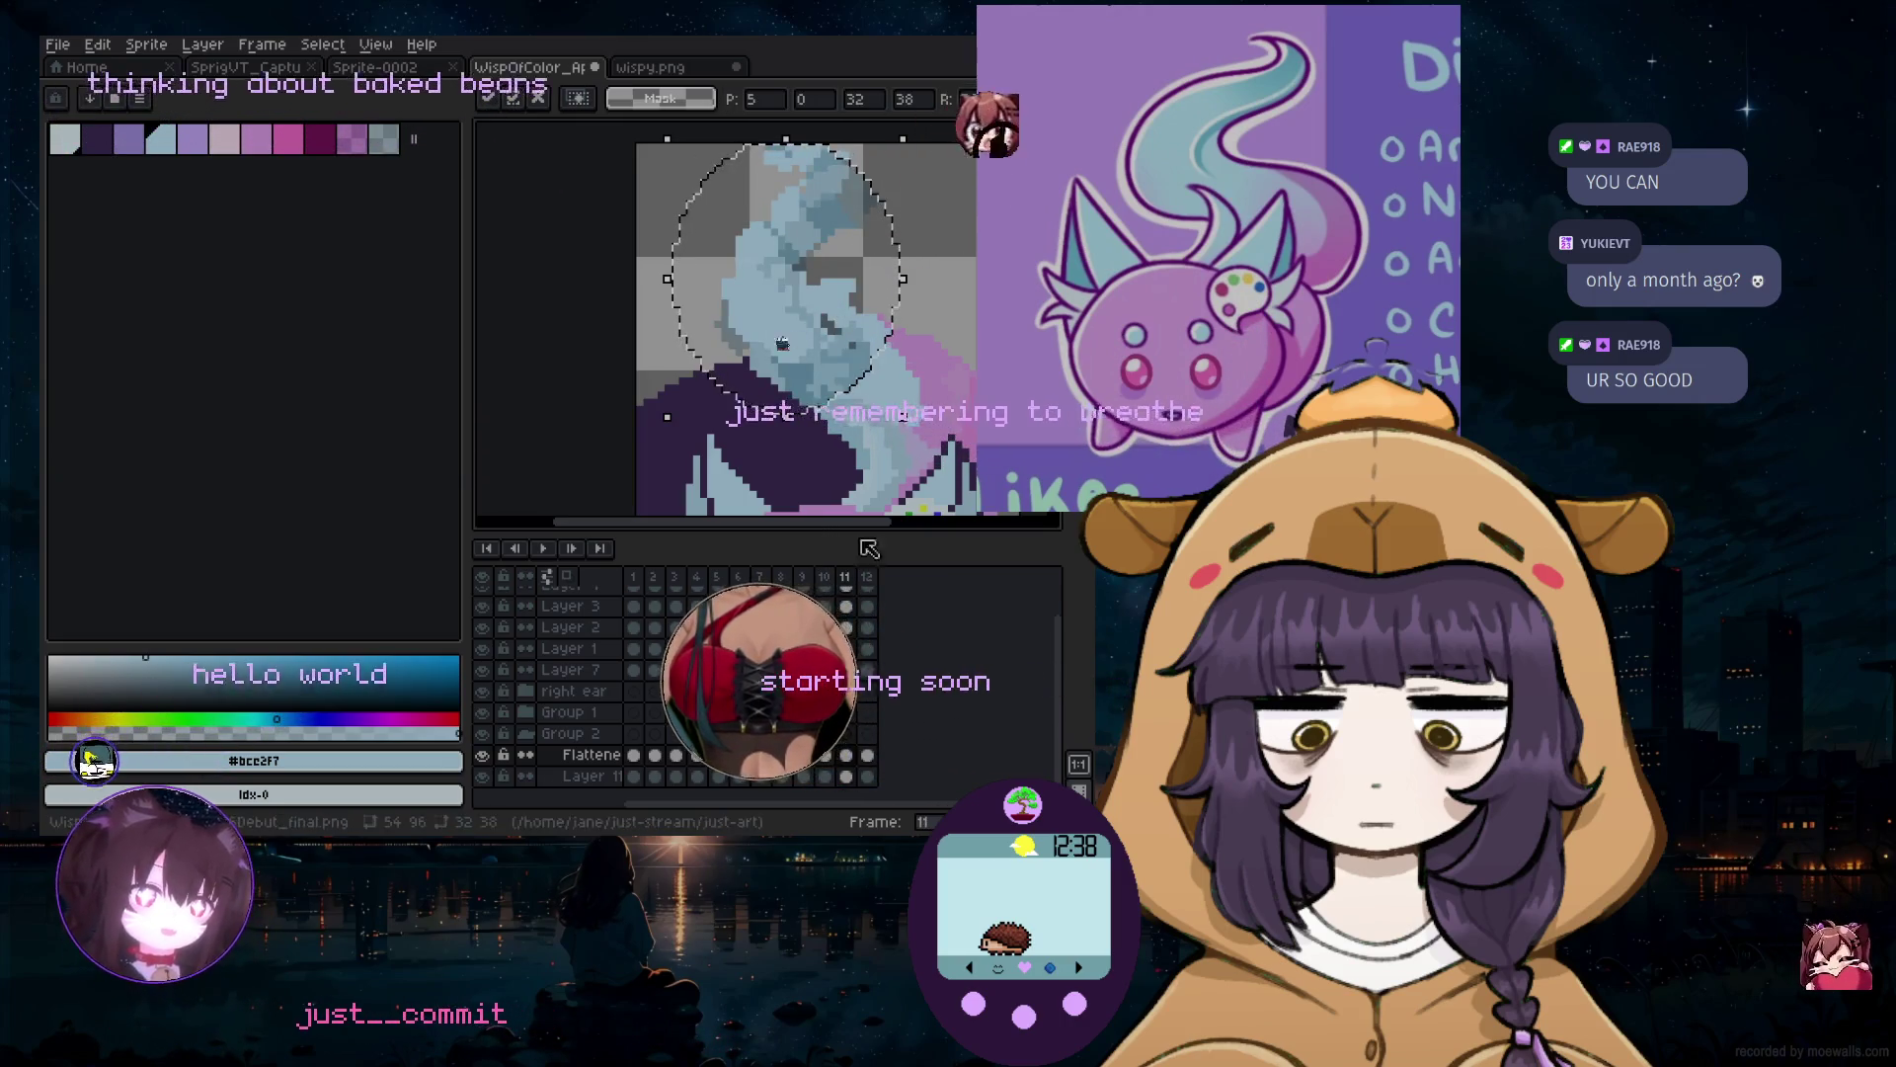
key(ctrl+t)
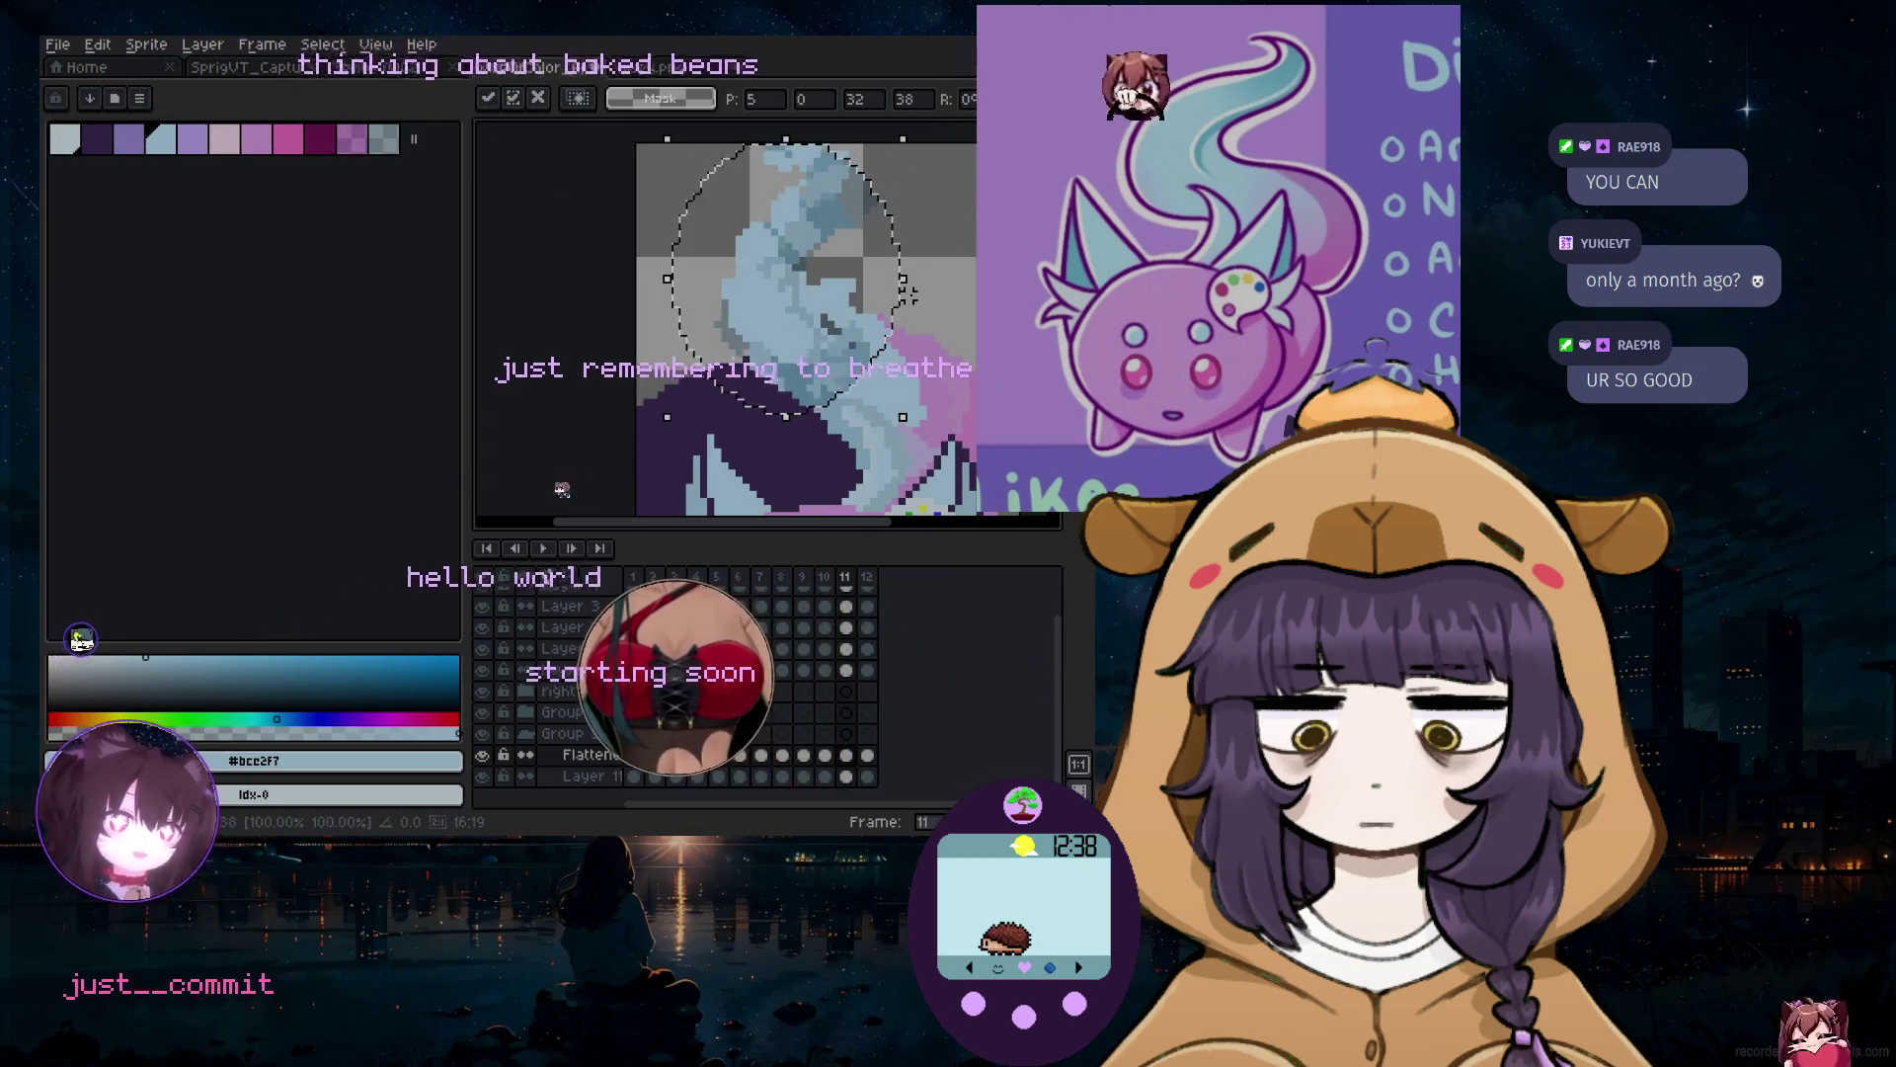
- Switch to the eraser, deselect, set opacity to 50 and shrink the brush to 7px
key(e)
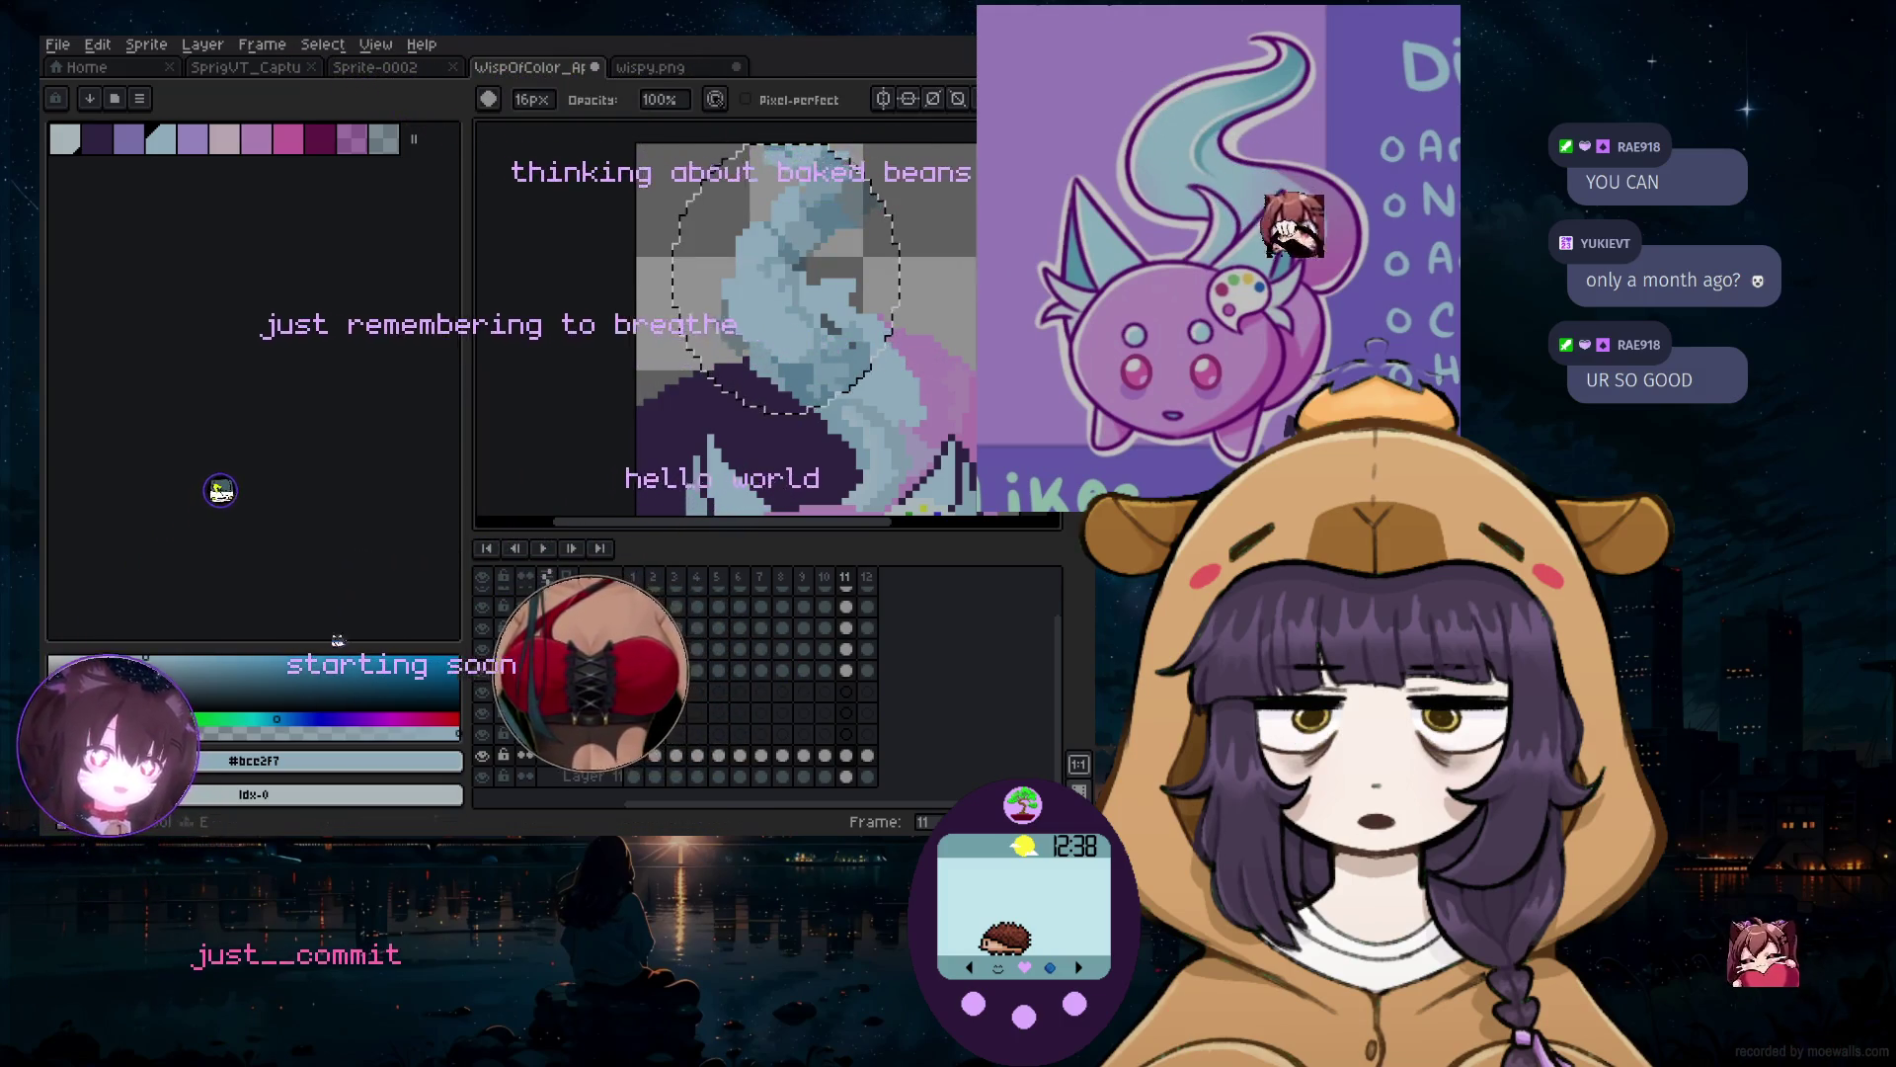
key(ctrl+d)
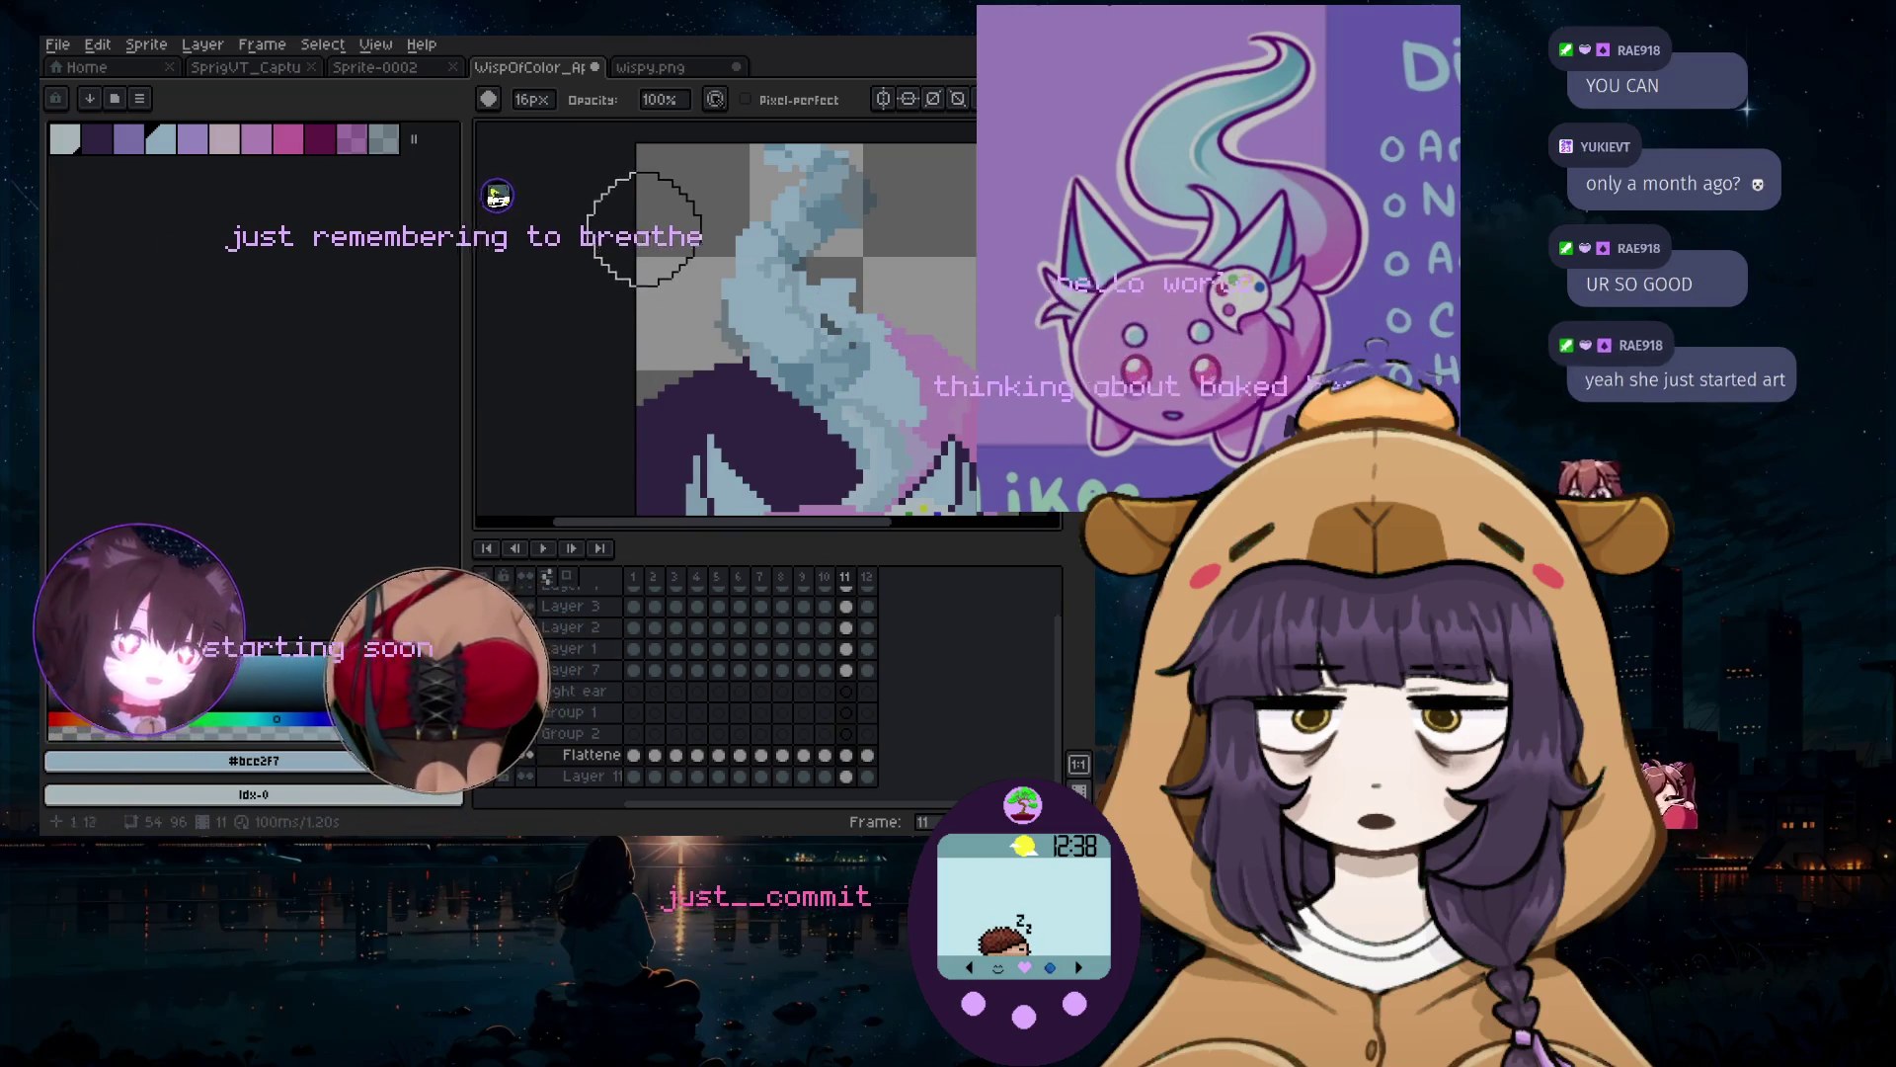
click(664, 99)
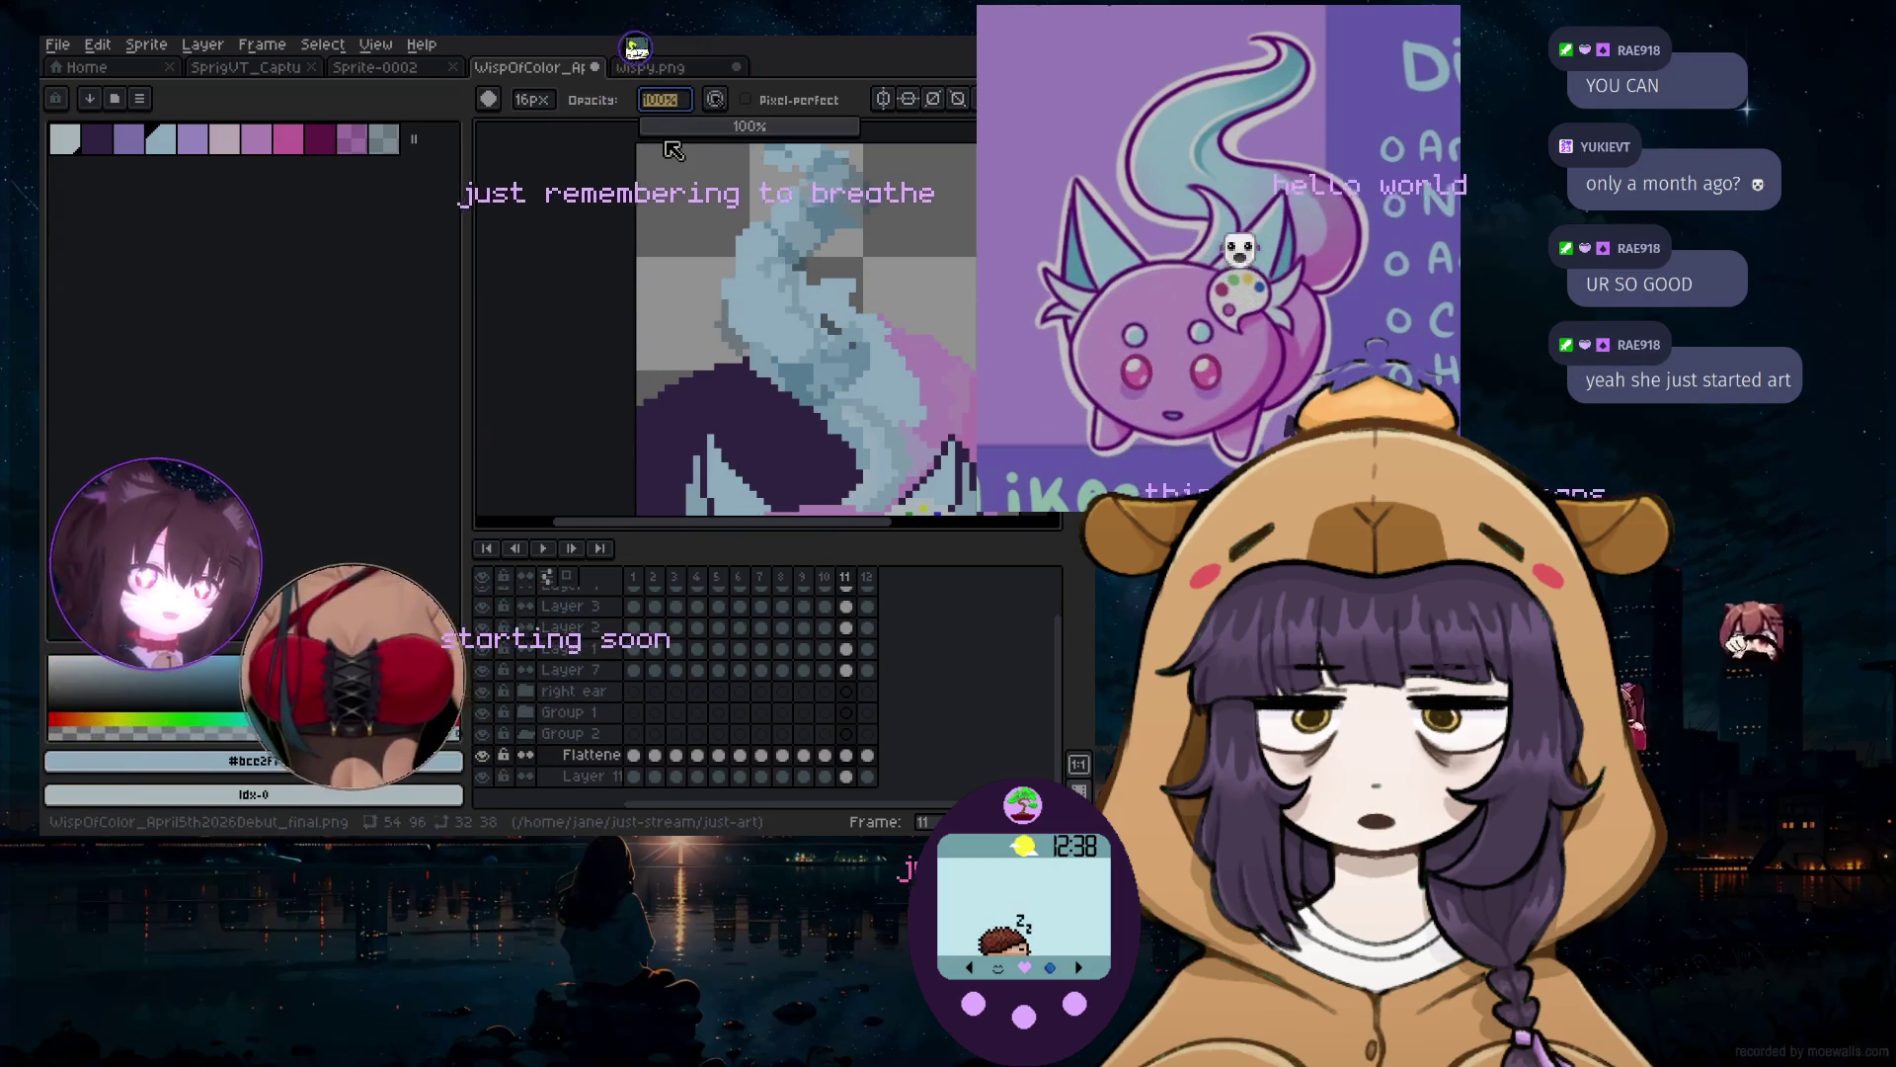
text(50)
key(Return)
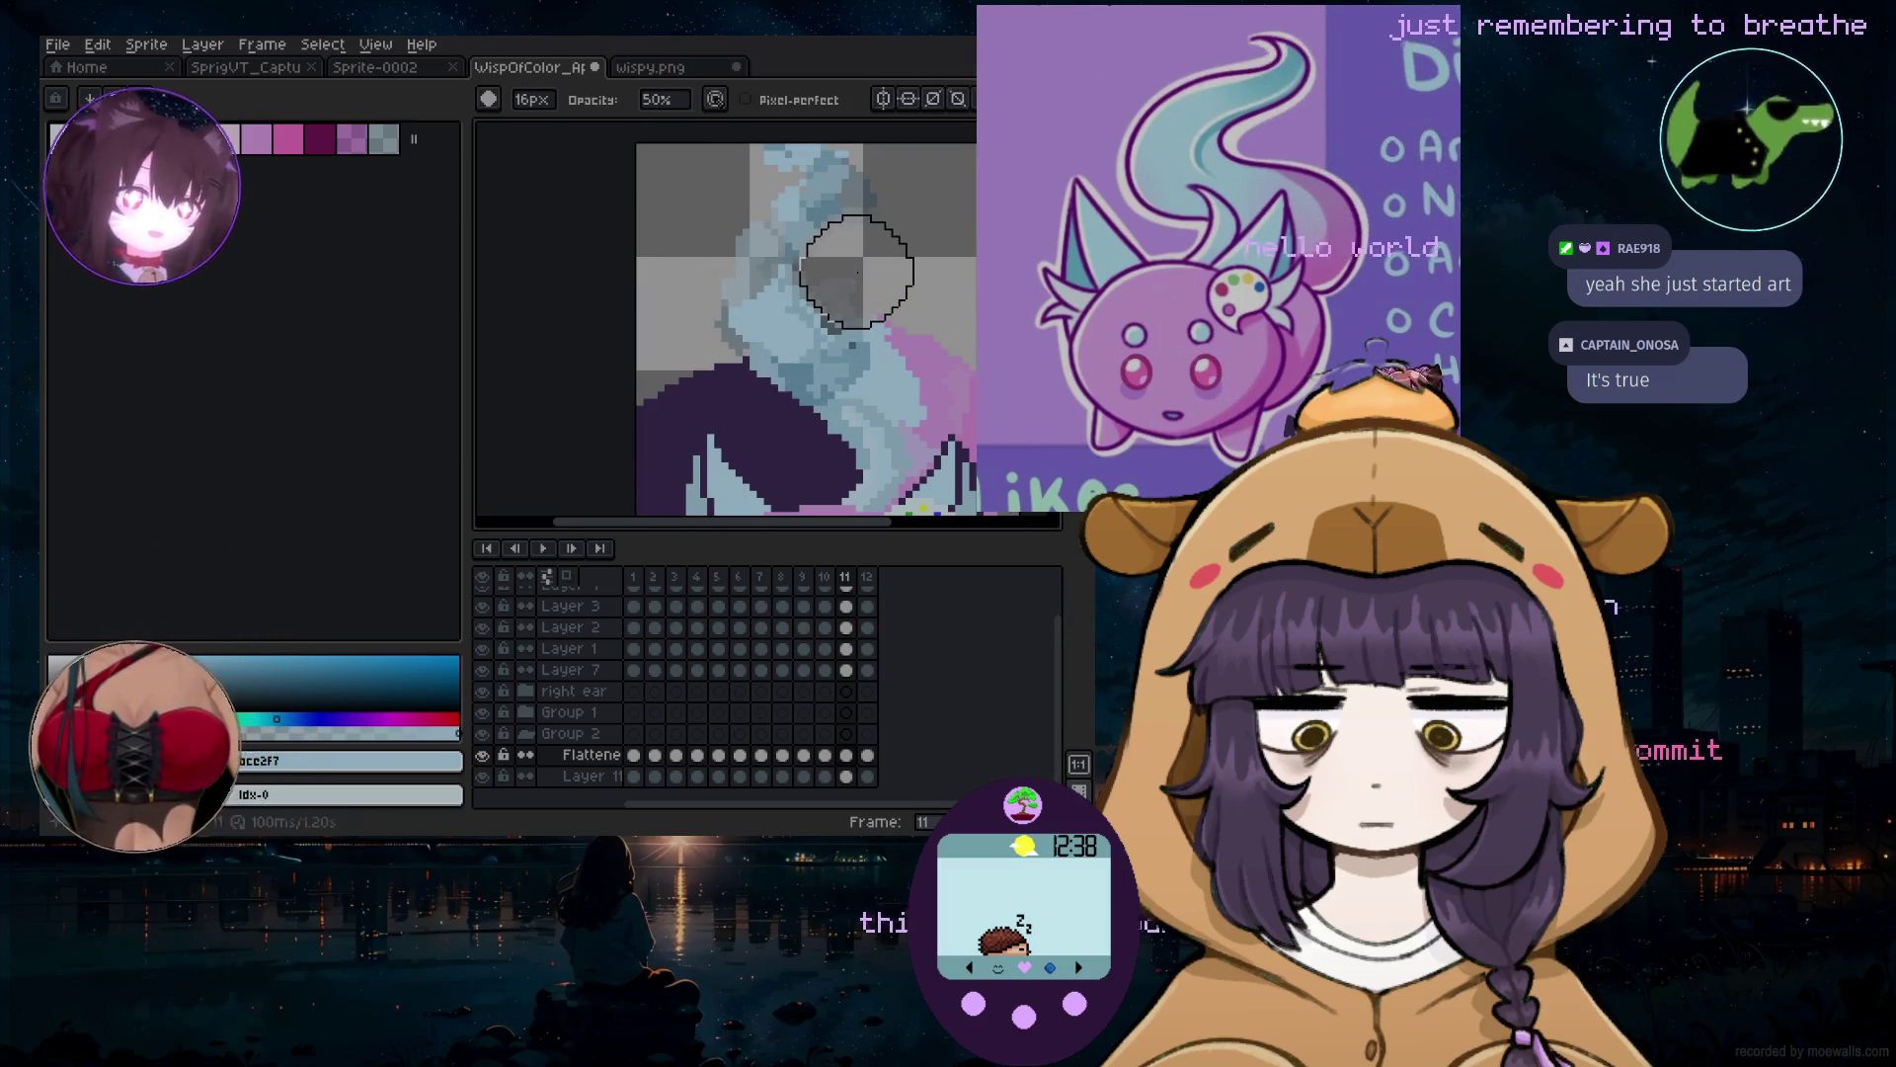
key(v)
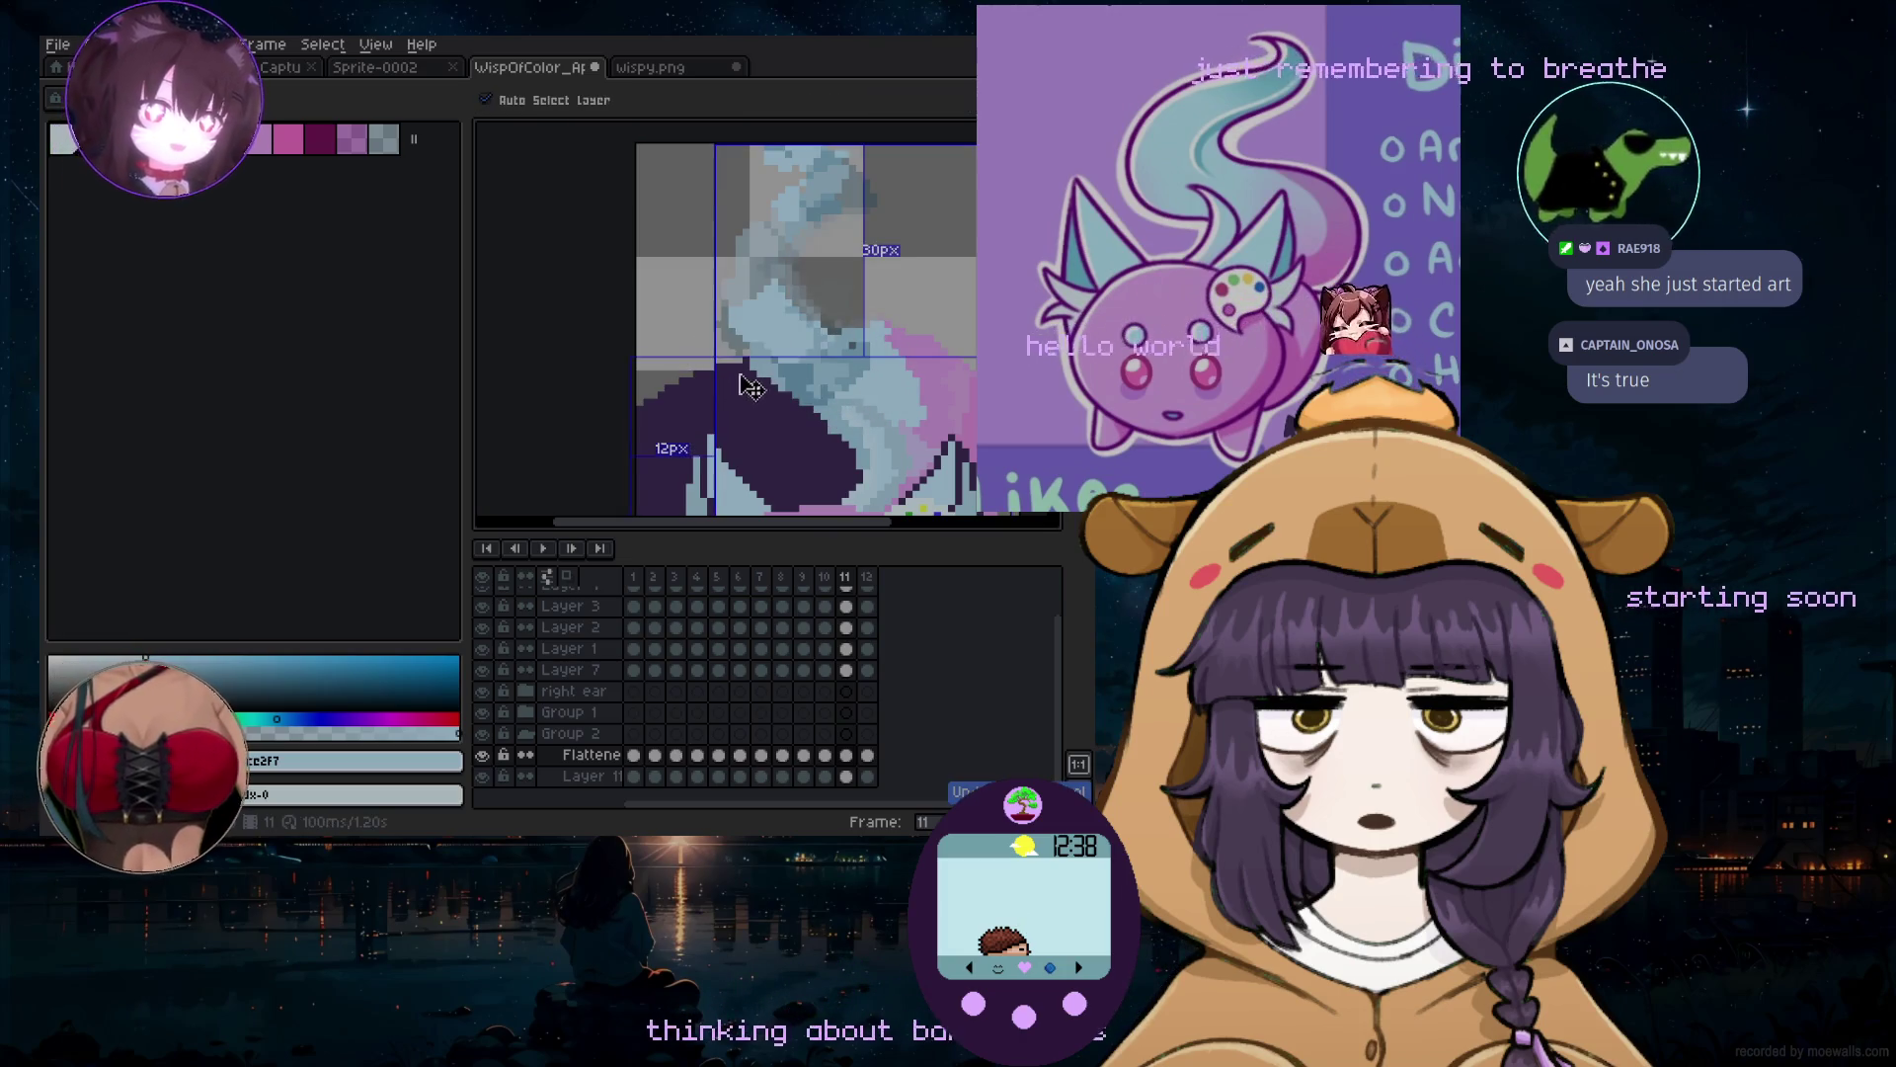
key(b)
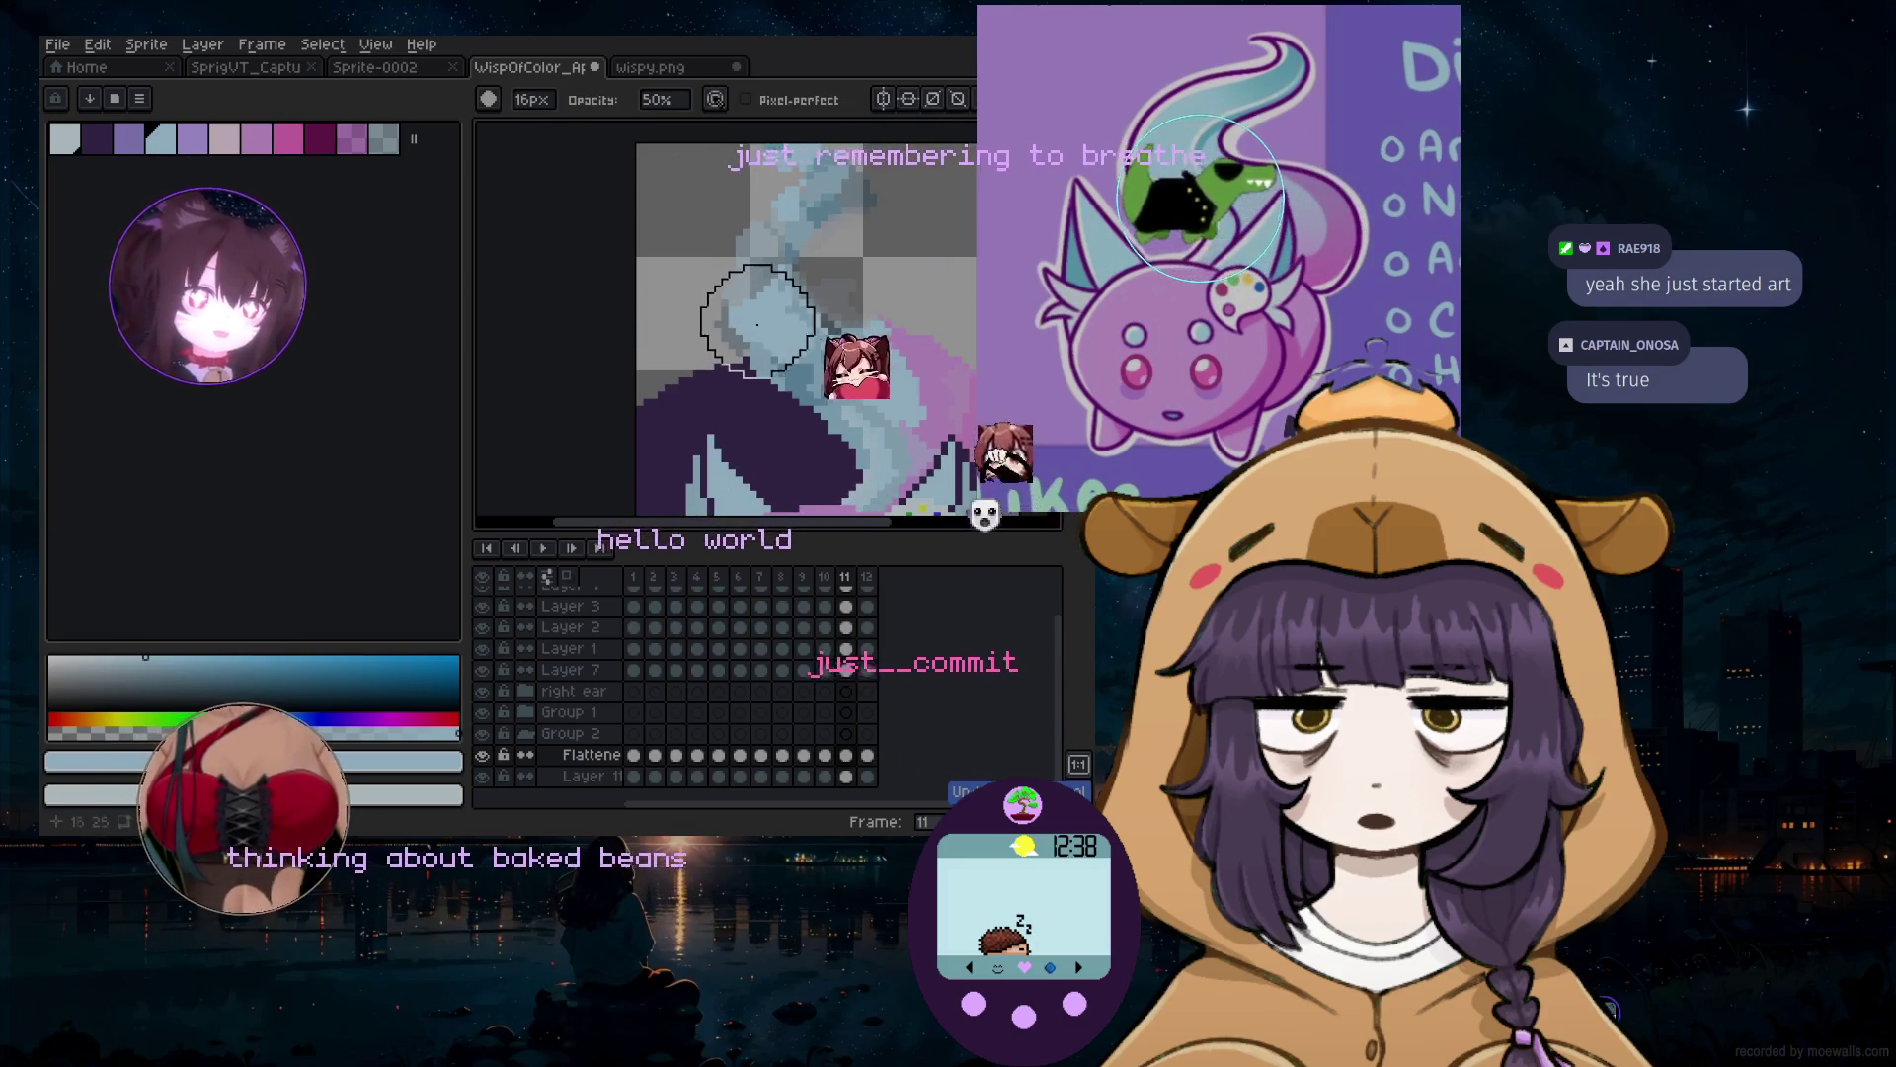
key(minus)
key(minus)
key(minus)
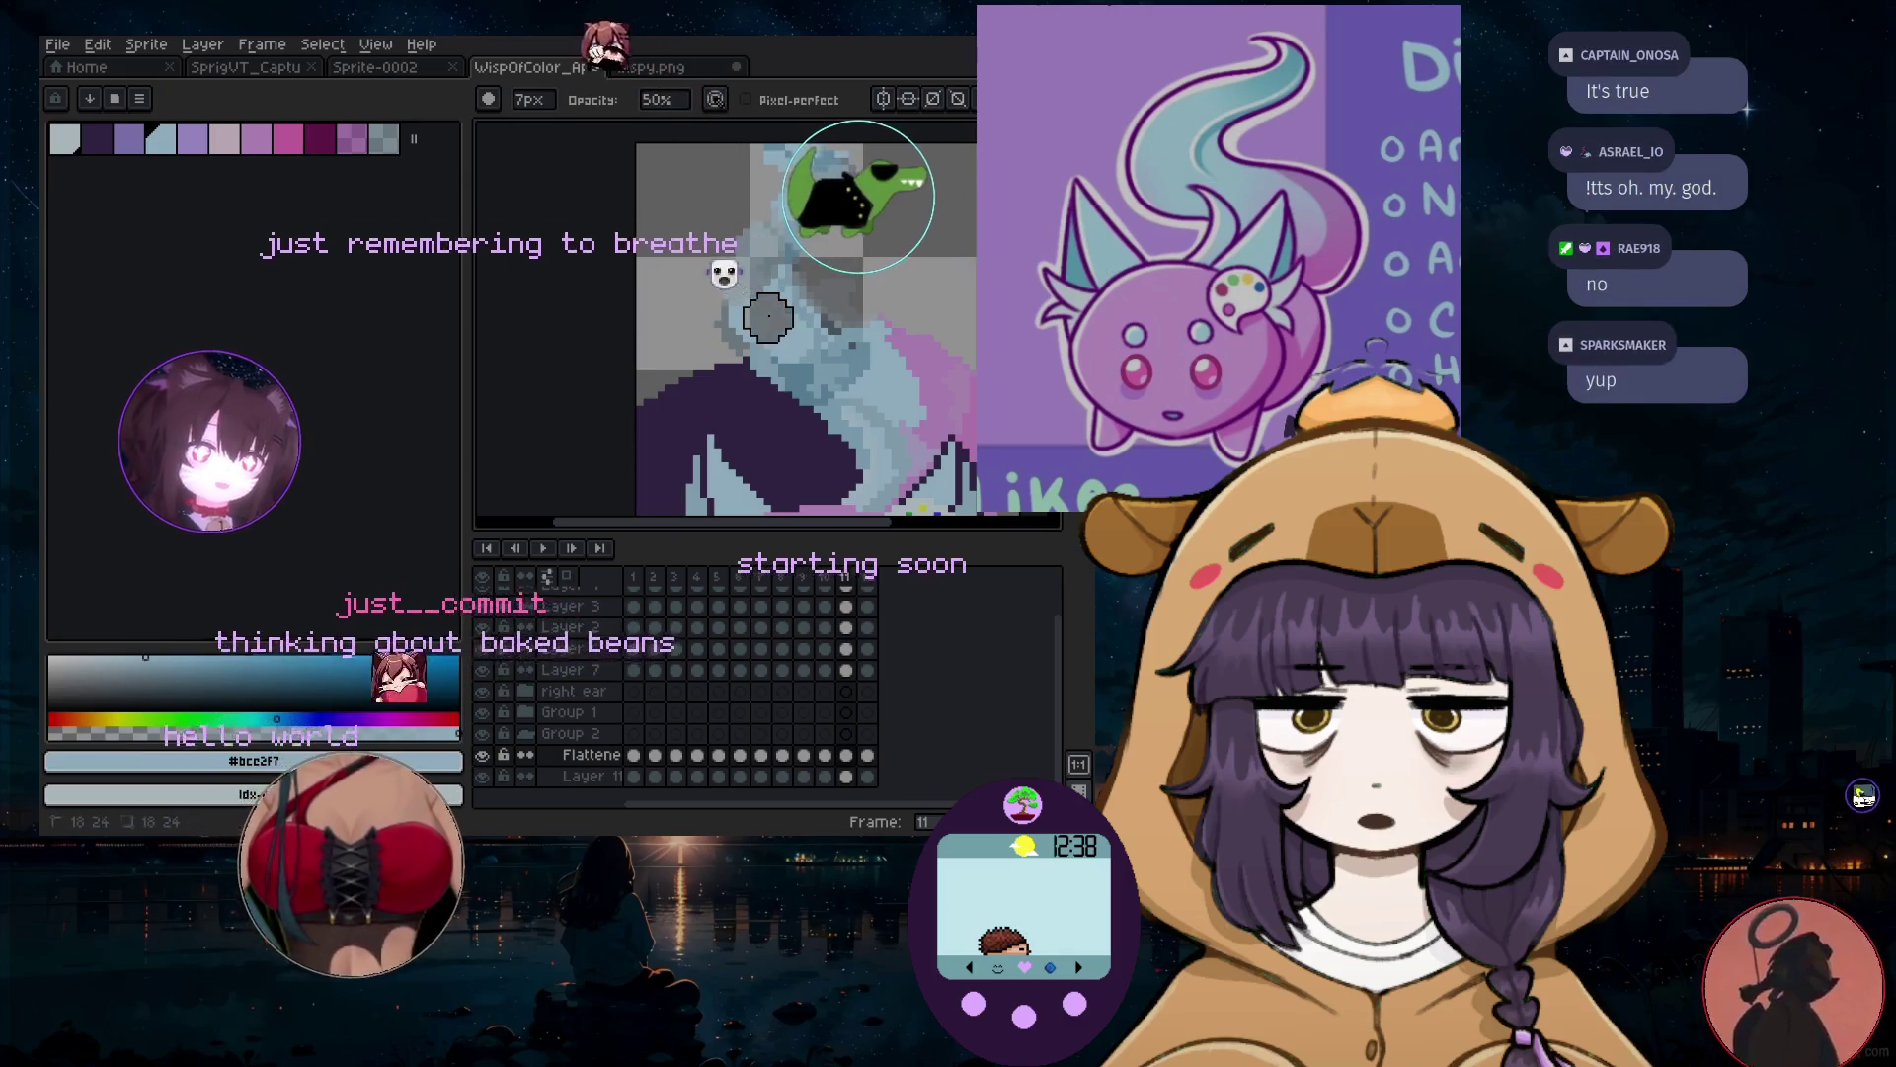
scroll(775, 311, up, 2)
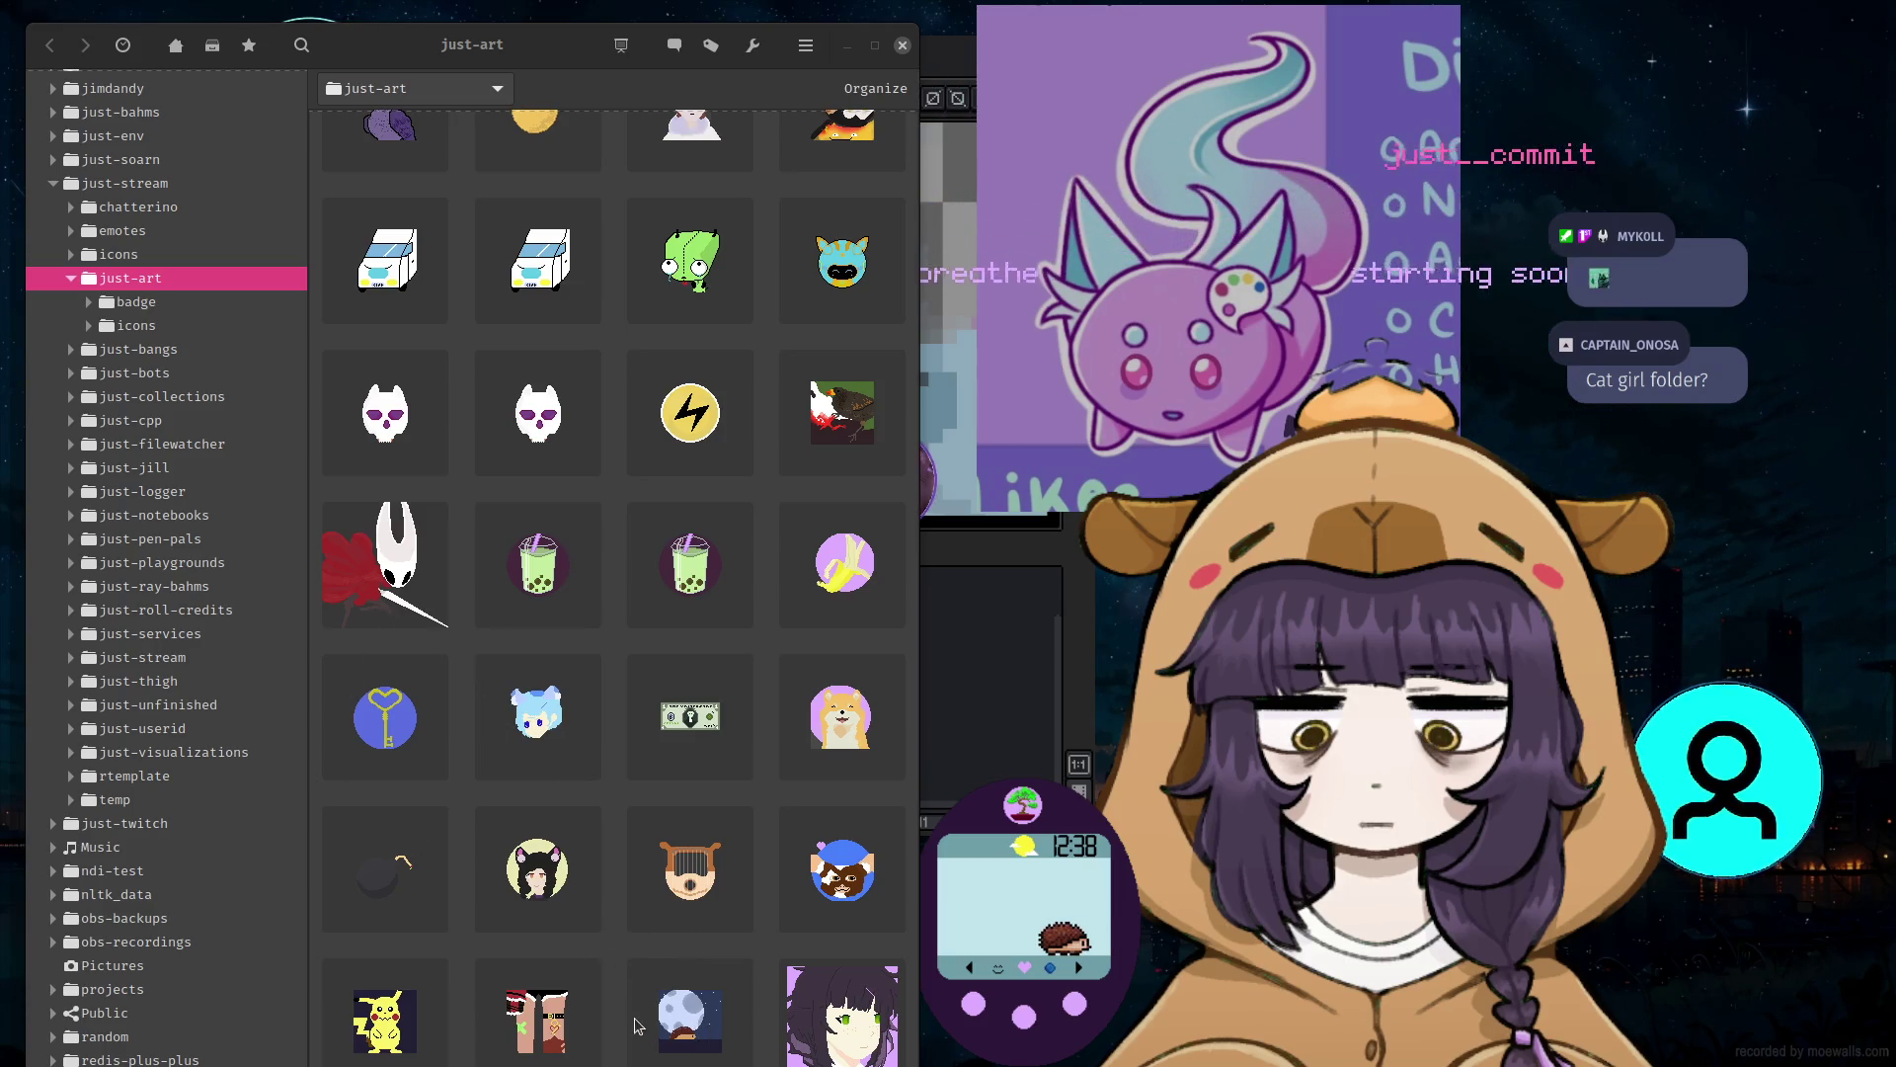
scroll(723, 557, up, 10)
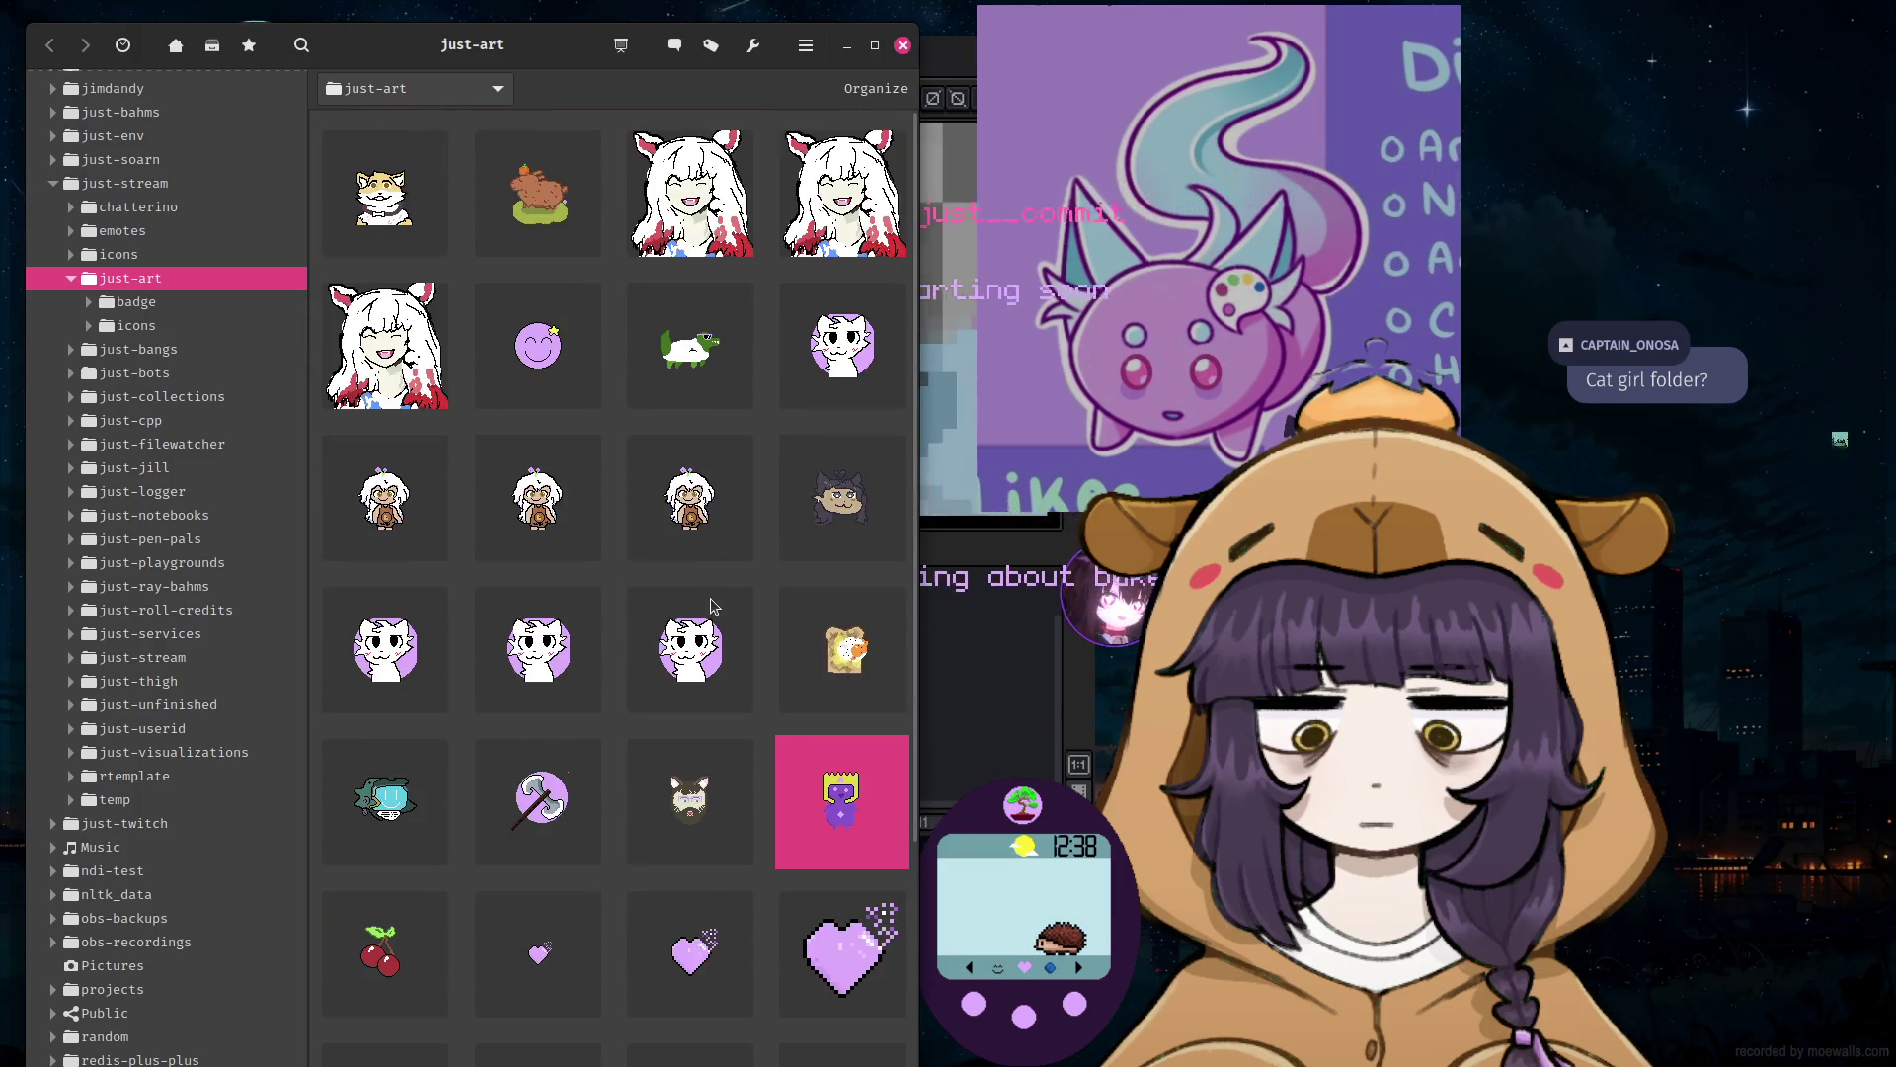
scroll(733, 598, down, 10)
scroll(681, 751, up, 10)
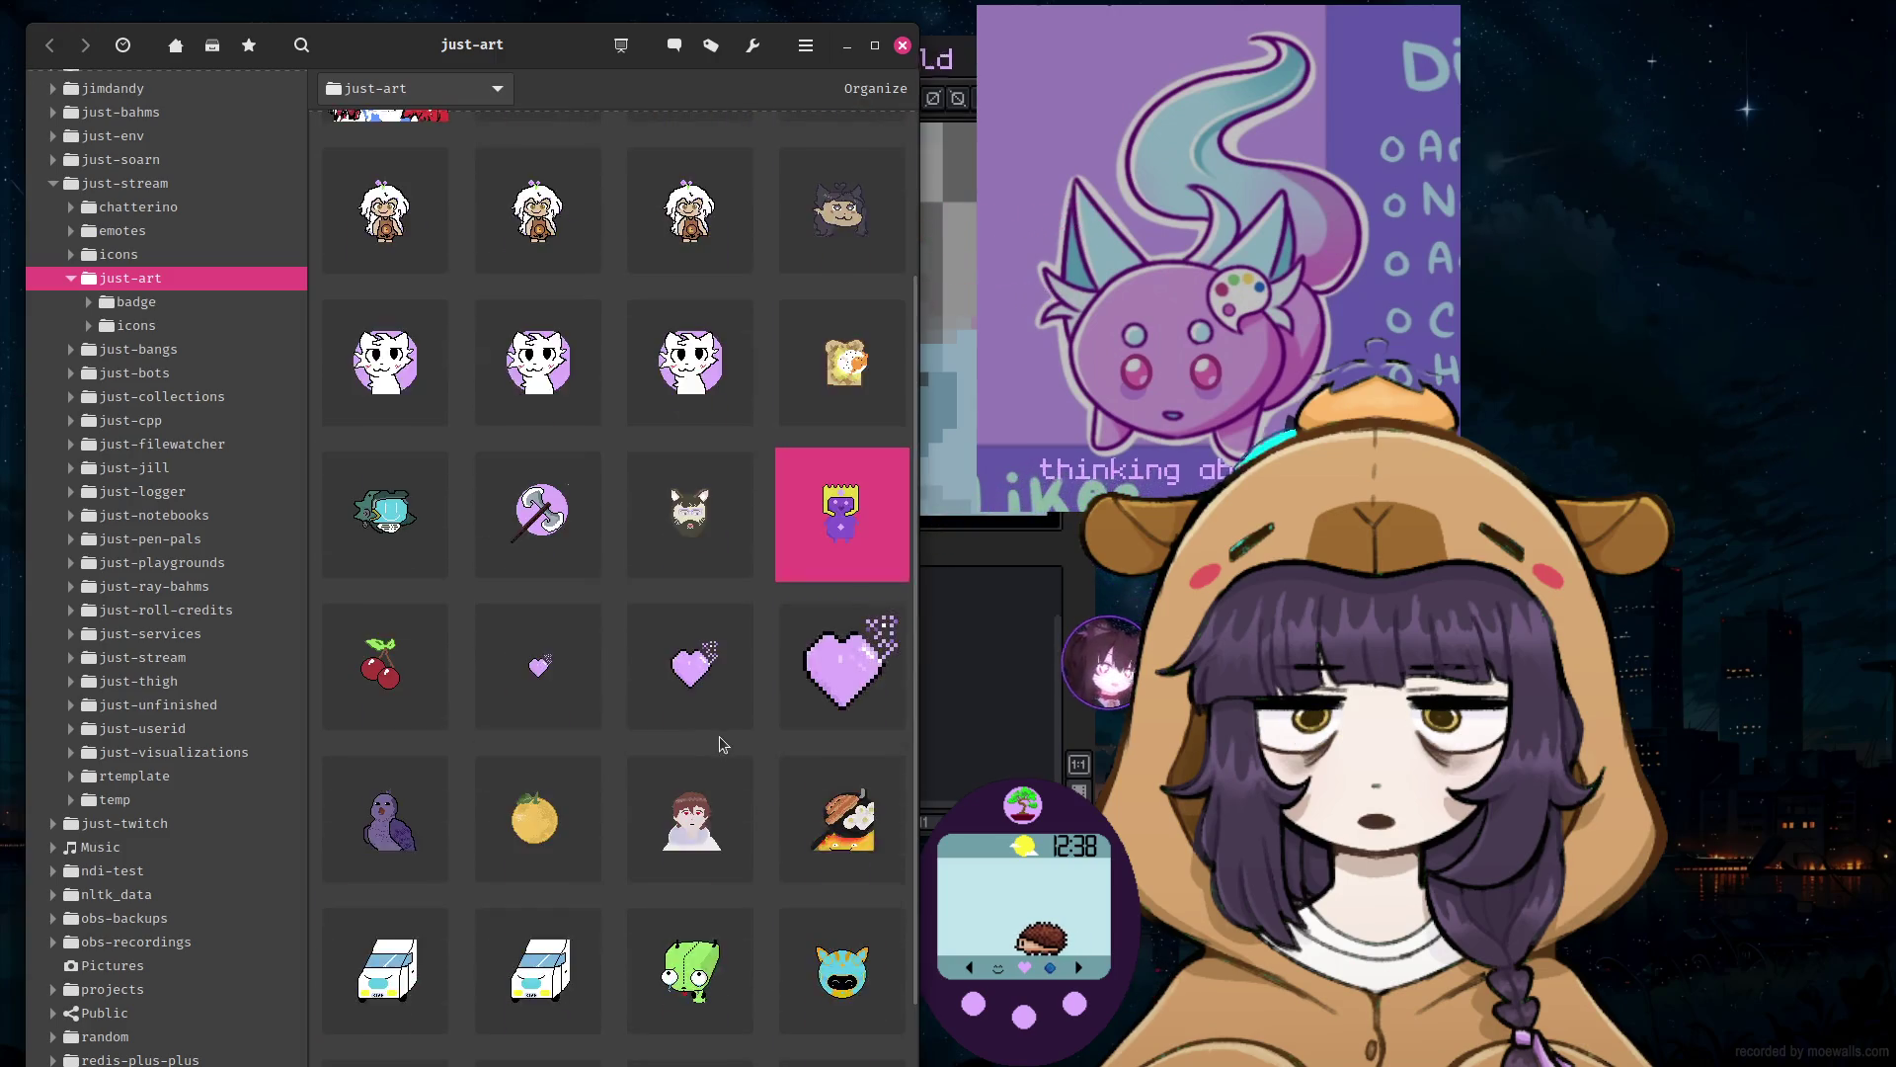
scroll(743, 699, down, 10)
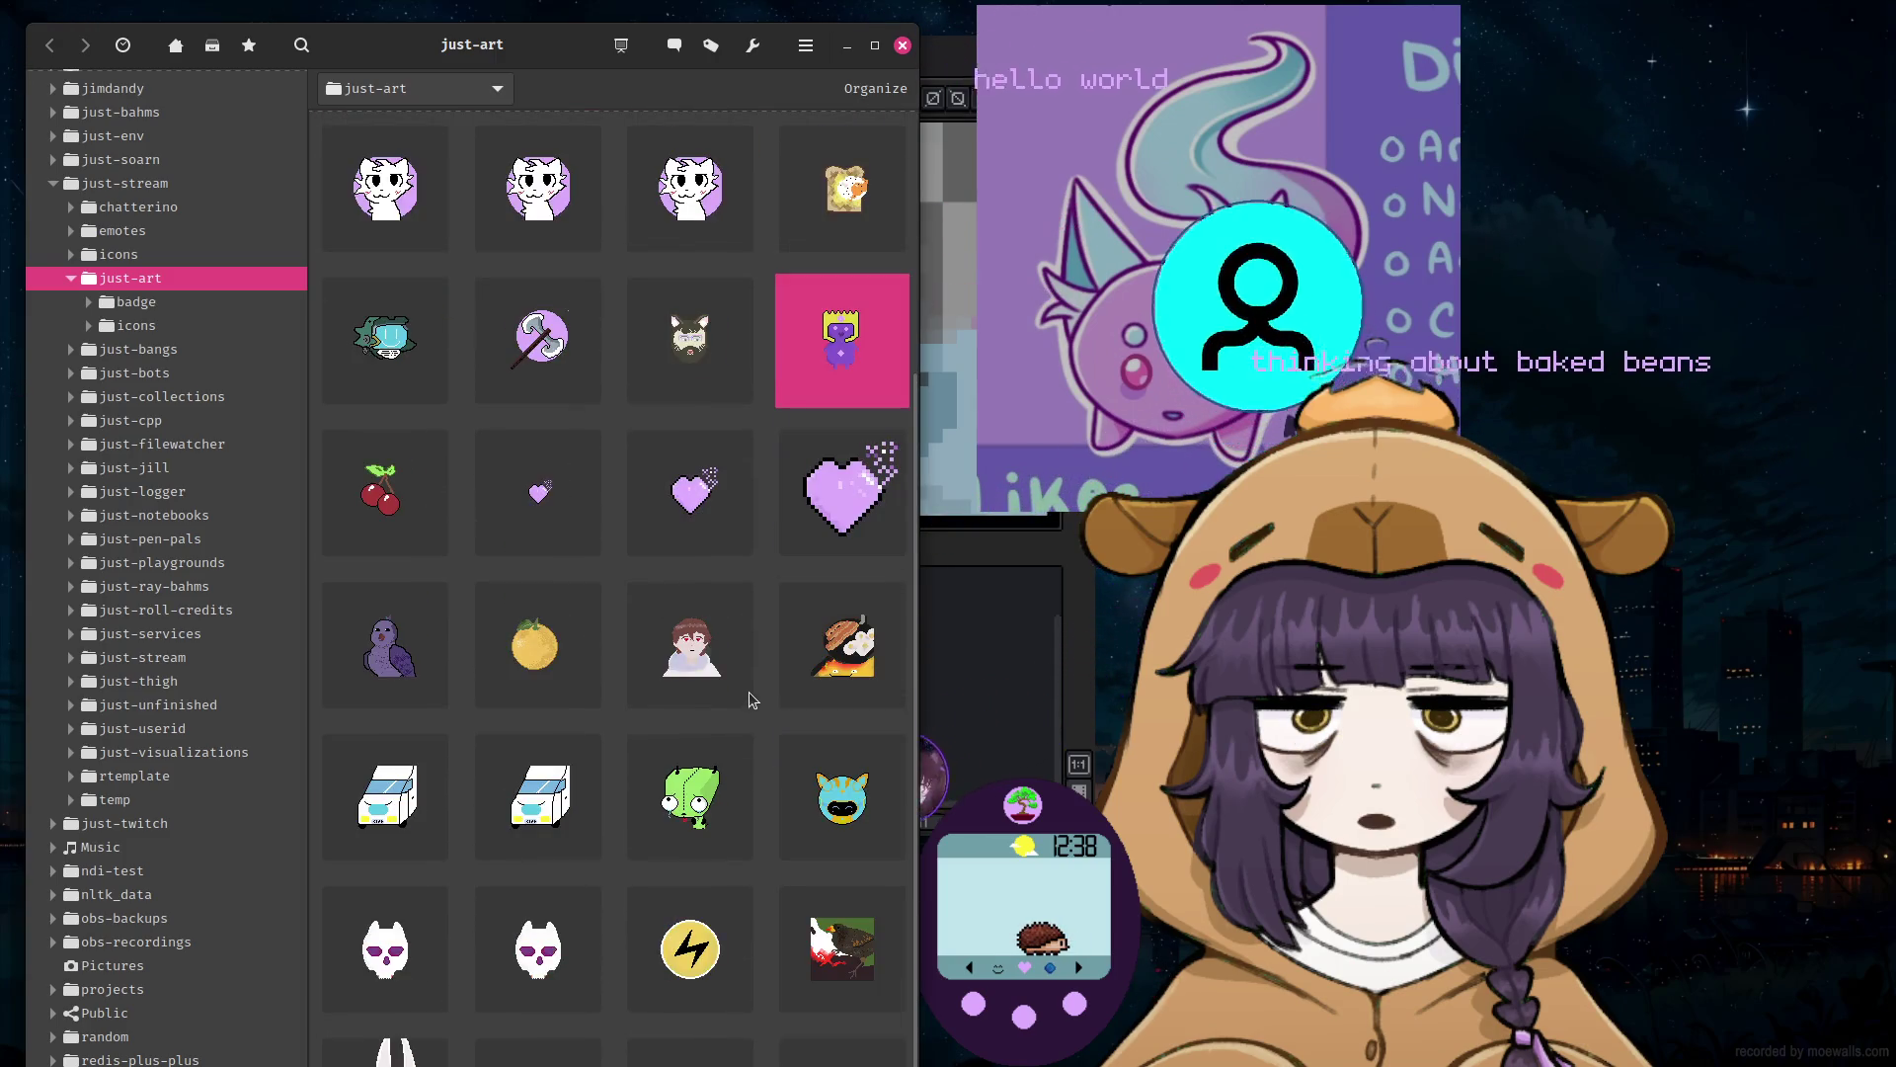
scroll(751, 593, up, 10)
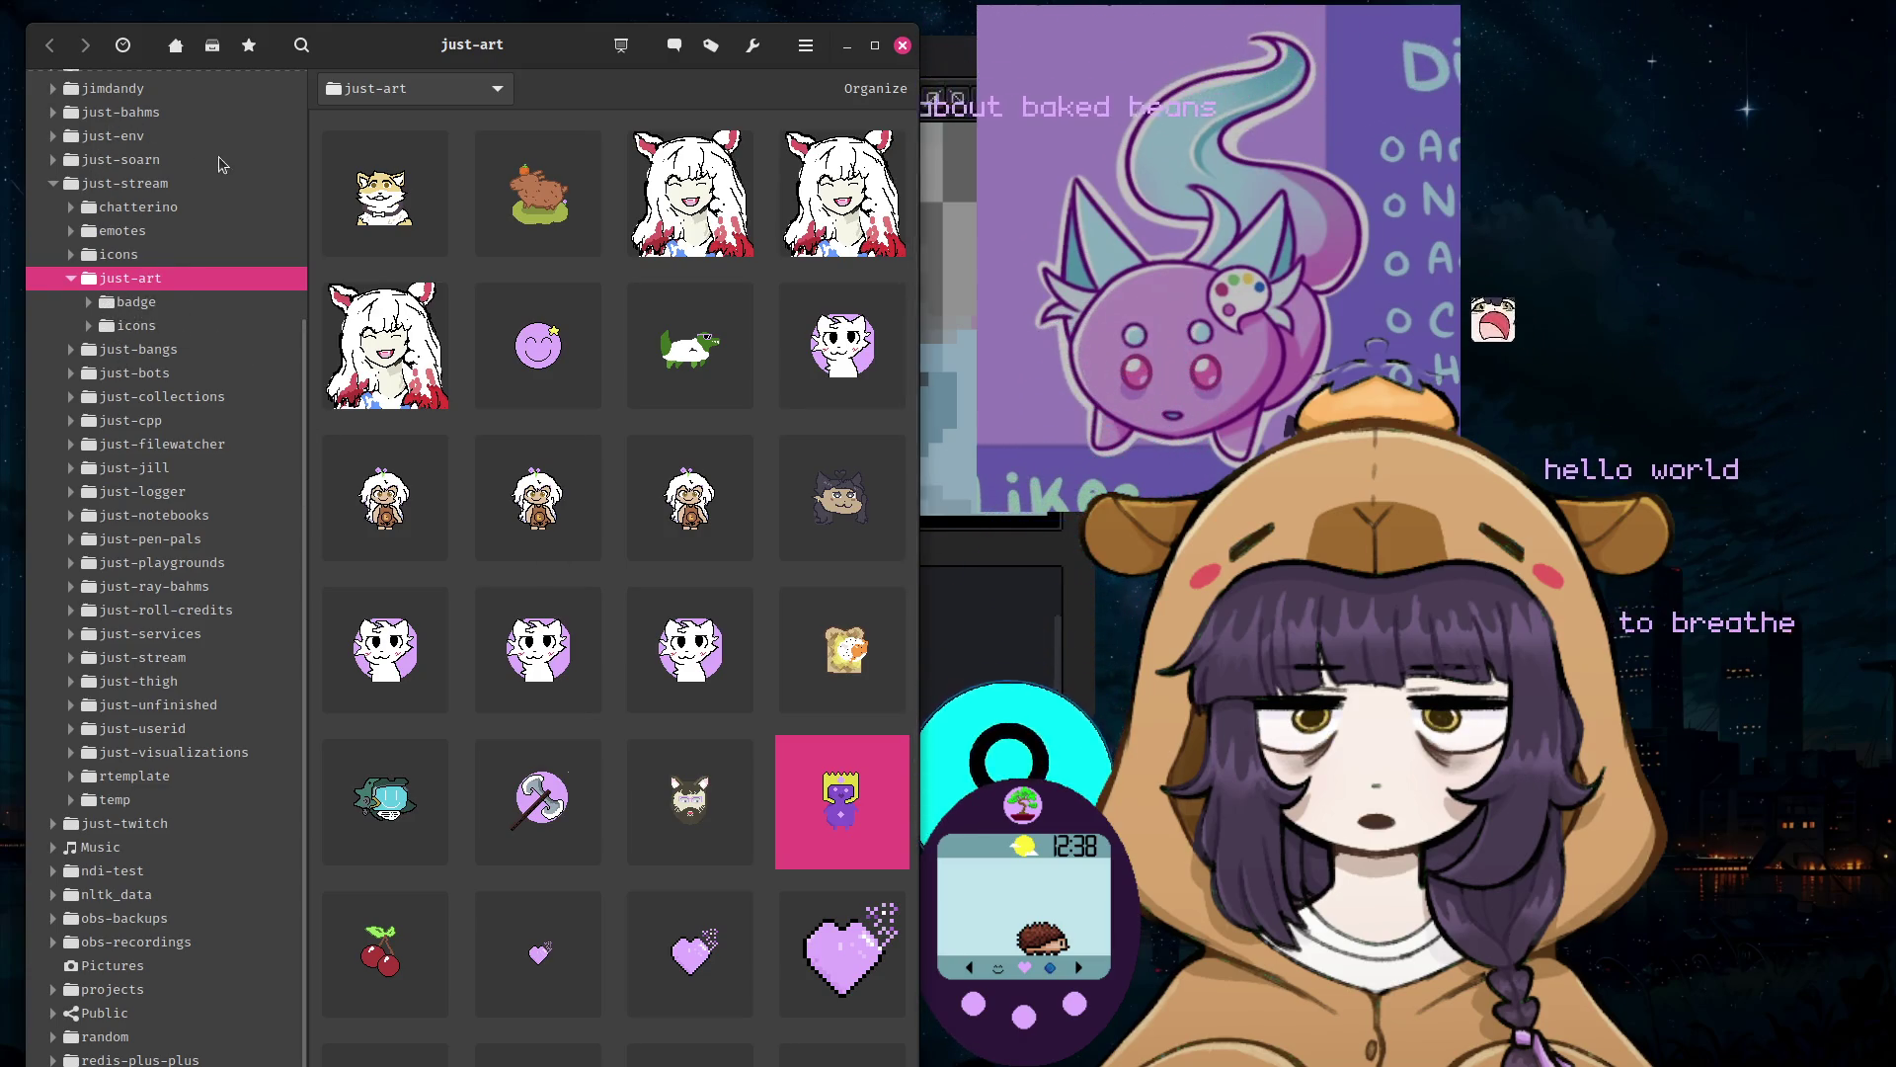
scroll(219, 164, up, 6)
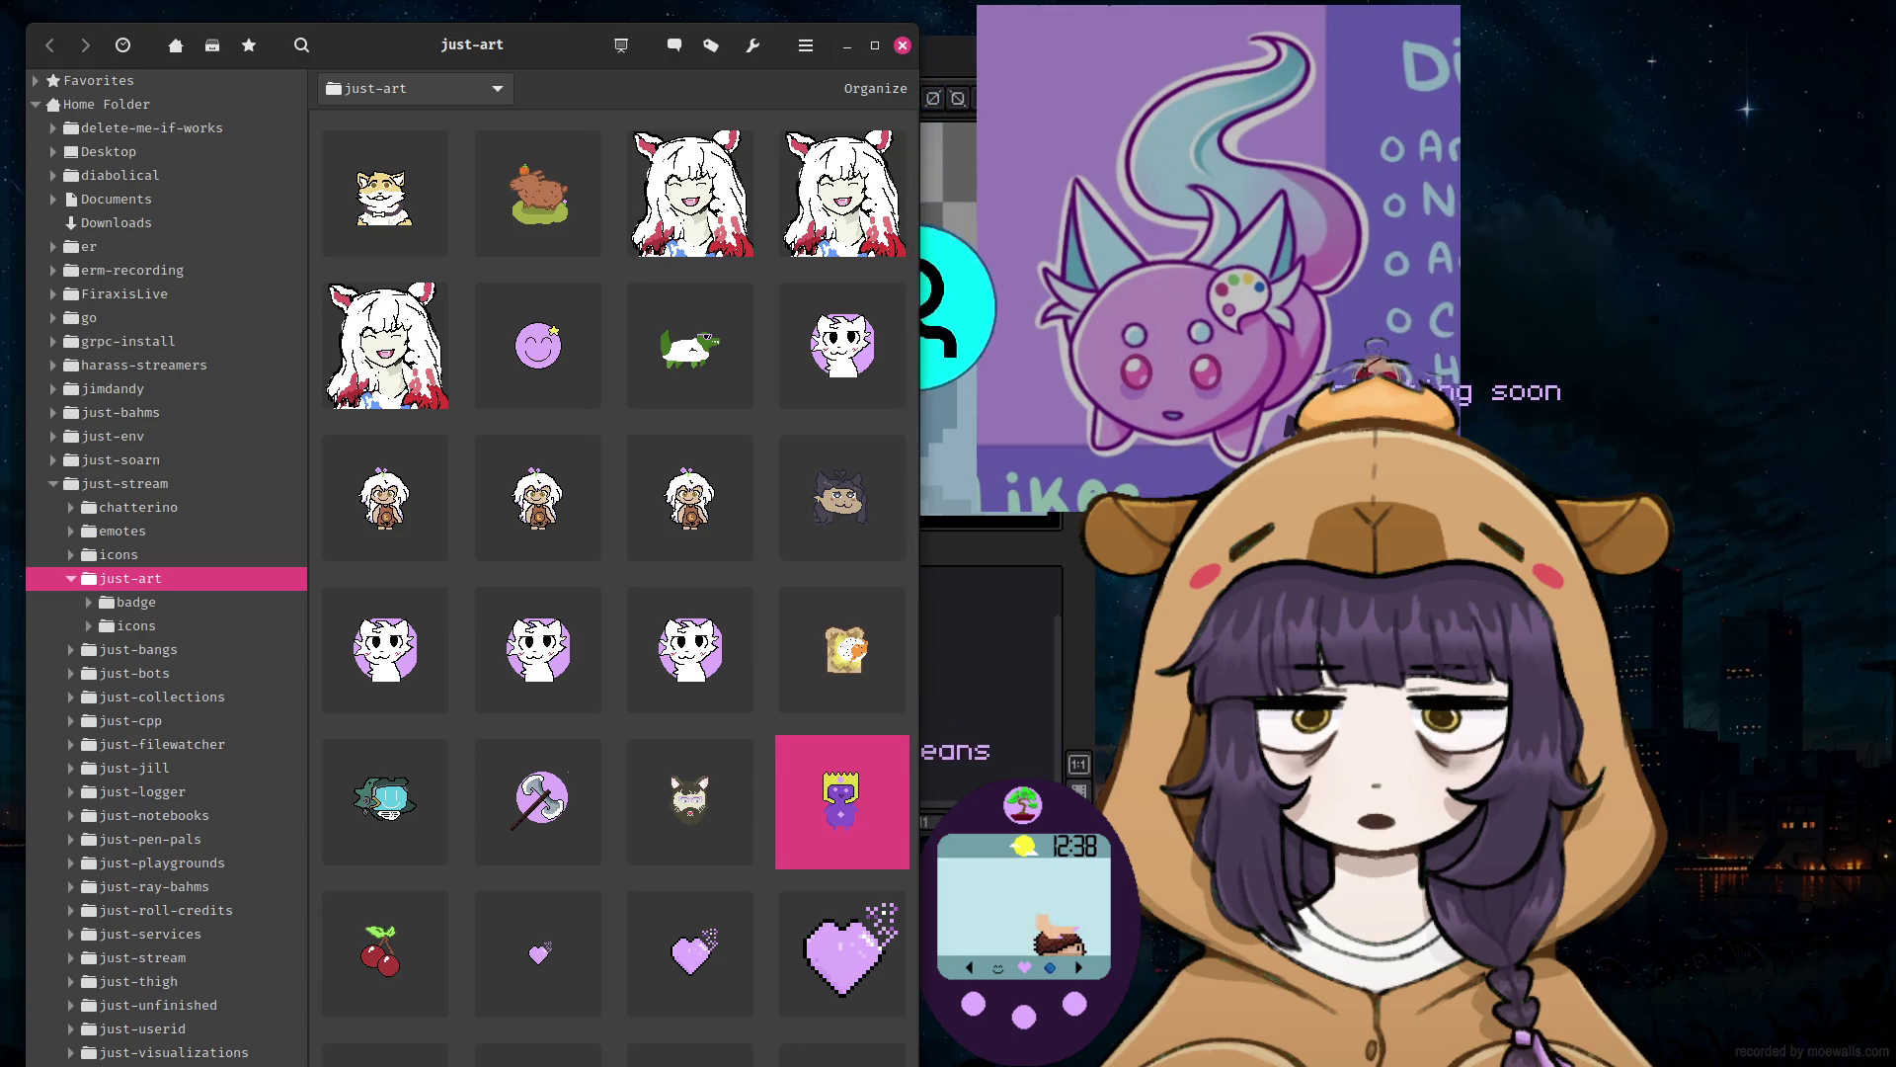
double_click(387, 217)
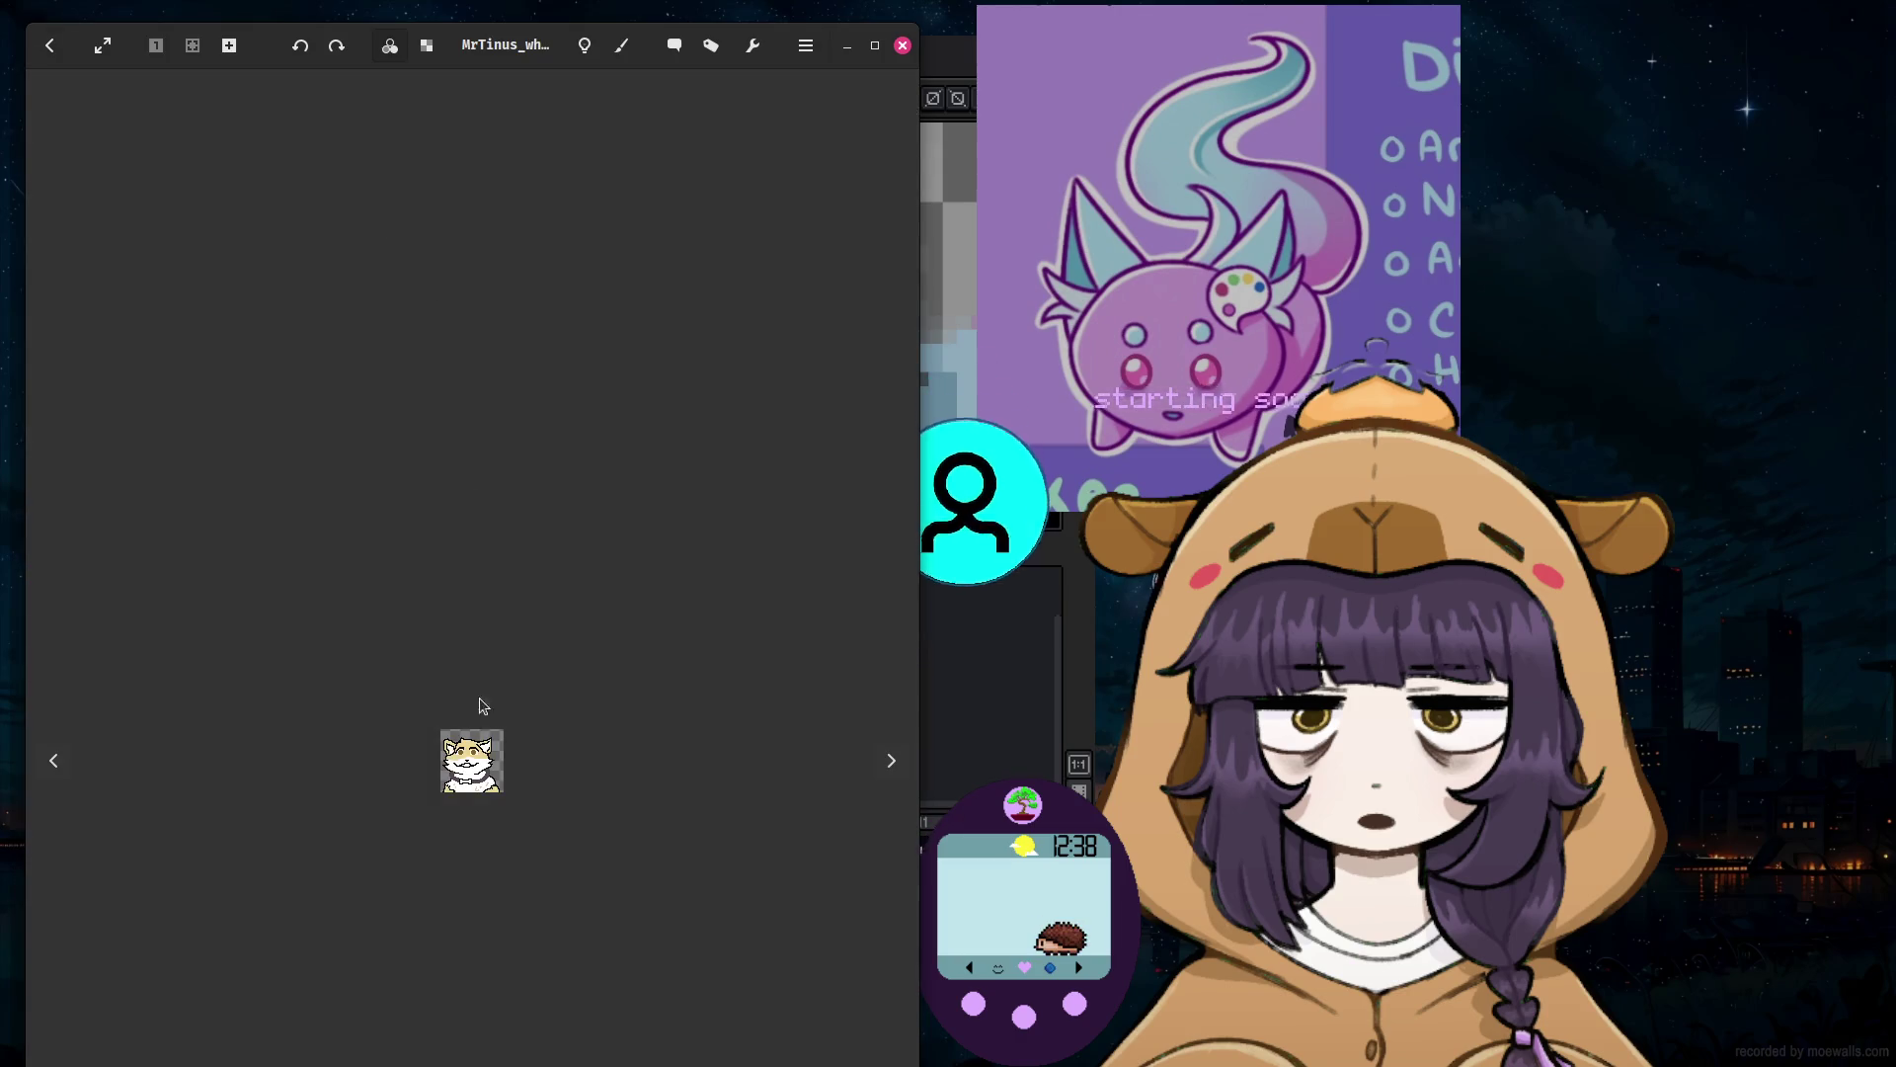
scroll(533, 765, up, 5)
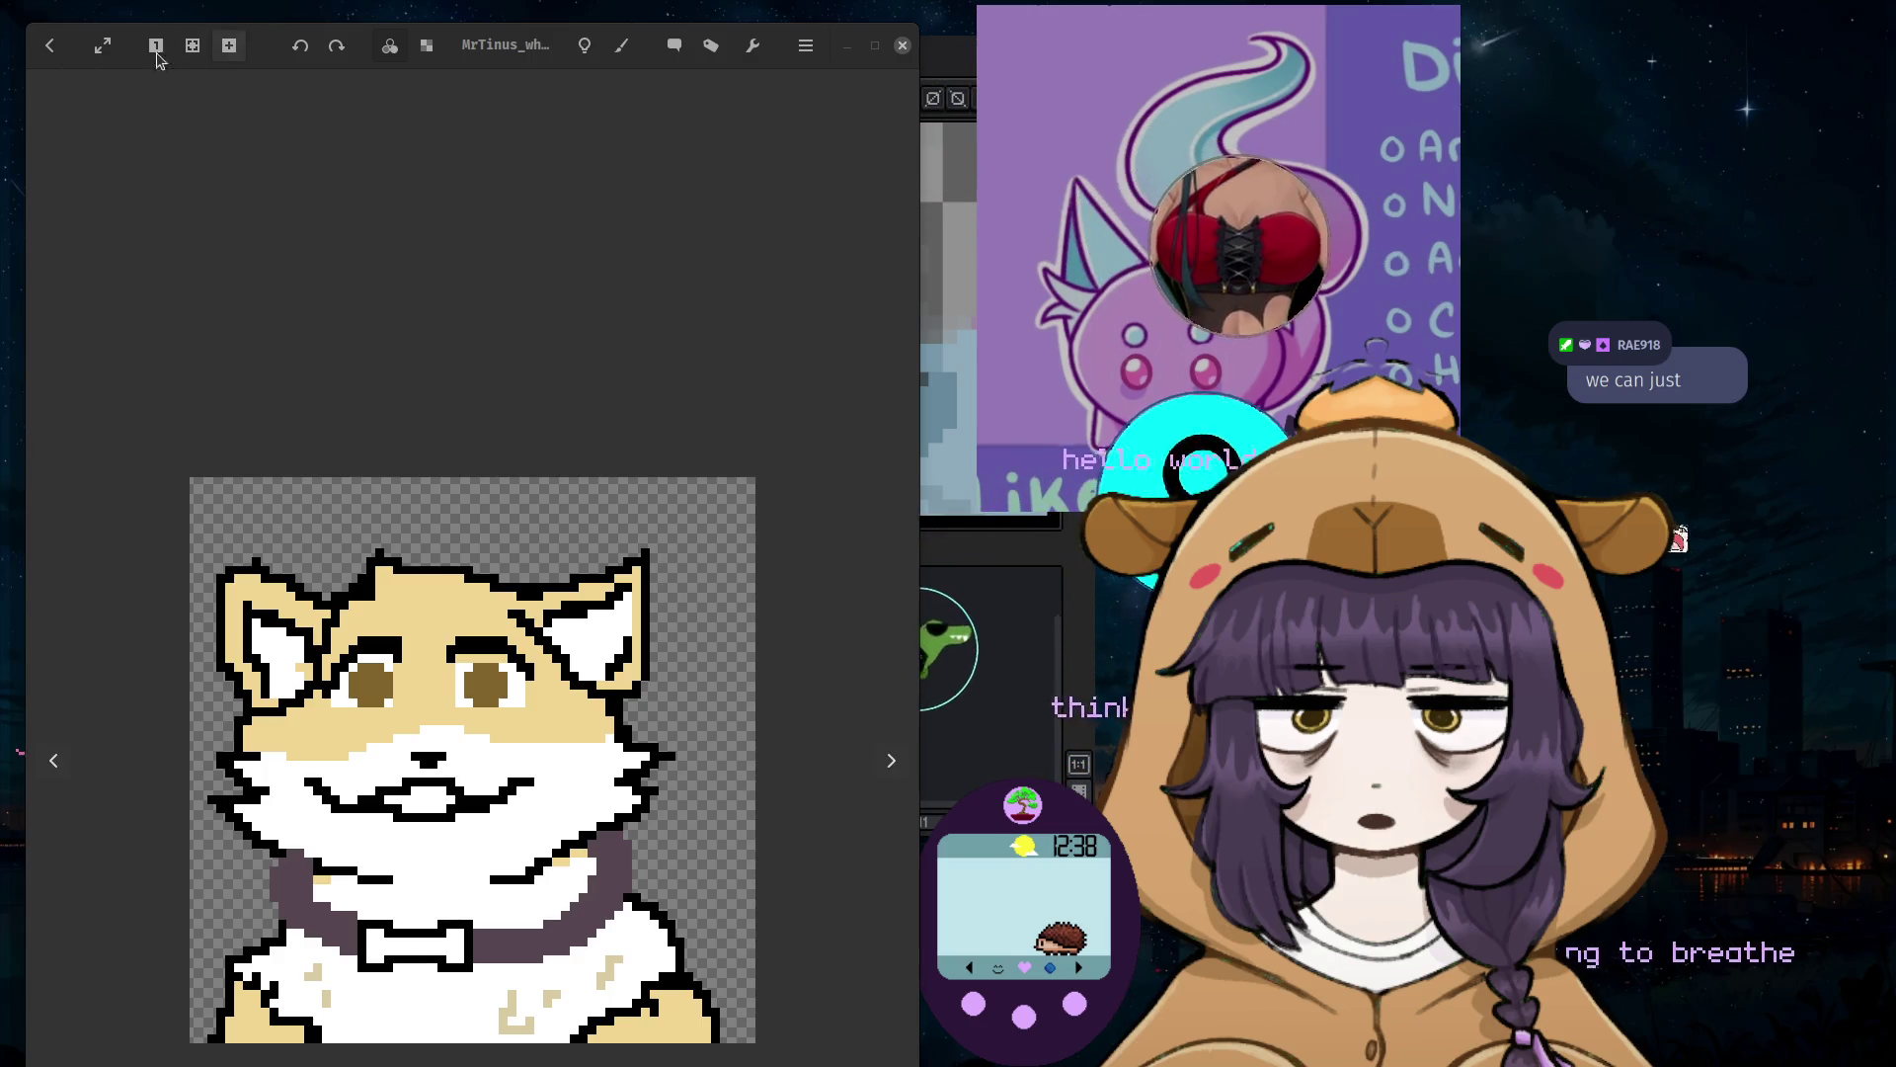
click(50, 49)
click(541, 209)
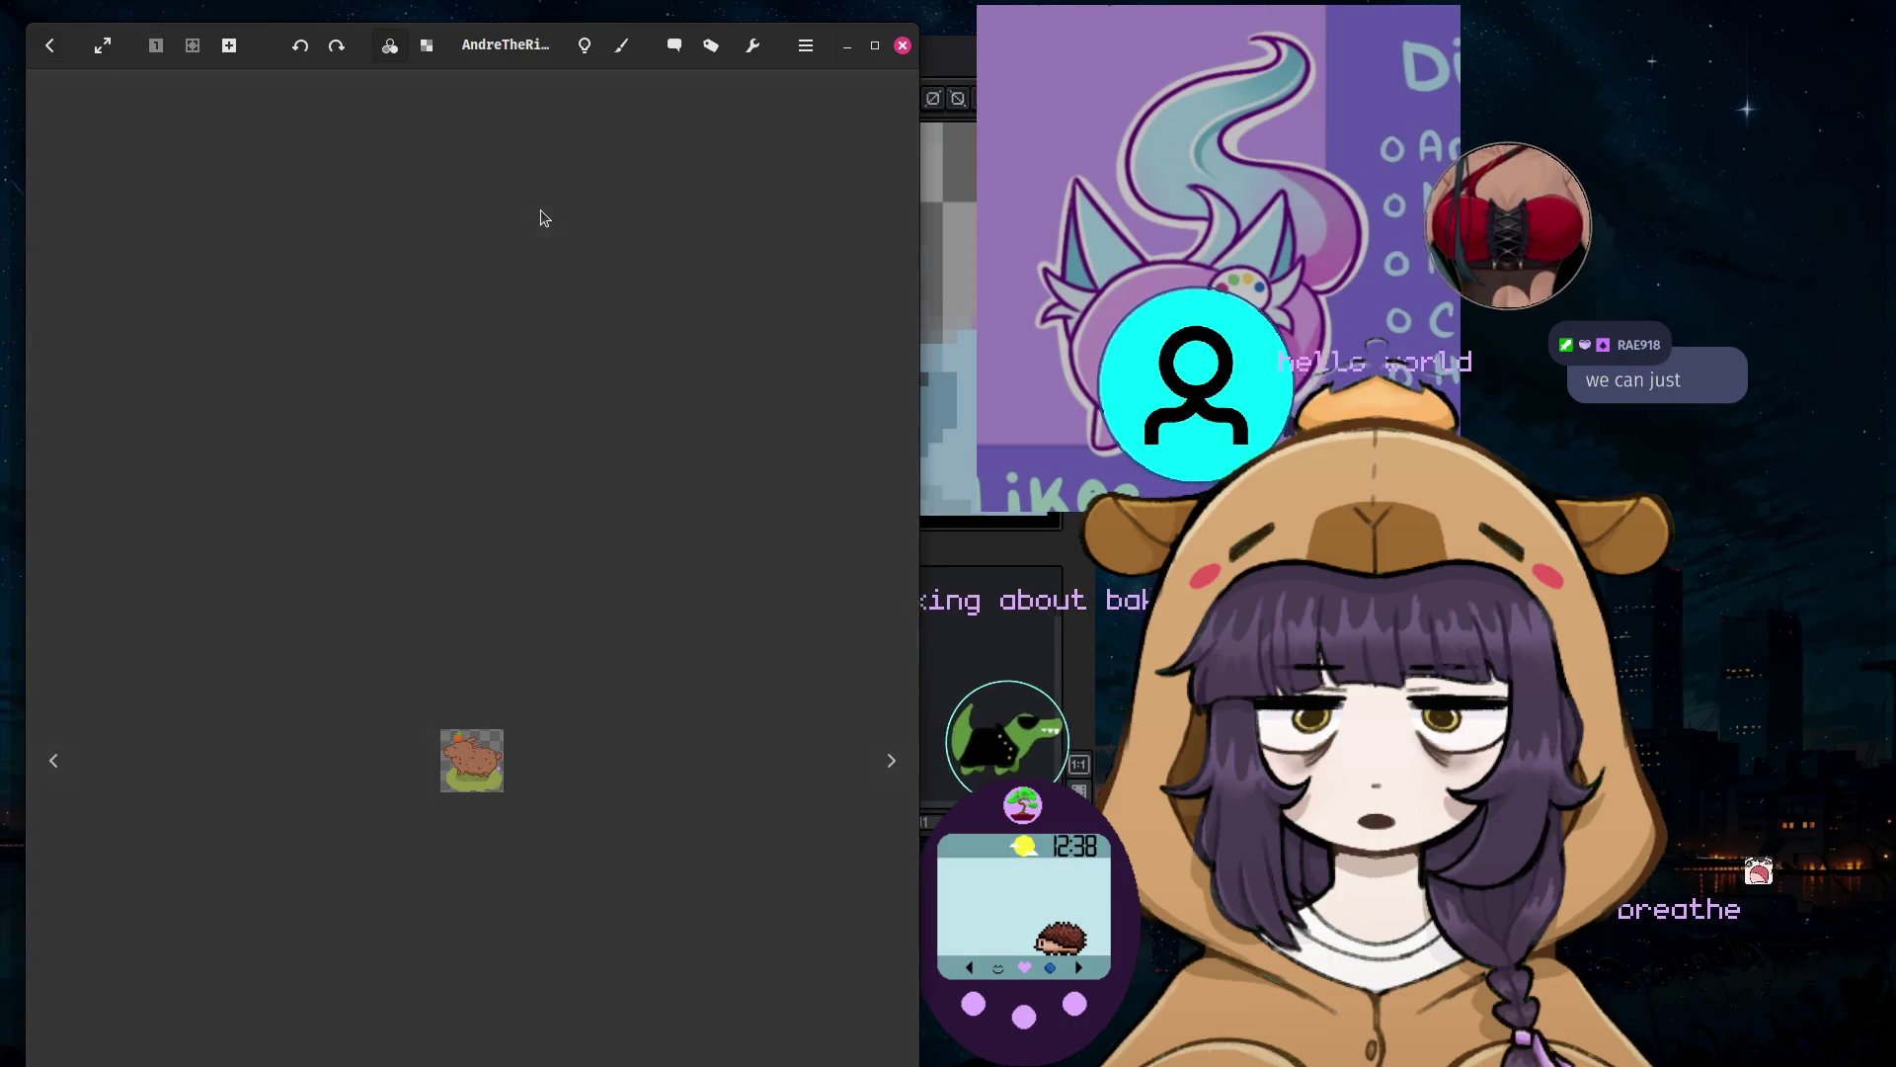
scroll(502, 790, up, 5)
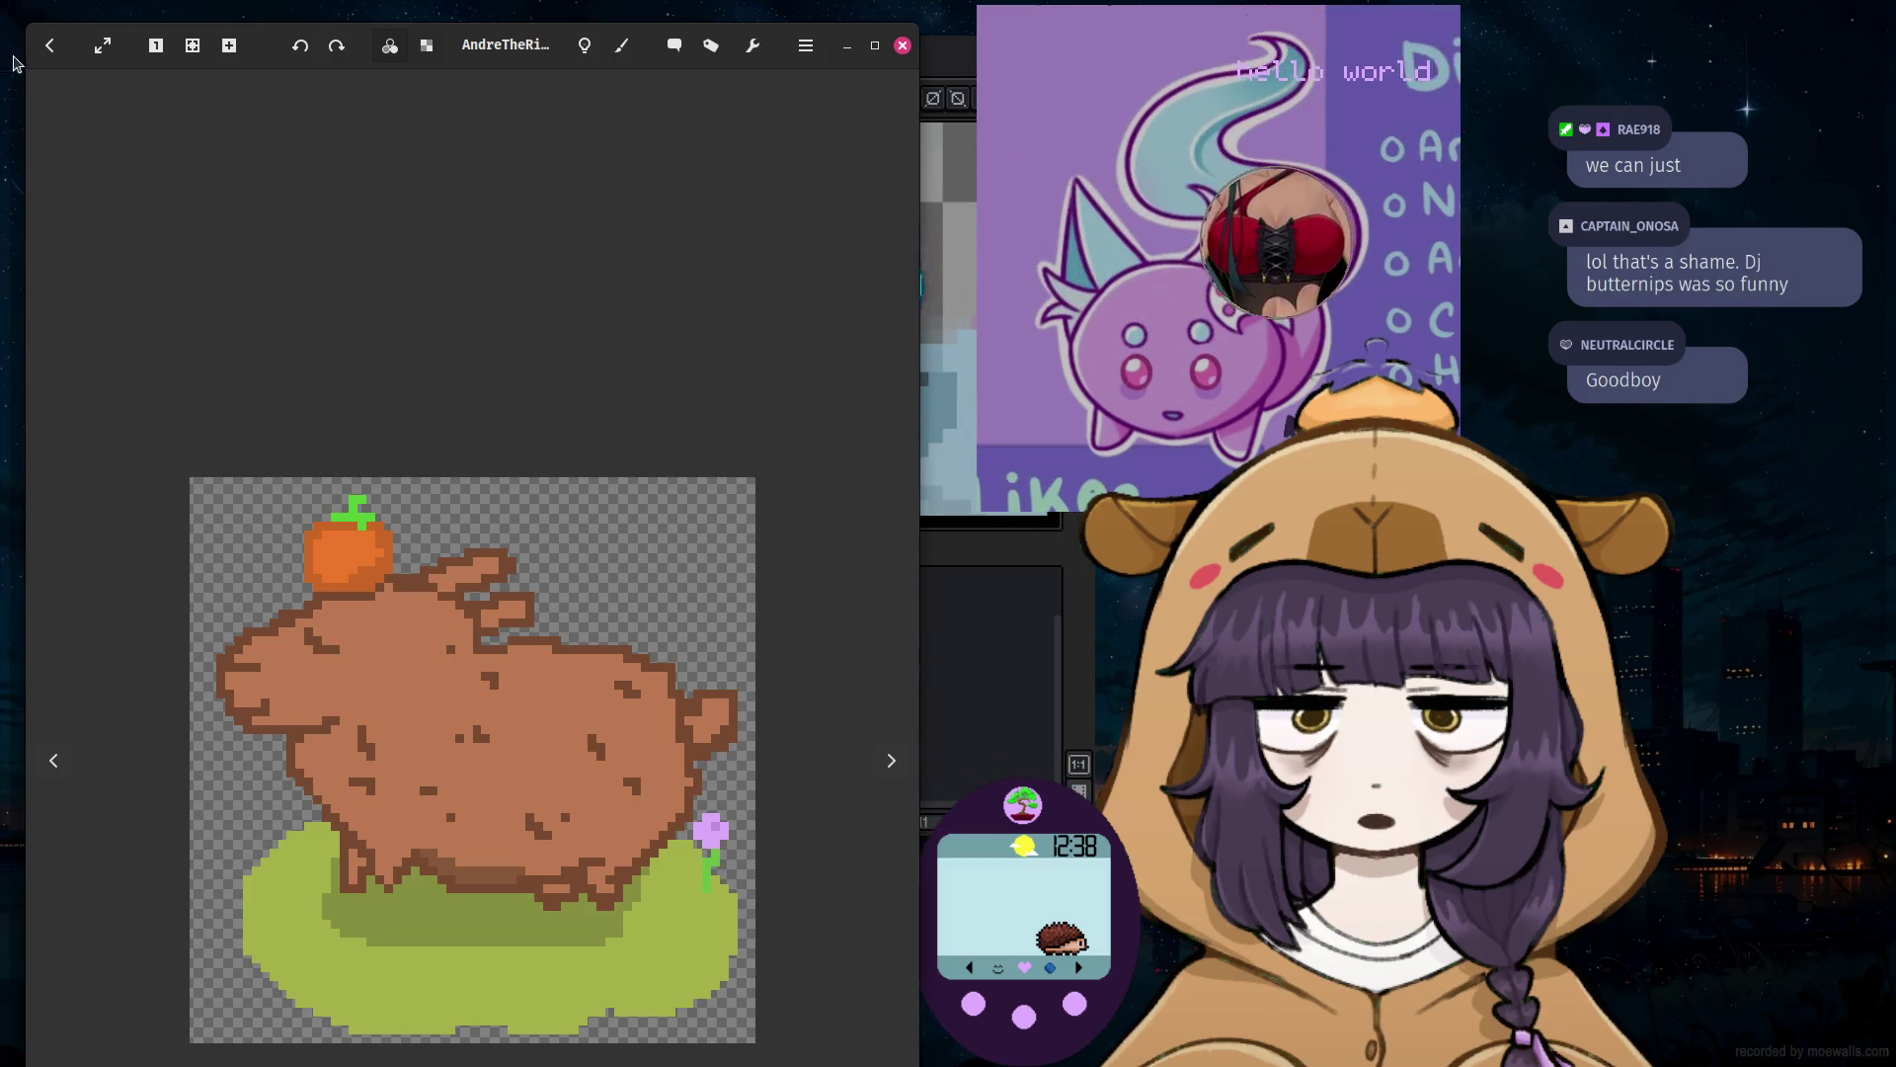
click(50, 46)
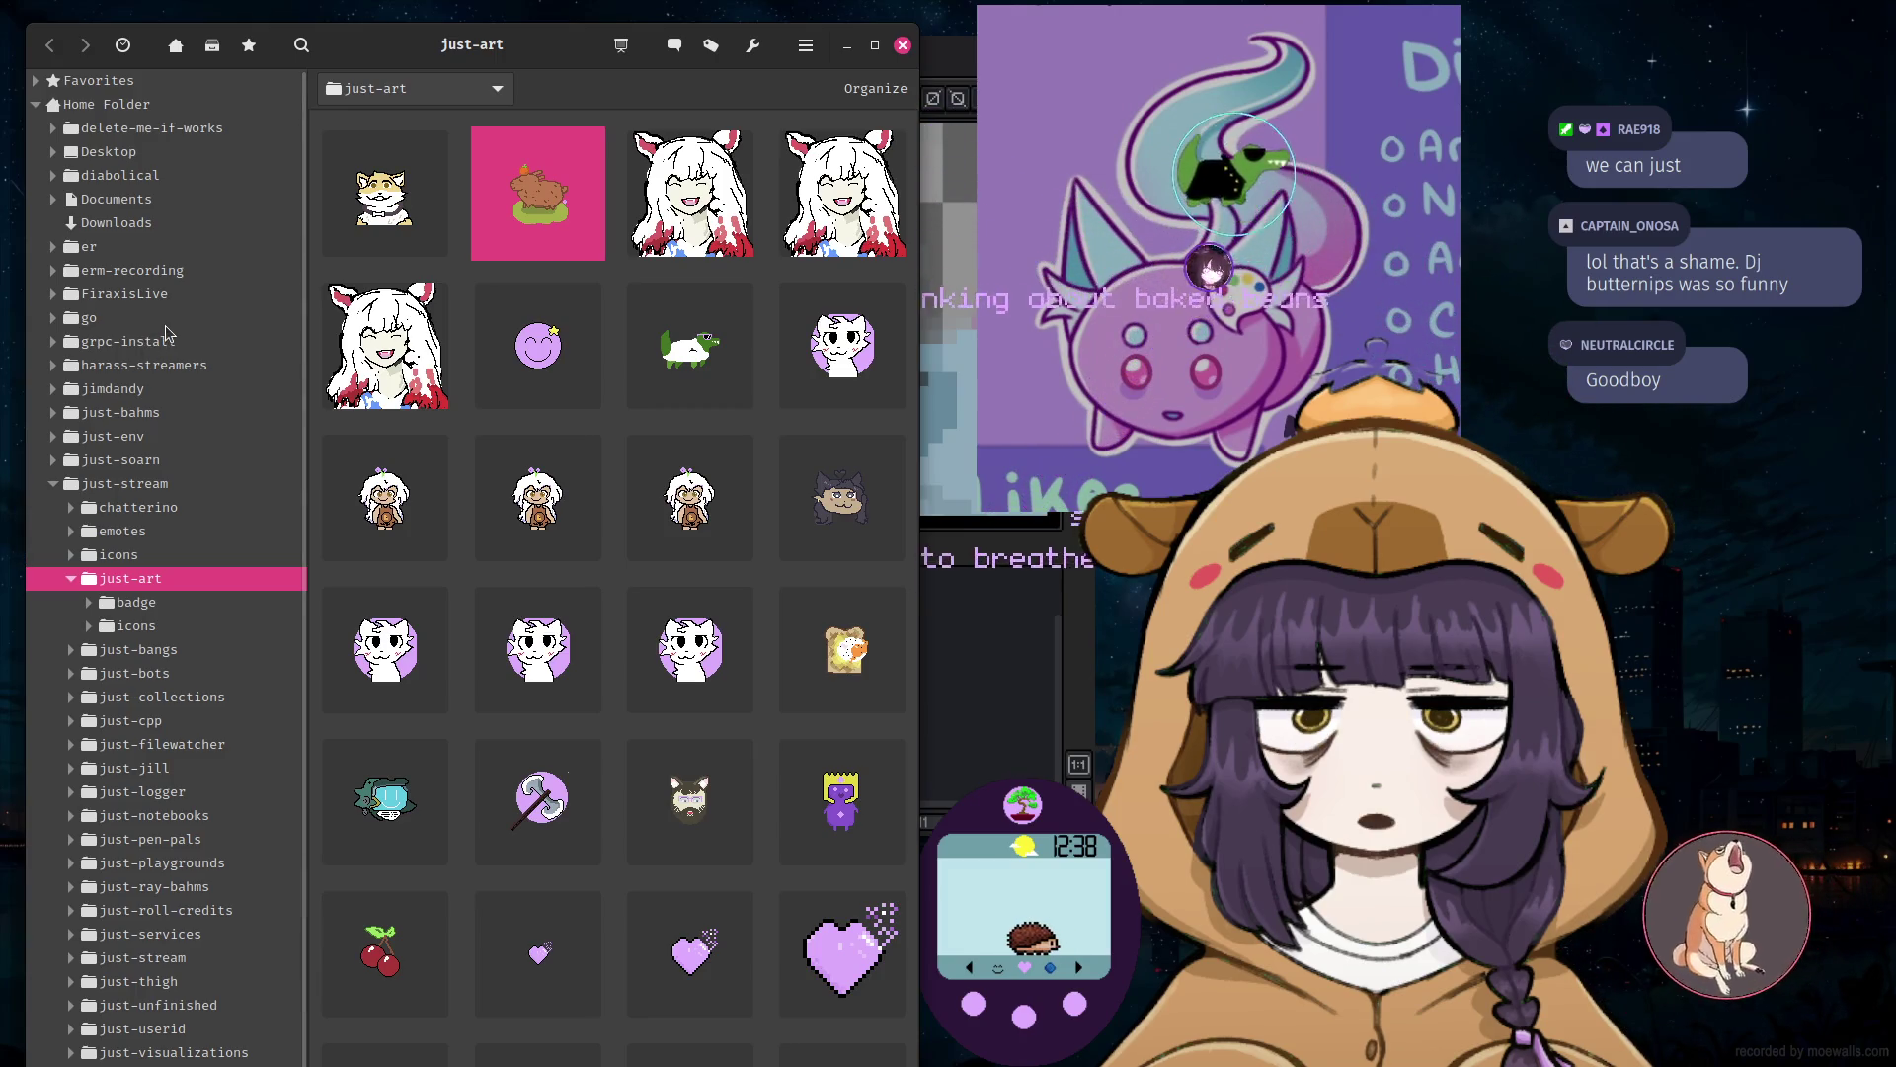
double_click(679, 208)
scroll(531, 670, up, 5)
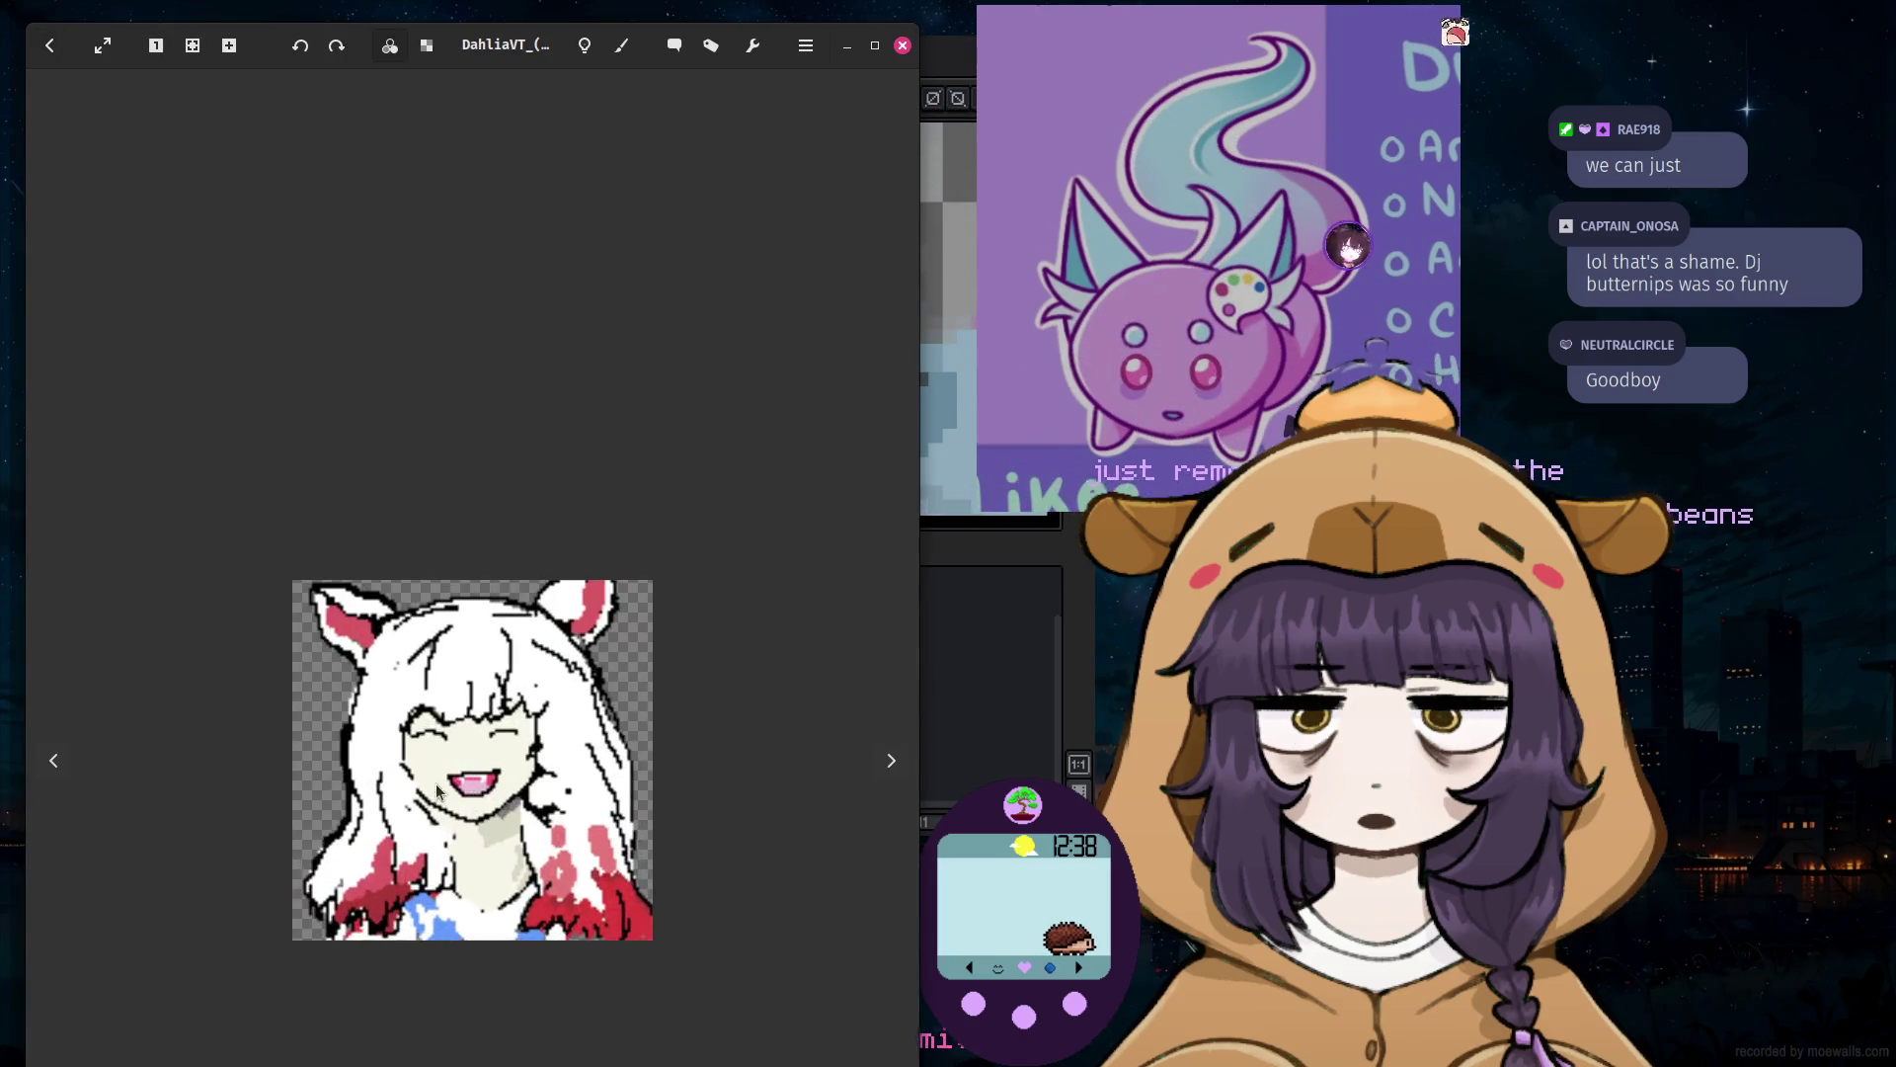
scroll(553, 840, down, 3)
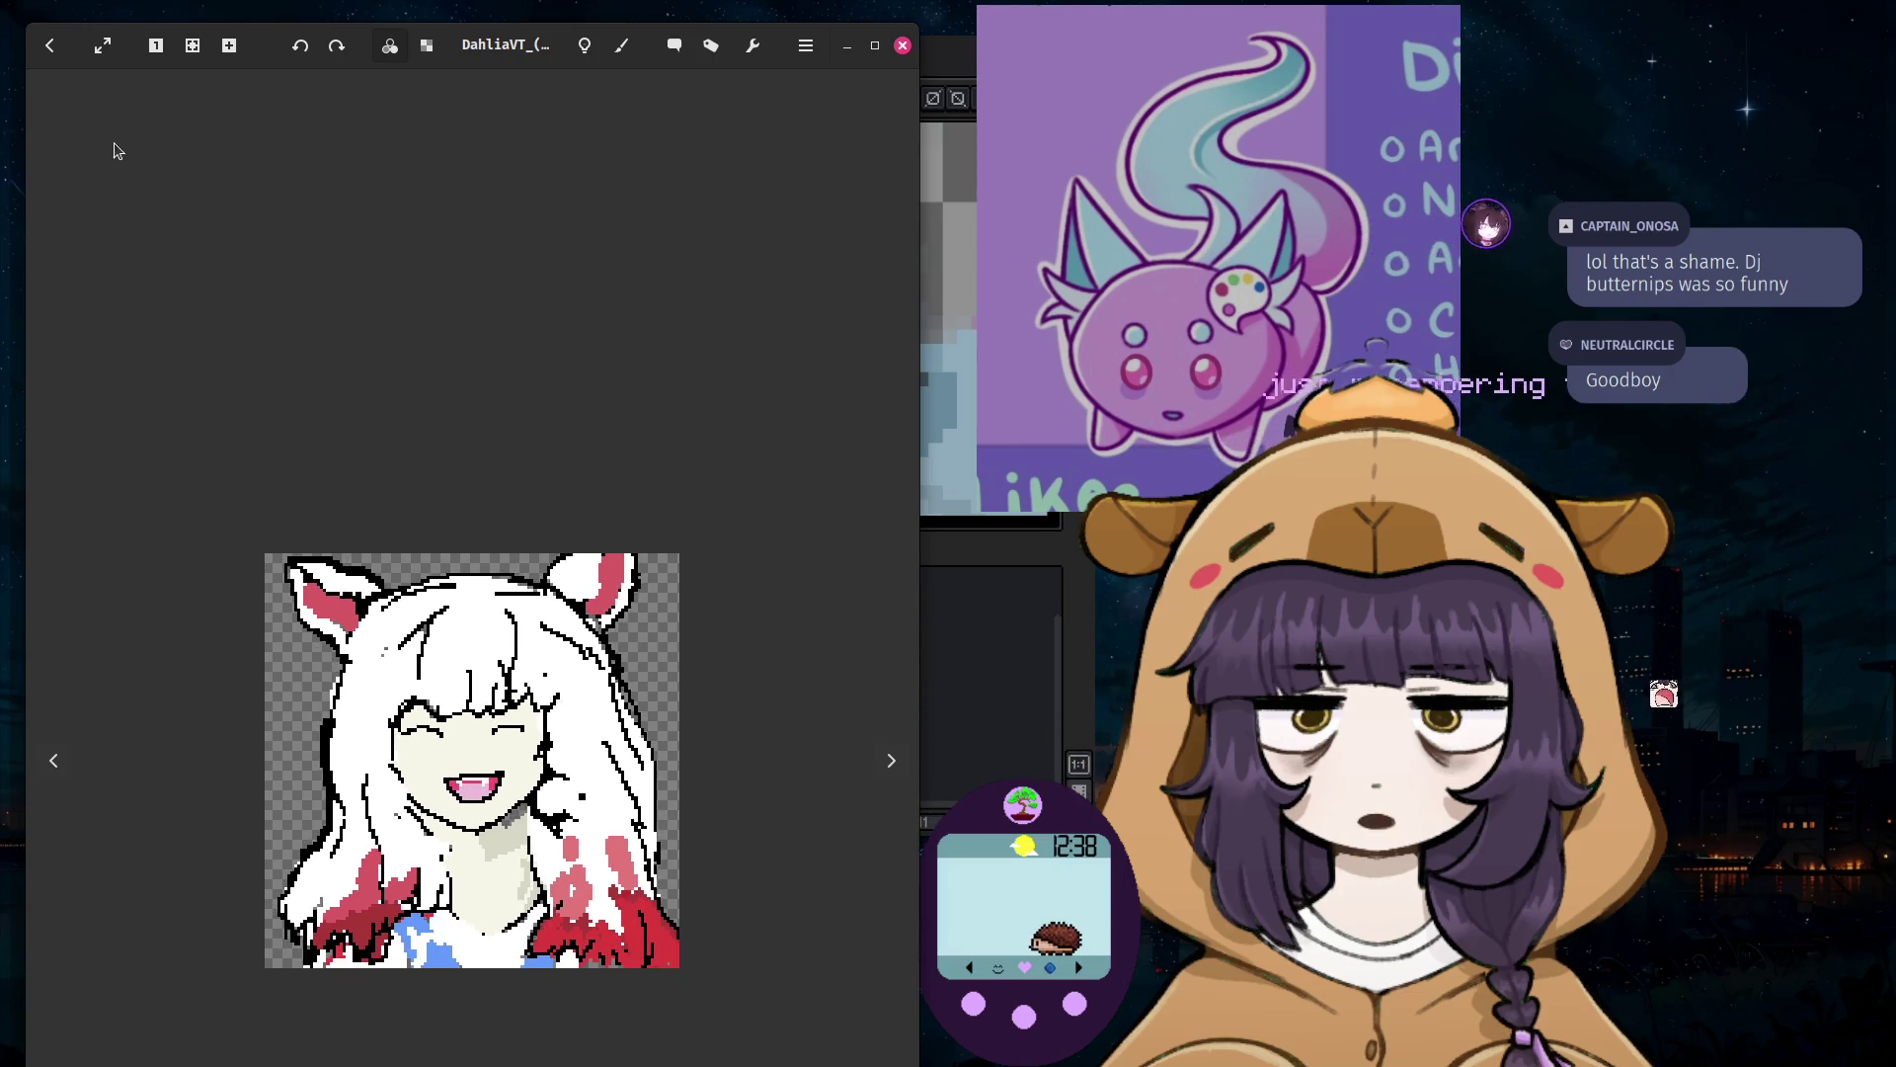
click(49, 46)
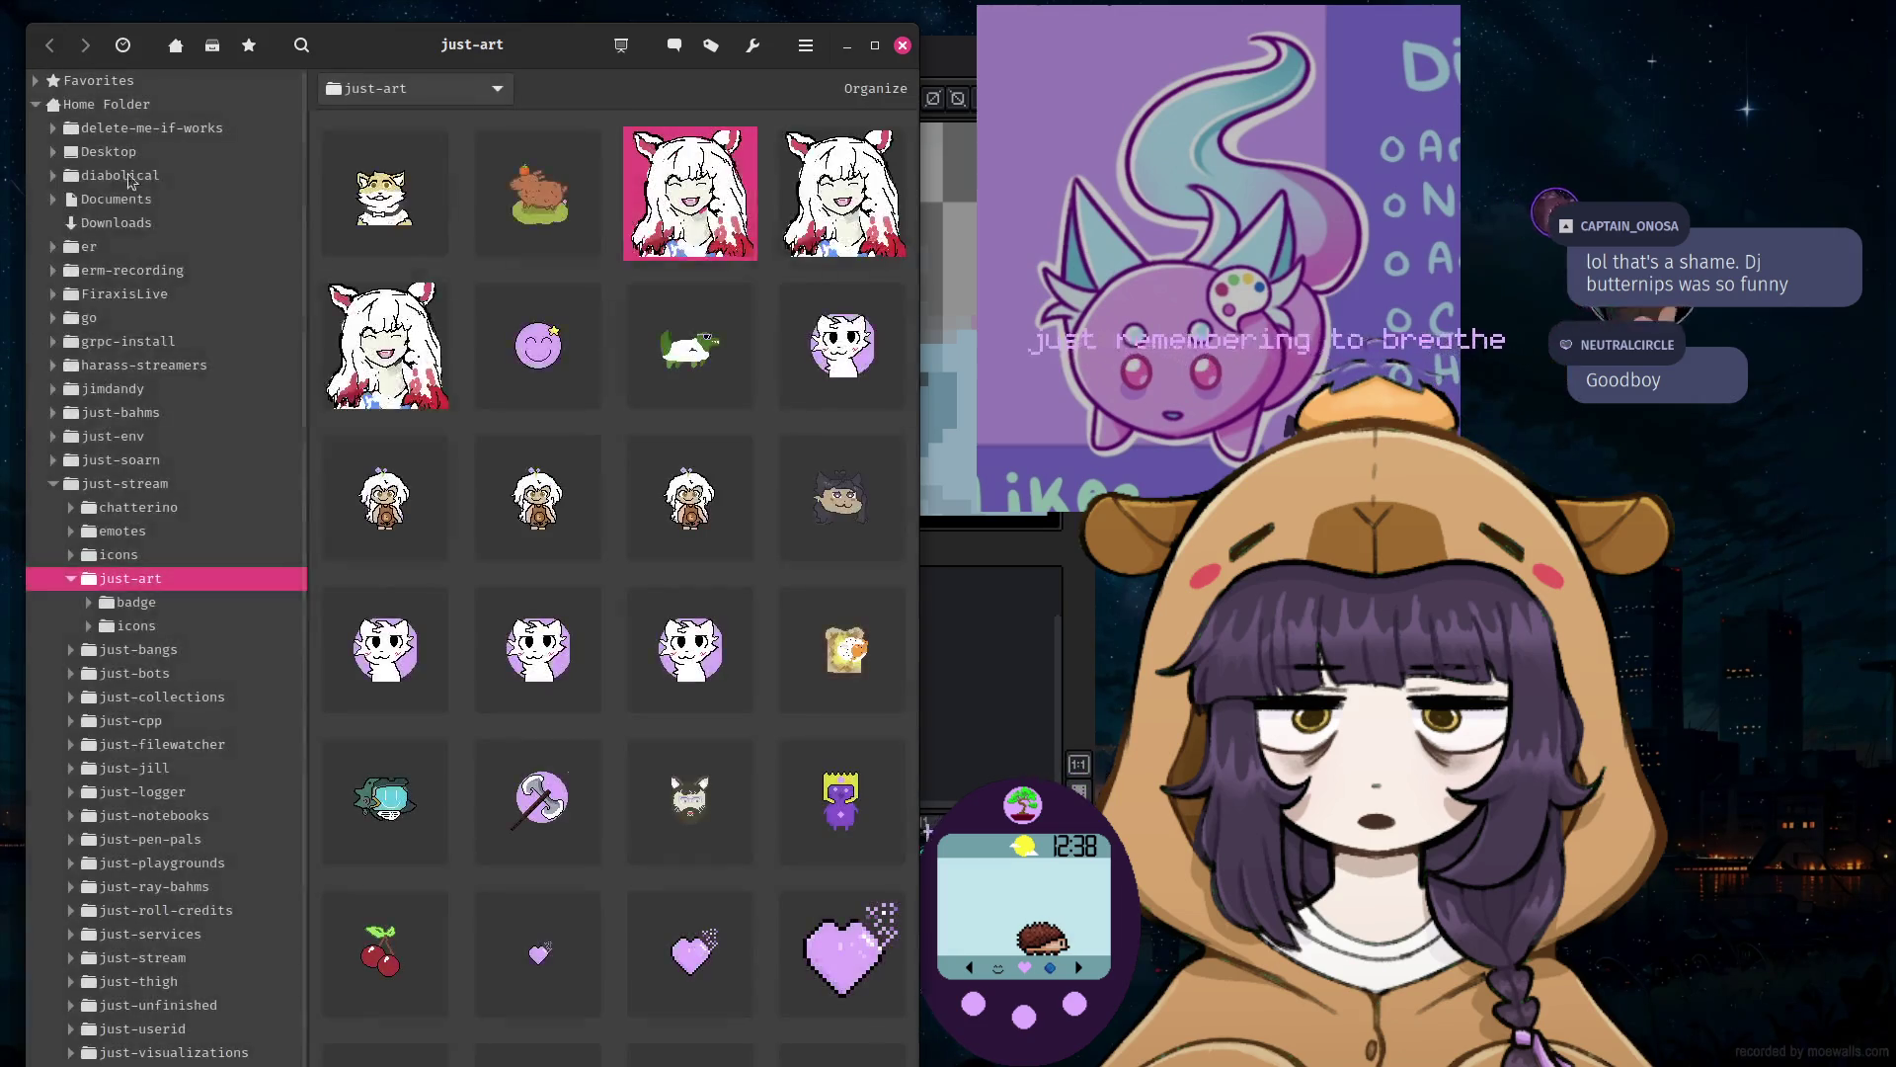
double_click(543, 367)
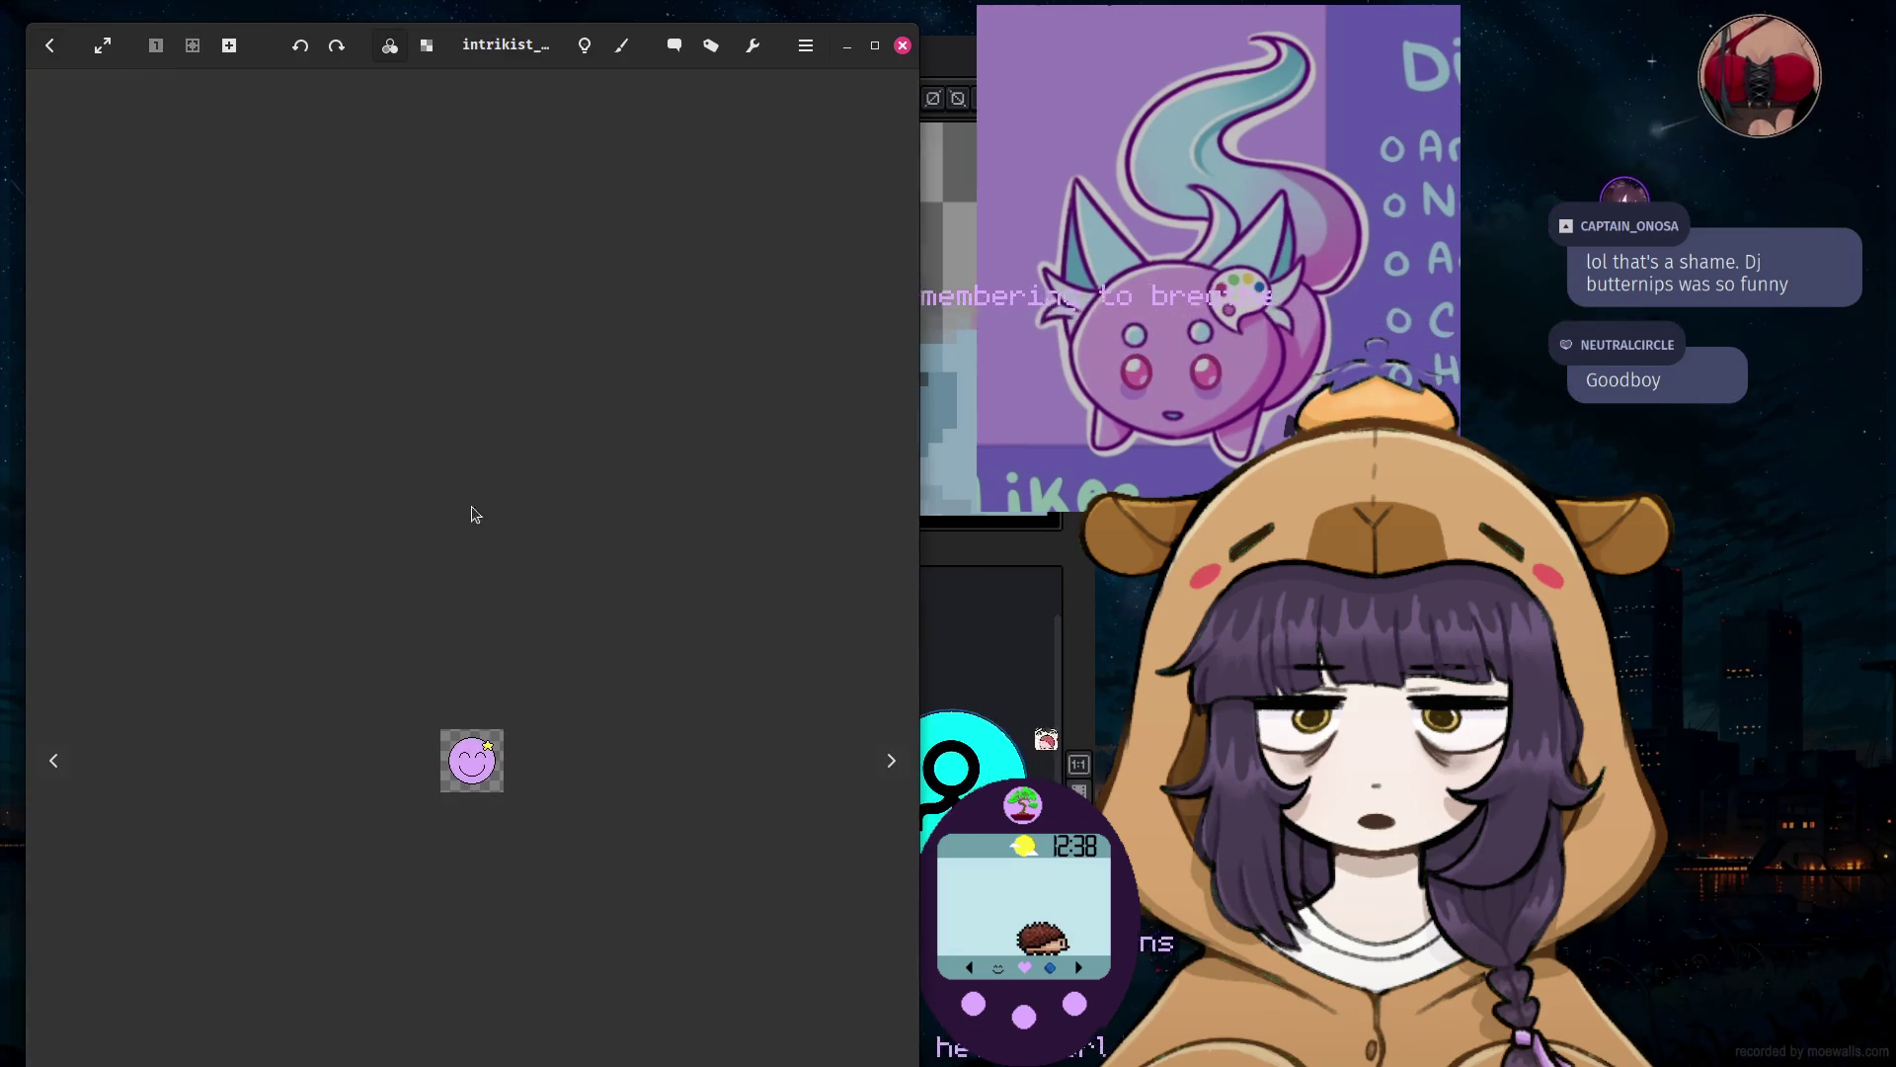
scroll(478, 788, up, 5)
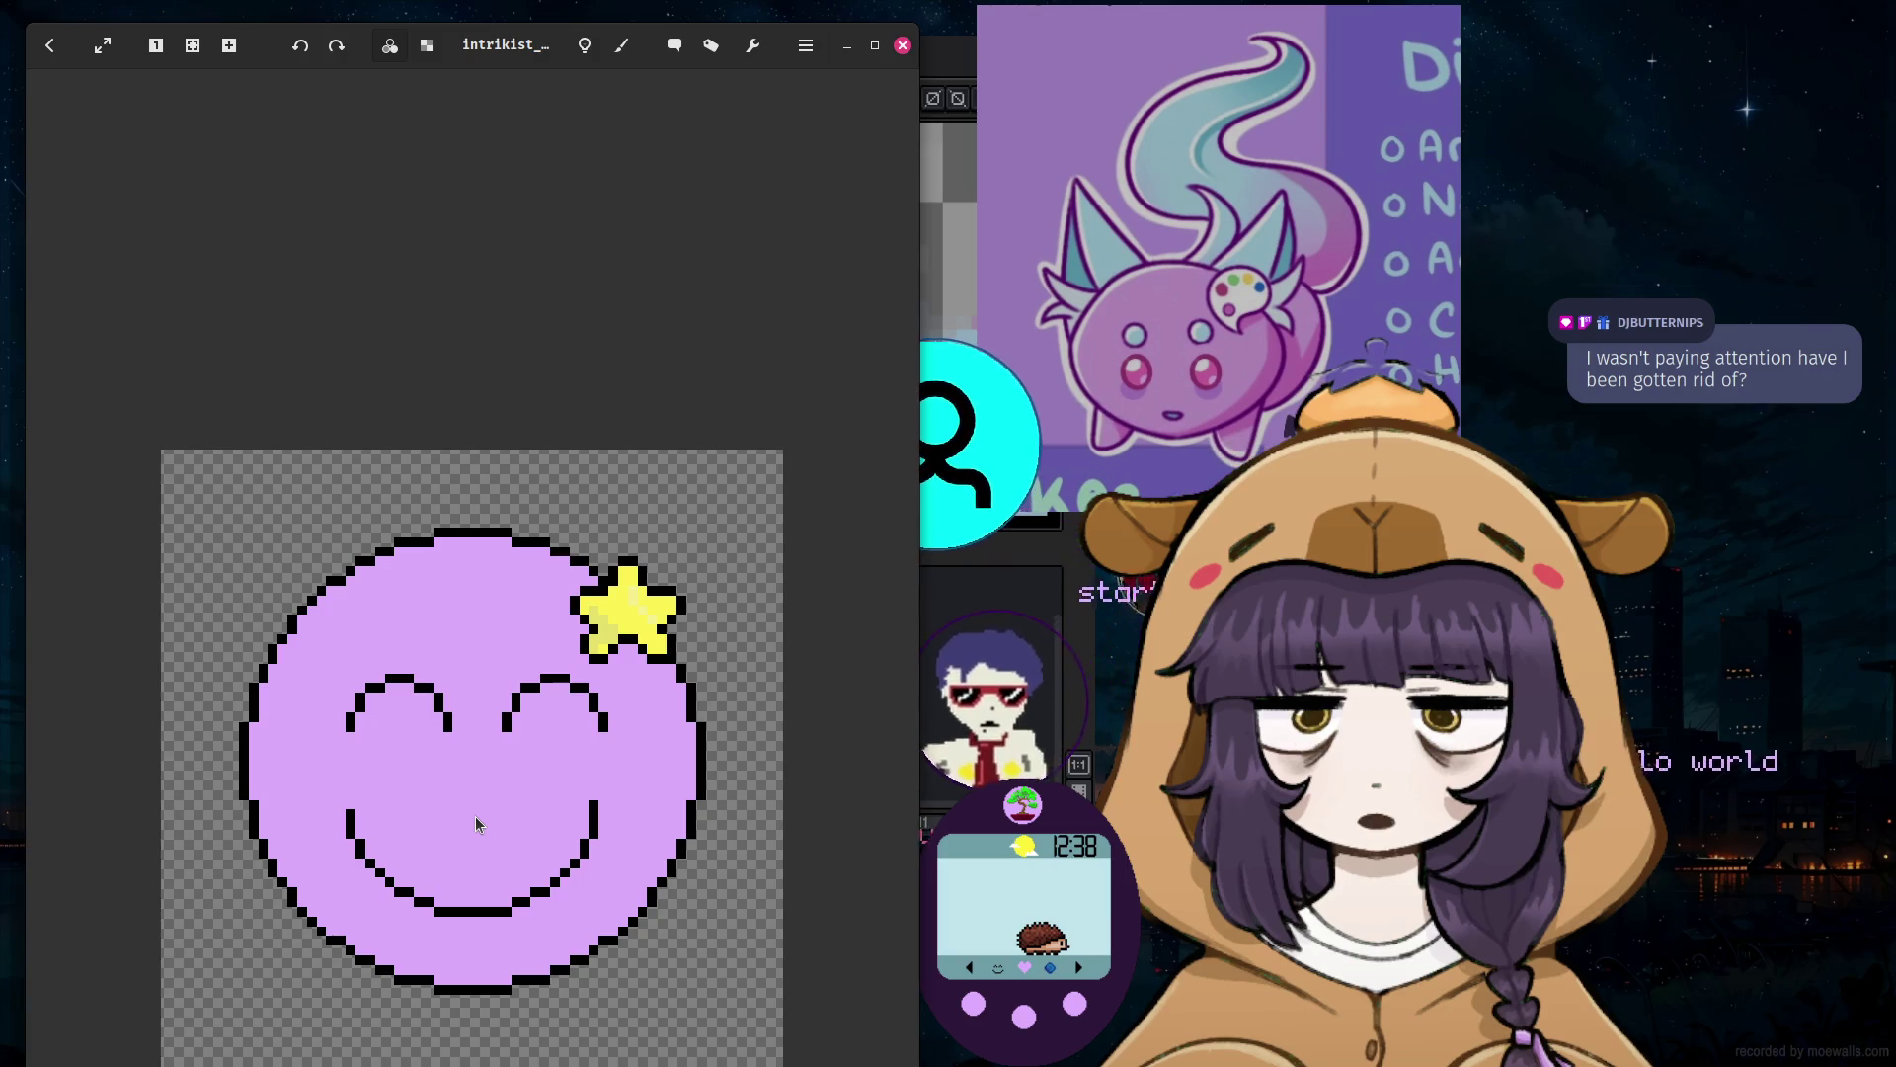
click(51, 46)
double_click(689, 345)
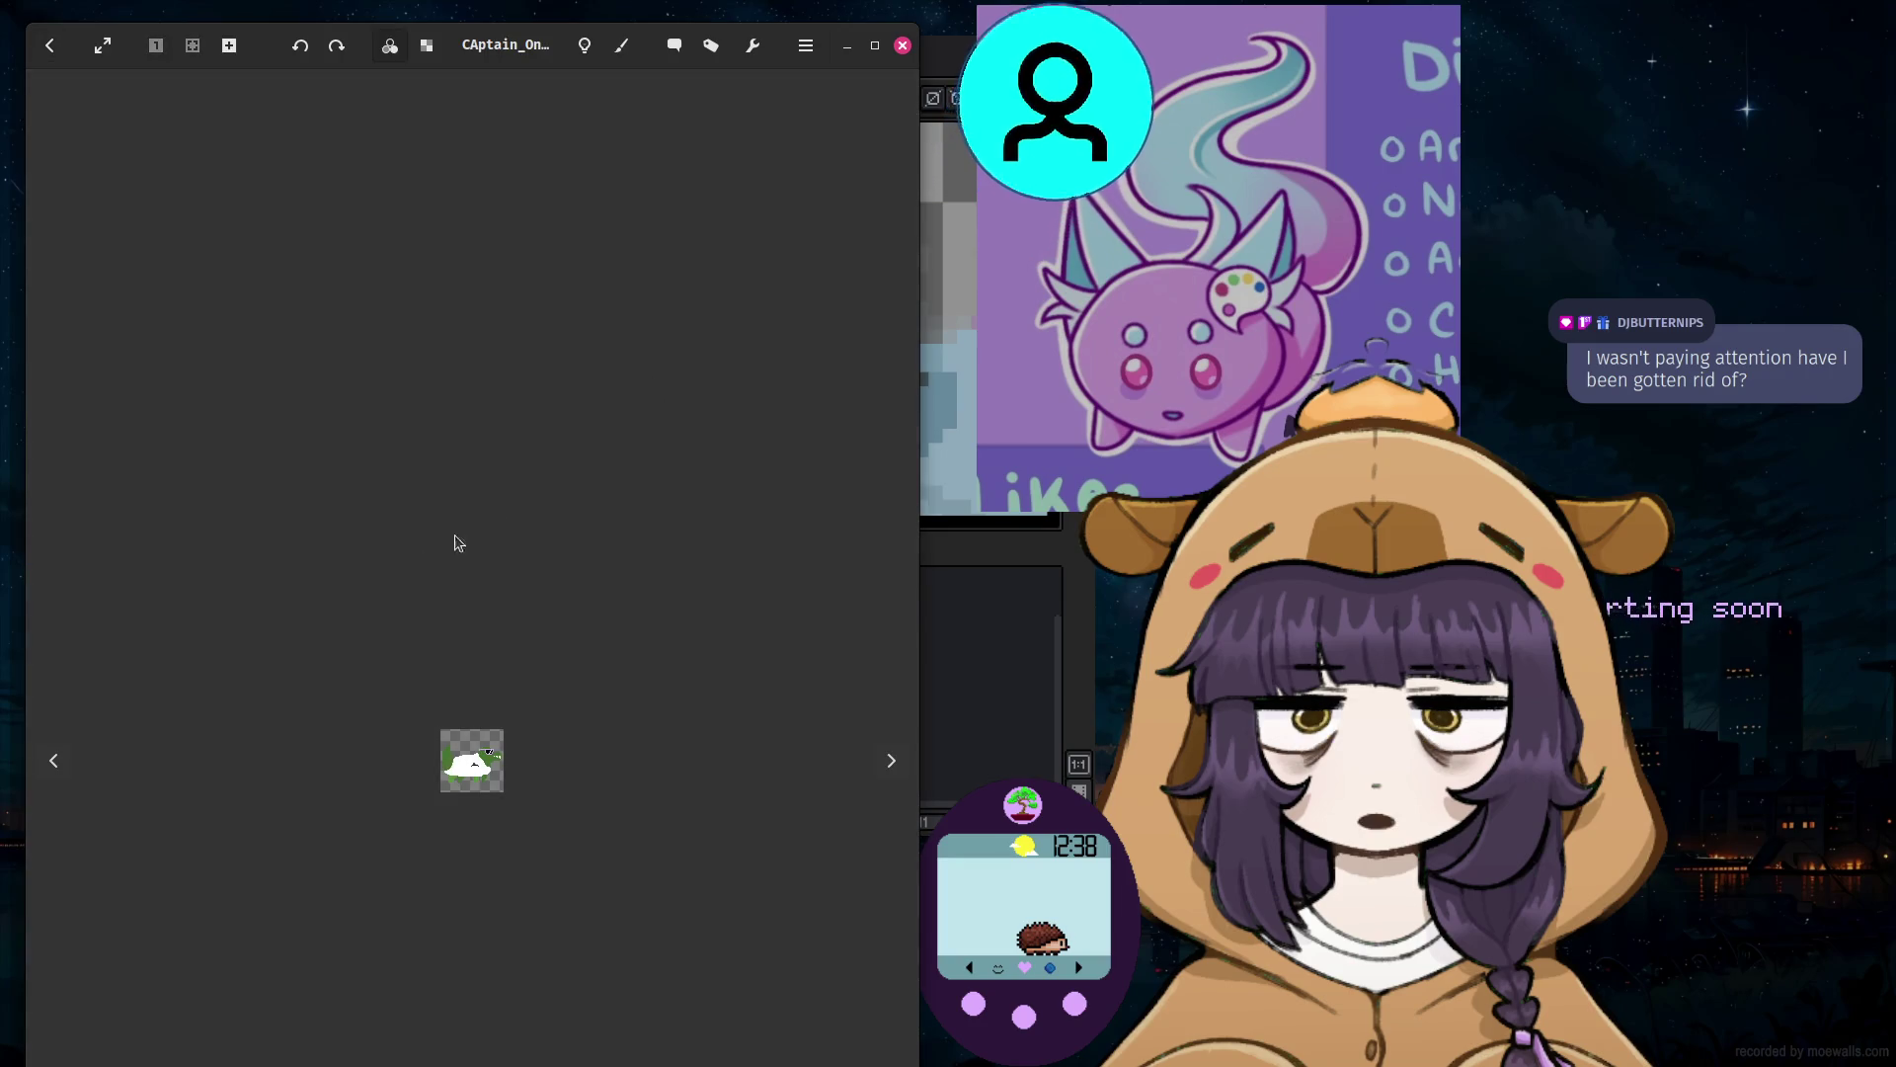
scroll(448, 819, up, 3)
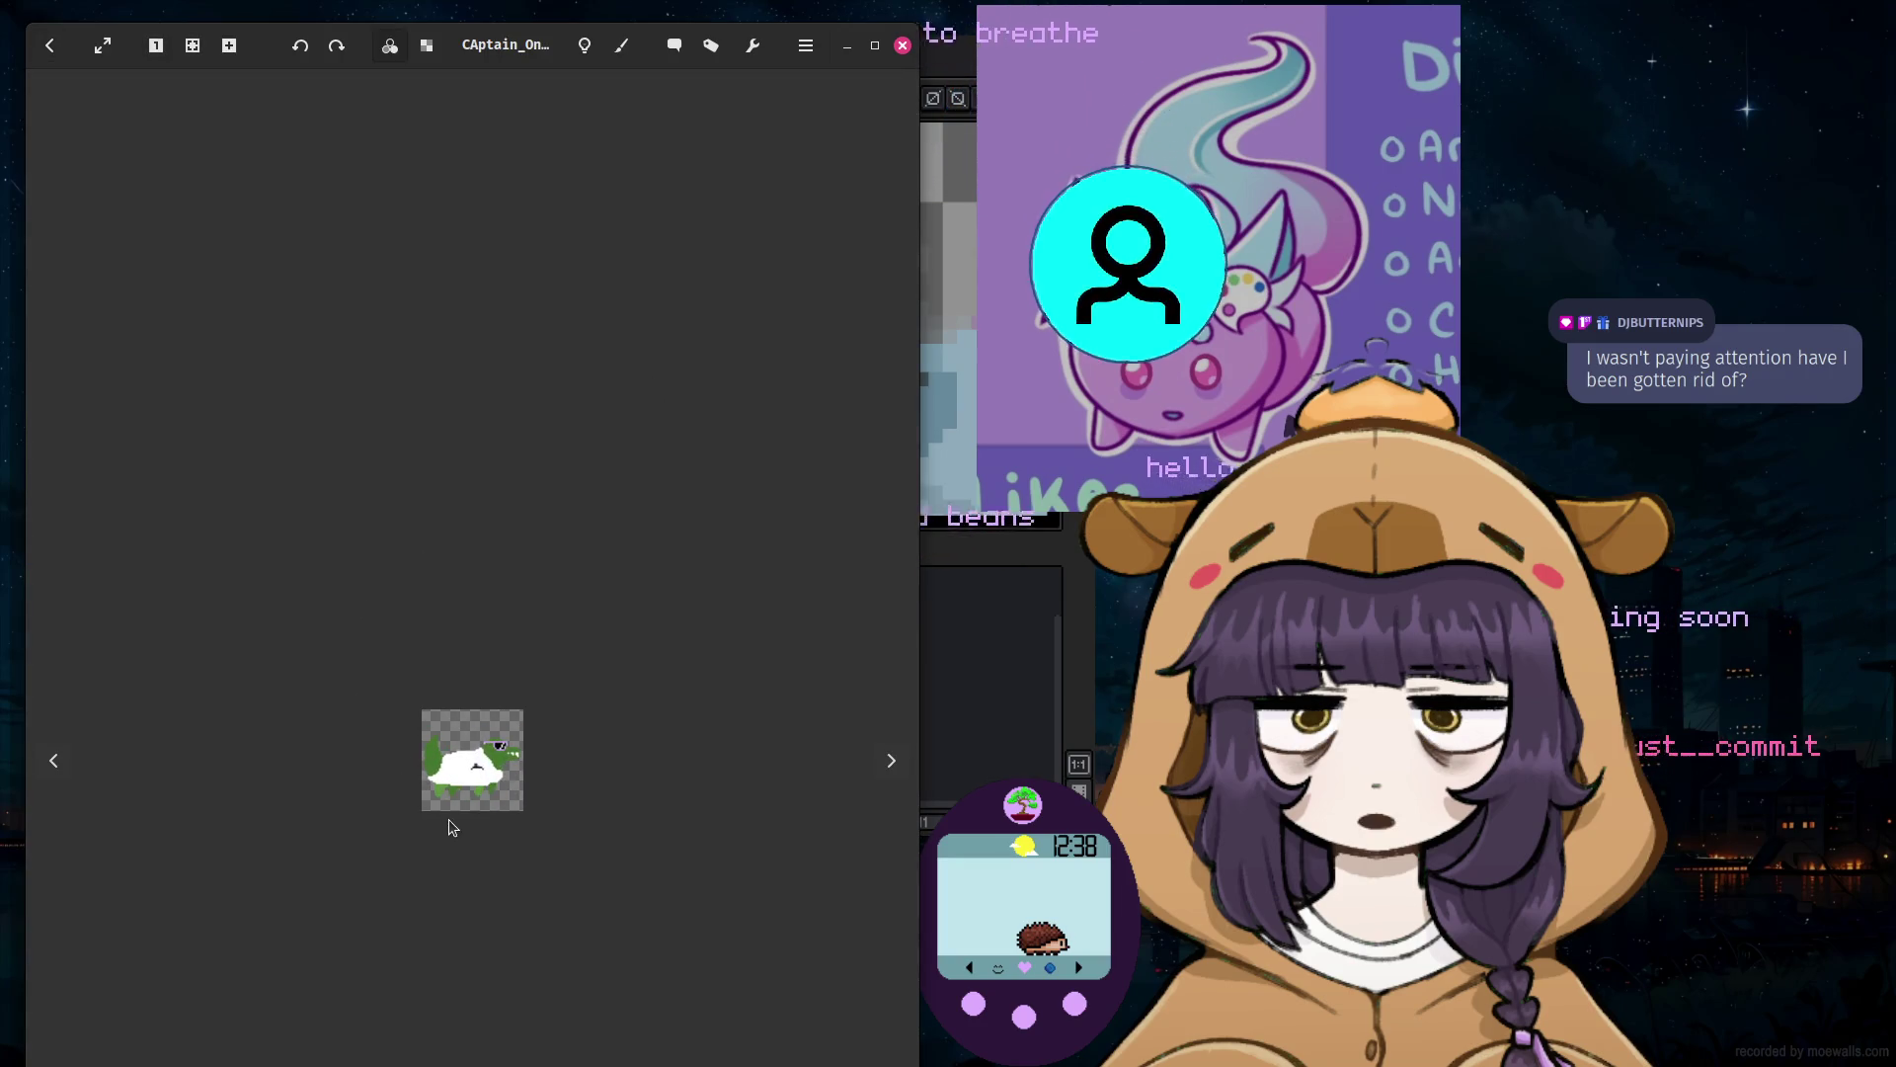
scroll(451, 819, up, 5)
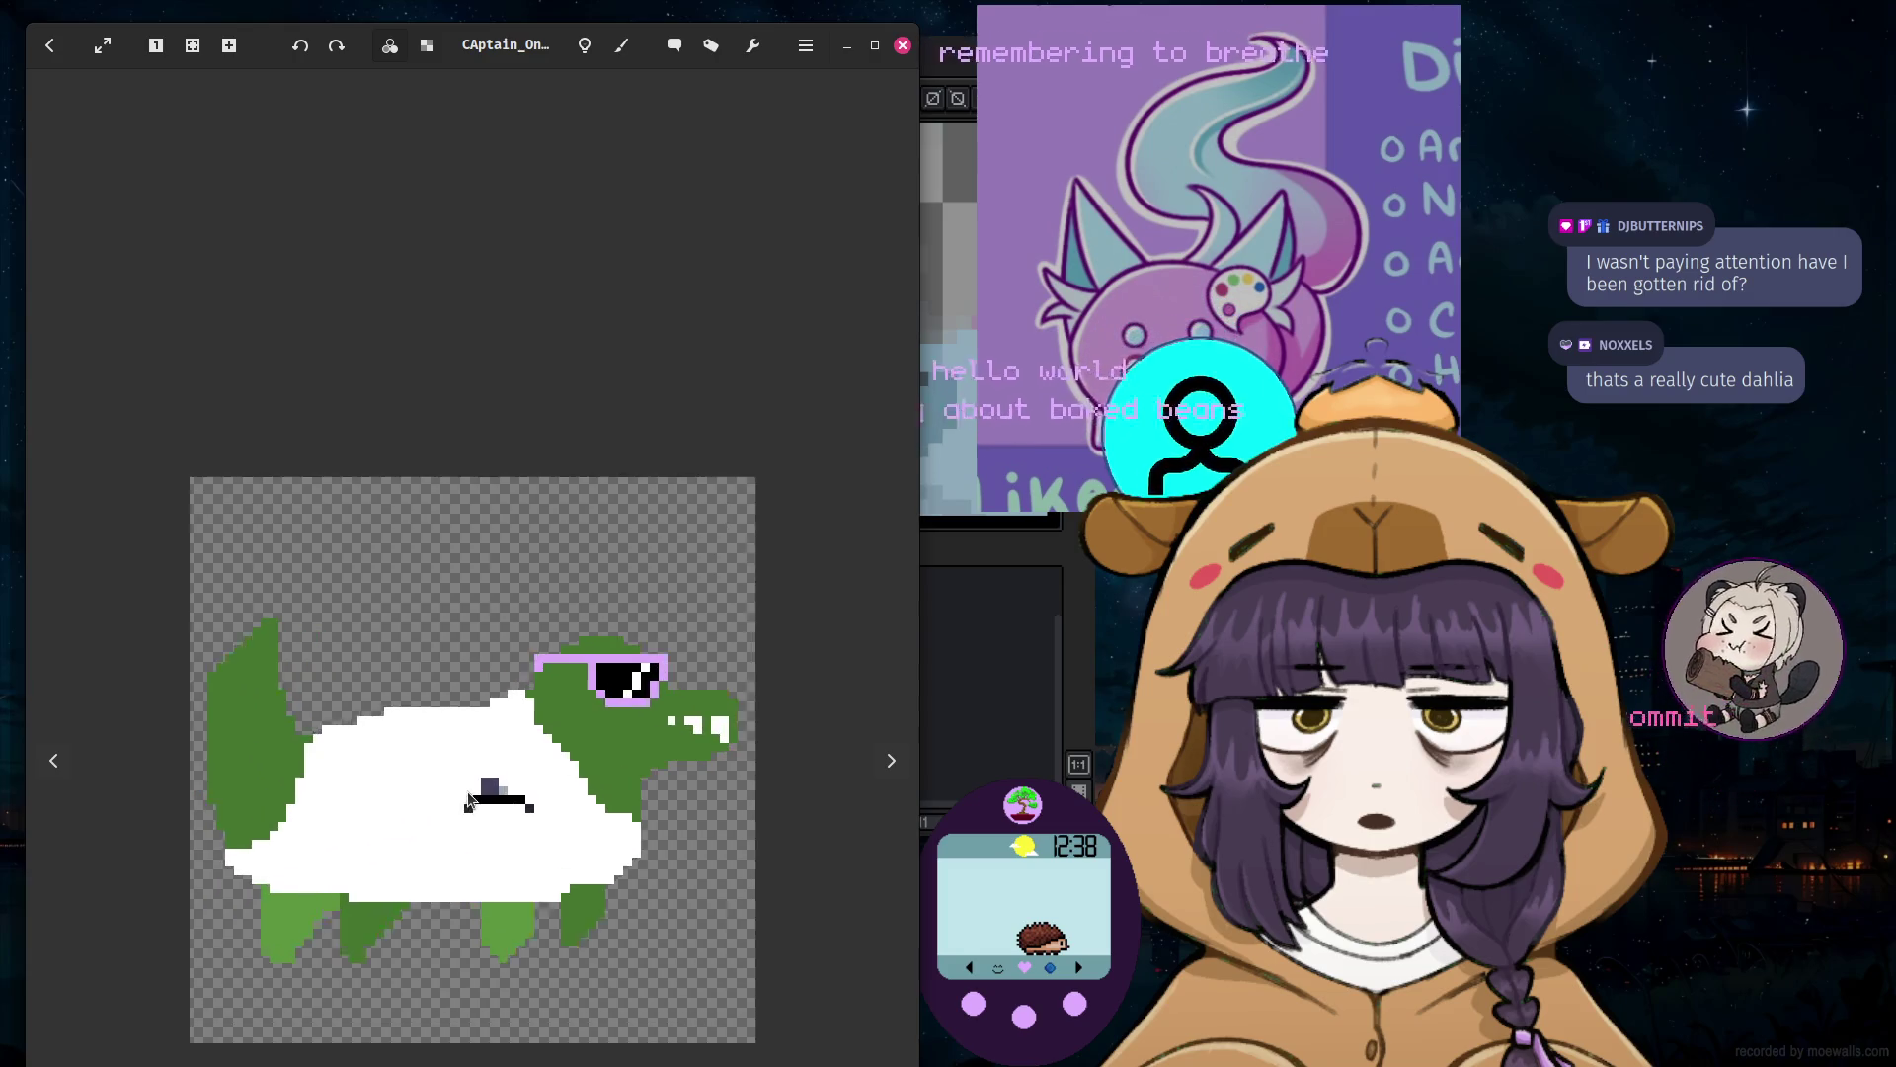
click(54, 50)
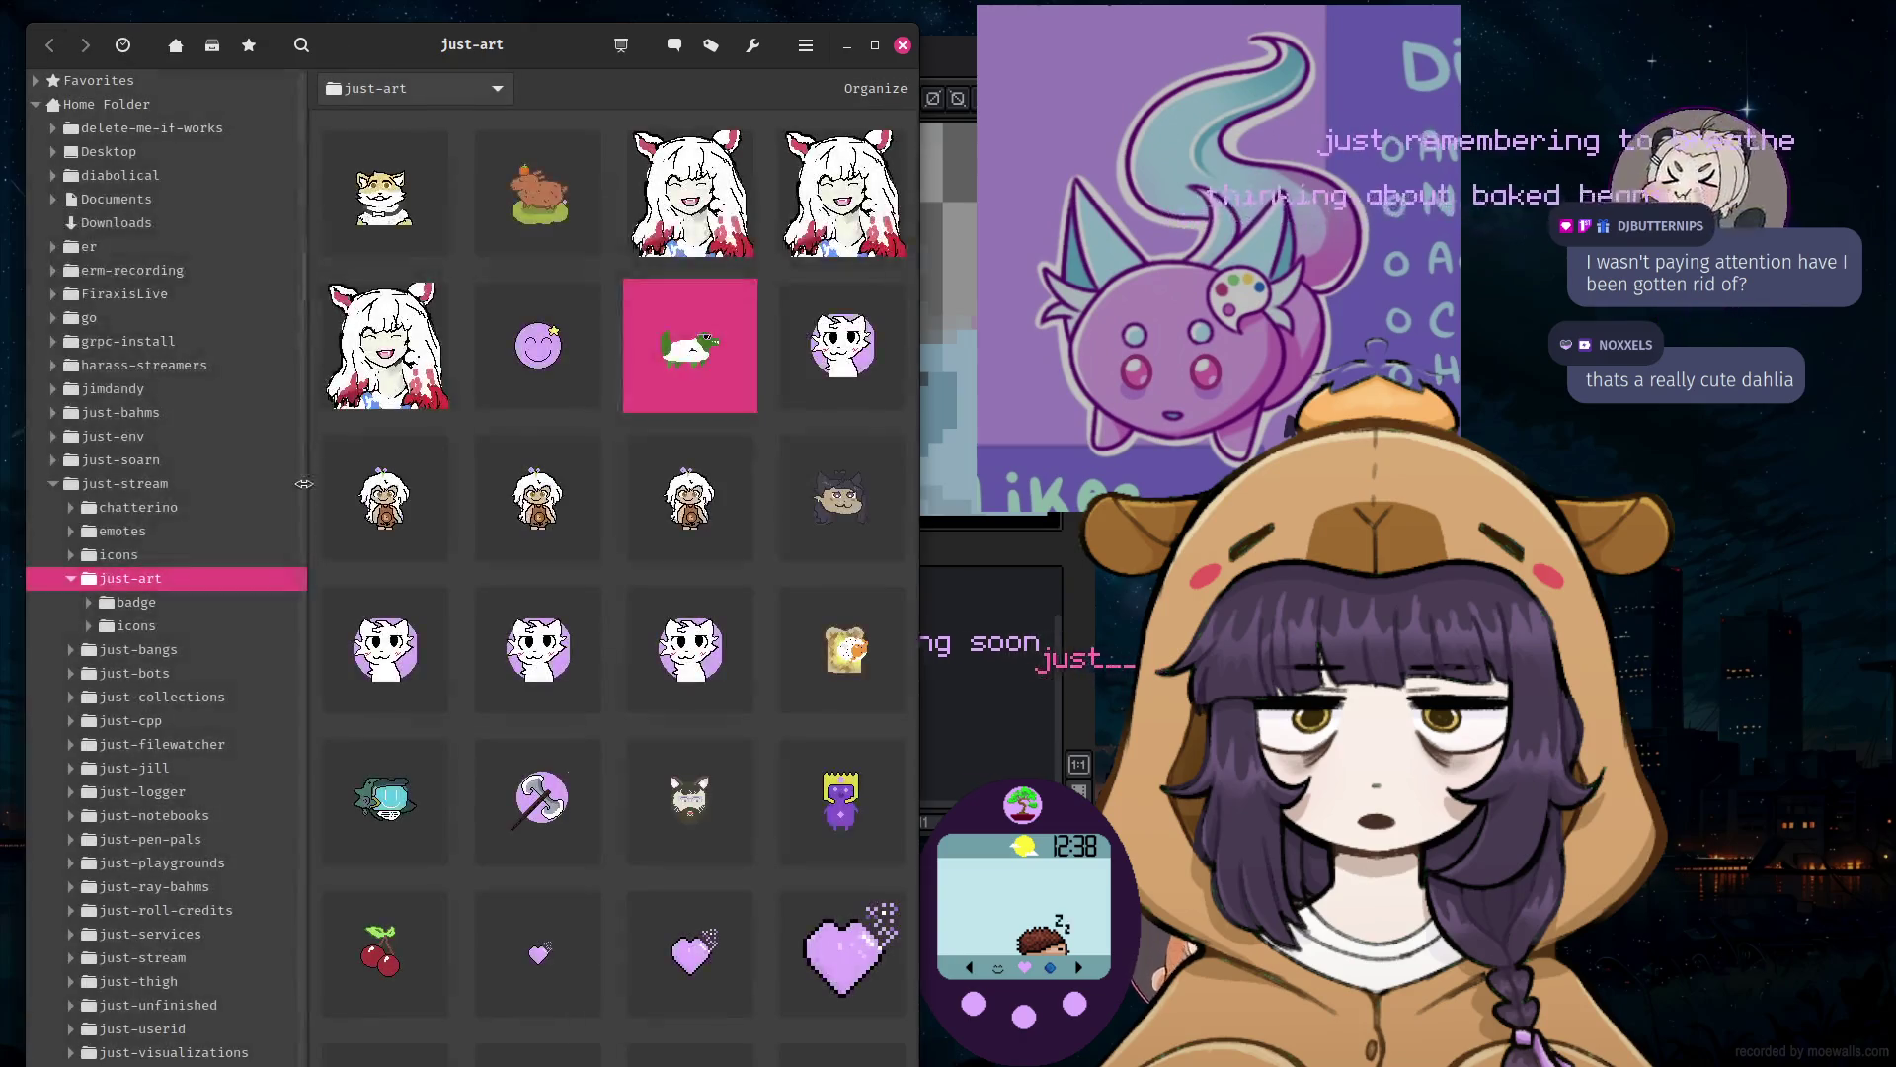
double_click(803, 323)
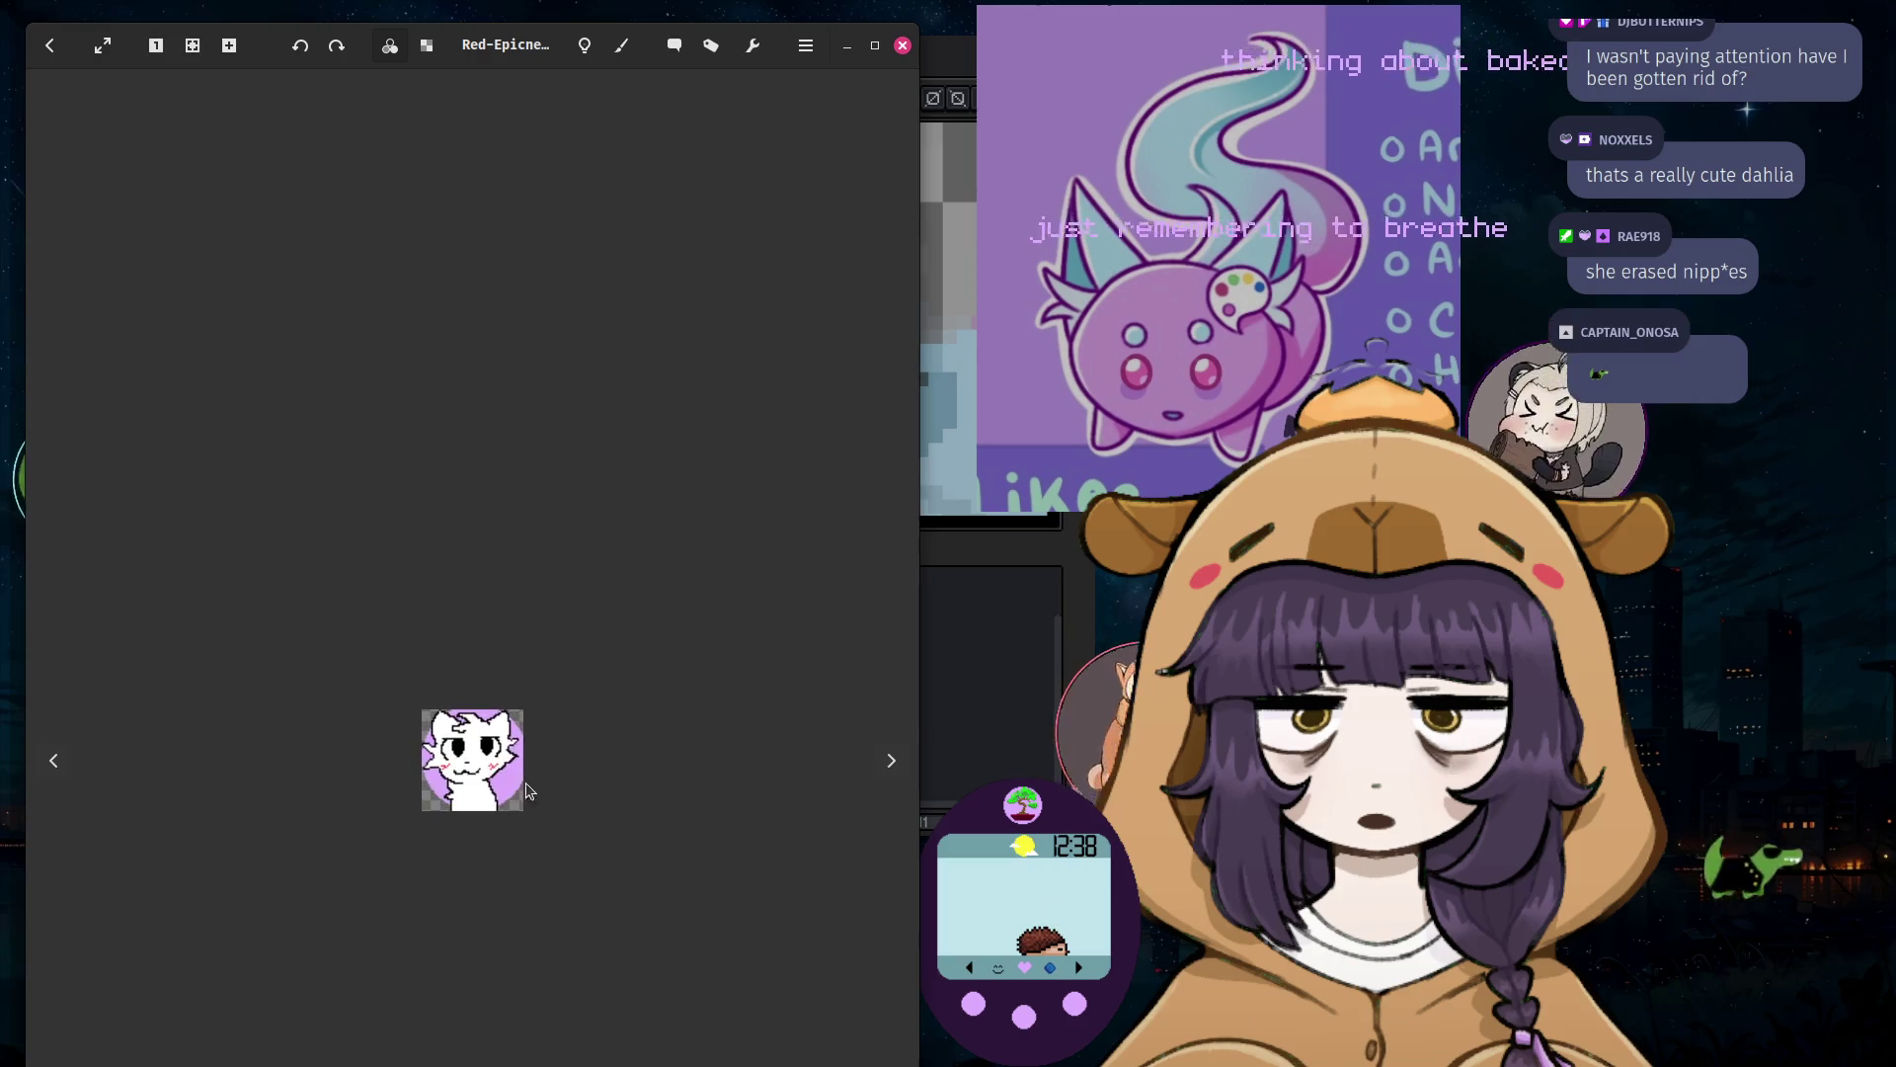
click(49, 45)
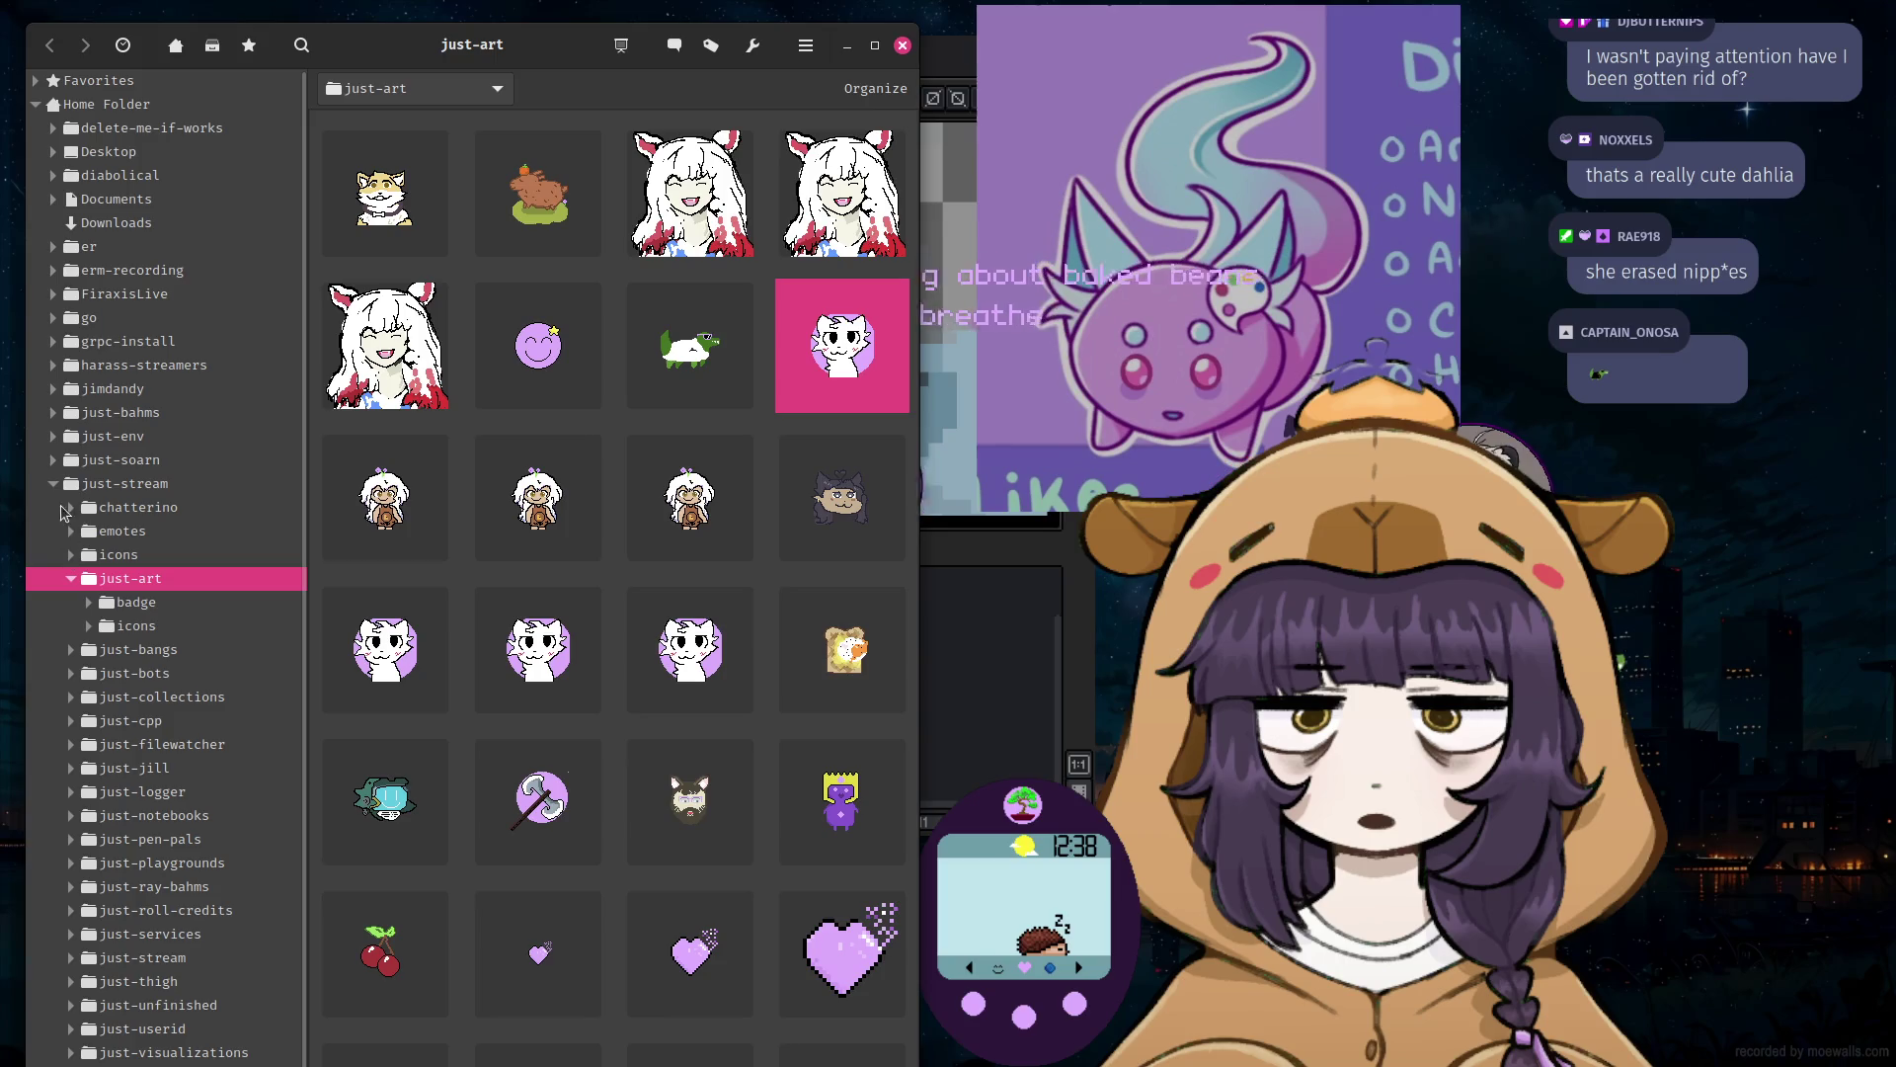
- Collapse just-stream in the sidebar and open the just-art folder under Pictures
click(53, 486)
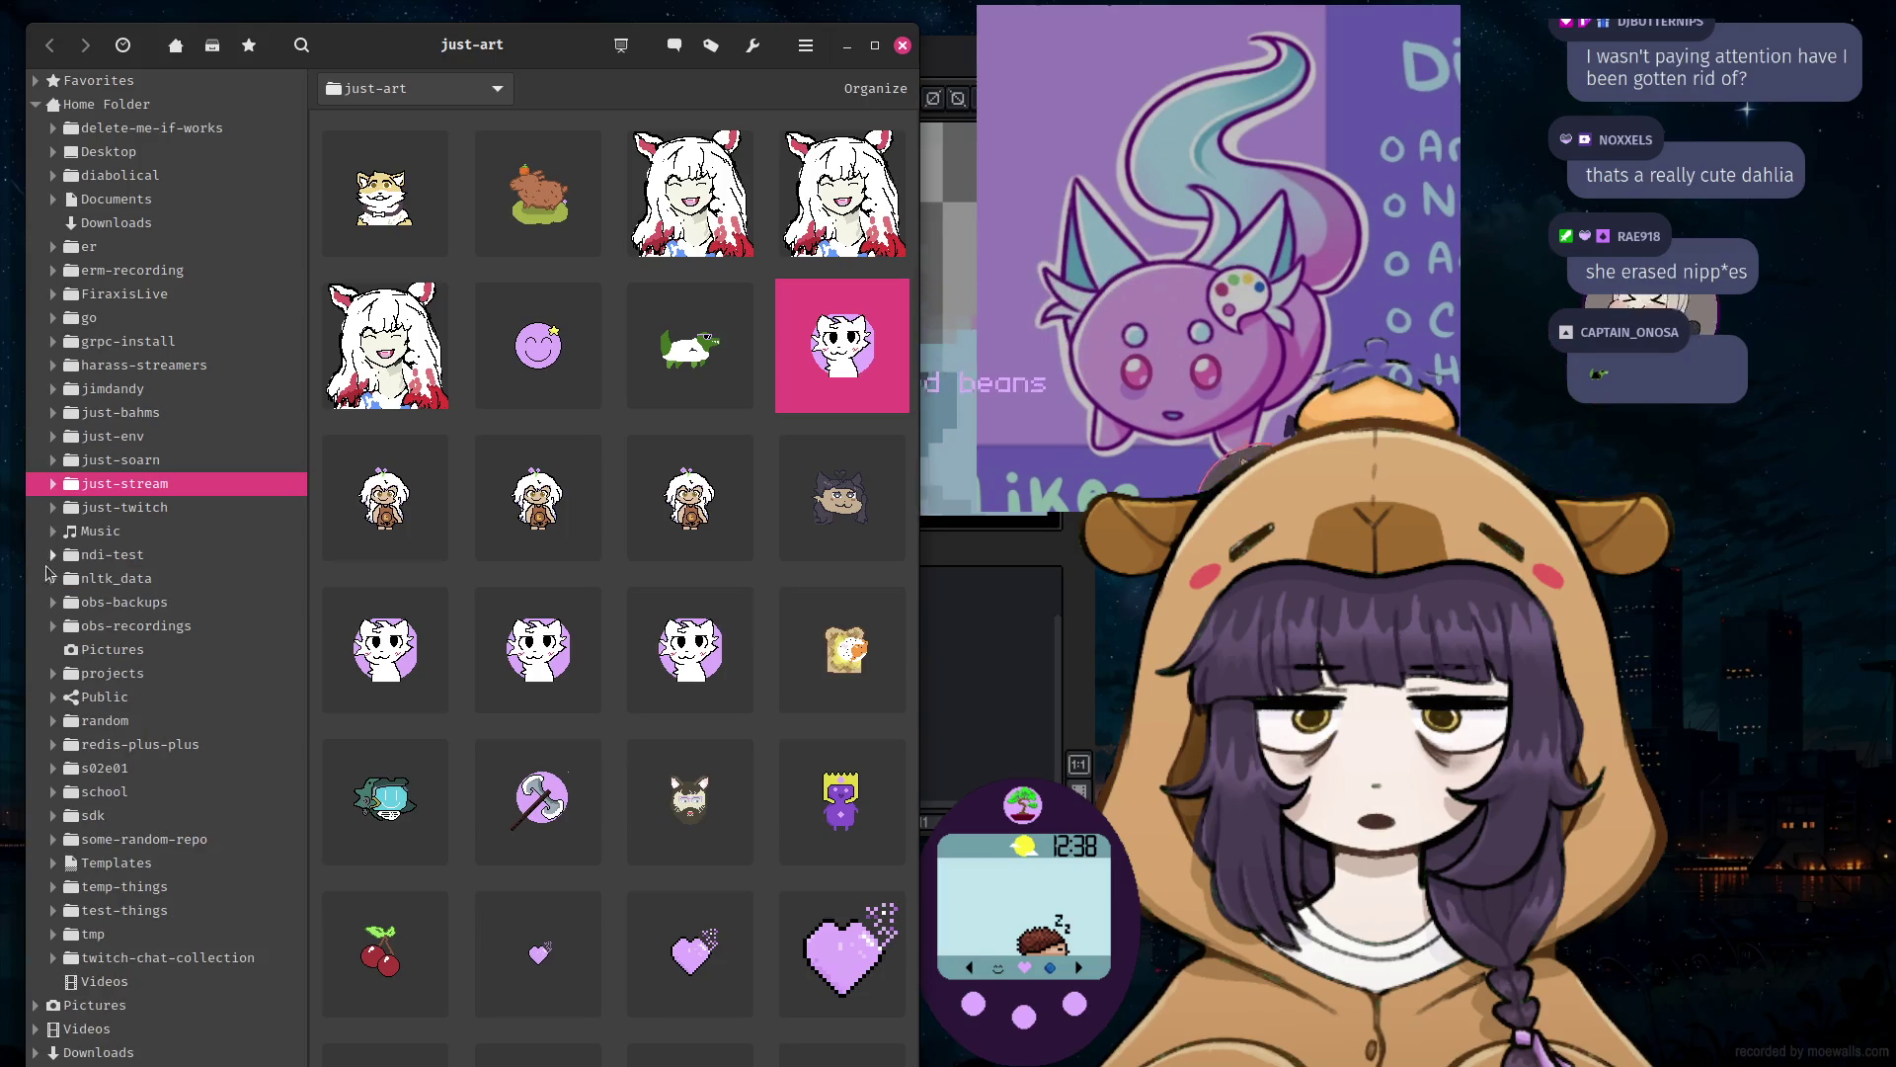
click(103, 649)
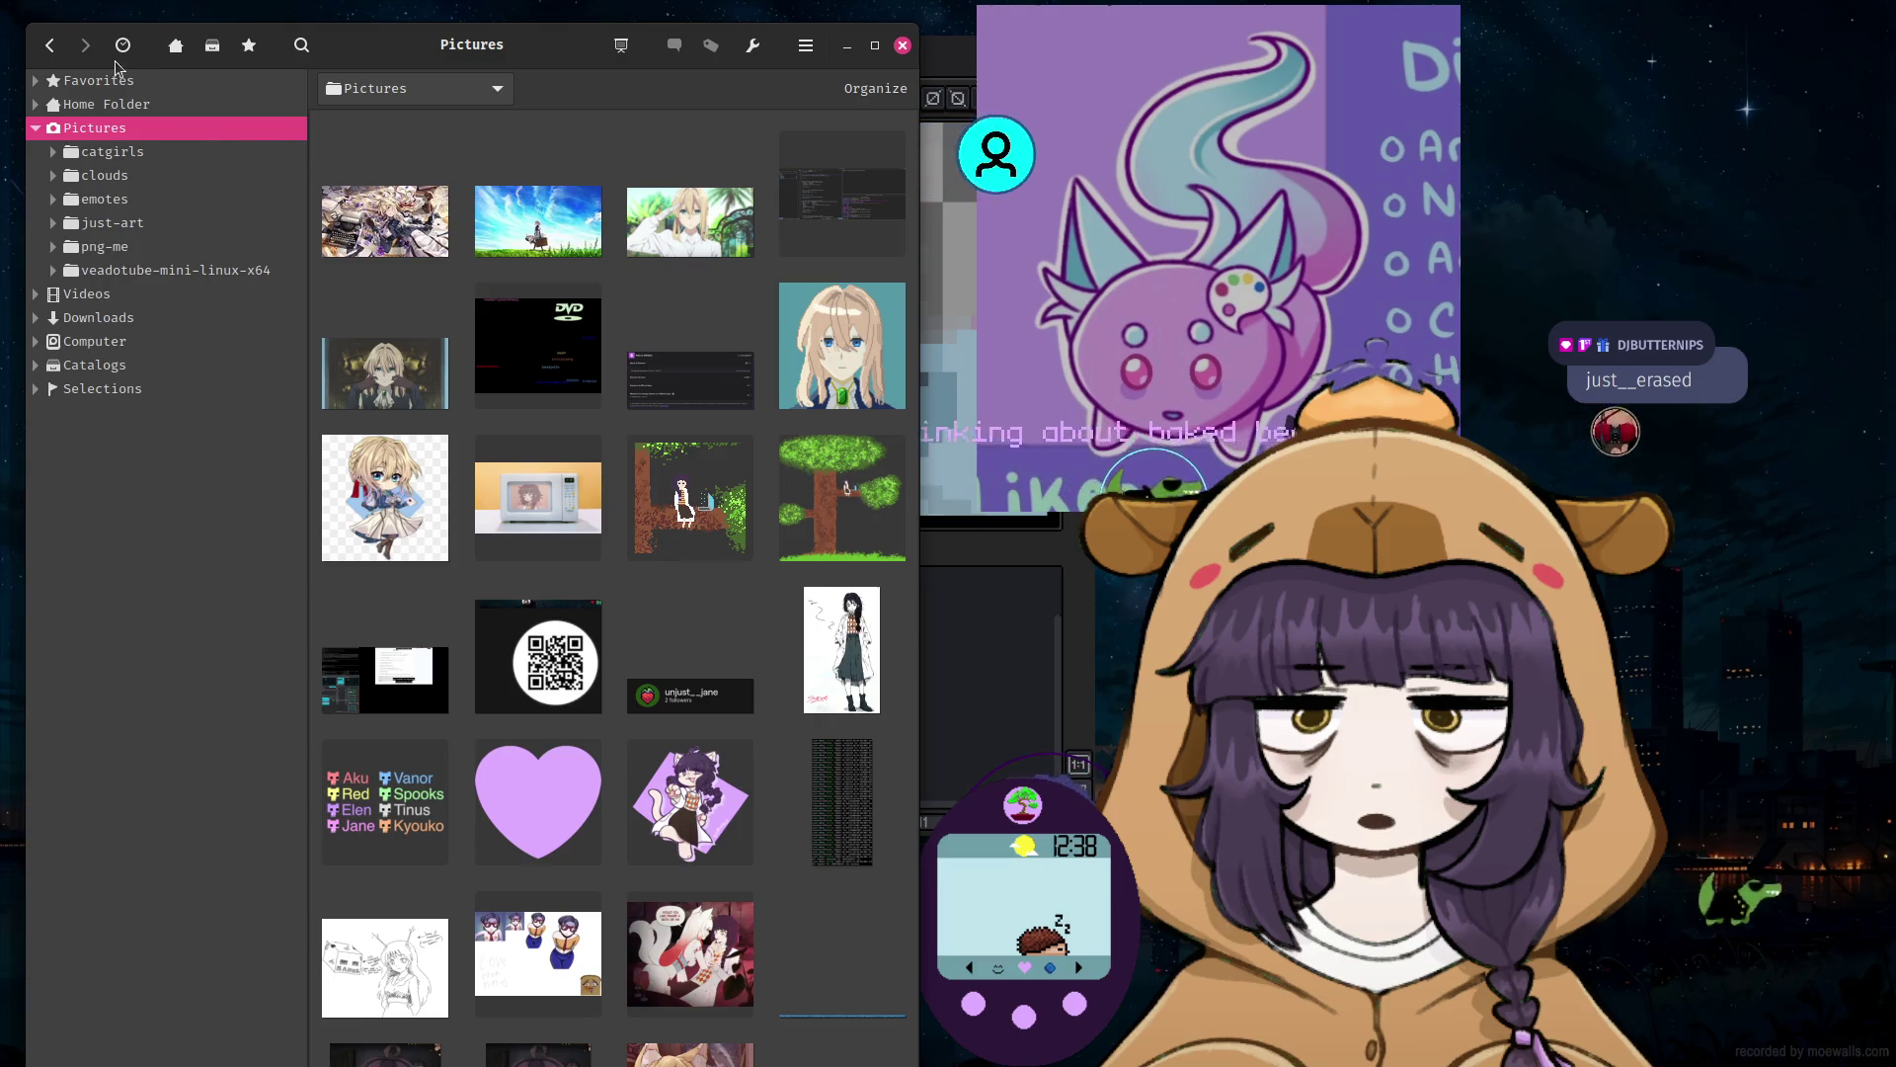
click(117, 224)
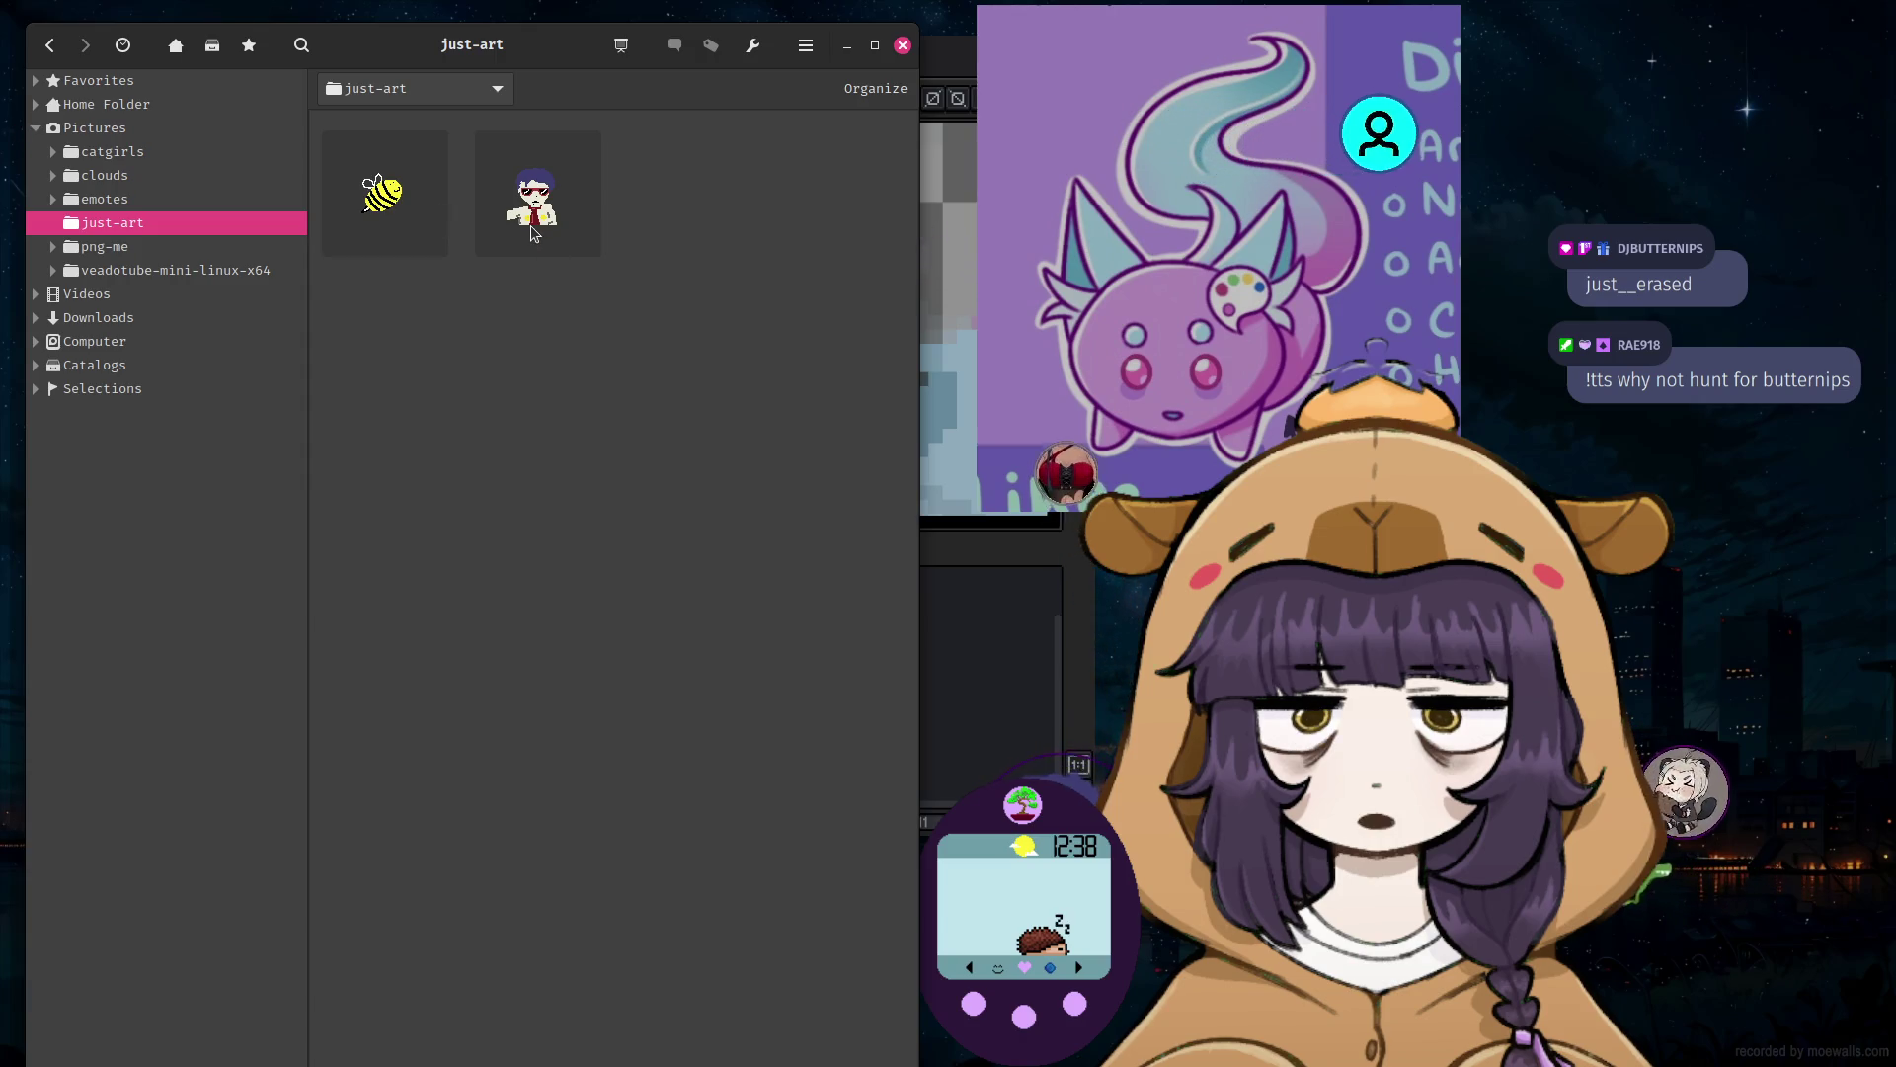
- Preview the sunglasses portrait and bee picture, then switch to just-stream's just-art folder
double_click(531, 221)
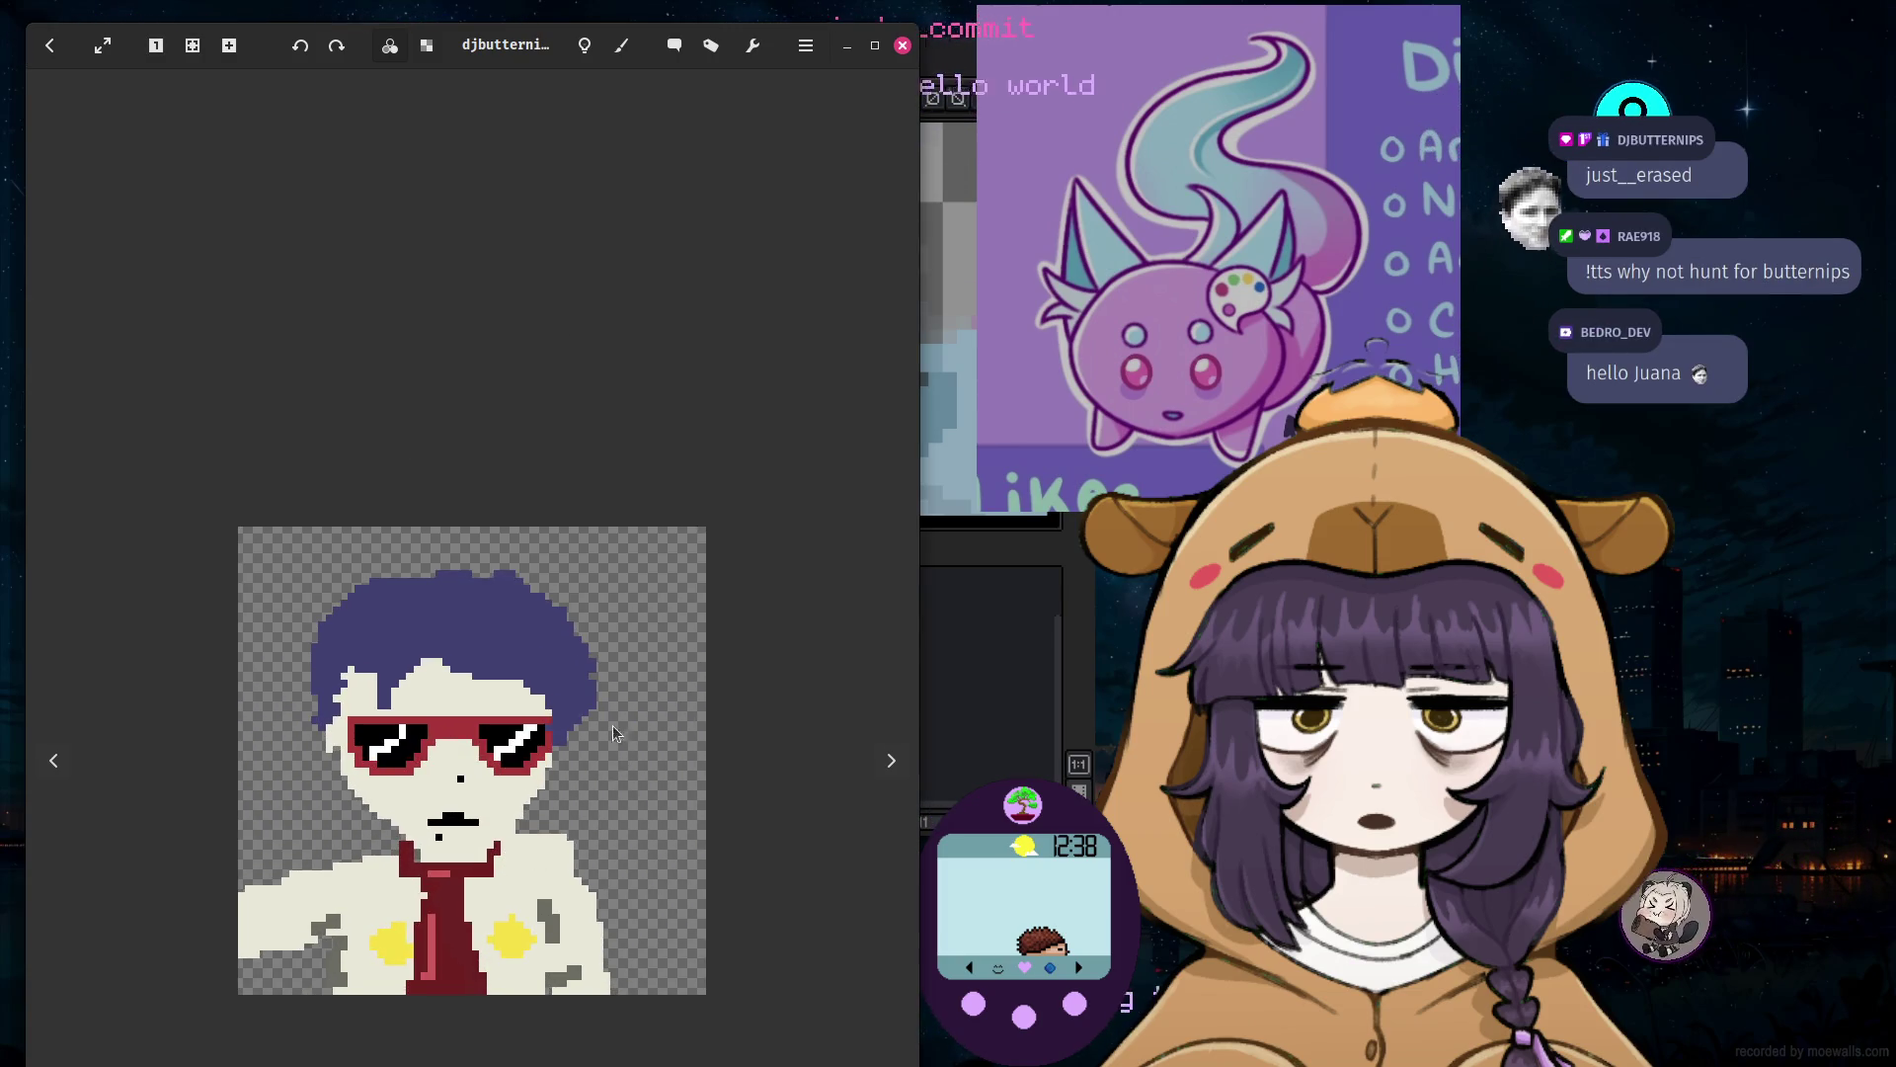
click(47, 52)
double_click(384, 209)
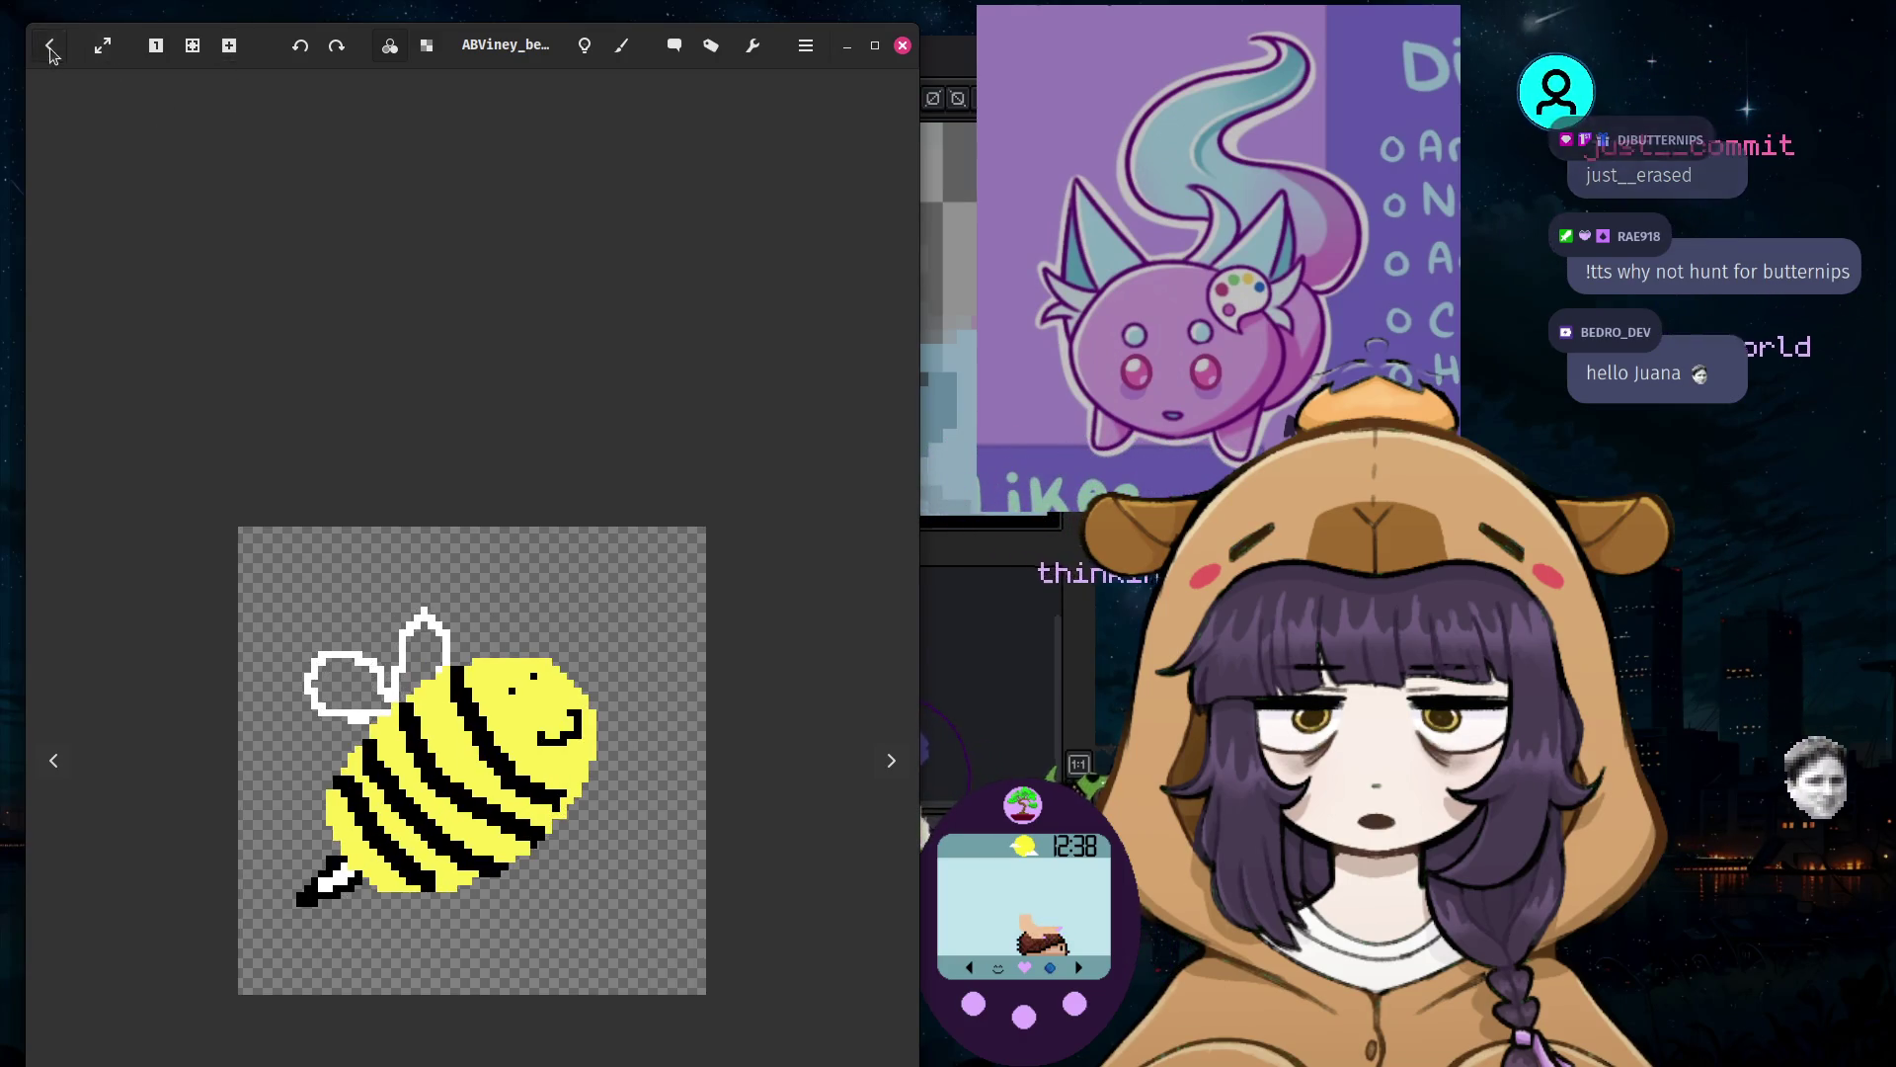
key(Escape)
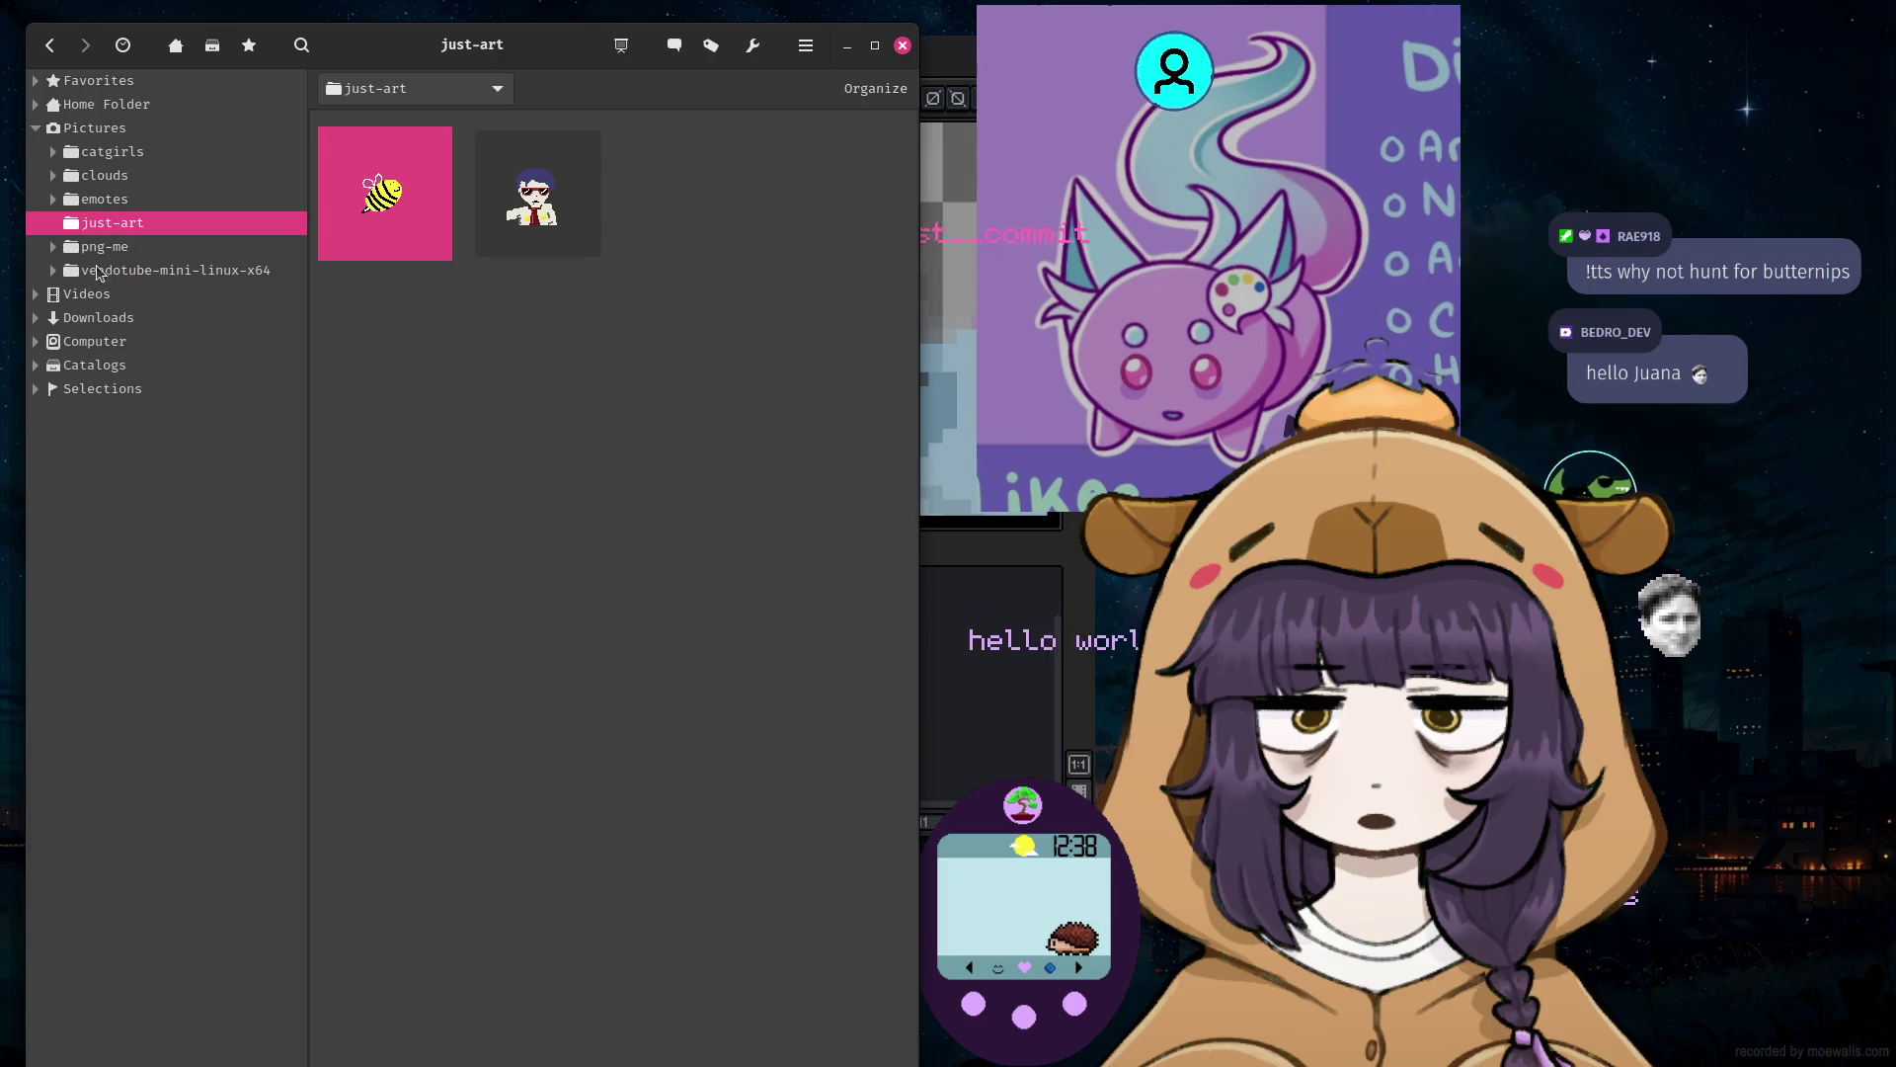
click(49, 46)
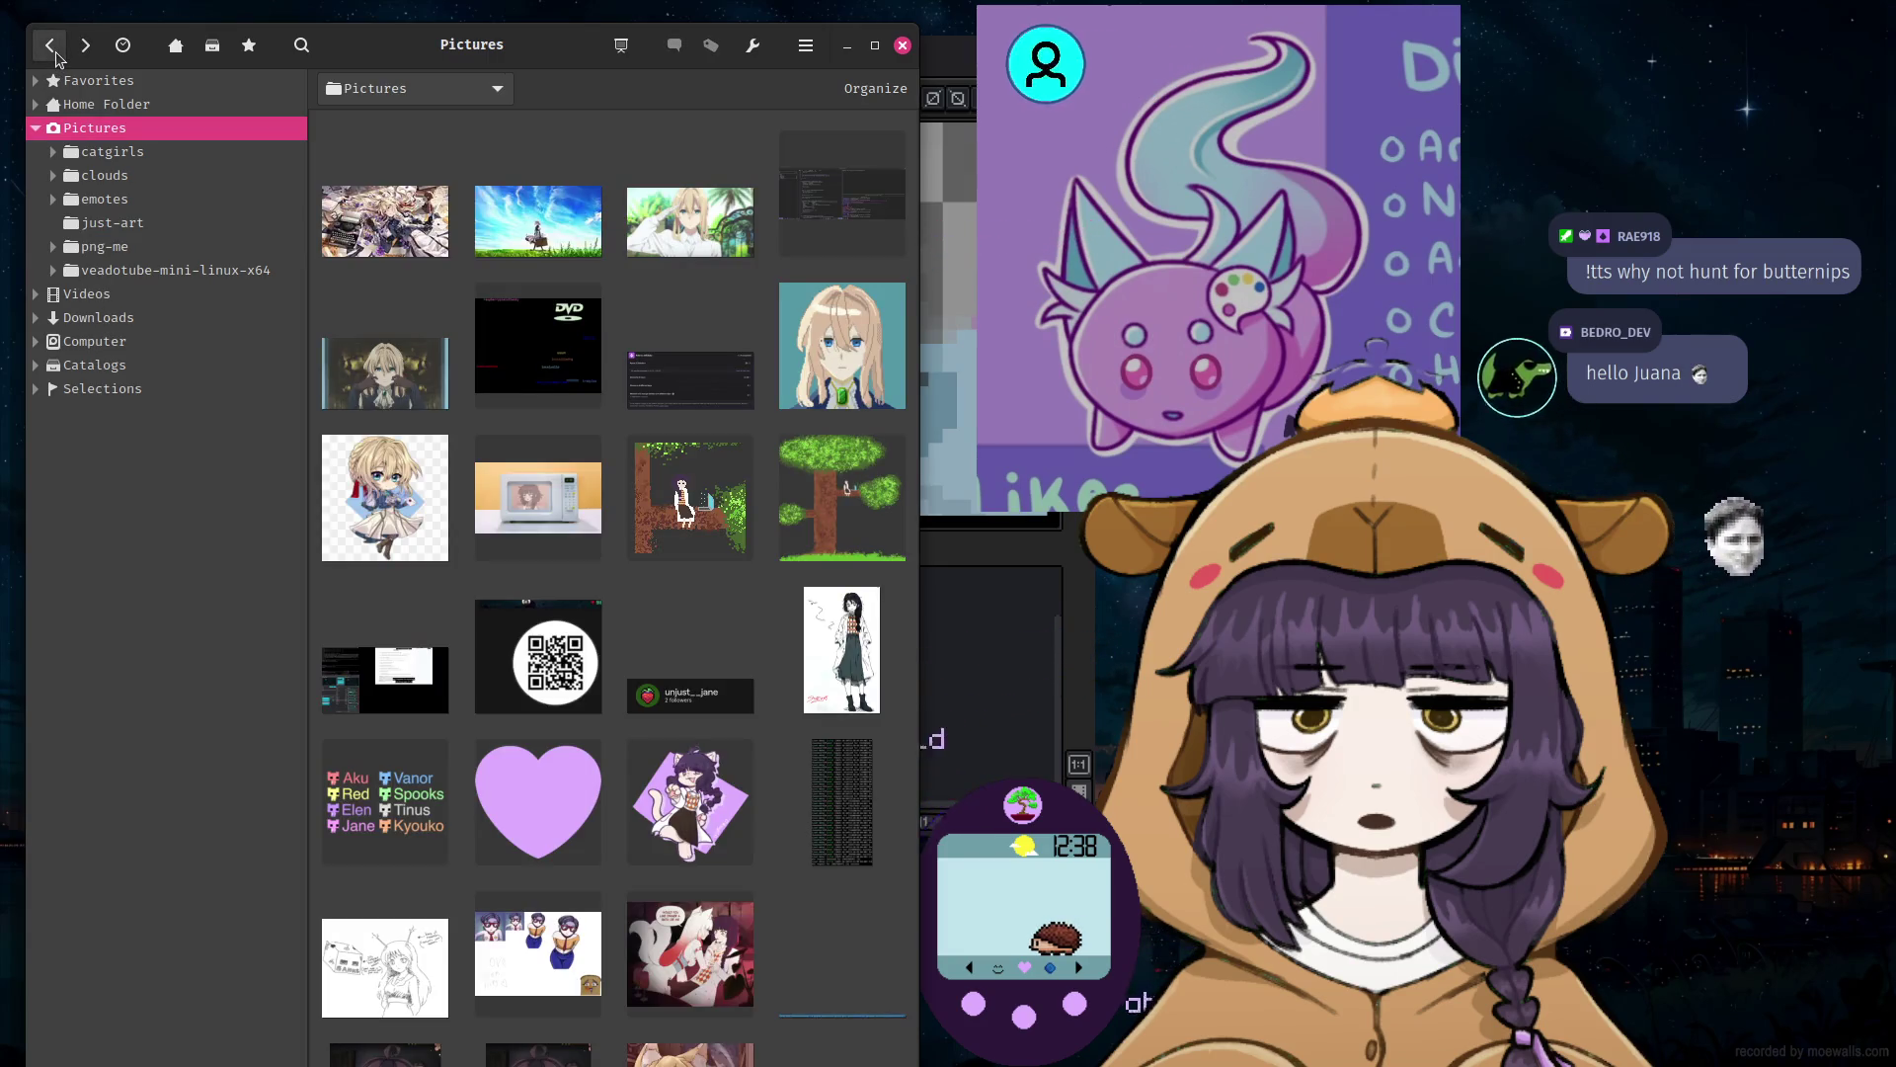
click(55, 53)
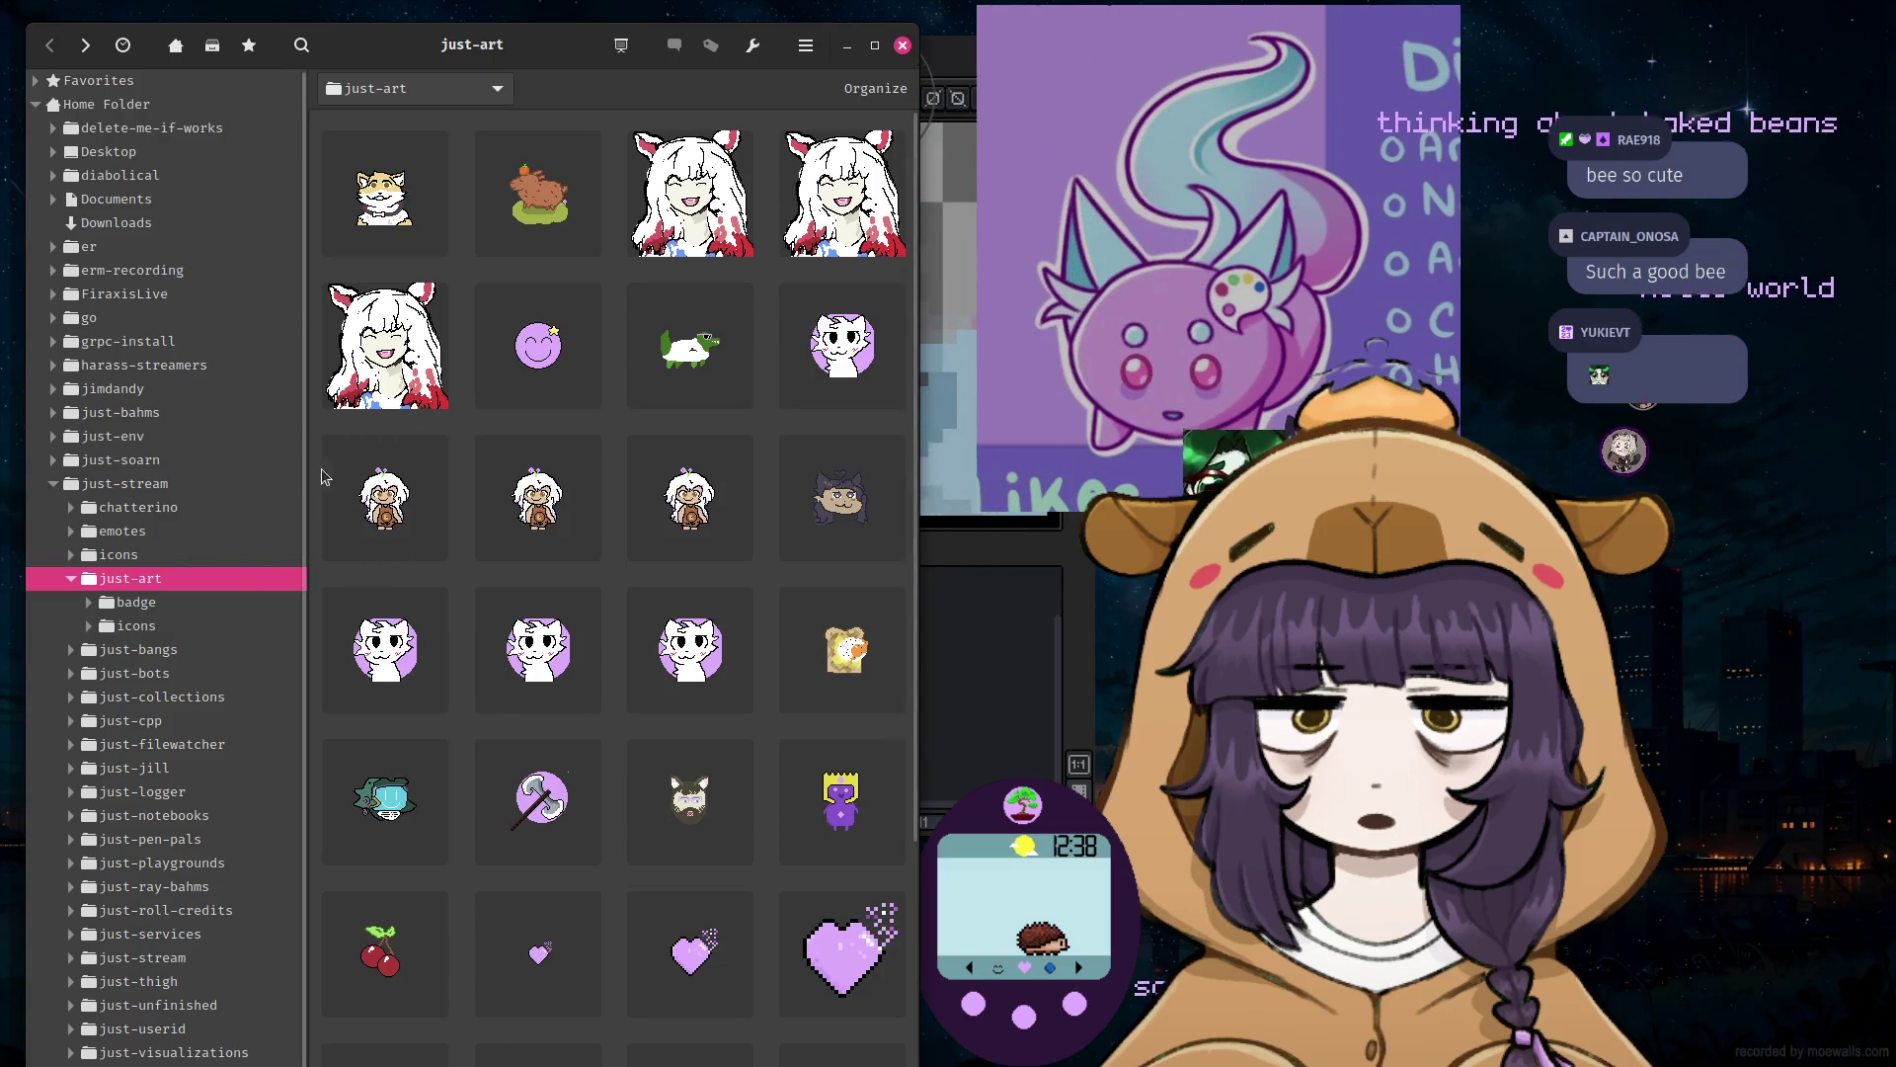
- View the white cat picture, the next image and the white-haired sprite full size
double_click(849, 357)
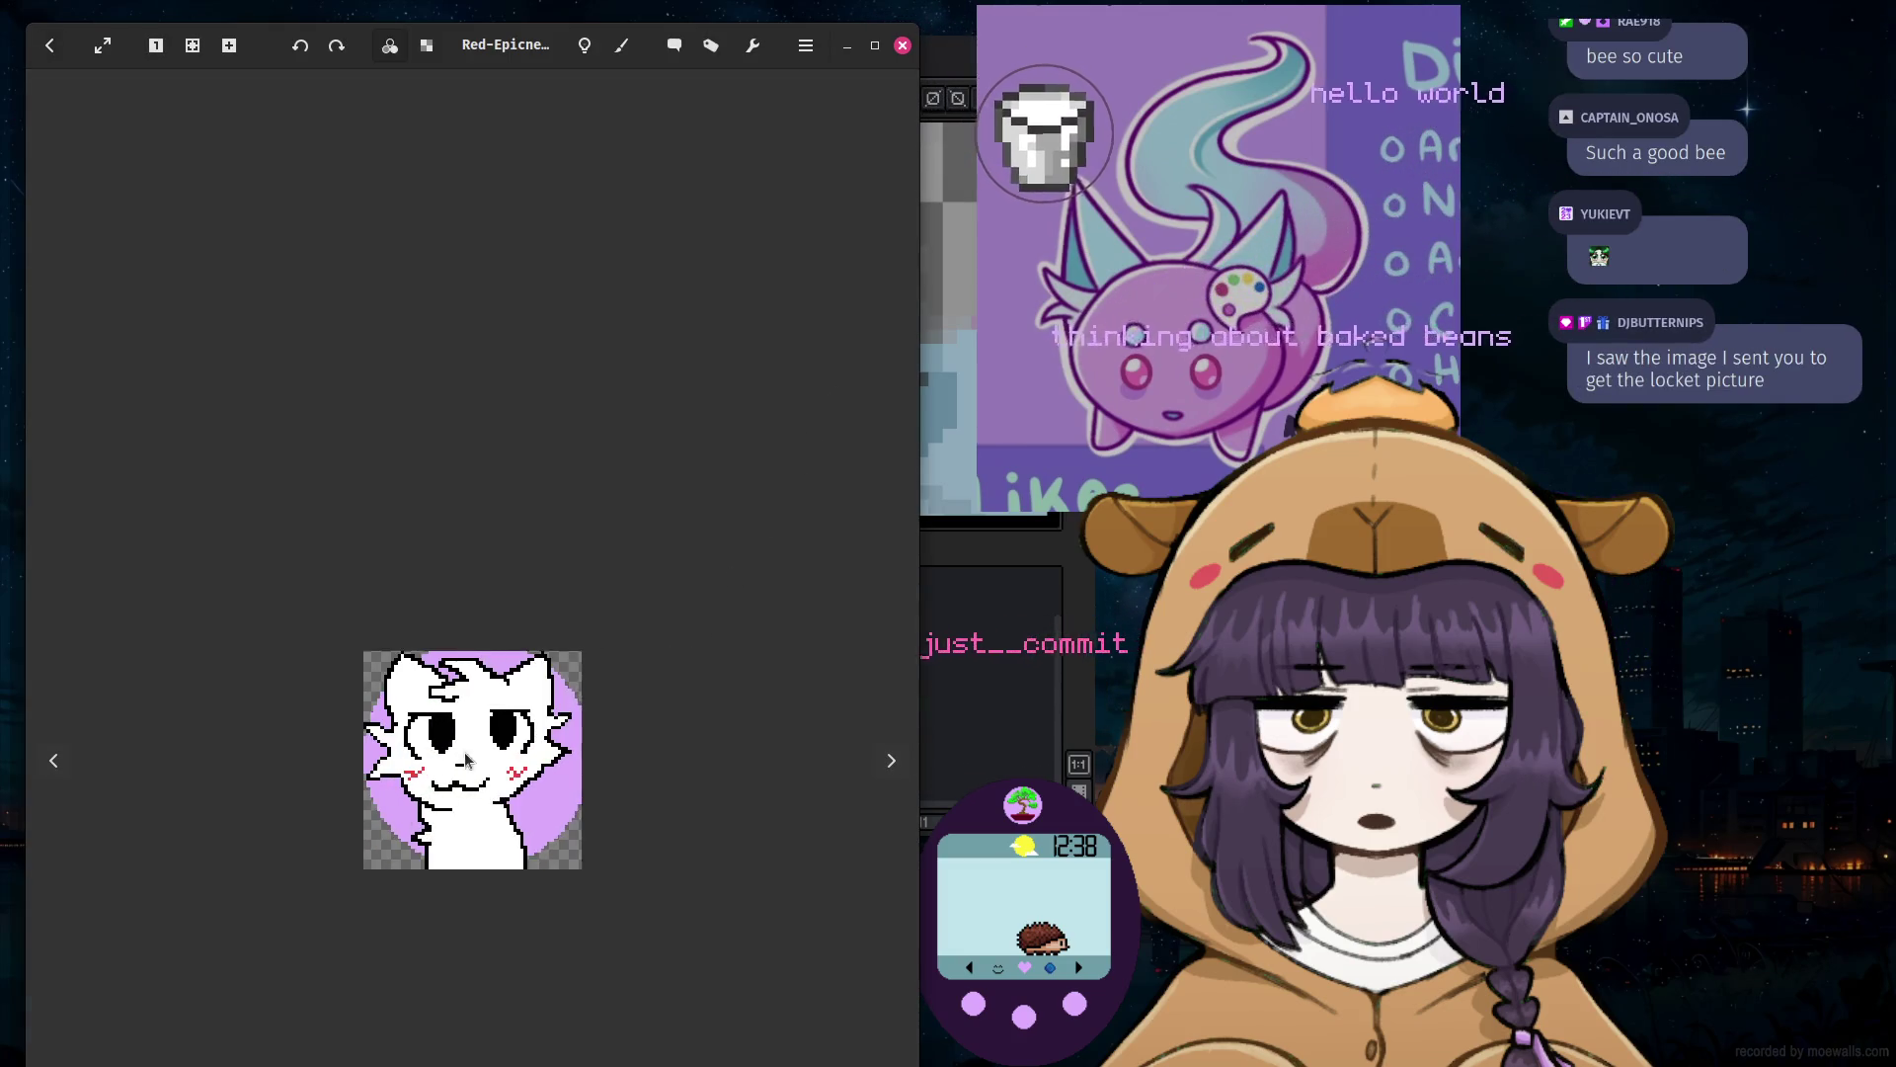
scroll(466, 759, up, 5)
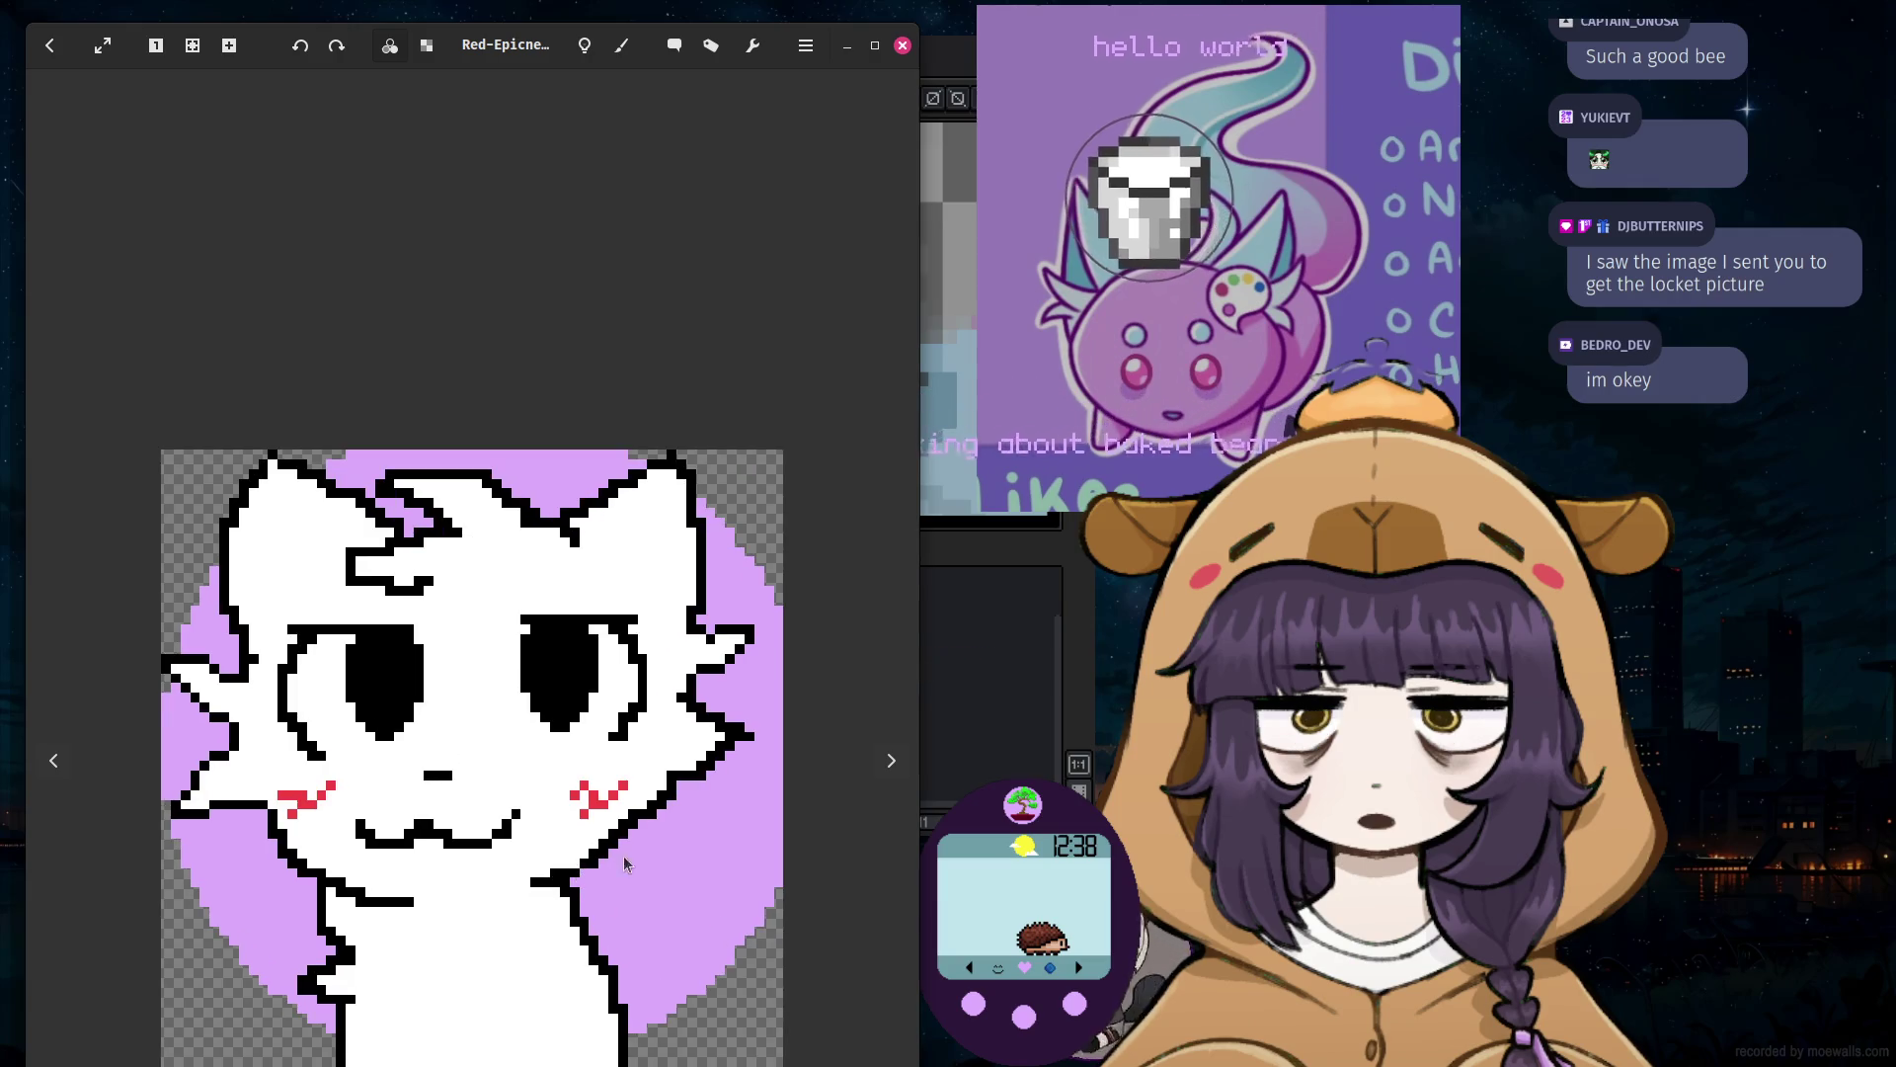
scroll(547, 796, down, 2)
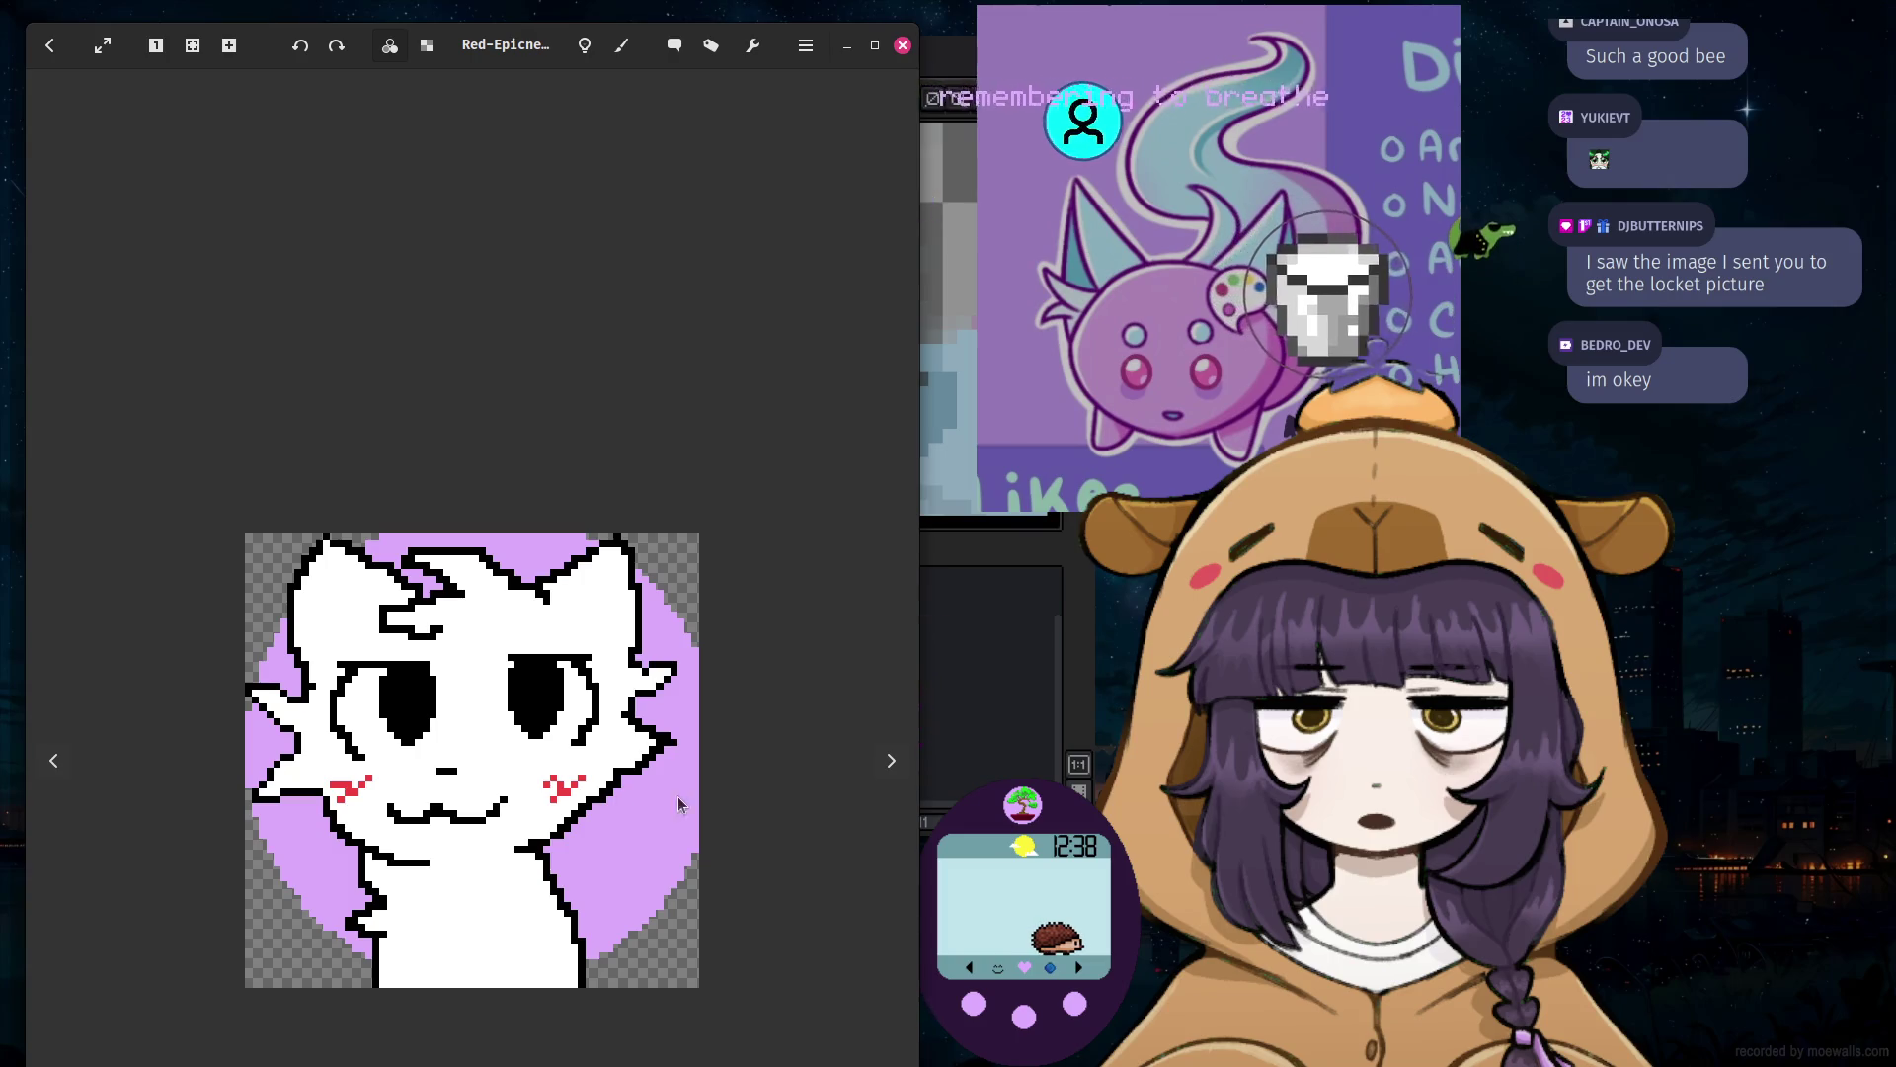
click(893, 762)
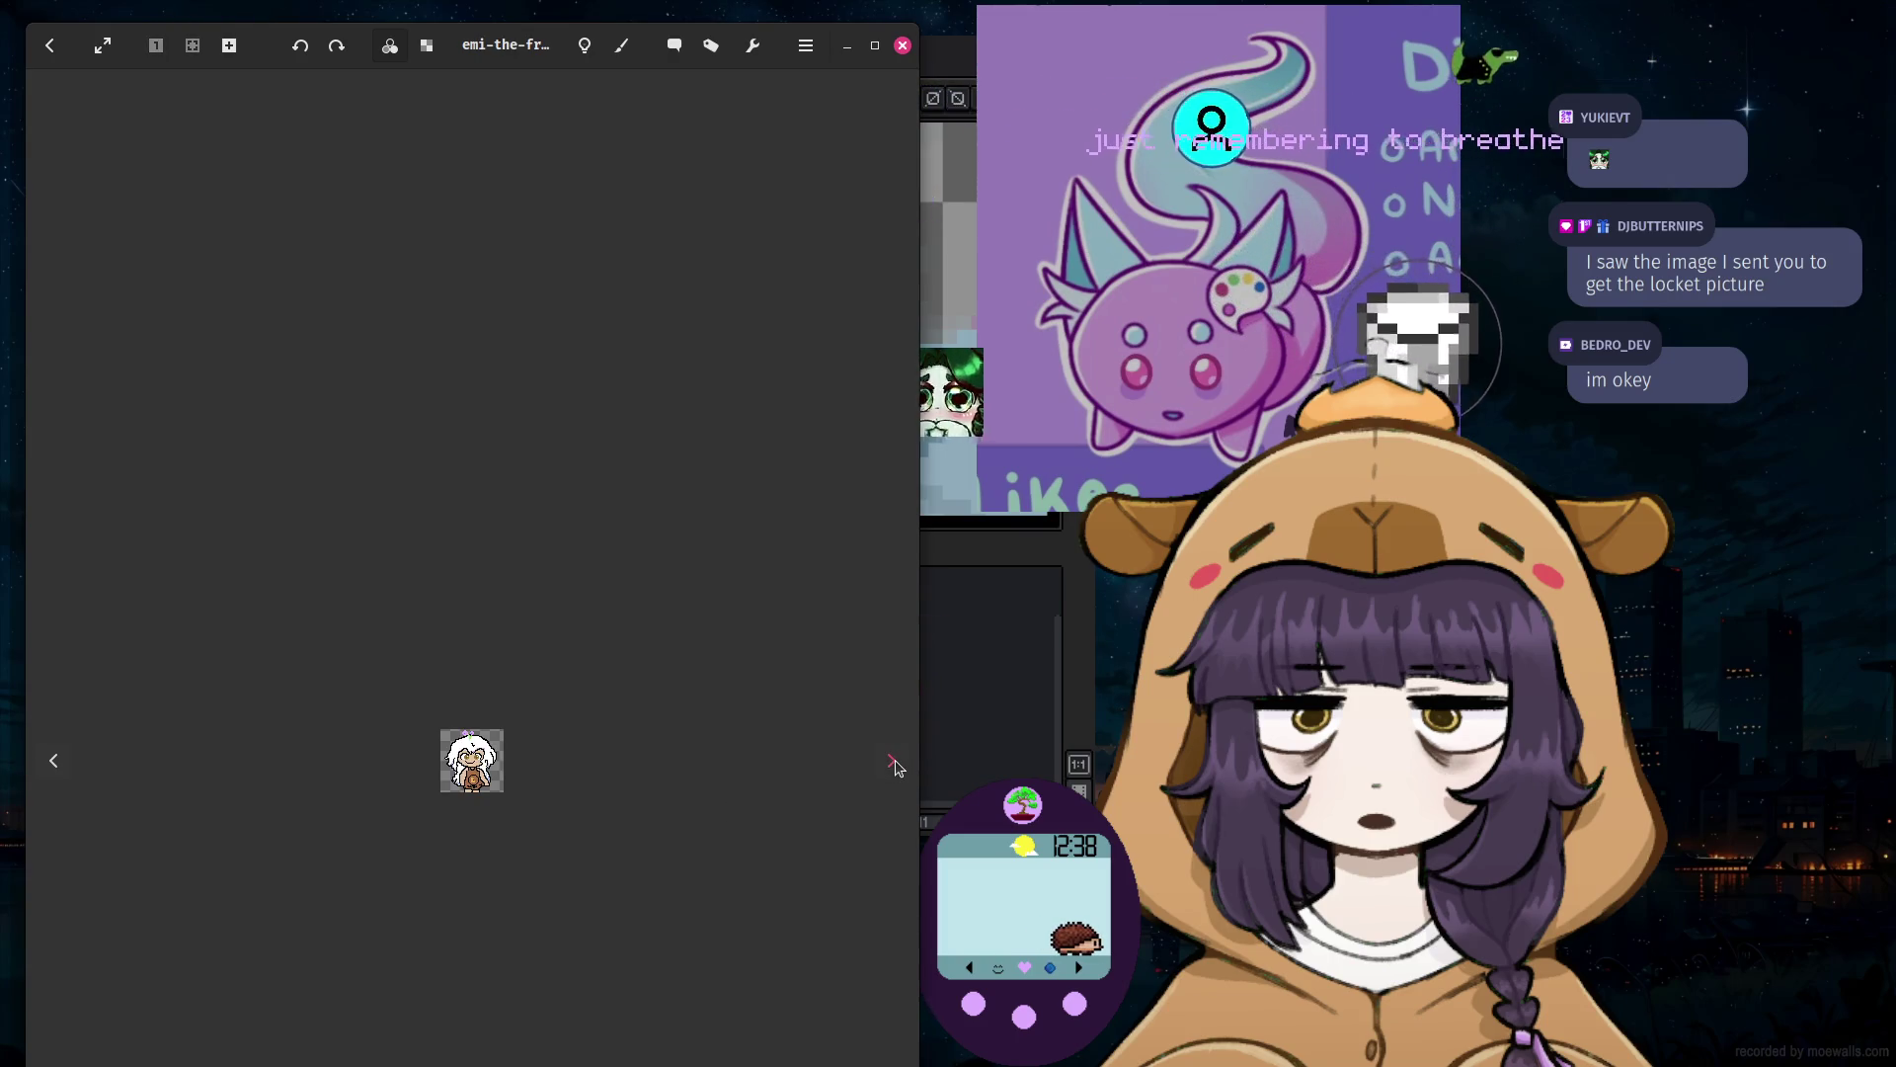
click(49, 45)
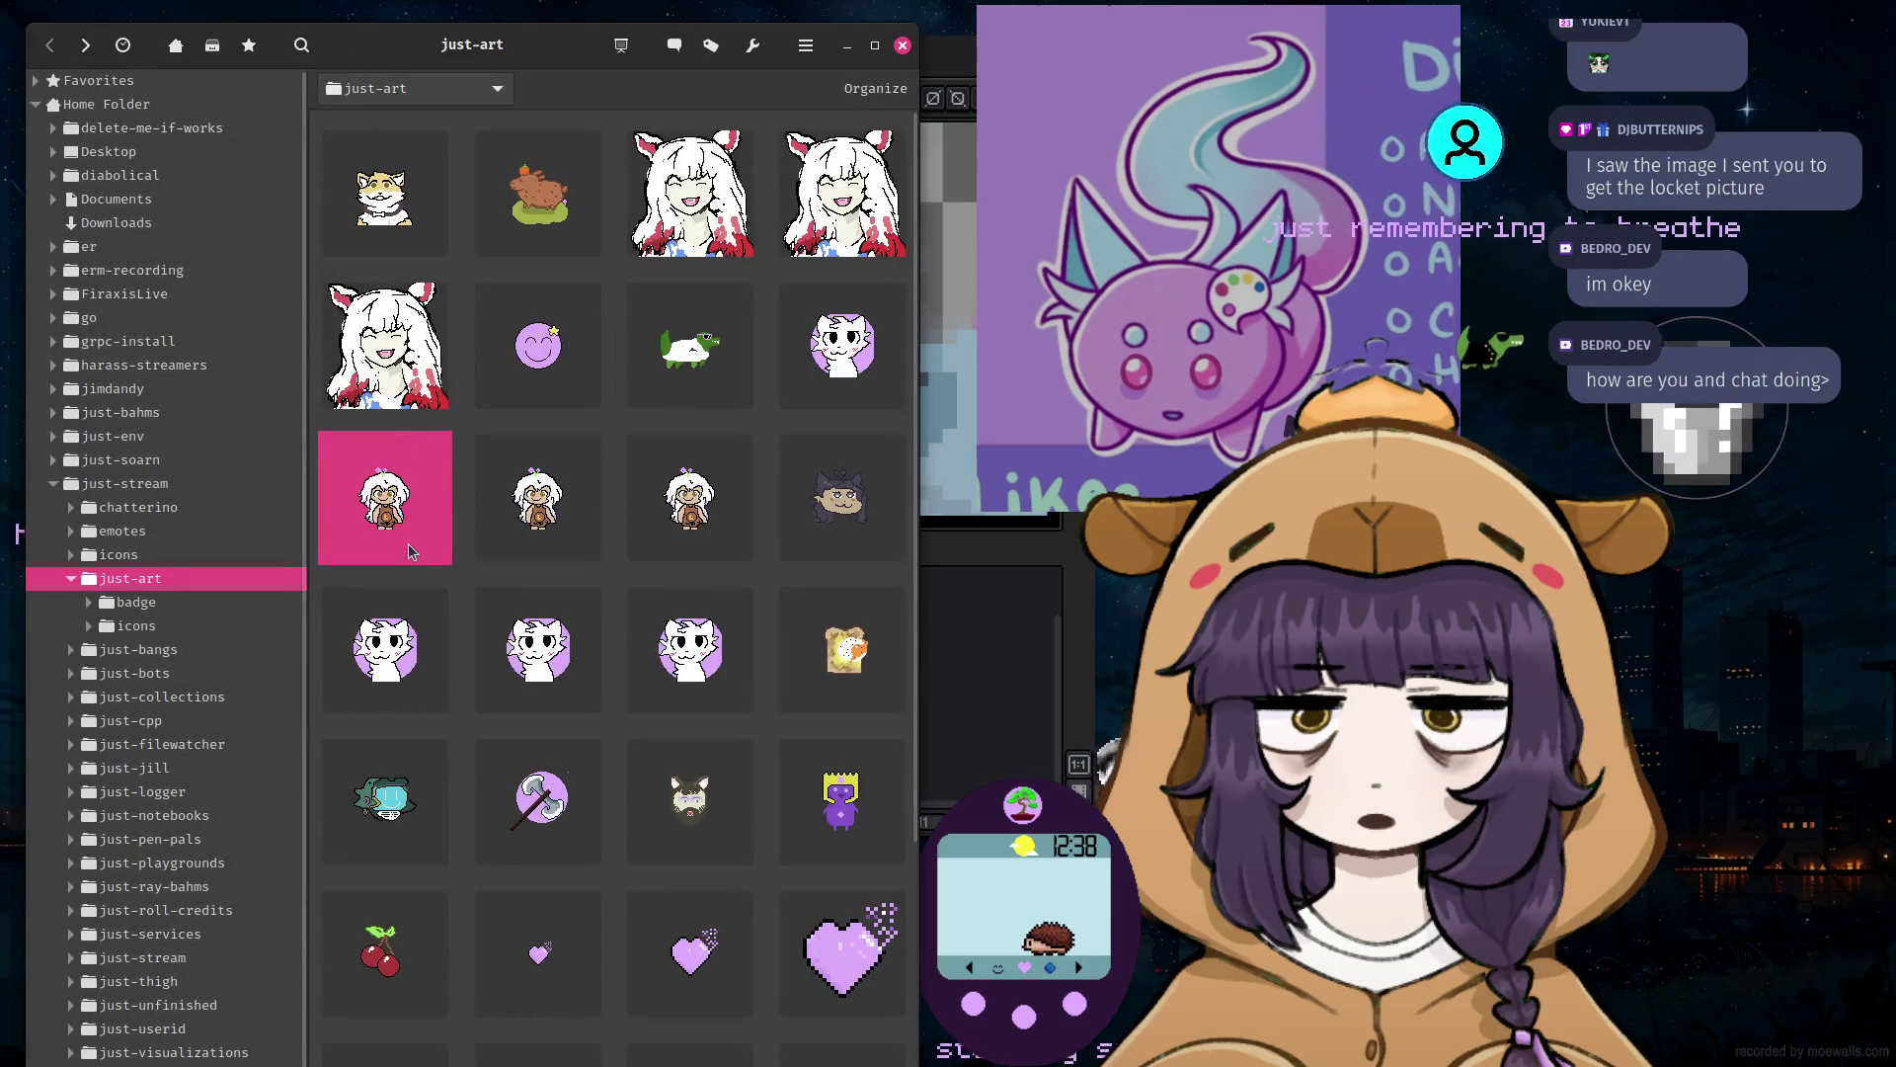
double_click(364, 496)
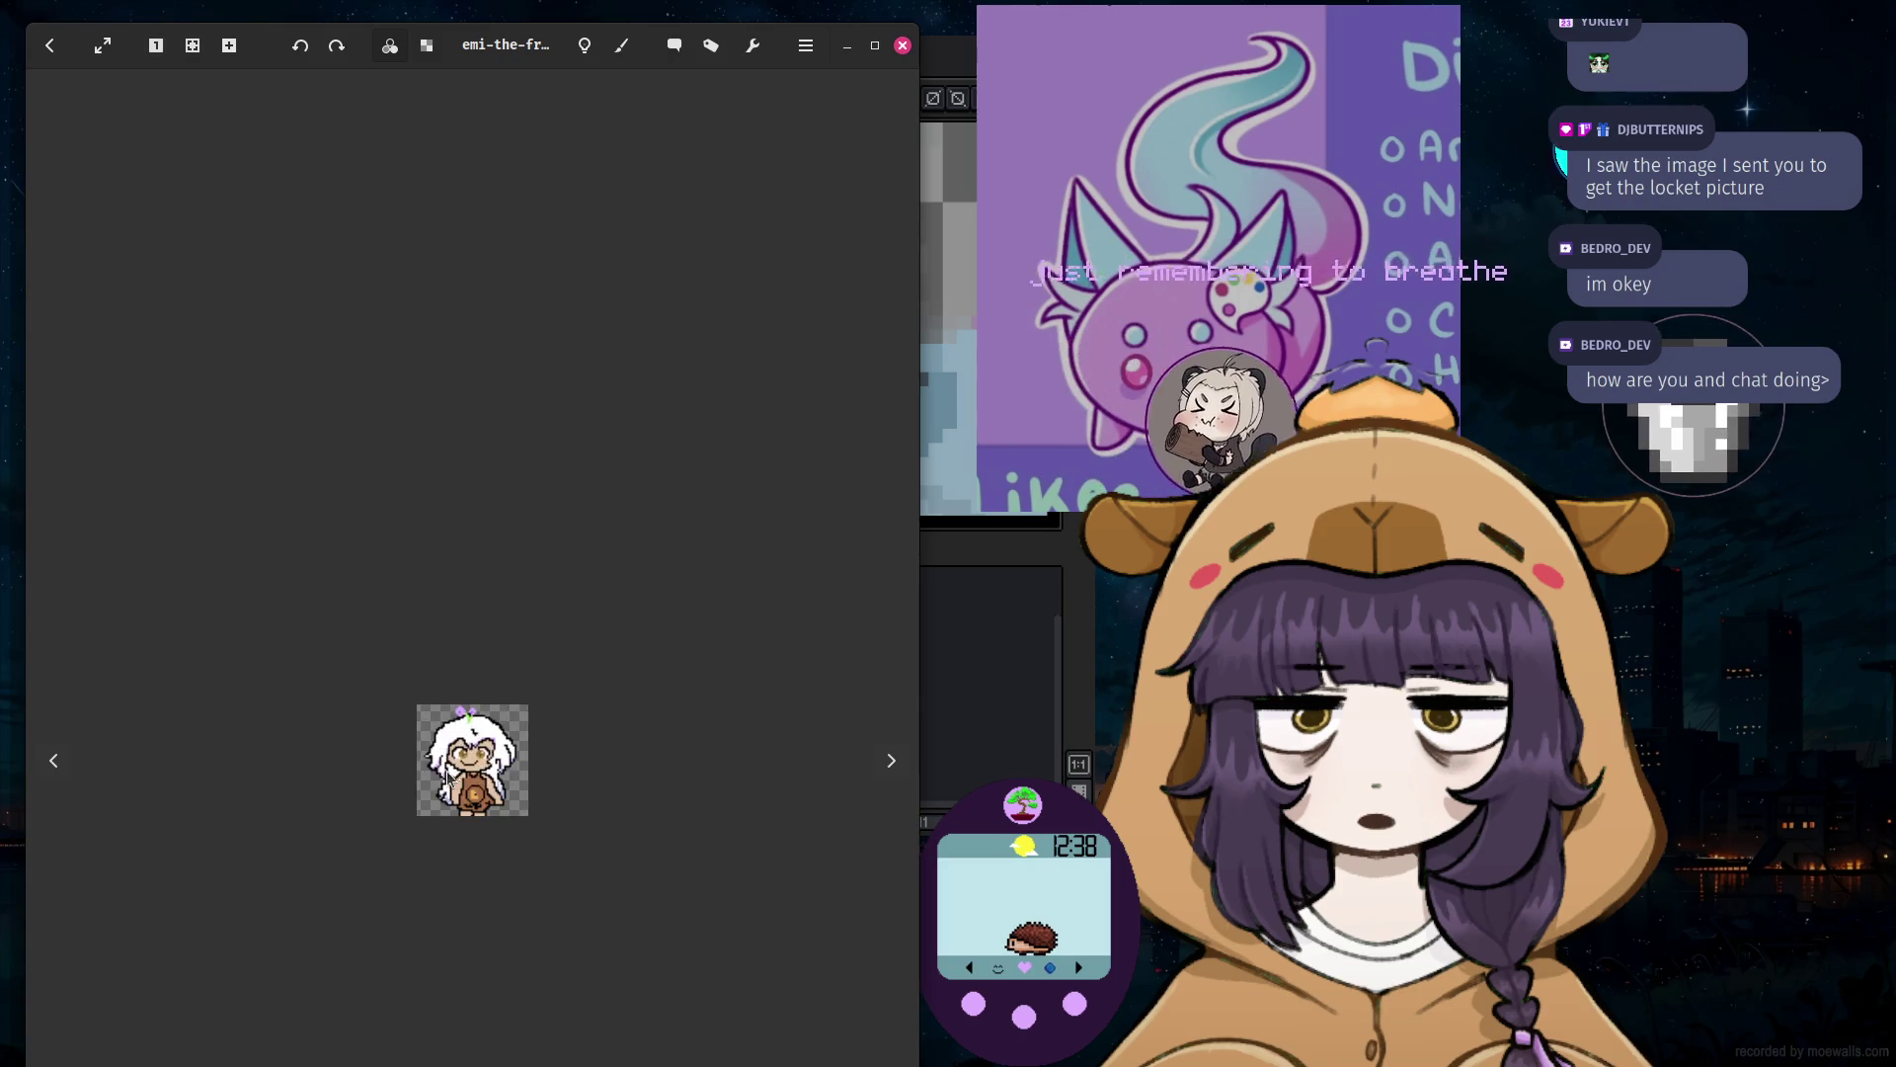
scroll(447, 777, up, 5)
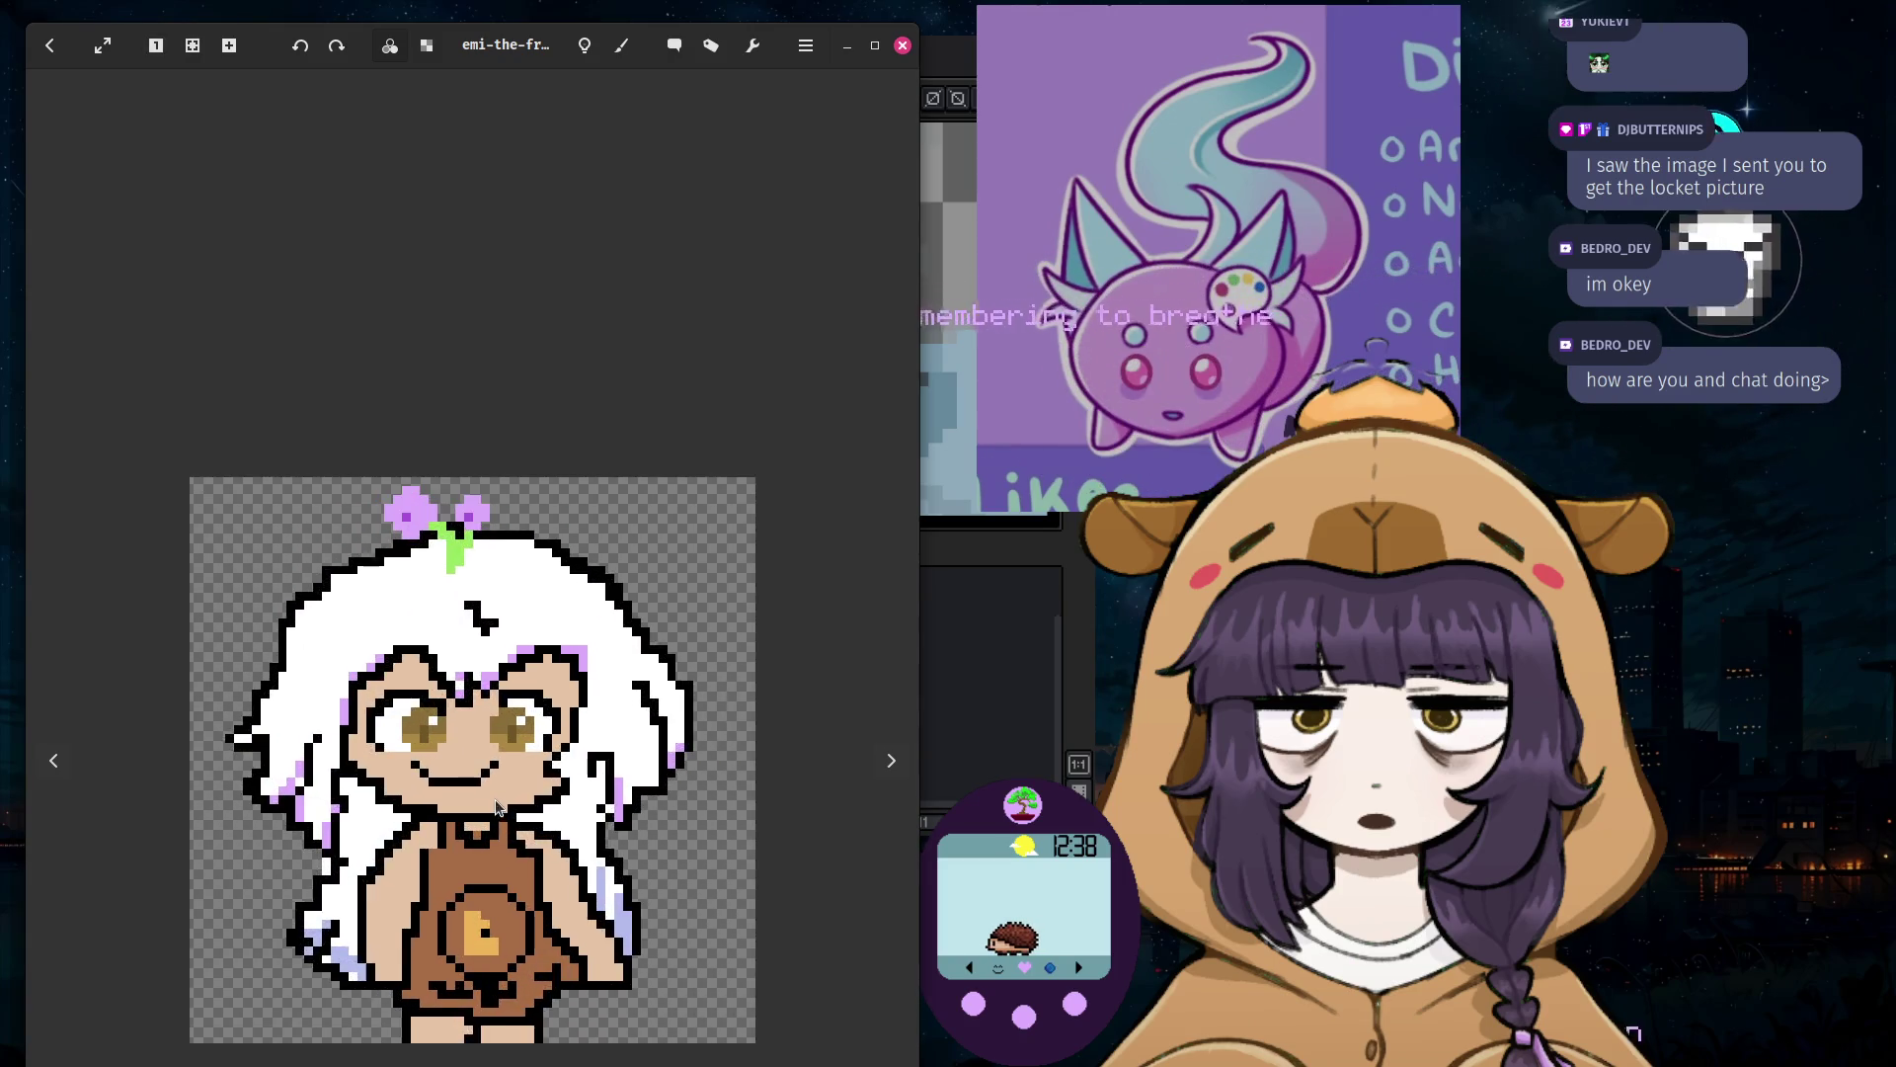
scroll(499, 809, up, 1)
scroll(509, 815, down, 2)
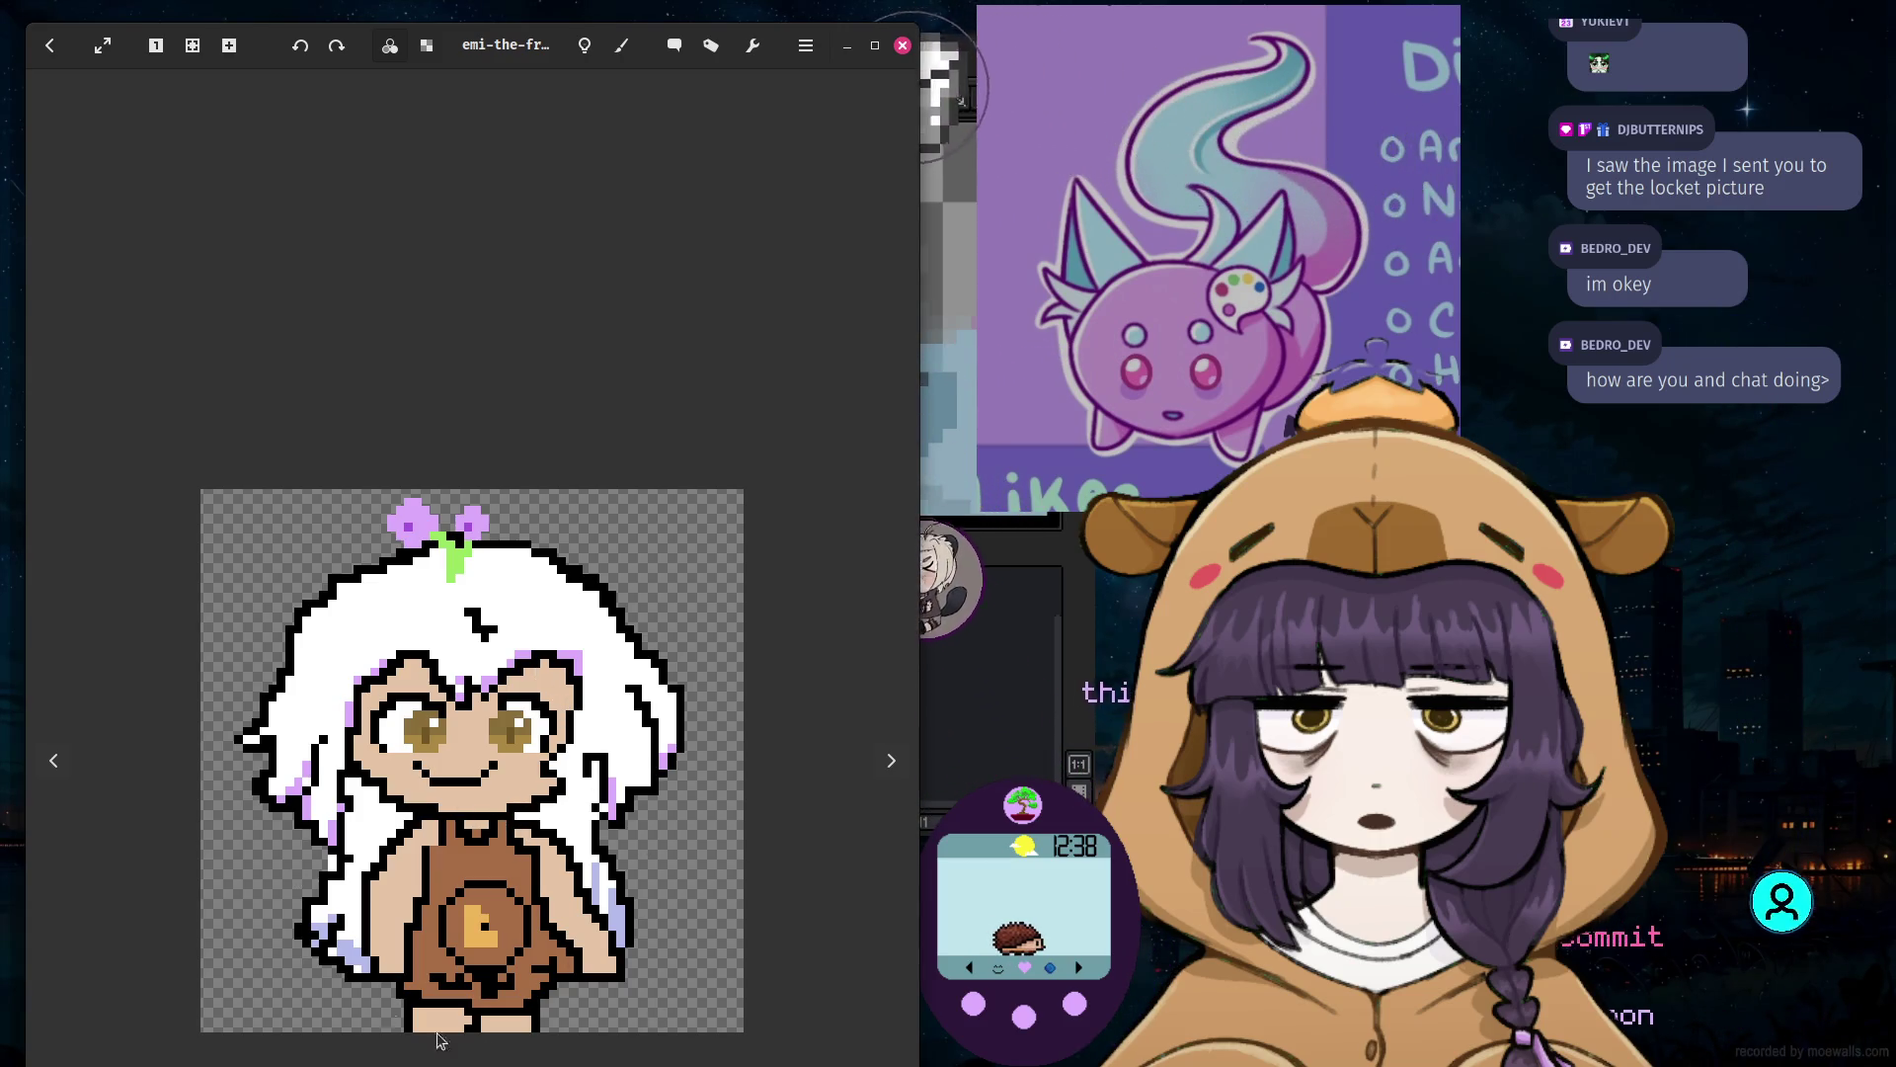
click(51, 45)
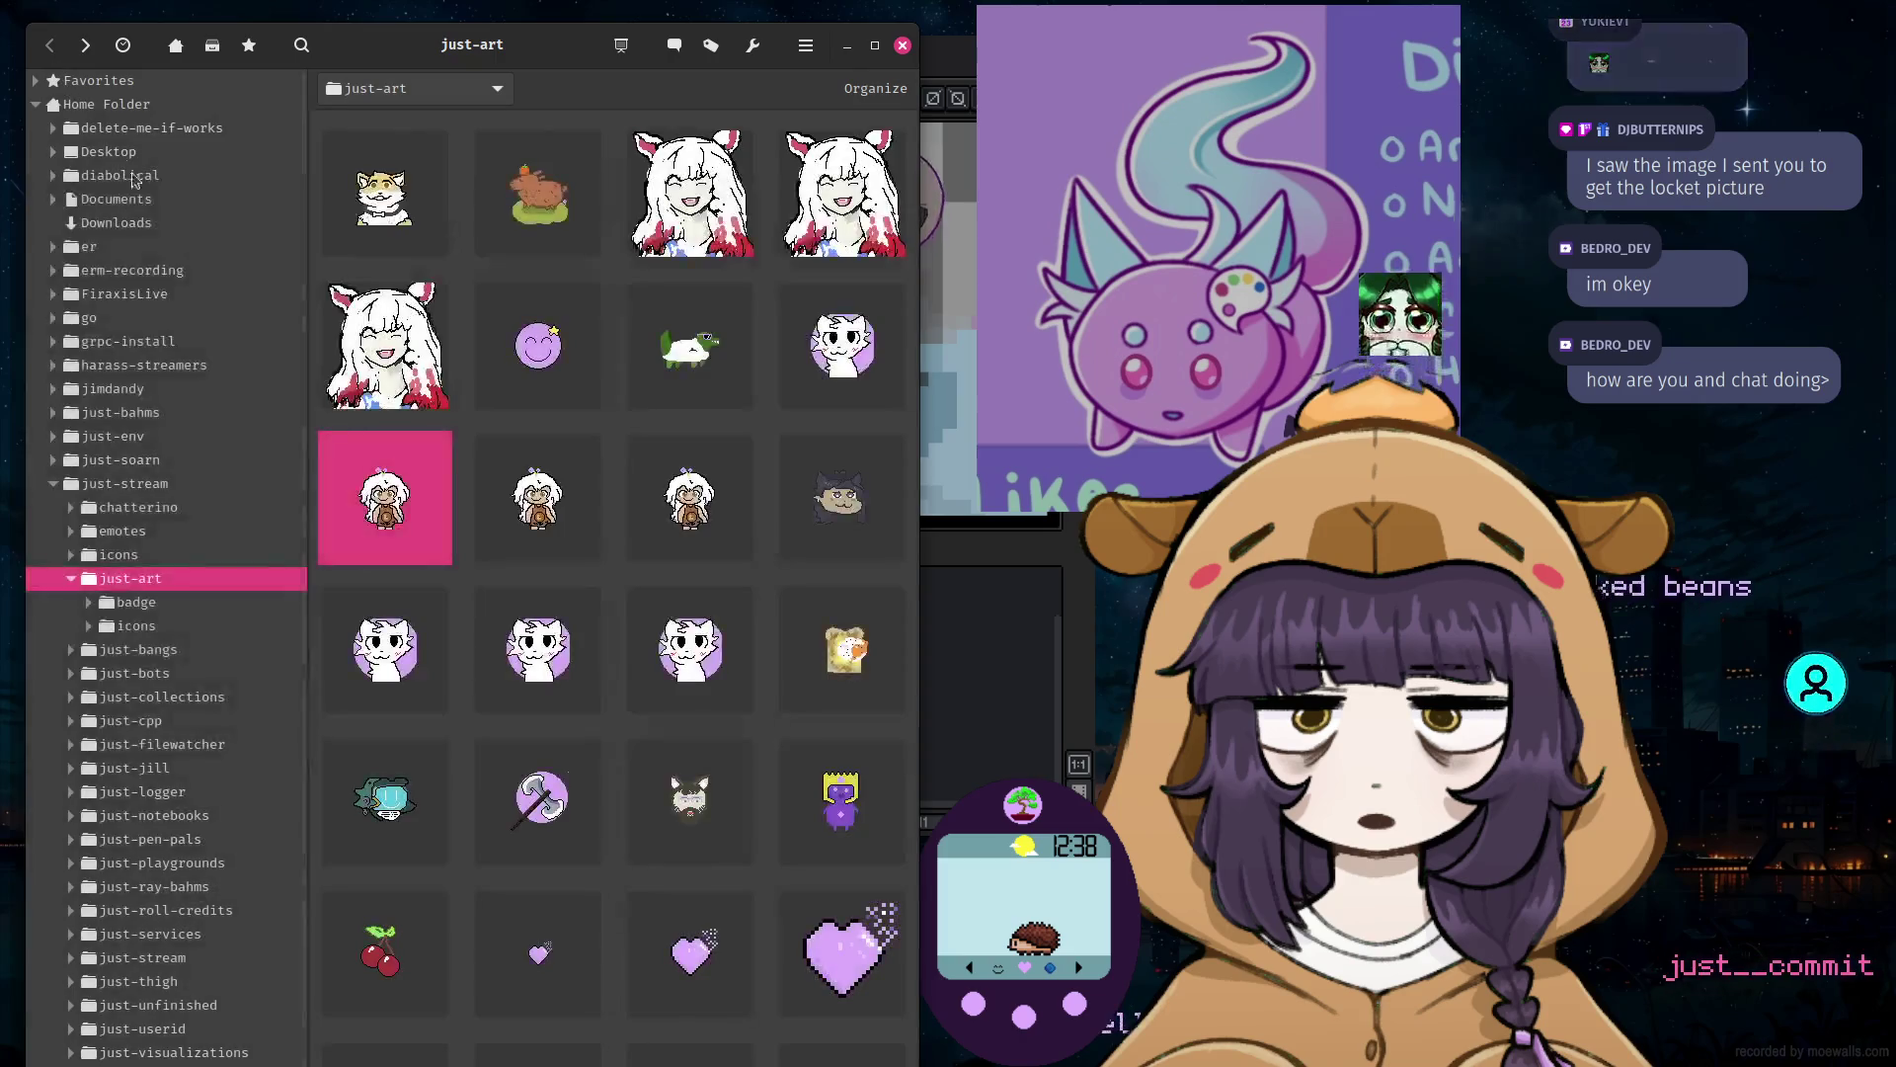
- View the dark-haired cat-eared character, egg-on-toast and blue-faced creature pictures
click(825, 521)
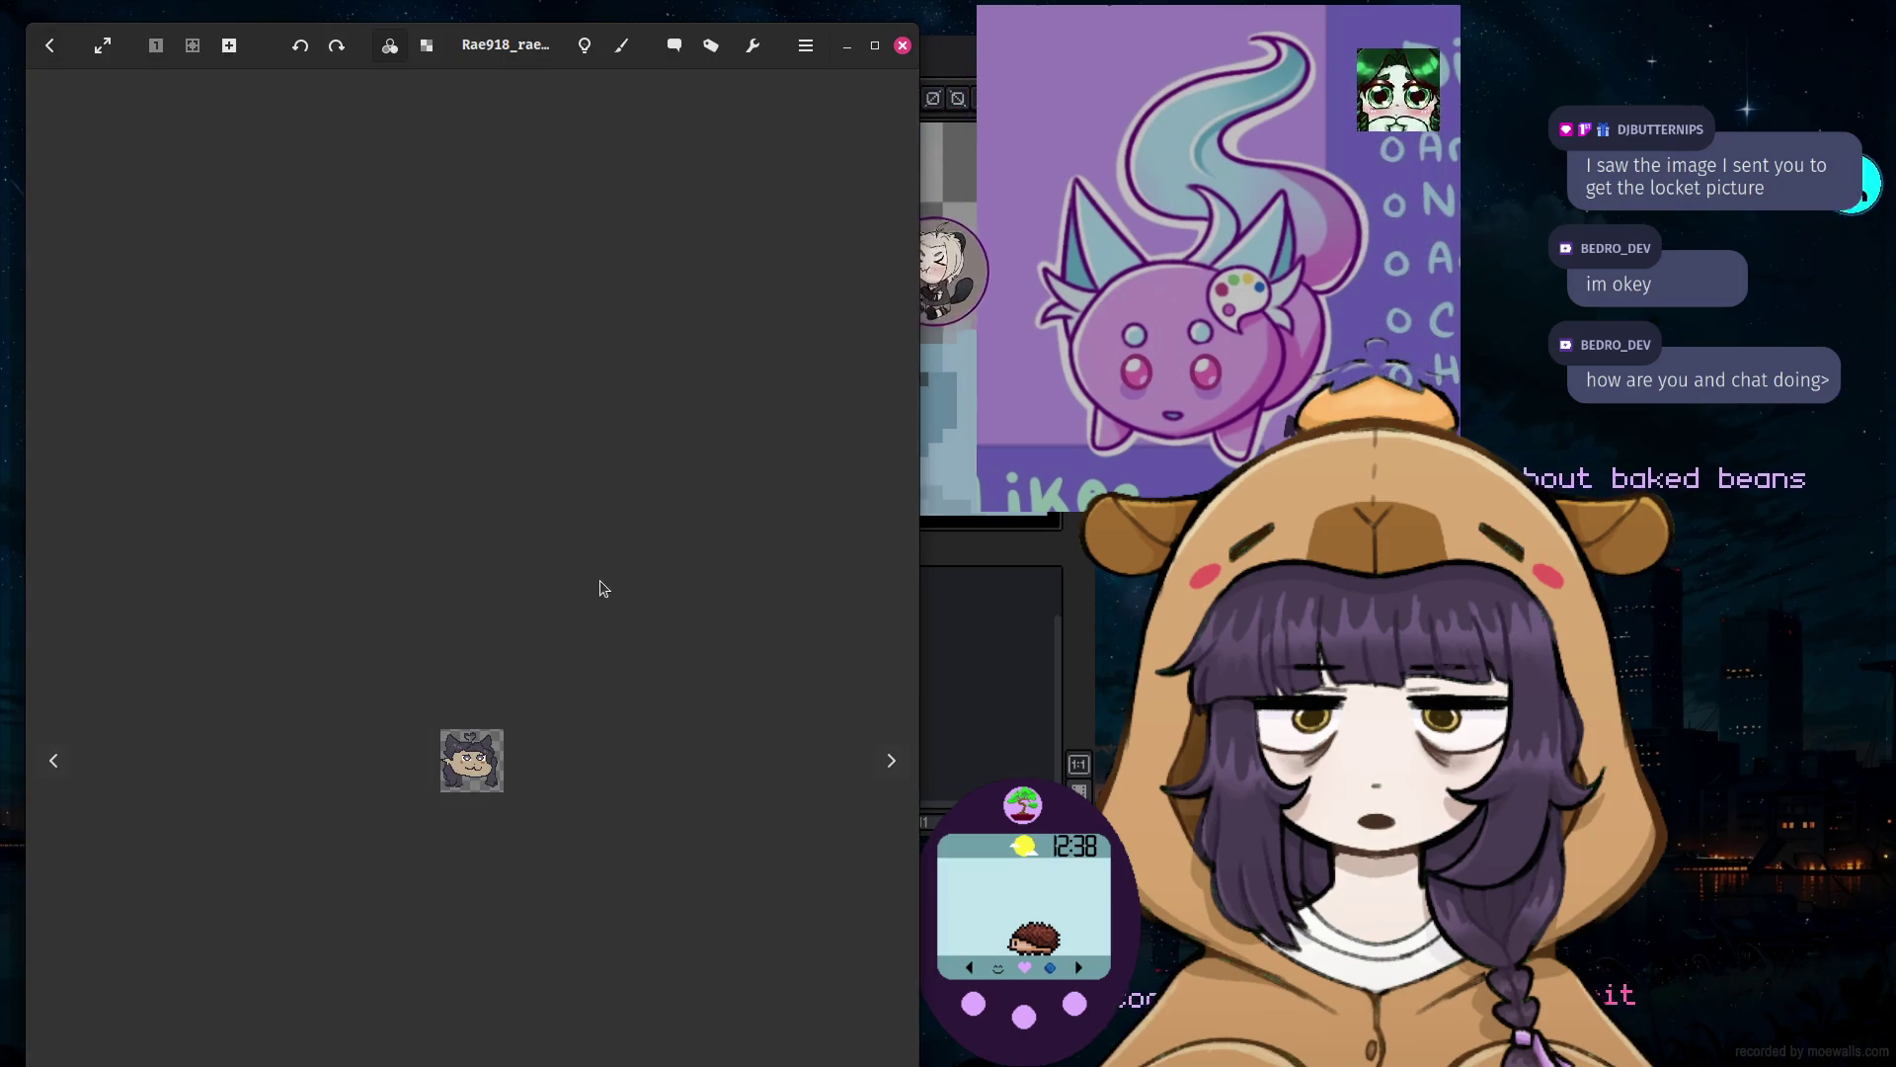
scroll(494, 884, up, 4)
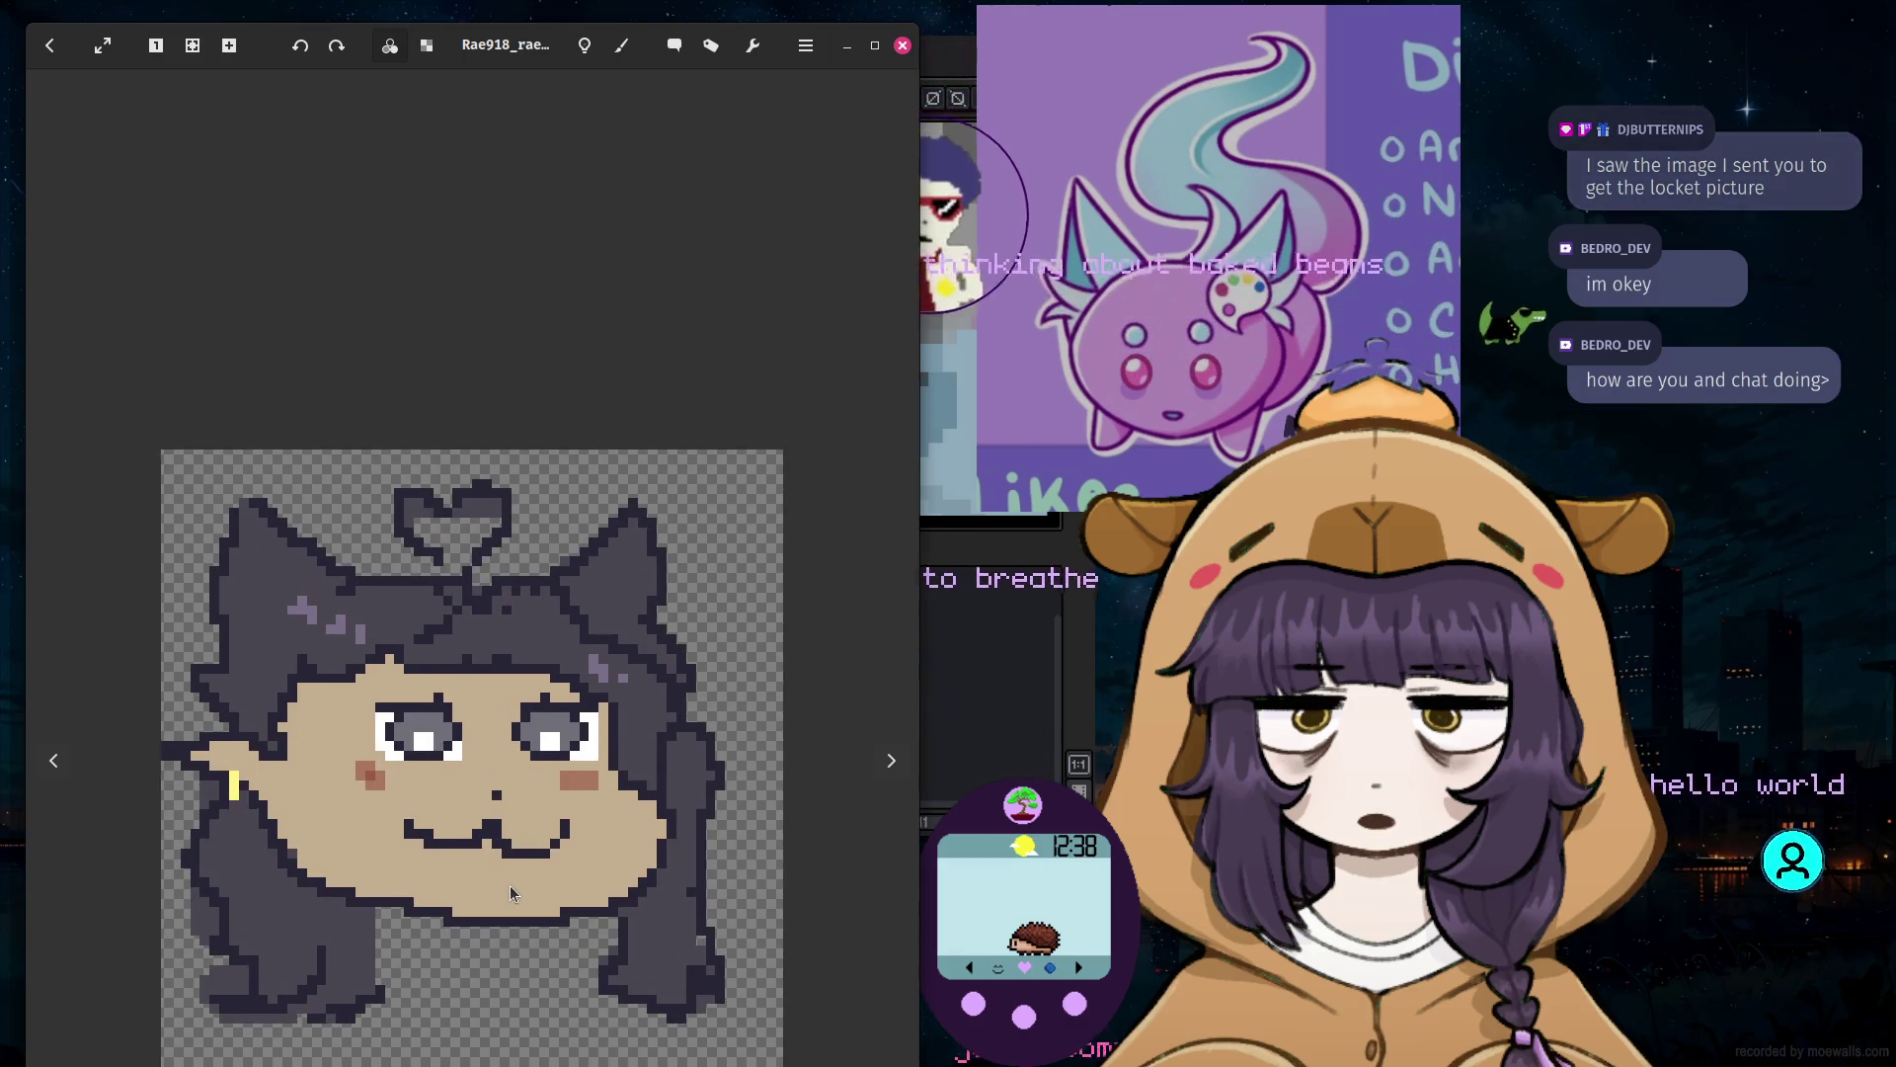
scroll(510, 885, up, 2)
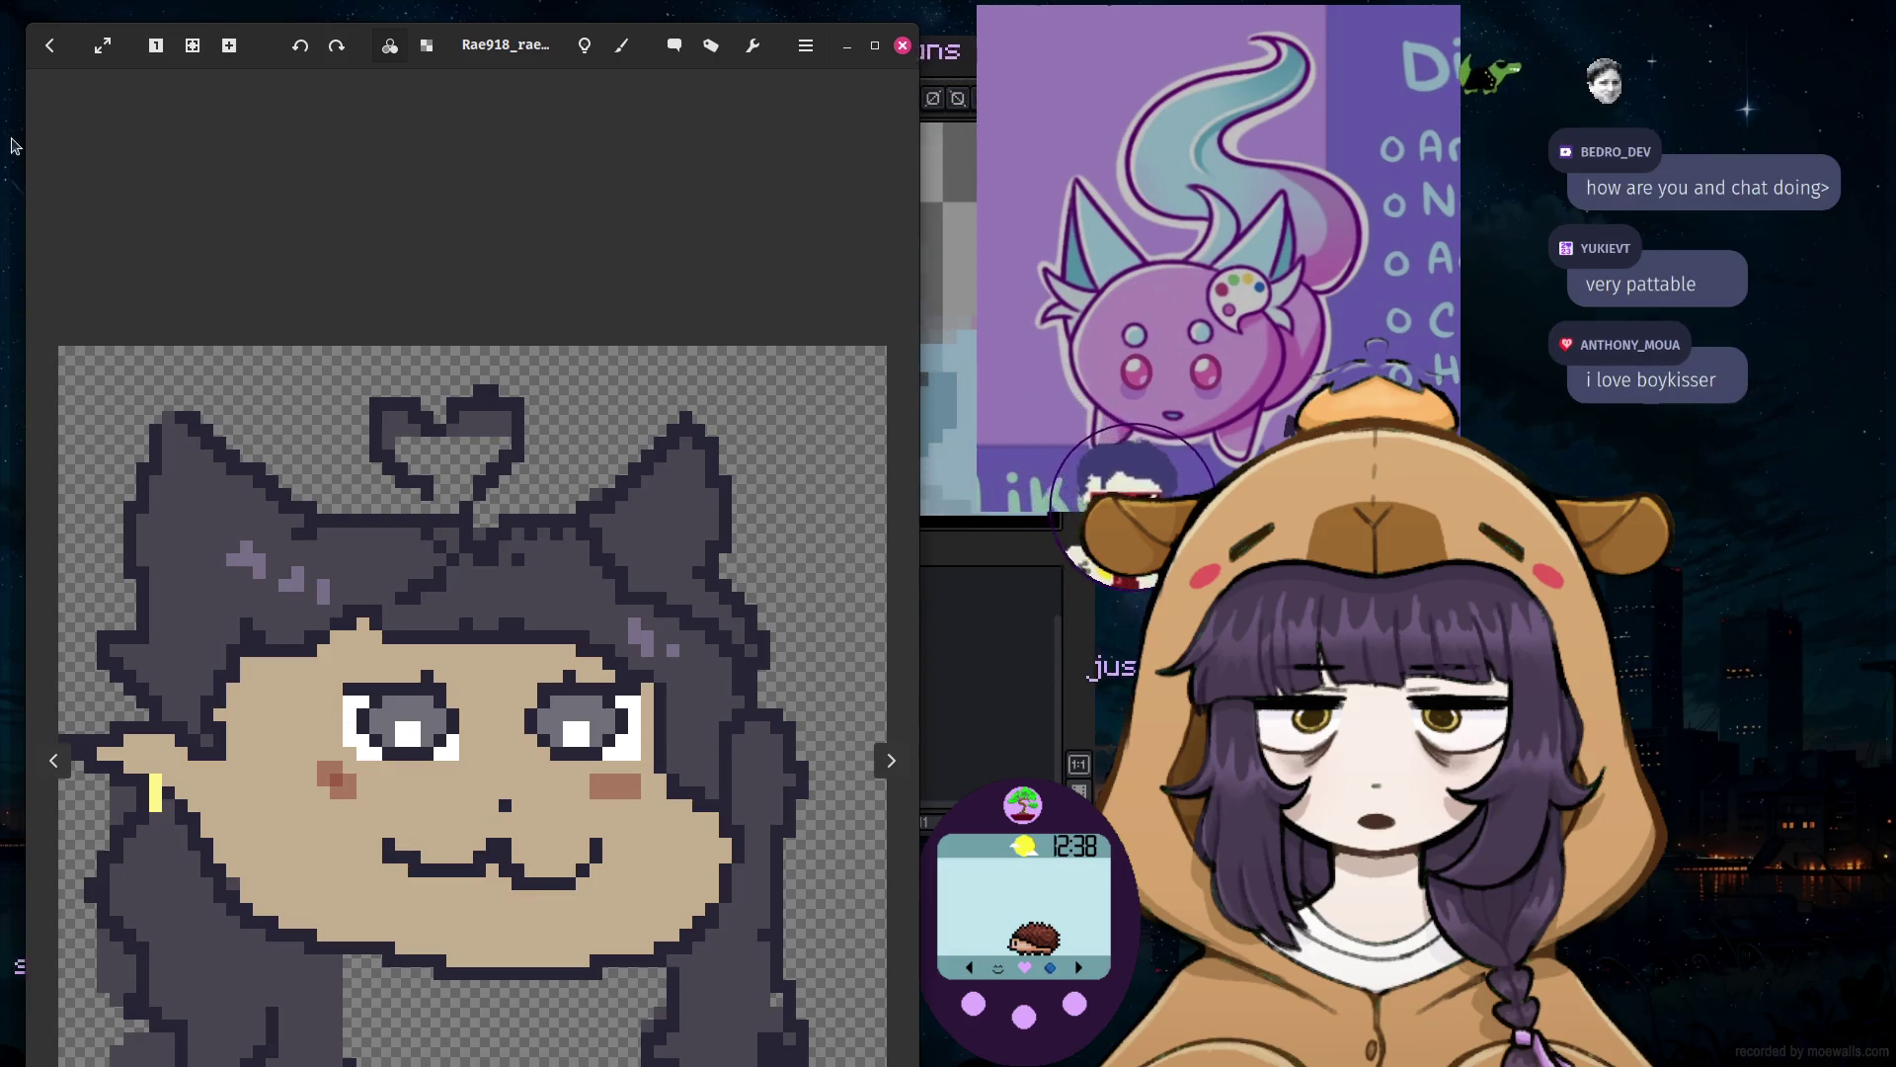
click(57, 59)
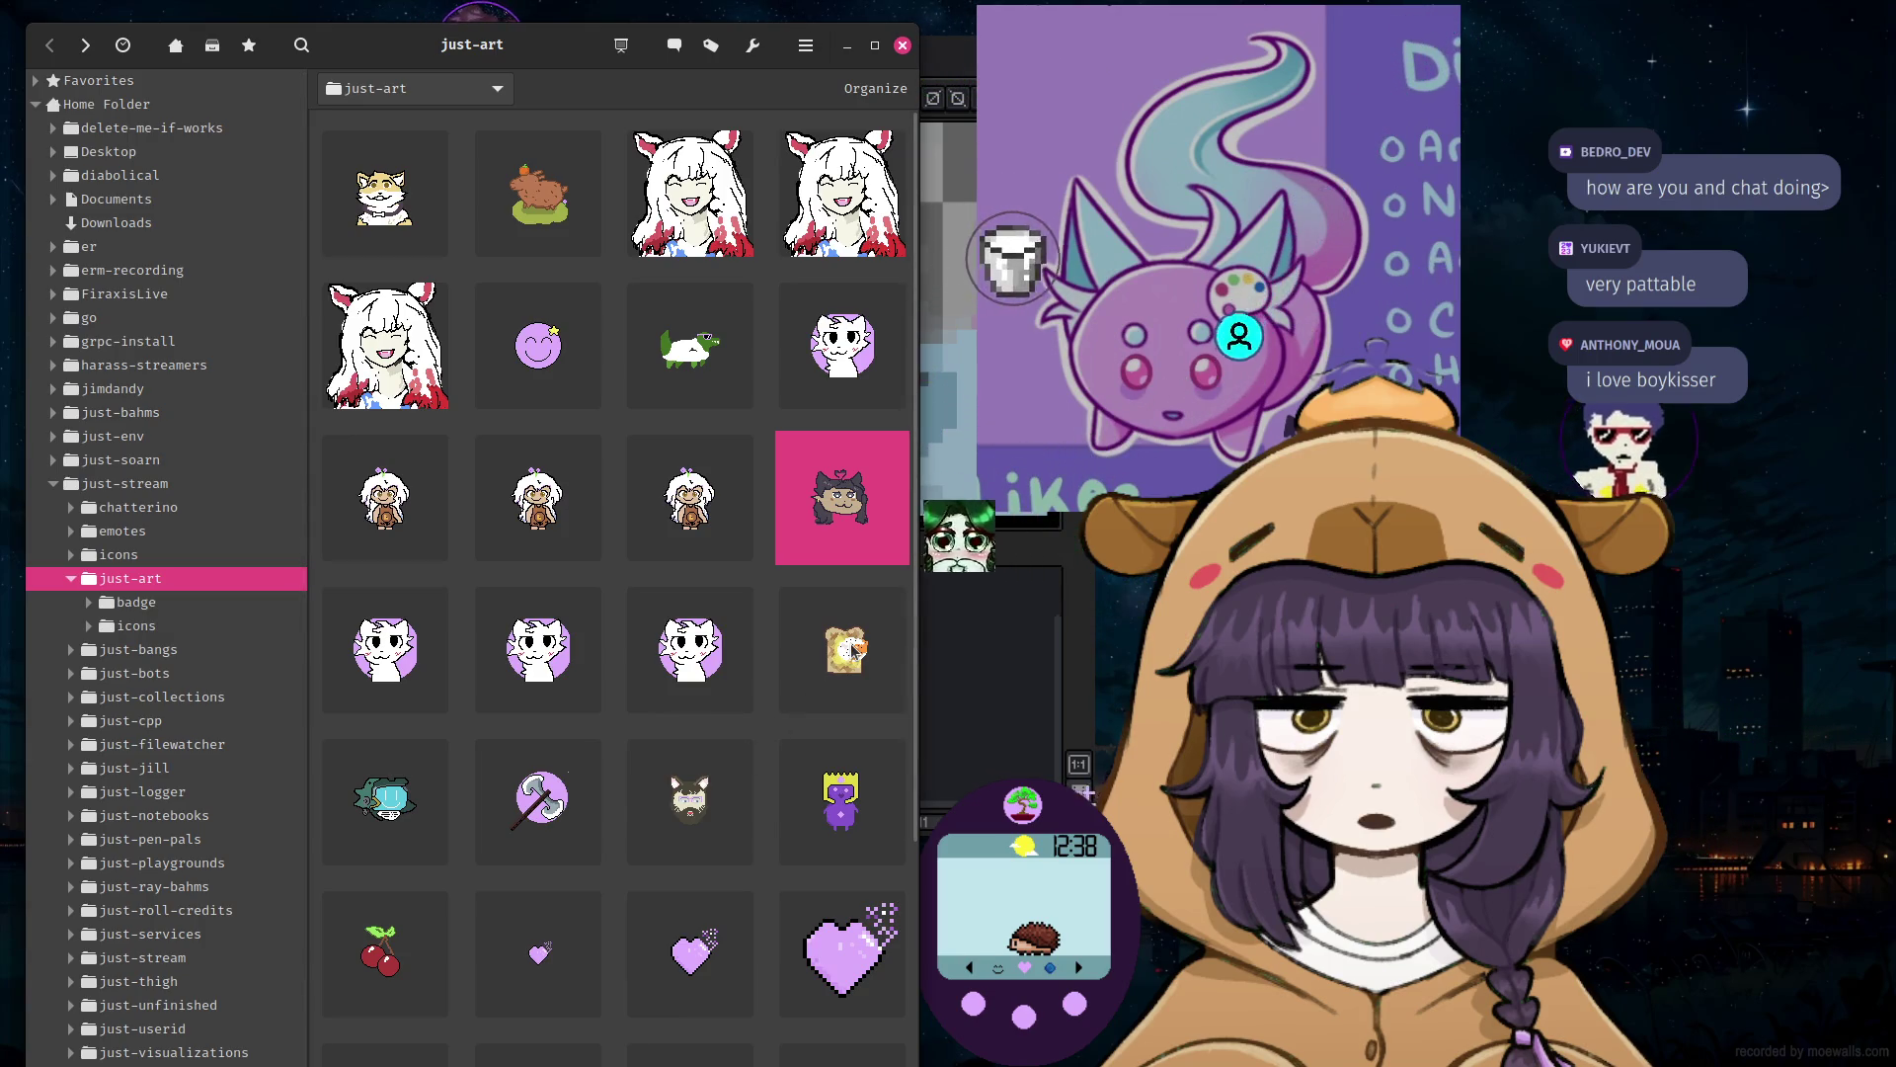
double_click(838, 675)
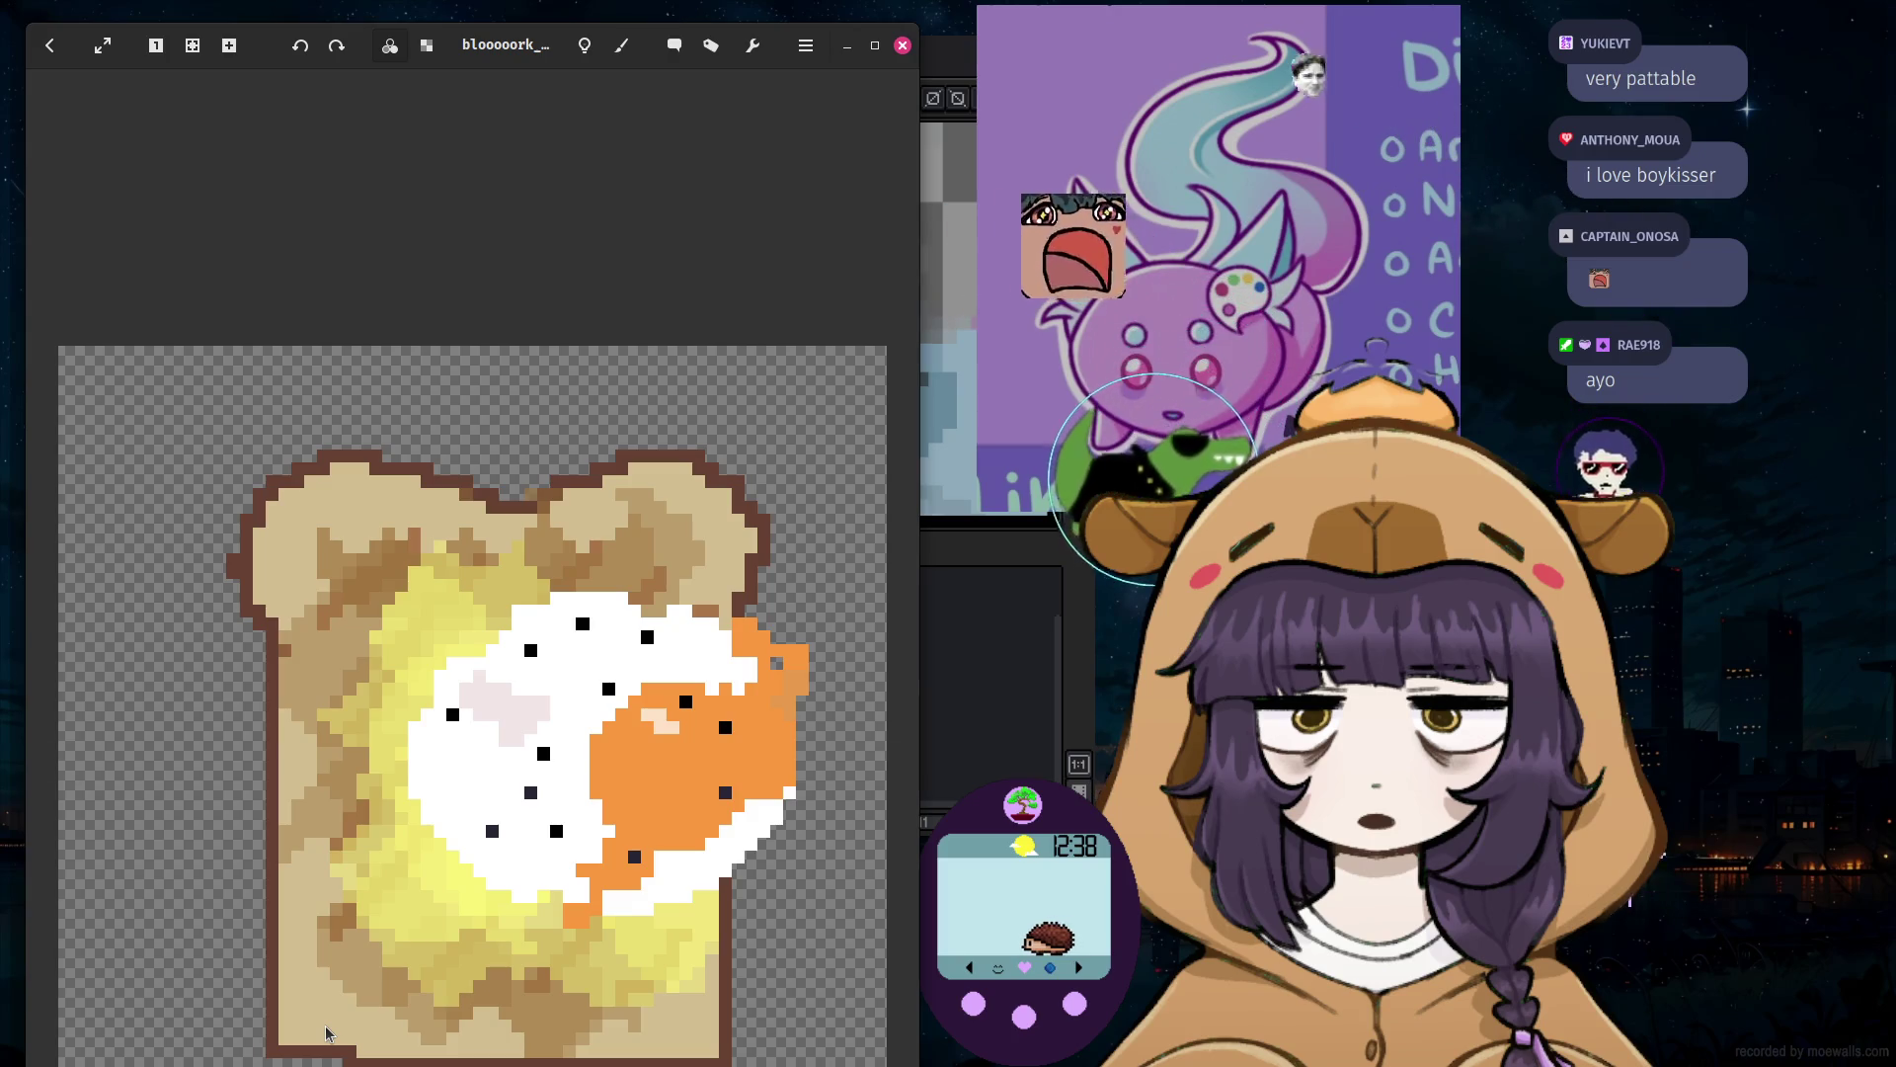
click(50, 57)
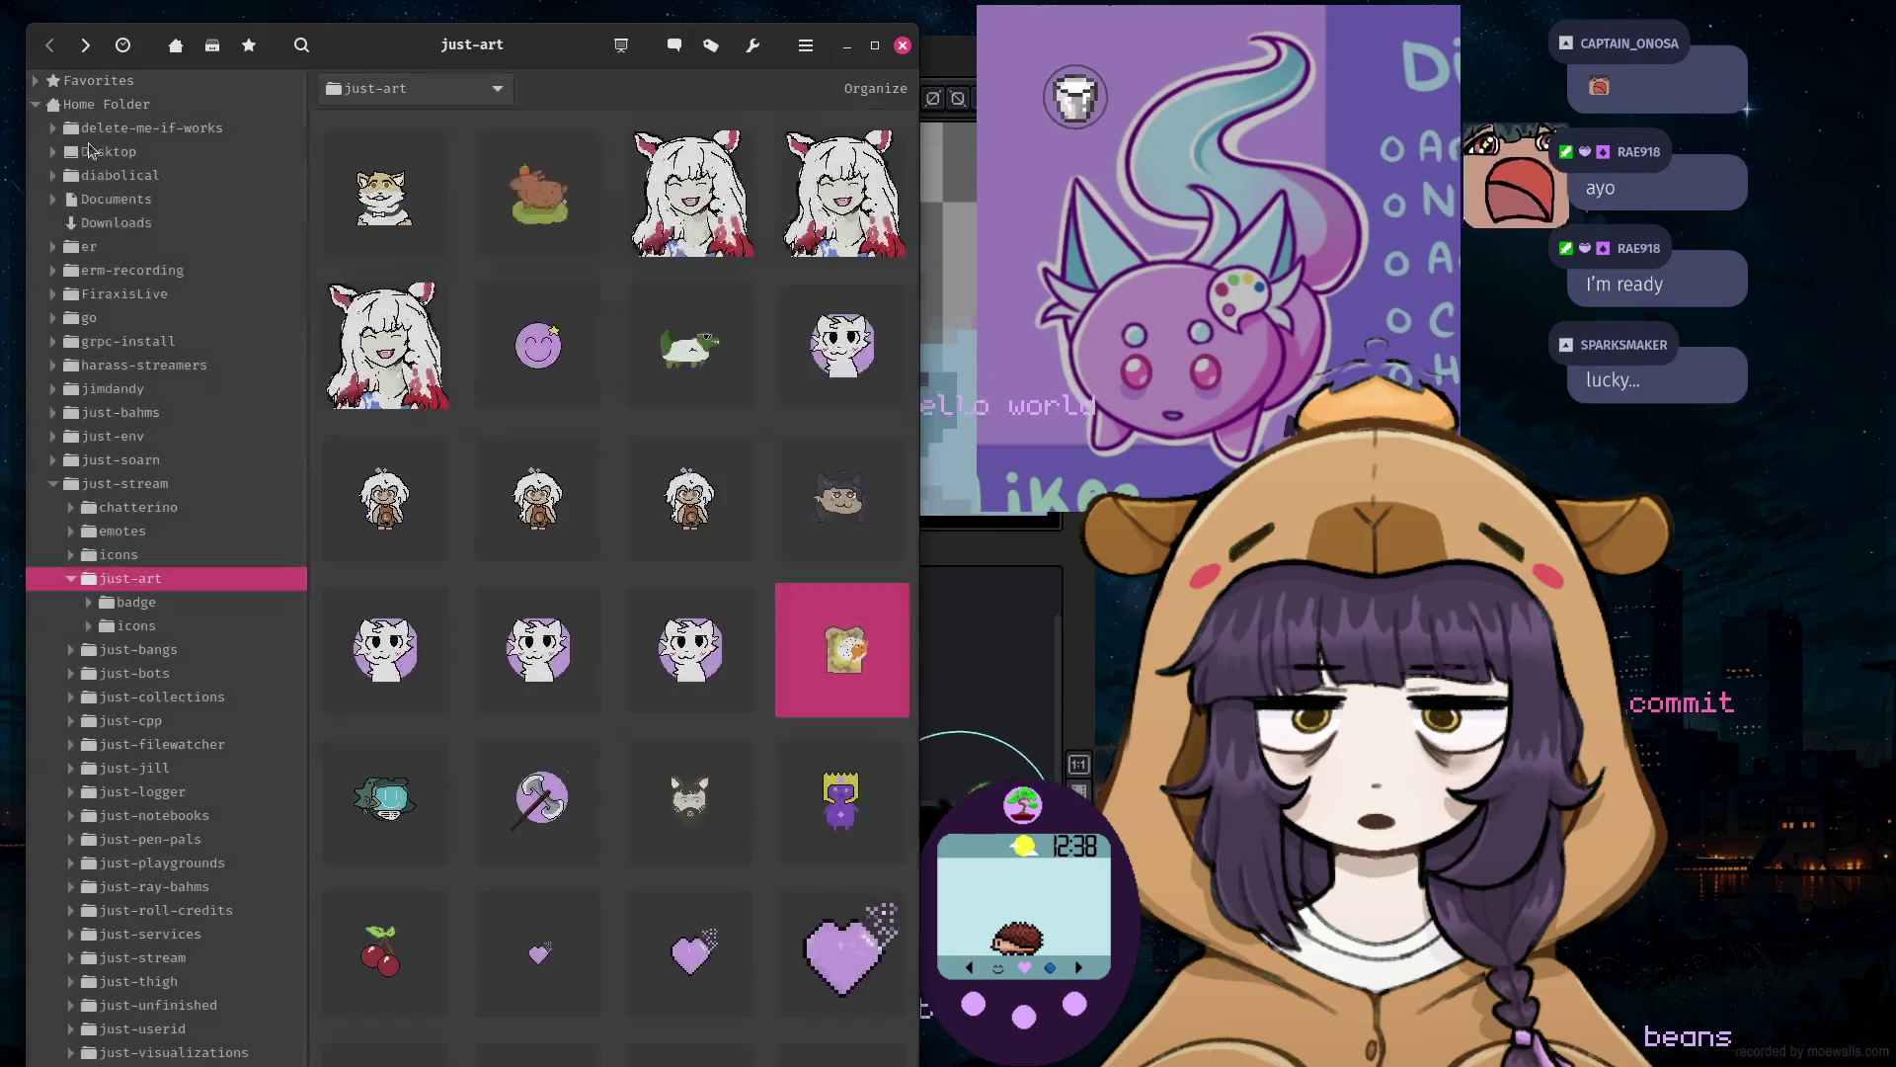
double_click(403, 800)
scroll(529, 826, up, 5)
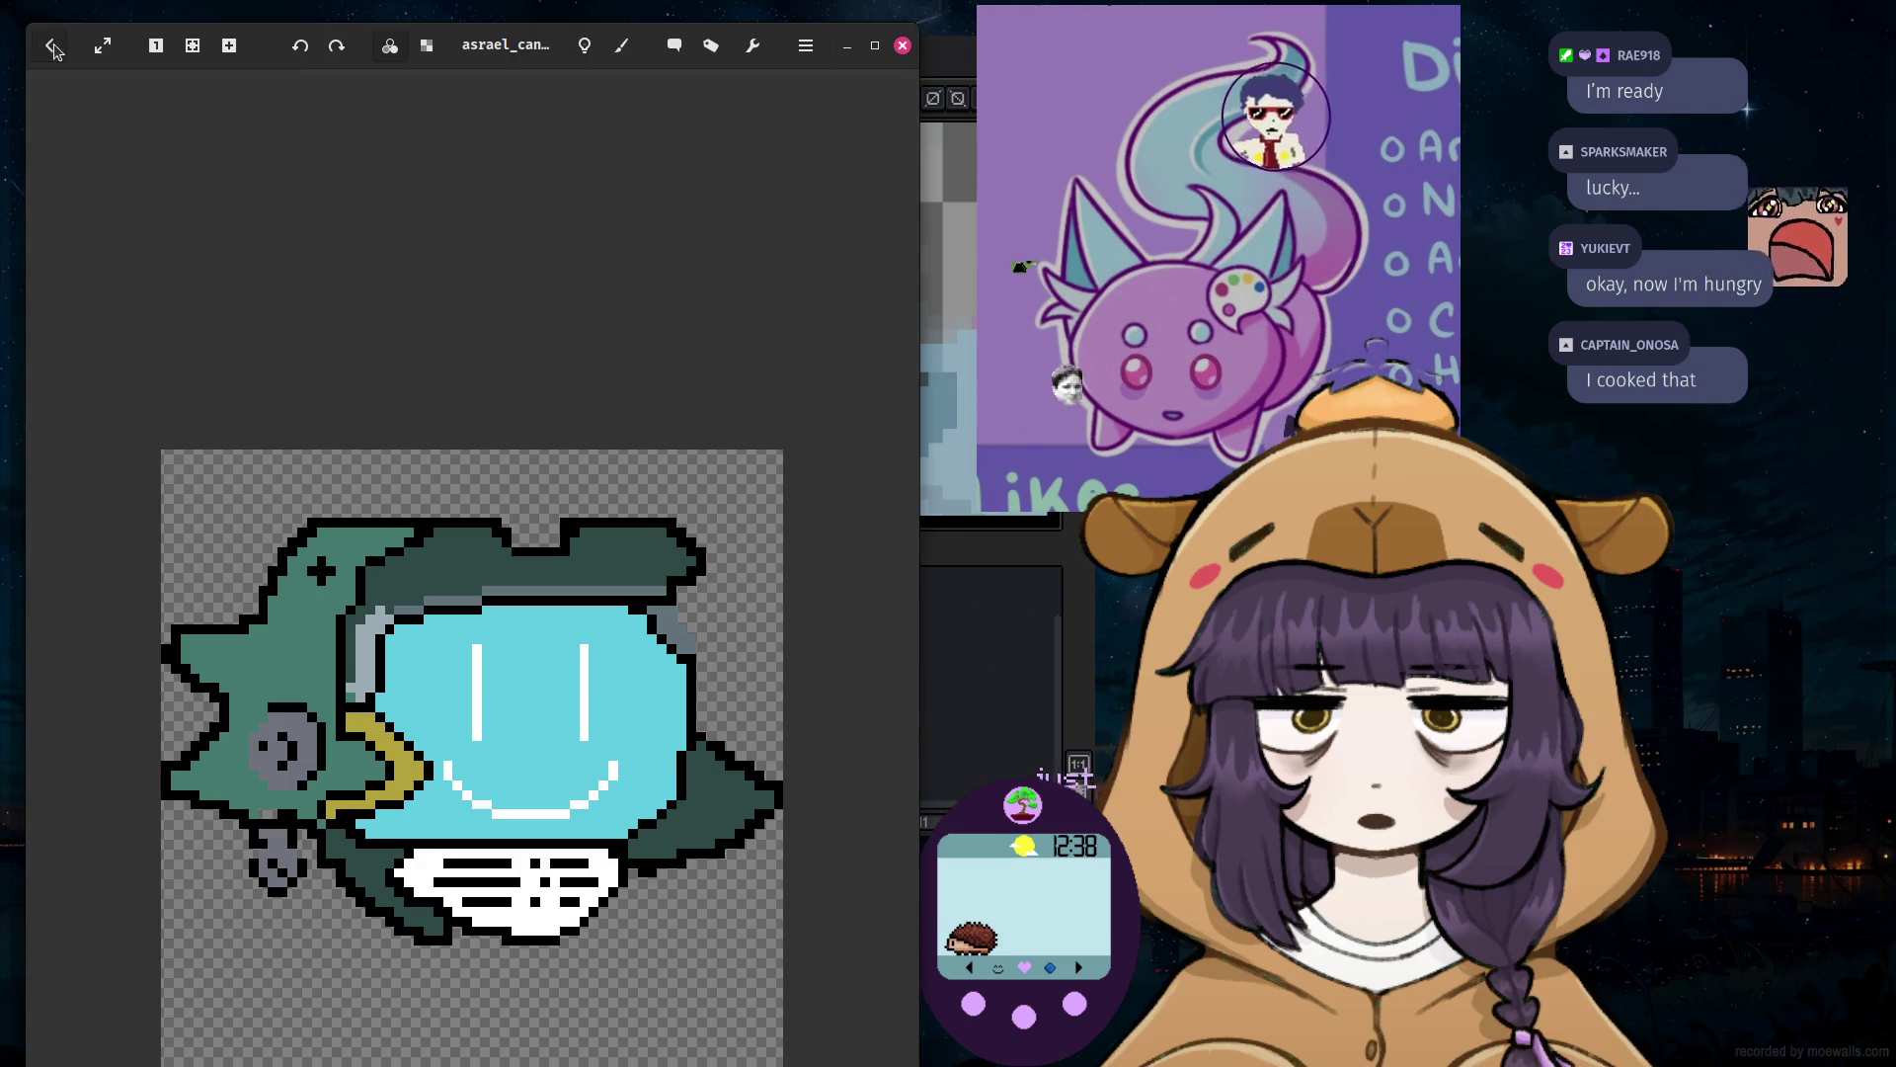
click(53, 43)
- View the axe picture and the bearded cat-eared portrait full size
click(559, 830)
click(559, 830)
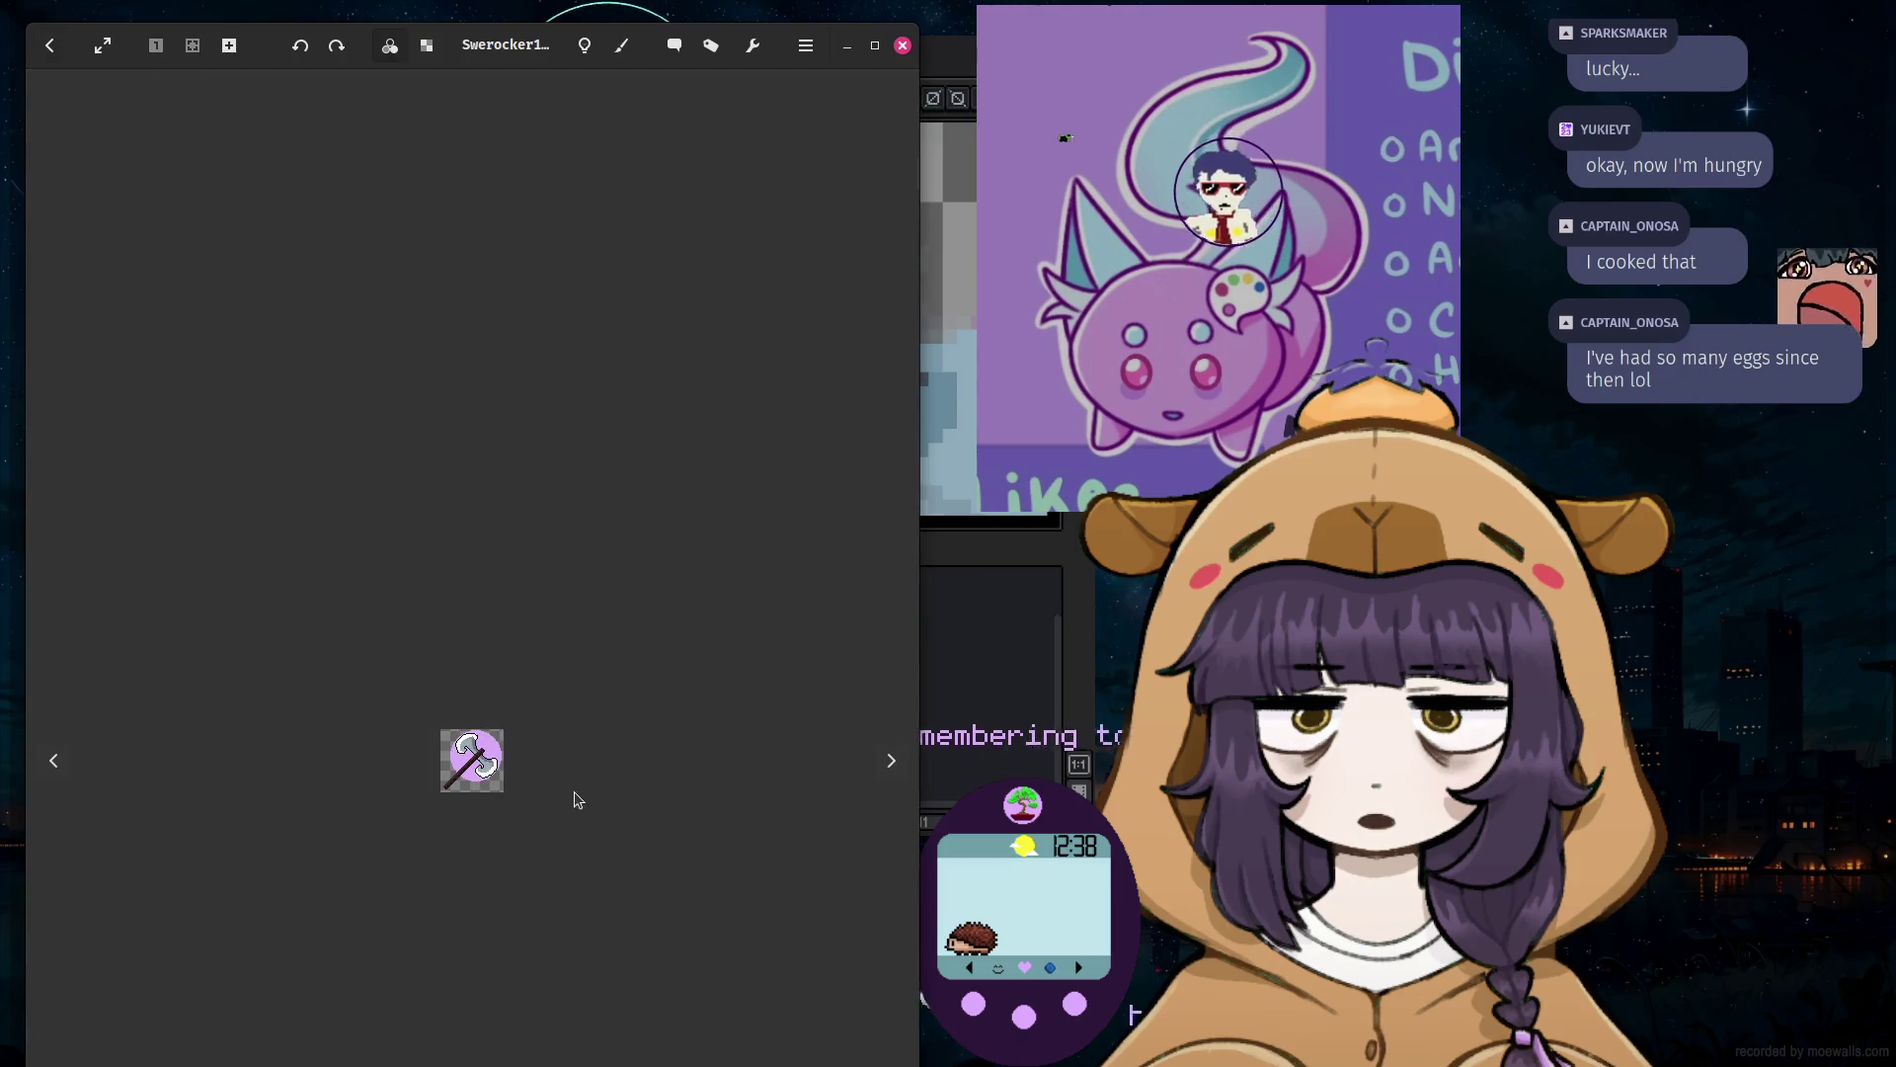
scroll(479, 783, up, 2)
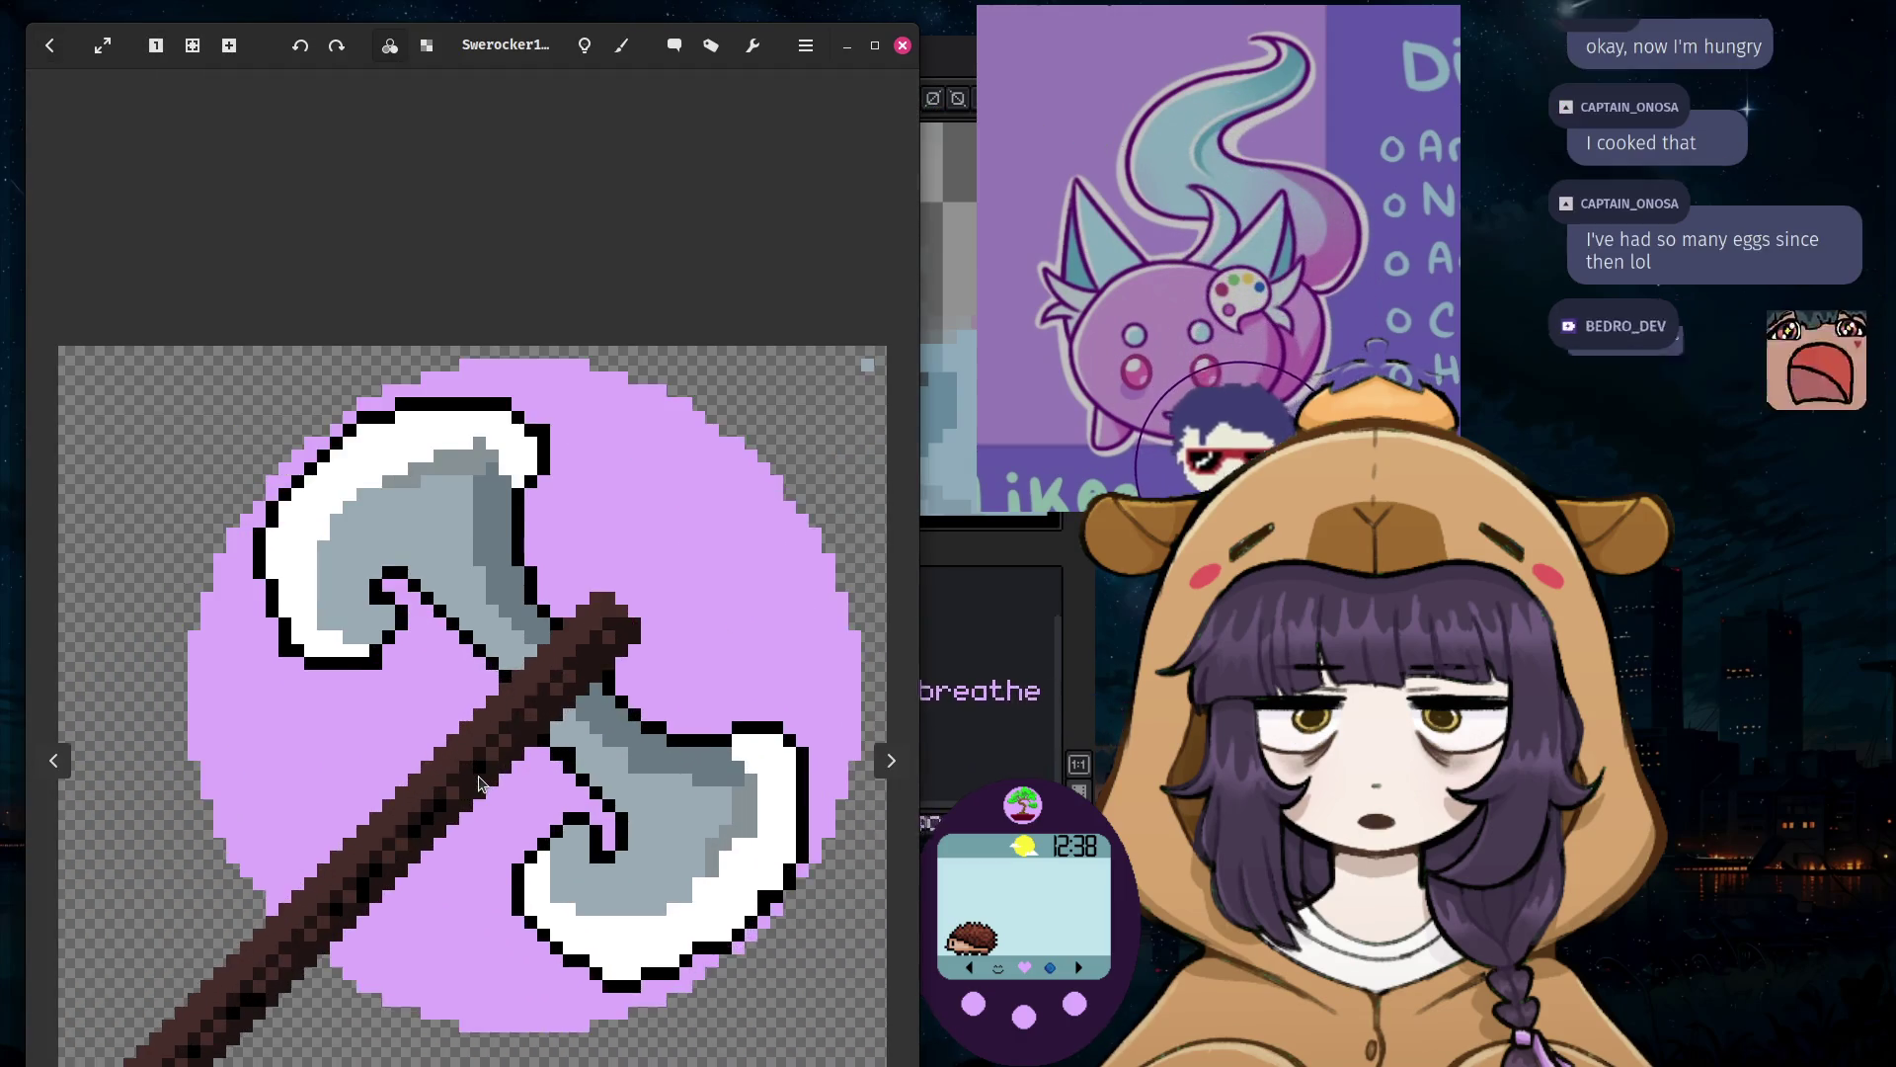
scroll(479, 734, down, 3)
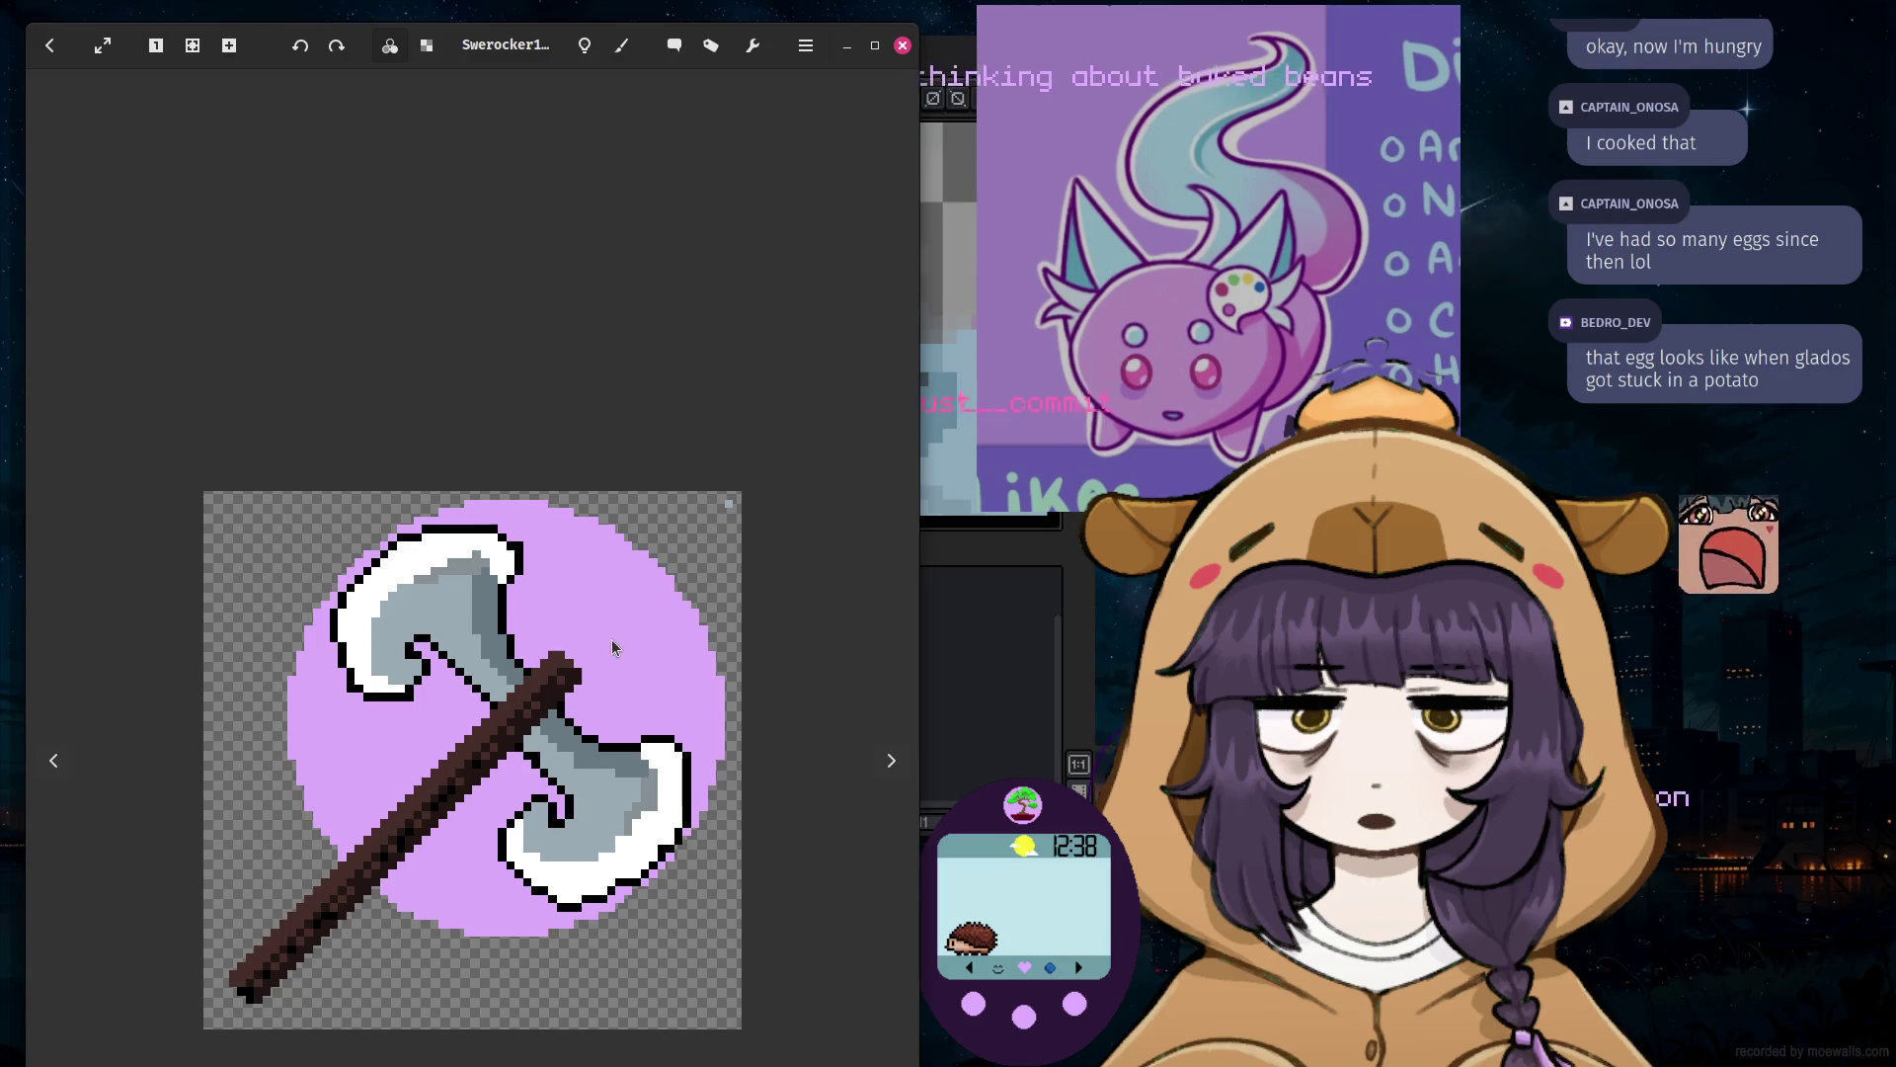
click(50, 49)
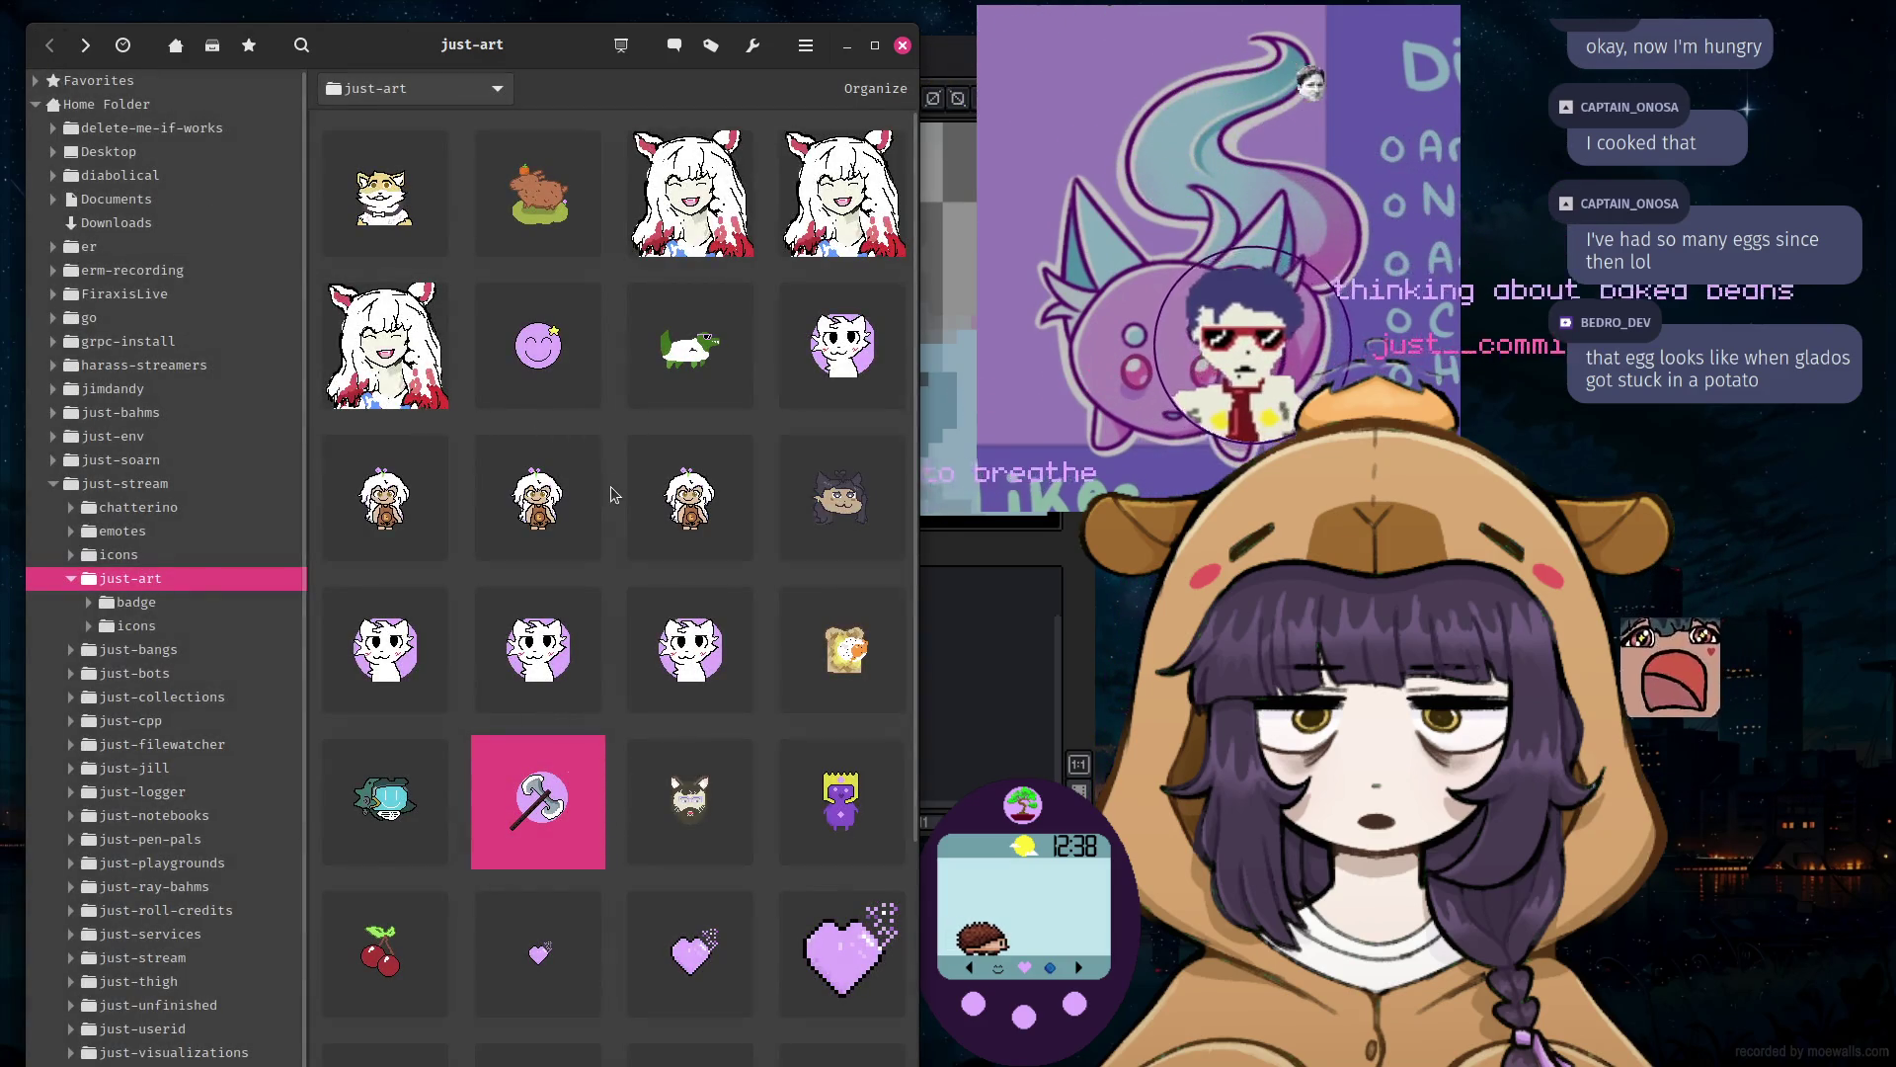
double_click(683, 786)
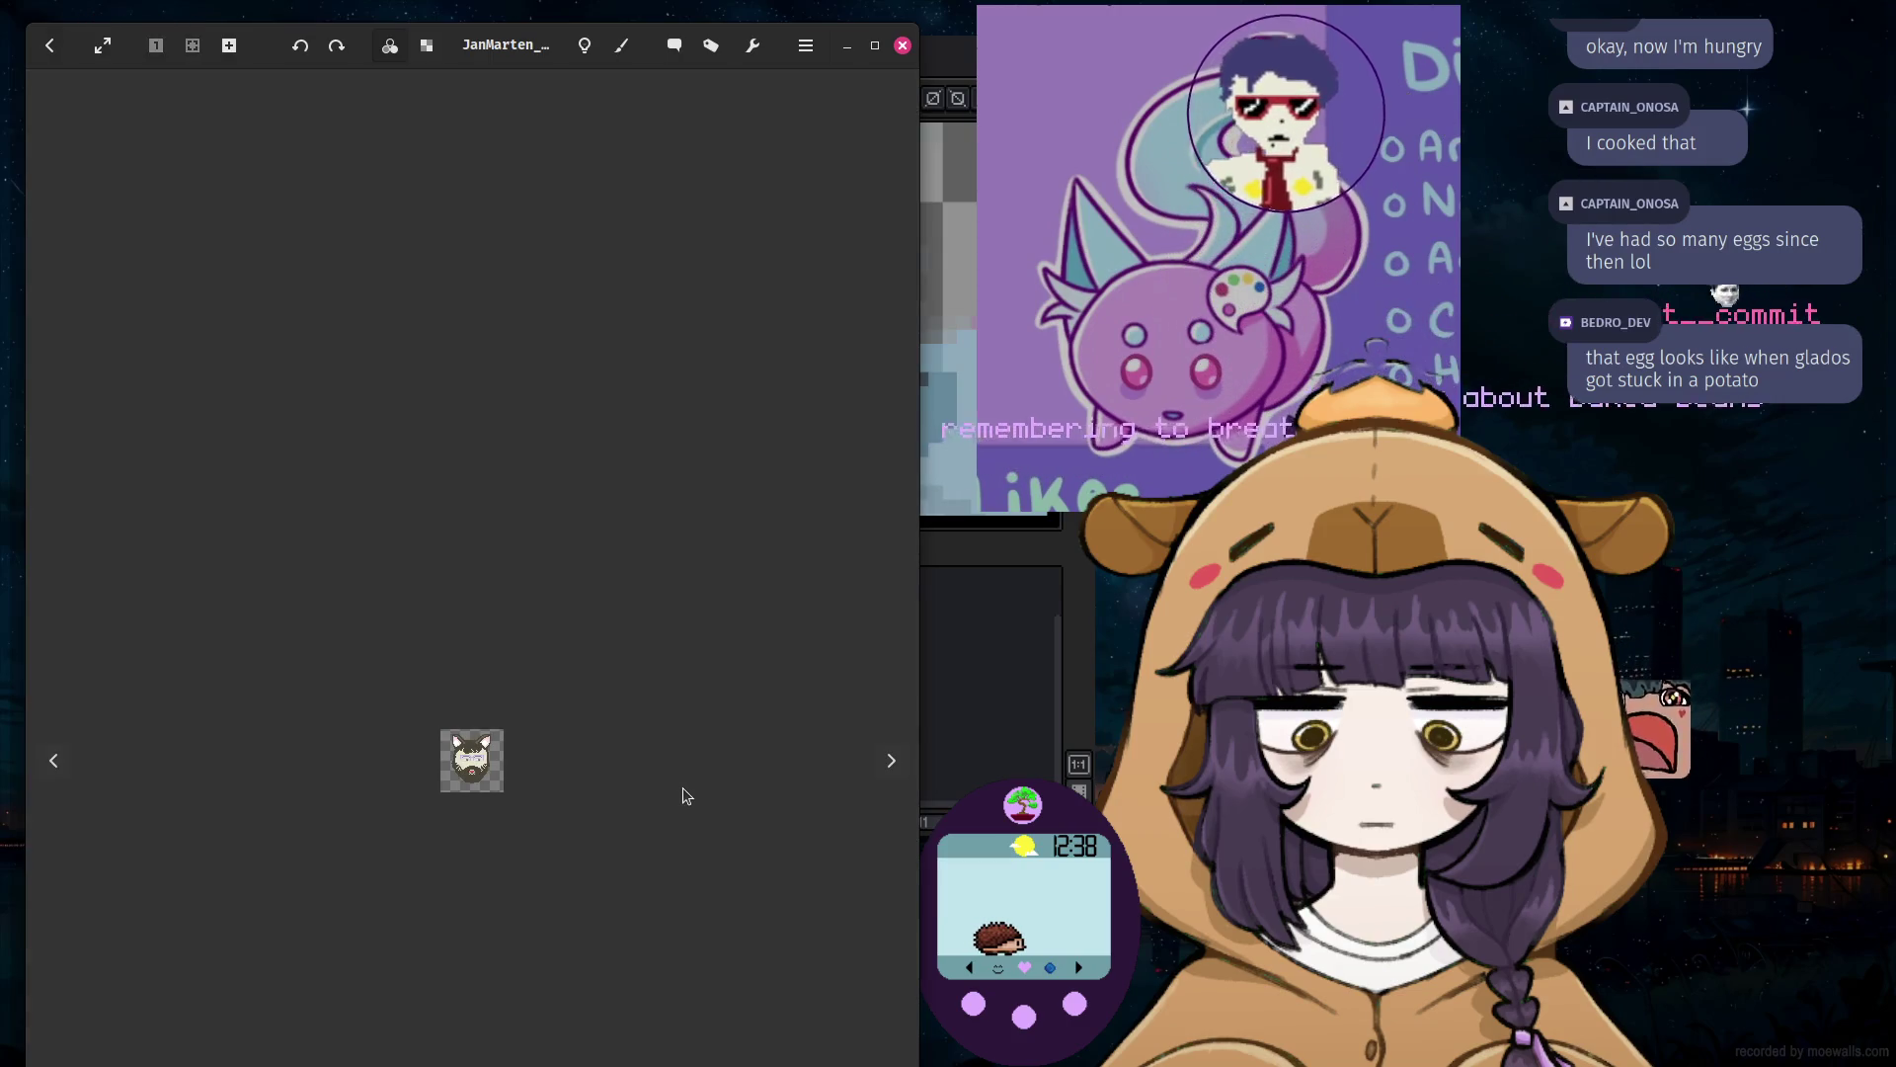
scroll(556, 868, up, 5)
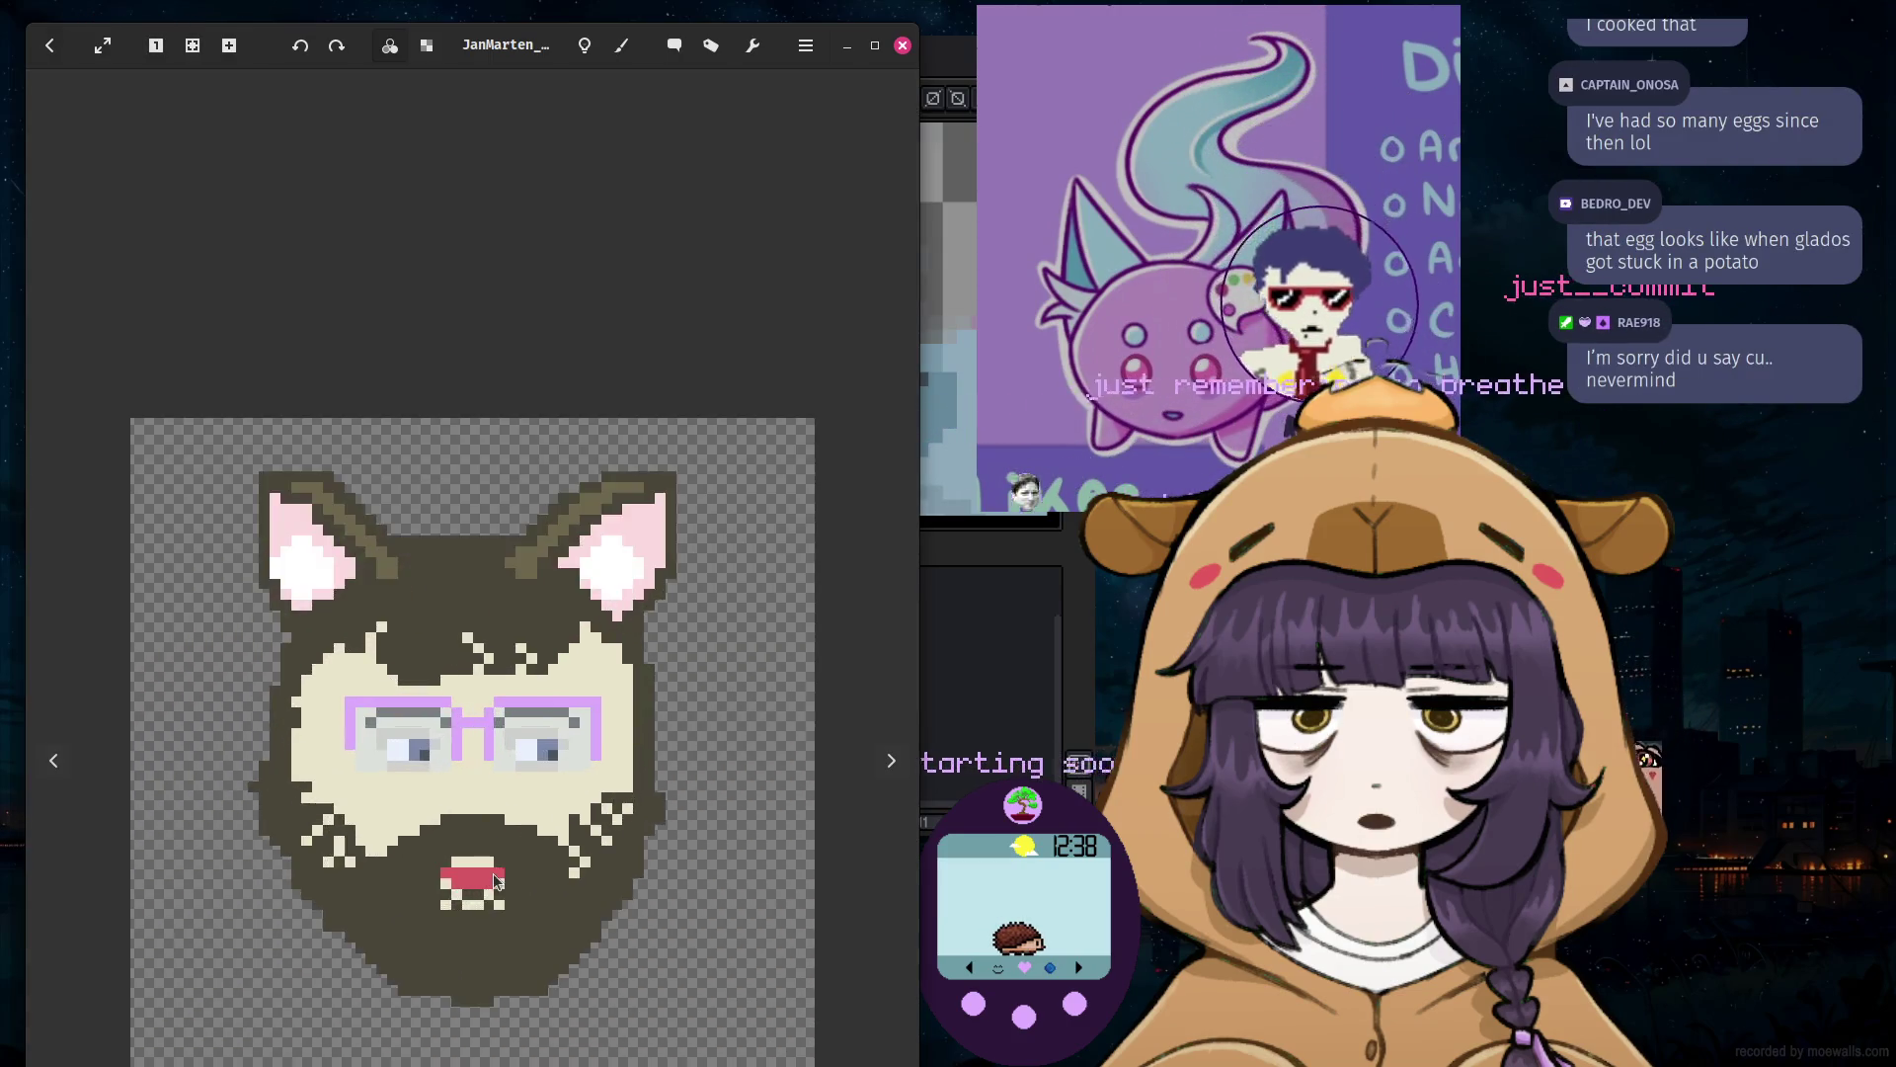
scroll(486, 867, down, 2)
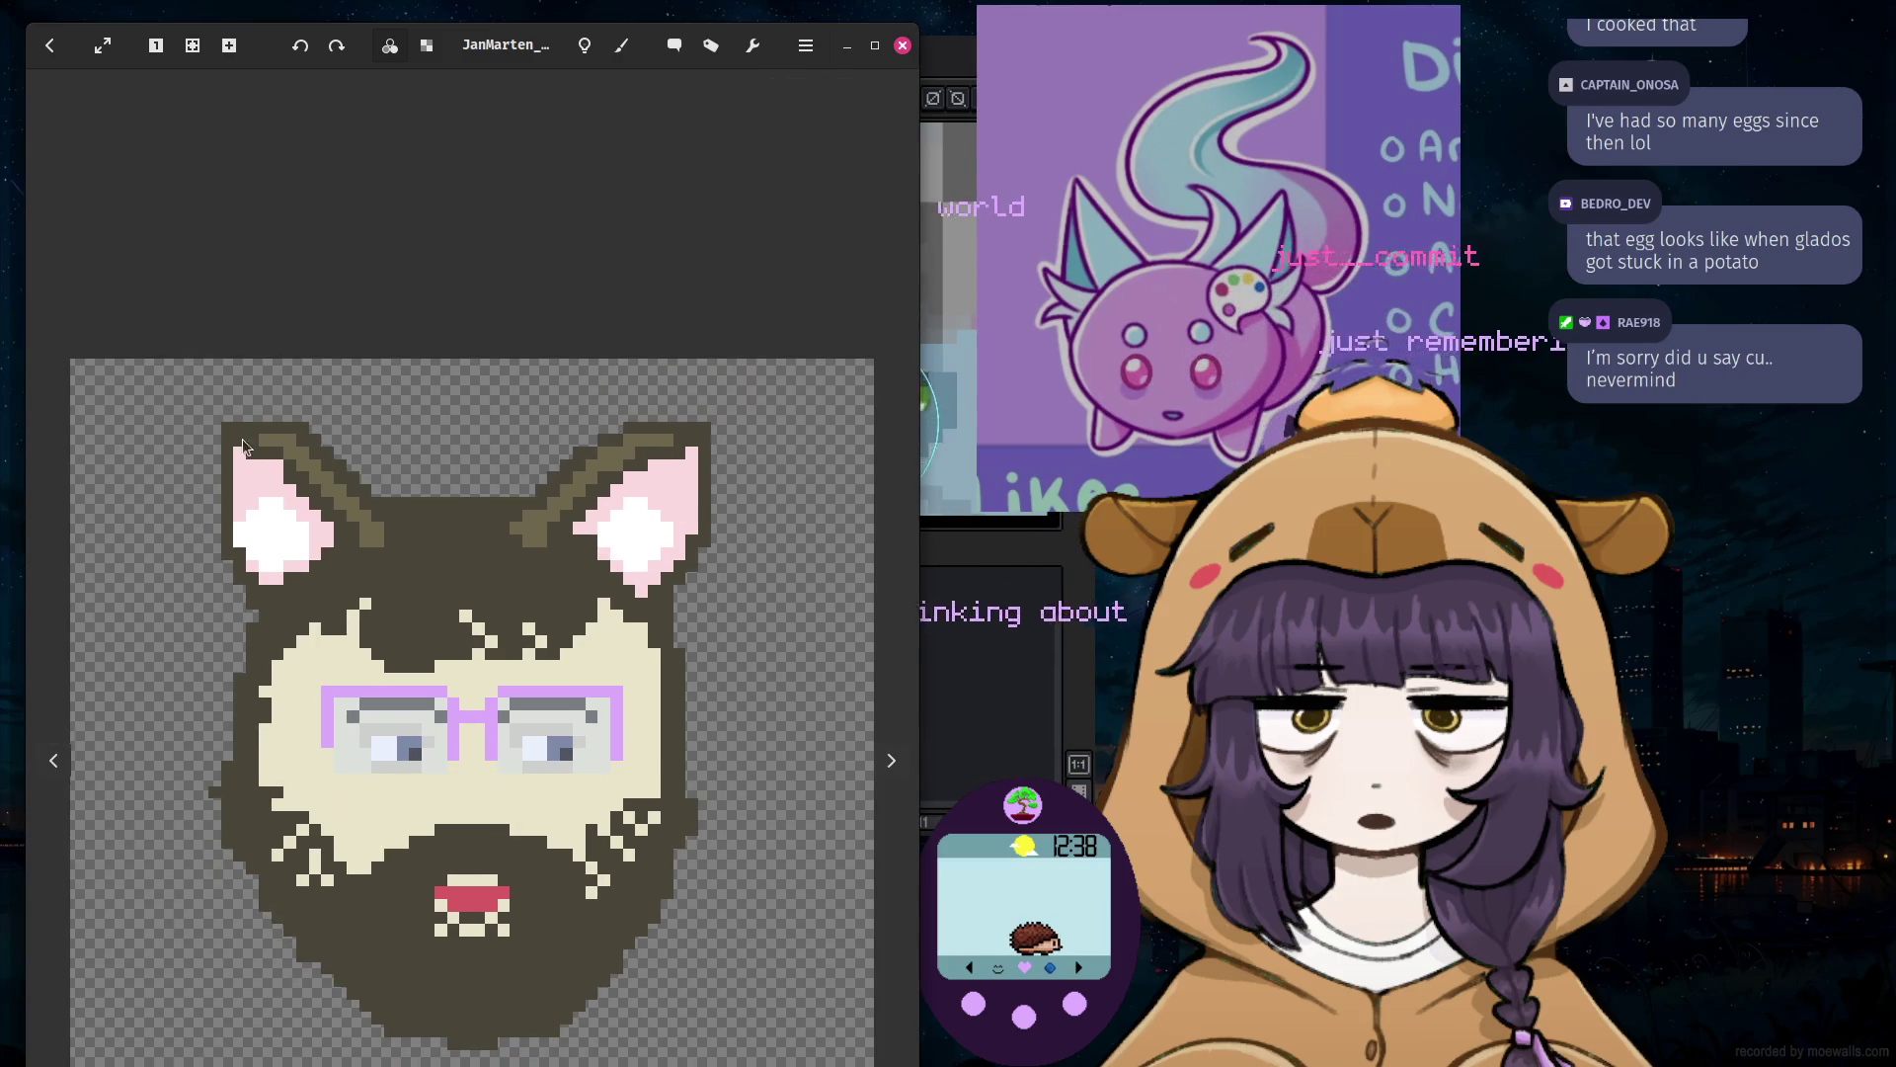
click(49, 46)
- View the purple crowned sprite and the cherry image, then return to the thumbnails
key(Right)
key(Return)
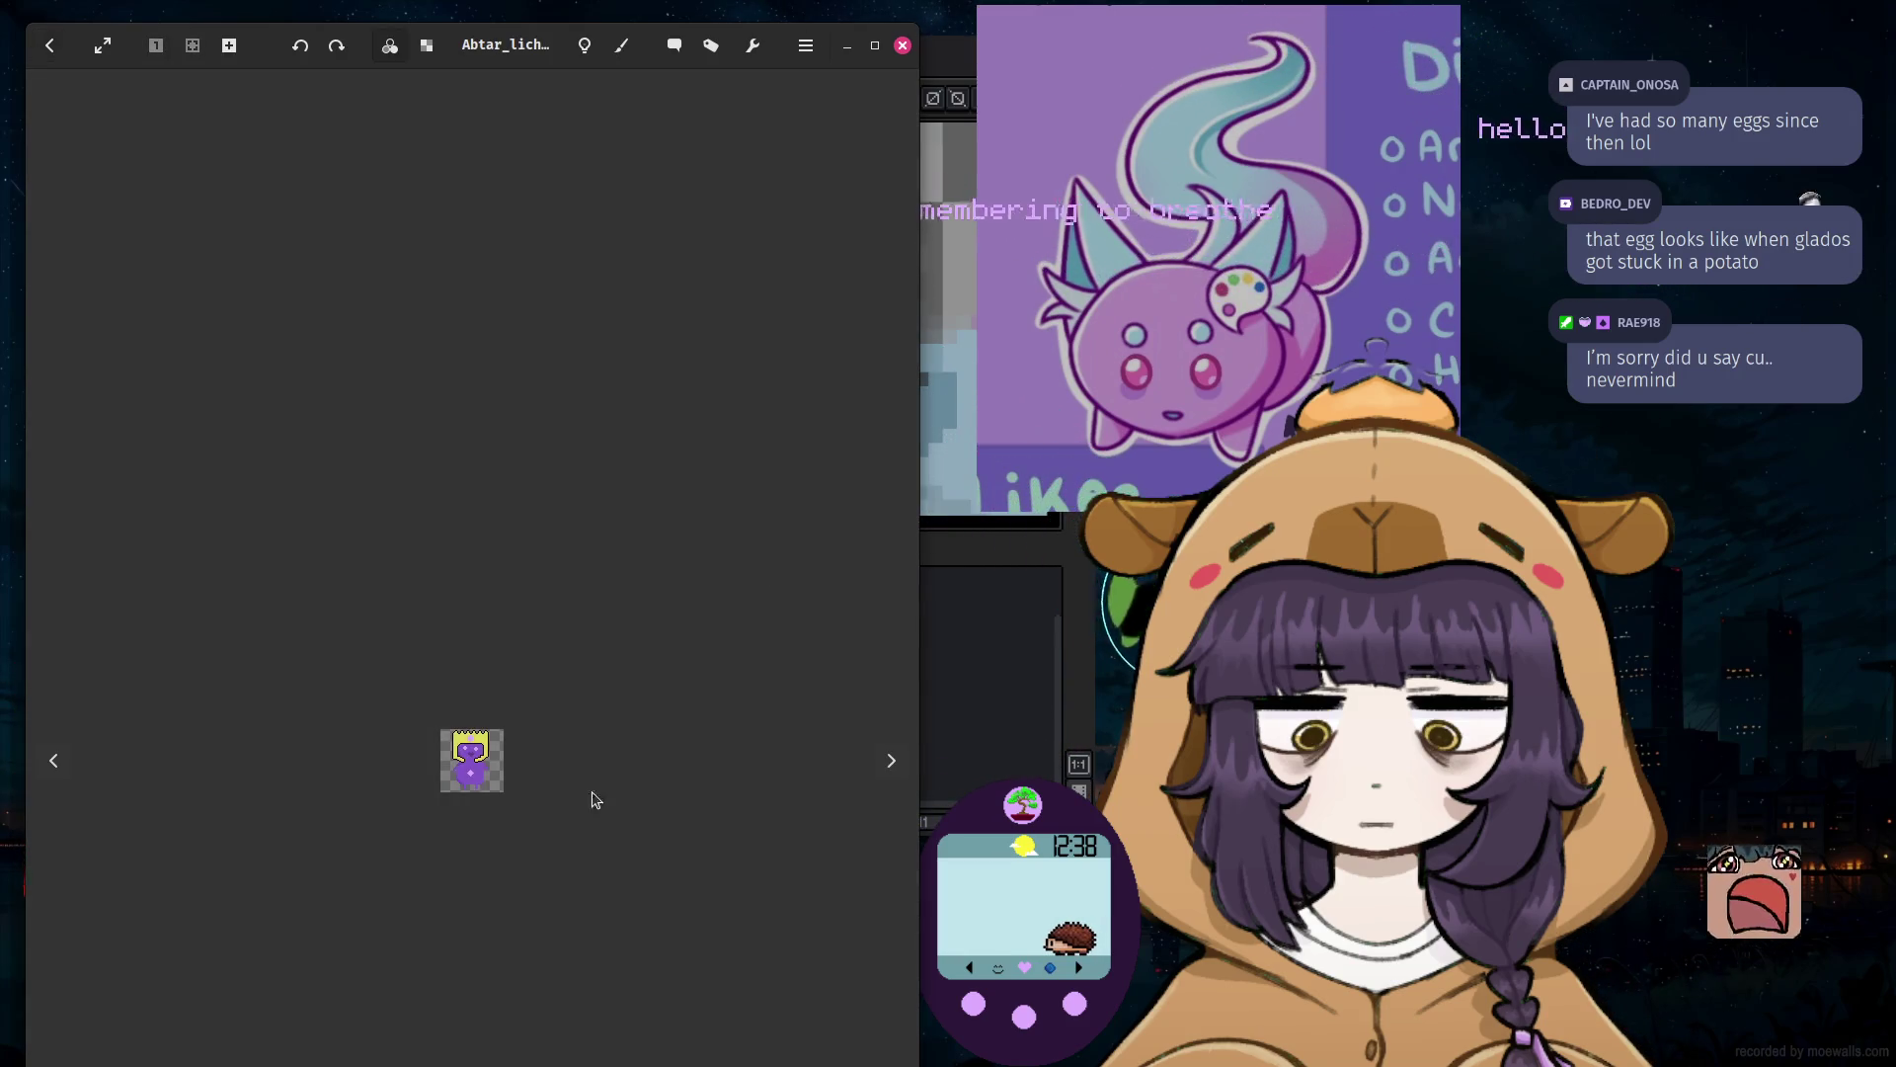
scroll(466, 768, up, 5)
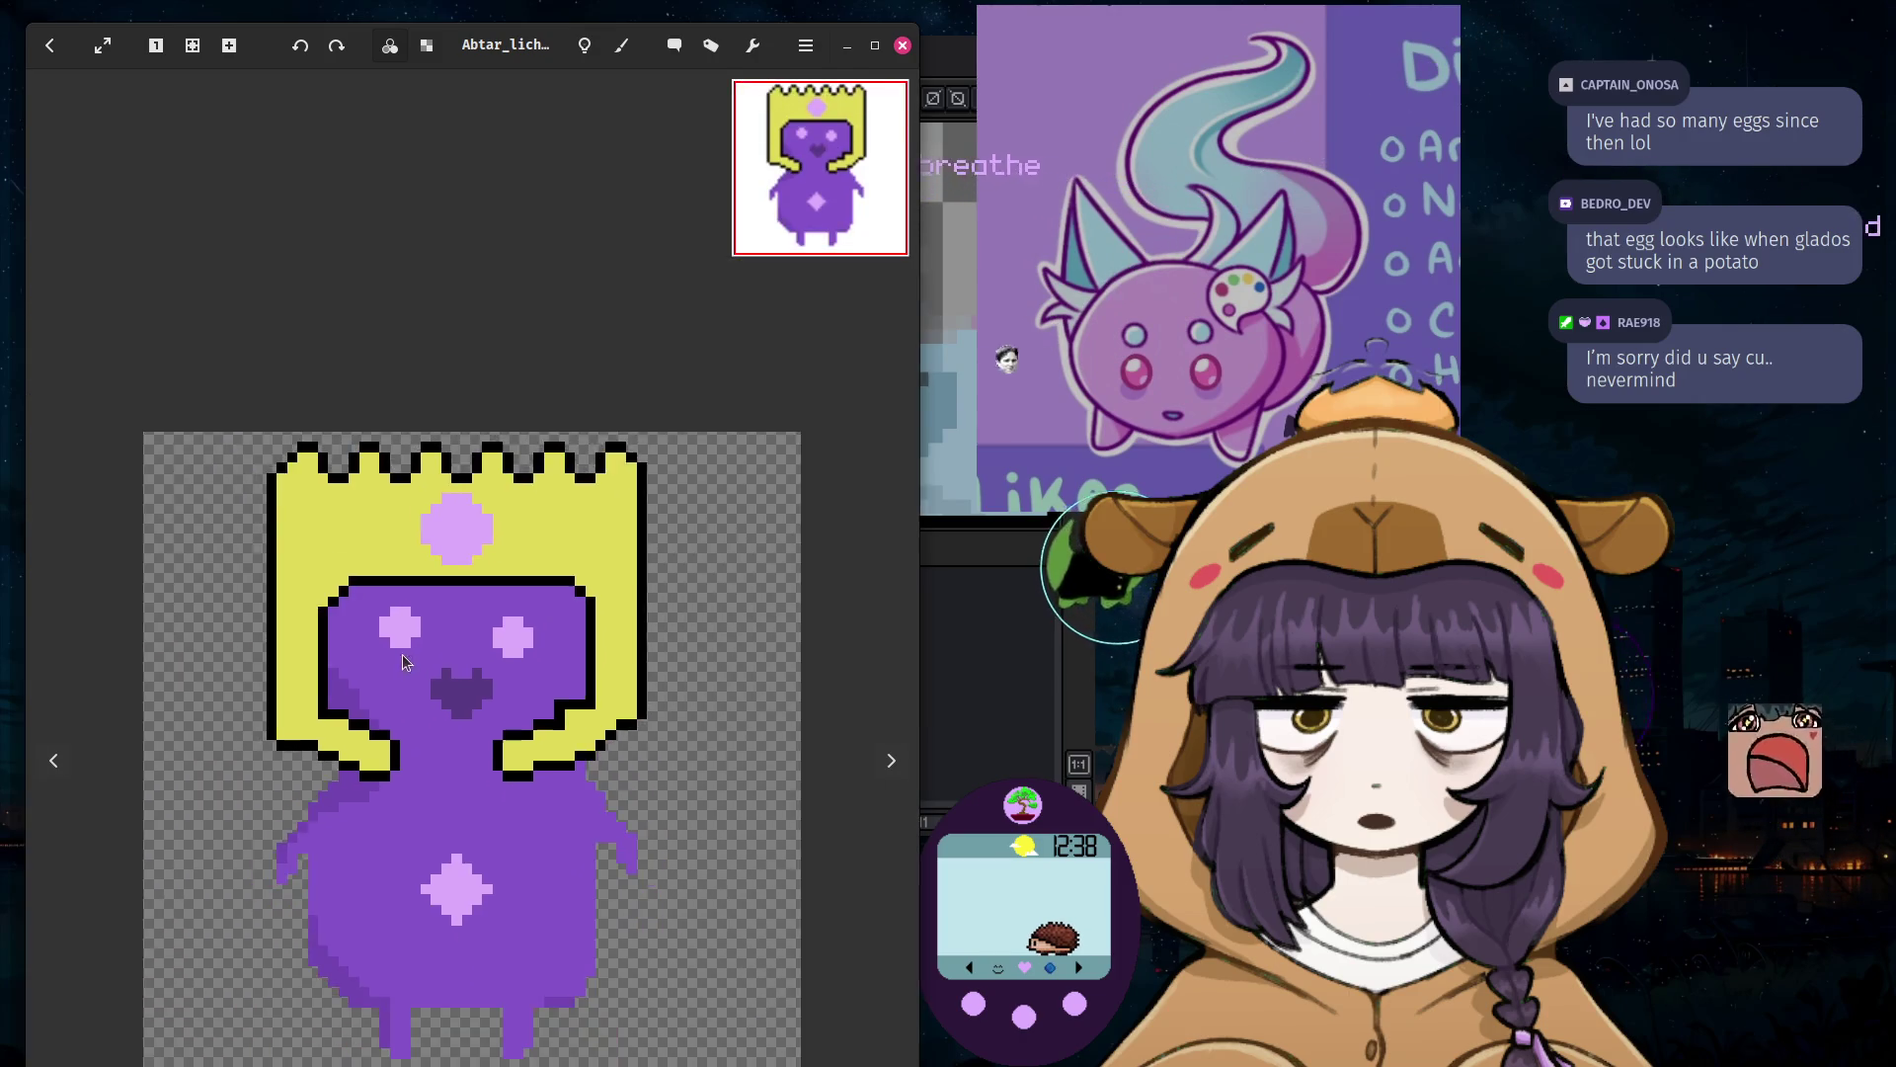
scroll(395, 652, down, 2)
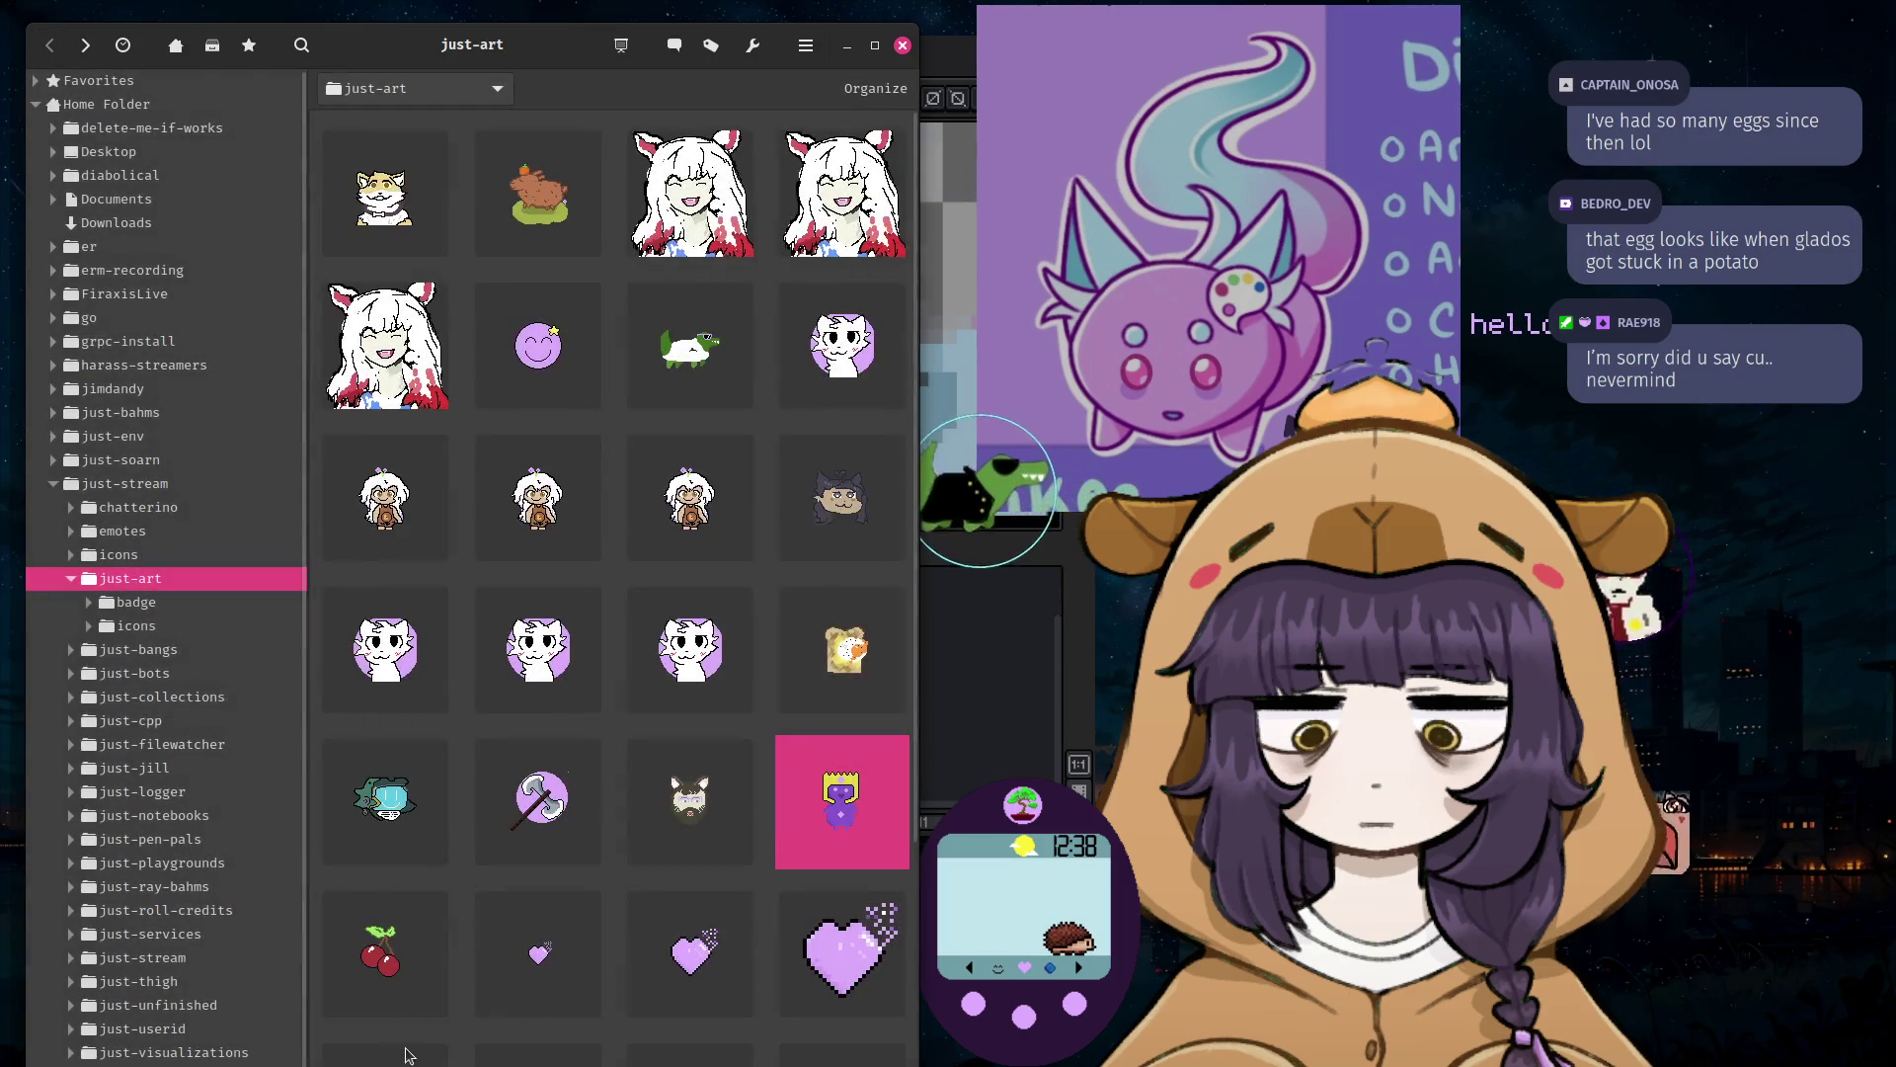
double_click(403, 982)
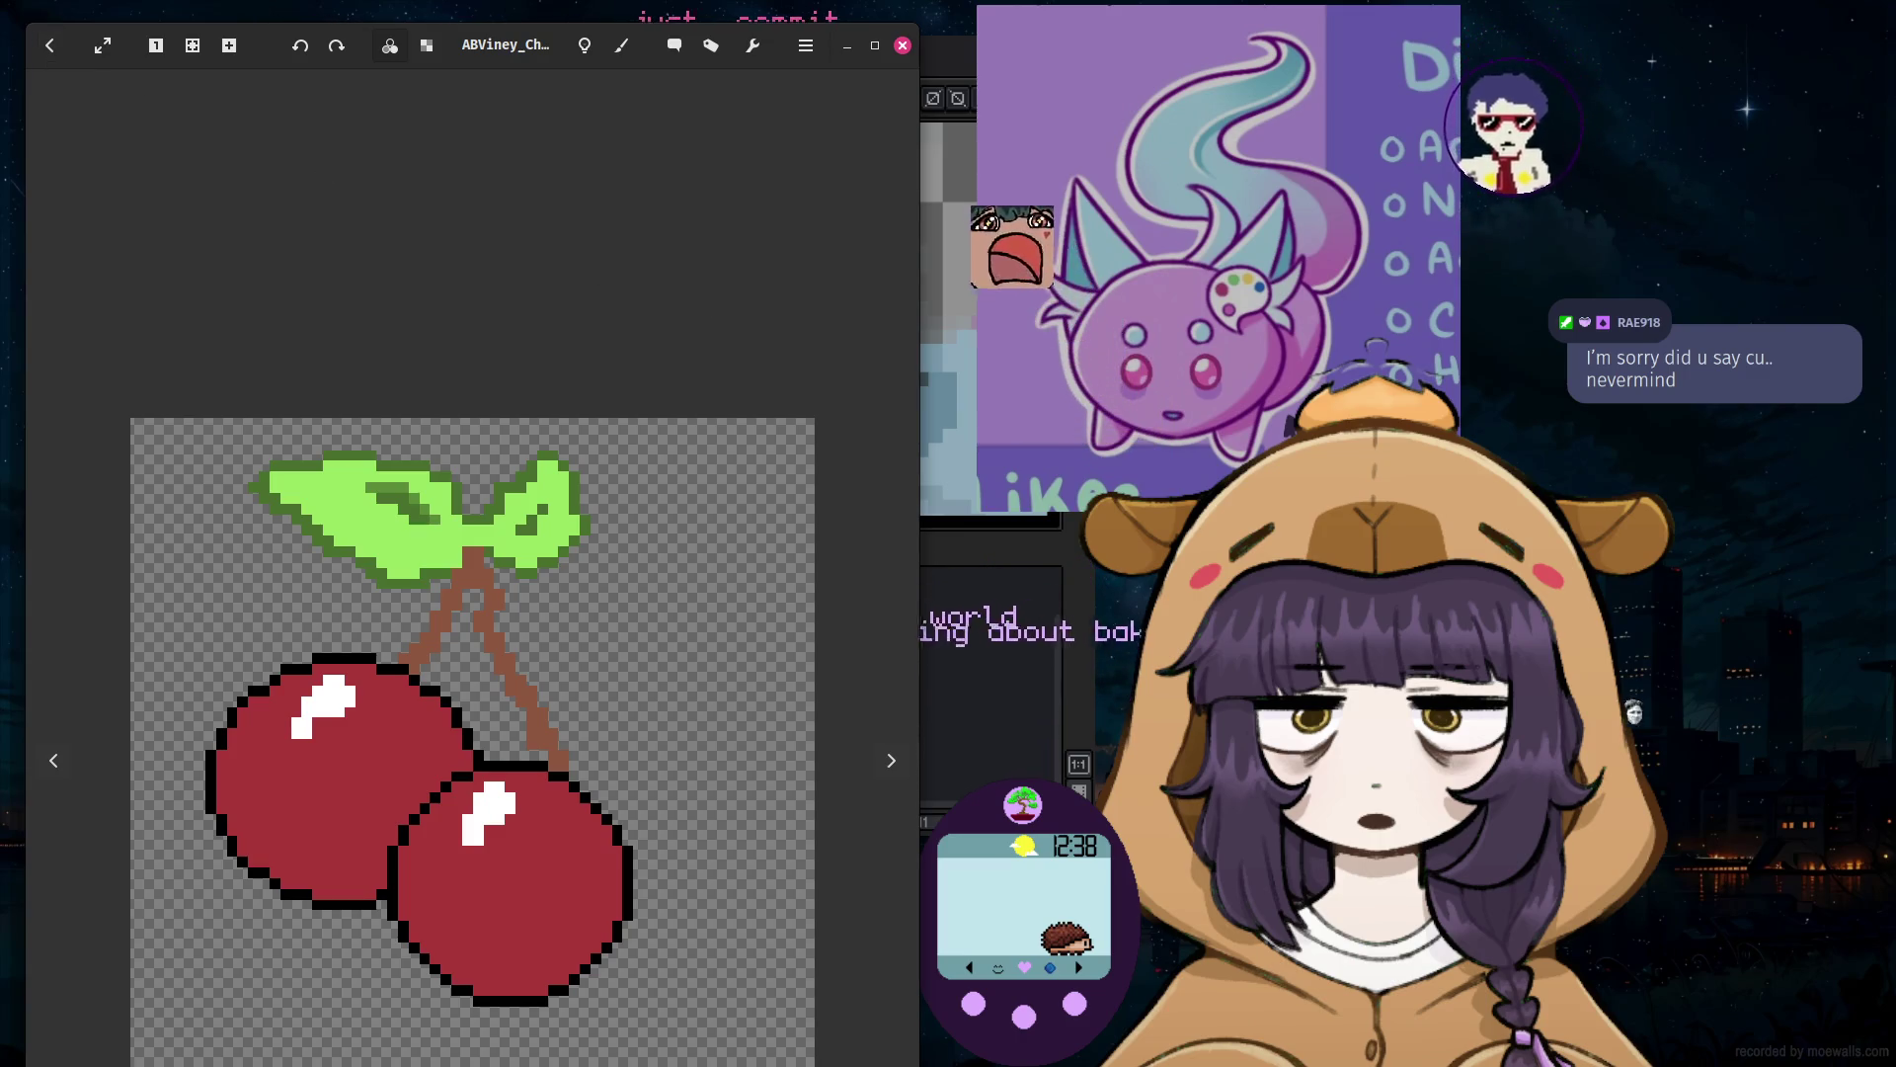
click(50, 47)
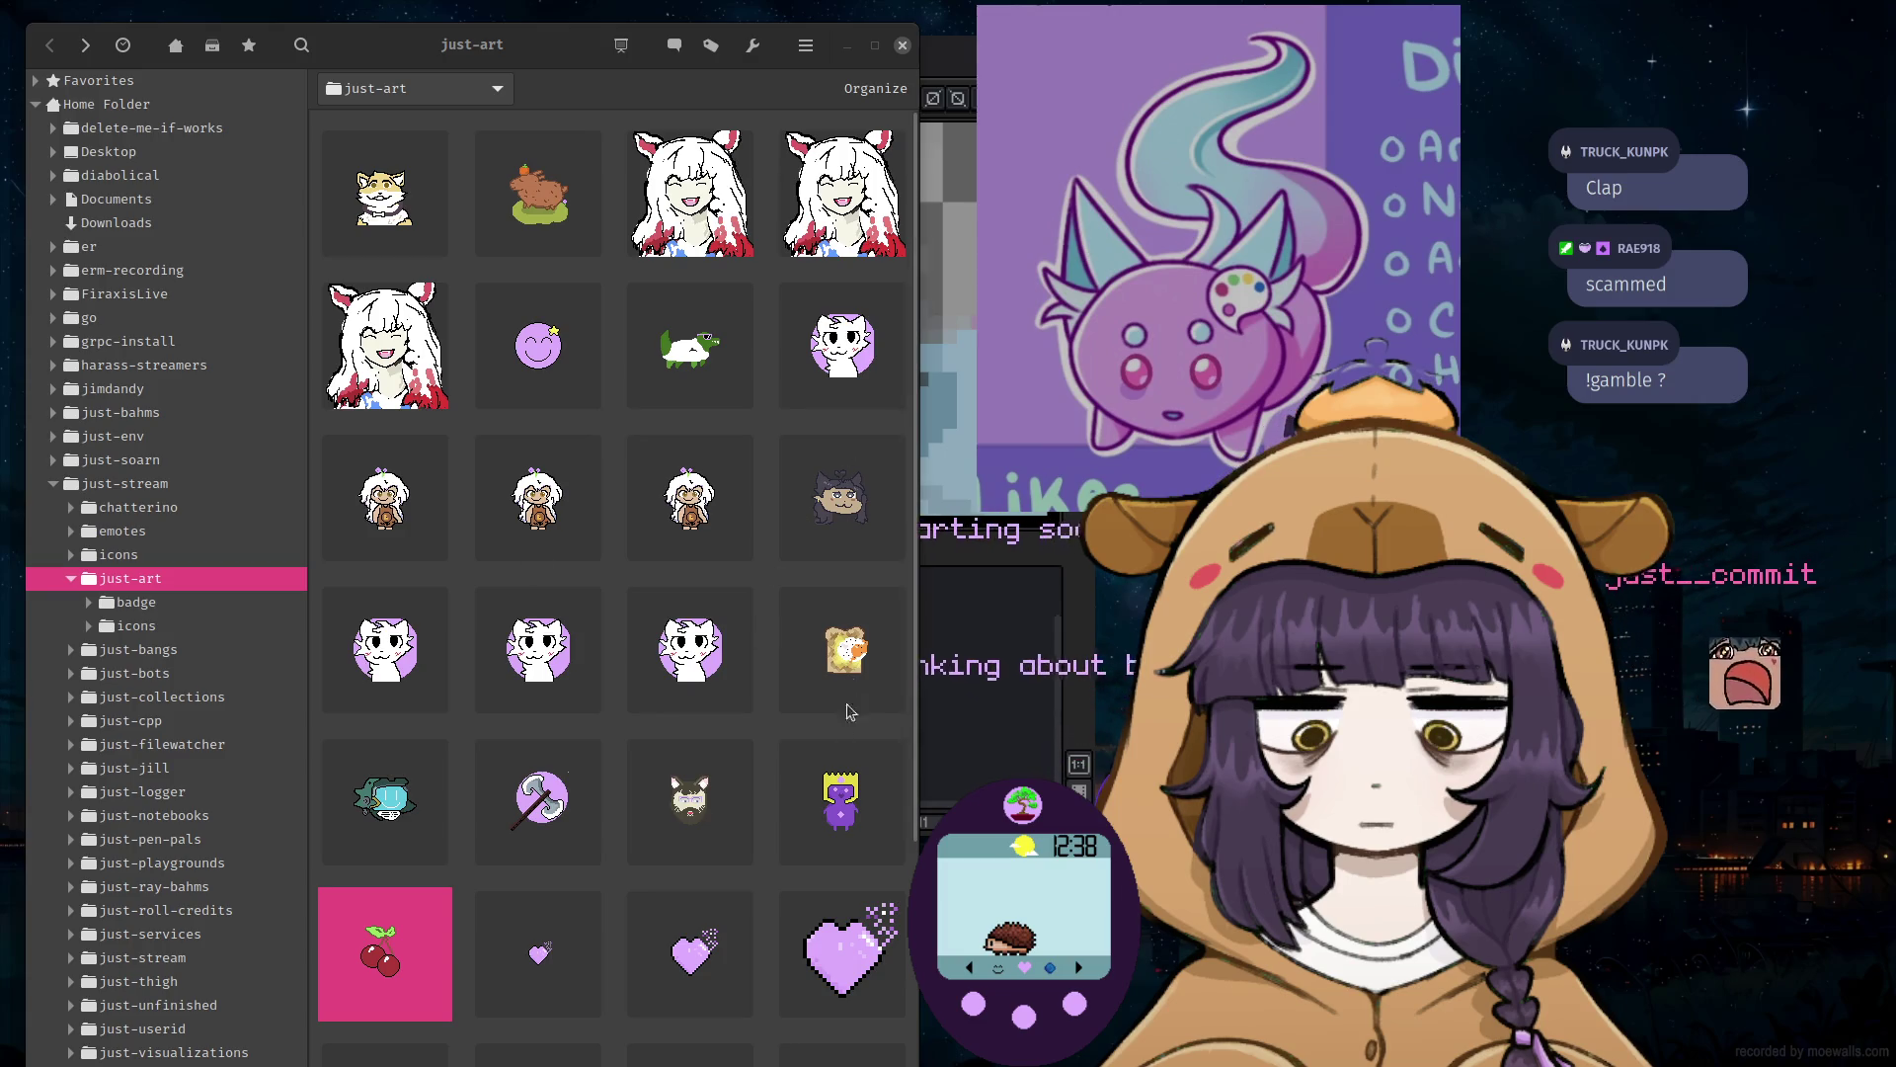
- Select the small heart thumbnail and scroll down the just-art grid
click(545, 978)
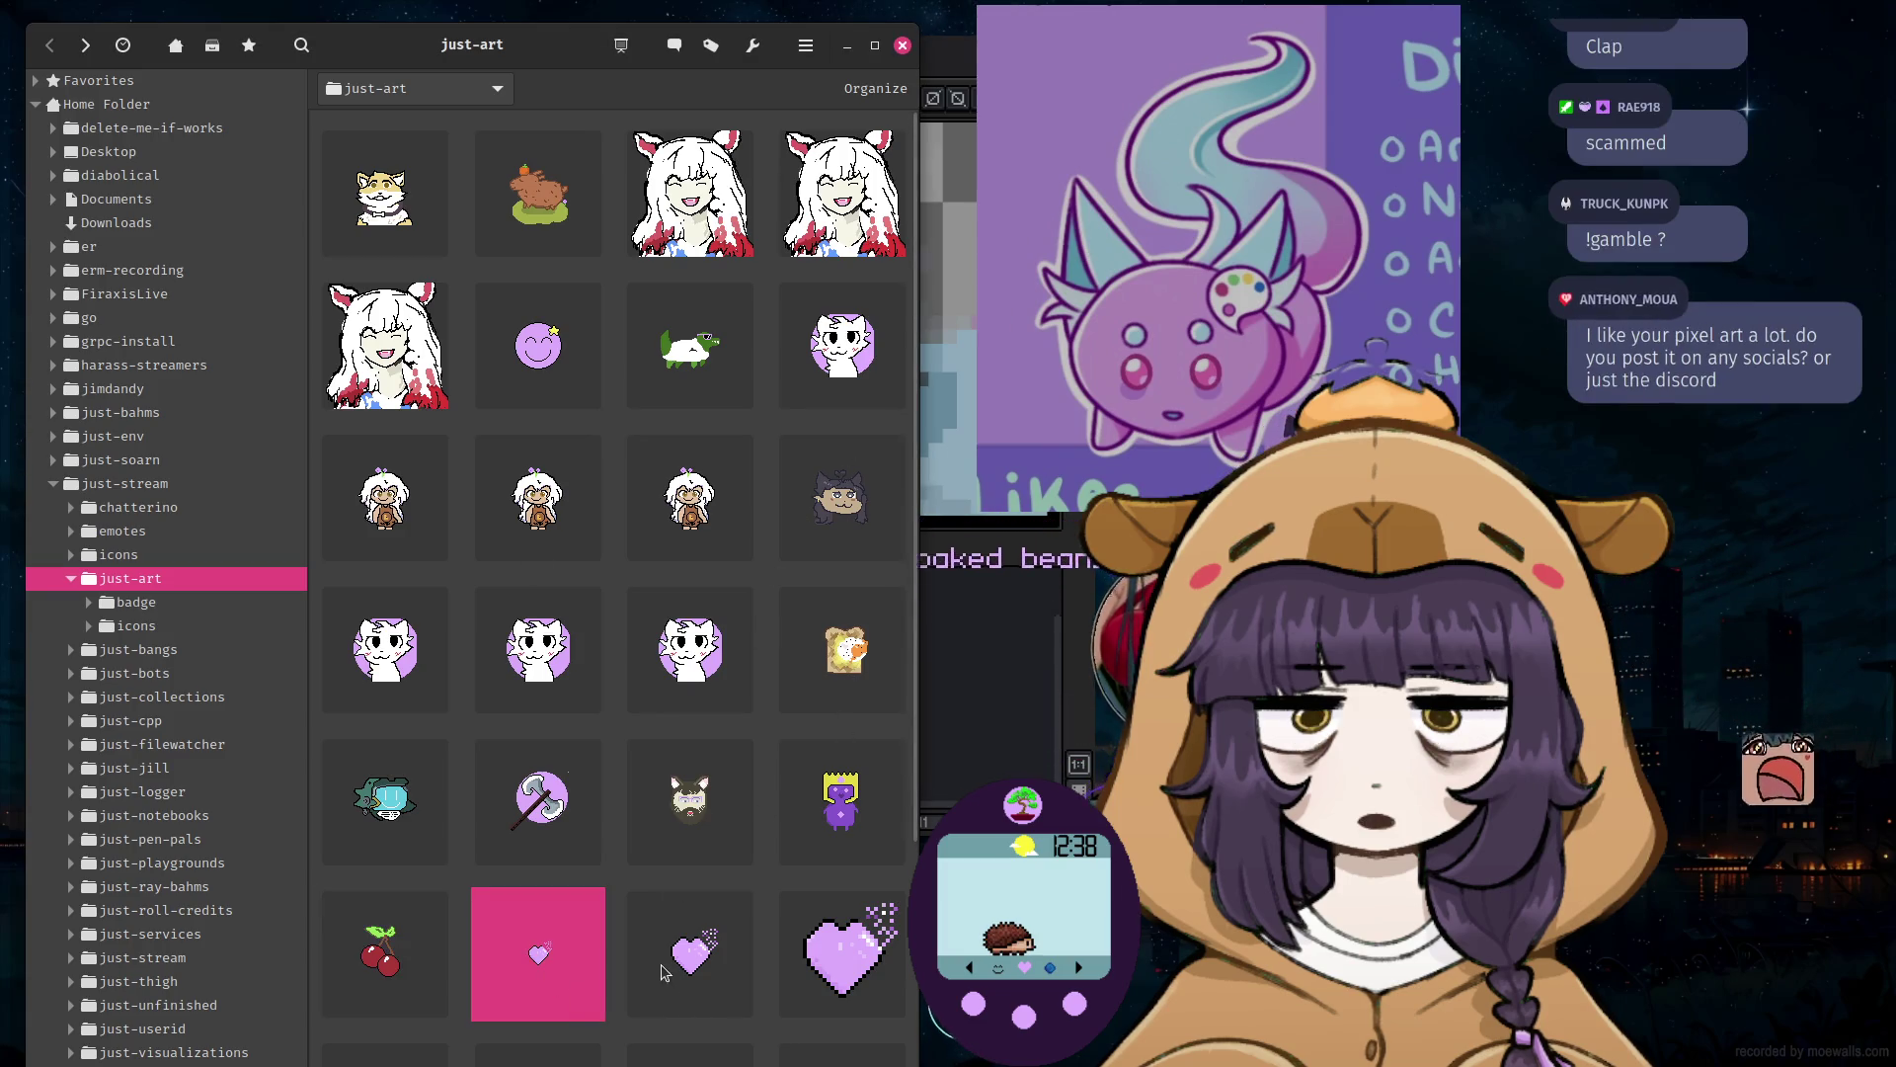
scroll(741, 966, down, 2)
scroll(741, 966, down, 2)
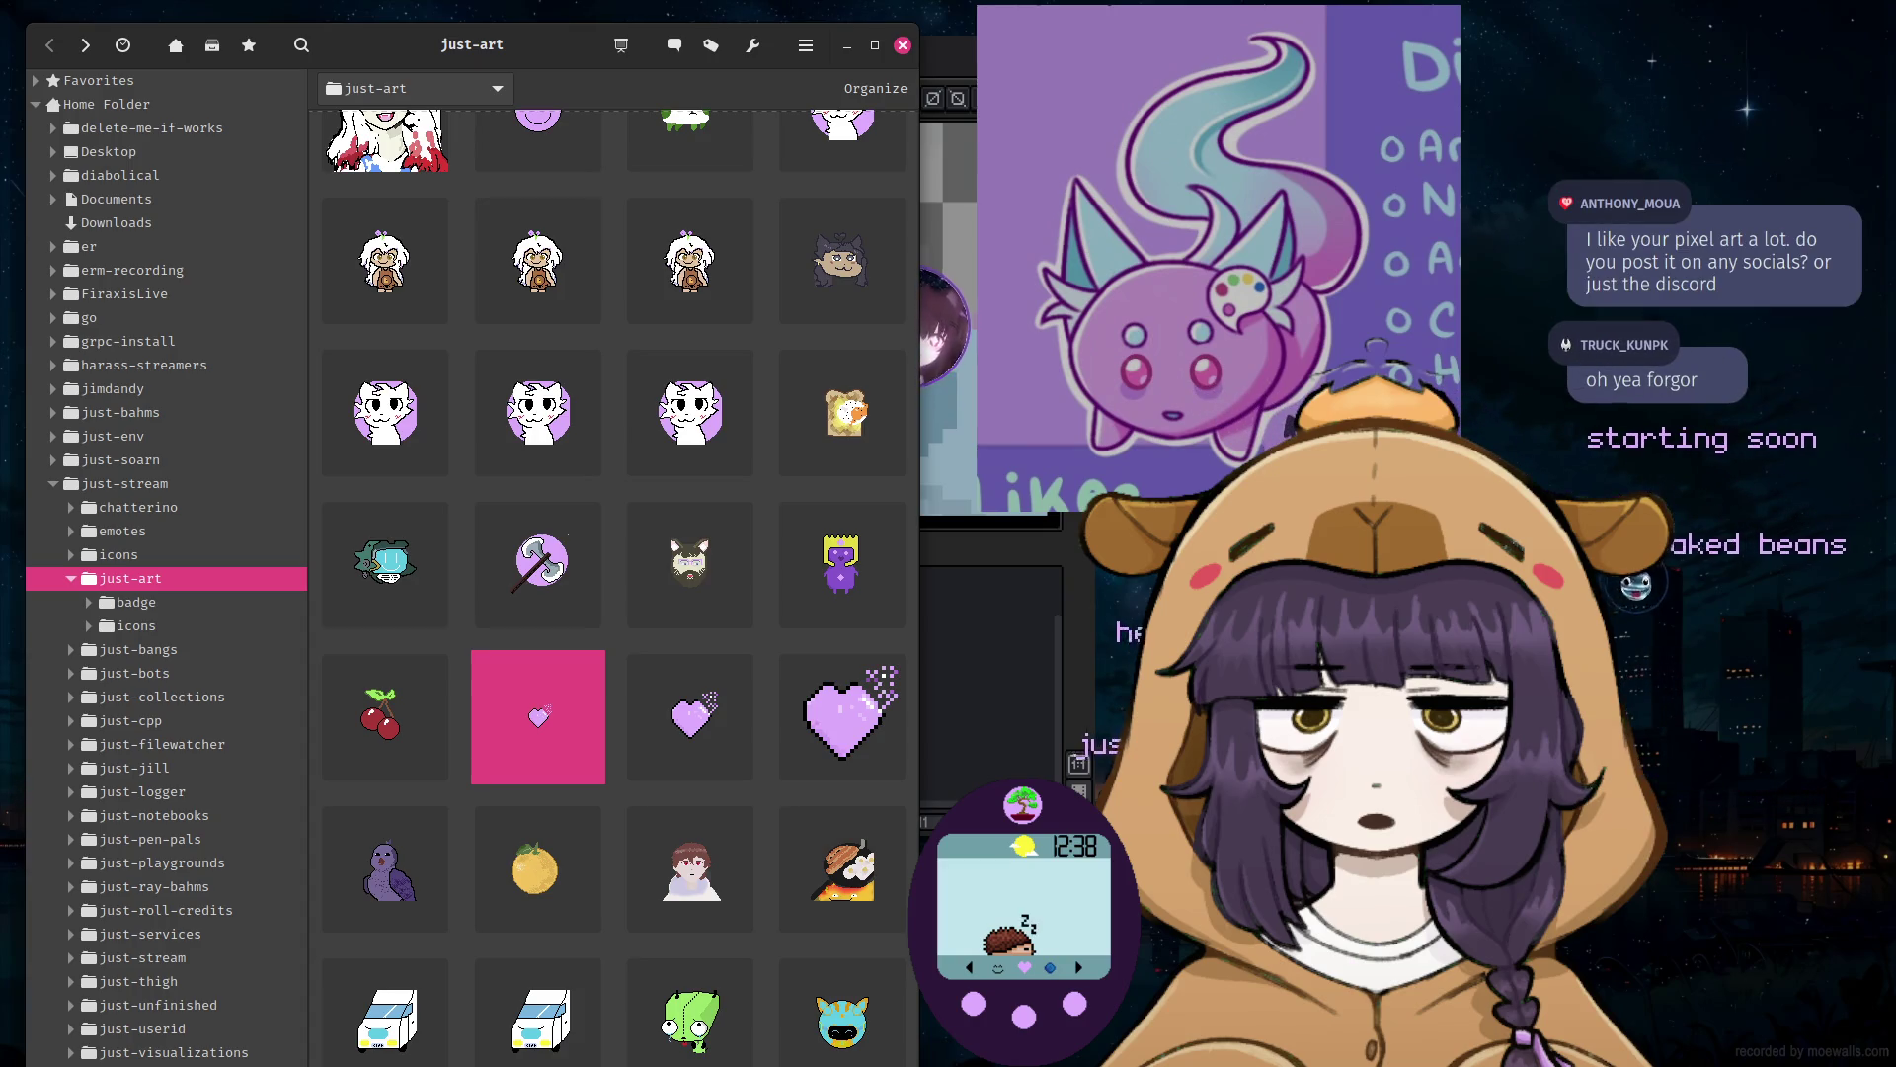
click(657, 733)
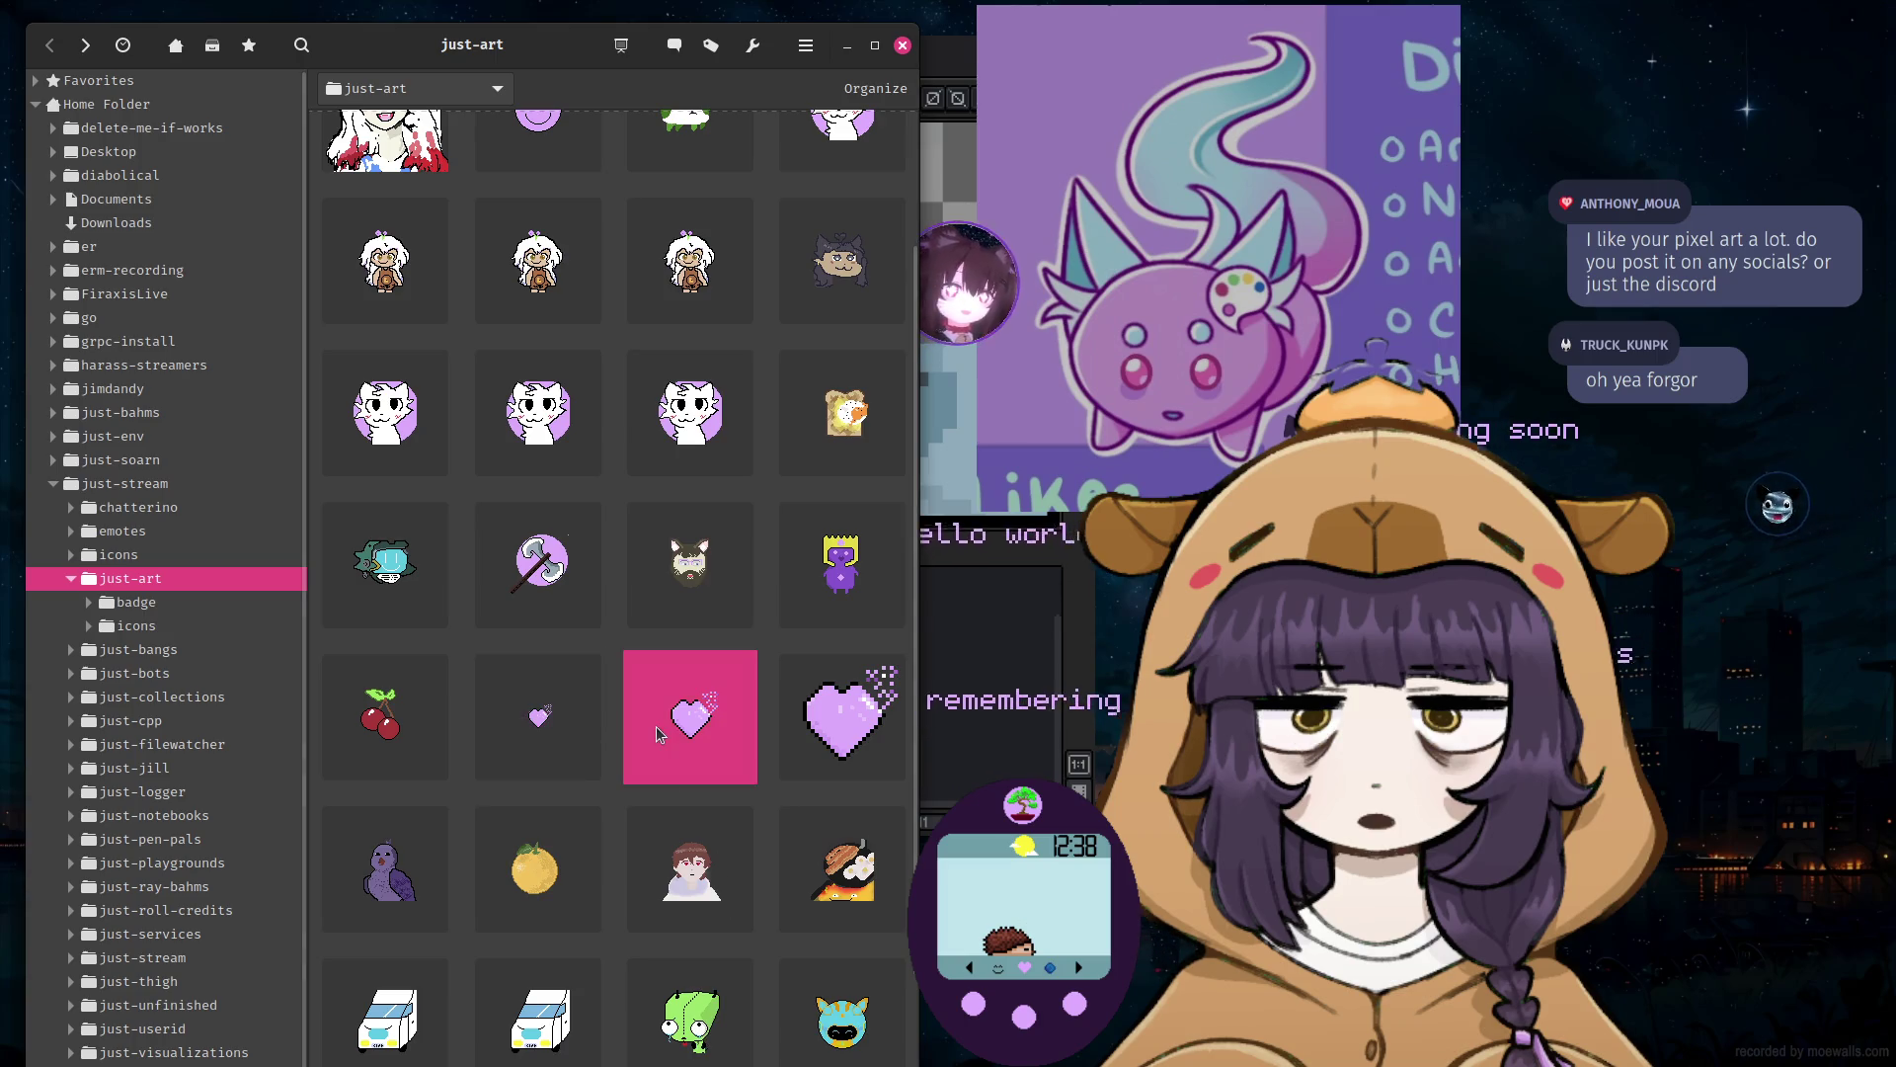
click(866, 748)
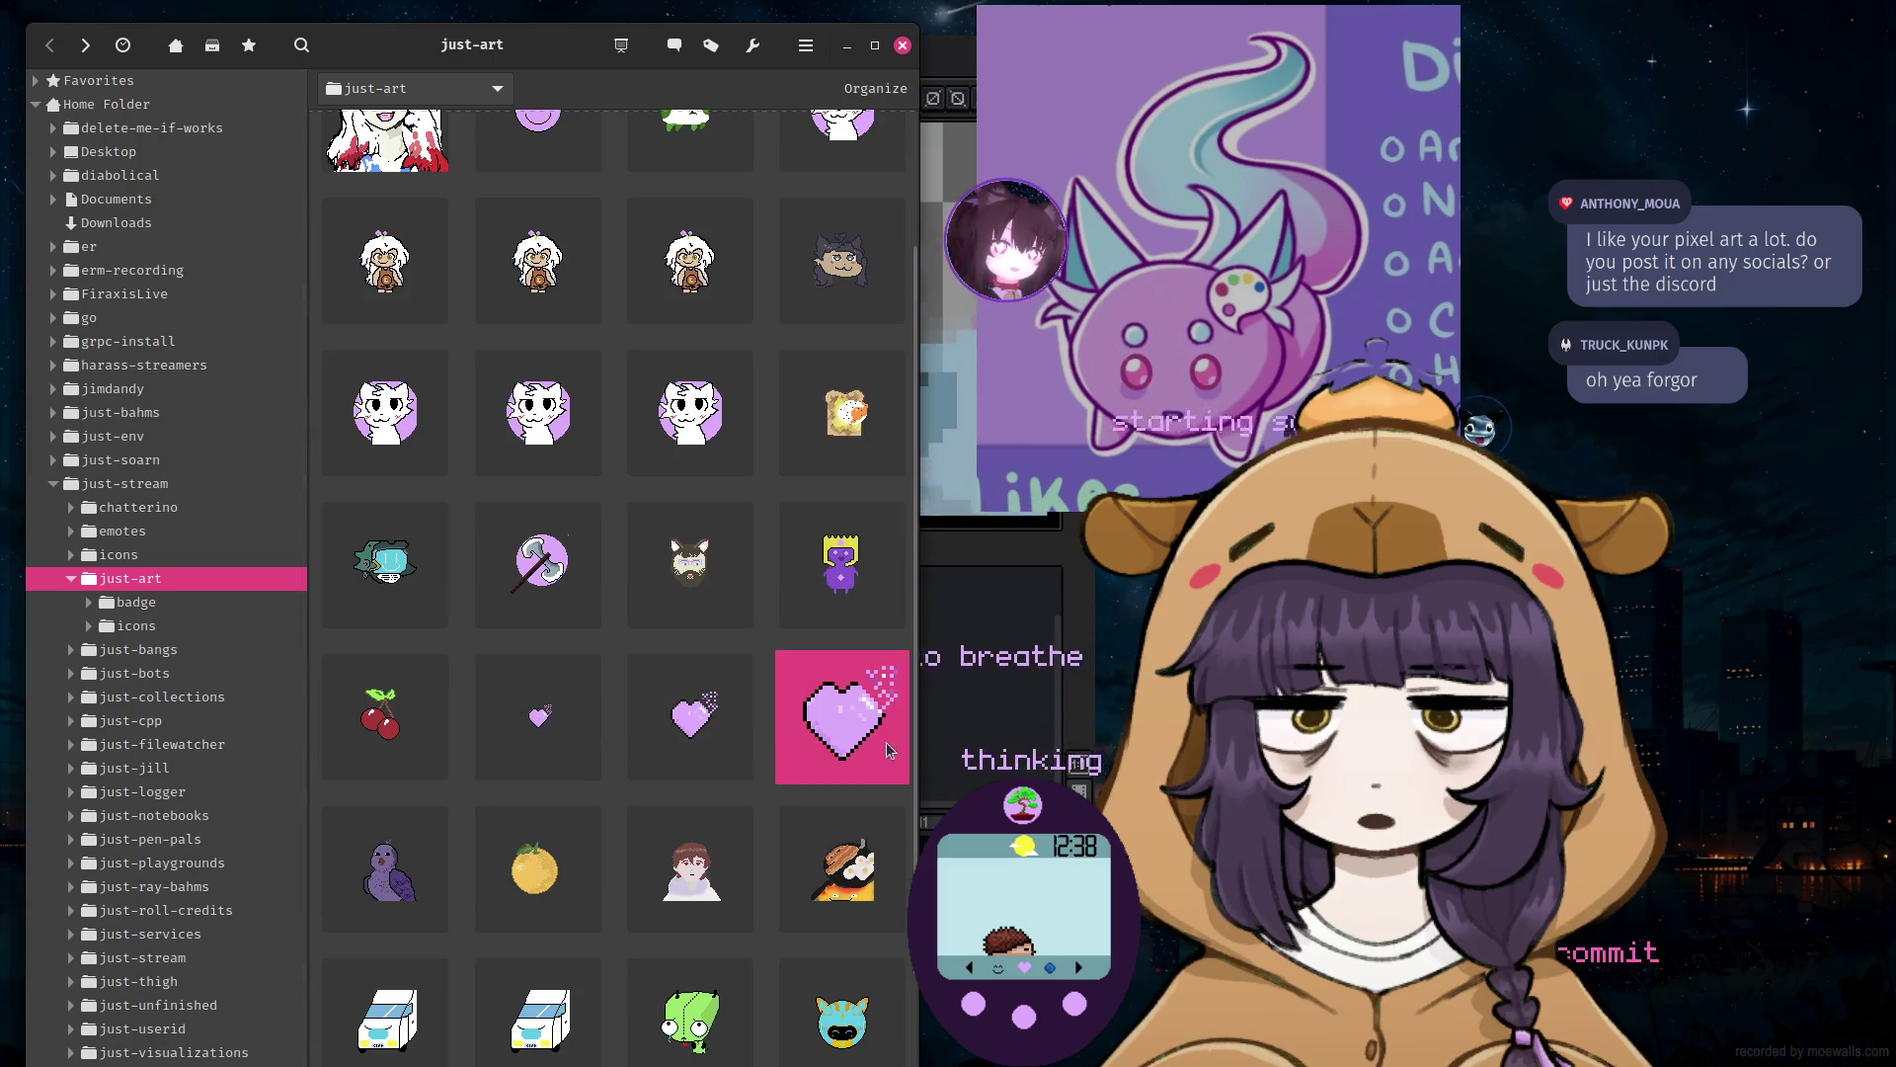
double_click(827, 732)
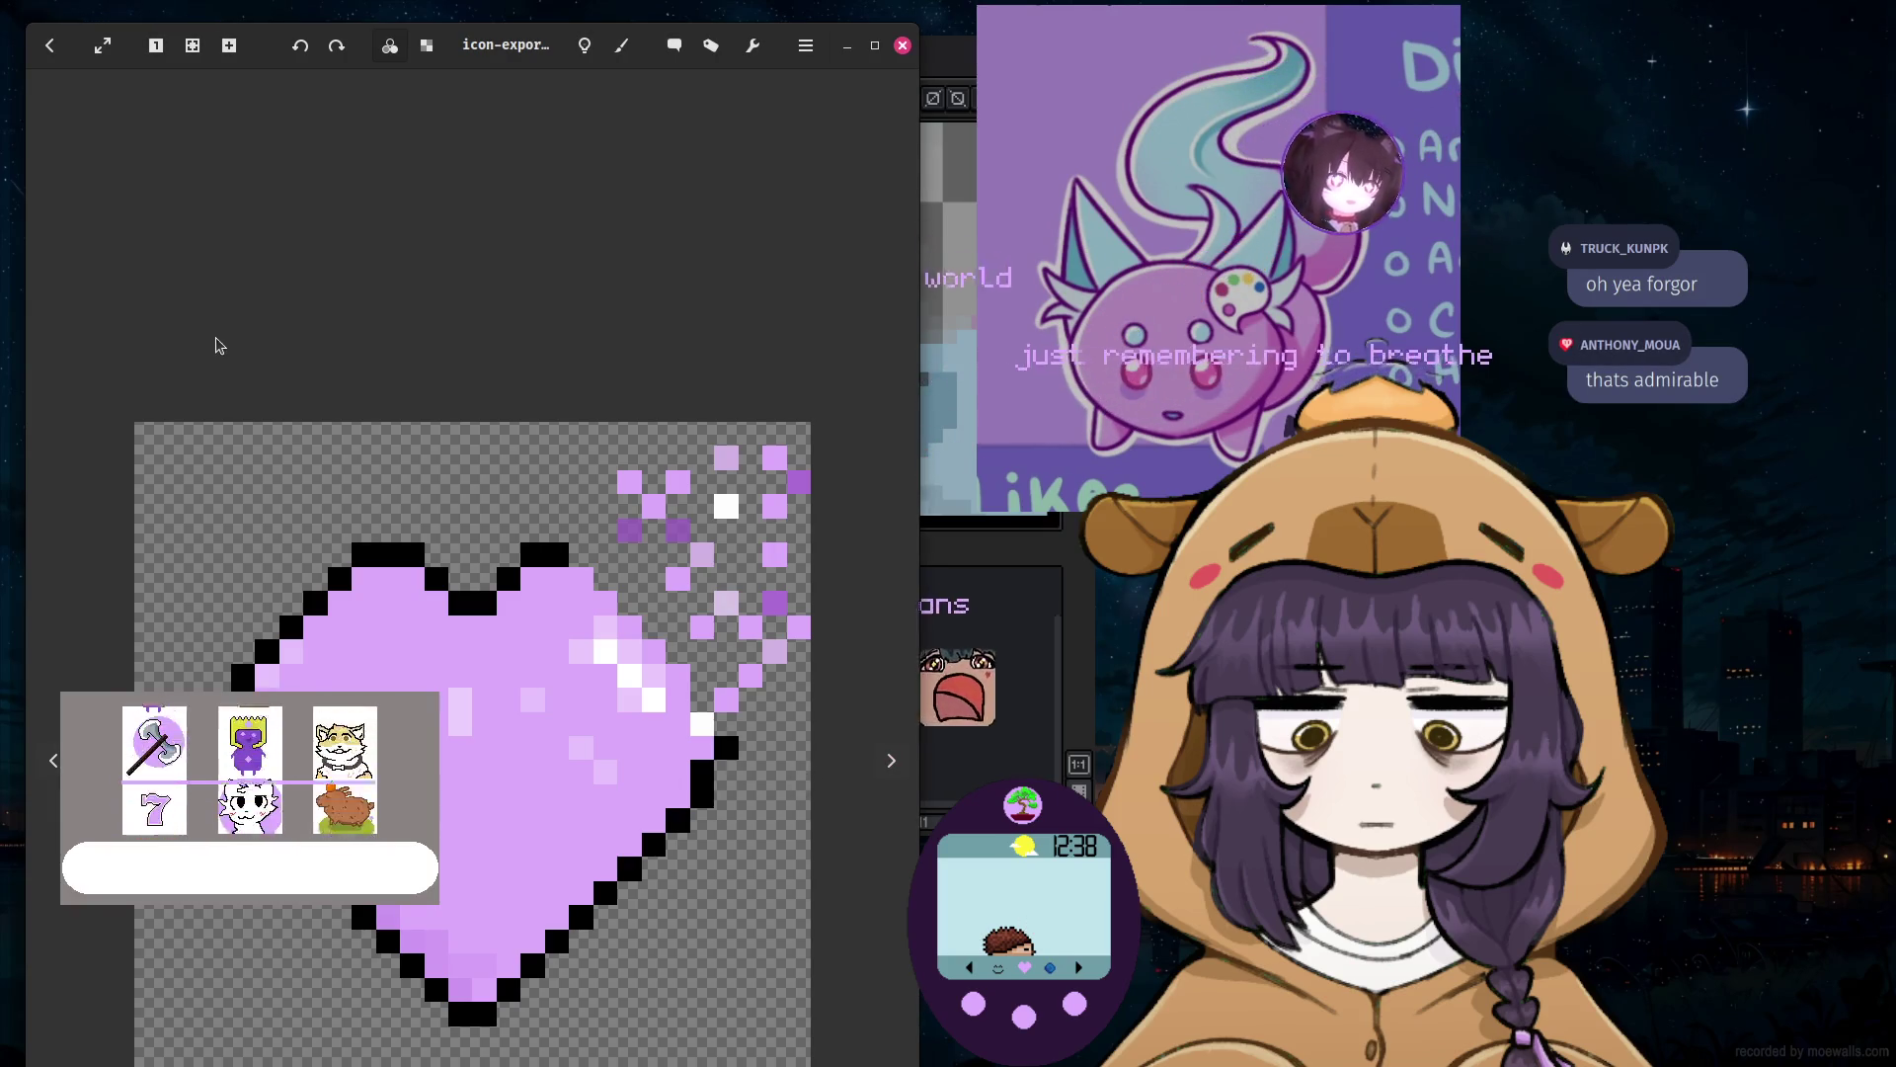
click(58, 50)
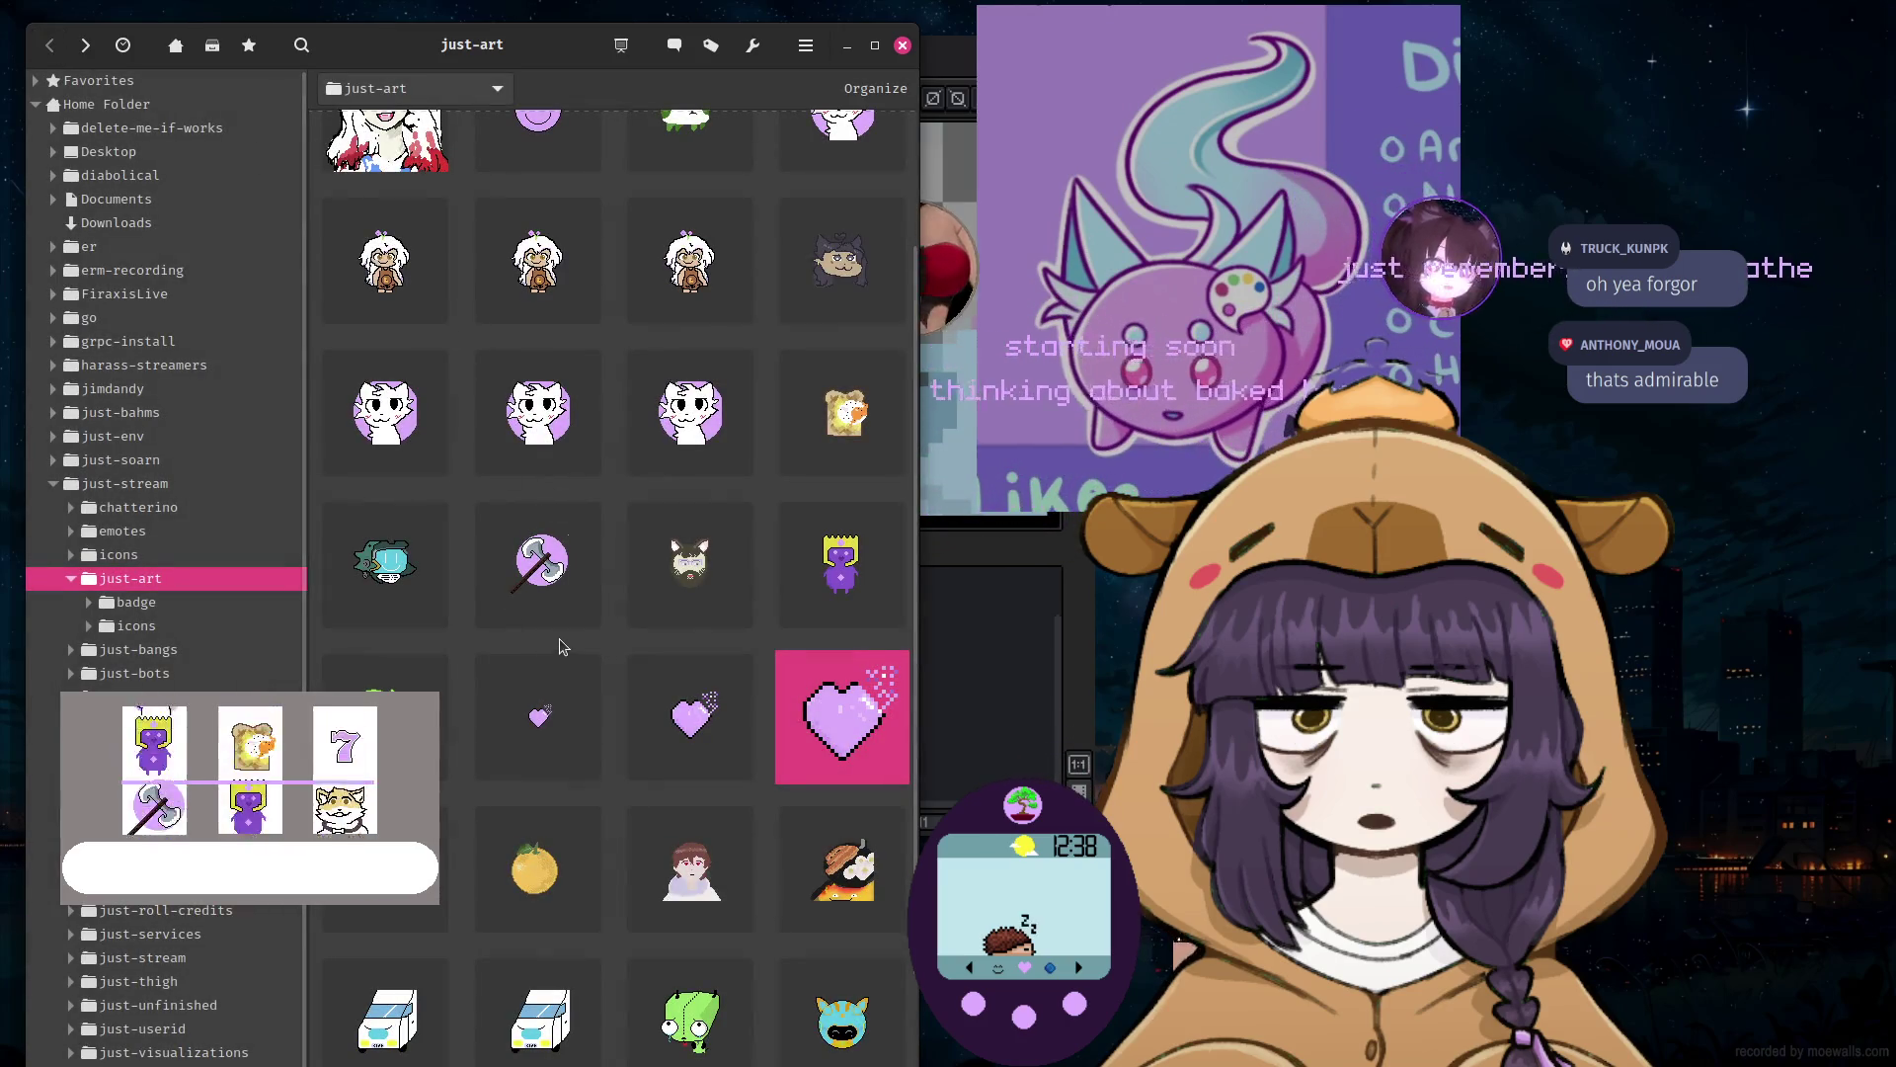
scroll(554, 643, down, 3)
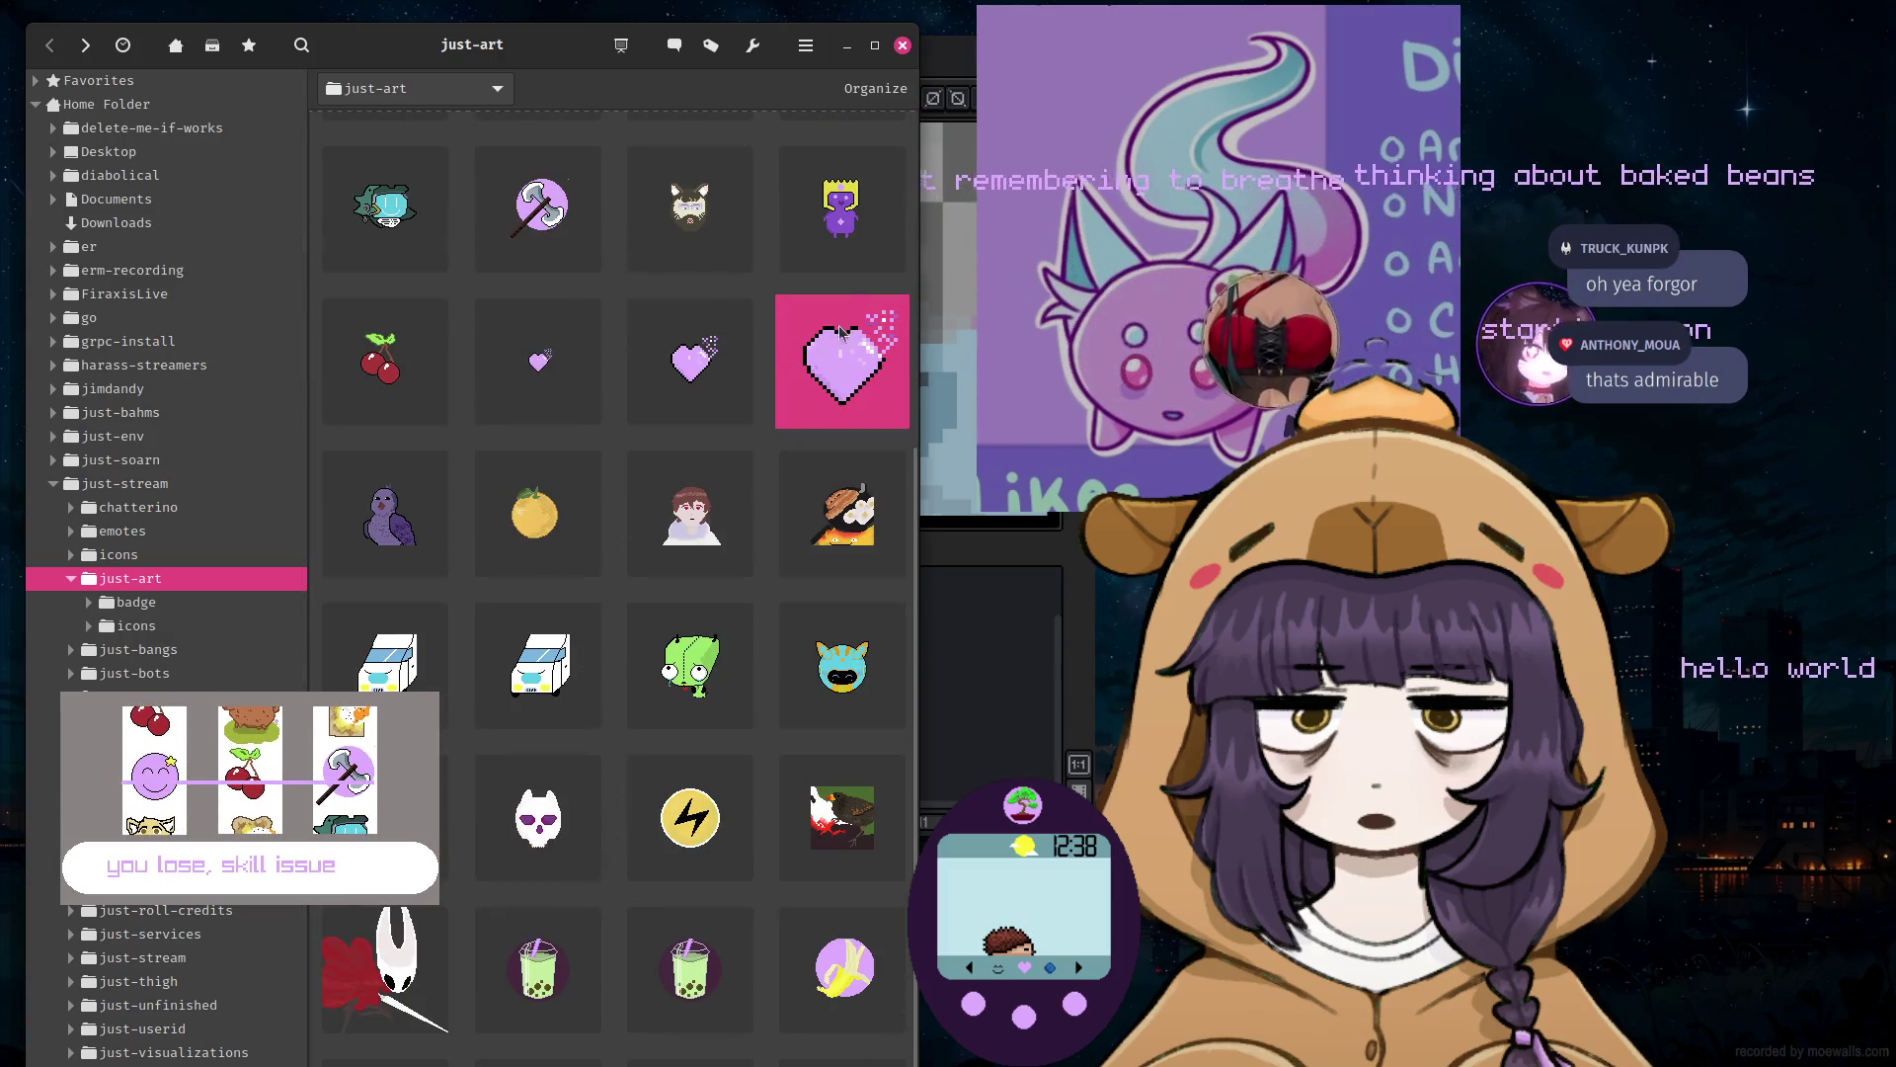
double_click(385, 525)
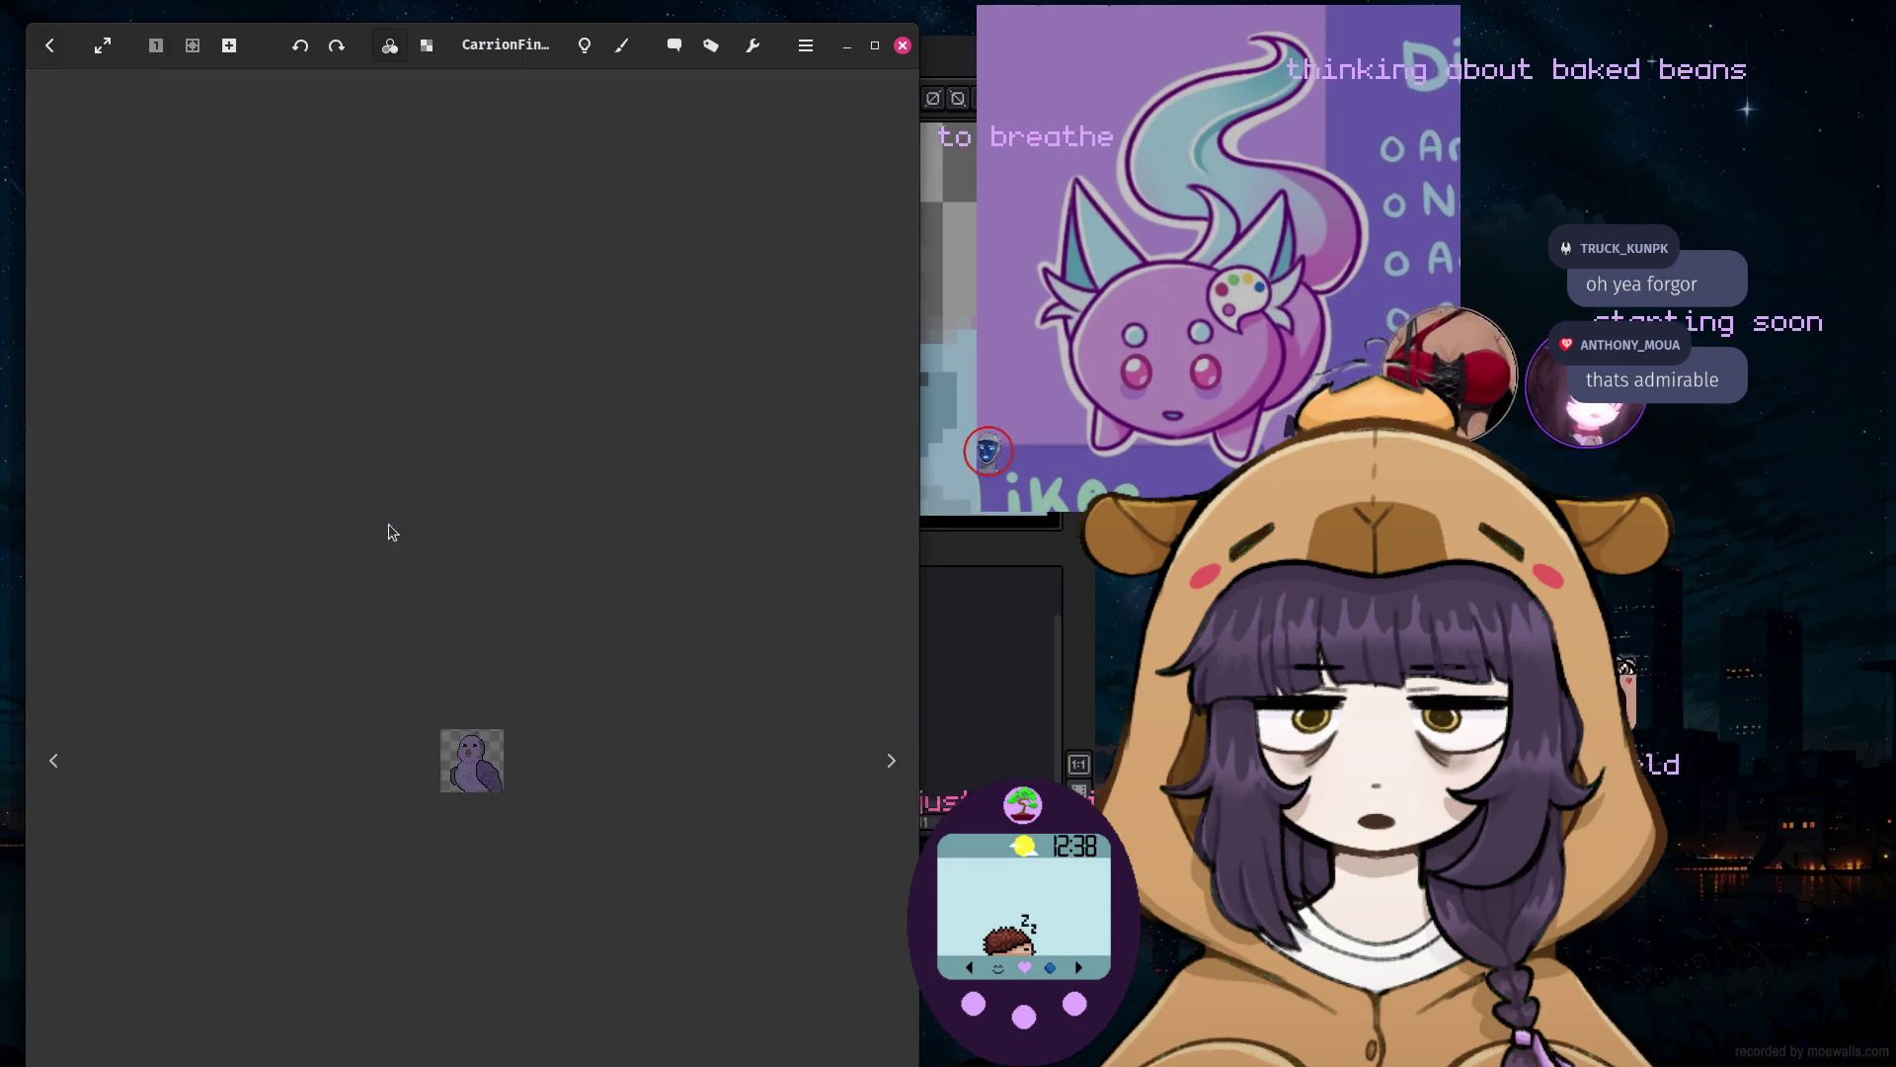
scroll(466, 856, up, 5)
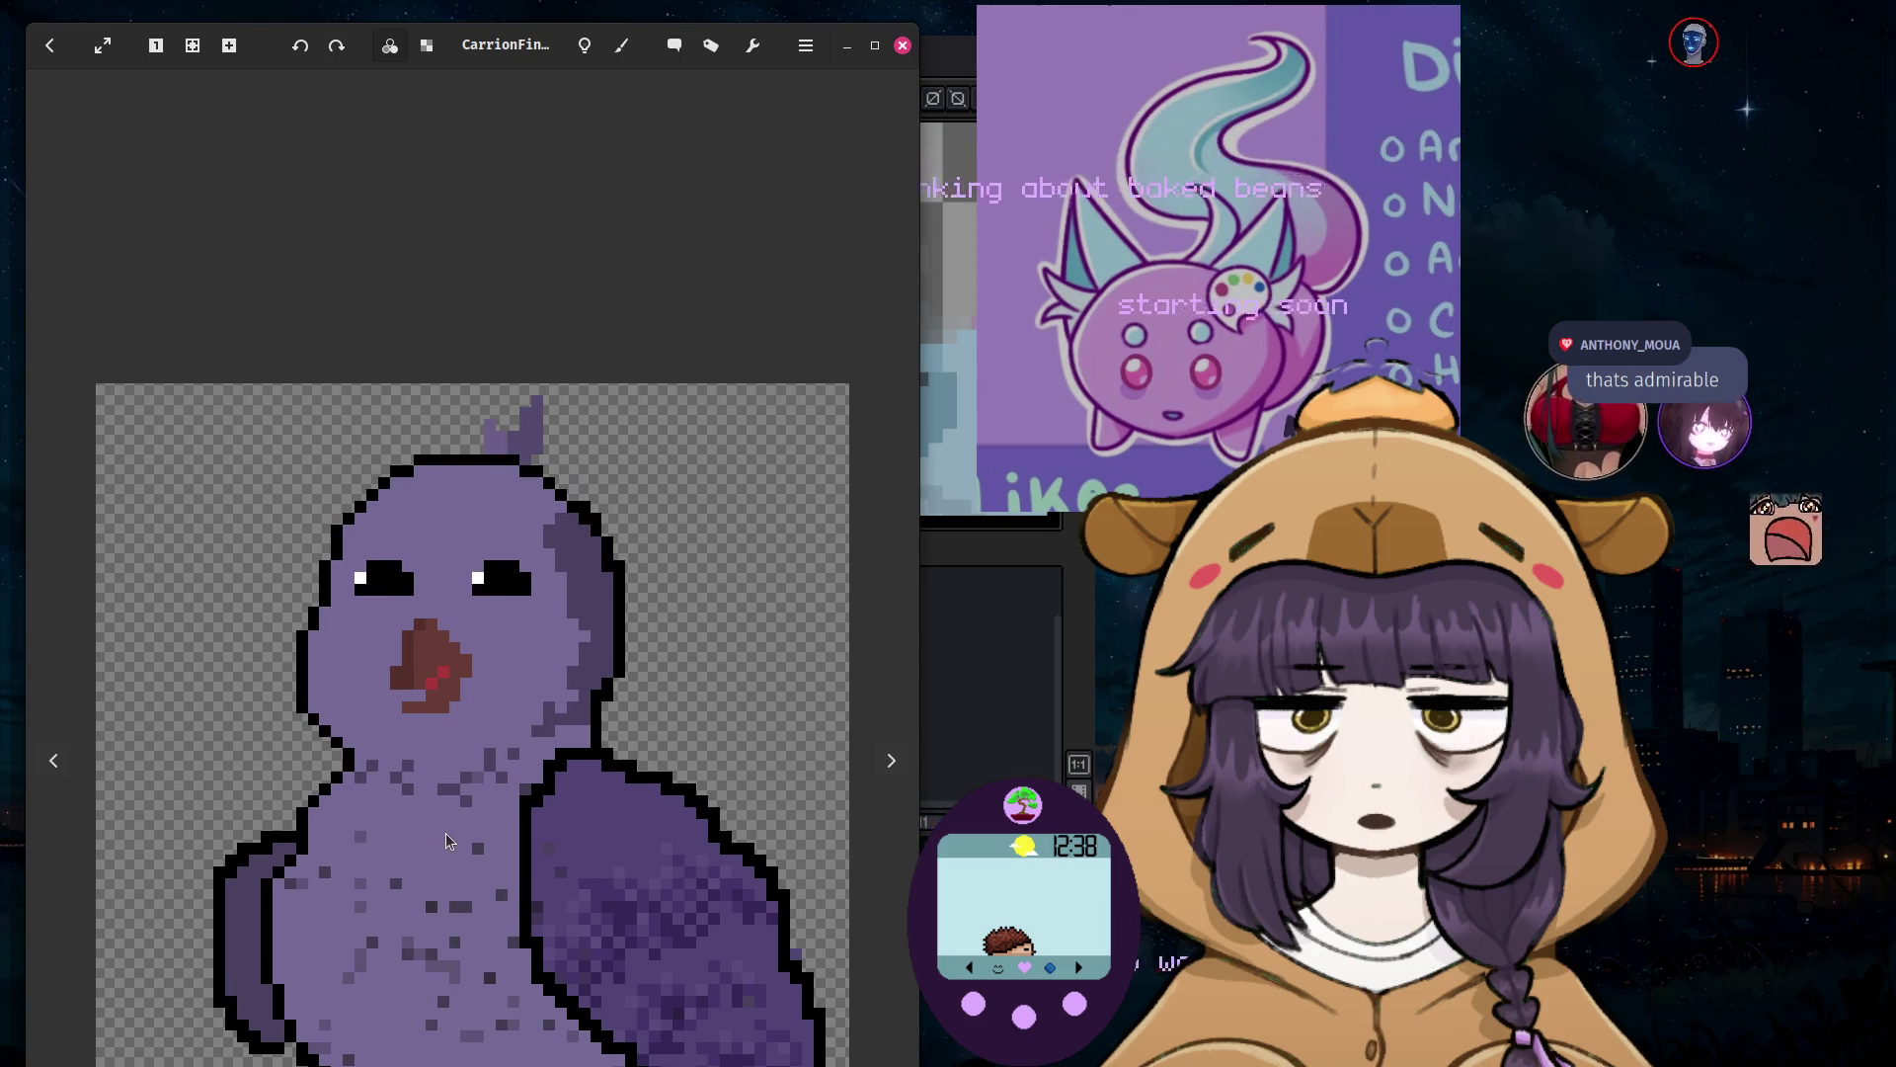
key(Escape)
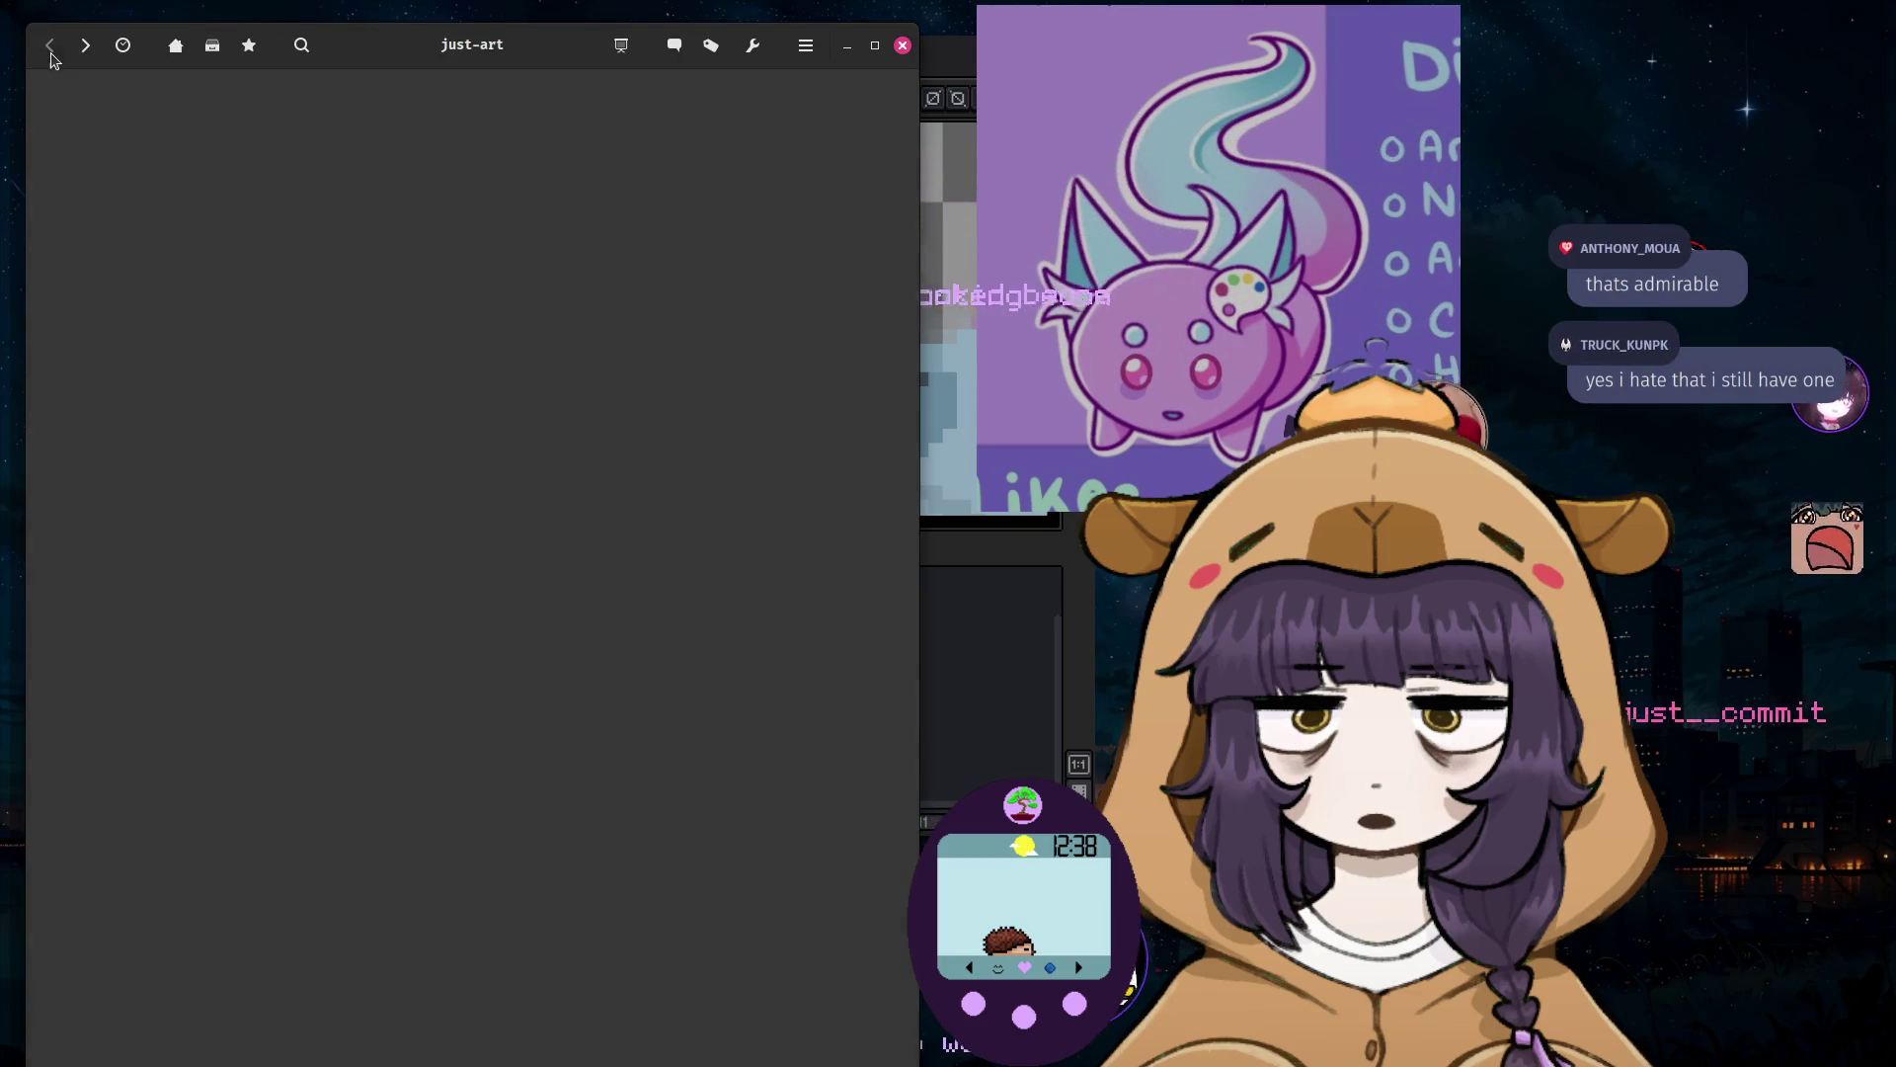
- View the orange image and the boy portrait full size
double_click(528, 534)
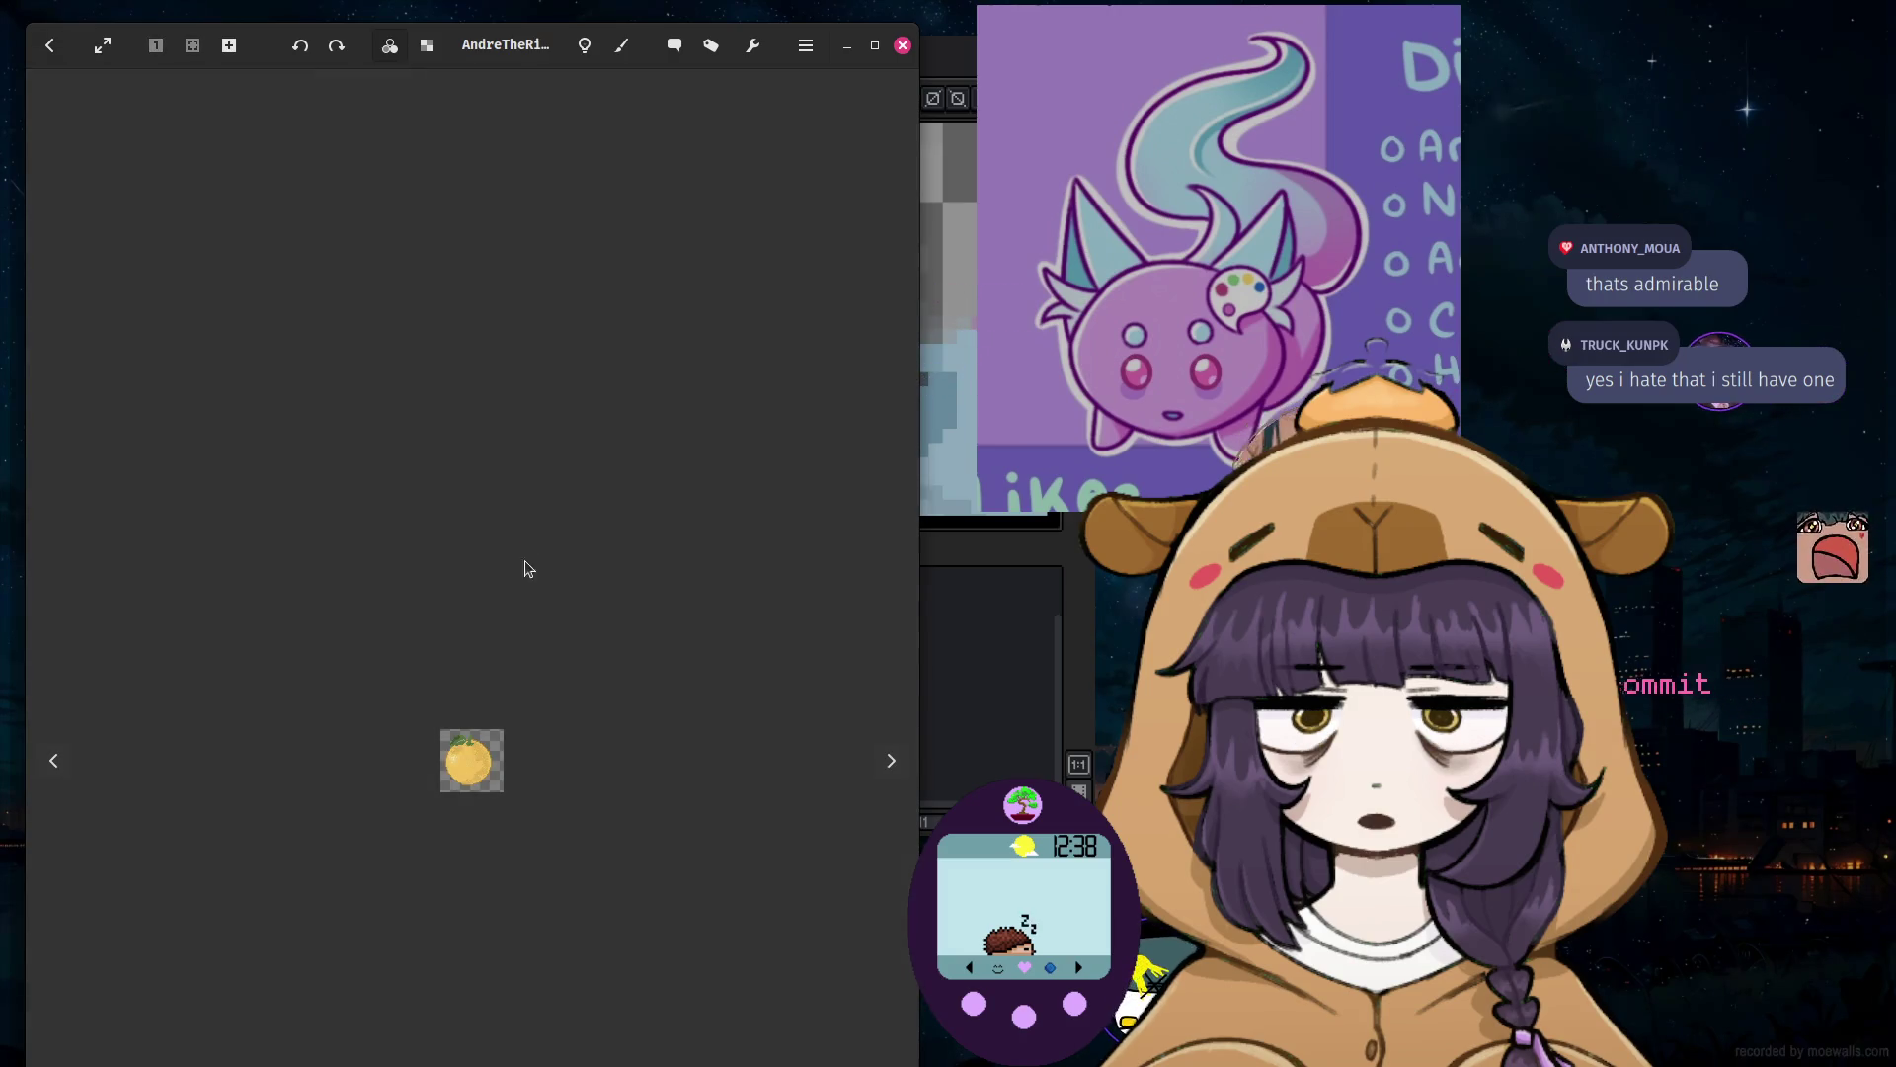
scroll(465, 881, up, 5)
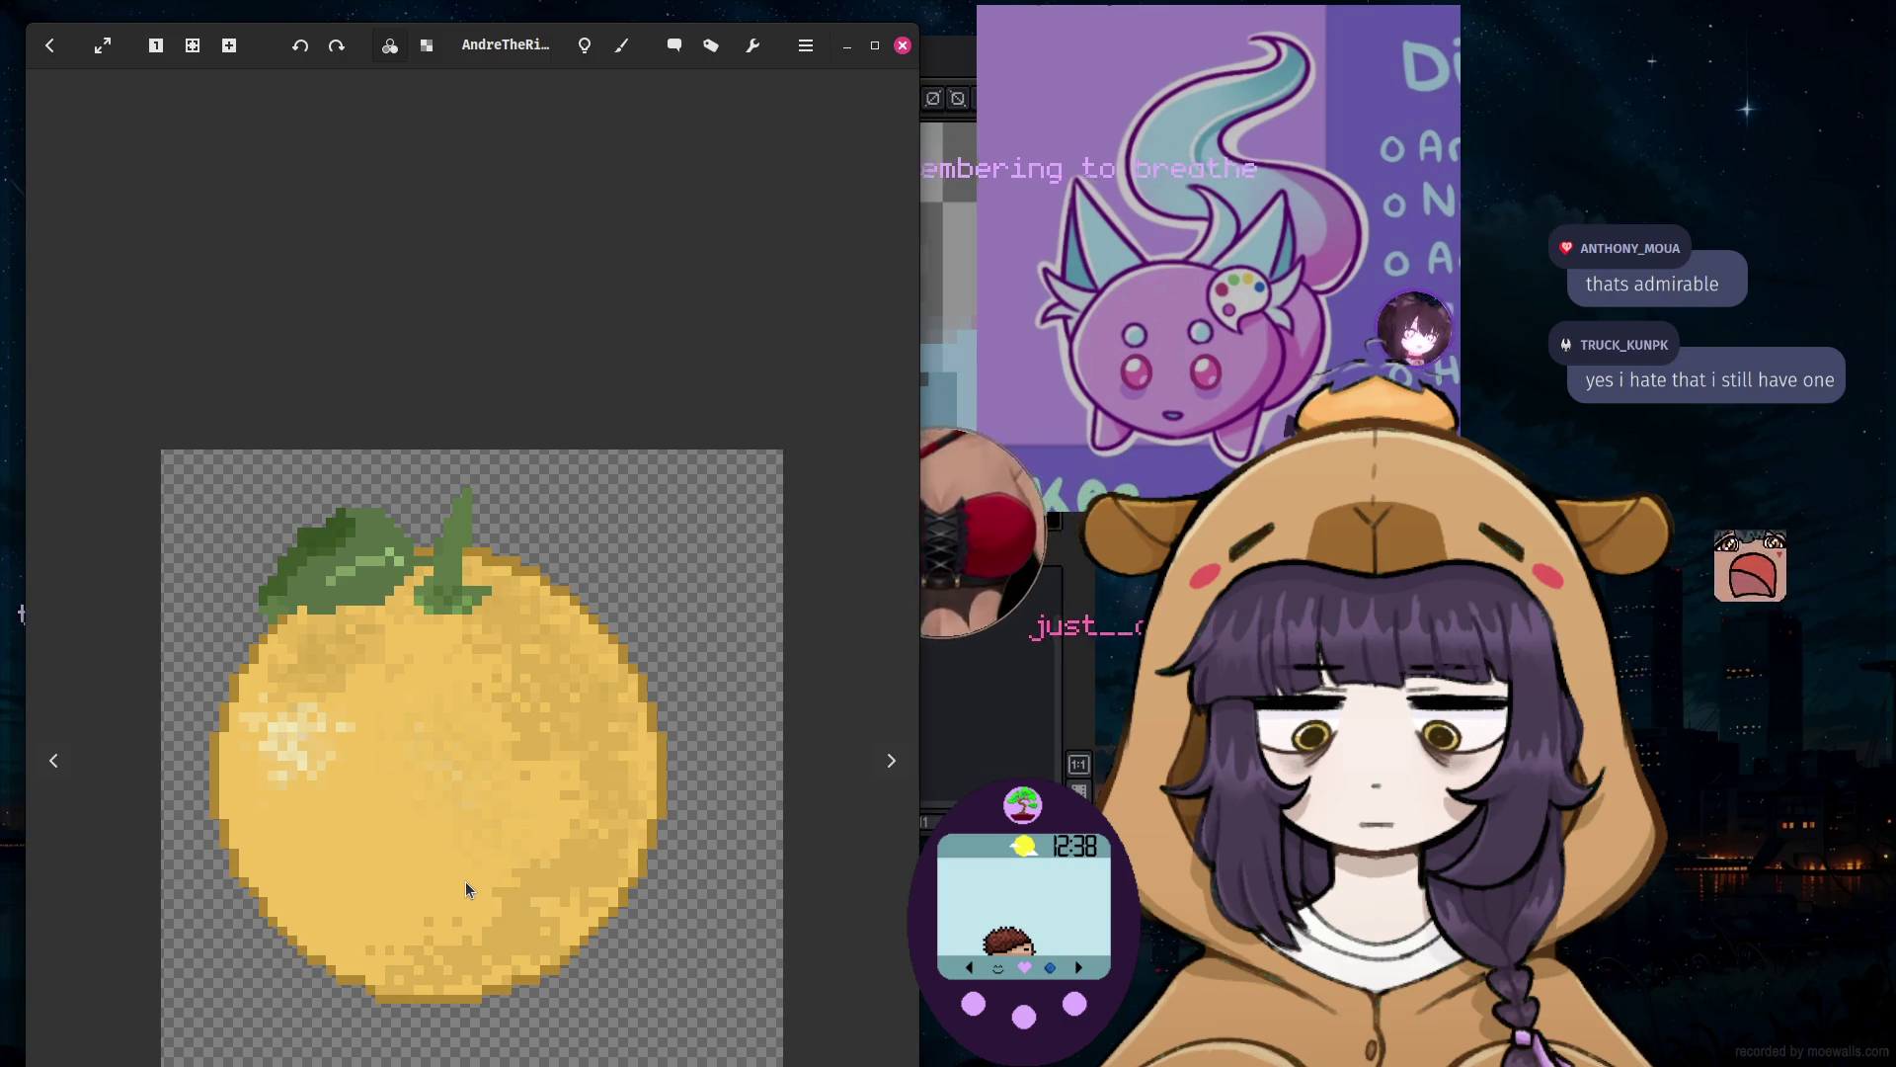
scroll(465, 881, up, 1)
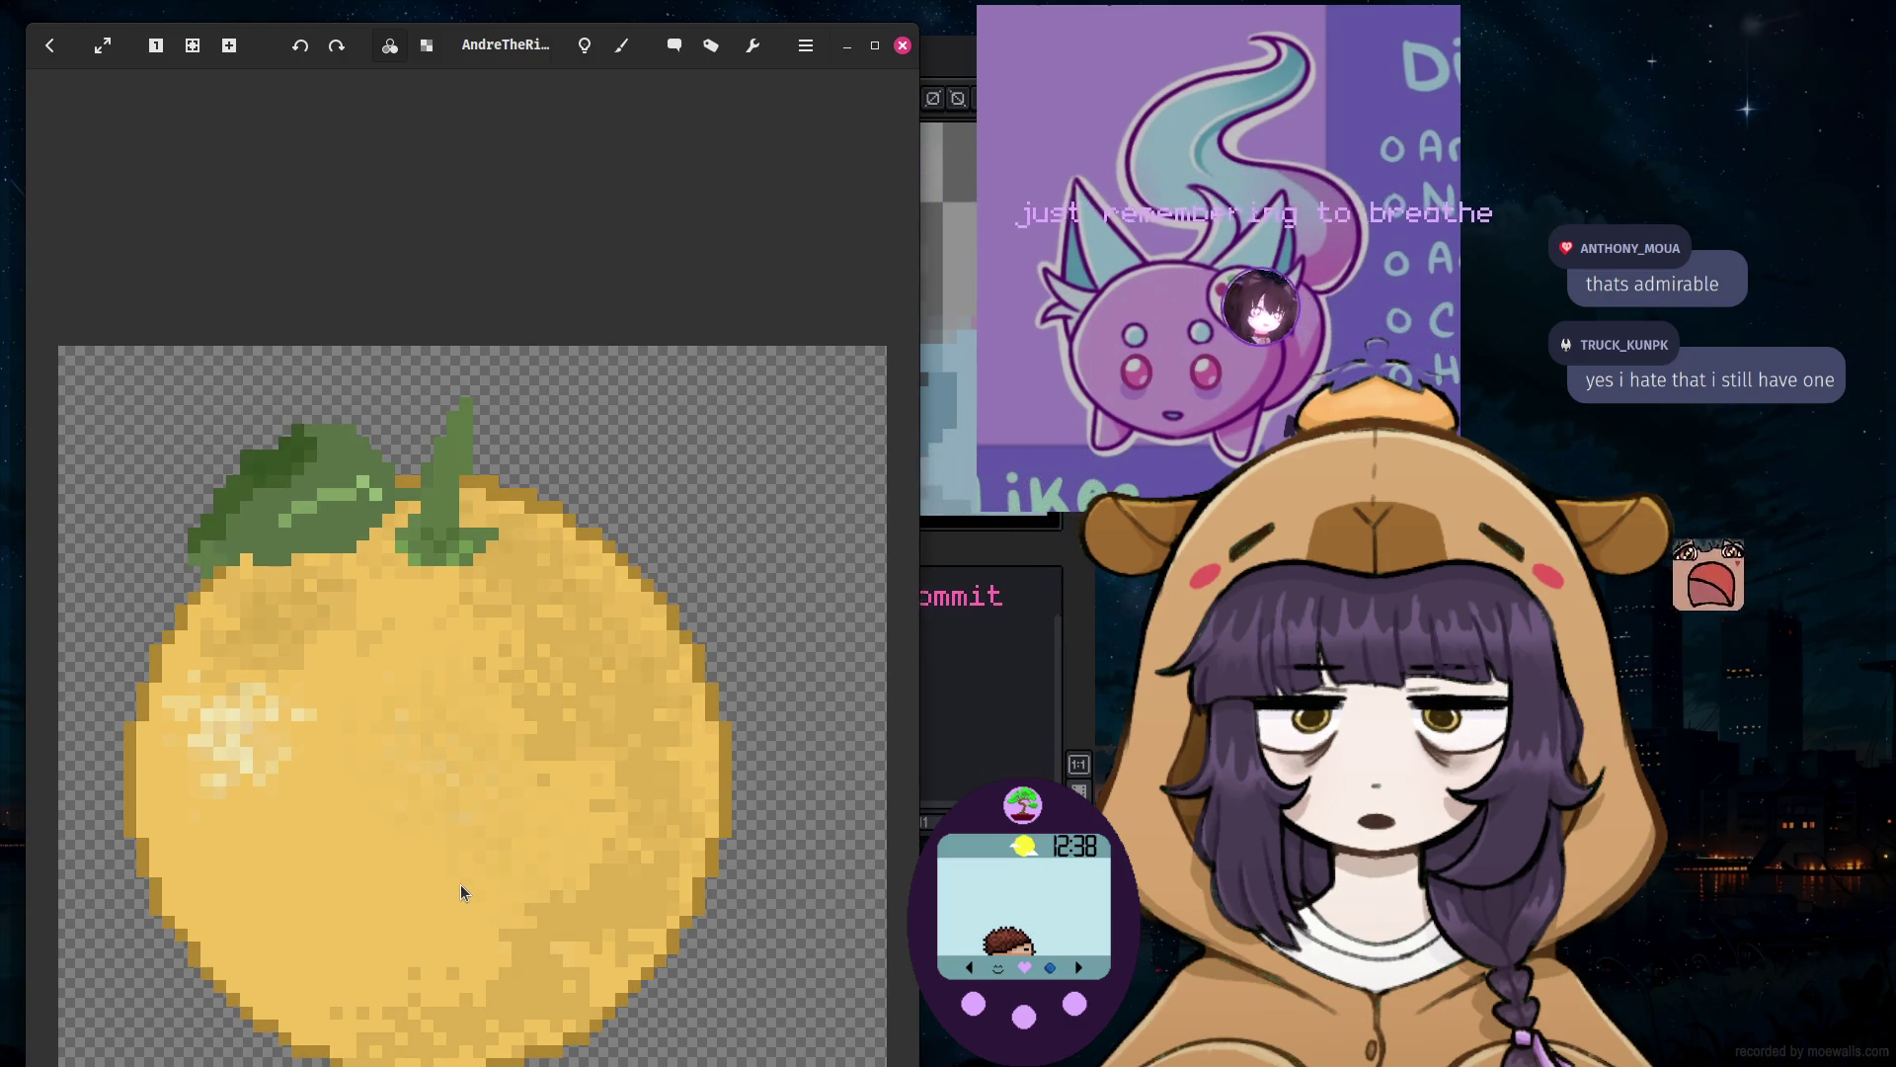
click(52, 46)
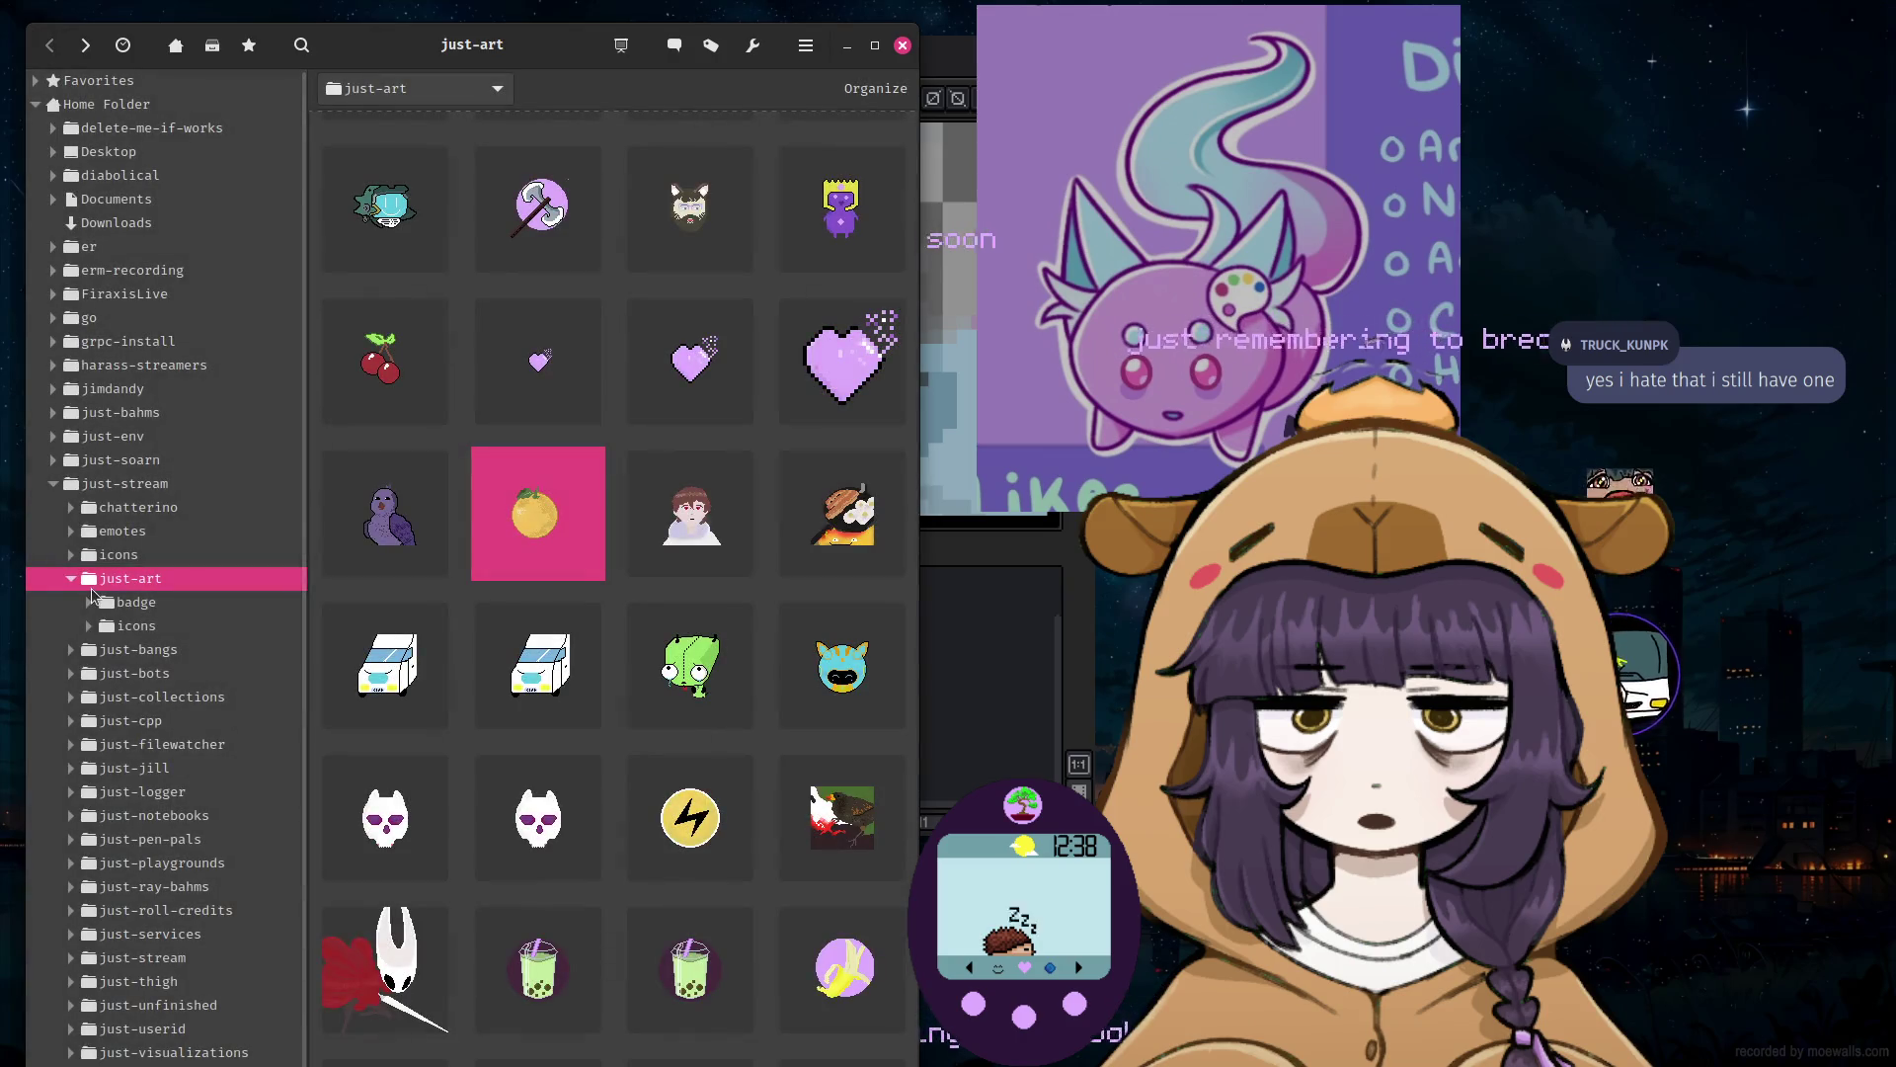
click(699, 512)
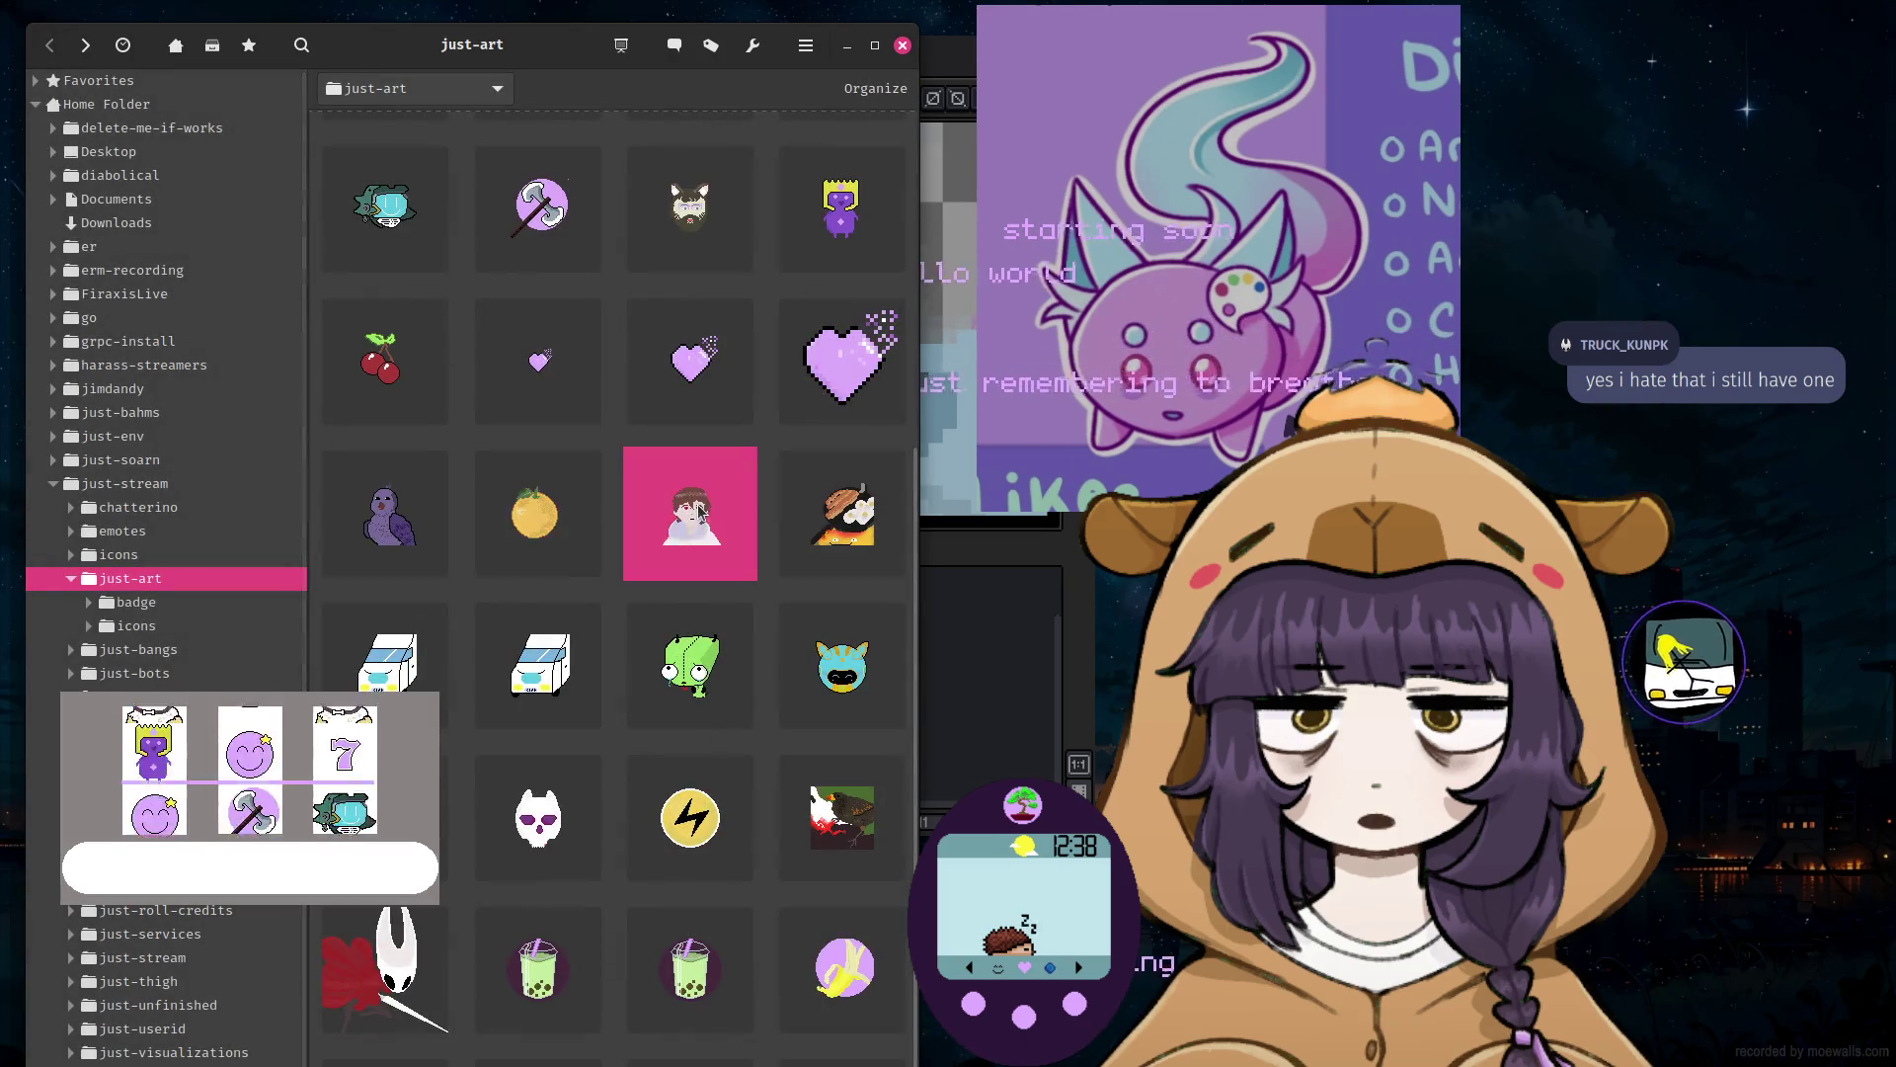
double_click(697, 510)
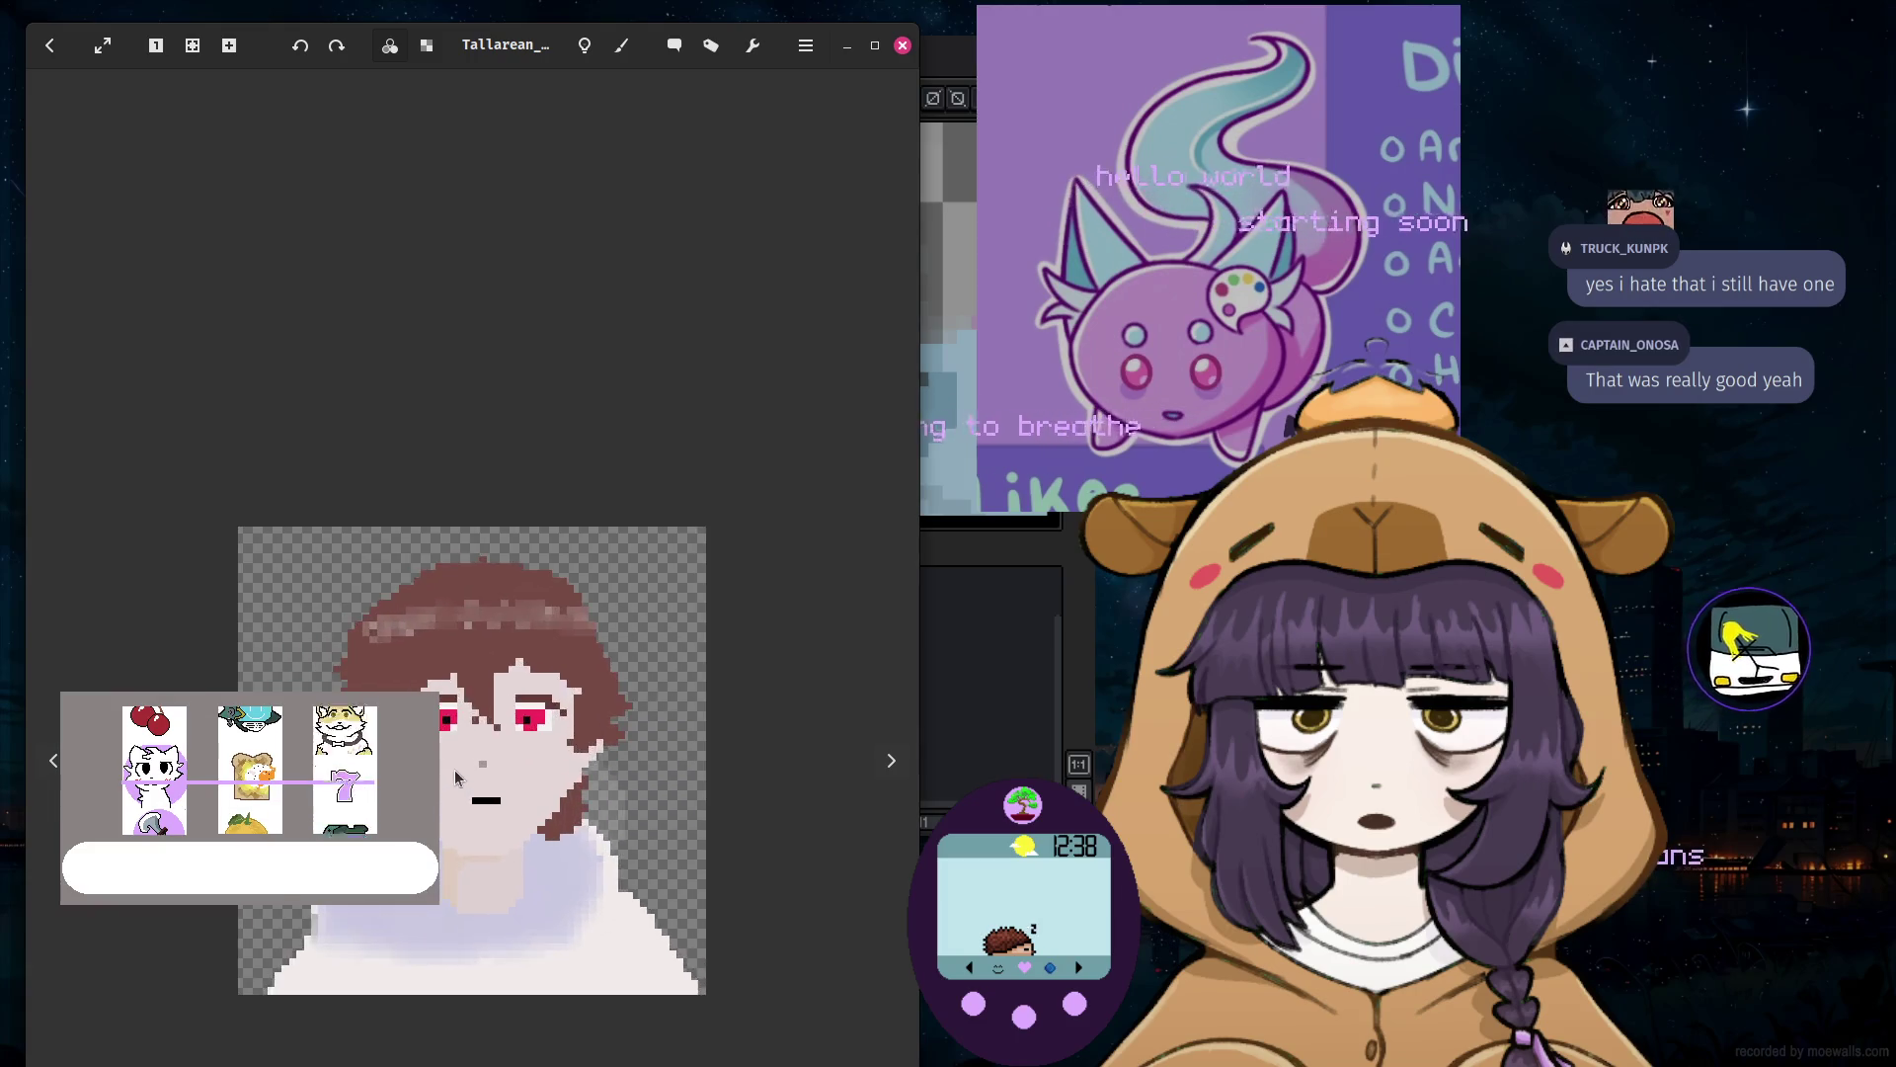
scroll(454, 768, up, 2)
key(Escape)
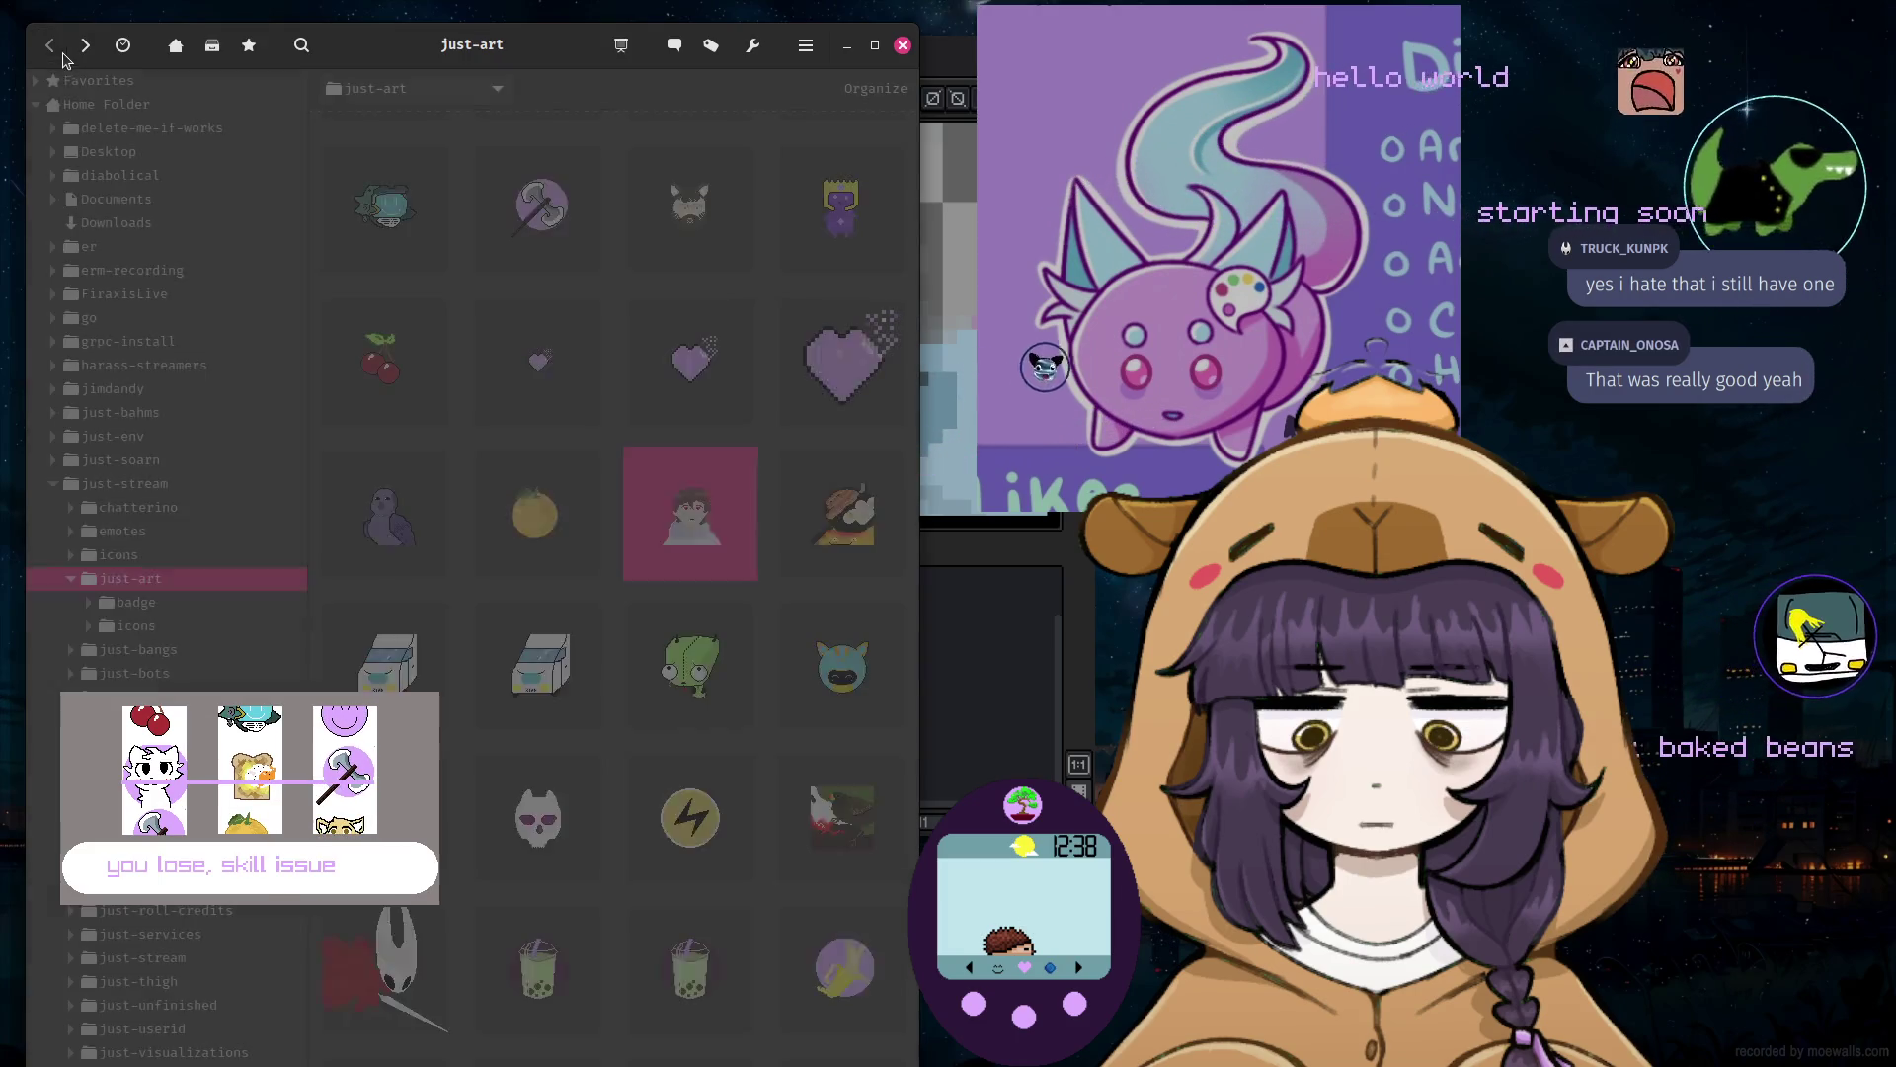
- View the frying-pan, white truck and green alien images
click(851, 523)
double_click(849, 524)
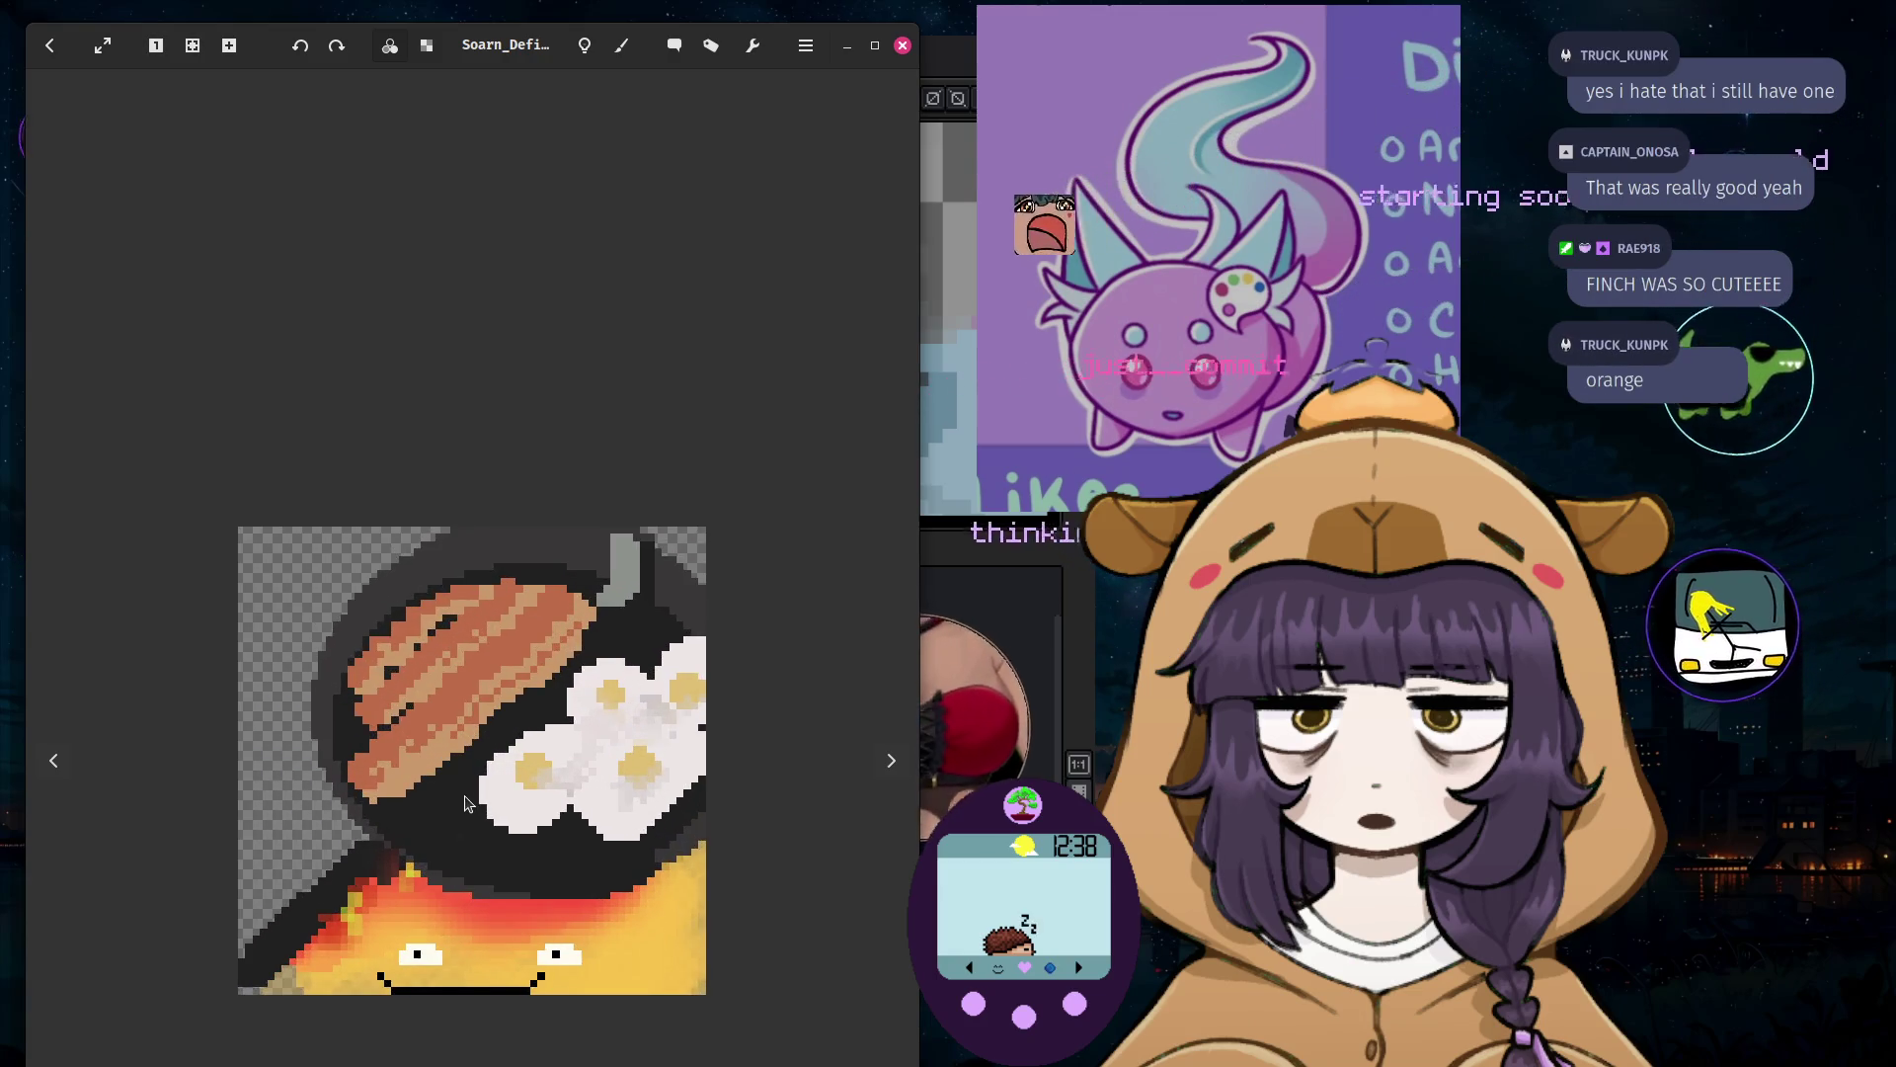
click(53, 48)
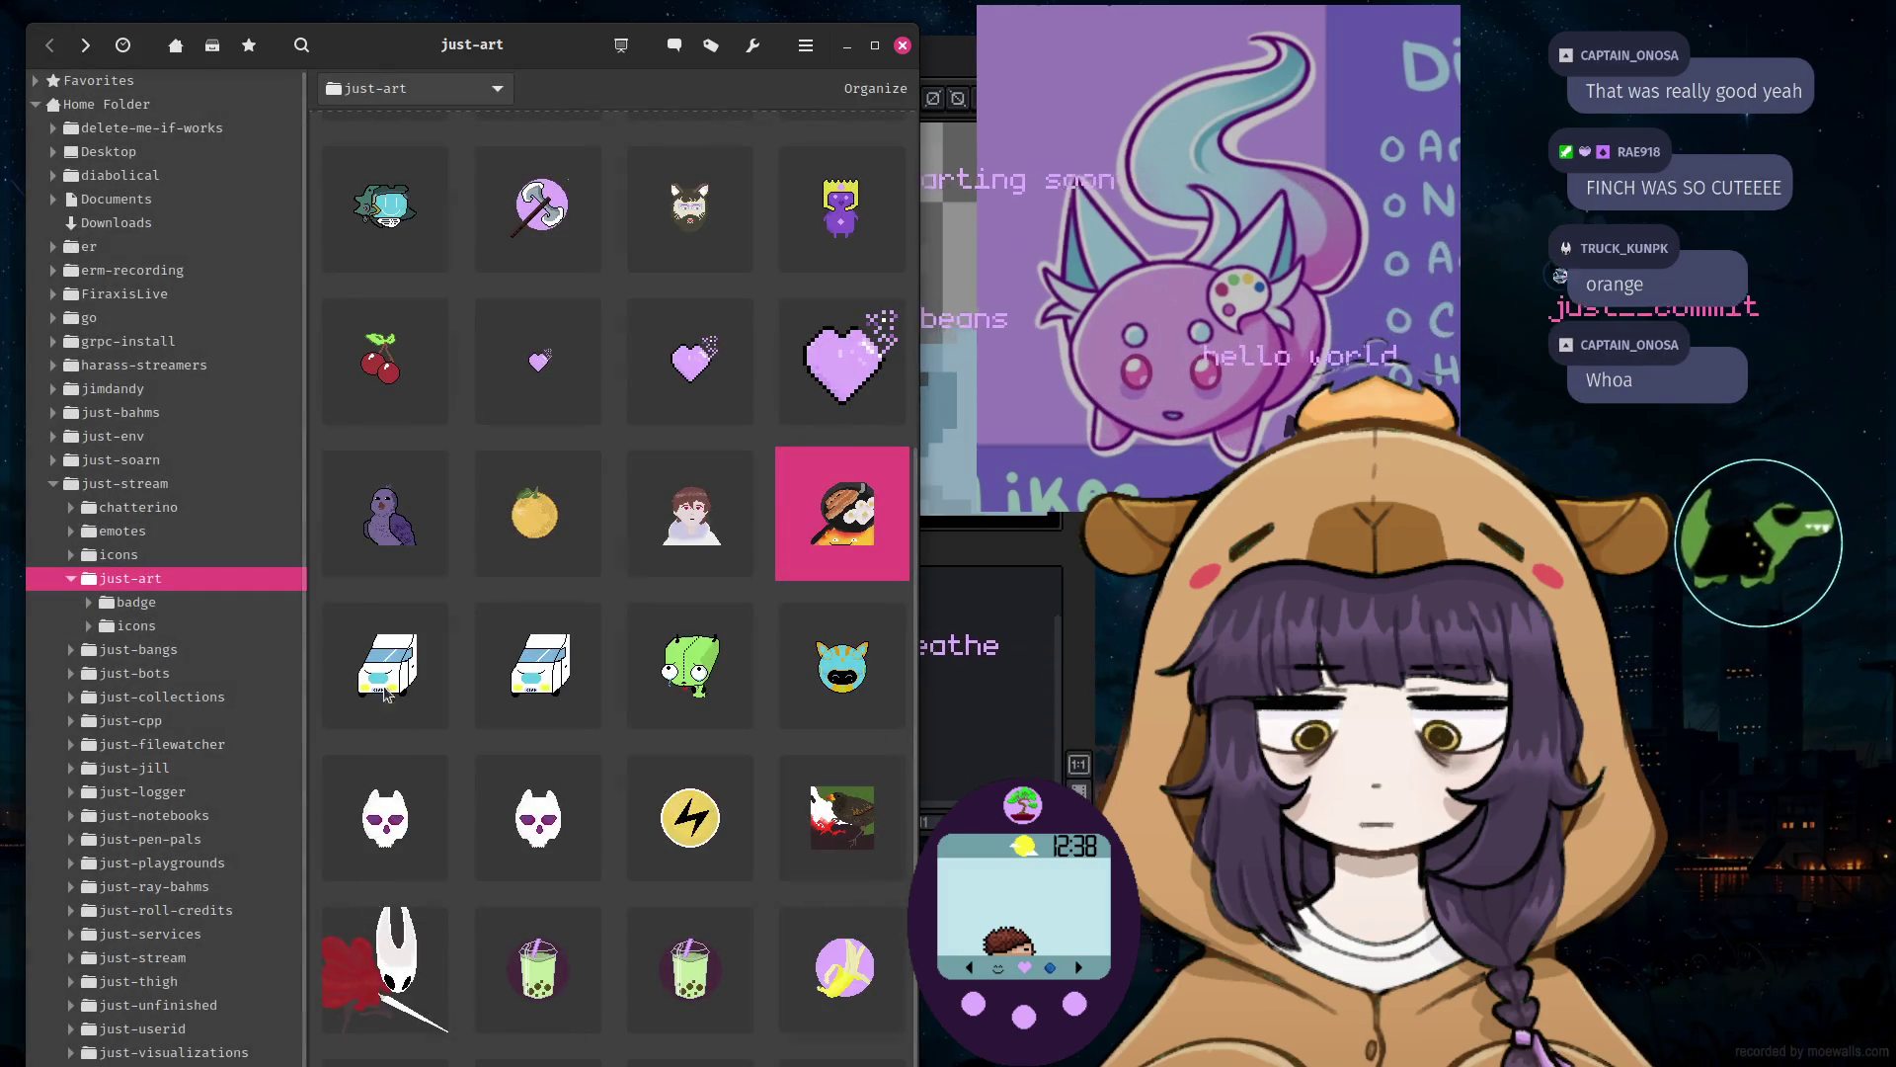
double_click(385, 692)
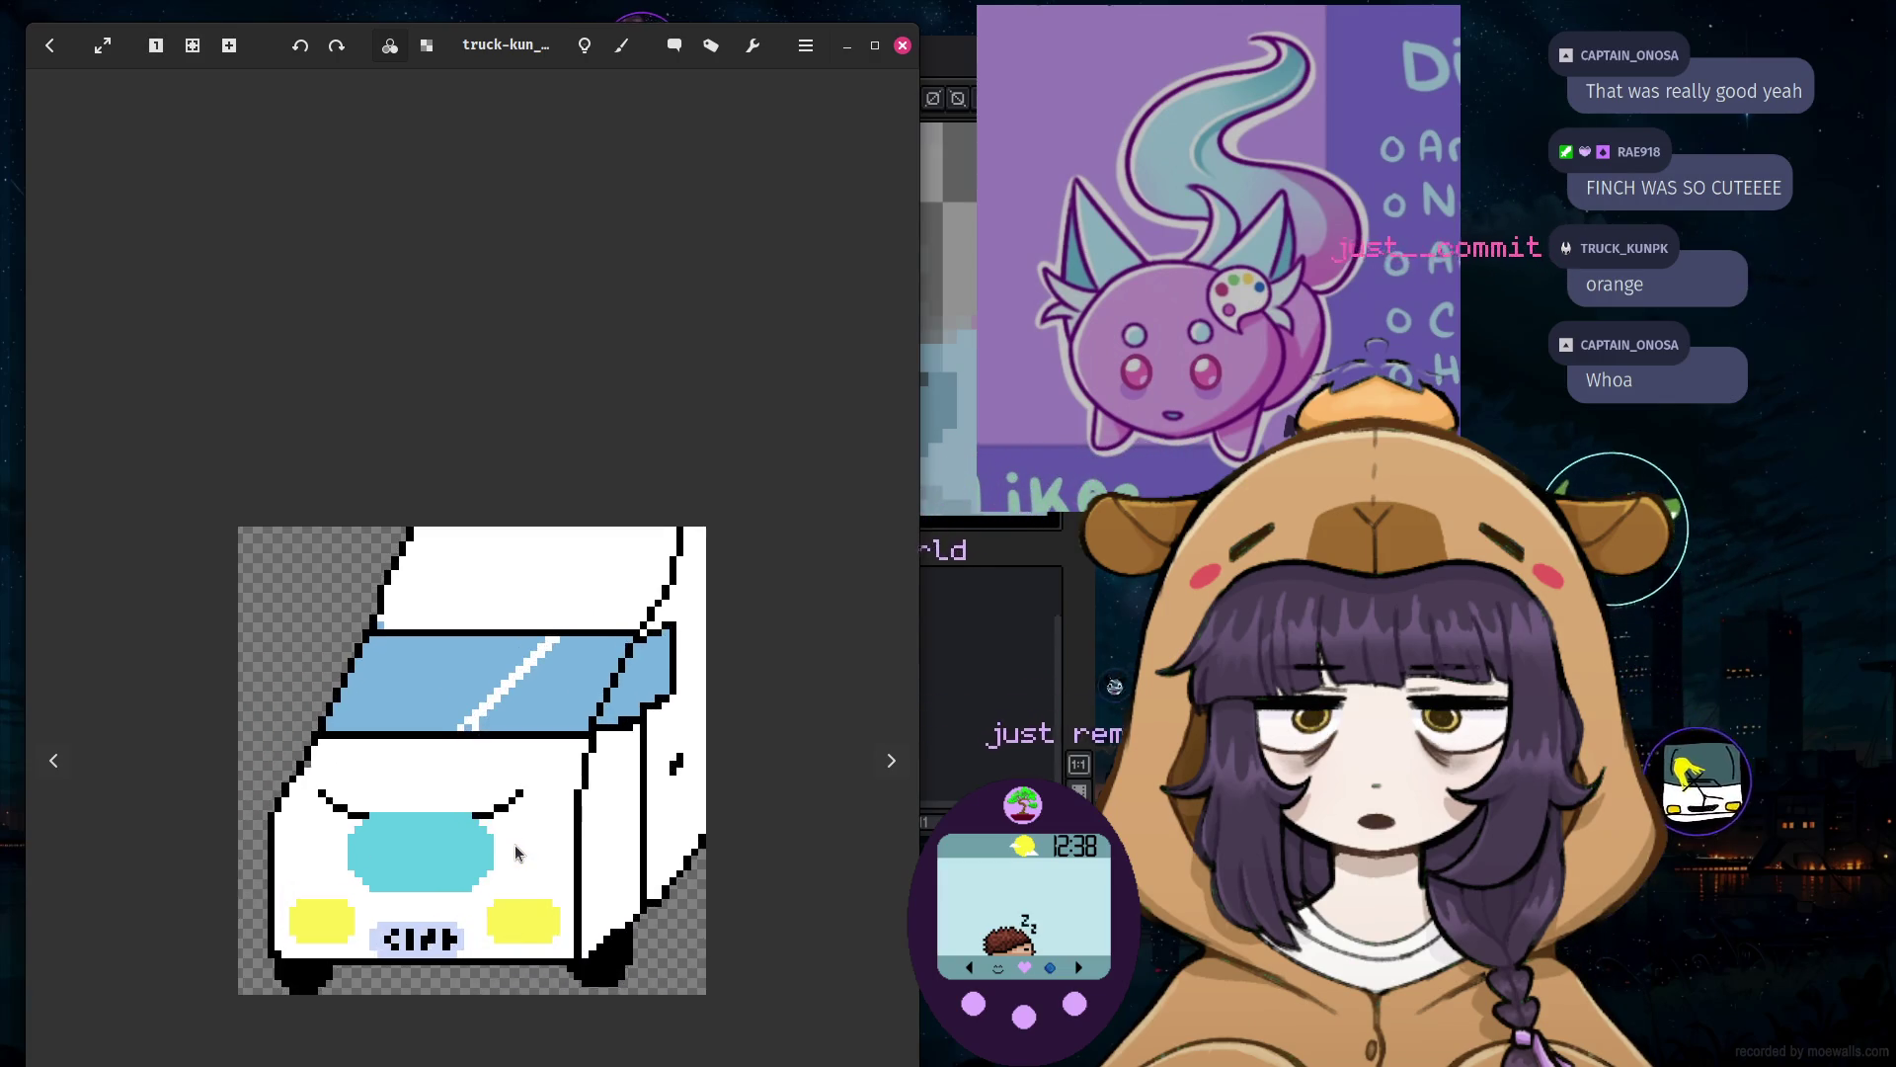
key(Escape)
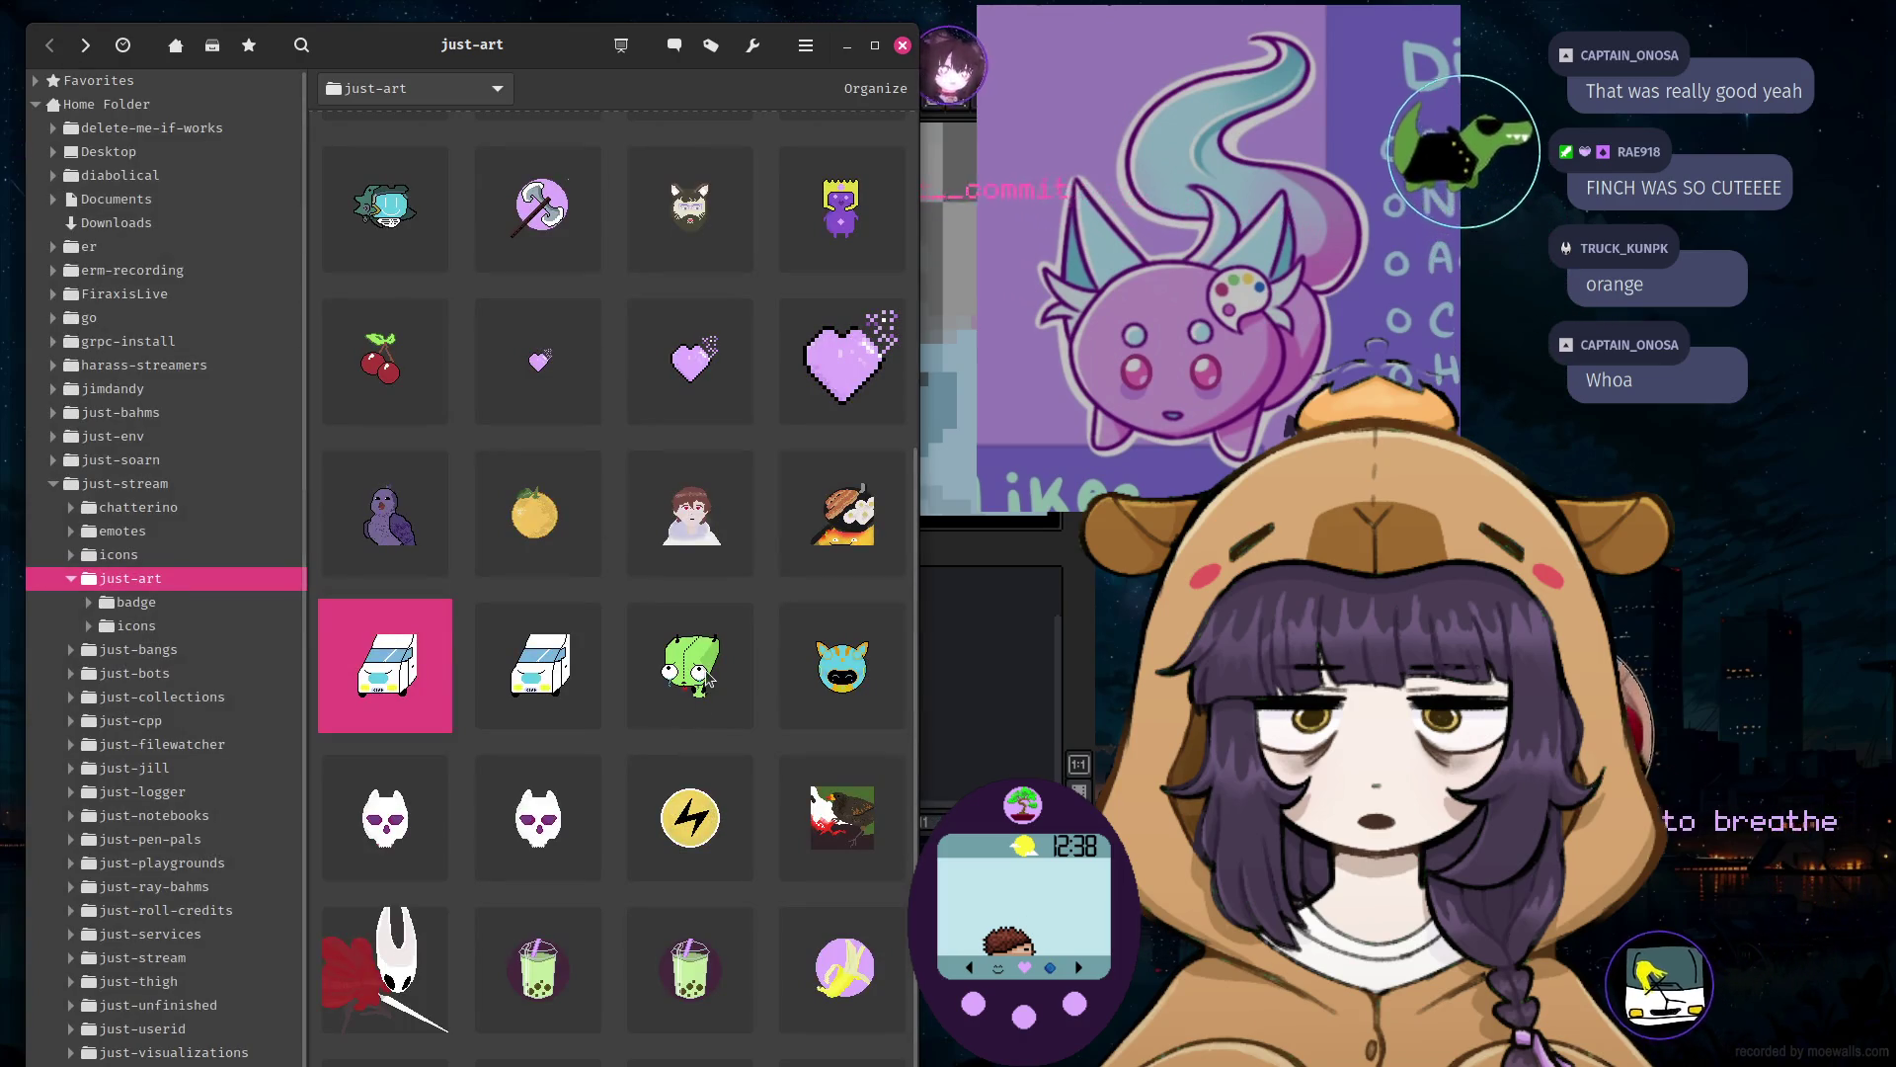
double_click(672, 696)
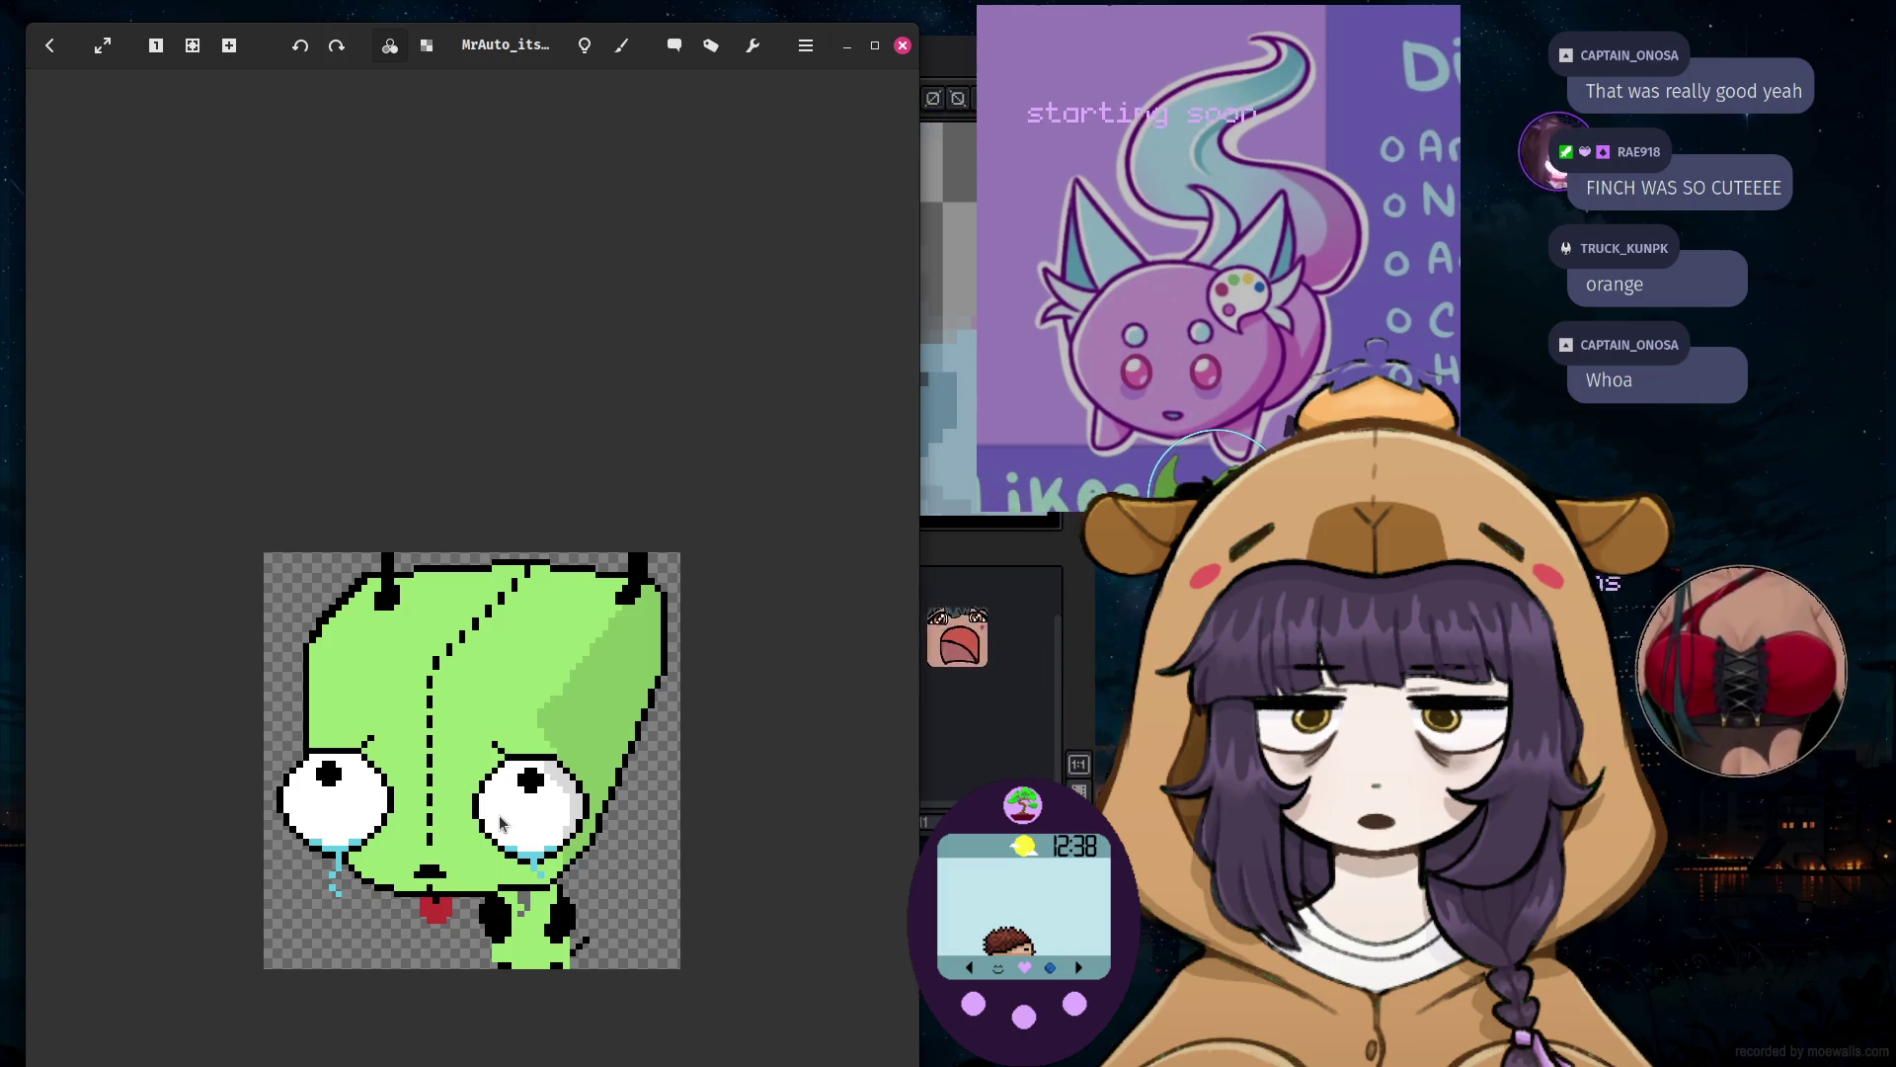
click(55, 47)
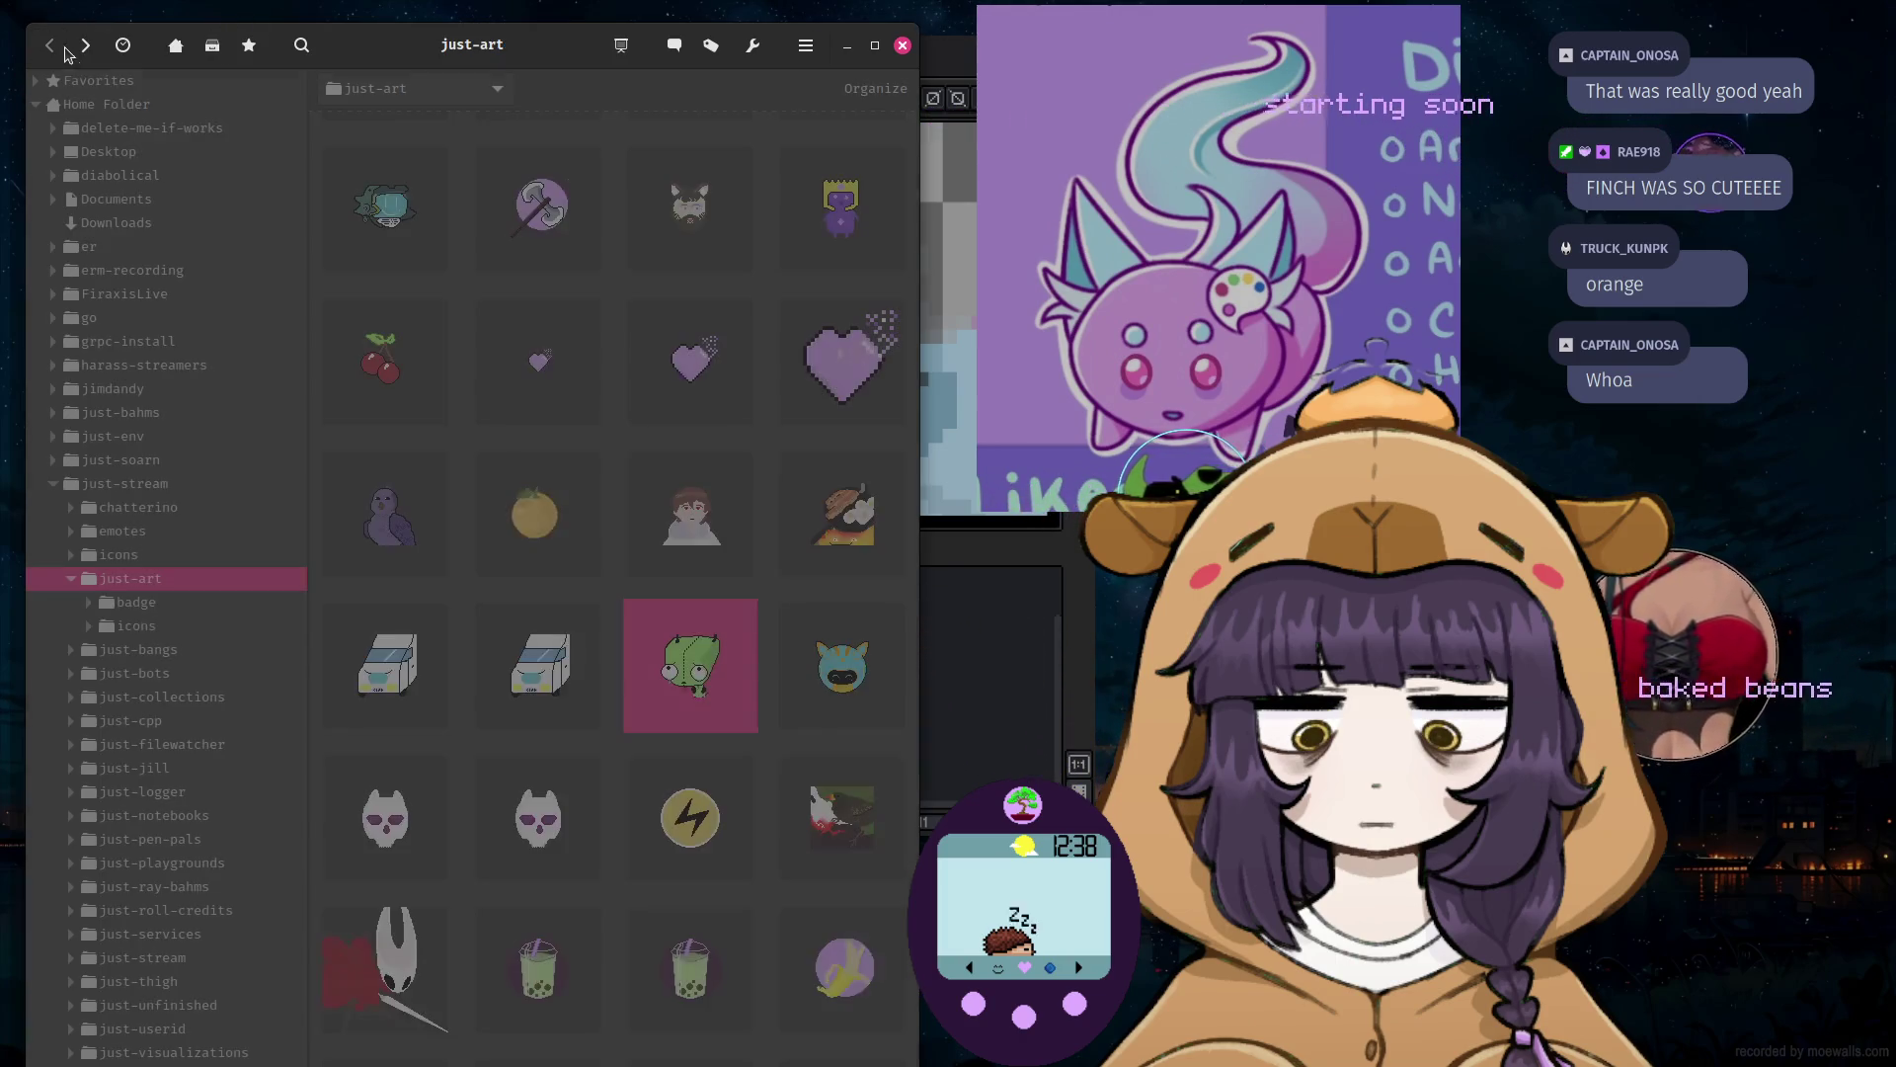
- View the blue cat icon and the white skull images
click(849, 668)
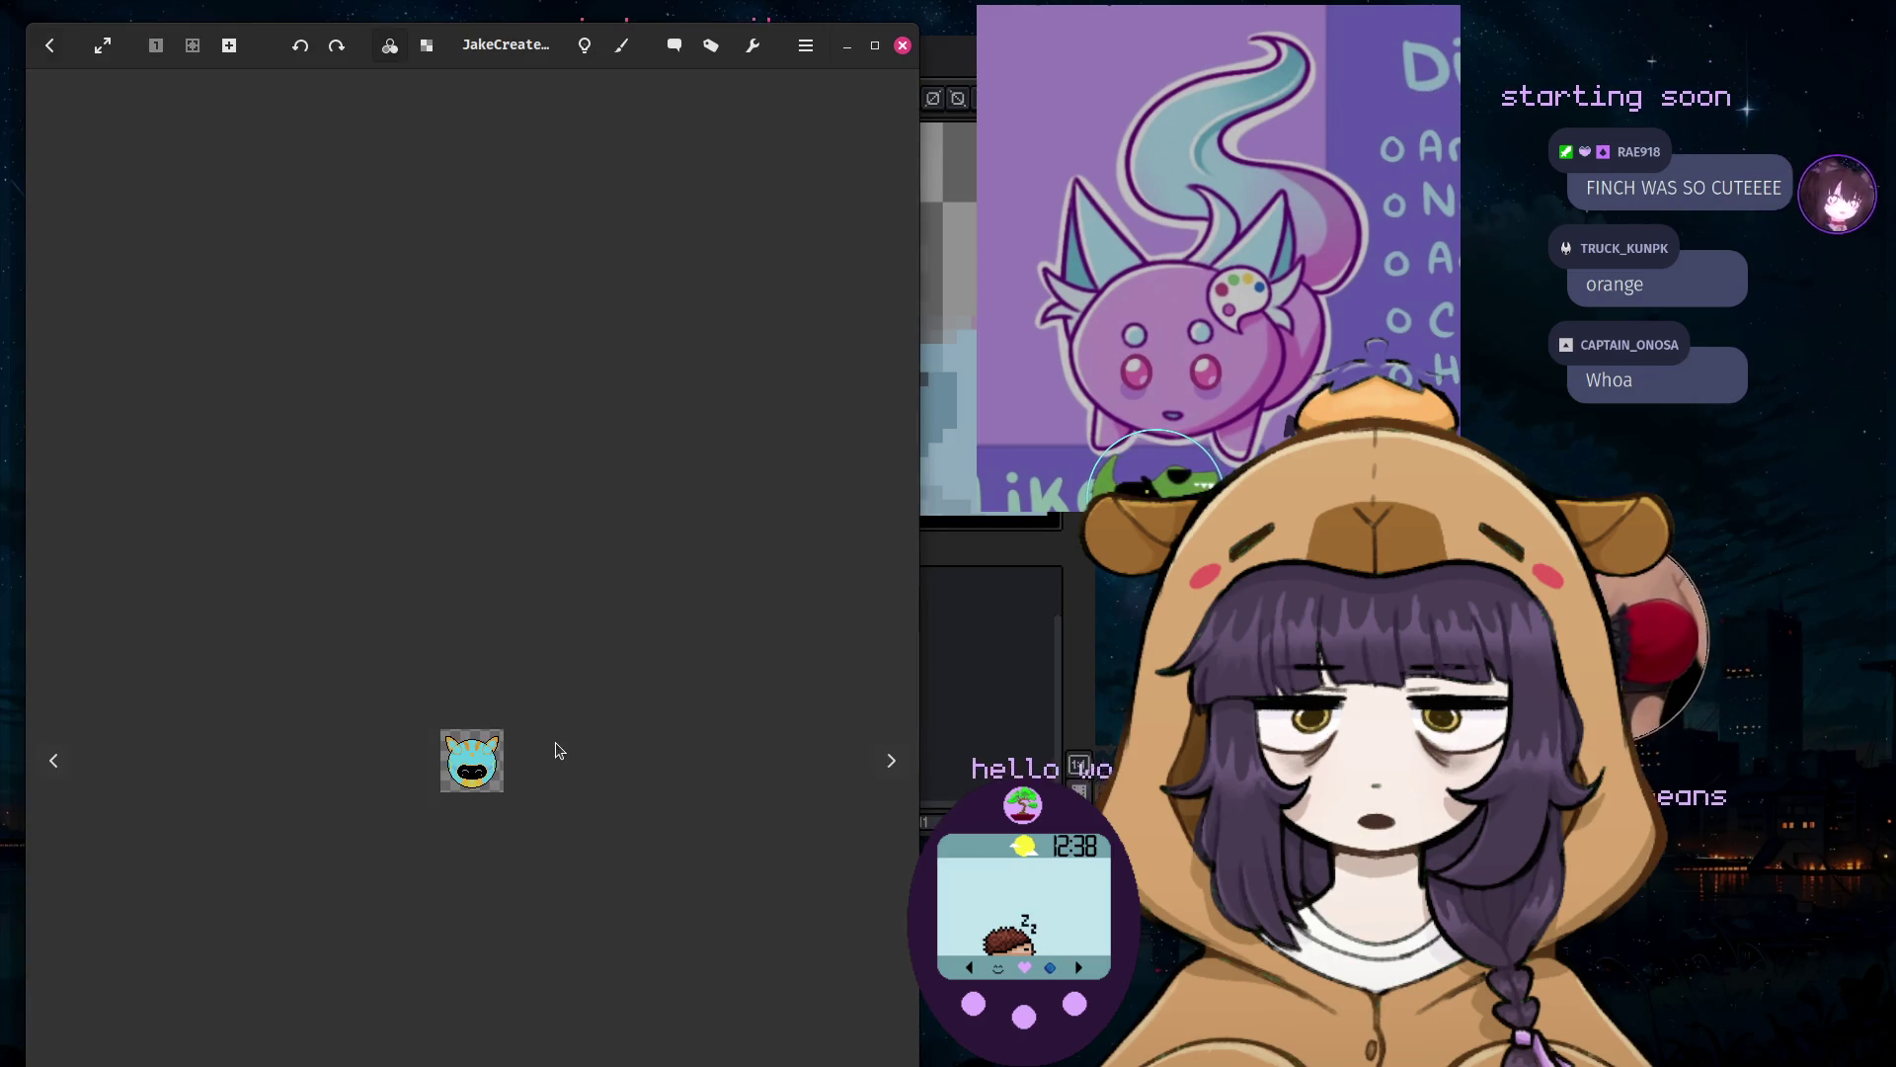
scroll(488, 804, up, 5)
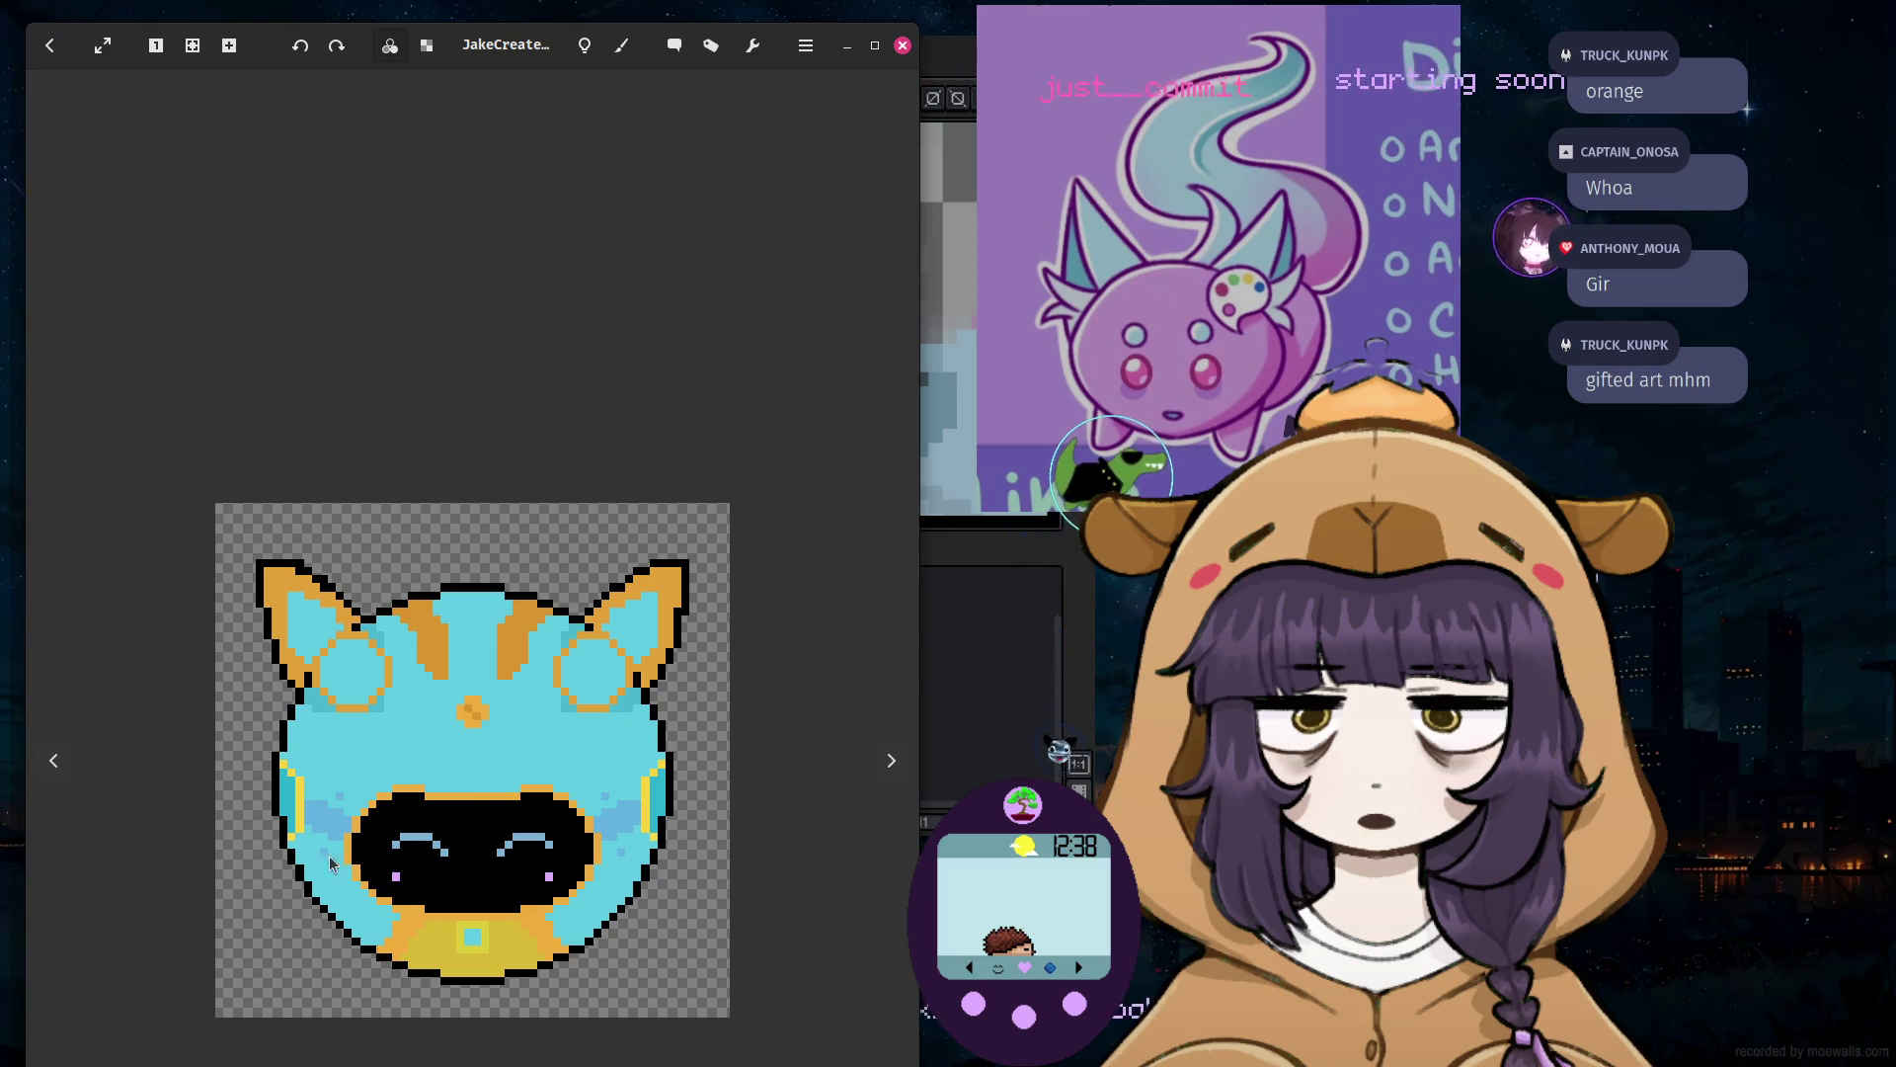
click(51, 51)
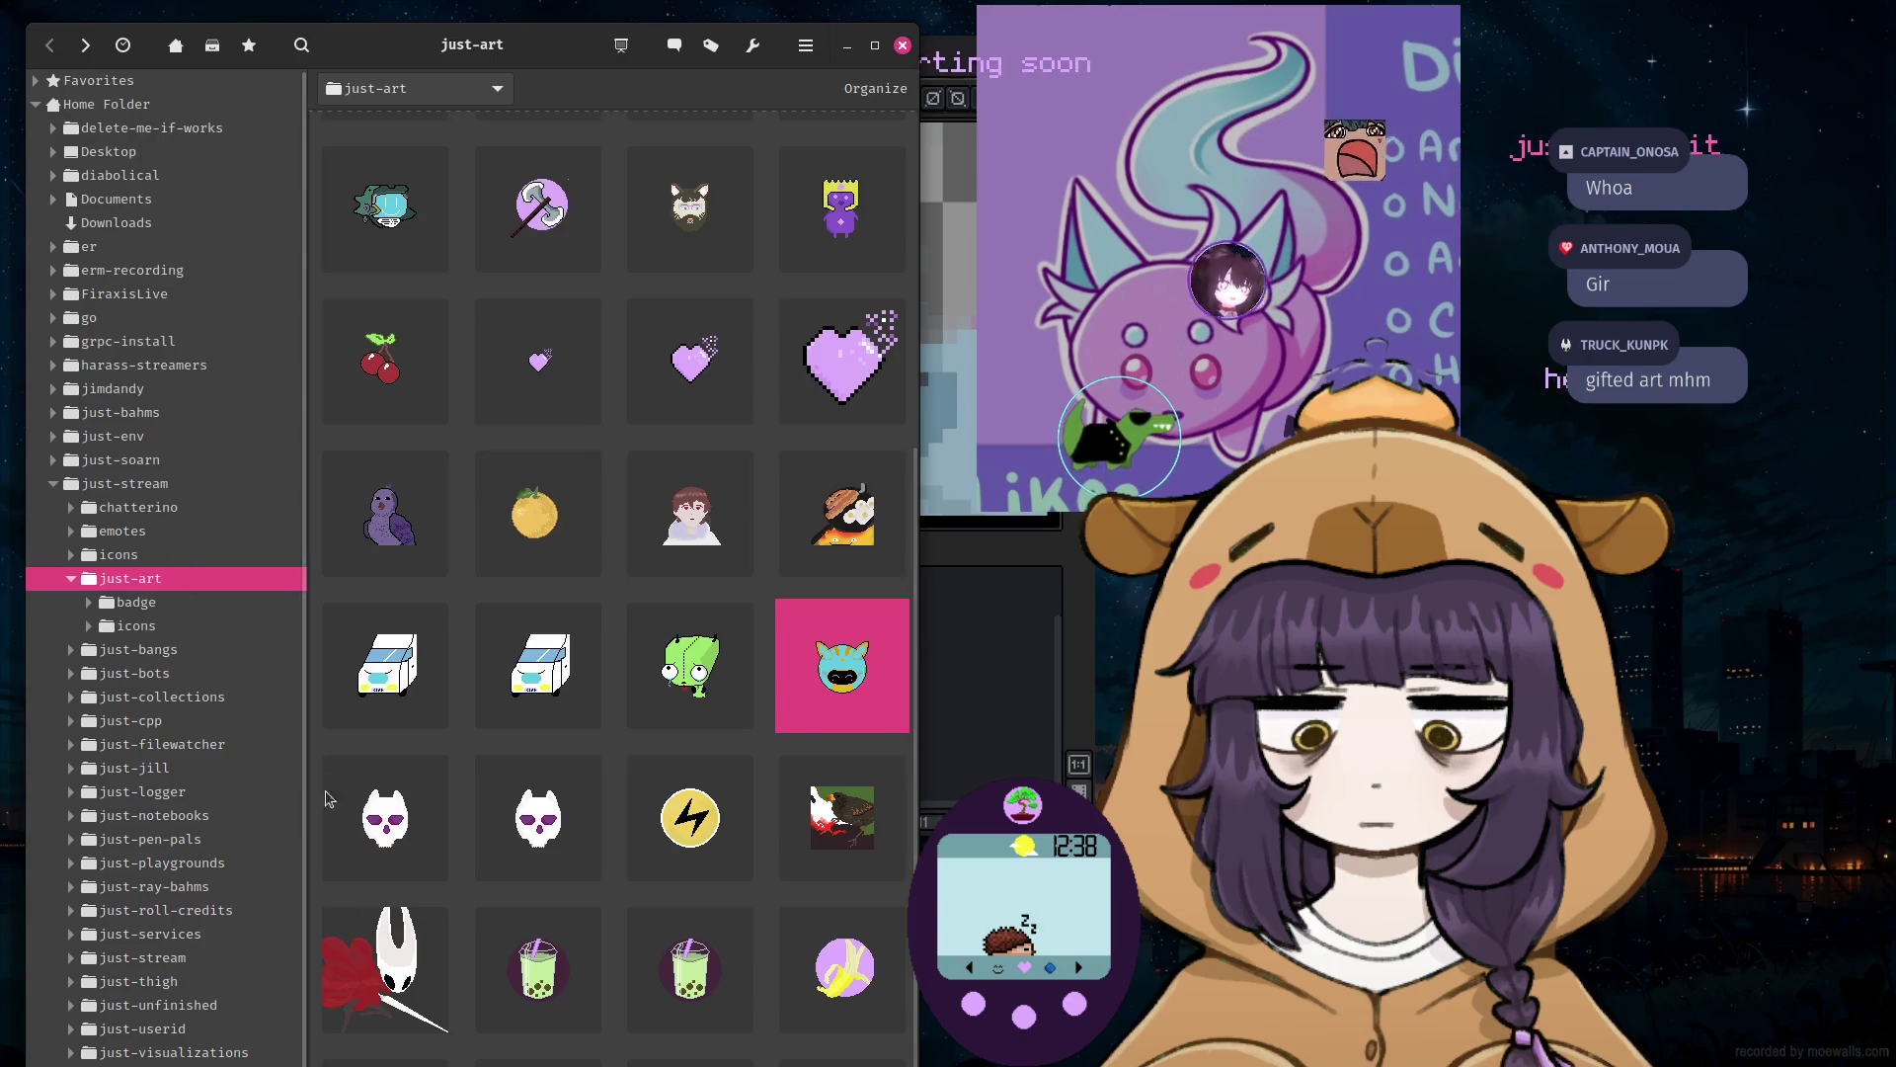
double_click(370, 812)
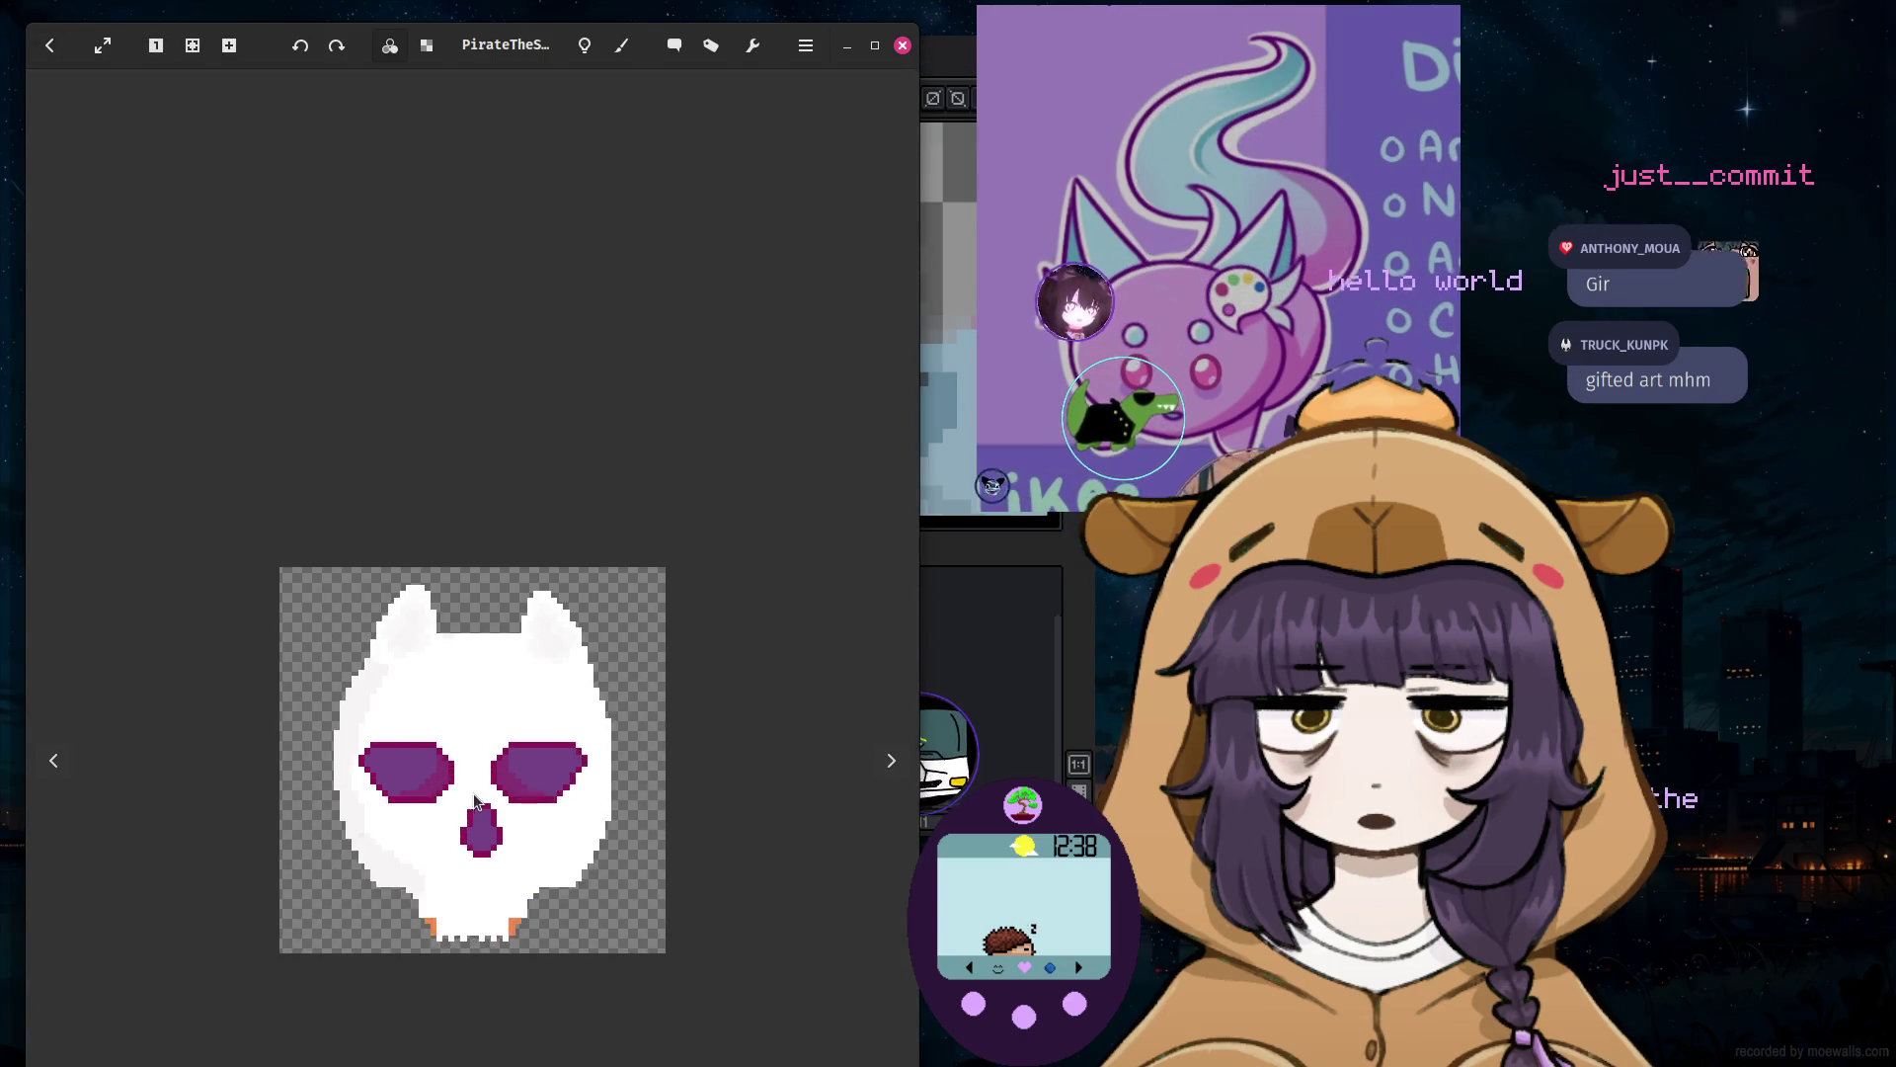
scroll(472, 792, up, 2)
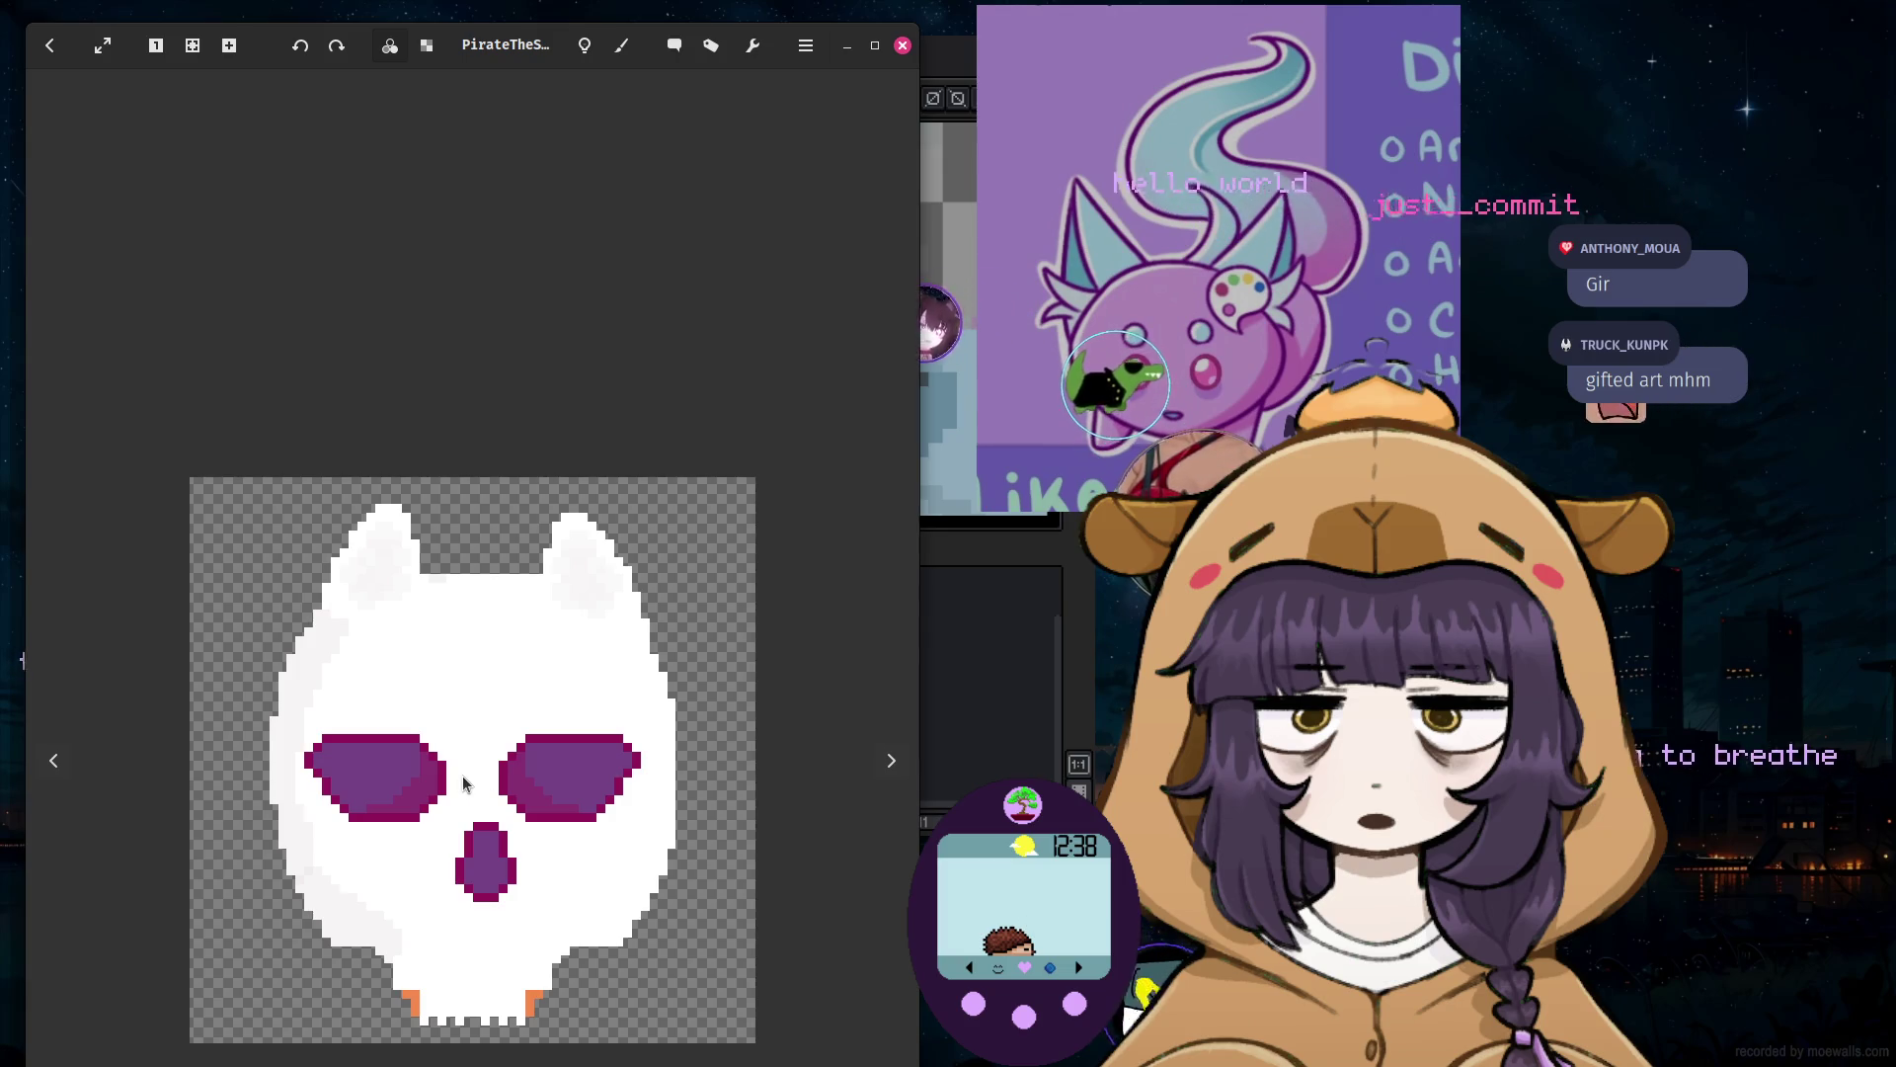
key(Escape)
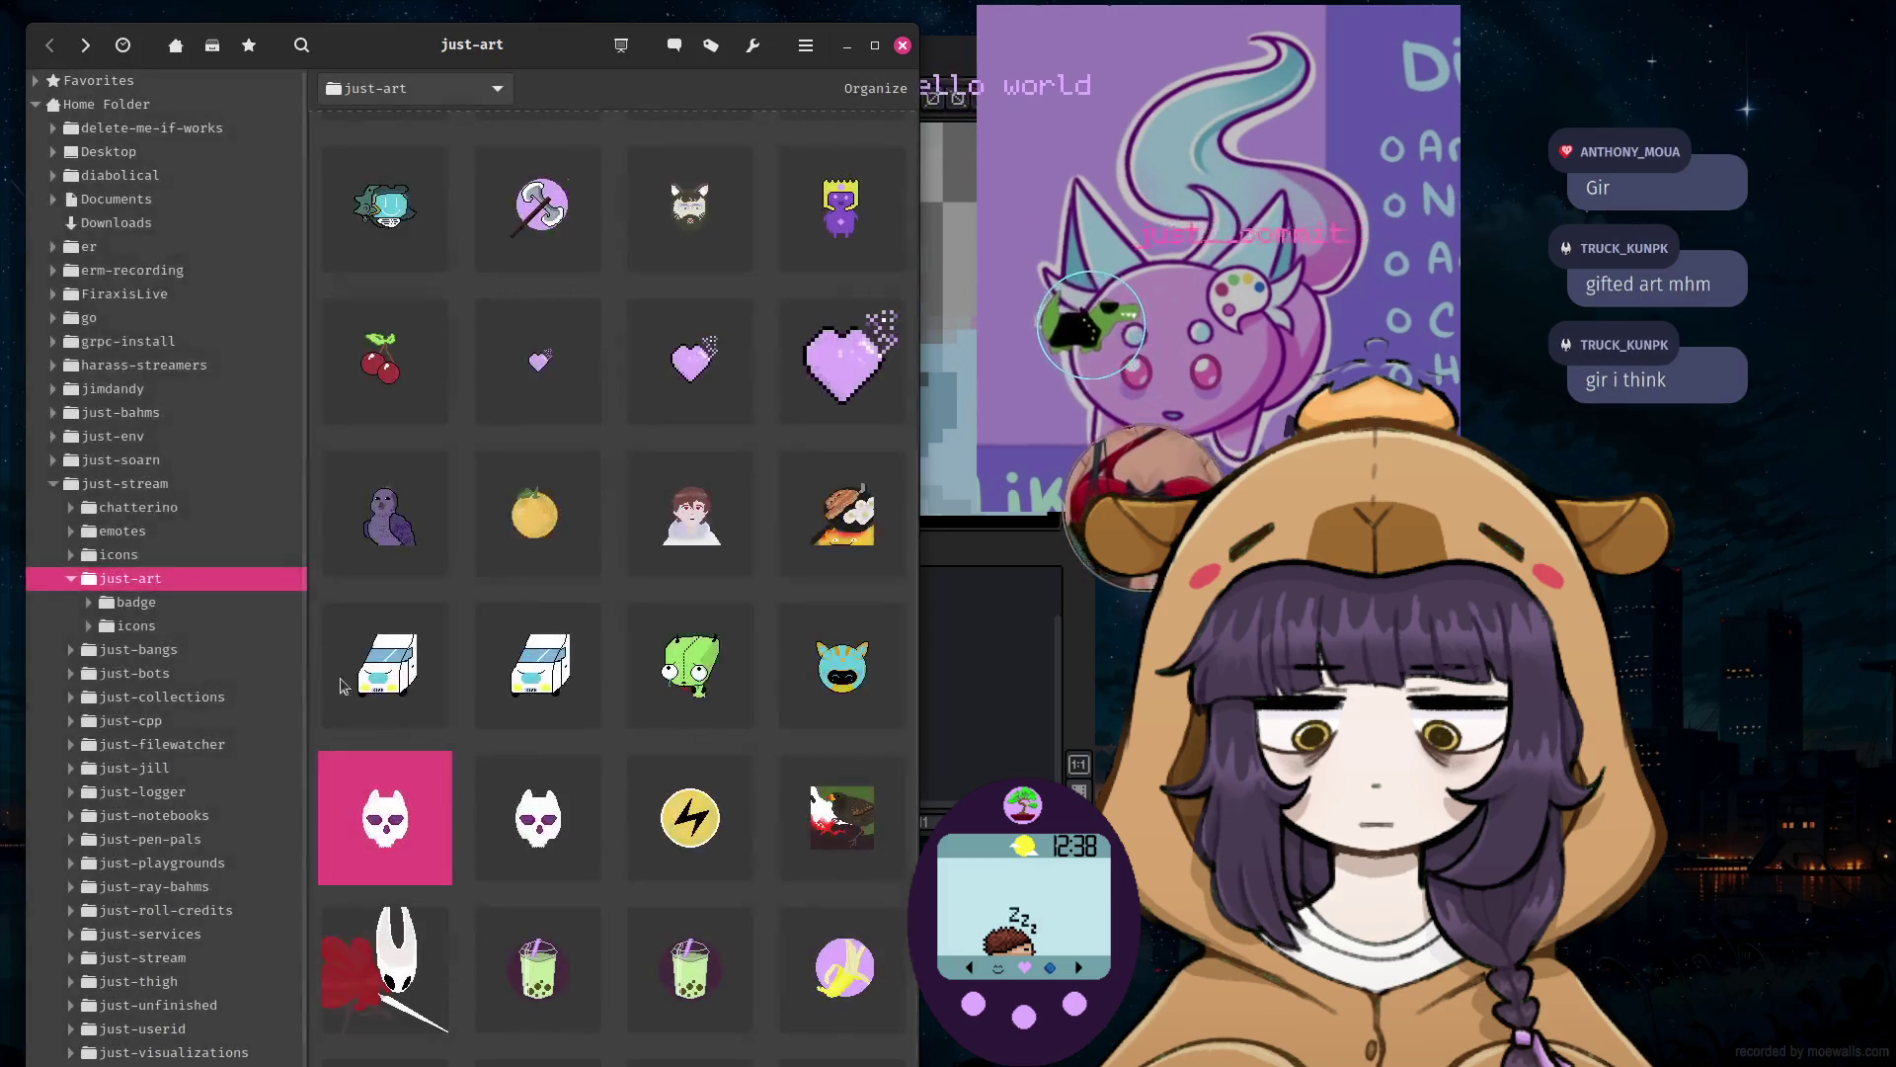
- View the lightning bolt and bird artworks, then return to the just-art grid
double_click(709, 832)
scroll(465, 840, up, 5)
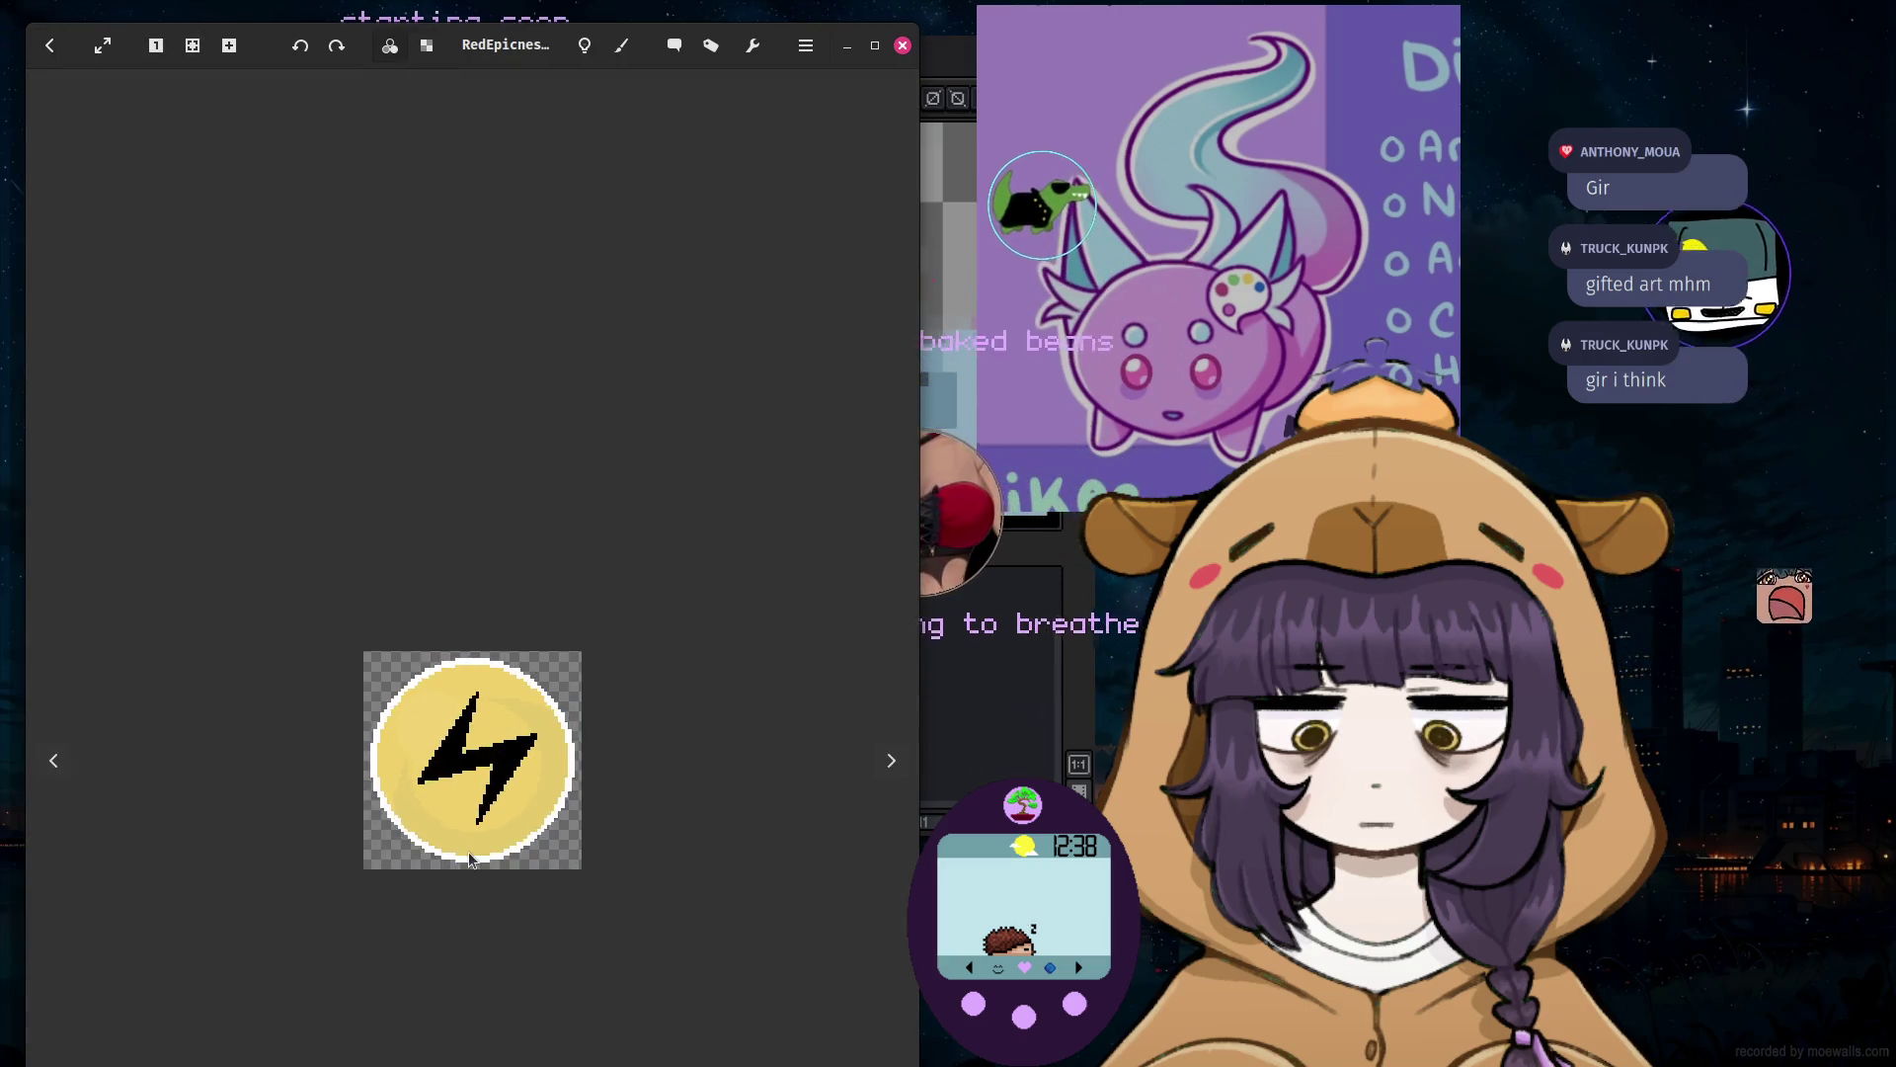
click(44, 51)
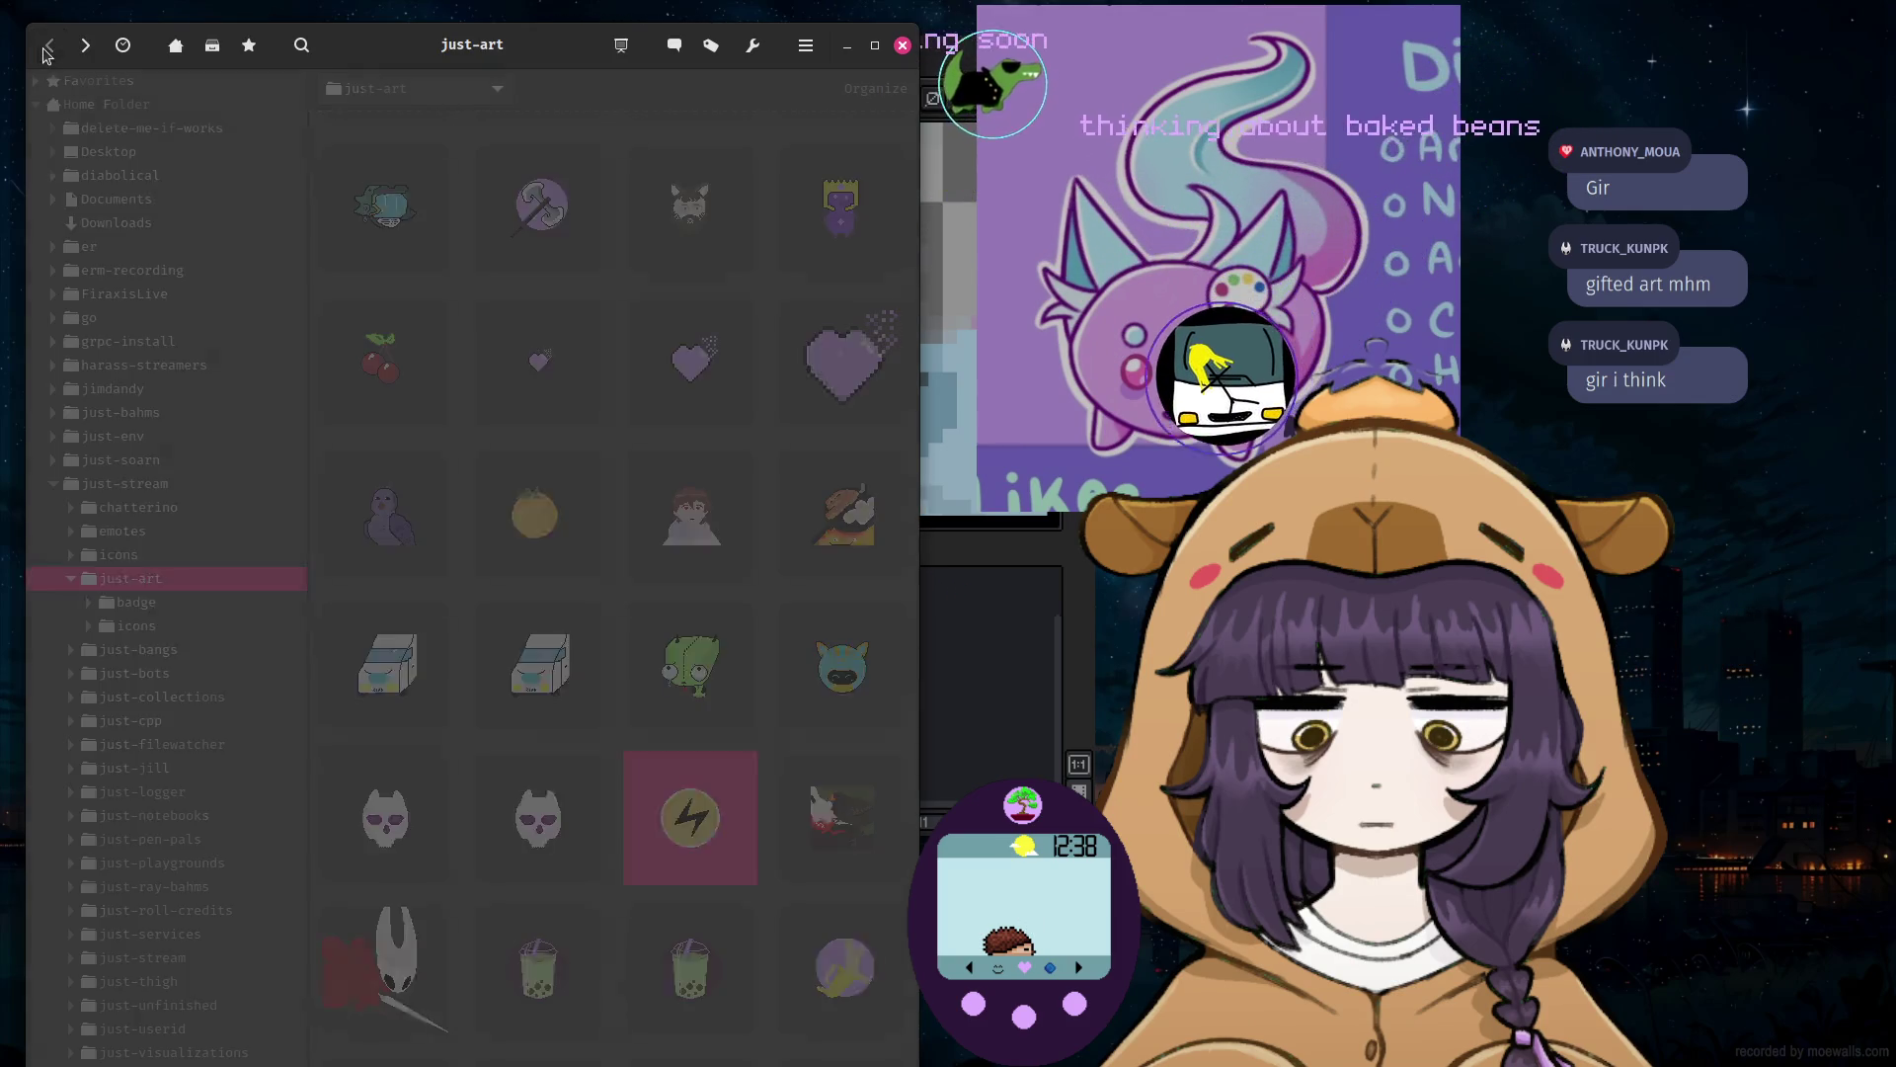
click(839, 844)
double_click(840, 844)
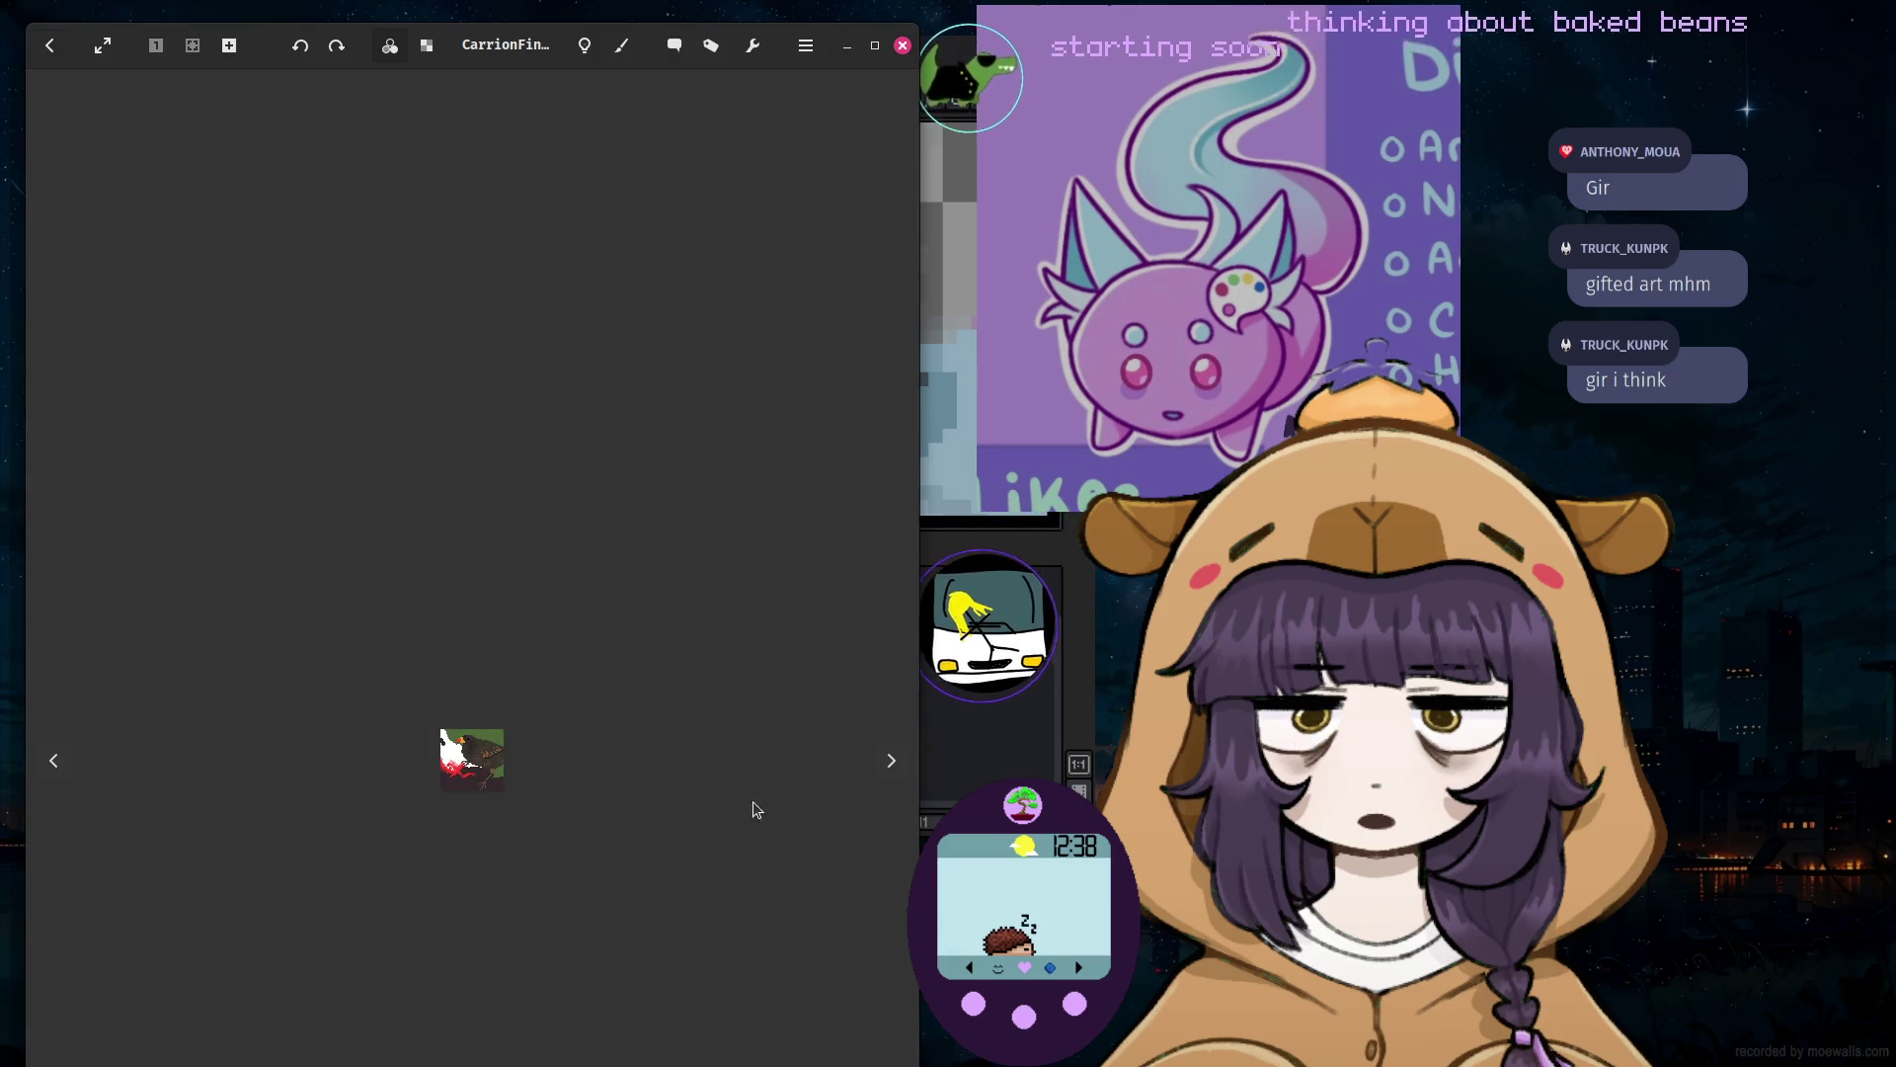
scroll(453, 815, up, 5)
scroll(356, 836, down, 1)
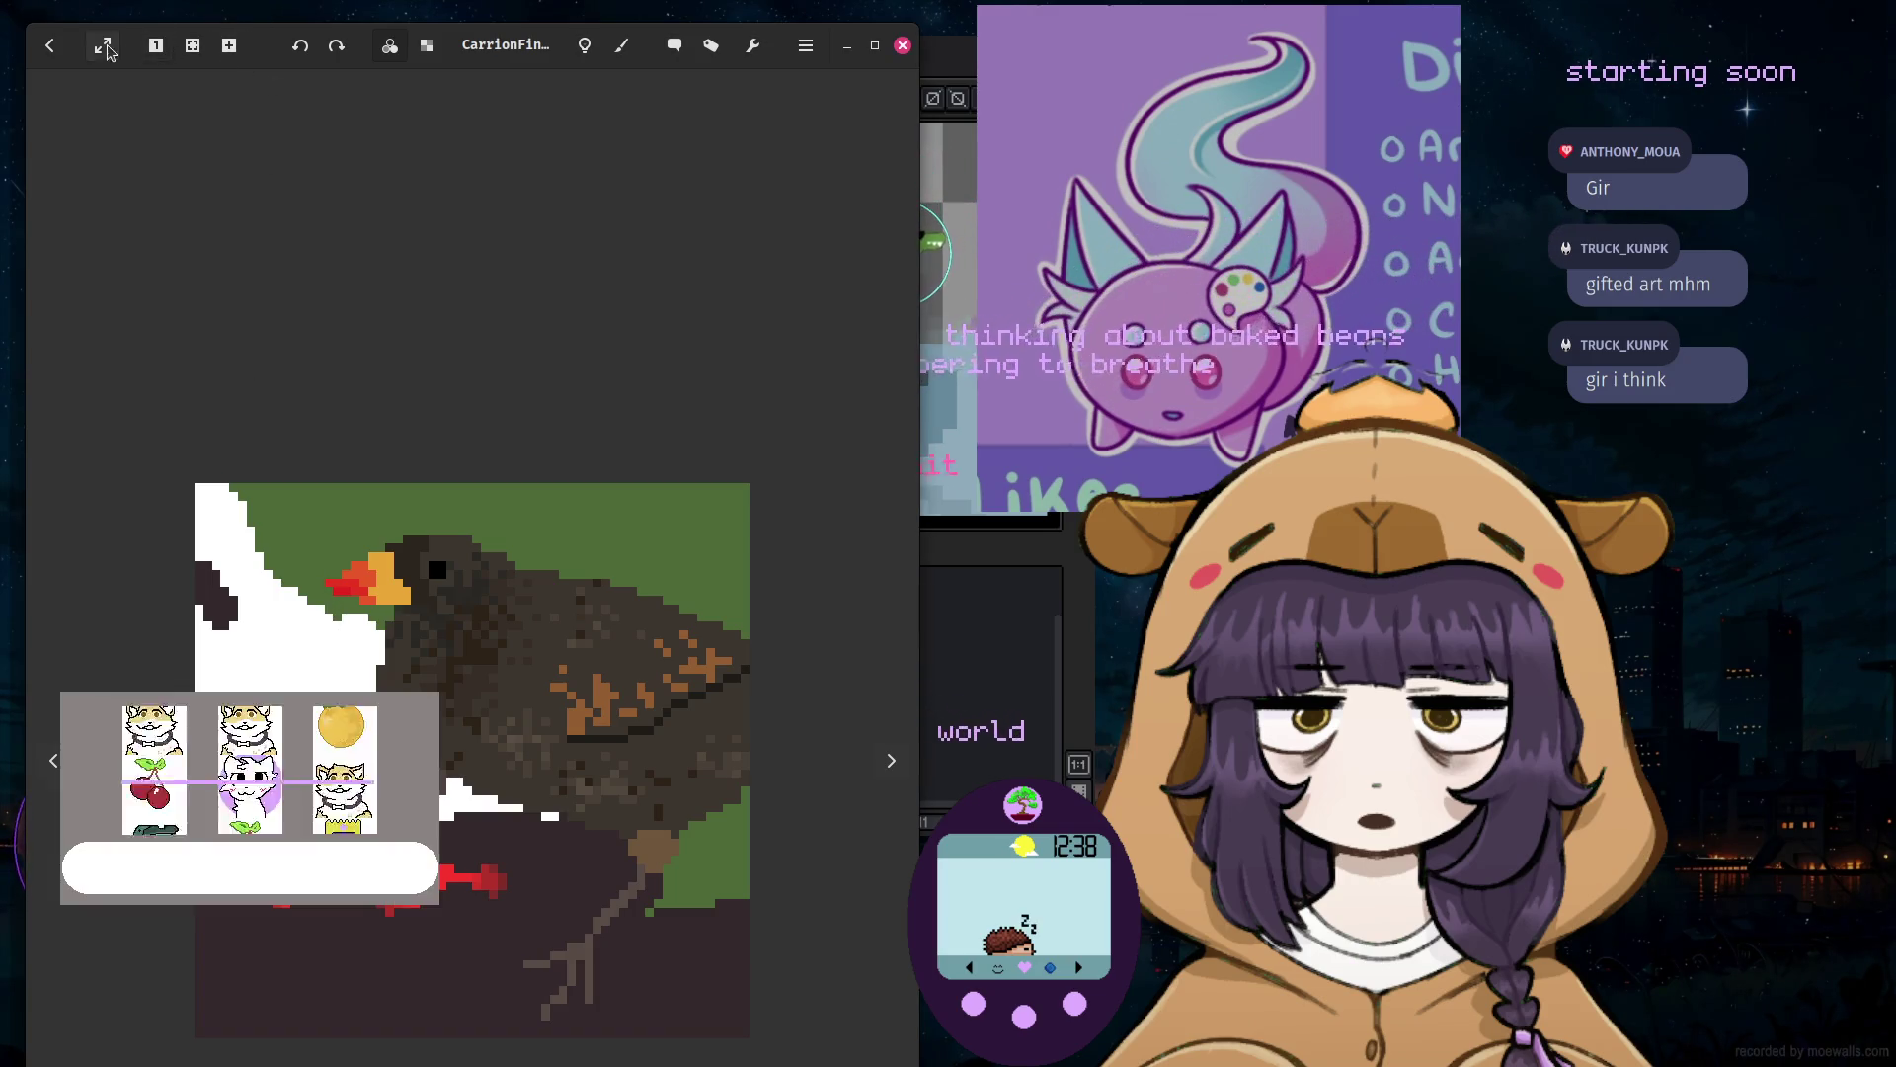
click(51, 46)
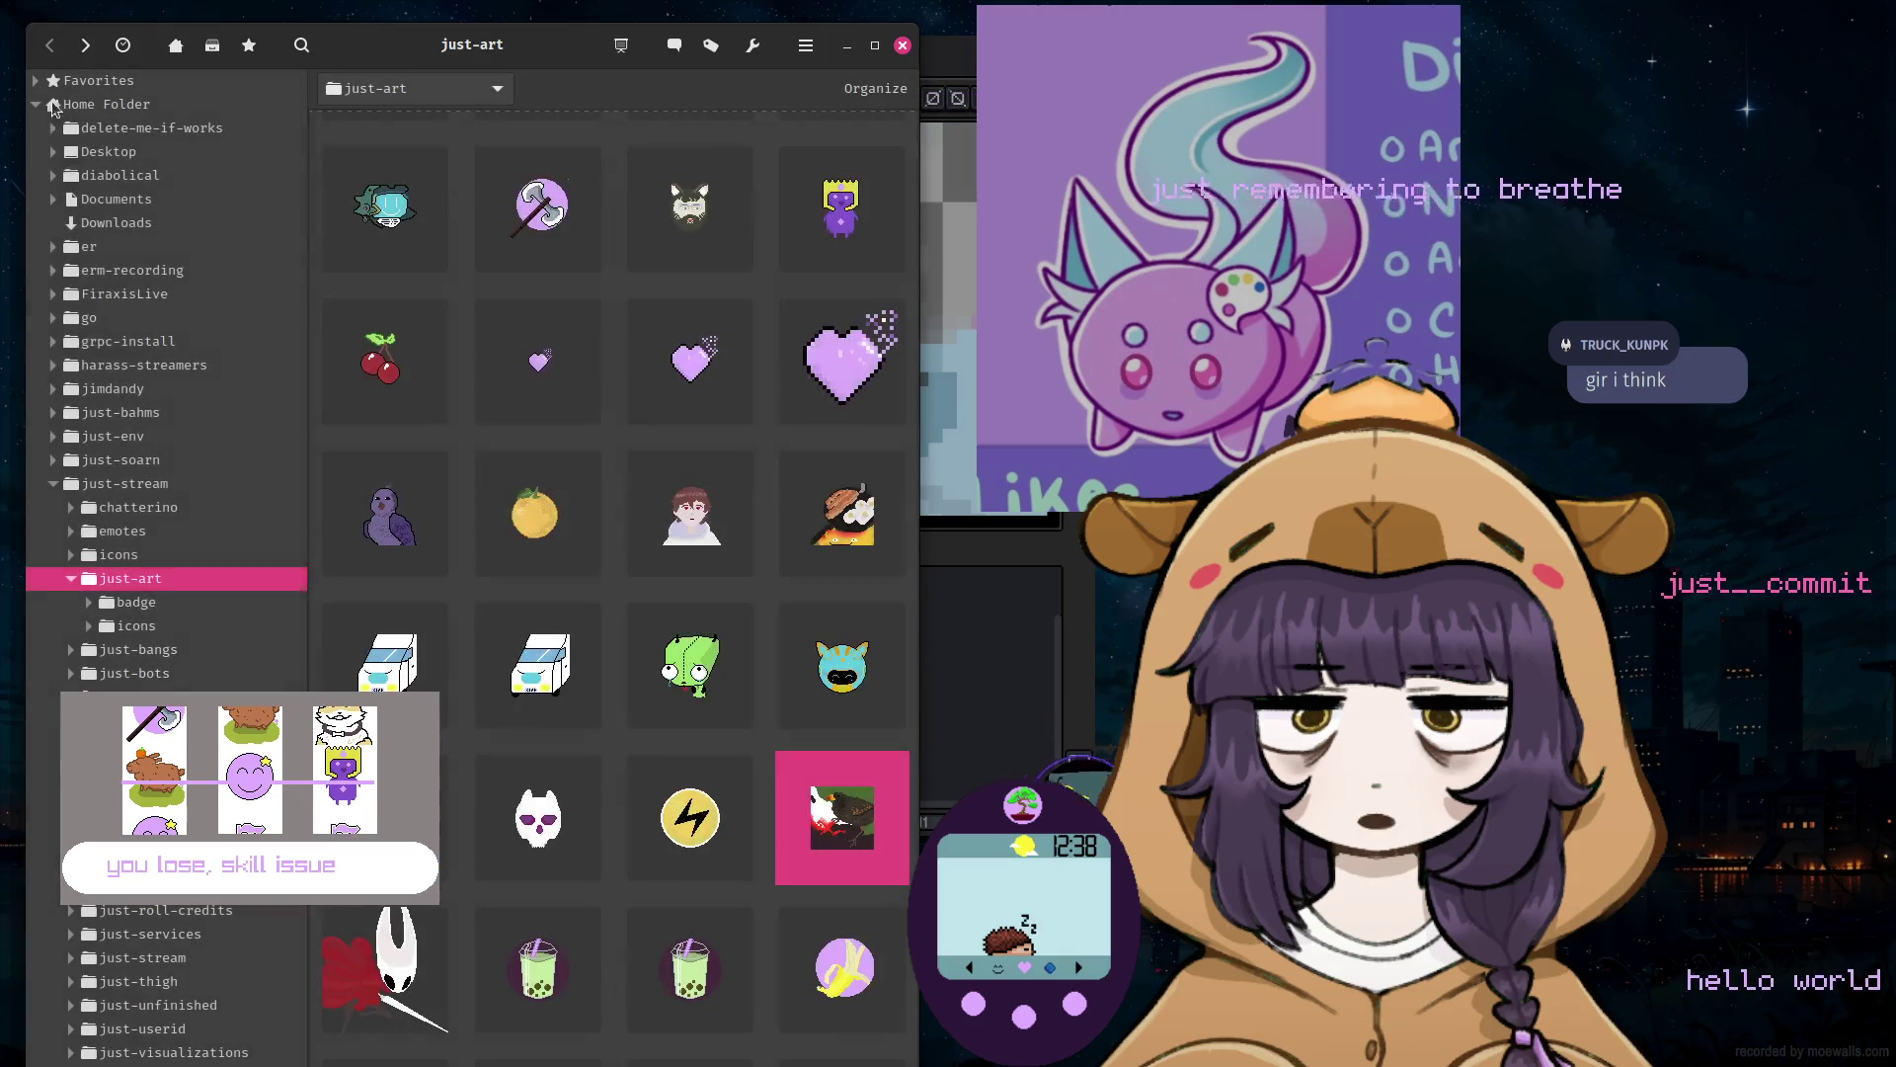
scroll(453, 778, down, 5)
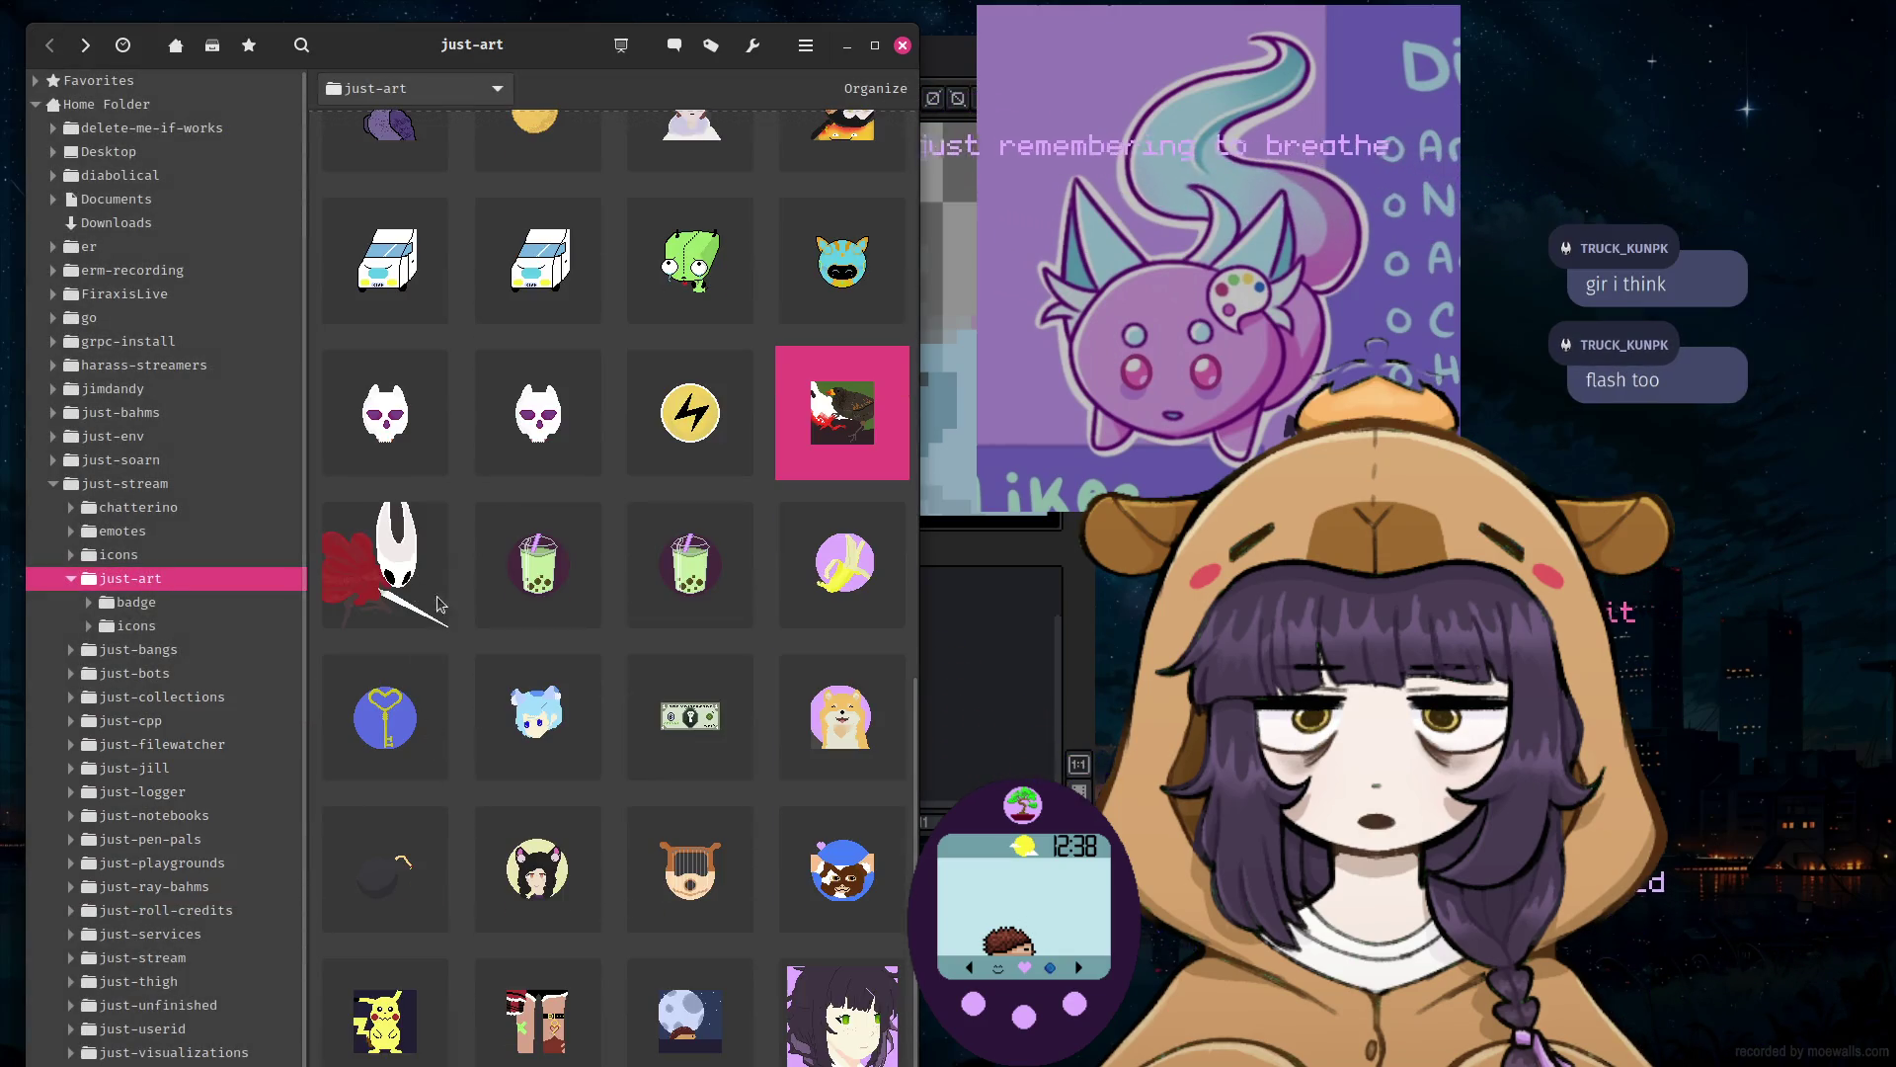
double_click(369, 567)
key(ctrl+plus)
key(ctrl+plus)
key(ctrl+plus)
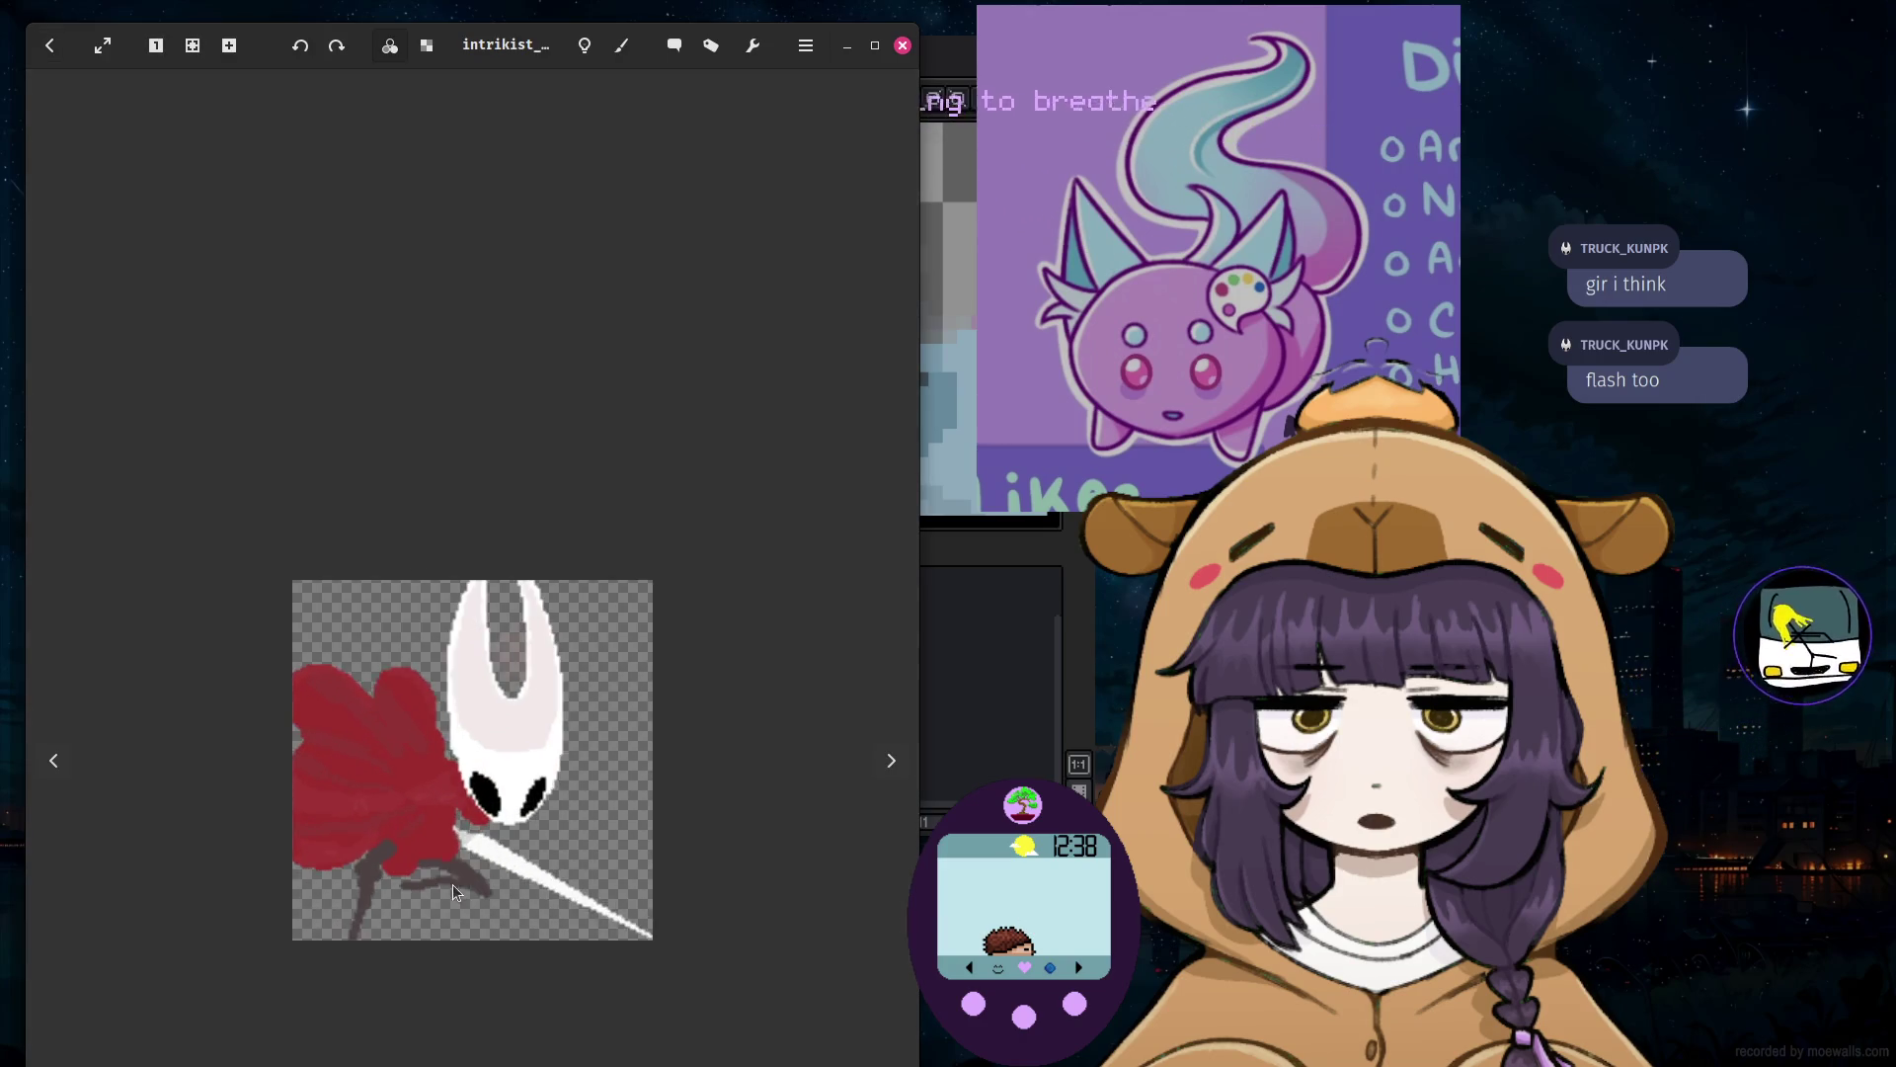
key(ctrl+minus)
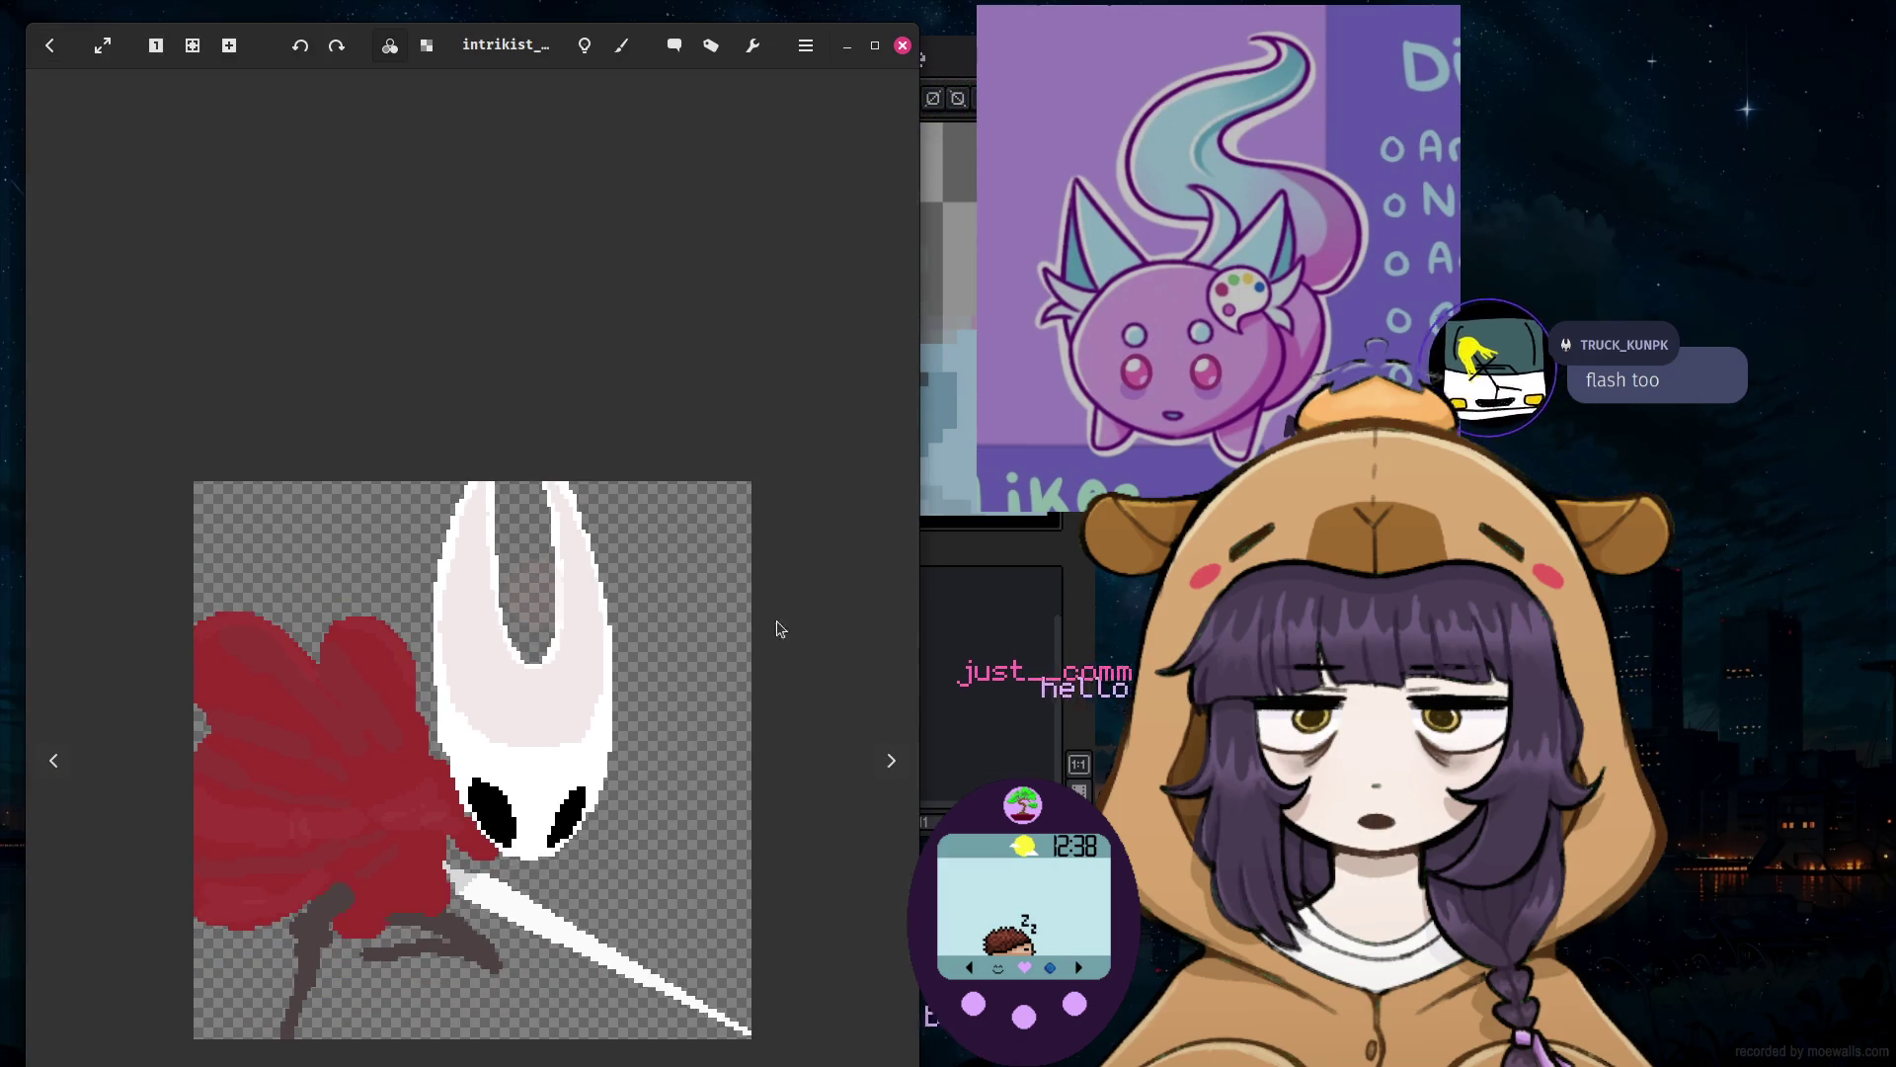
key(ctrl+minus)
key(ctrl+plus)
key(ctrl+plus)
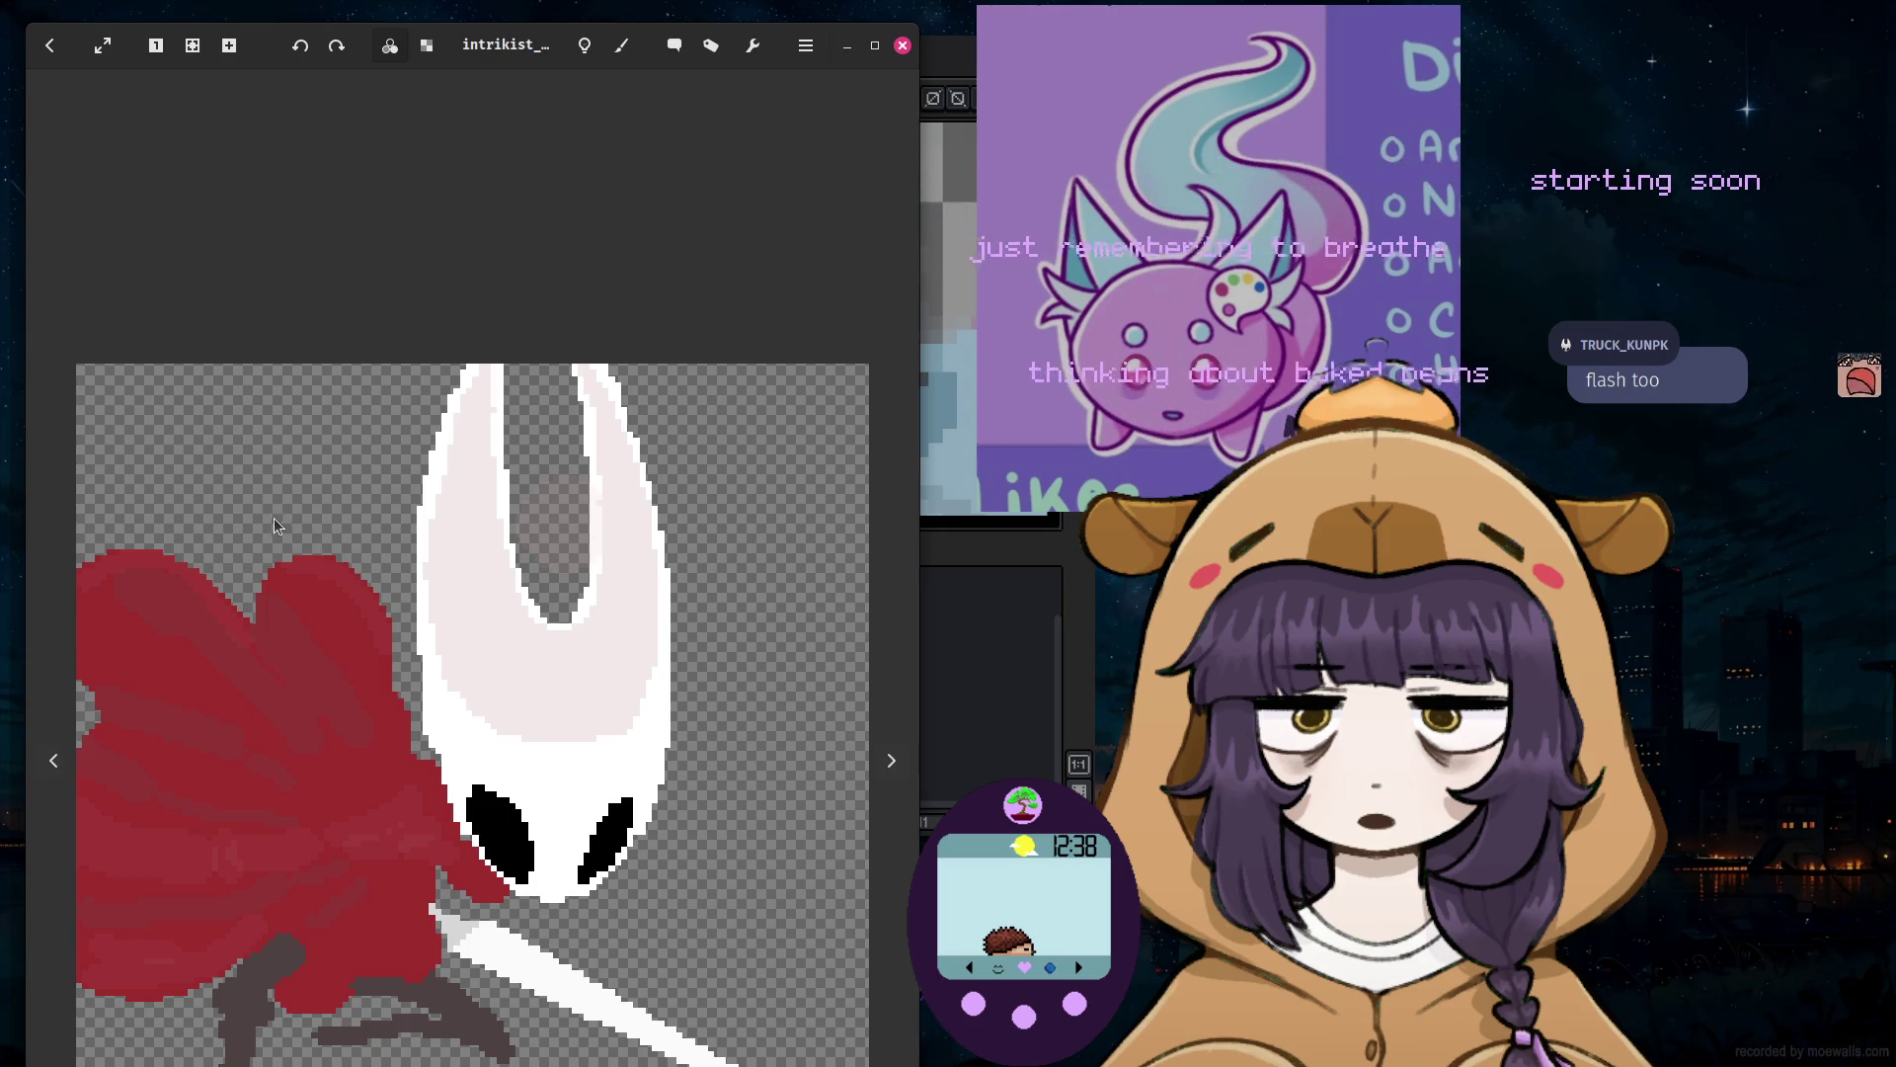
scroll(273, 526, down, 3)
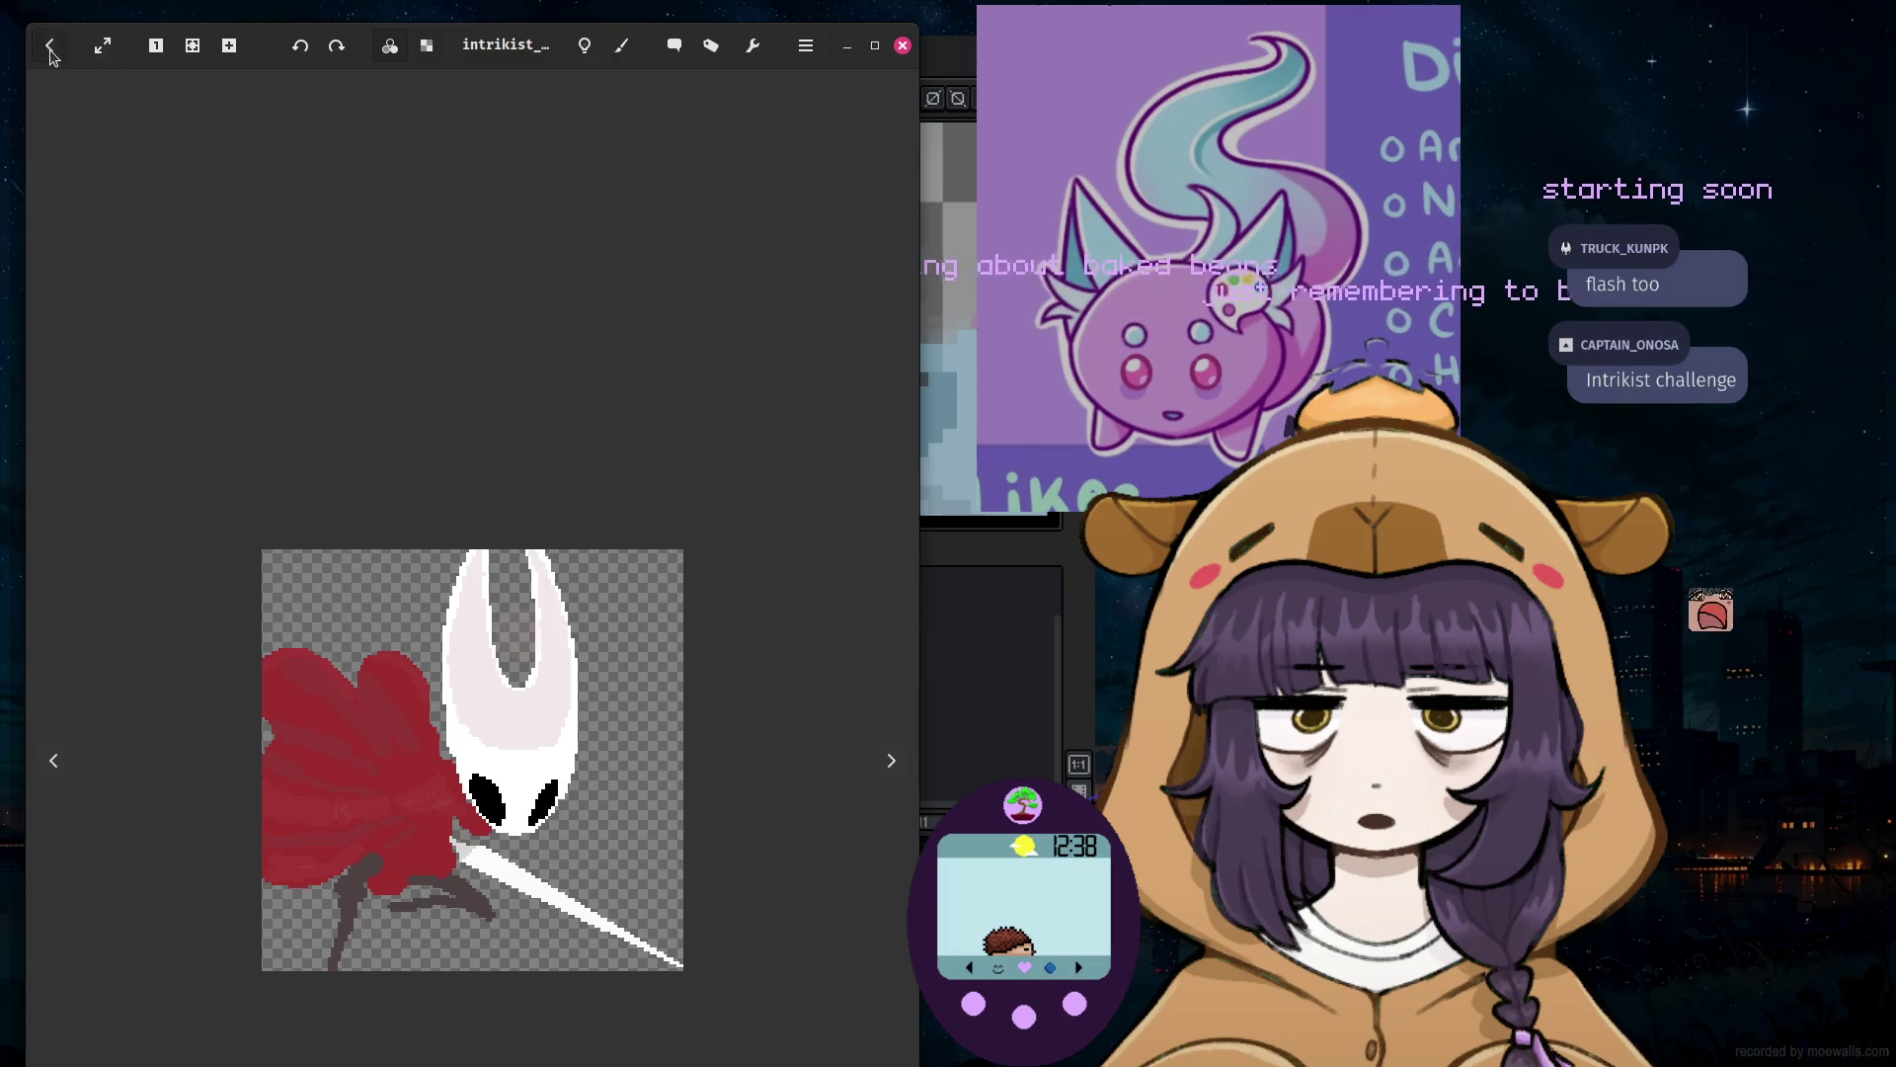
click(50, 49)
double_click(541, 580)
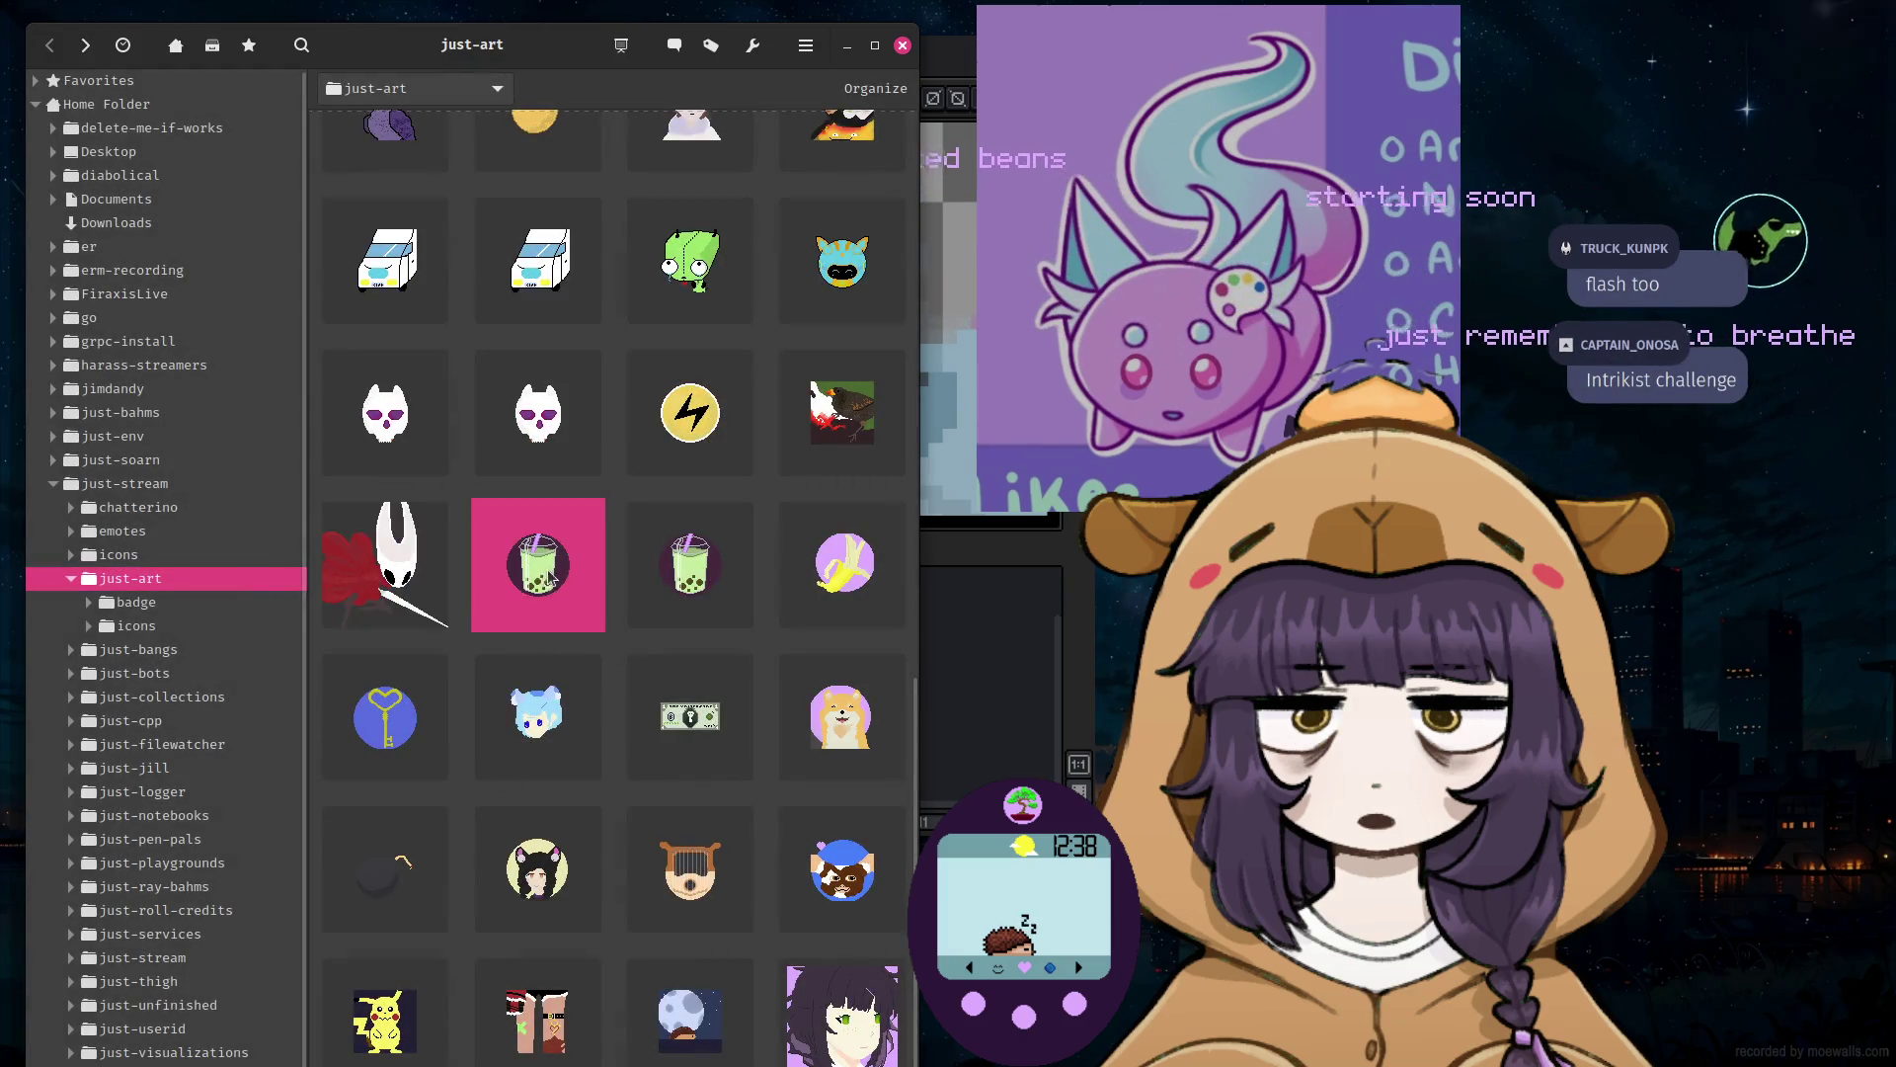
scroll(461, 825, up, 5)
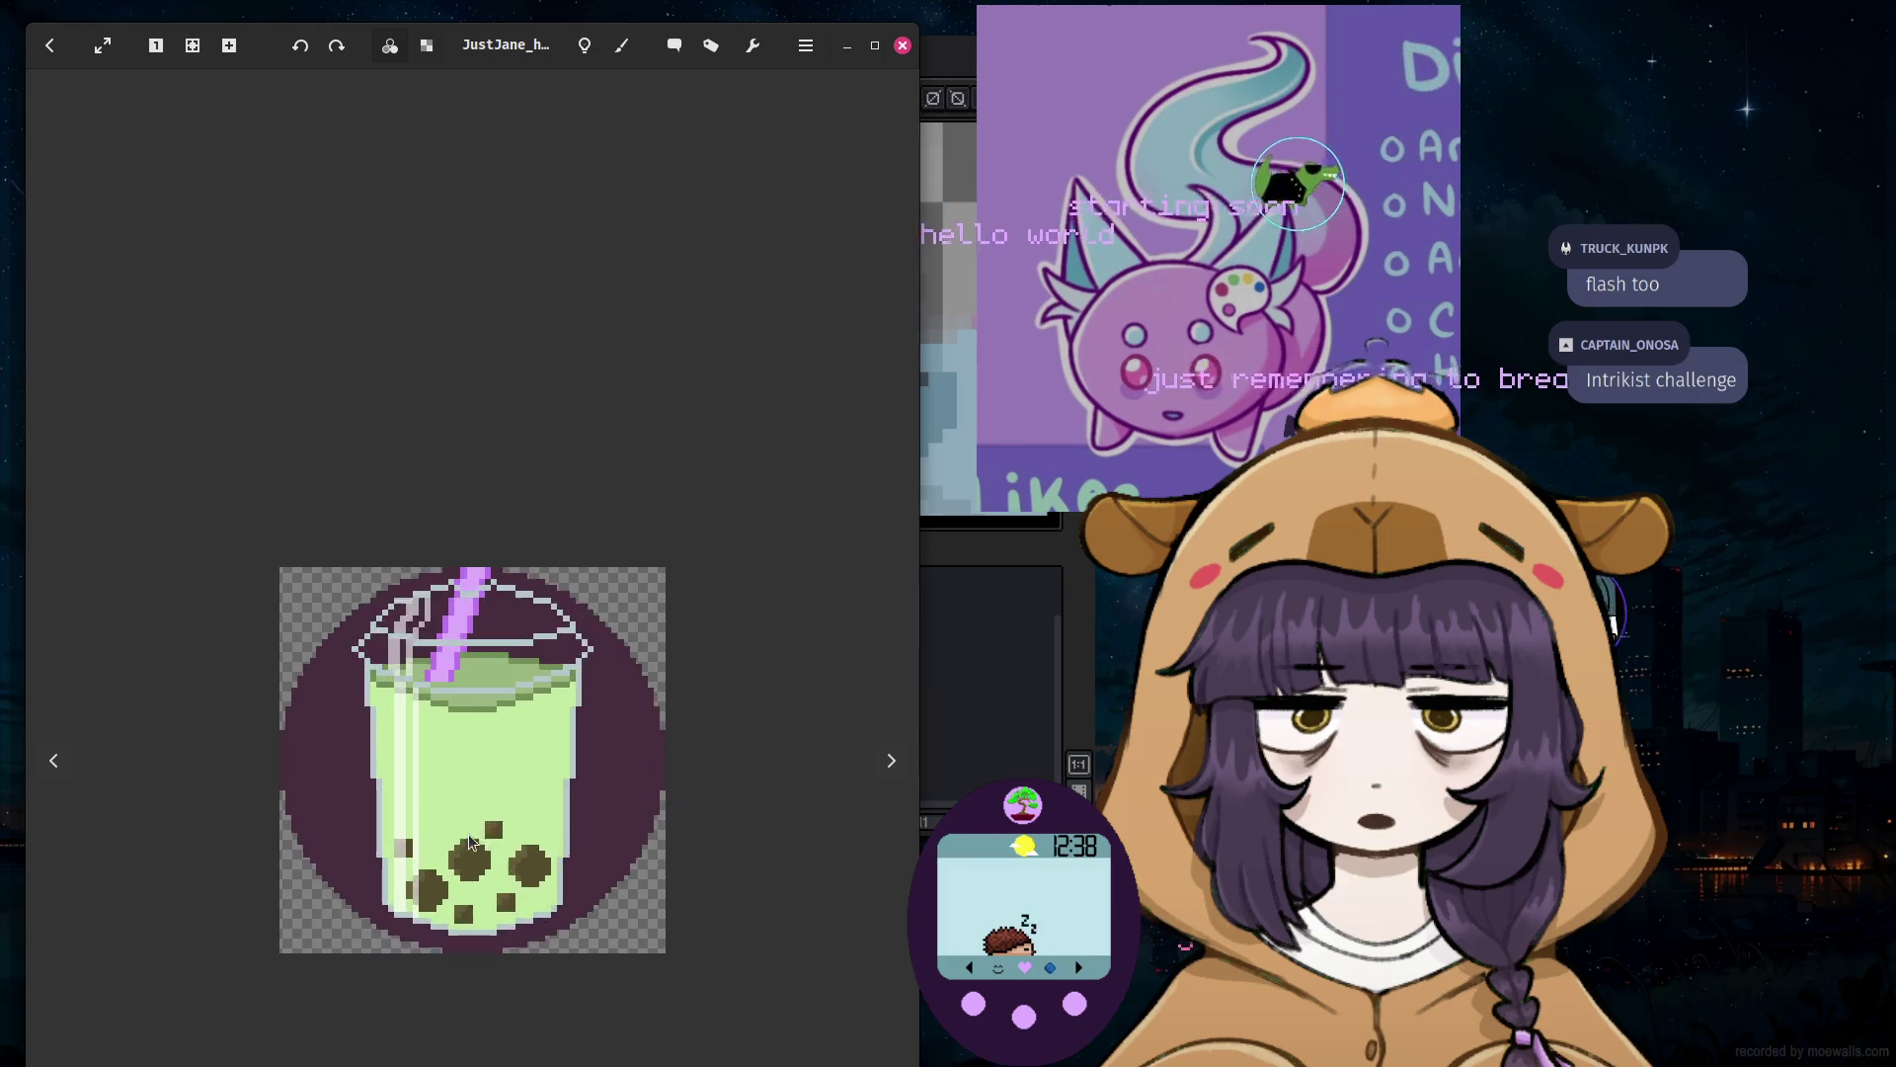
click(51, 49)
double_click(845, 573)
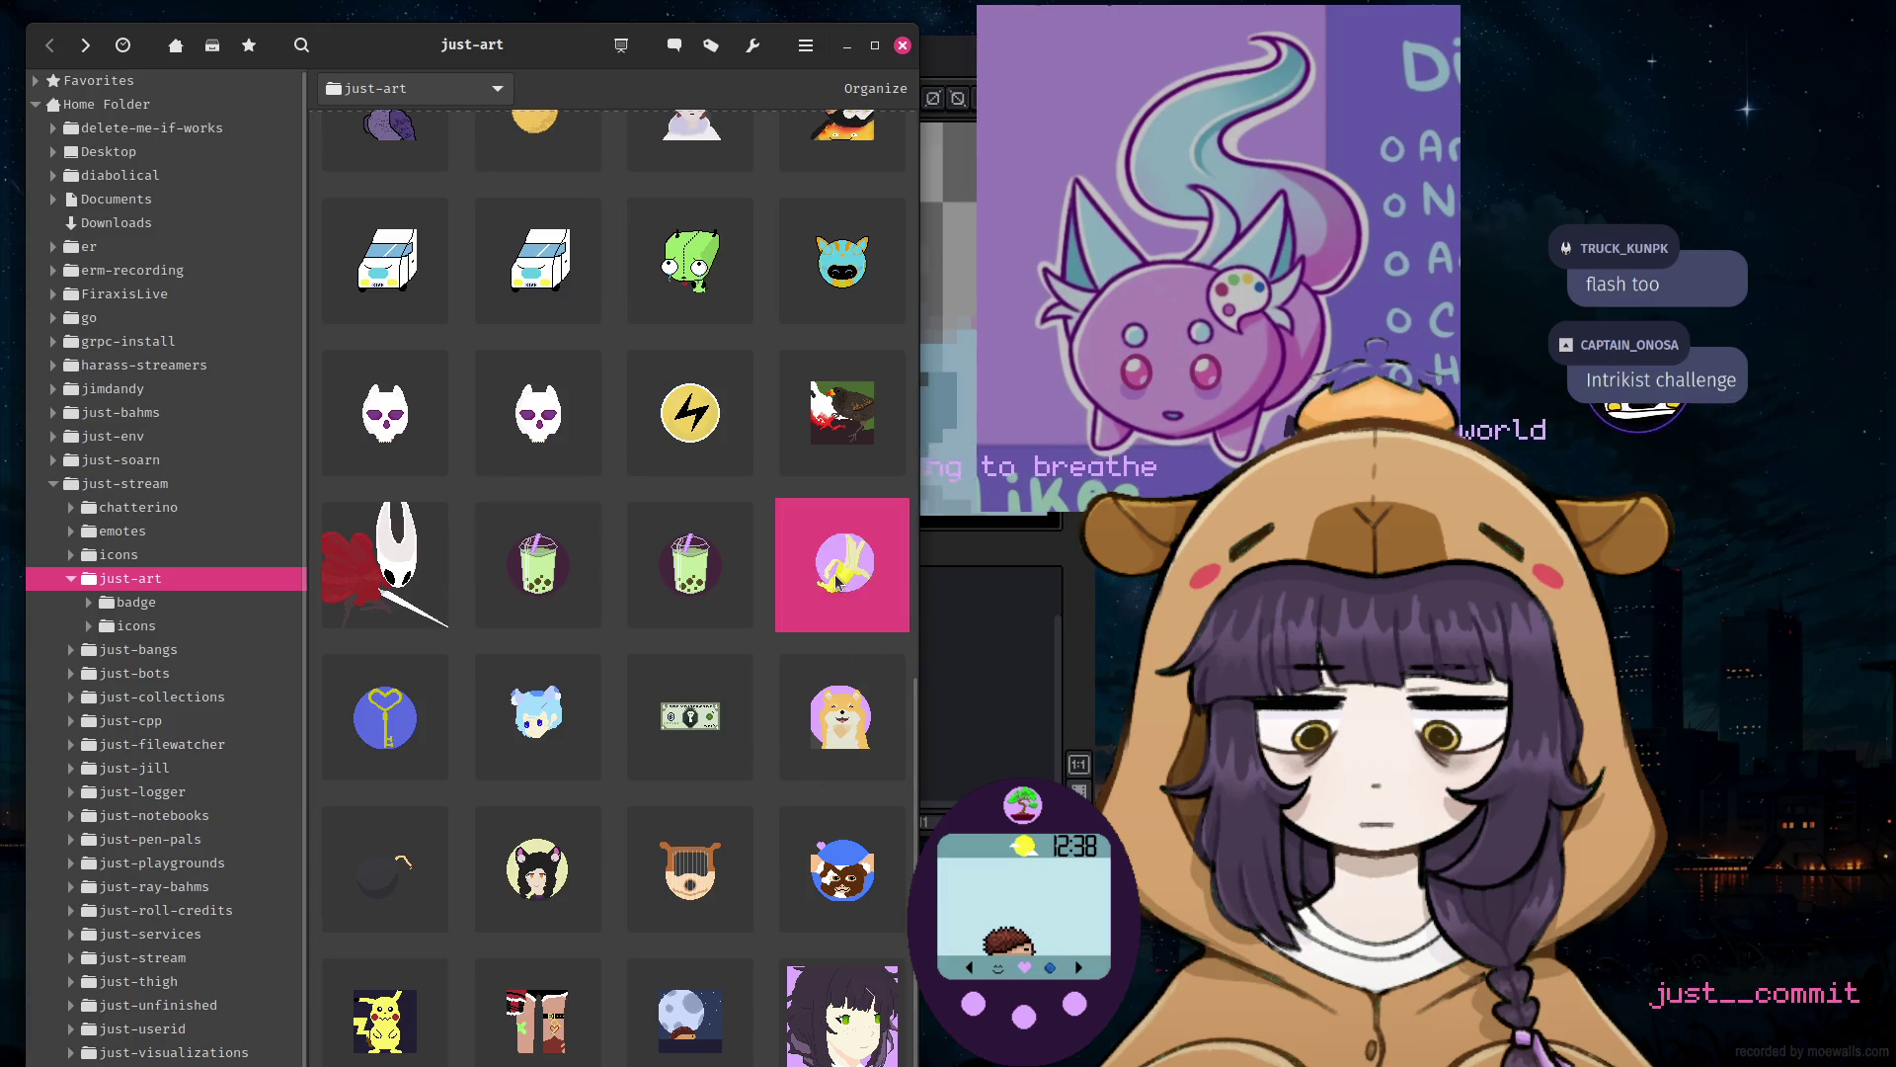
scroll(474, 887, up, 6)
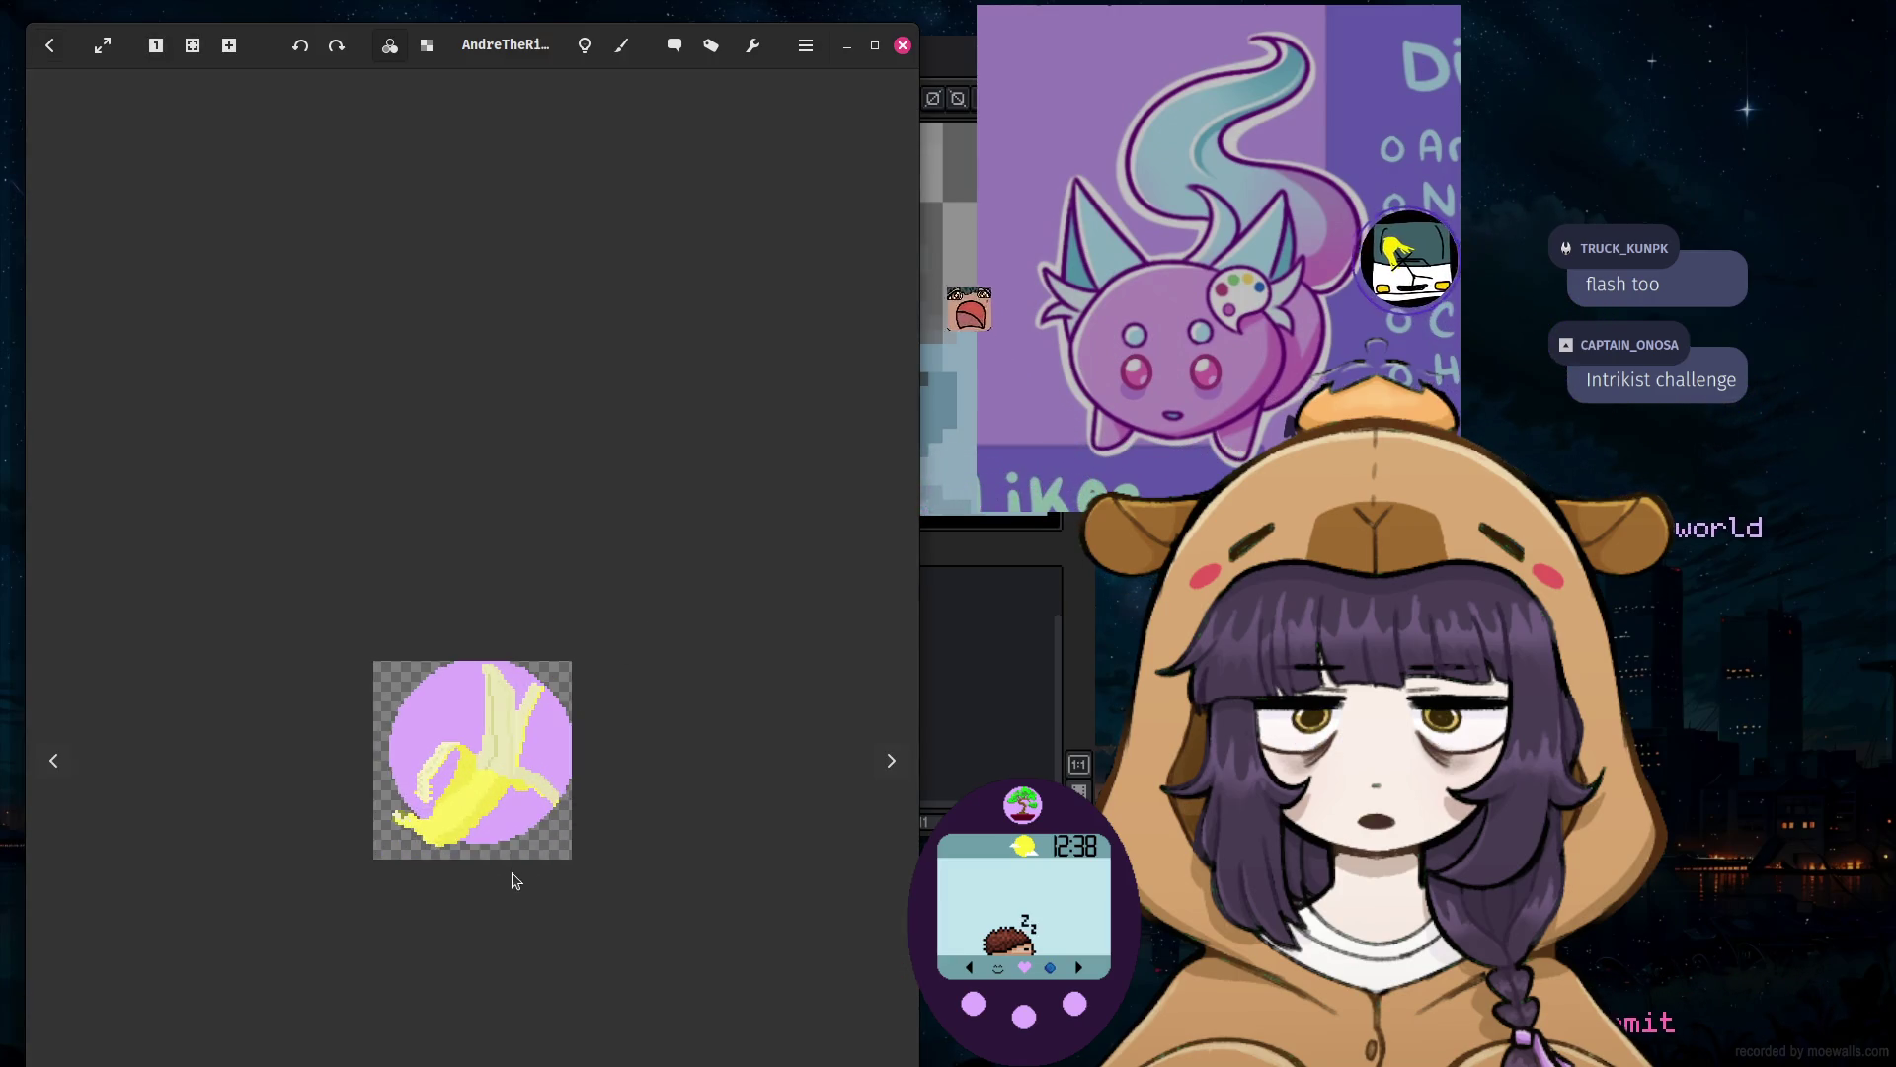
scroll(490, 873, up, 1)
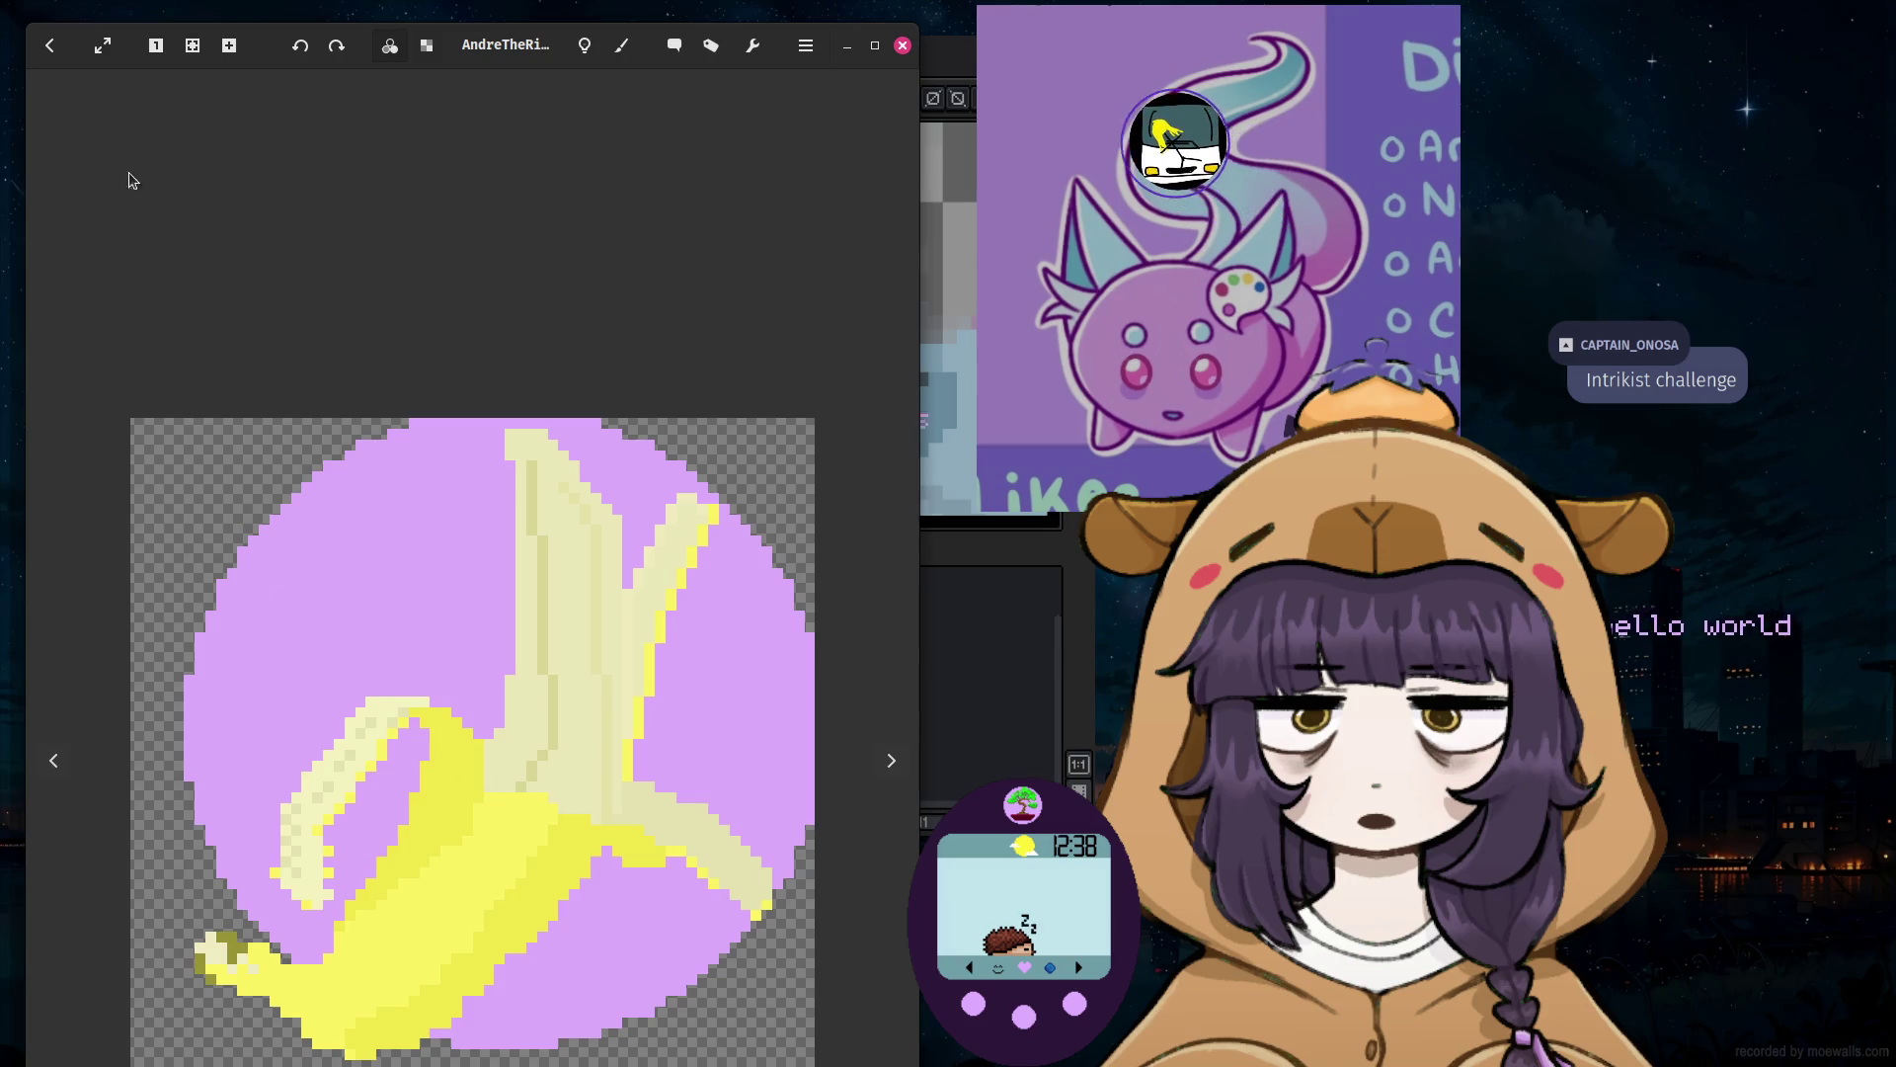
click(49, 59)
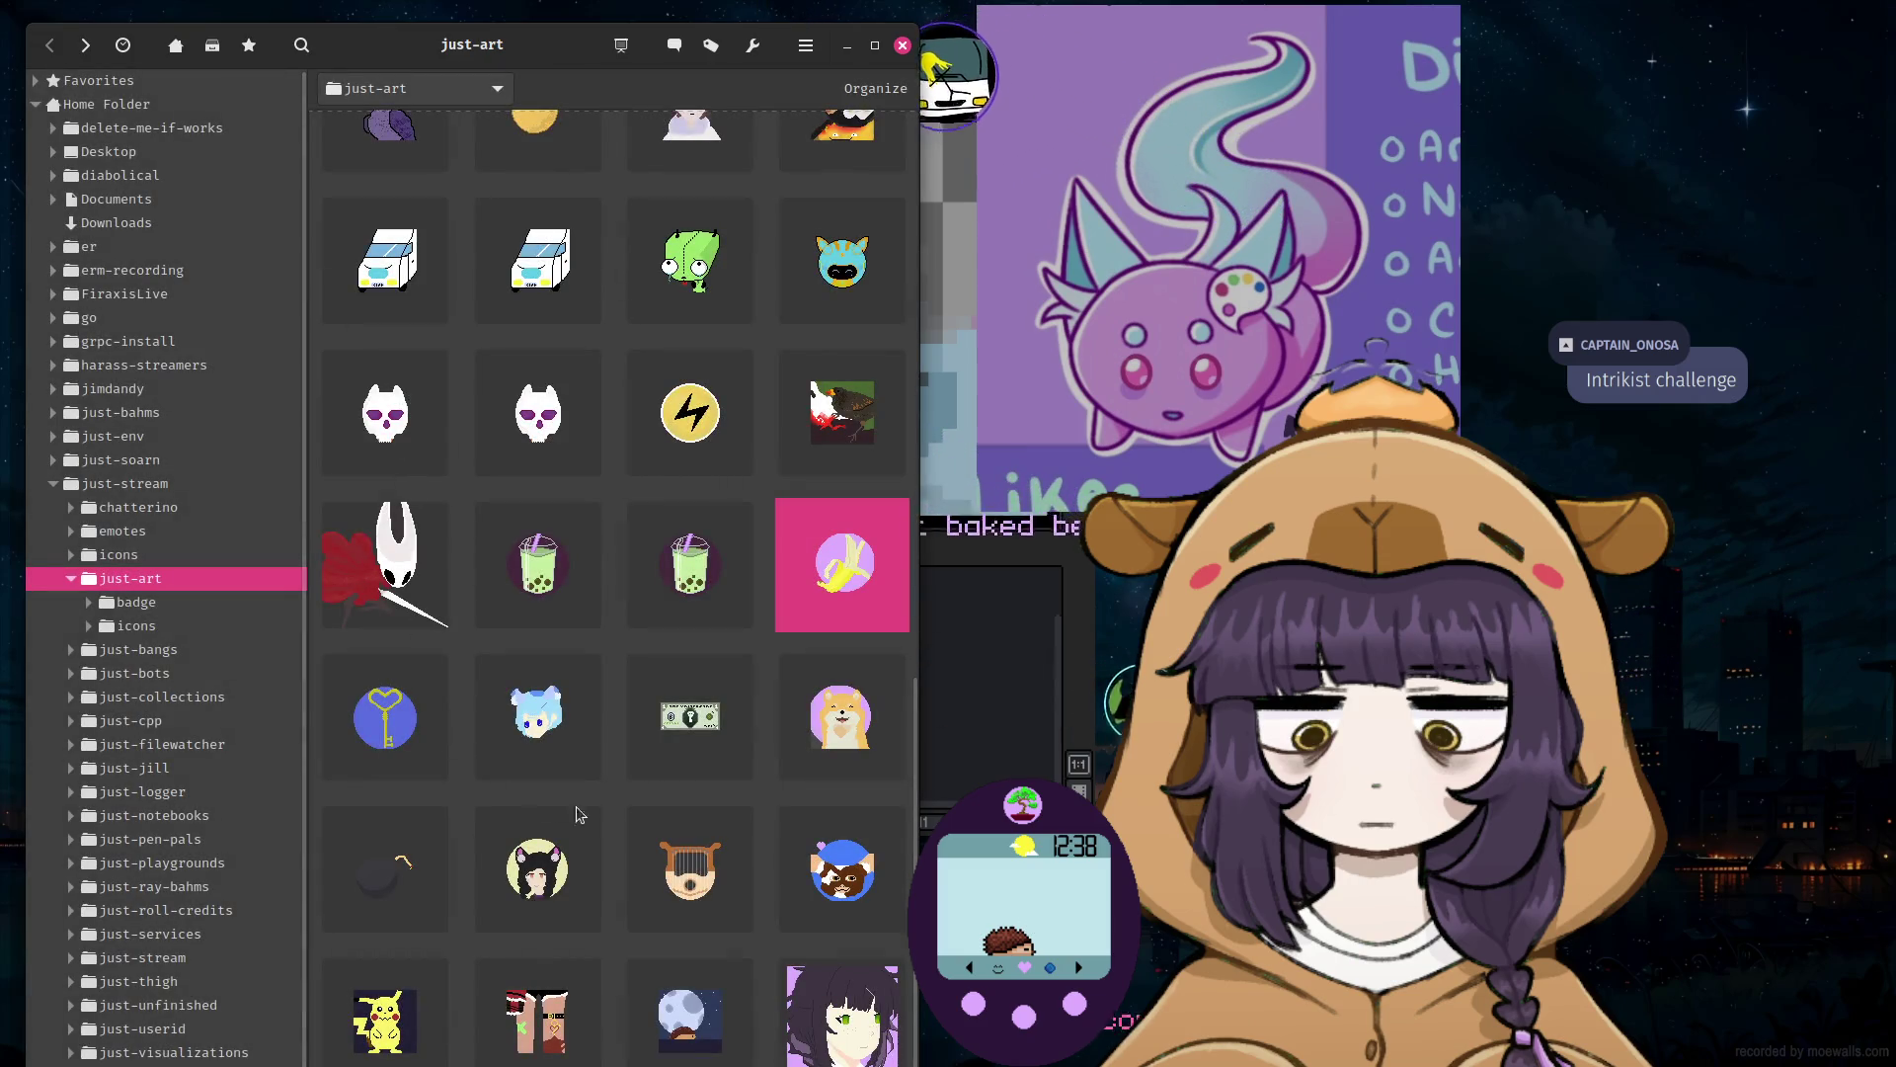
double_click(398, 724)
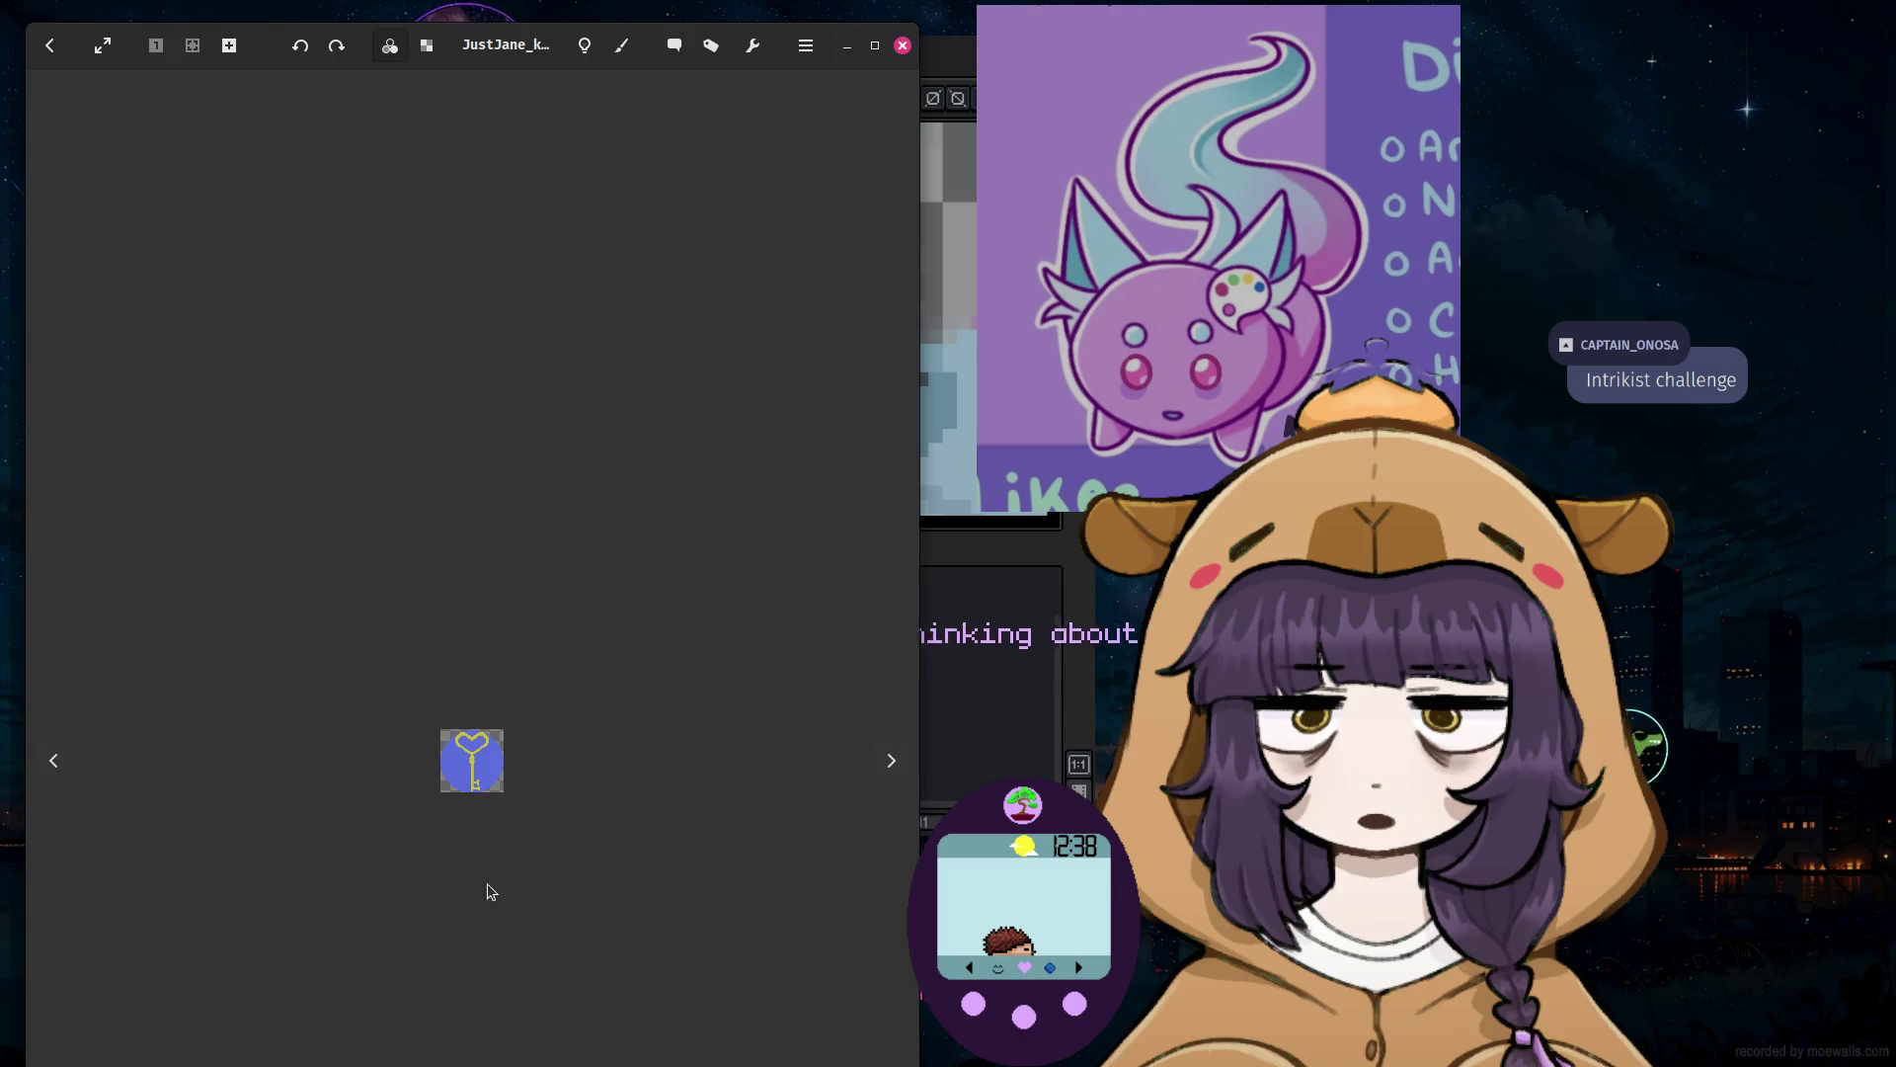
scroll(489, 874, up, 3)
scroll(504, 864, up, 5)
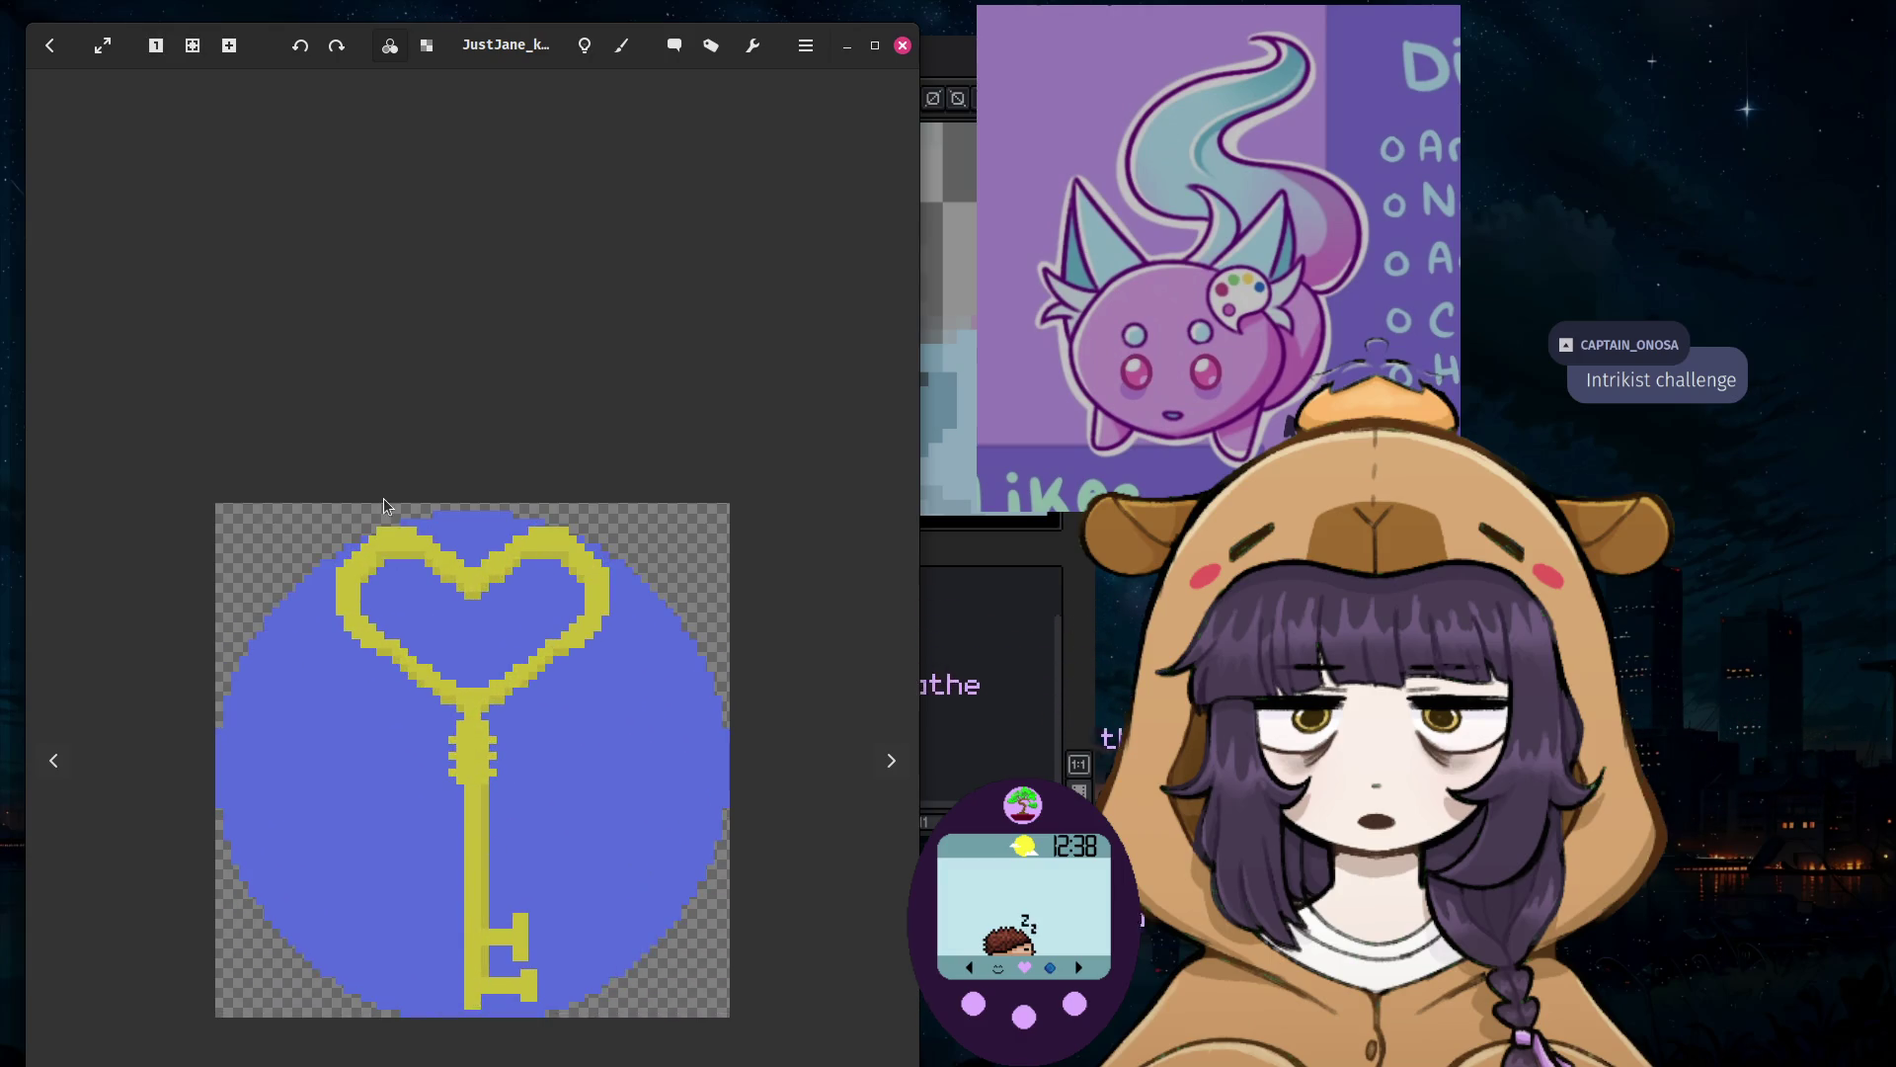
click(50, 45)
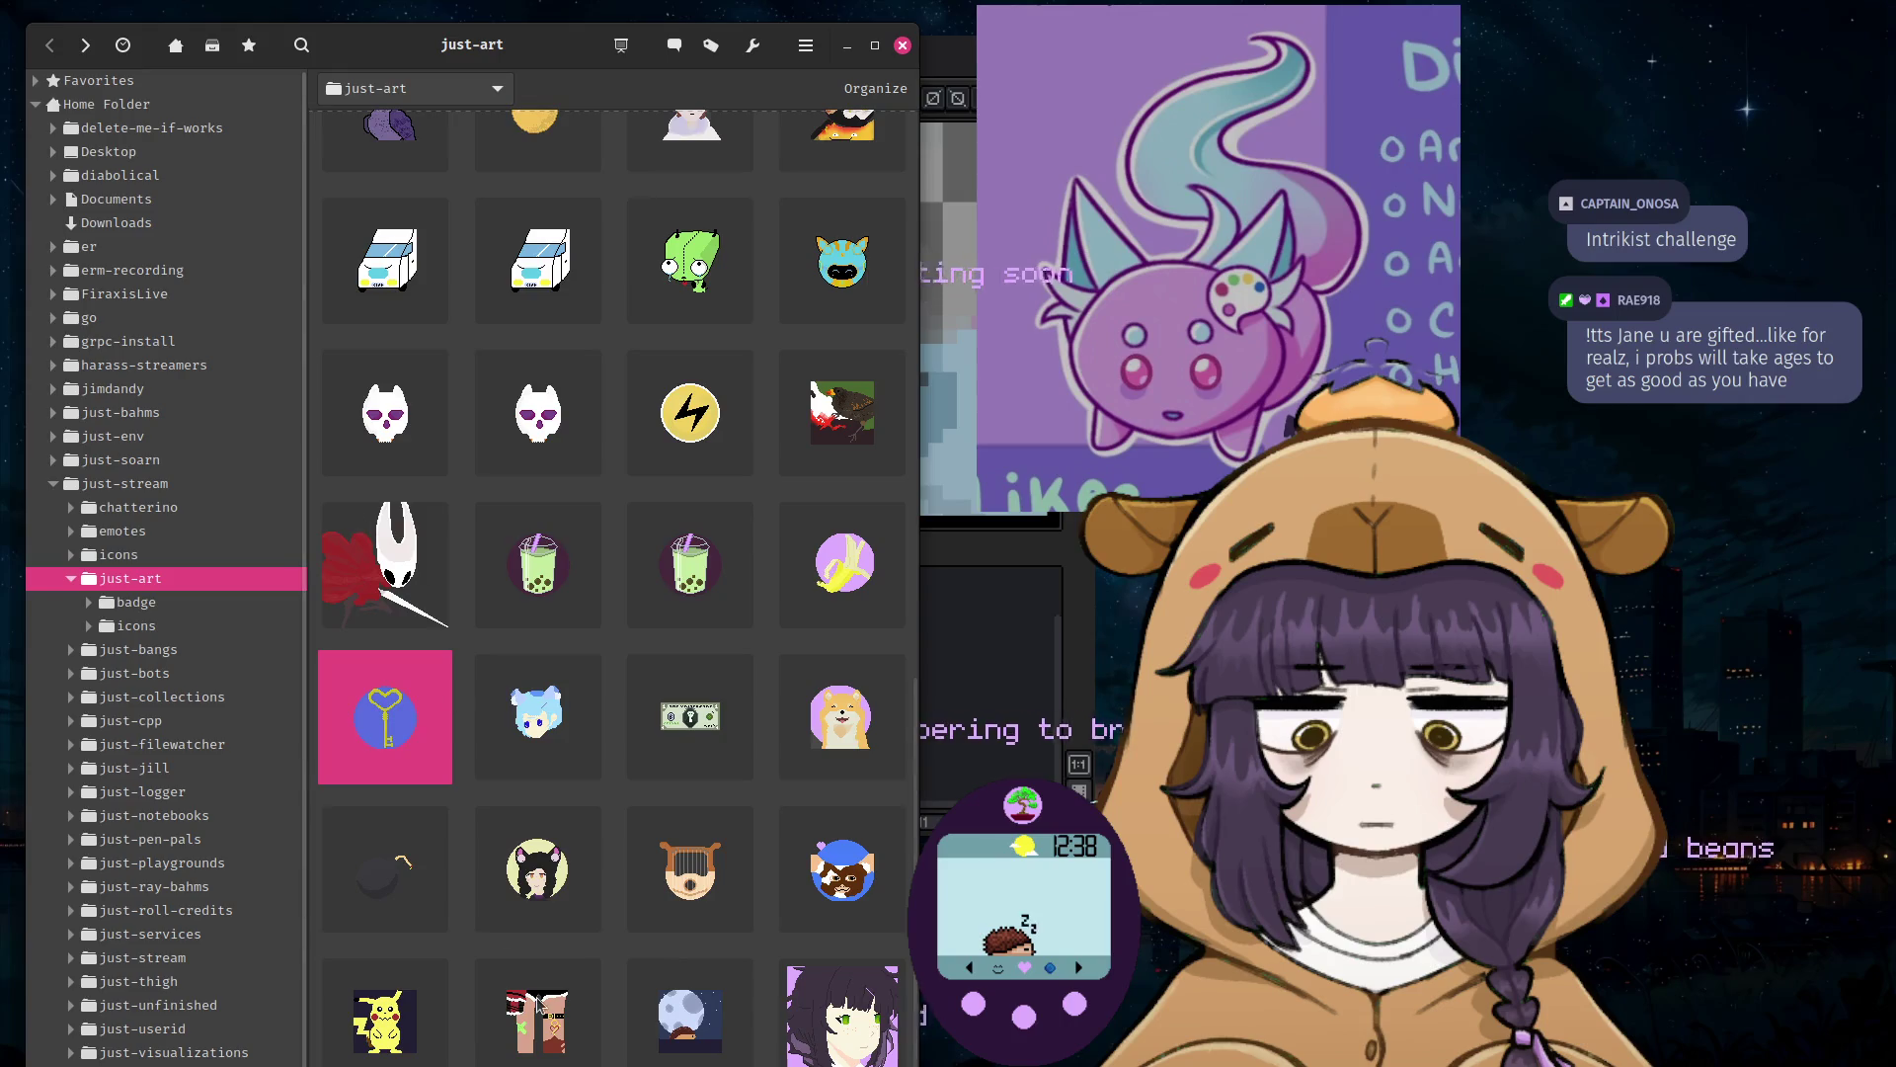
- View the blue-haired cat-eared portrait and the pixel-art dollar bill, zoomed in
double_click(545, 717)
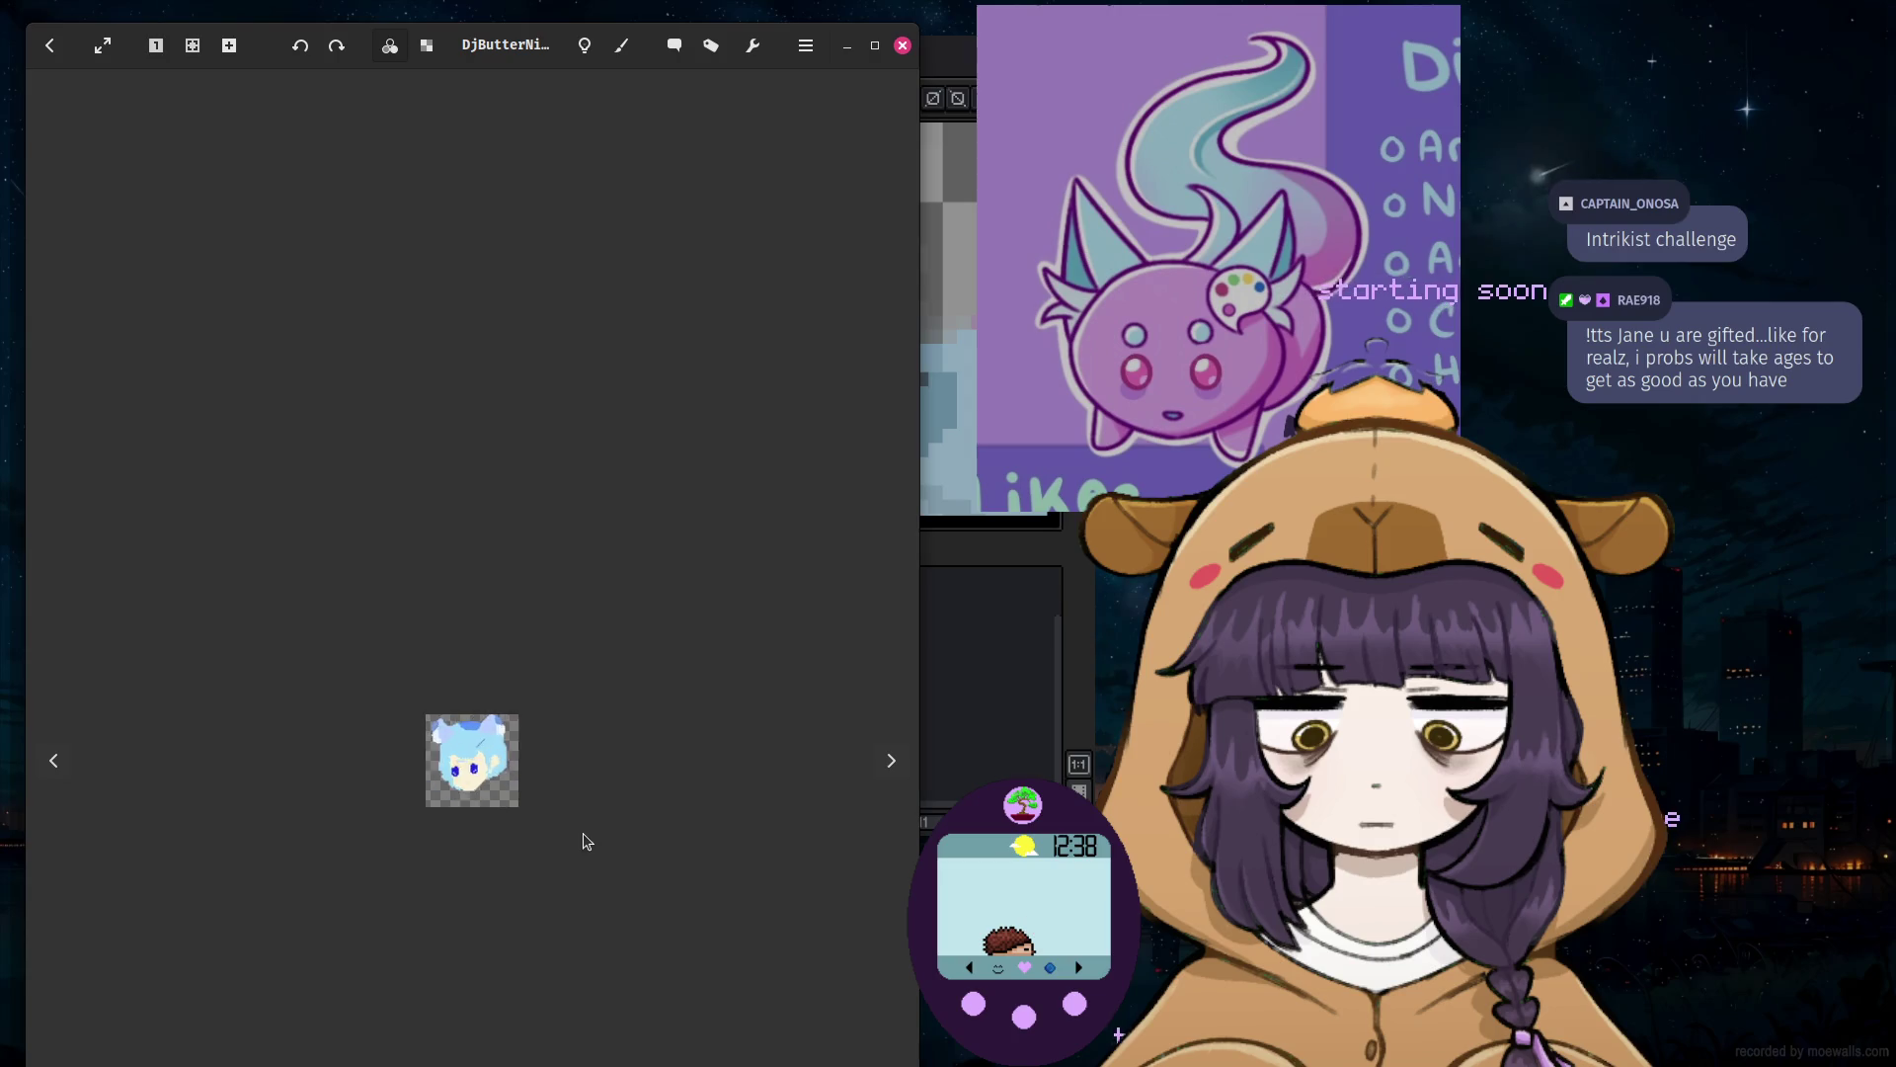
scroll(581, 828, up, 5)
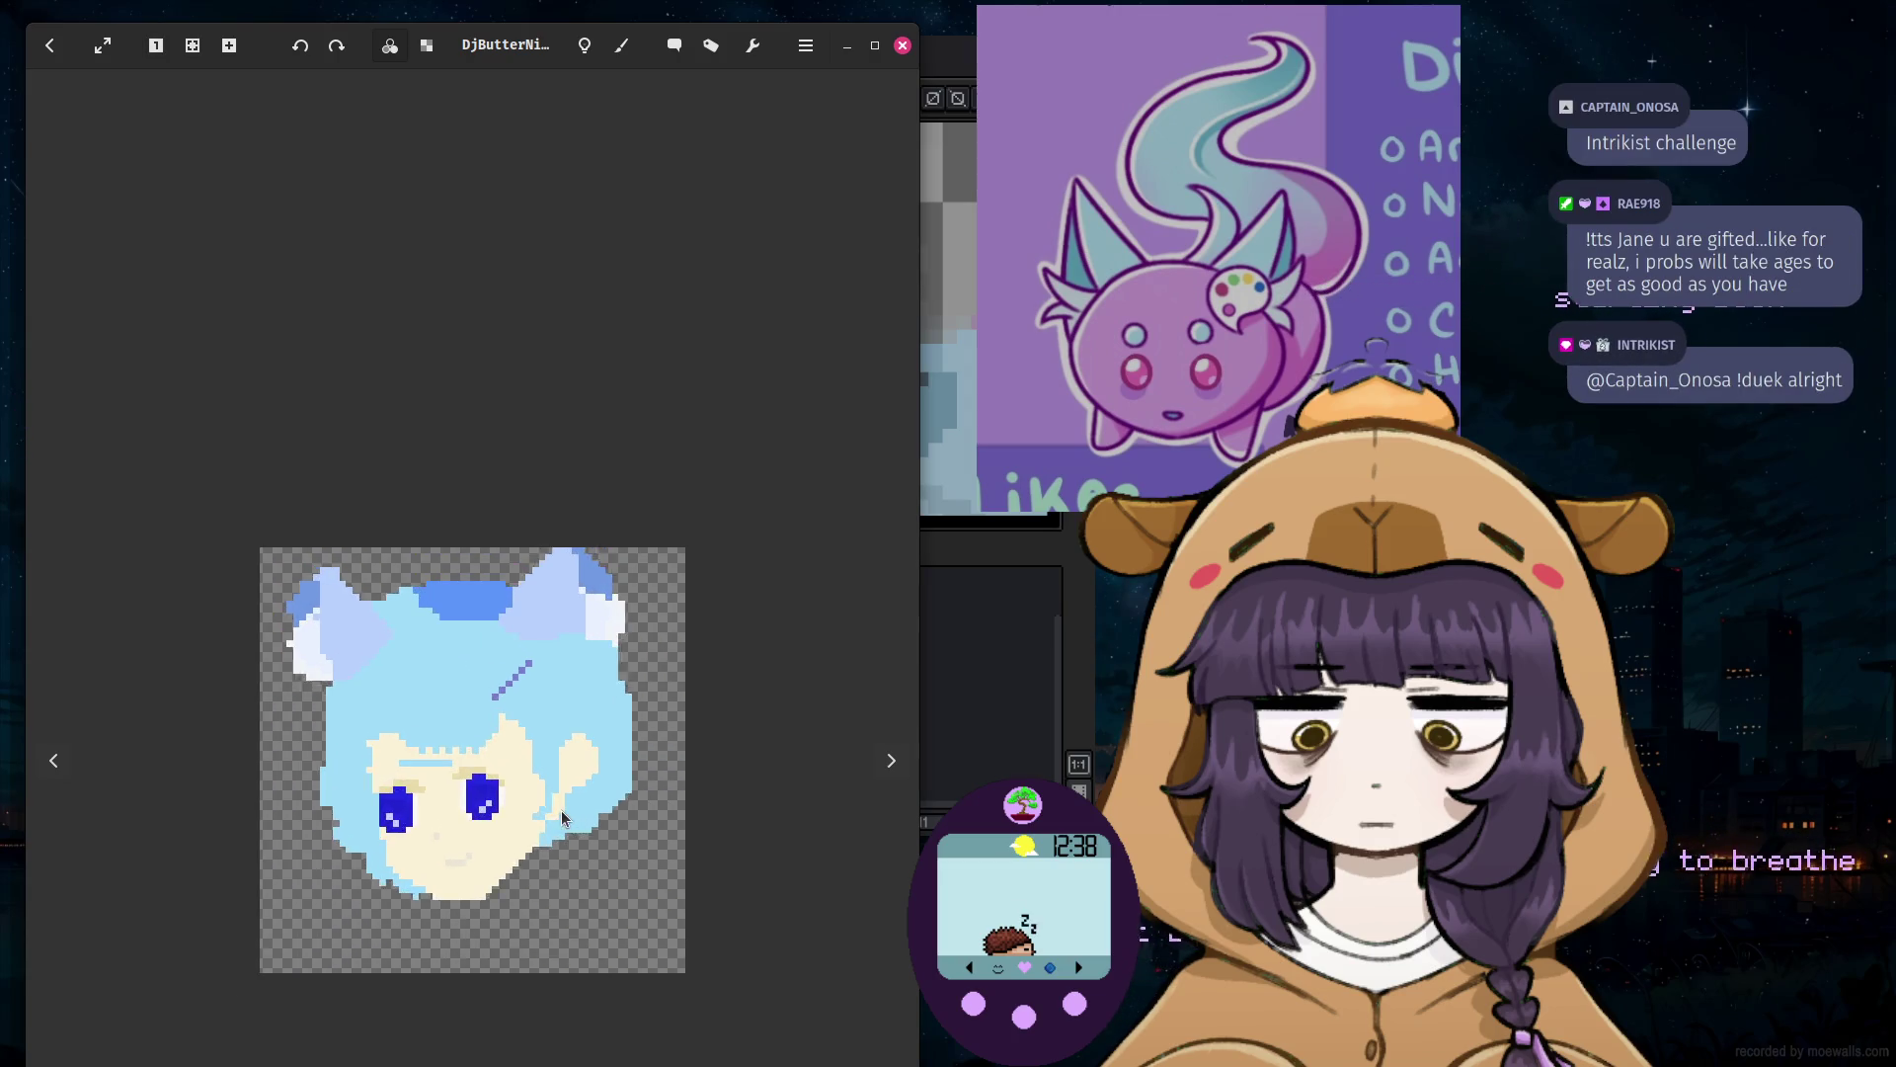
scroll(561, 816, up, 2)
scroll(563, 818, up, 3)
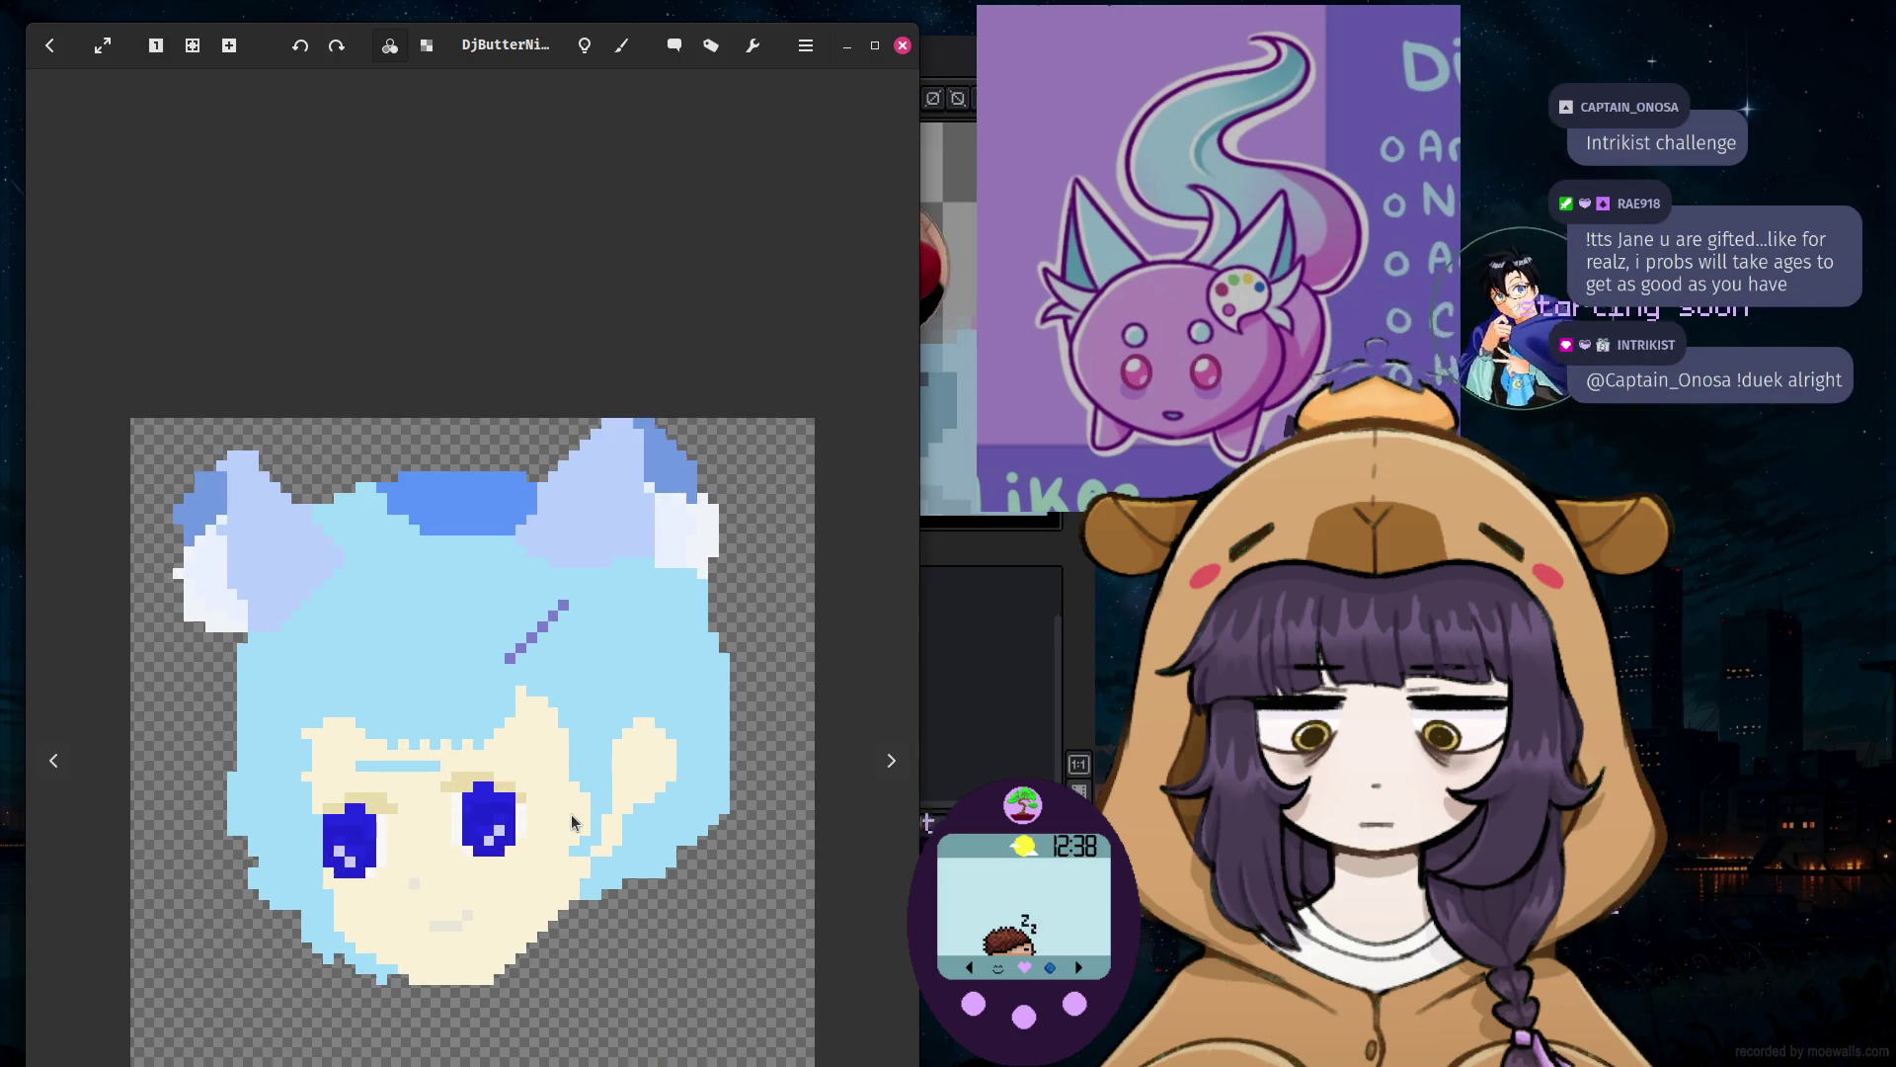
scroll(571, 812, up, 1)
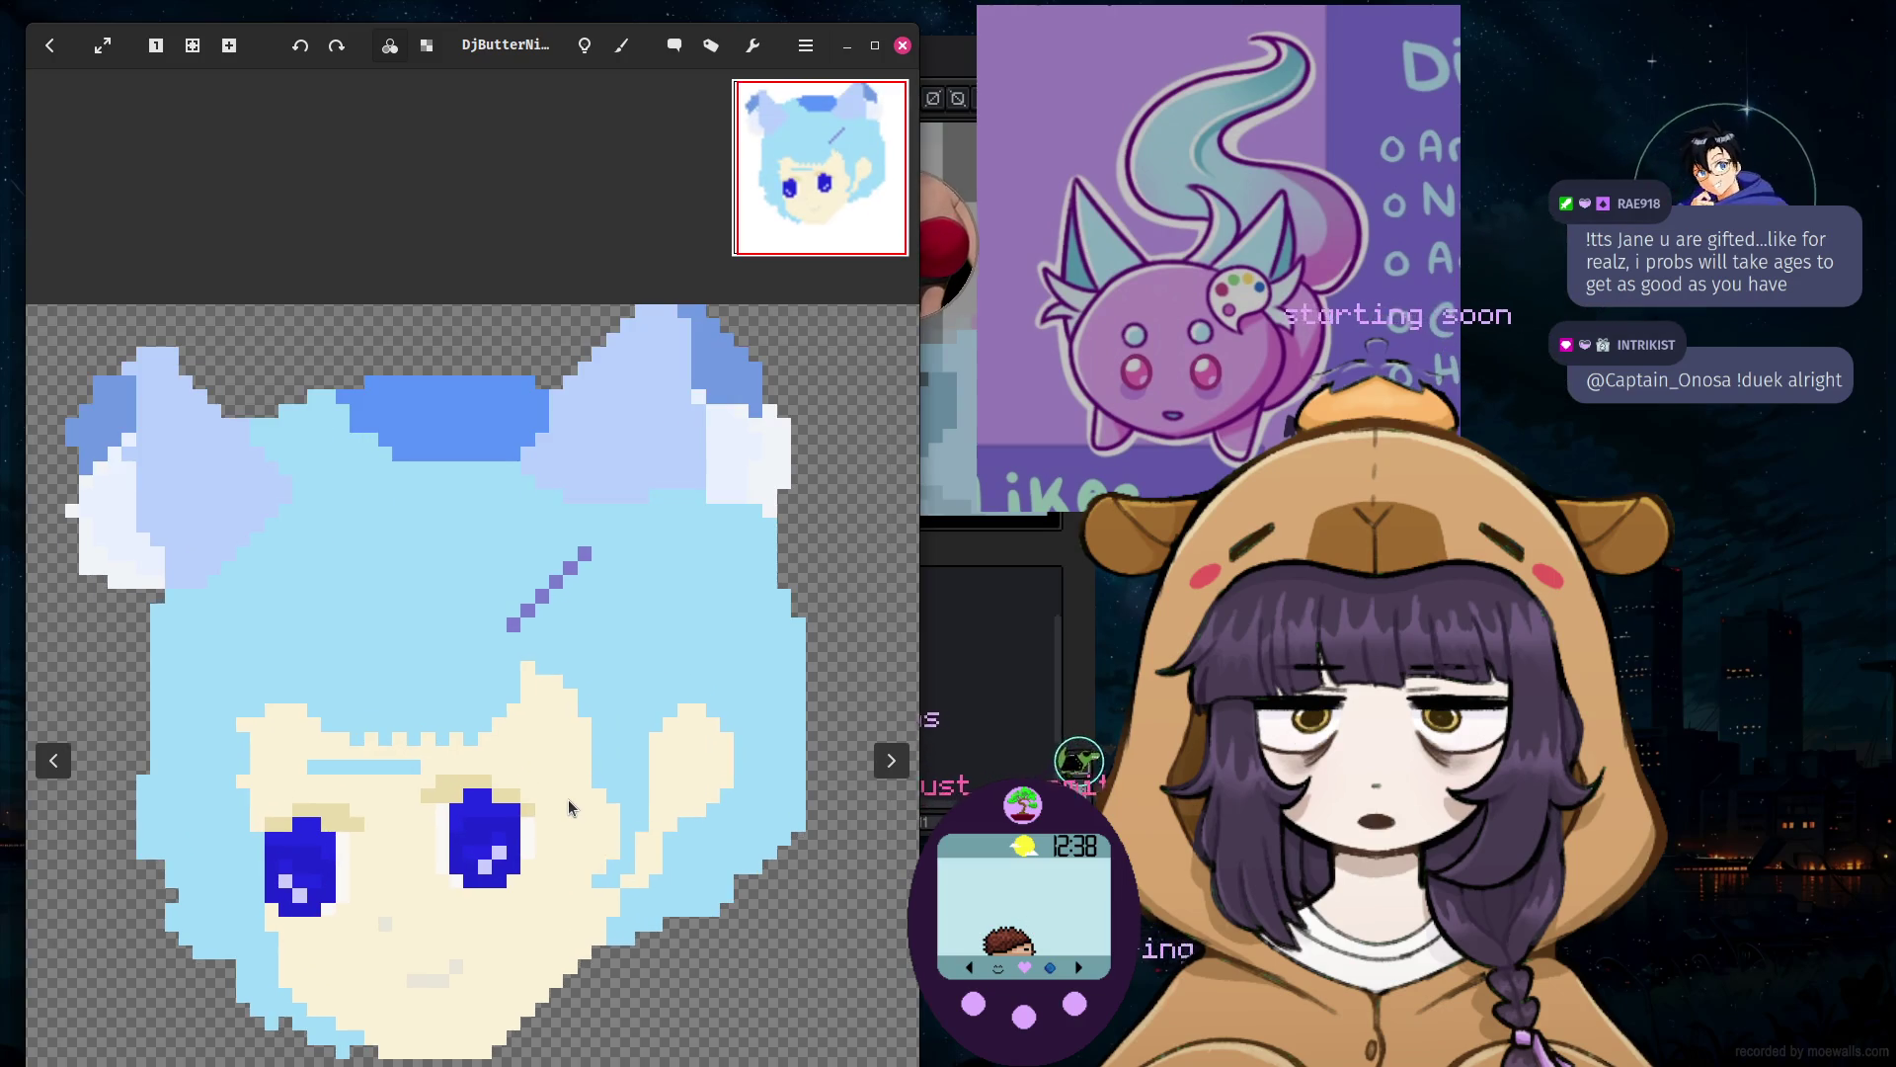
scroll(571, 806, down, 3)
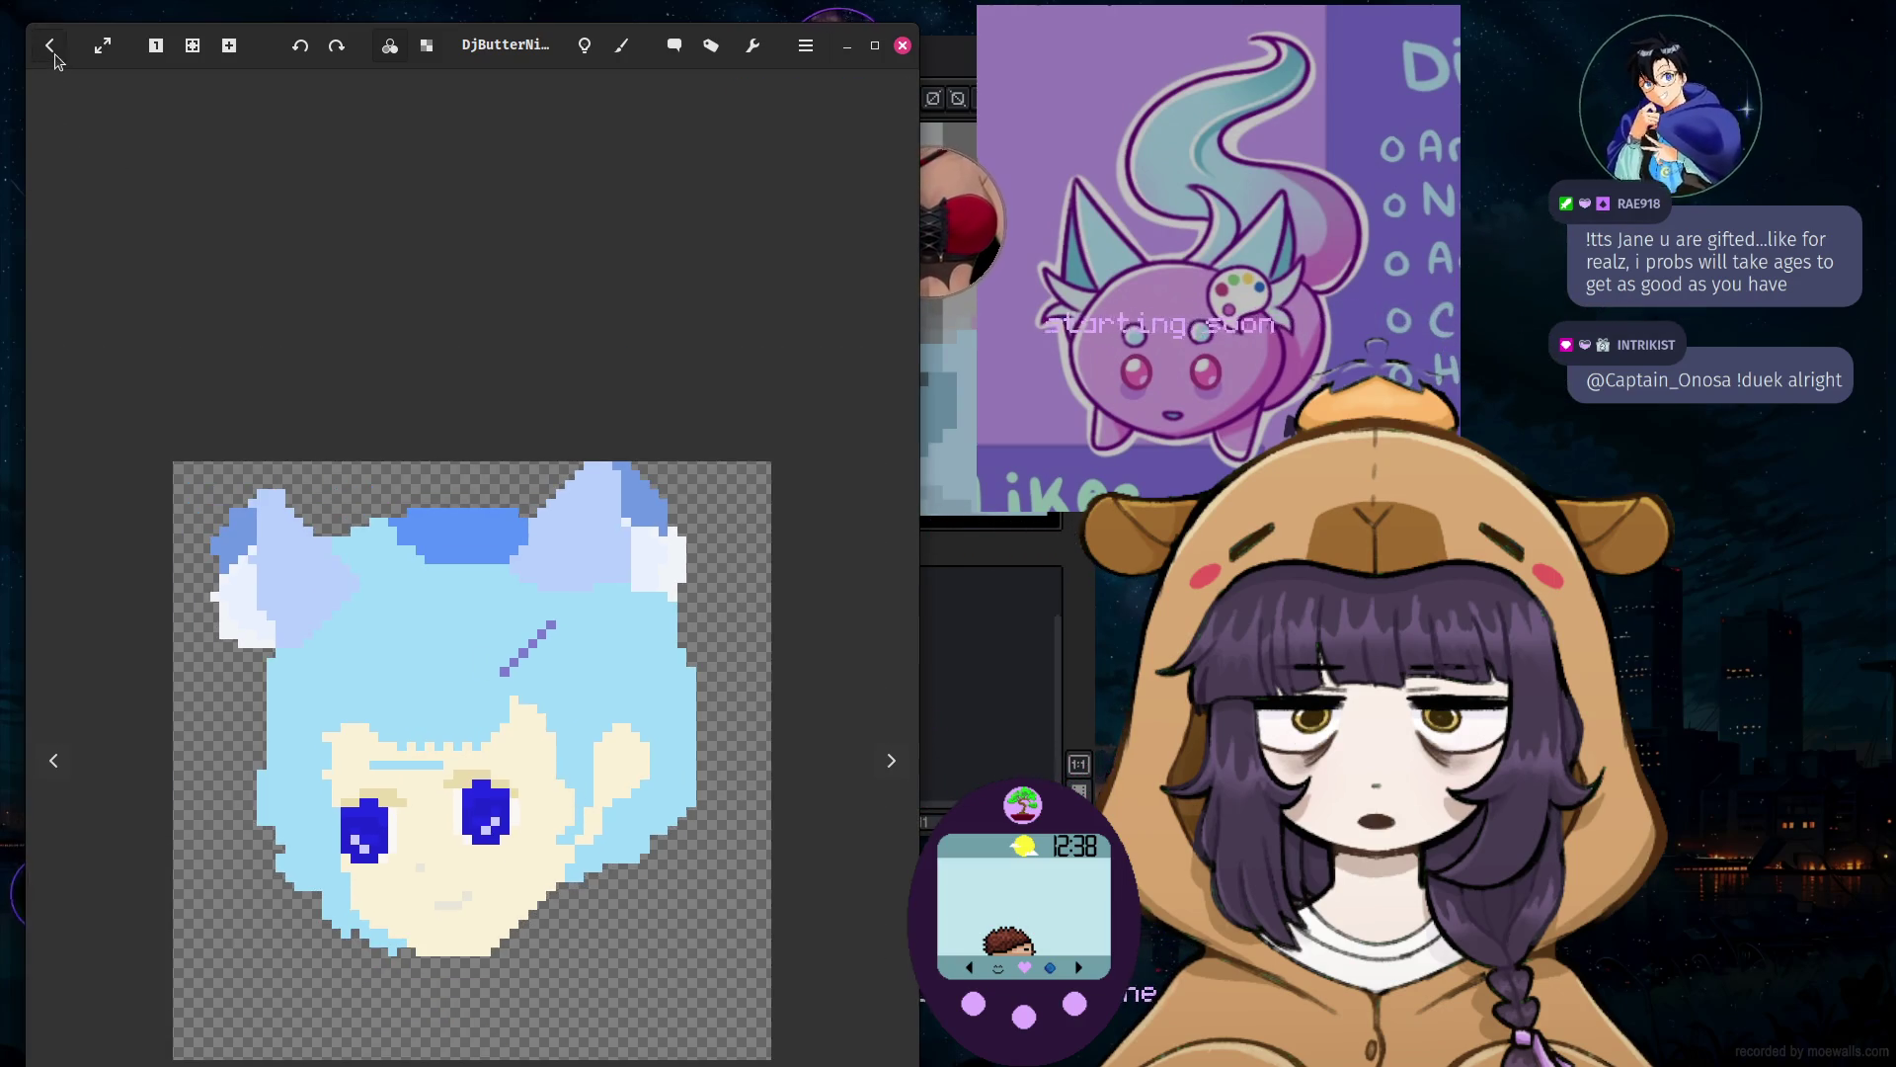
click(50, 45)
double_click(731, 743)
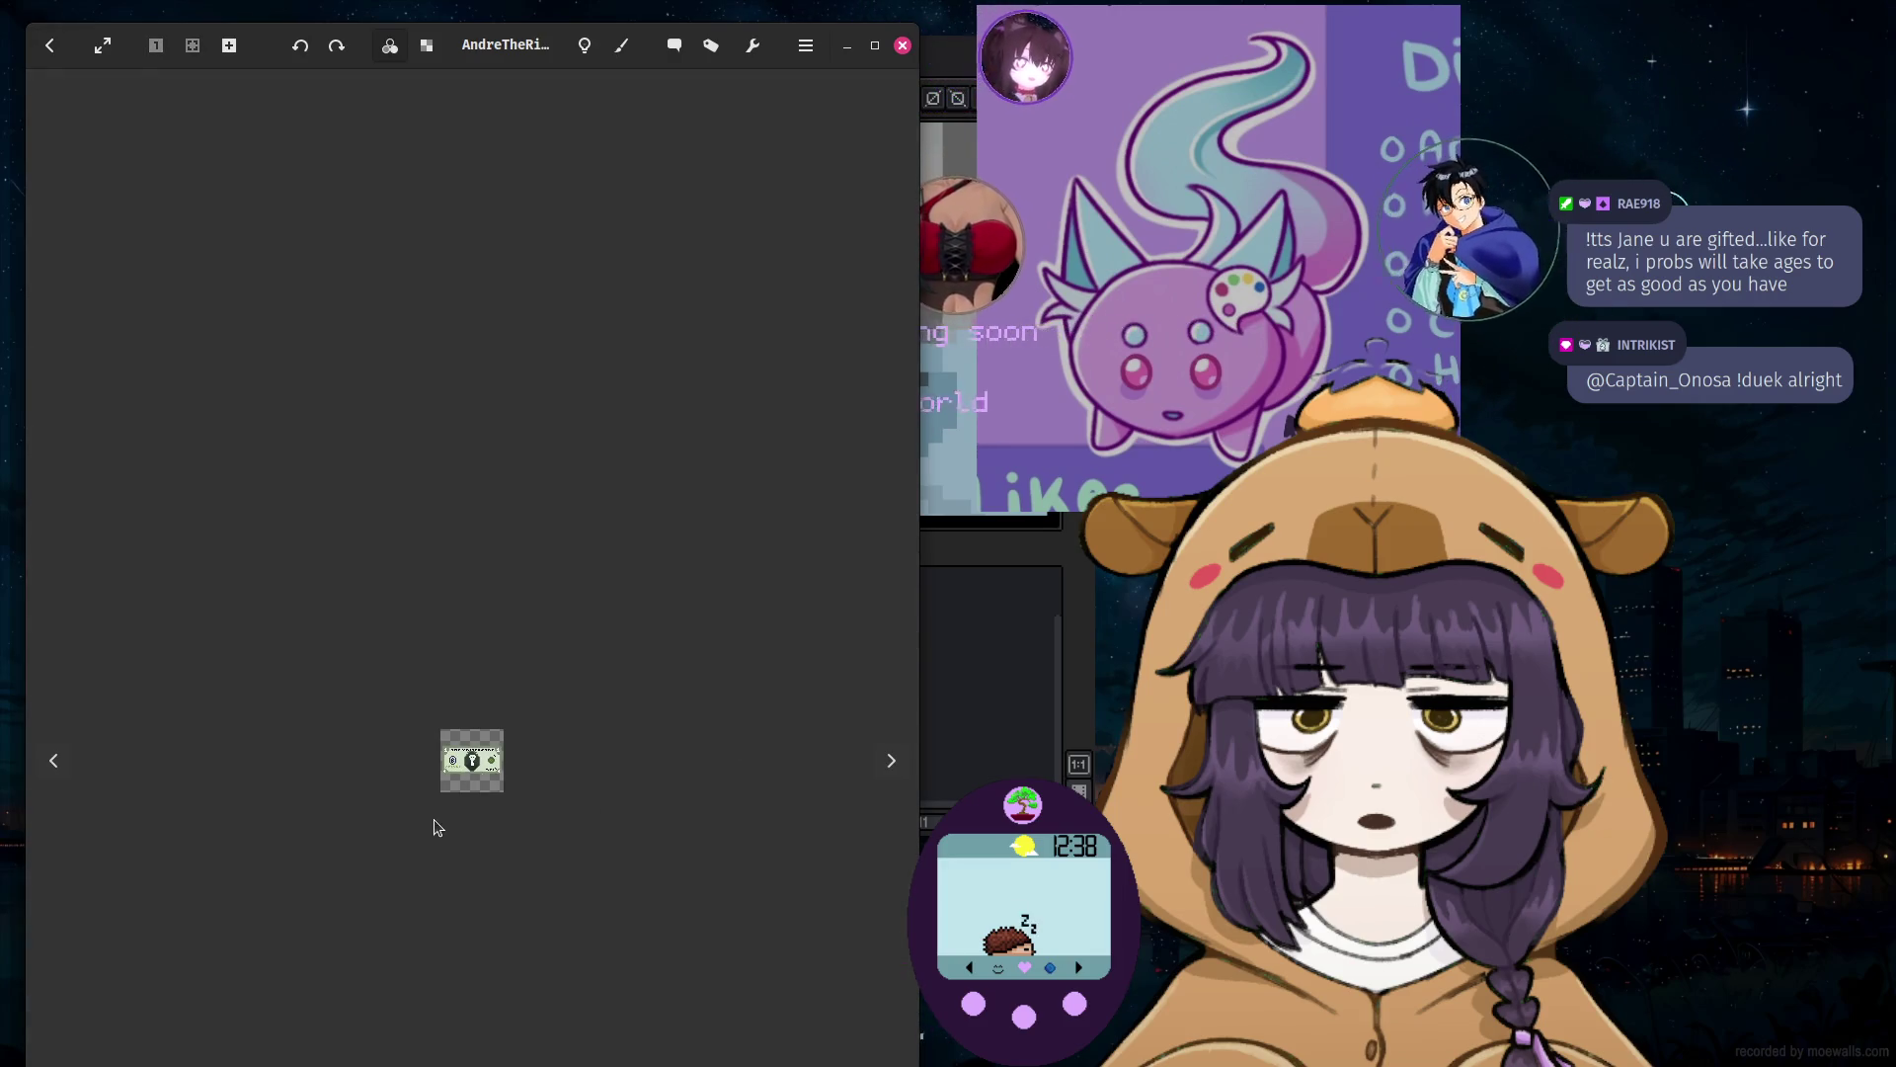
scroll(439, 823, up, 4)
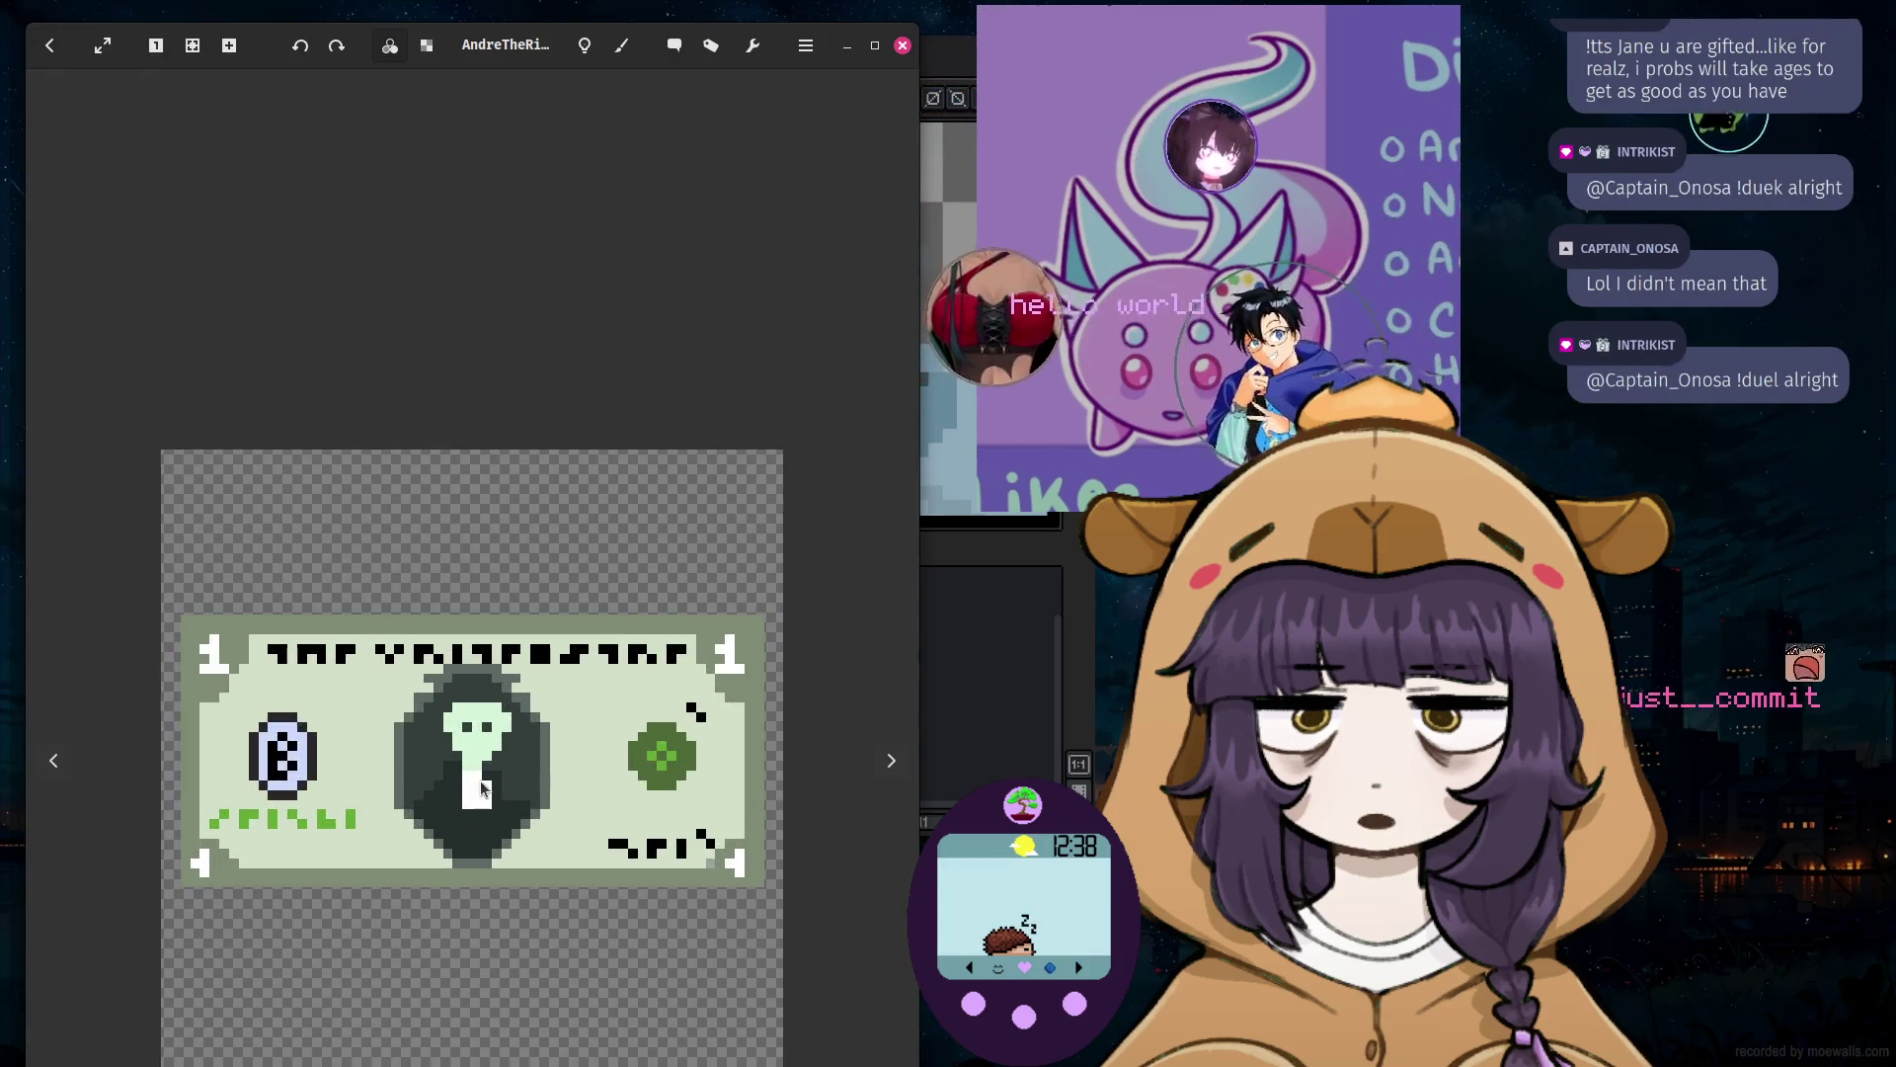
scroll(484, 802, up, 2)
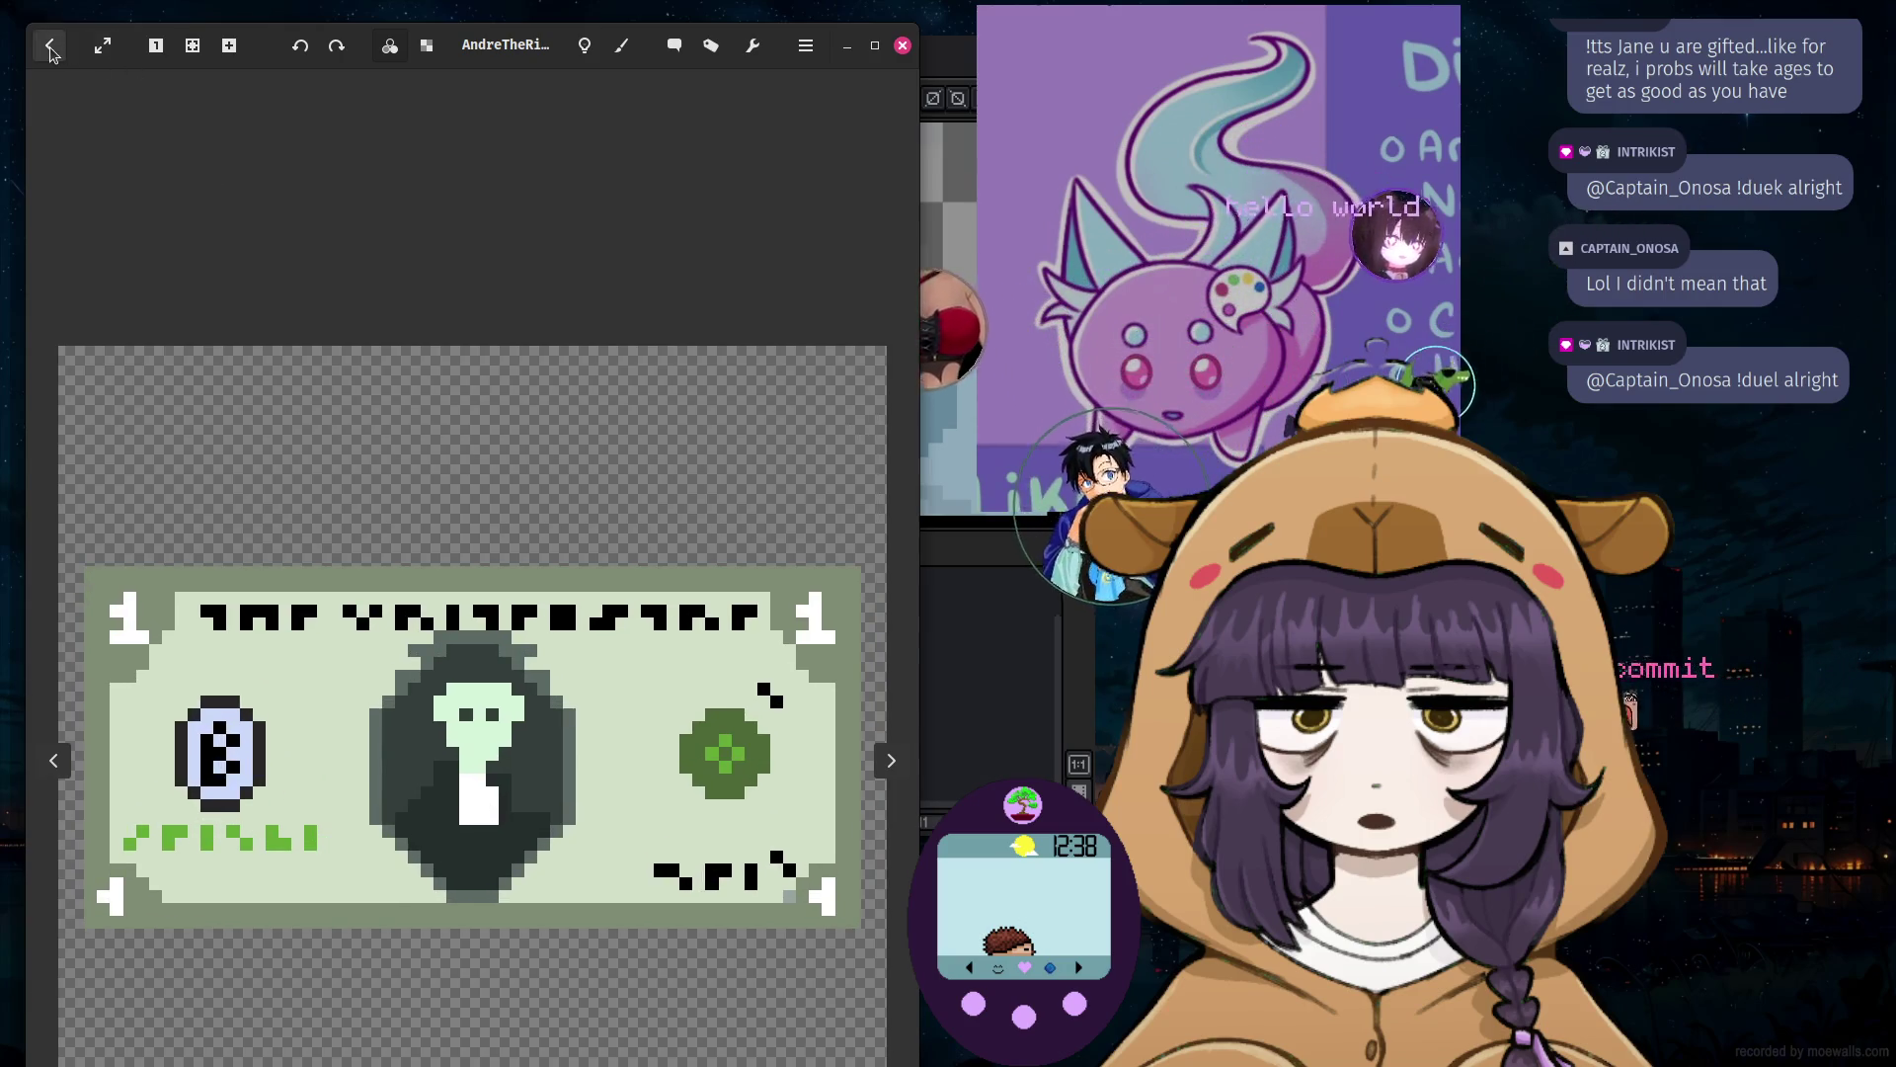
click(50, 45)
- Open the shiba dog artwork zoomed in, then close it back to the folder
double_click(831, 720)
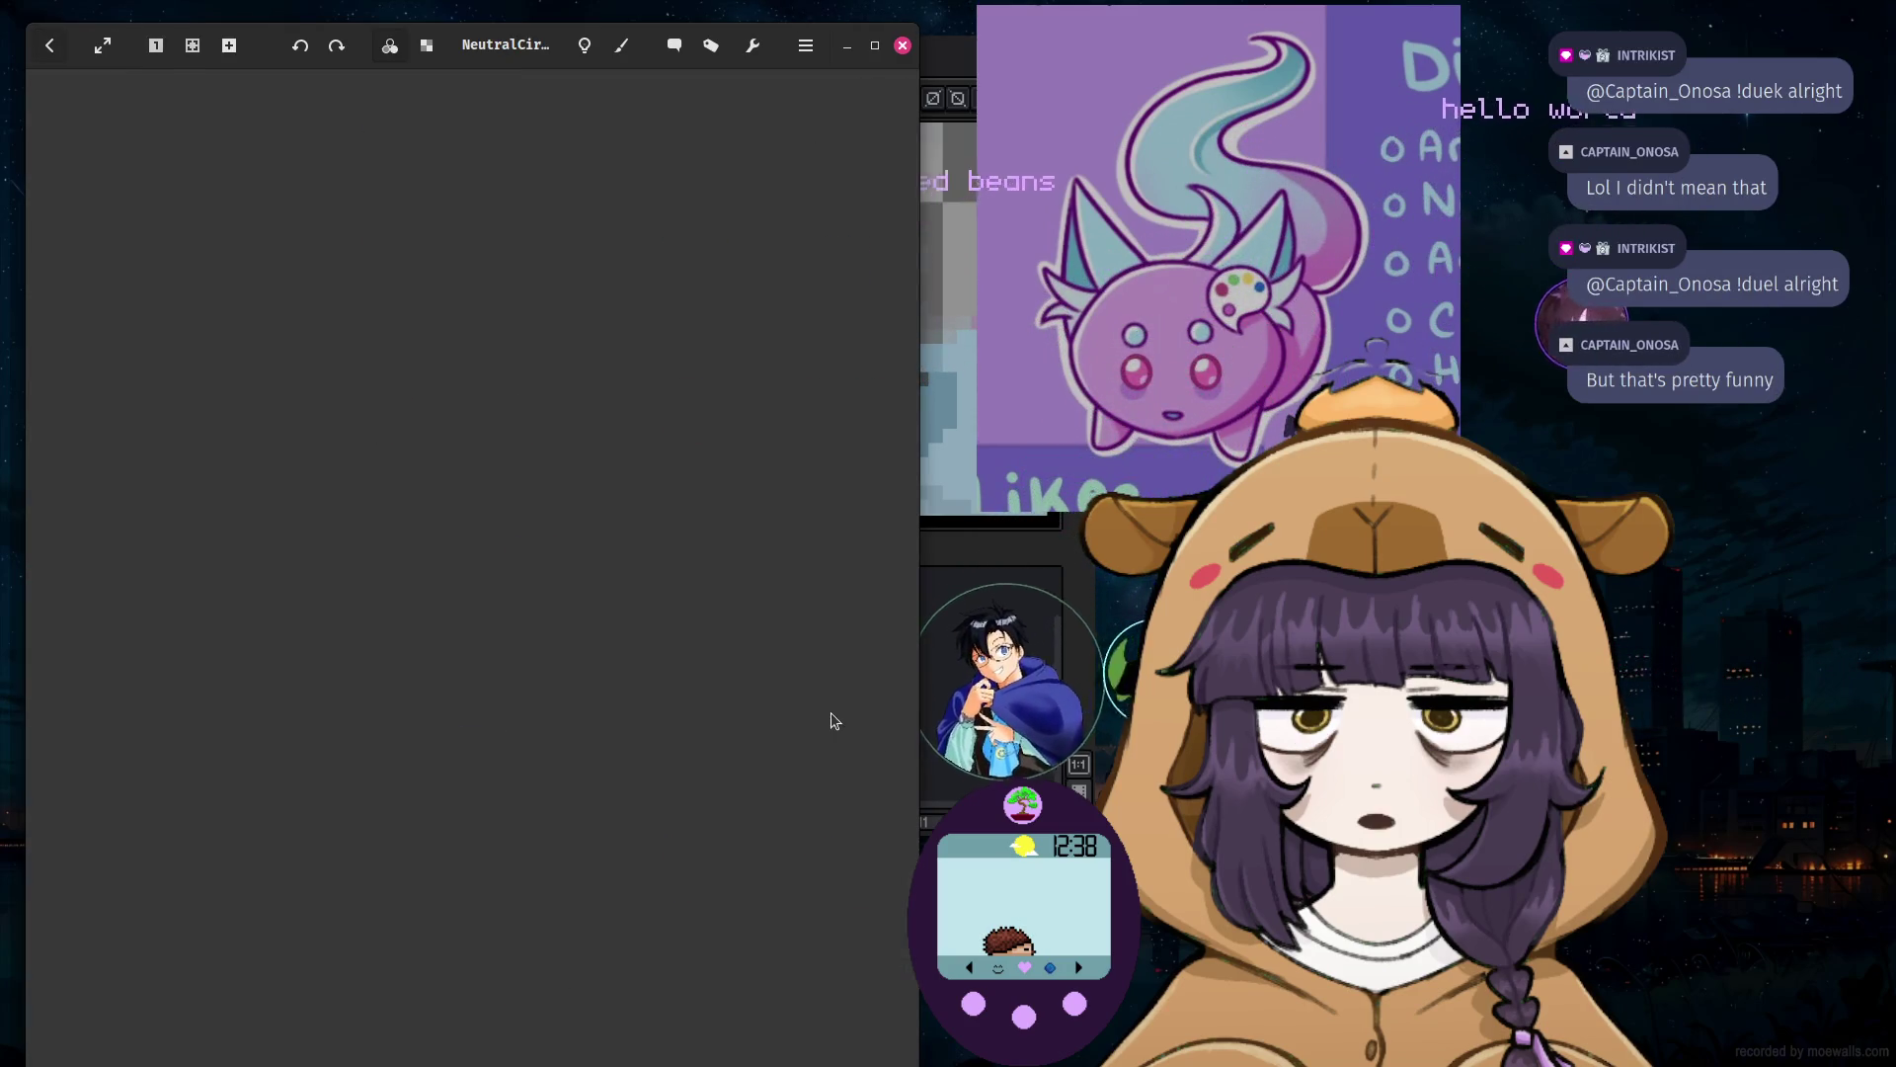
scroll(484, 814, up, 5)
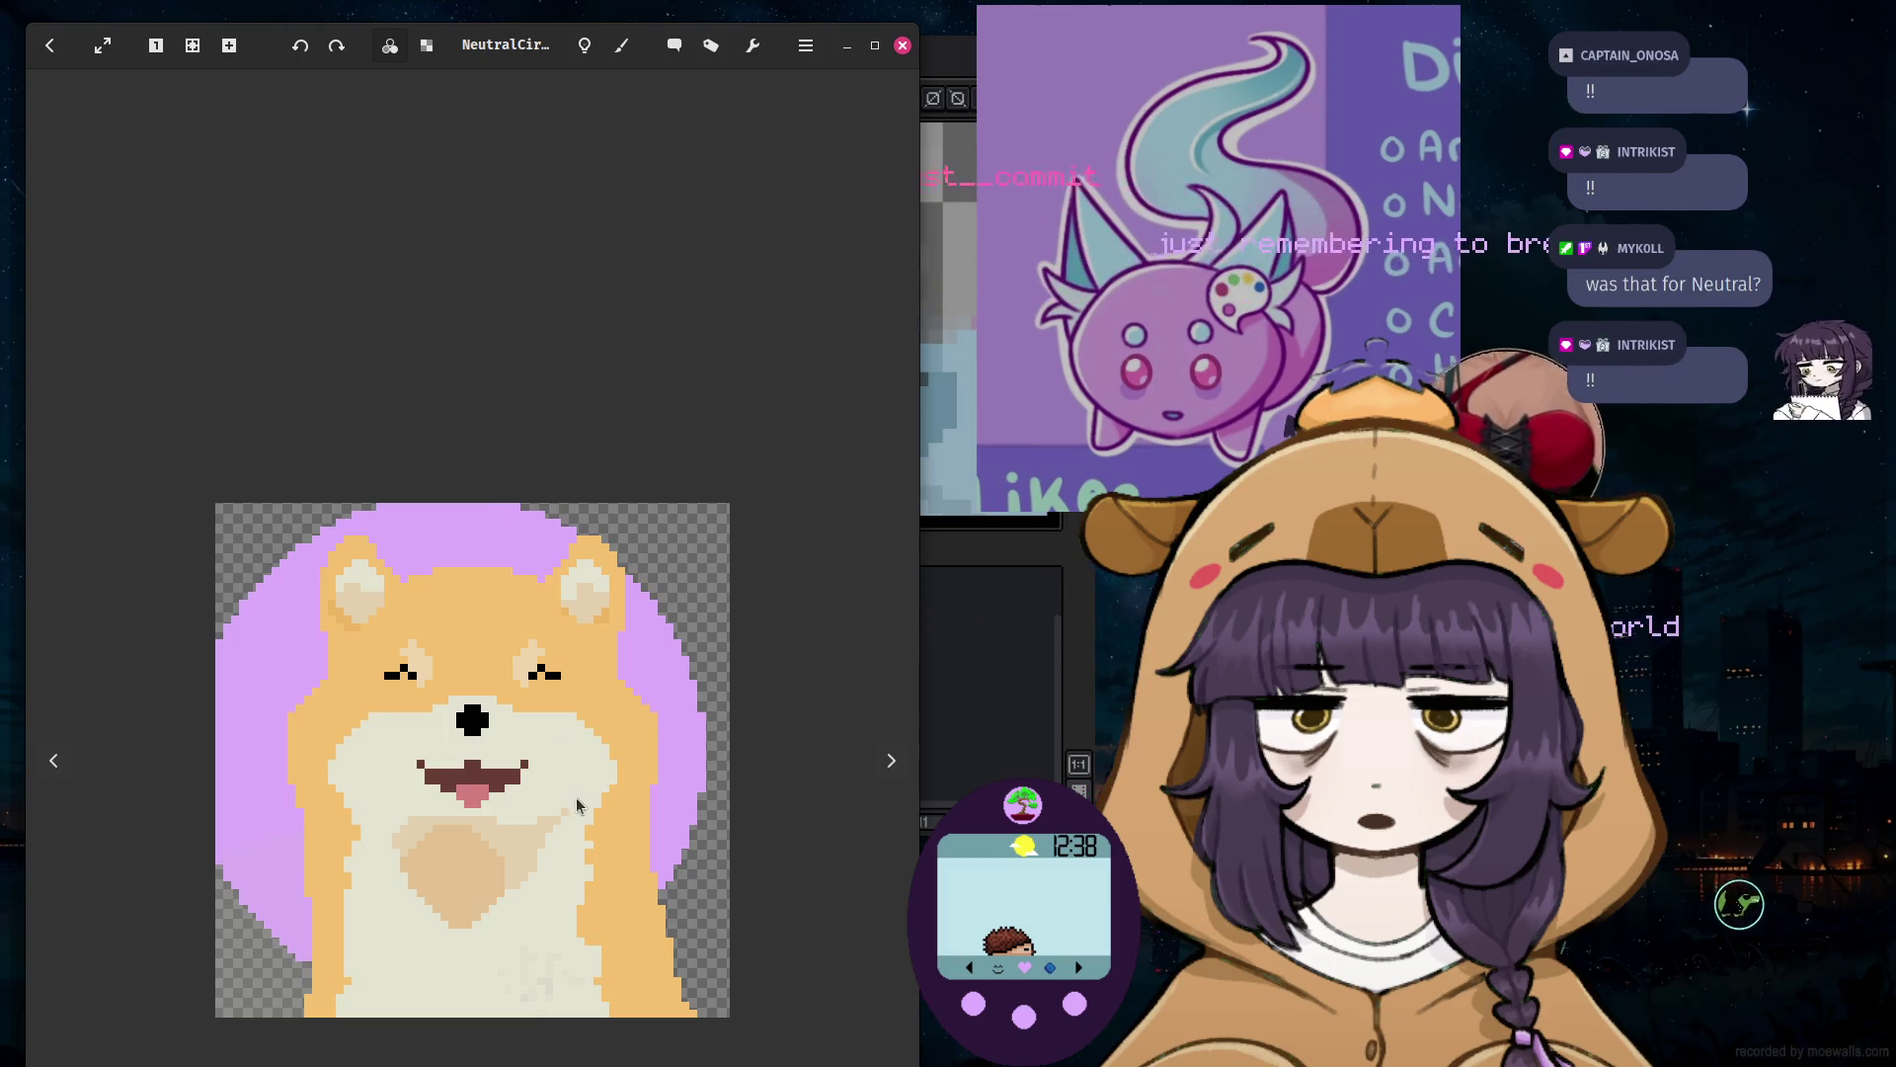
key(Escape)
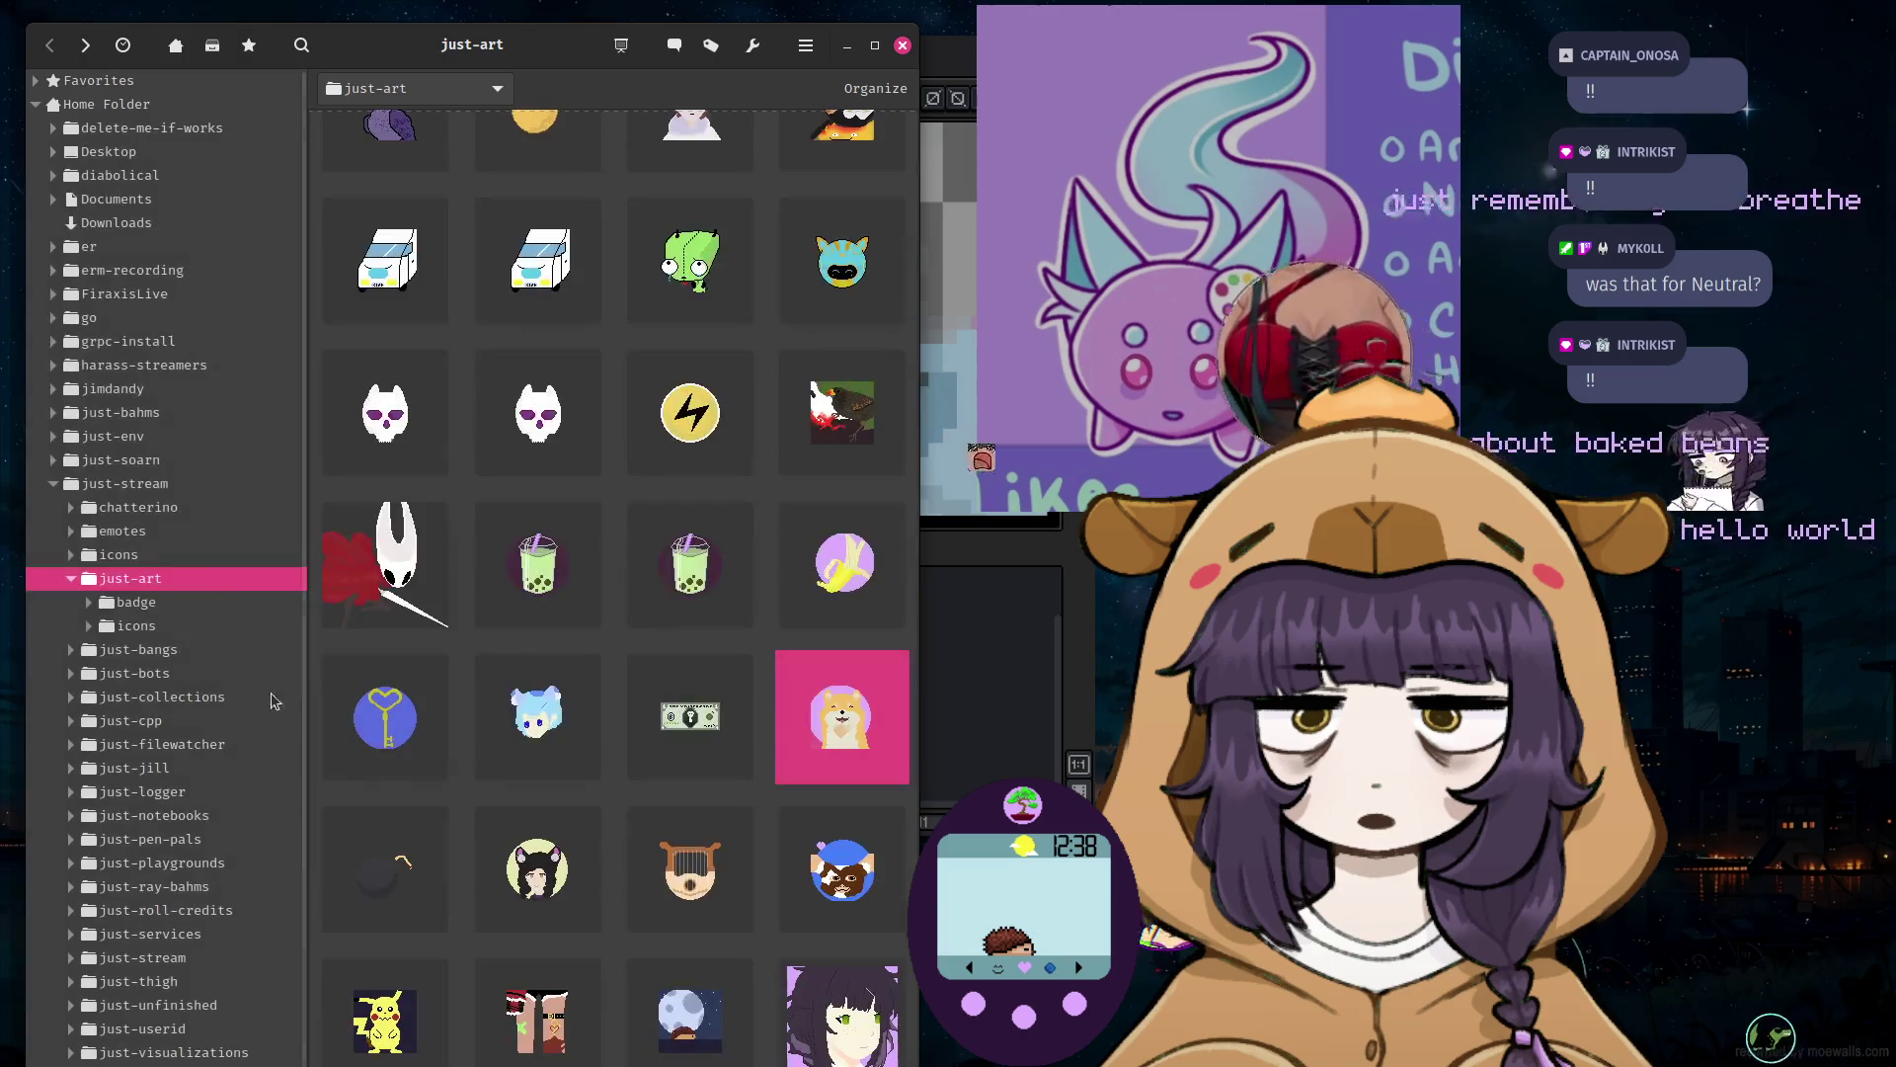
- Open bomb.gif to watch its animation, zoom in and out, then go back to the folder
key(Right)
key(Return)
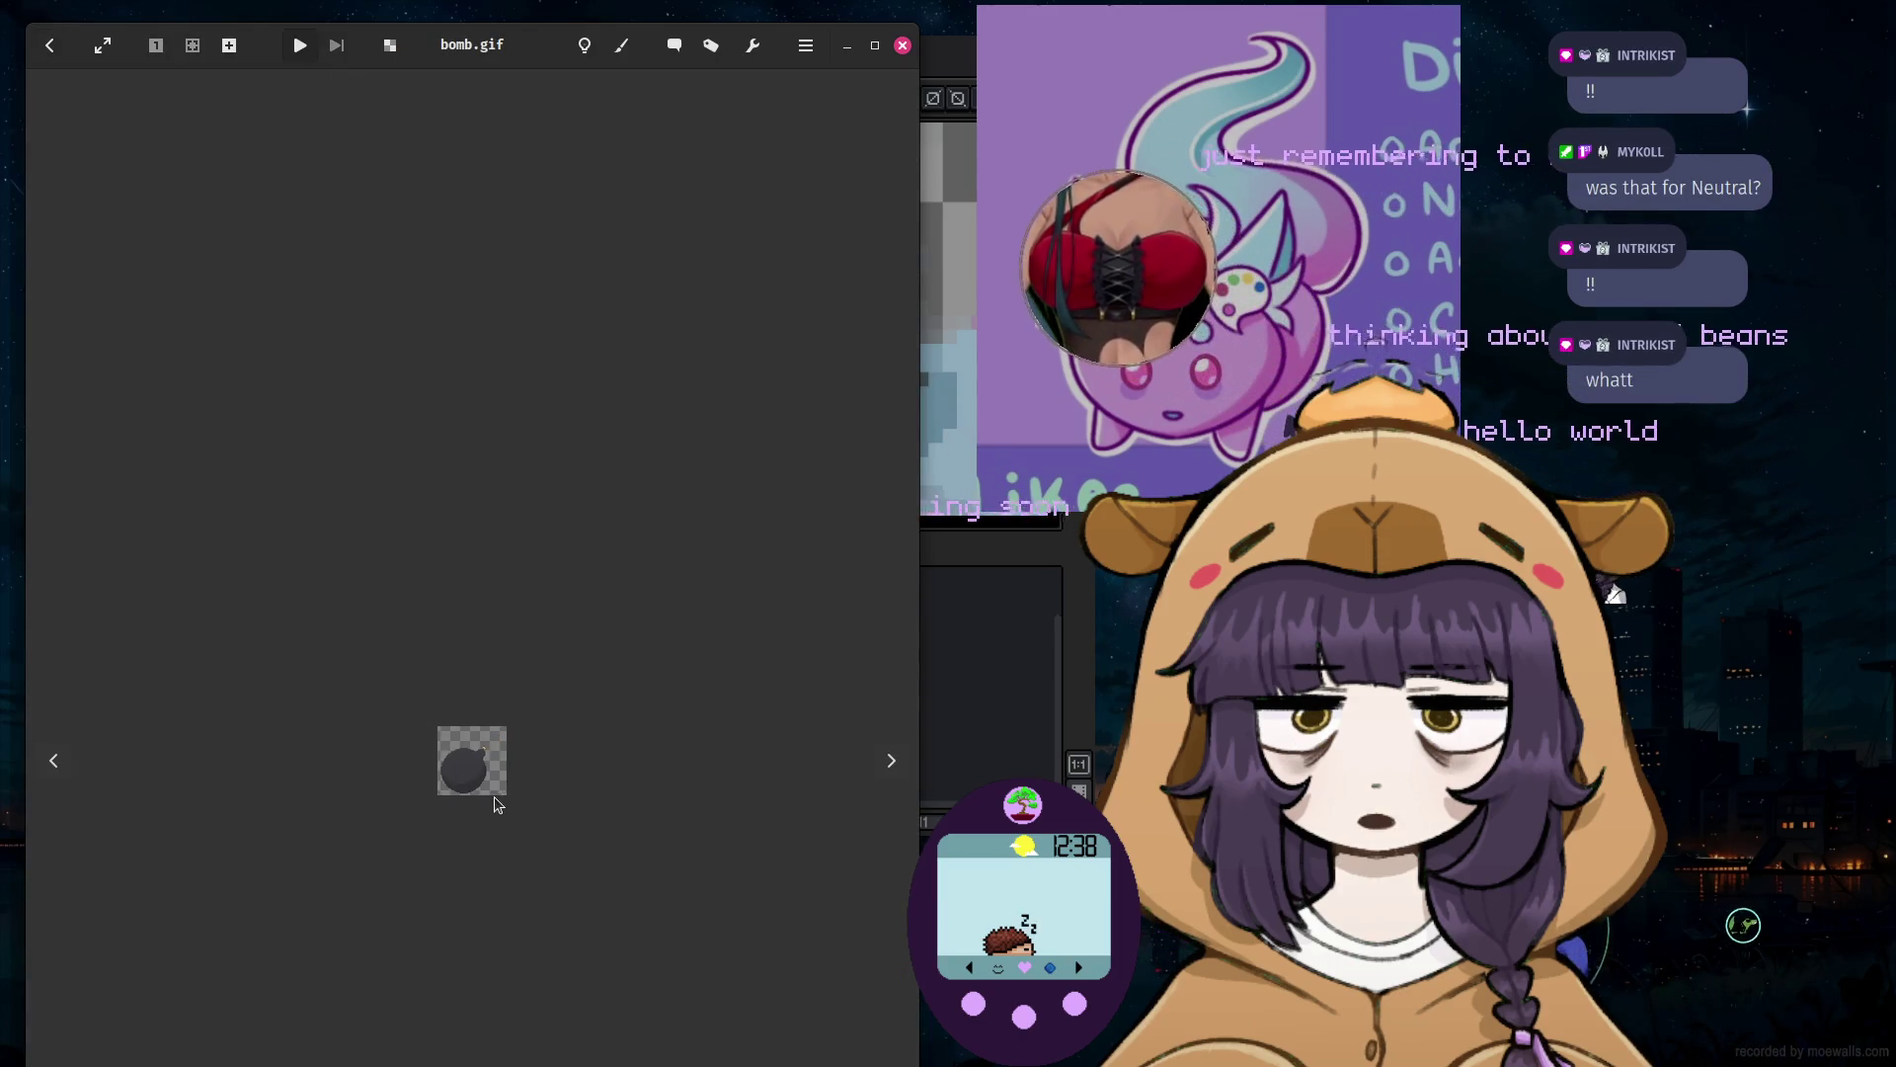
scroll(450, 833, up, 6)
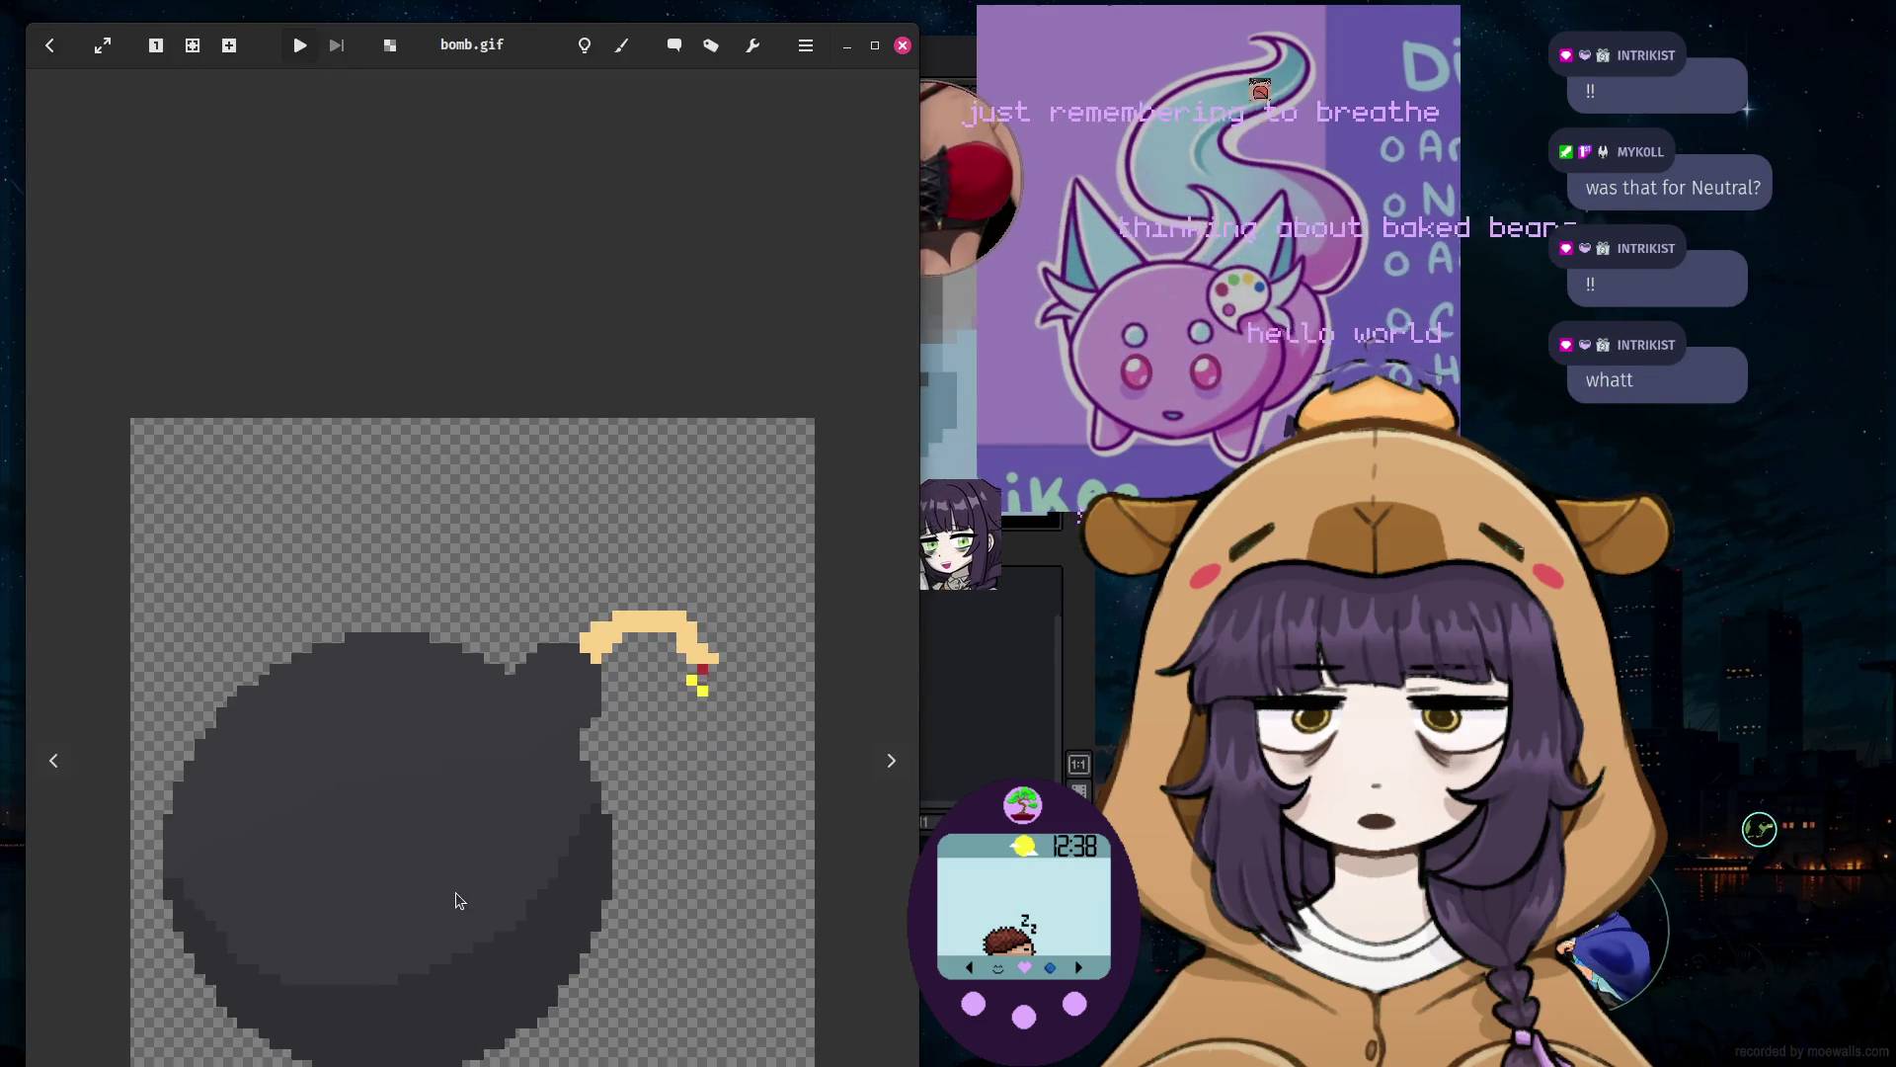
scroll(455, 892, down, 1)
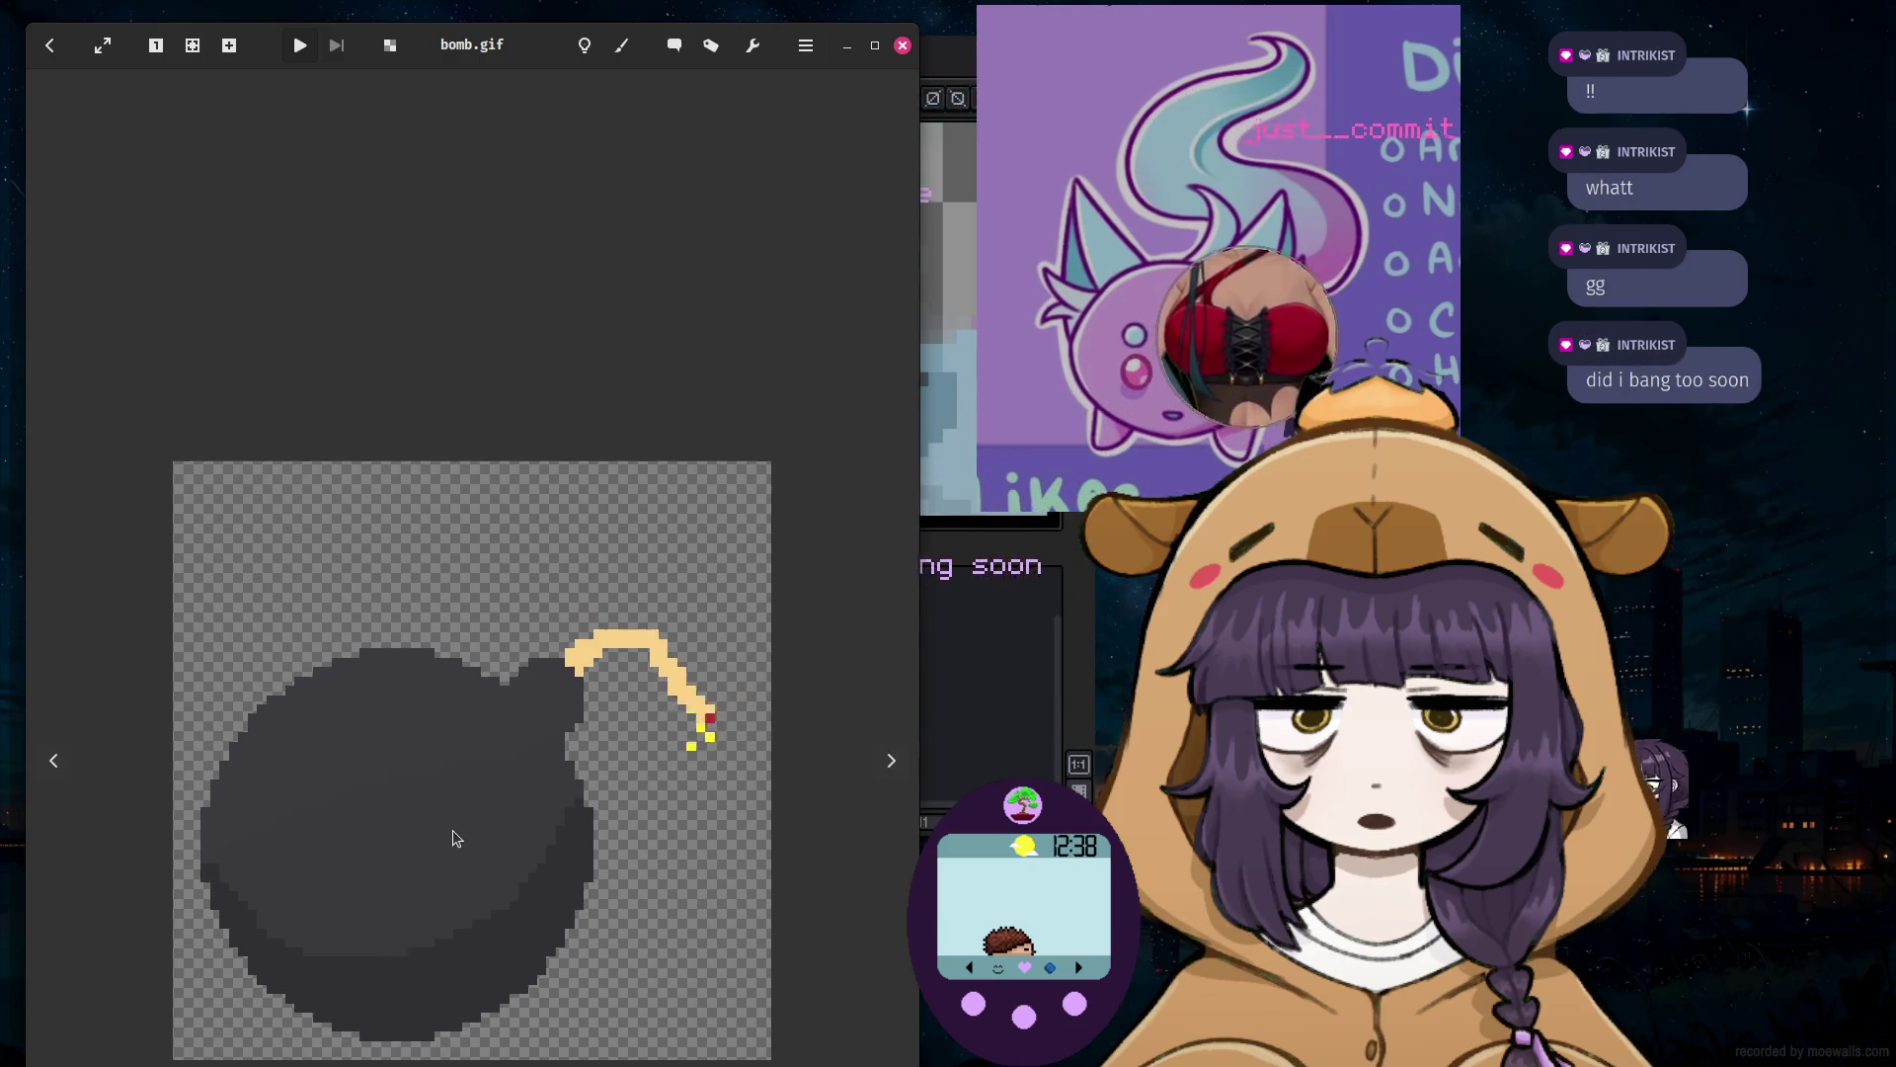
click(49, 44)
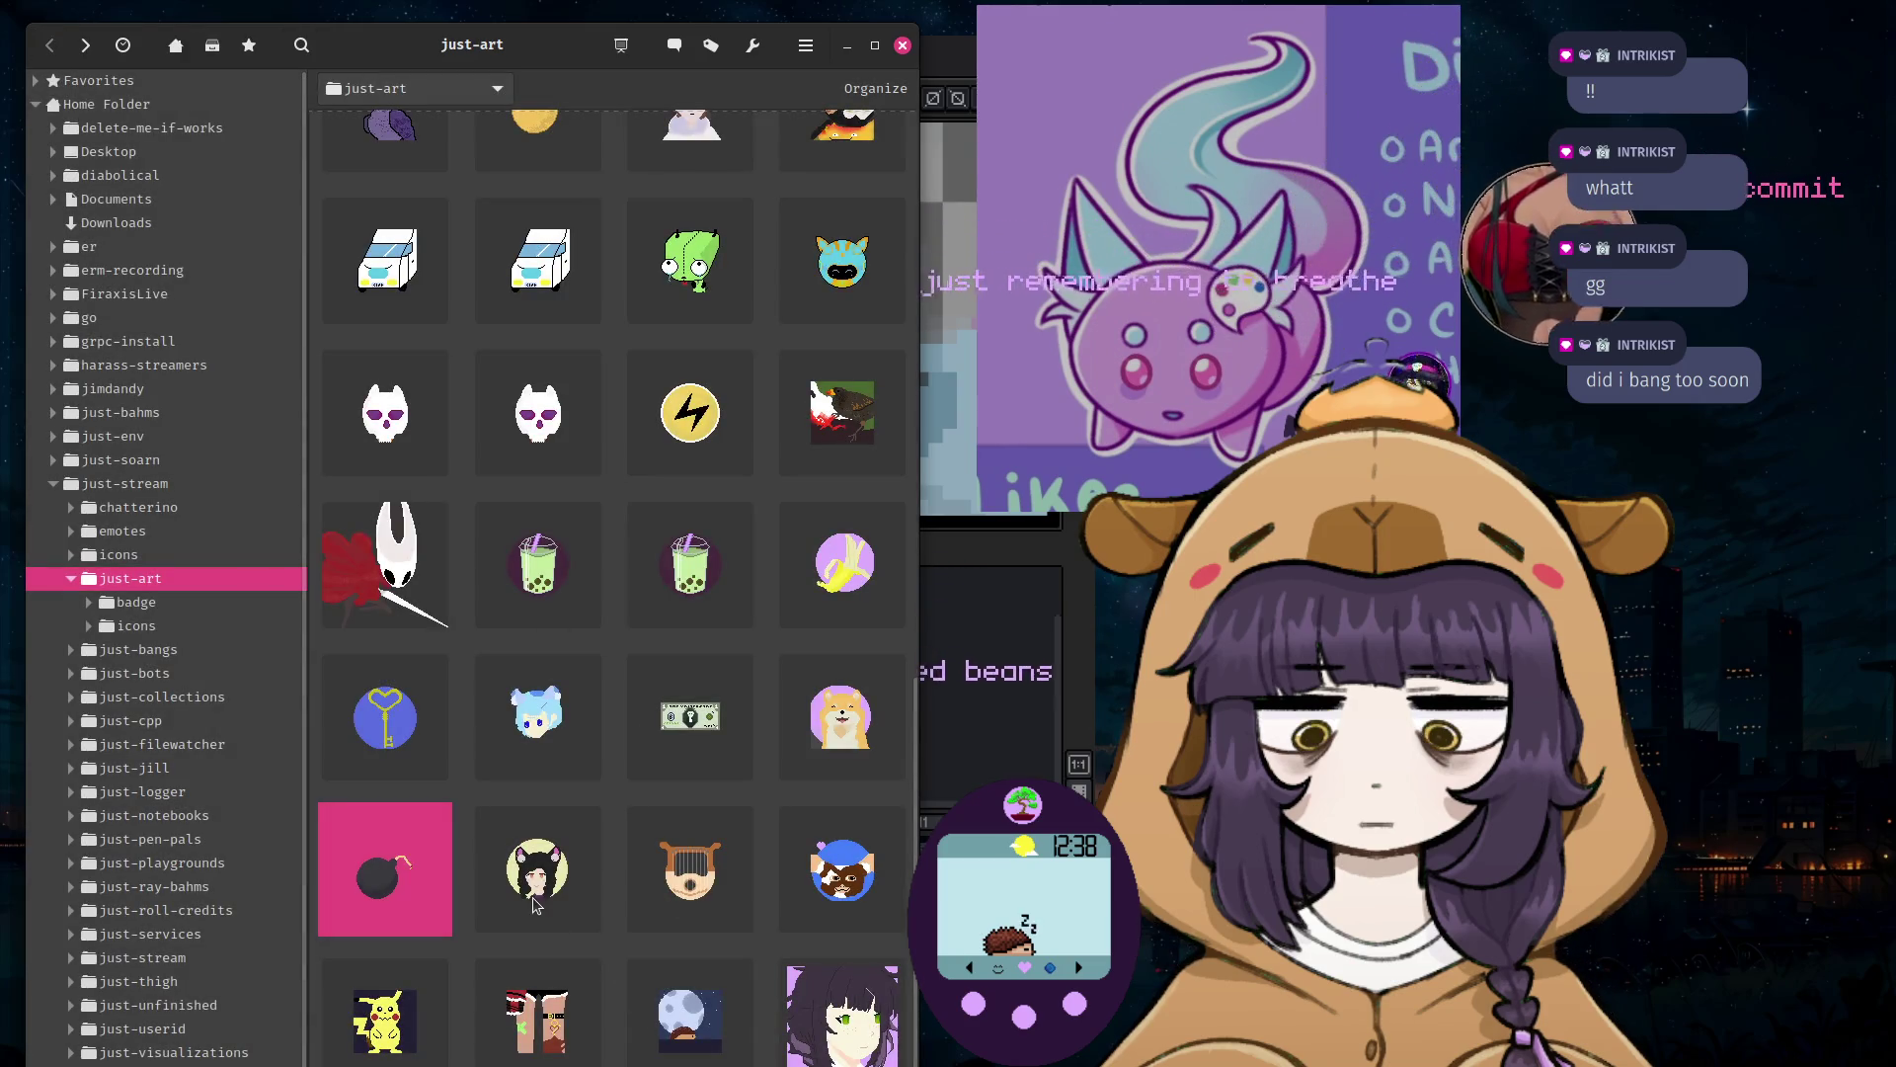
- View the cat-girl portrait and the pixel lyre image full size, zooming in on each
double_click(542, 873)
scroll(419, 814, up, 5)
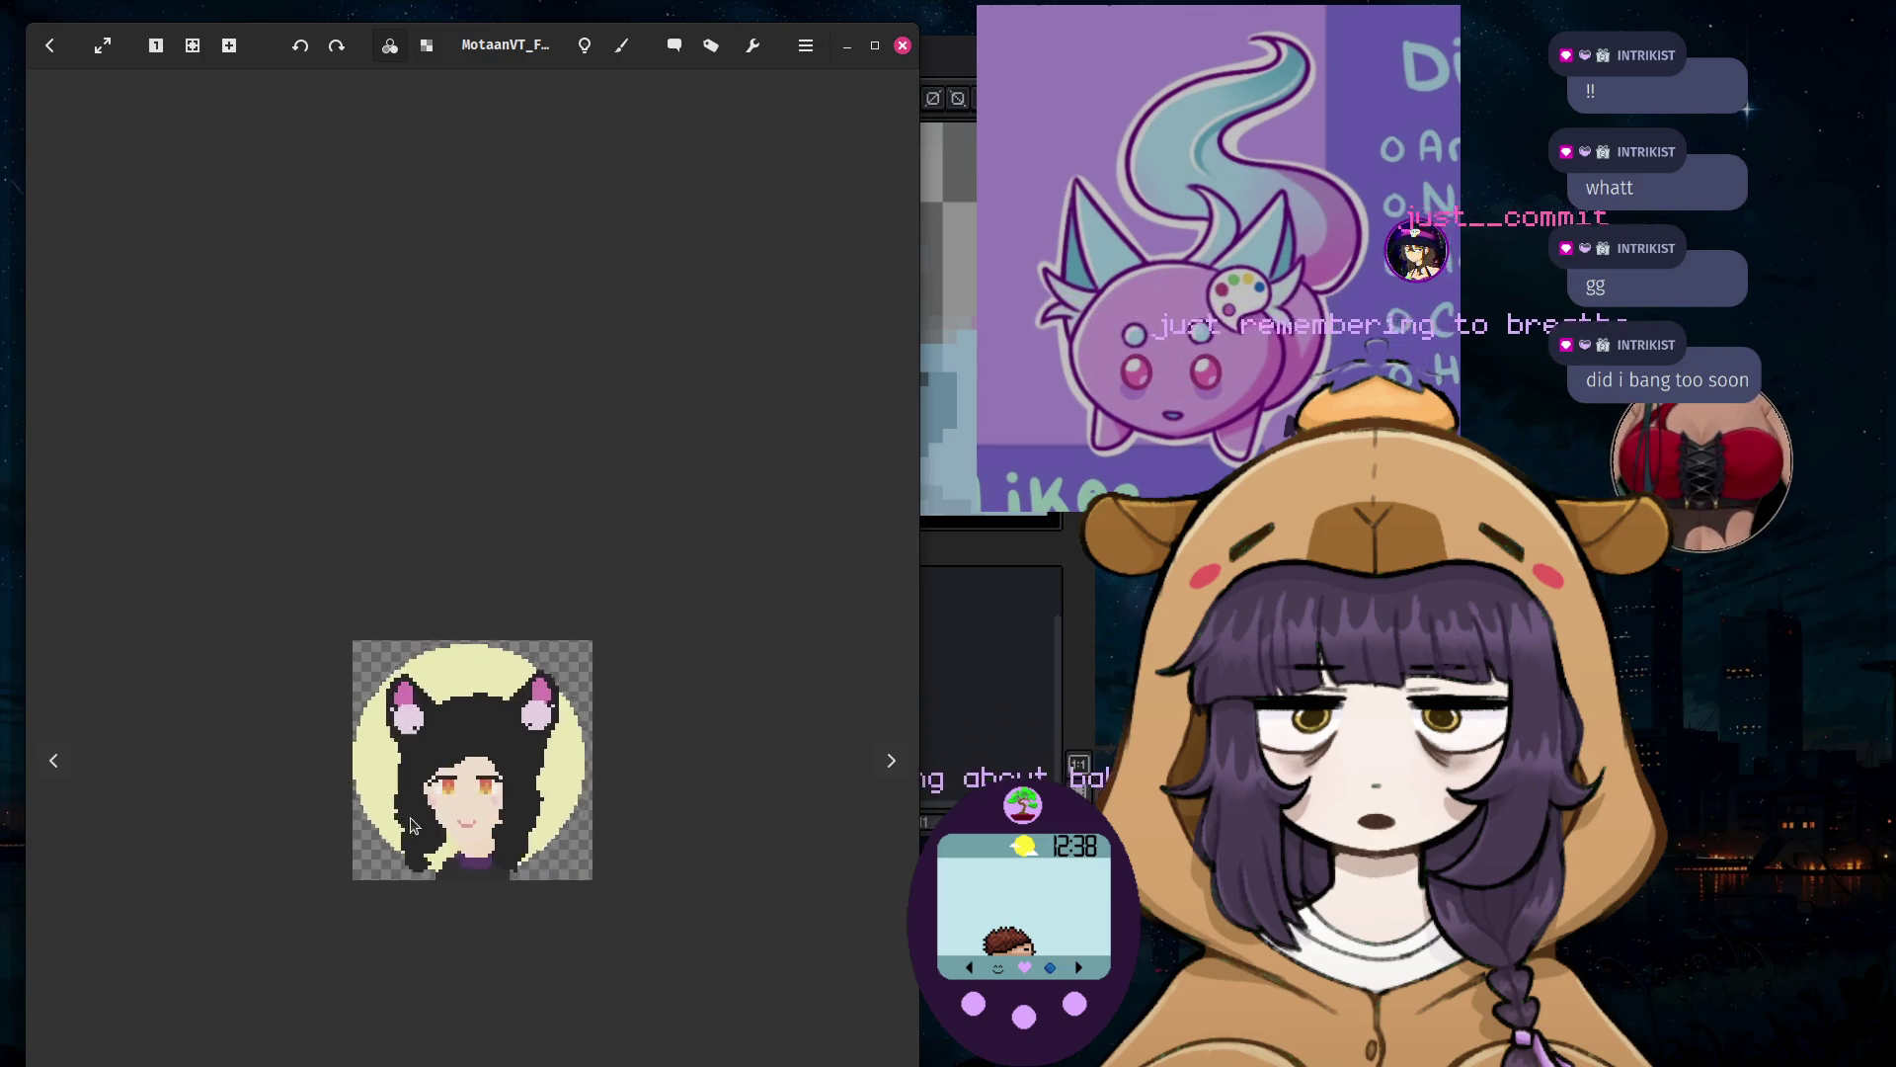
scroll(415, 826, down, 2)
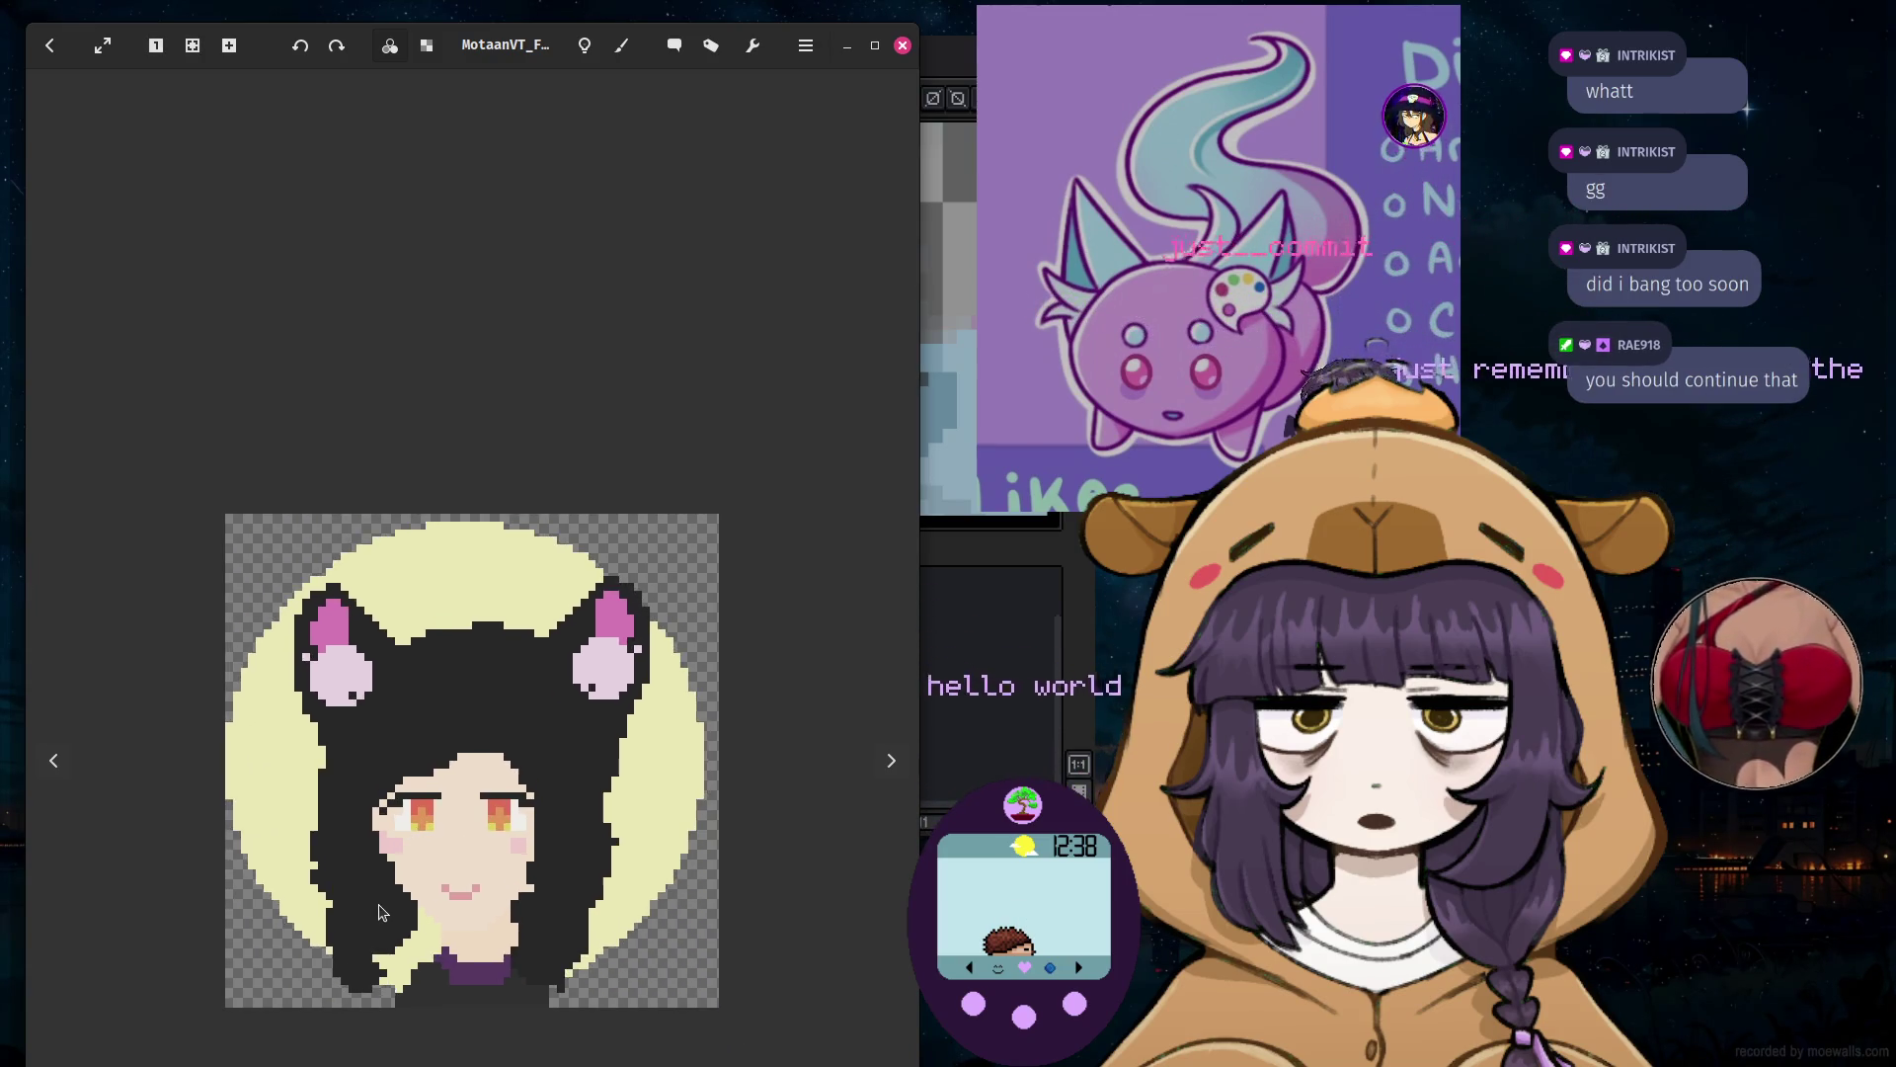
scroll(286, 805, up, 1)
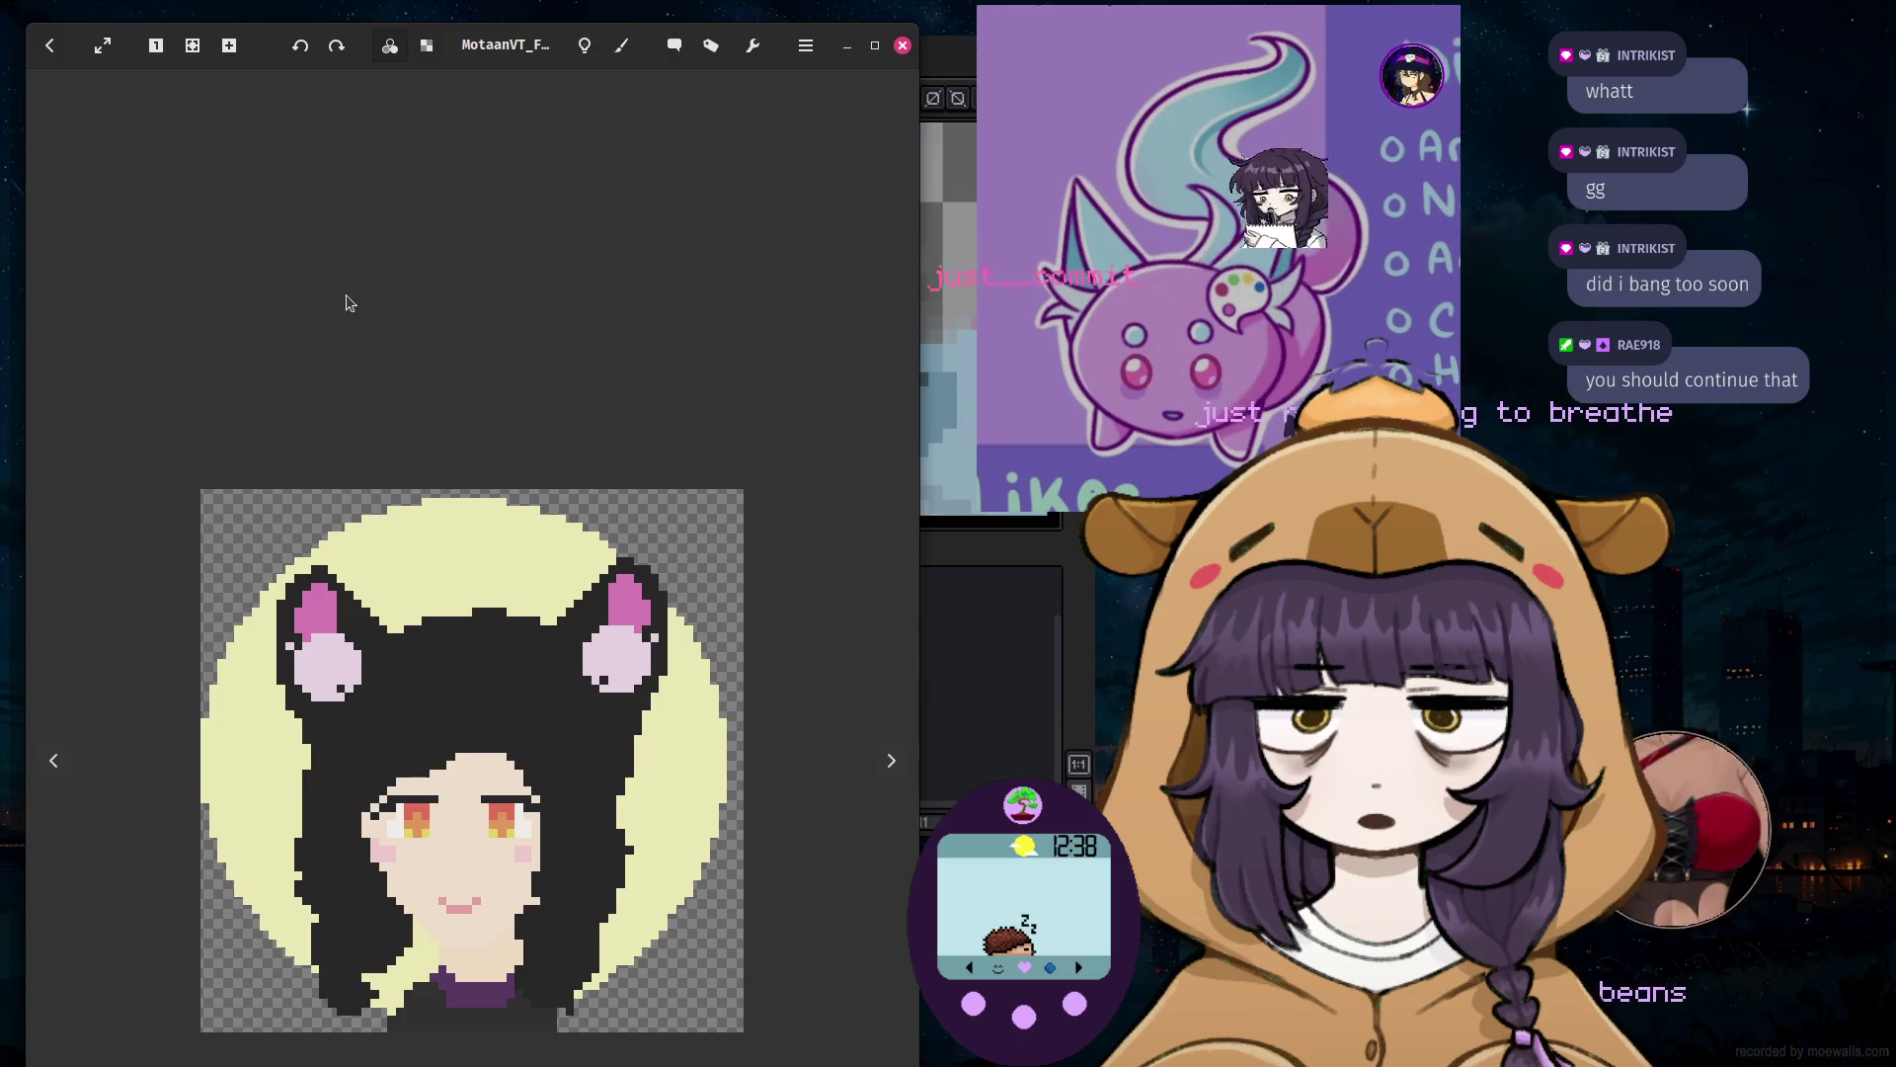
click(48, 46)
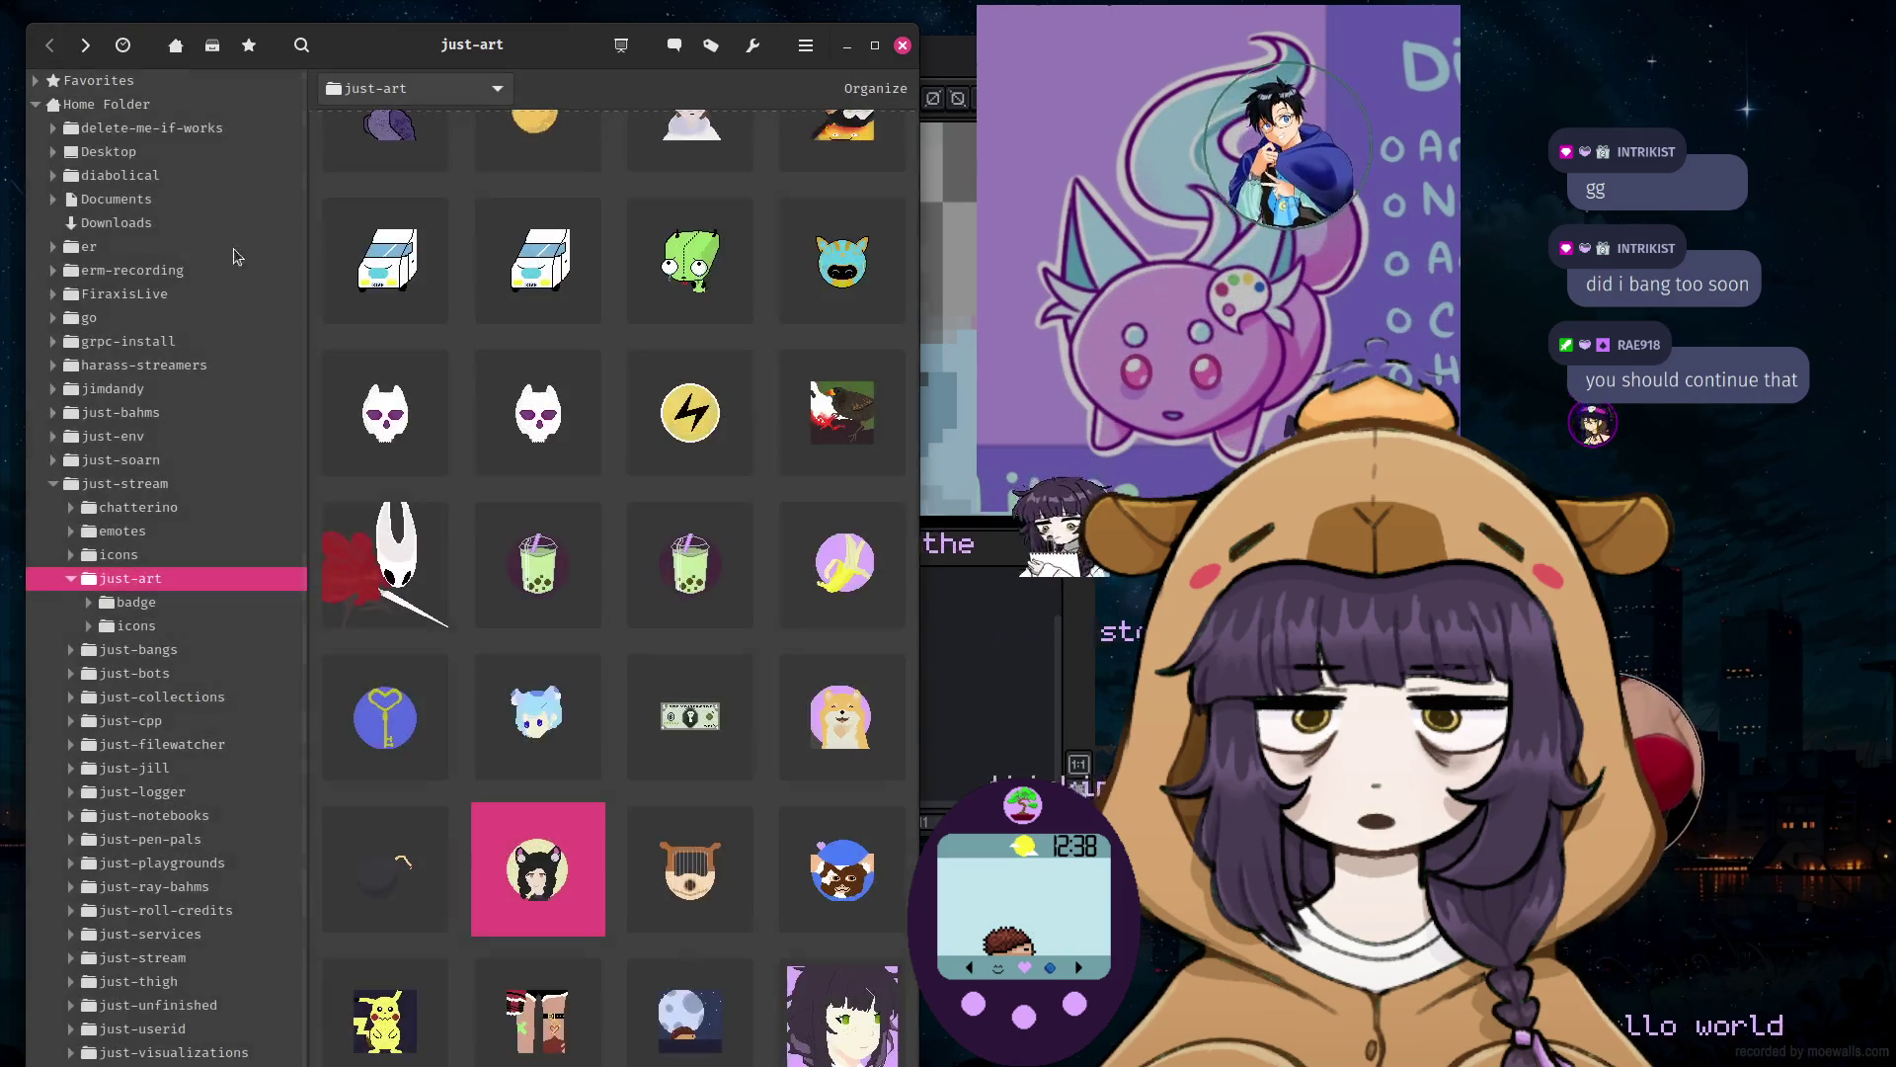
double_click(690, 886)
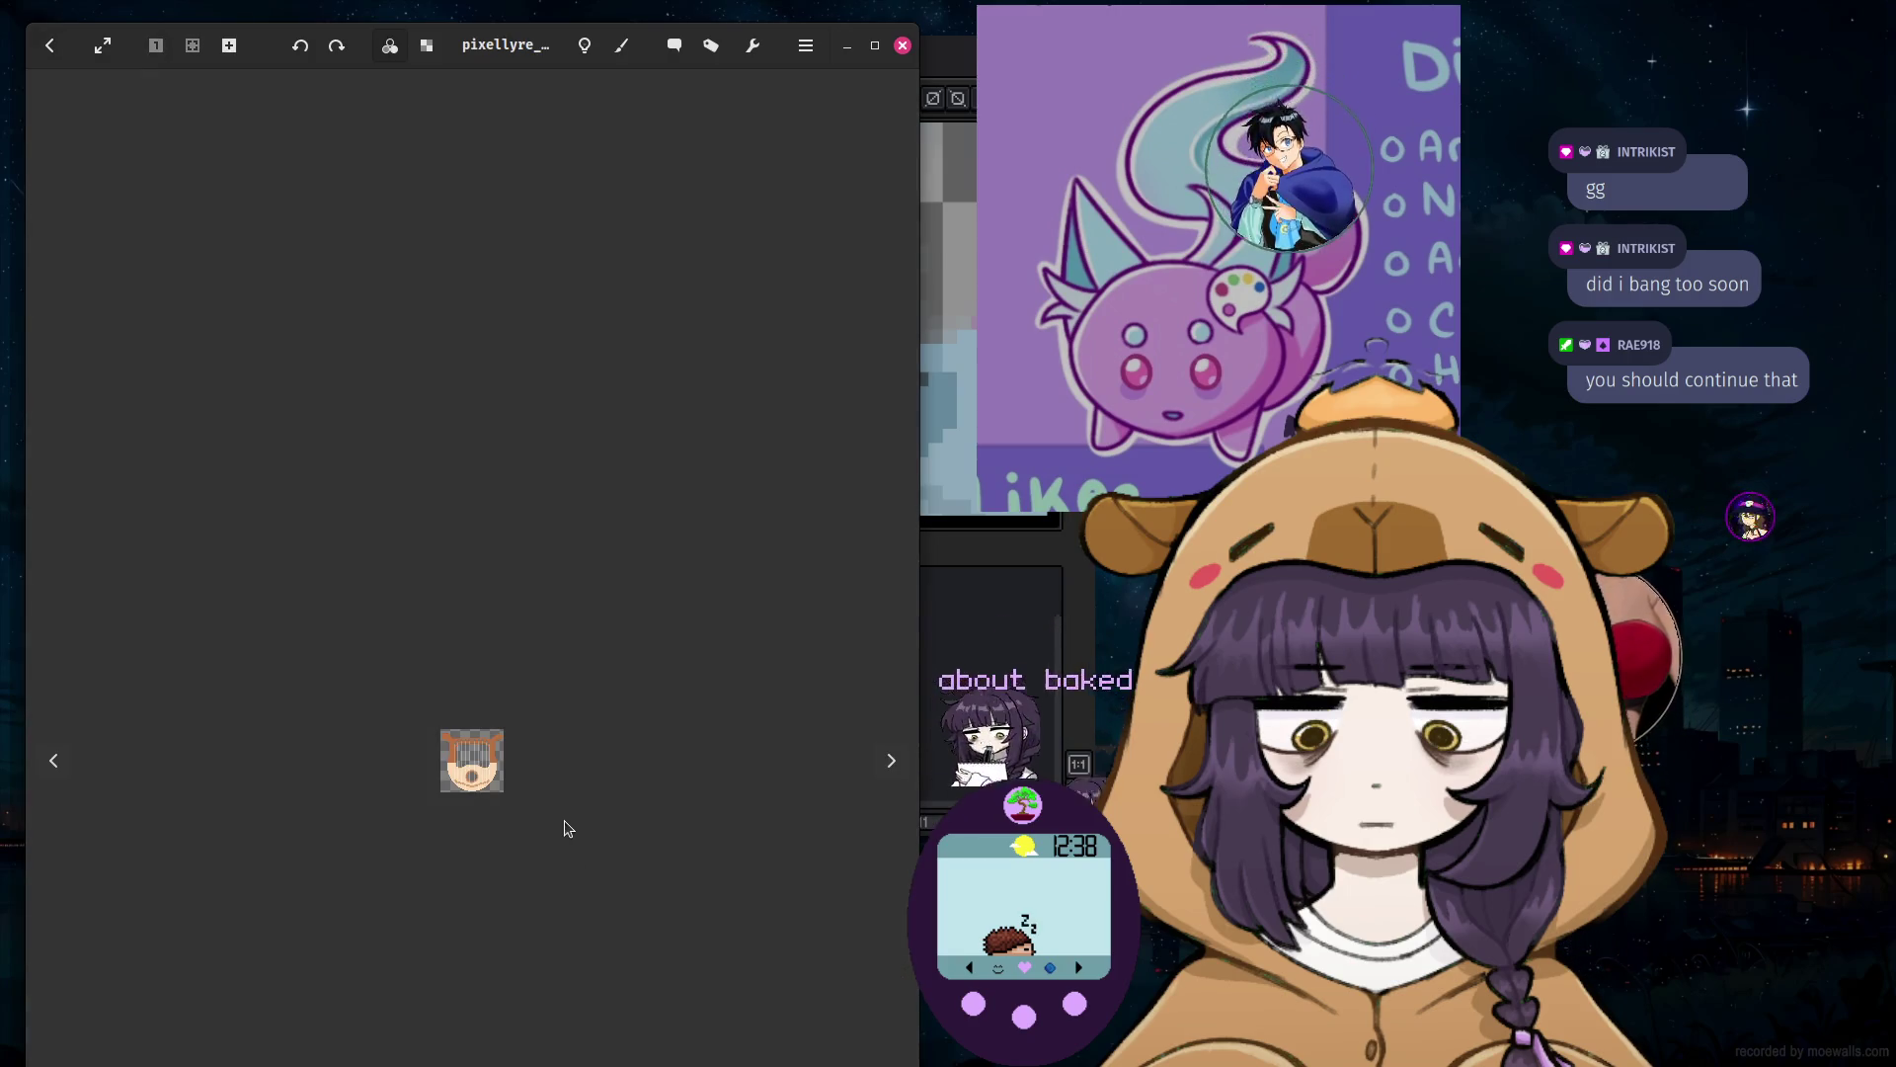
scroll(525, 869, up, 4)
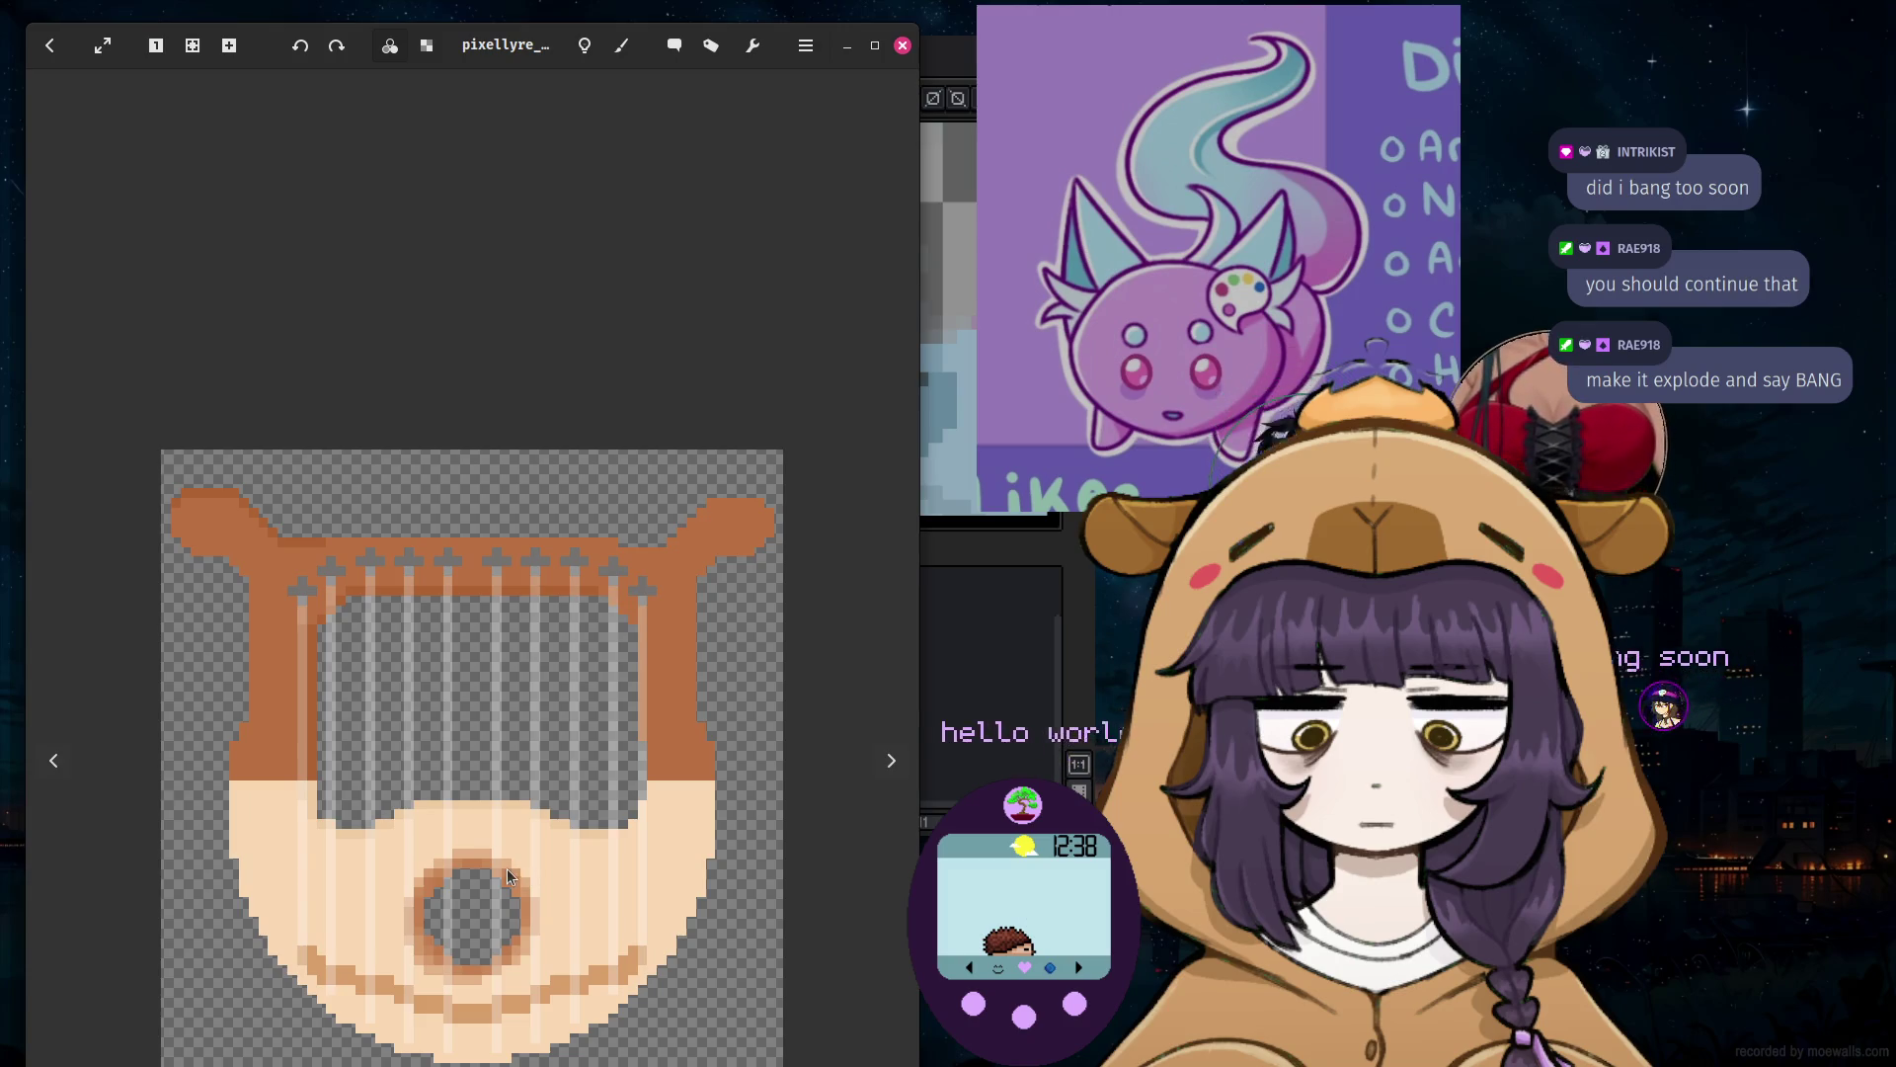
click(44, 46)
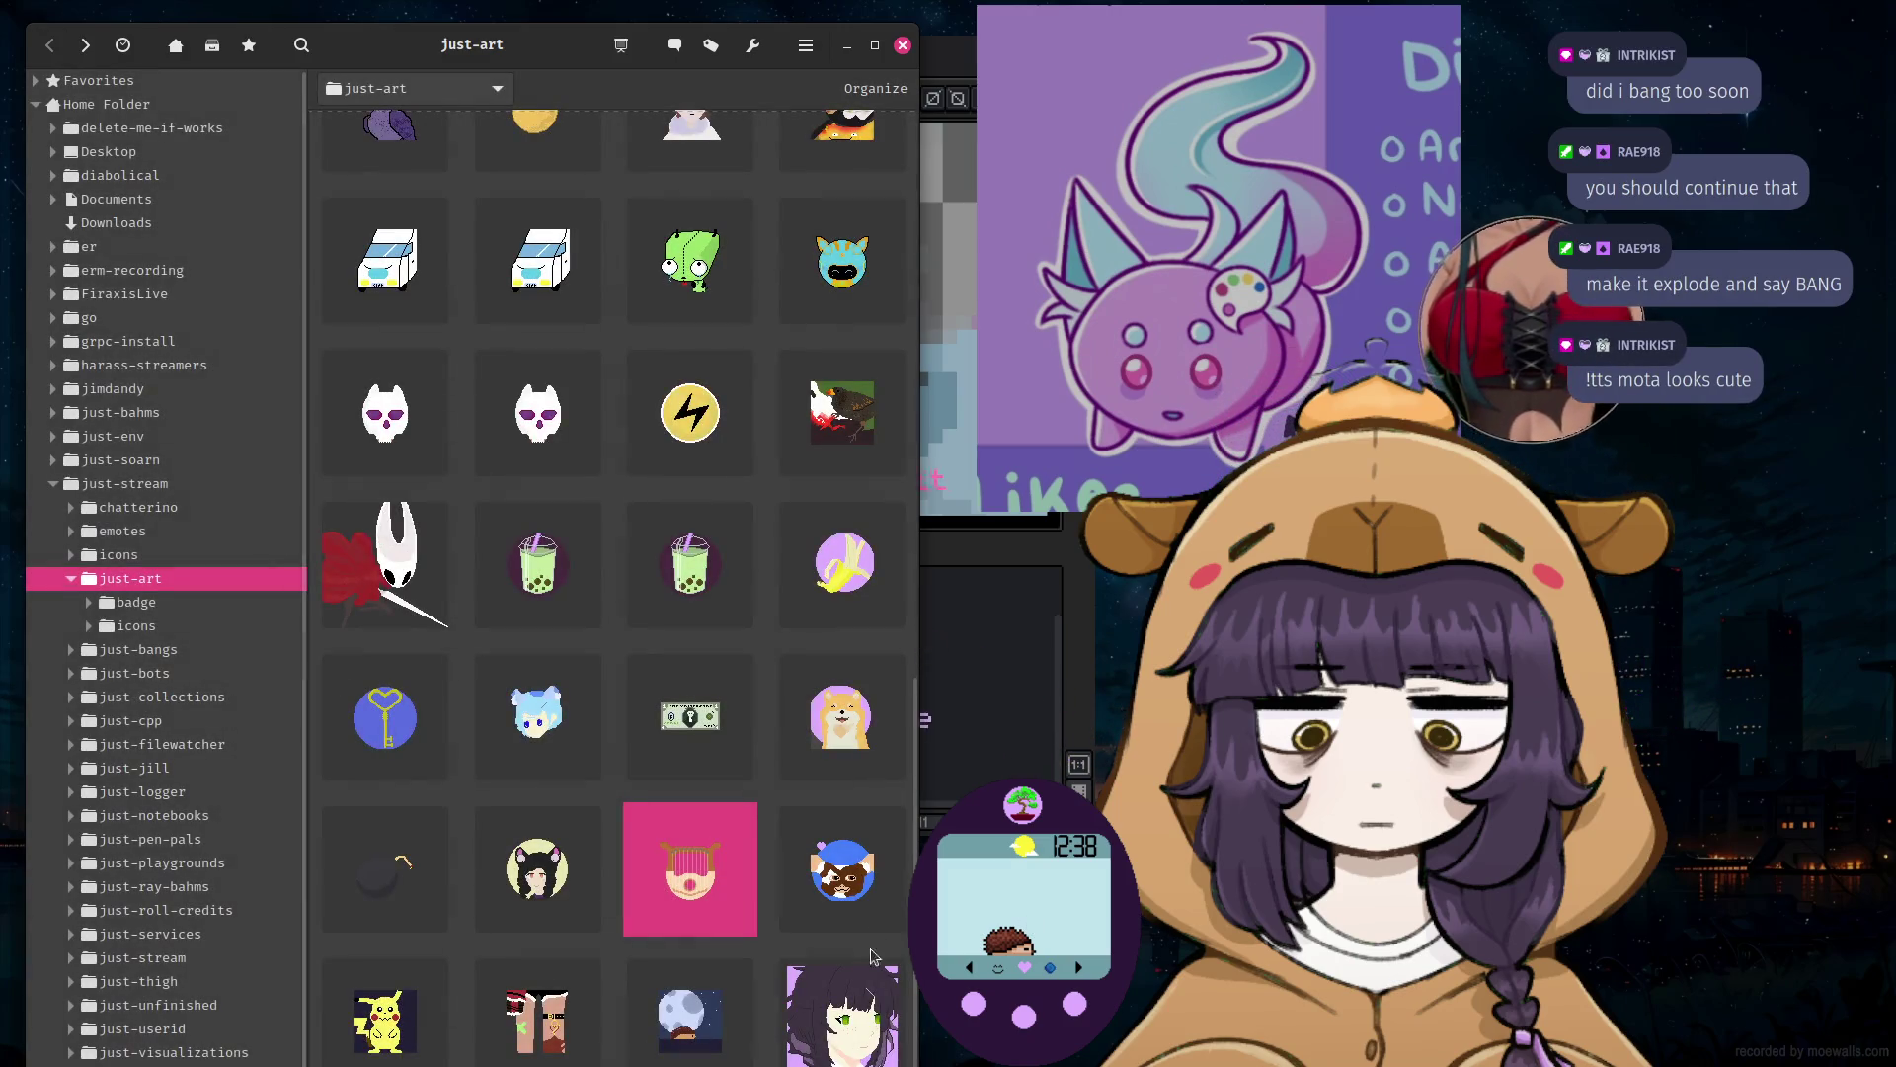
- View the gremlin picture and the Pikachu pixel art, returning to just-art afterward
double_click(838, 875)
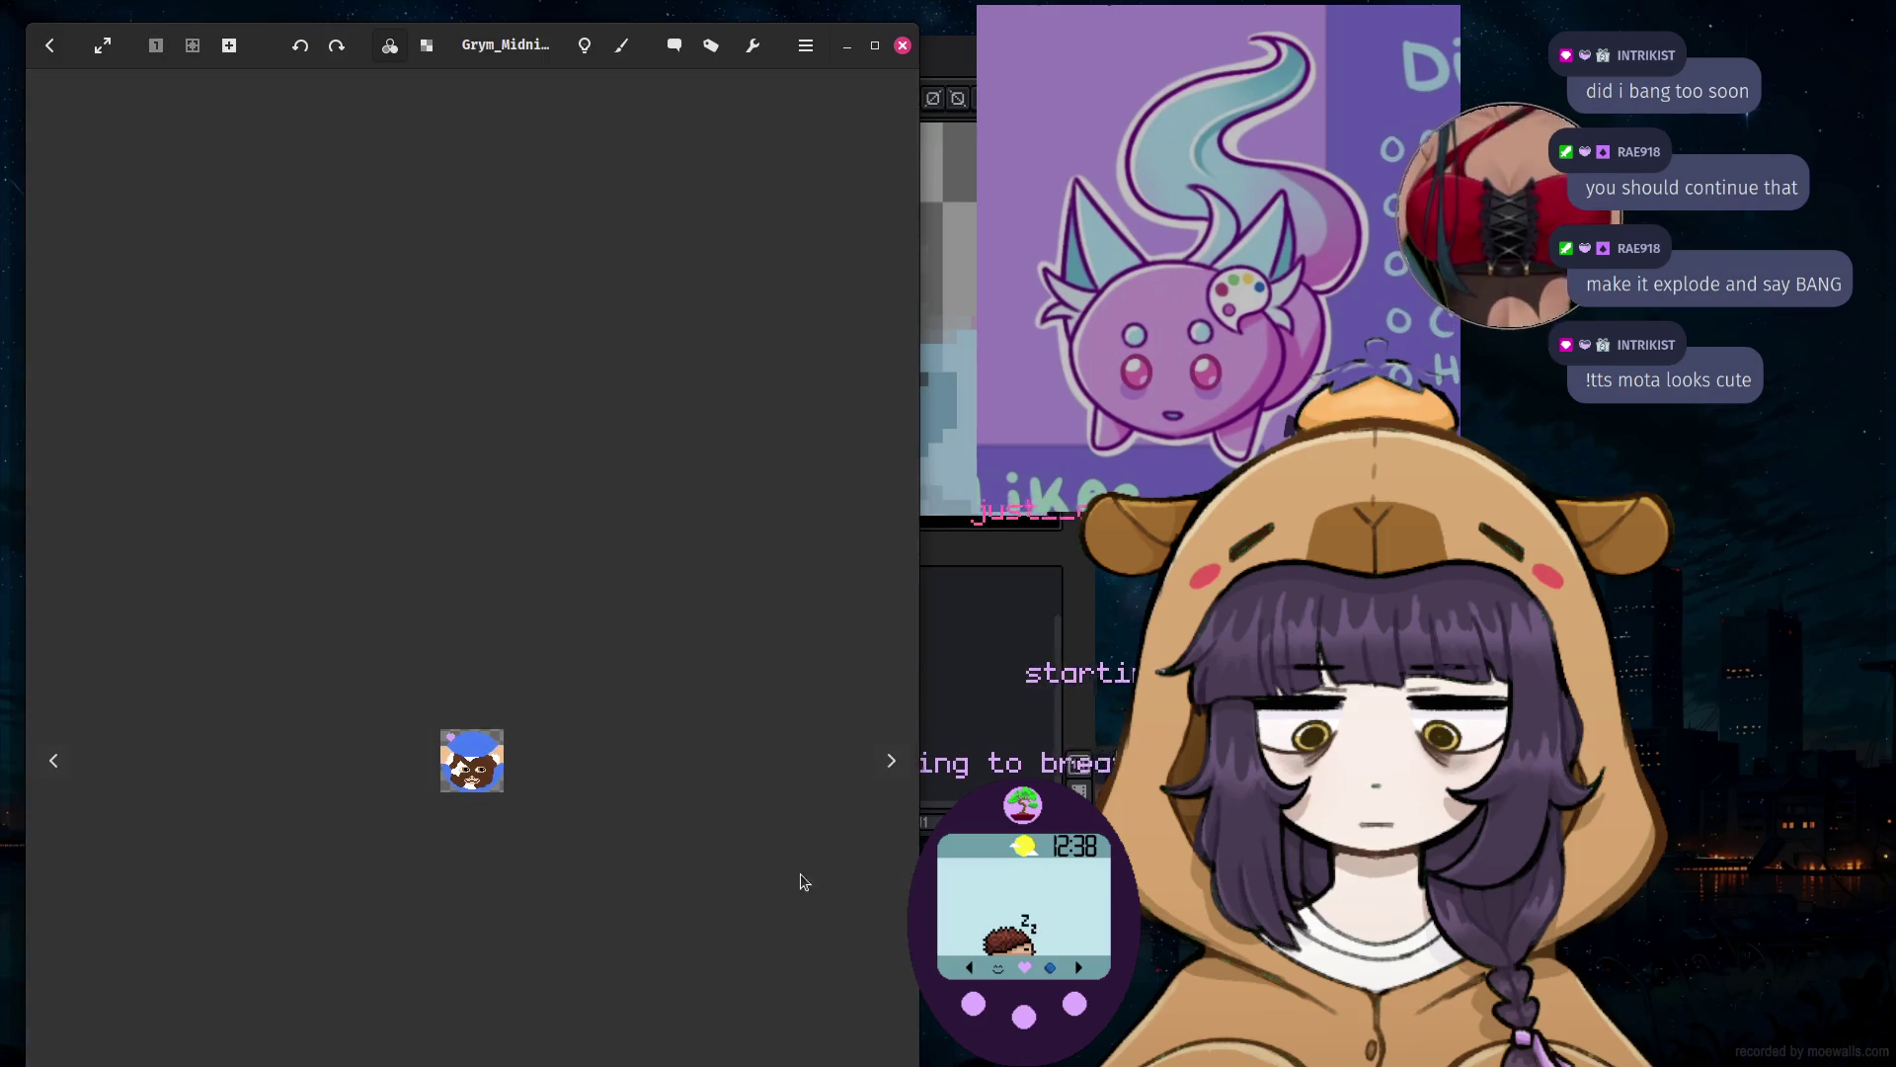
scroll(499, 821, up, 3)
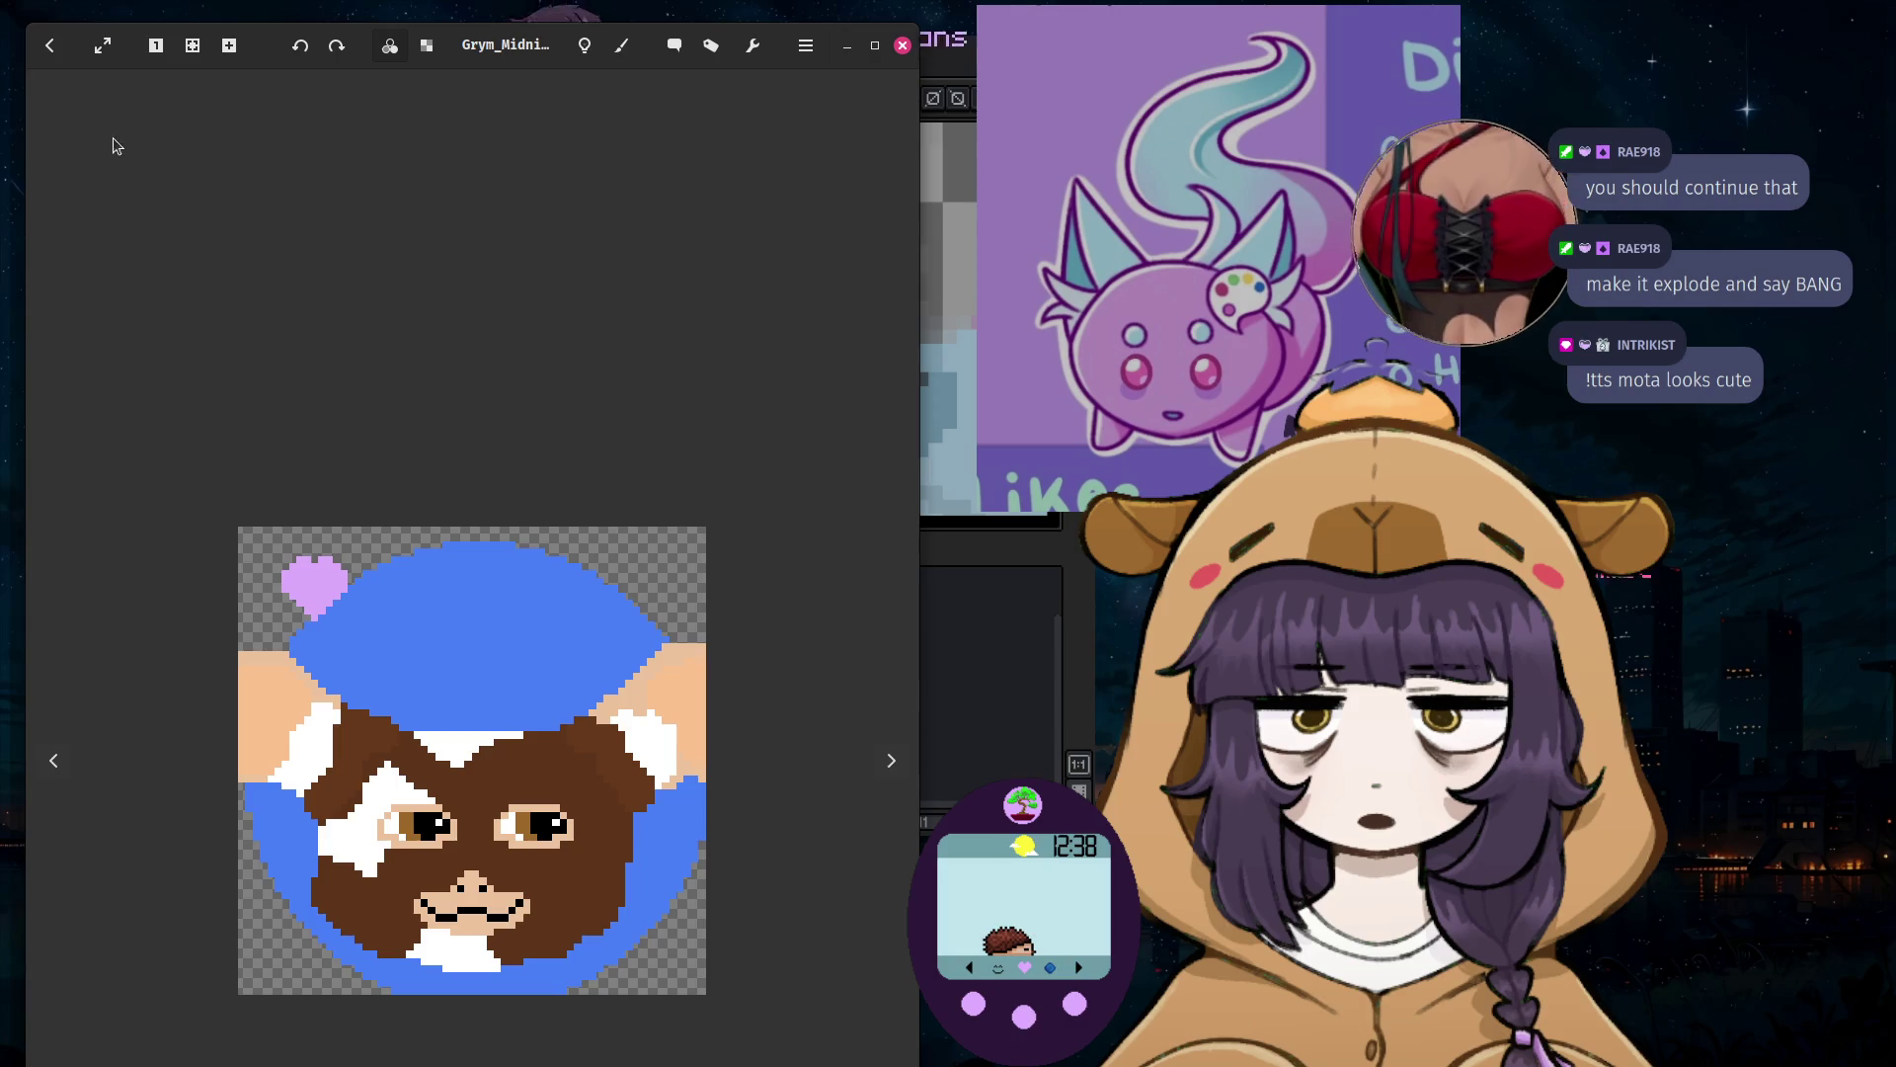
click(50, 46)
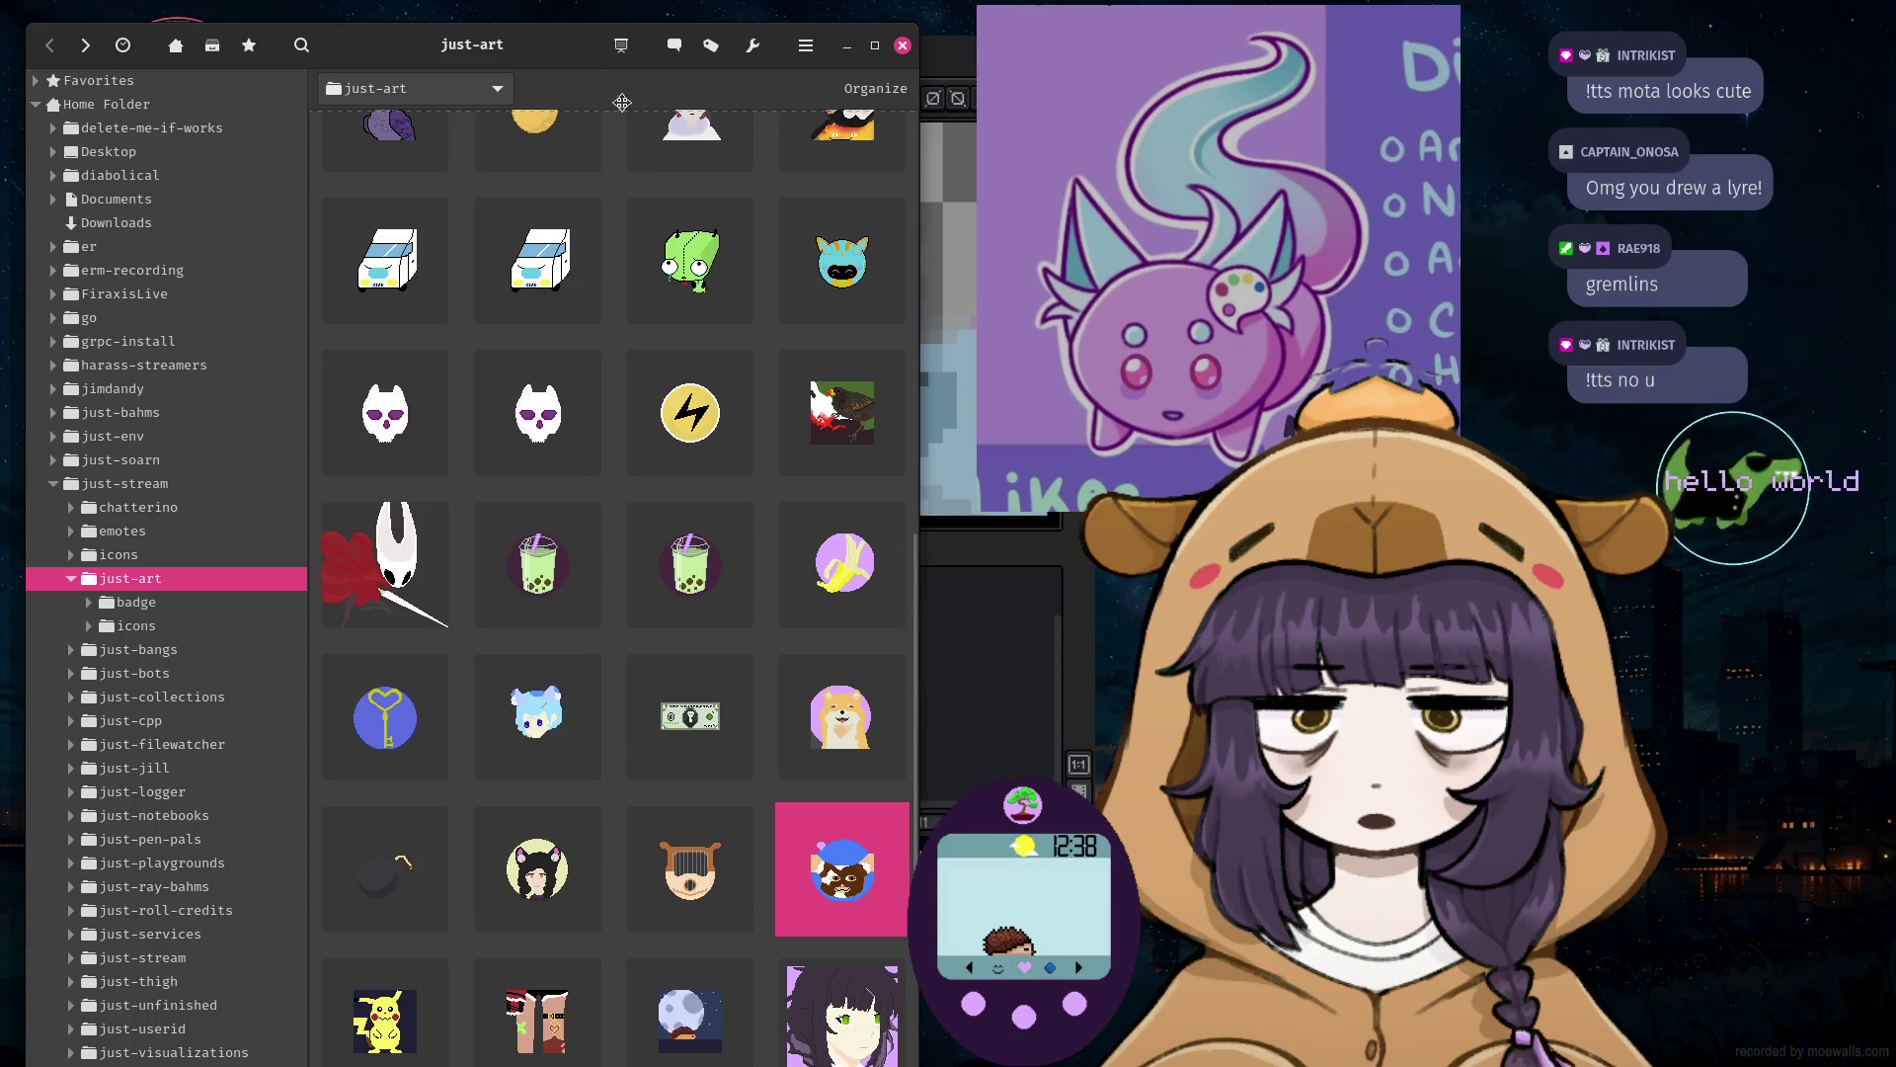
scroll(706, 665, down, 5)
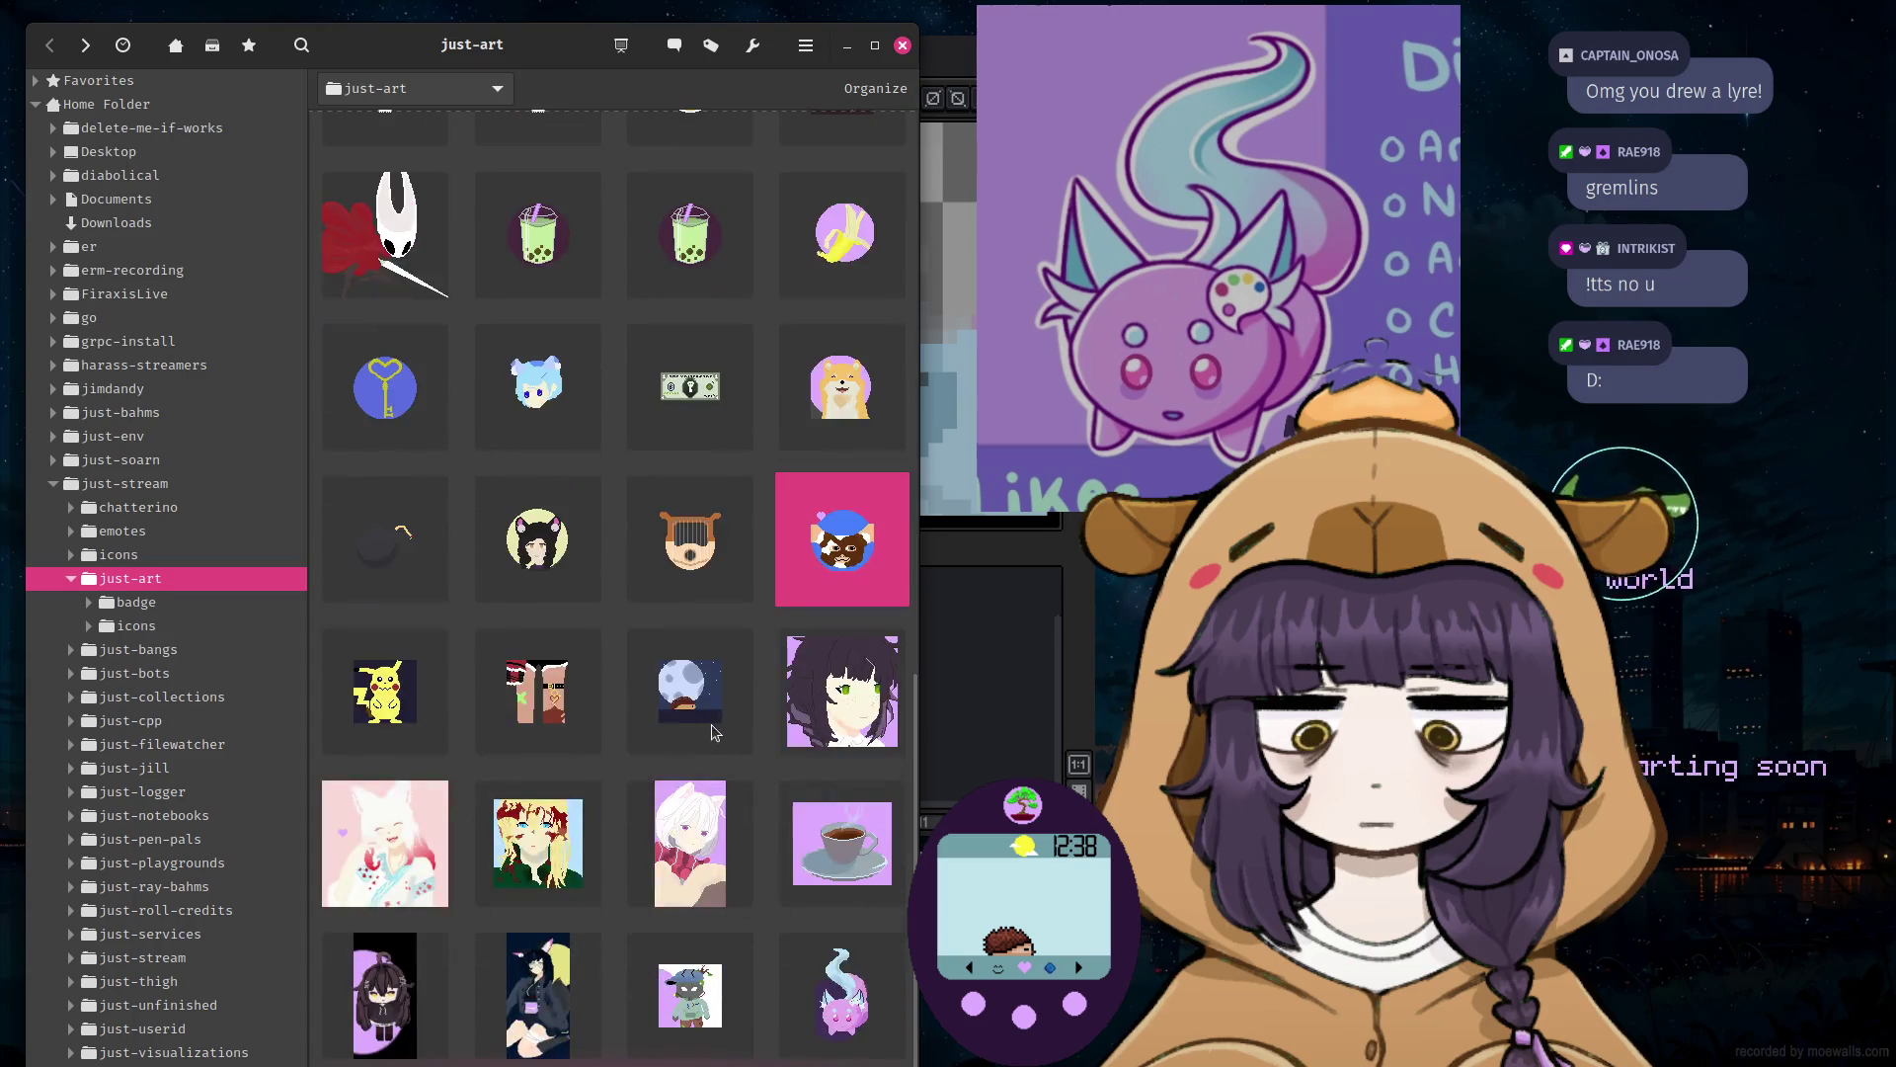
scroll(603, 575, up, 1)
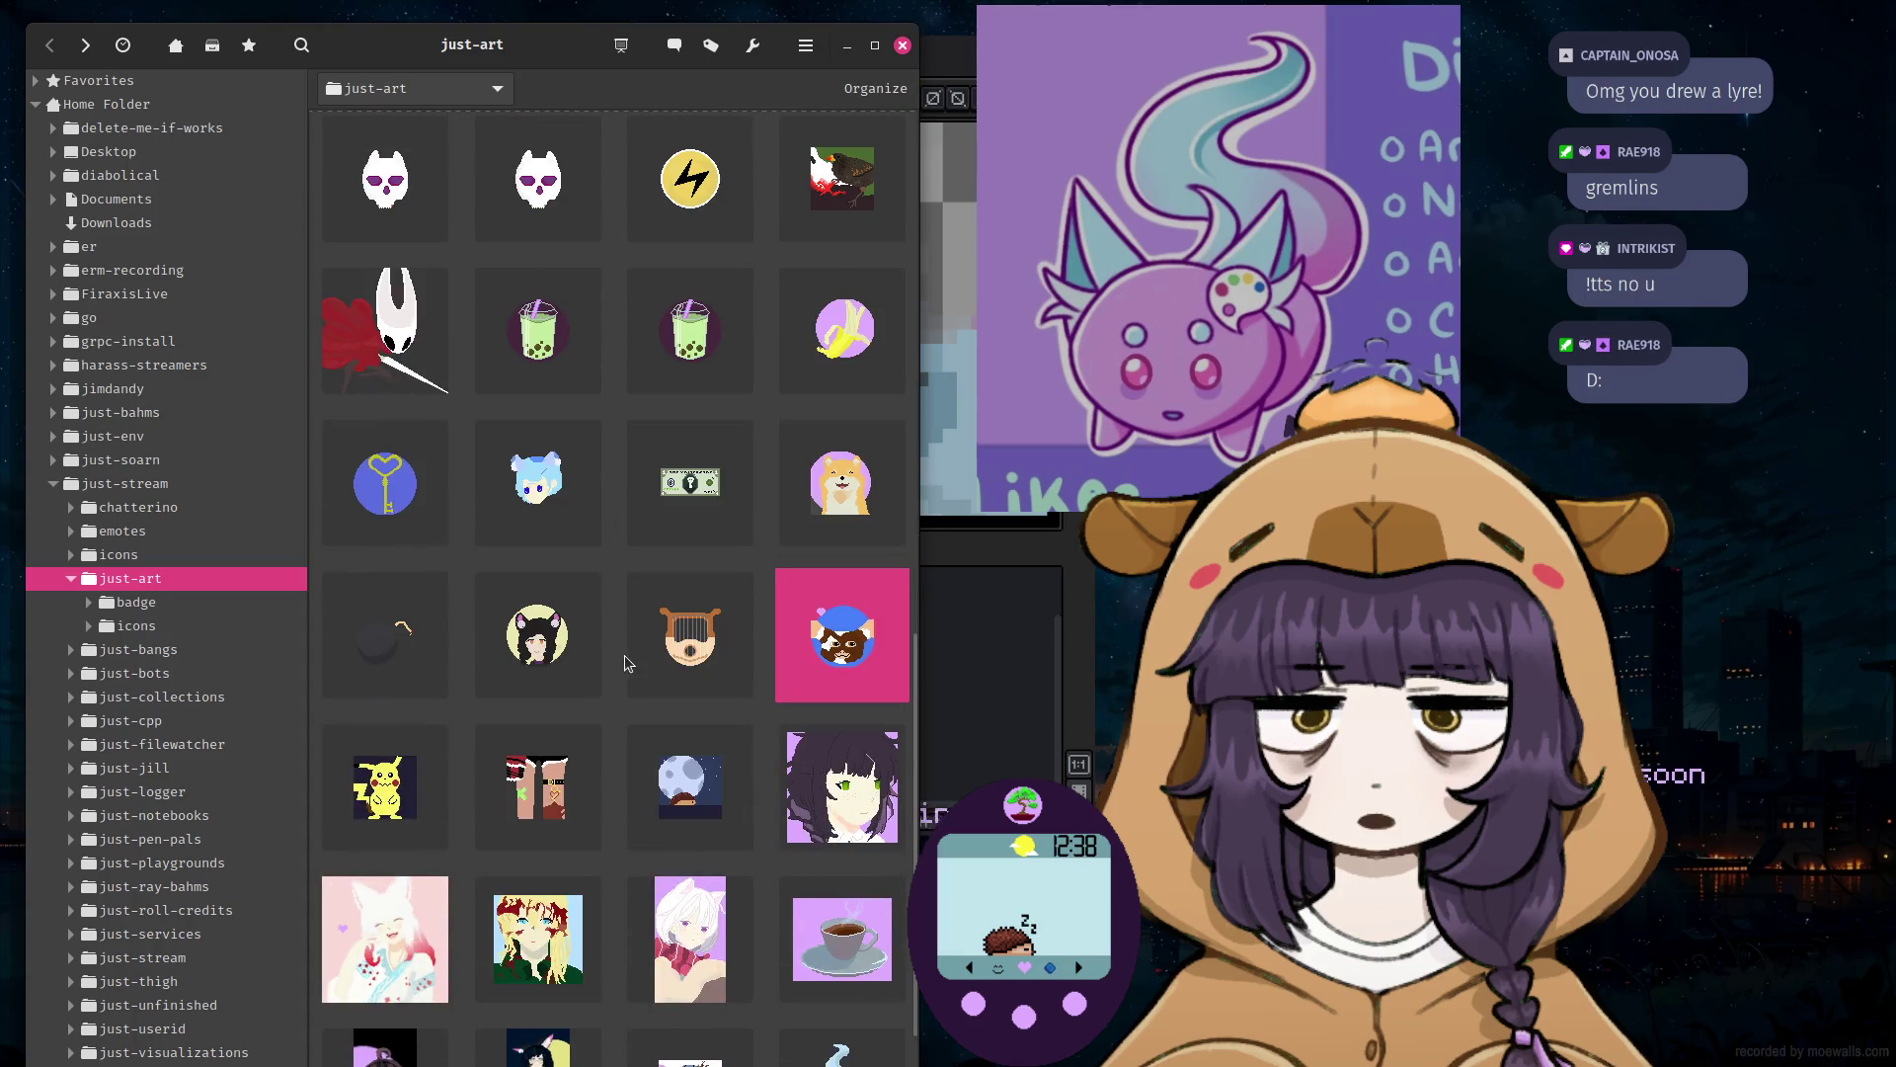
double_click(382, 797)
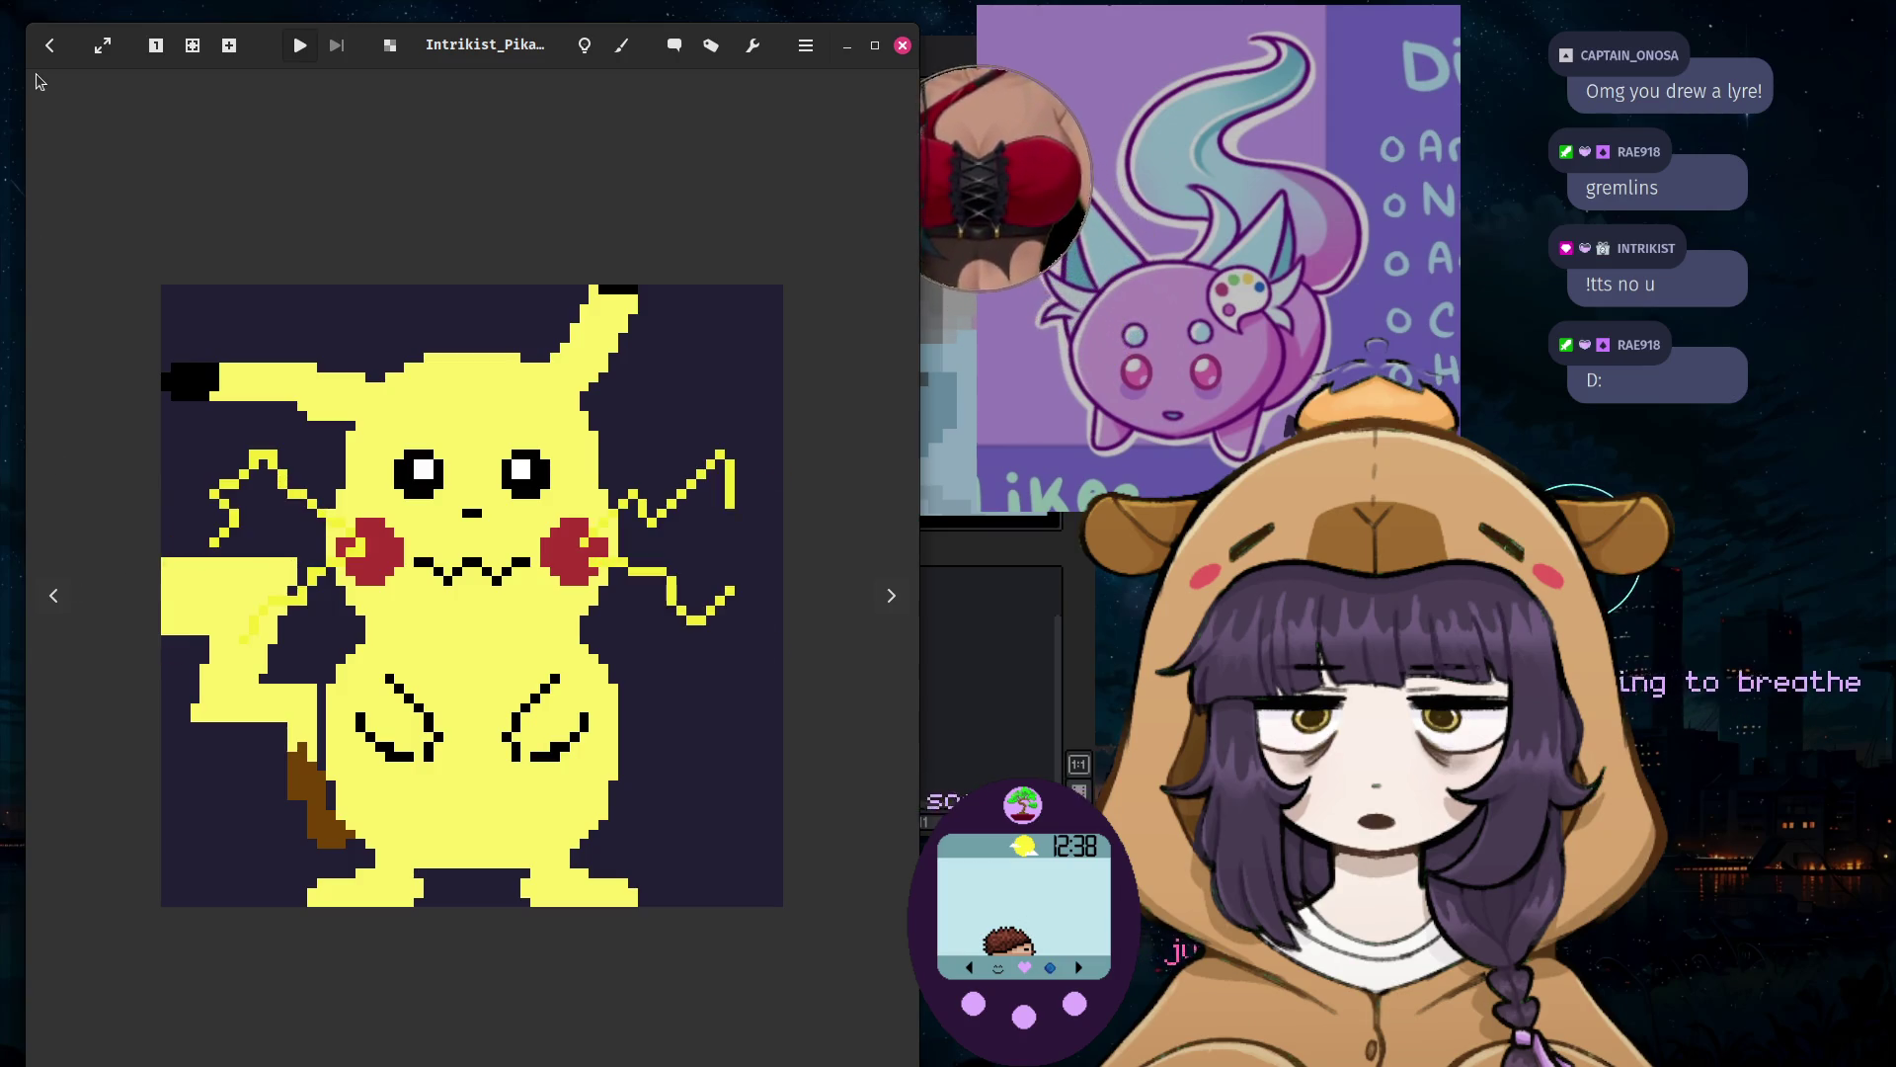
click(50, 45)
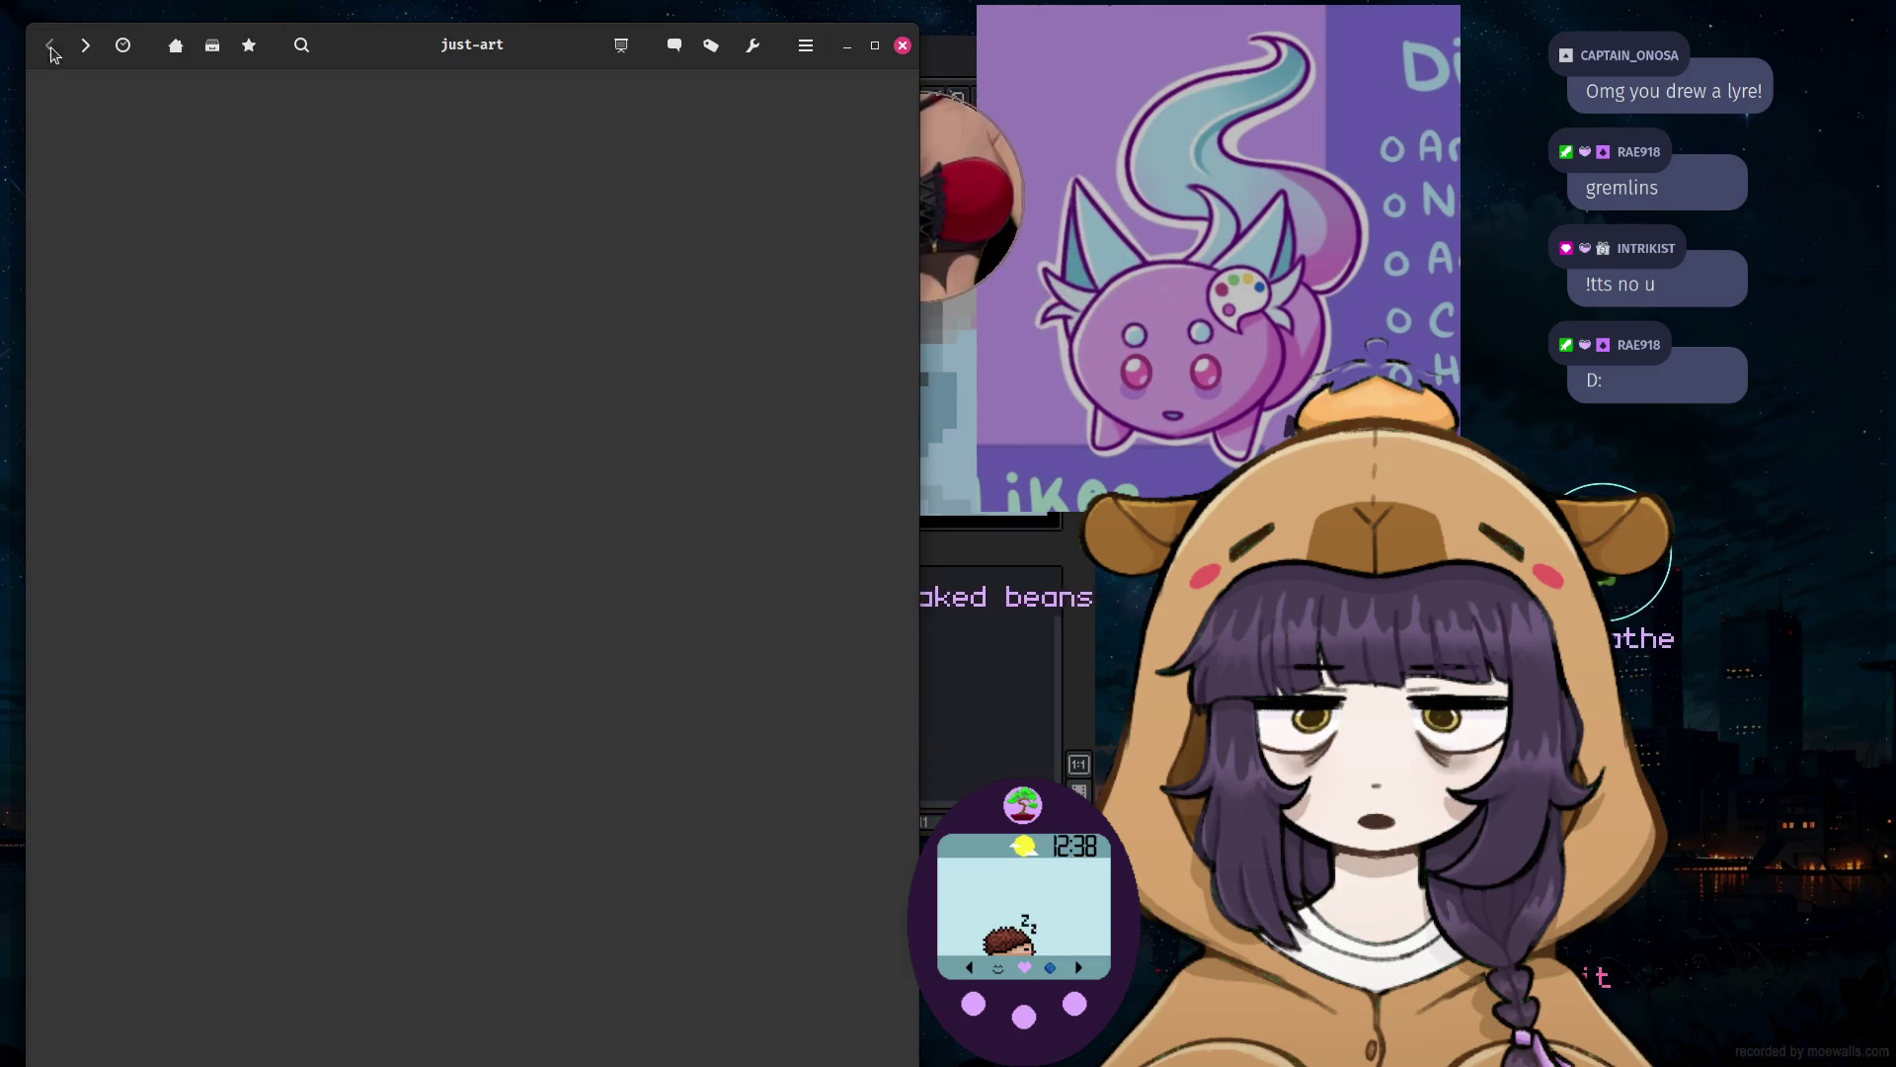
- View the Rae918 heart-locket piece and the zoomed-out moon scene, then open the jane portrait
double_click(521, 808)
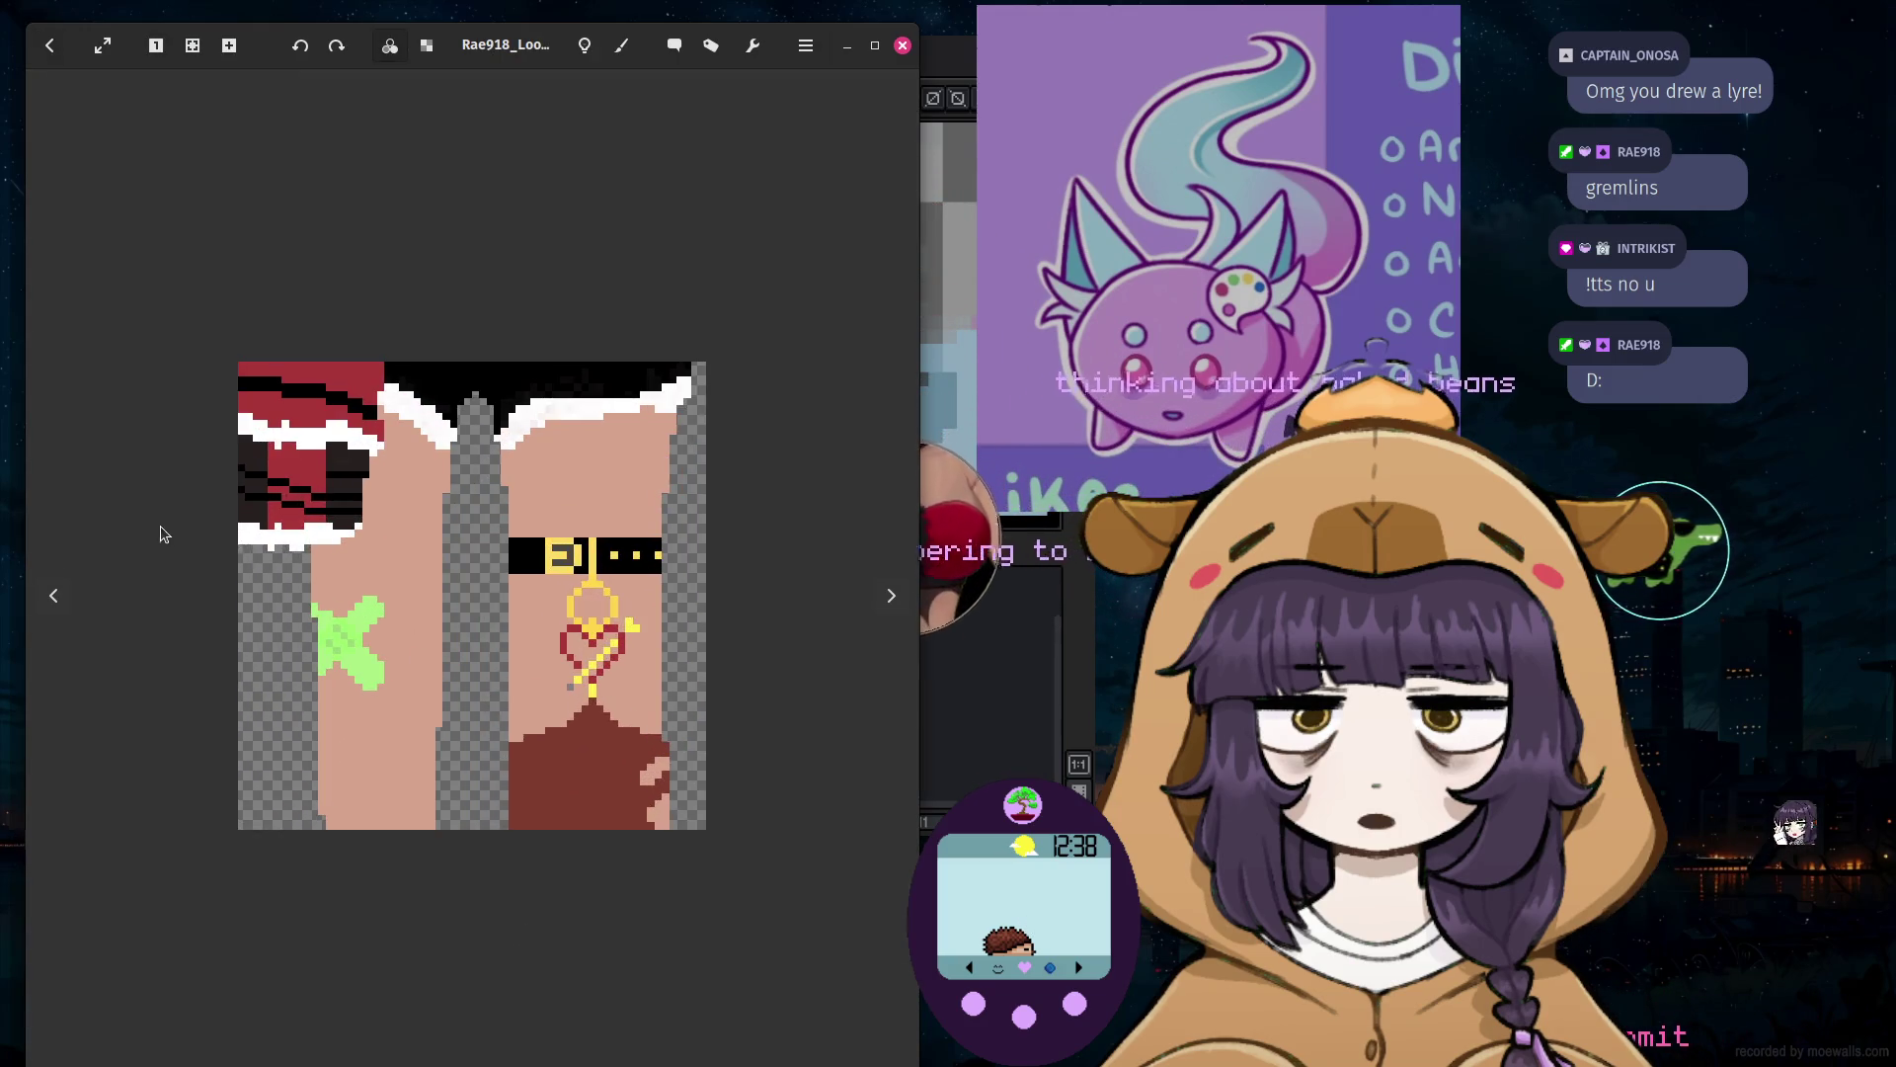
click(51, 49)
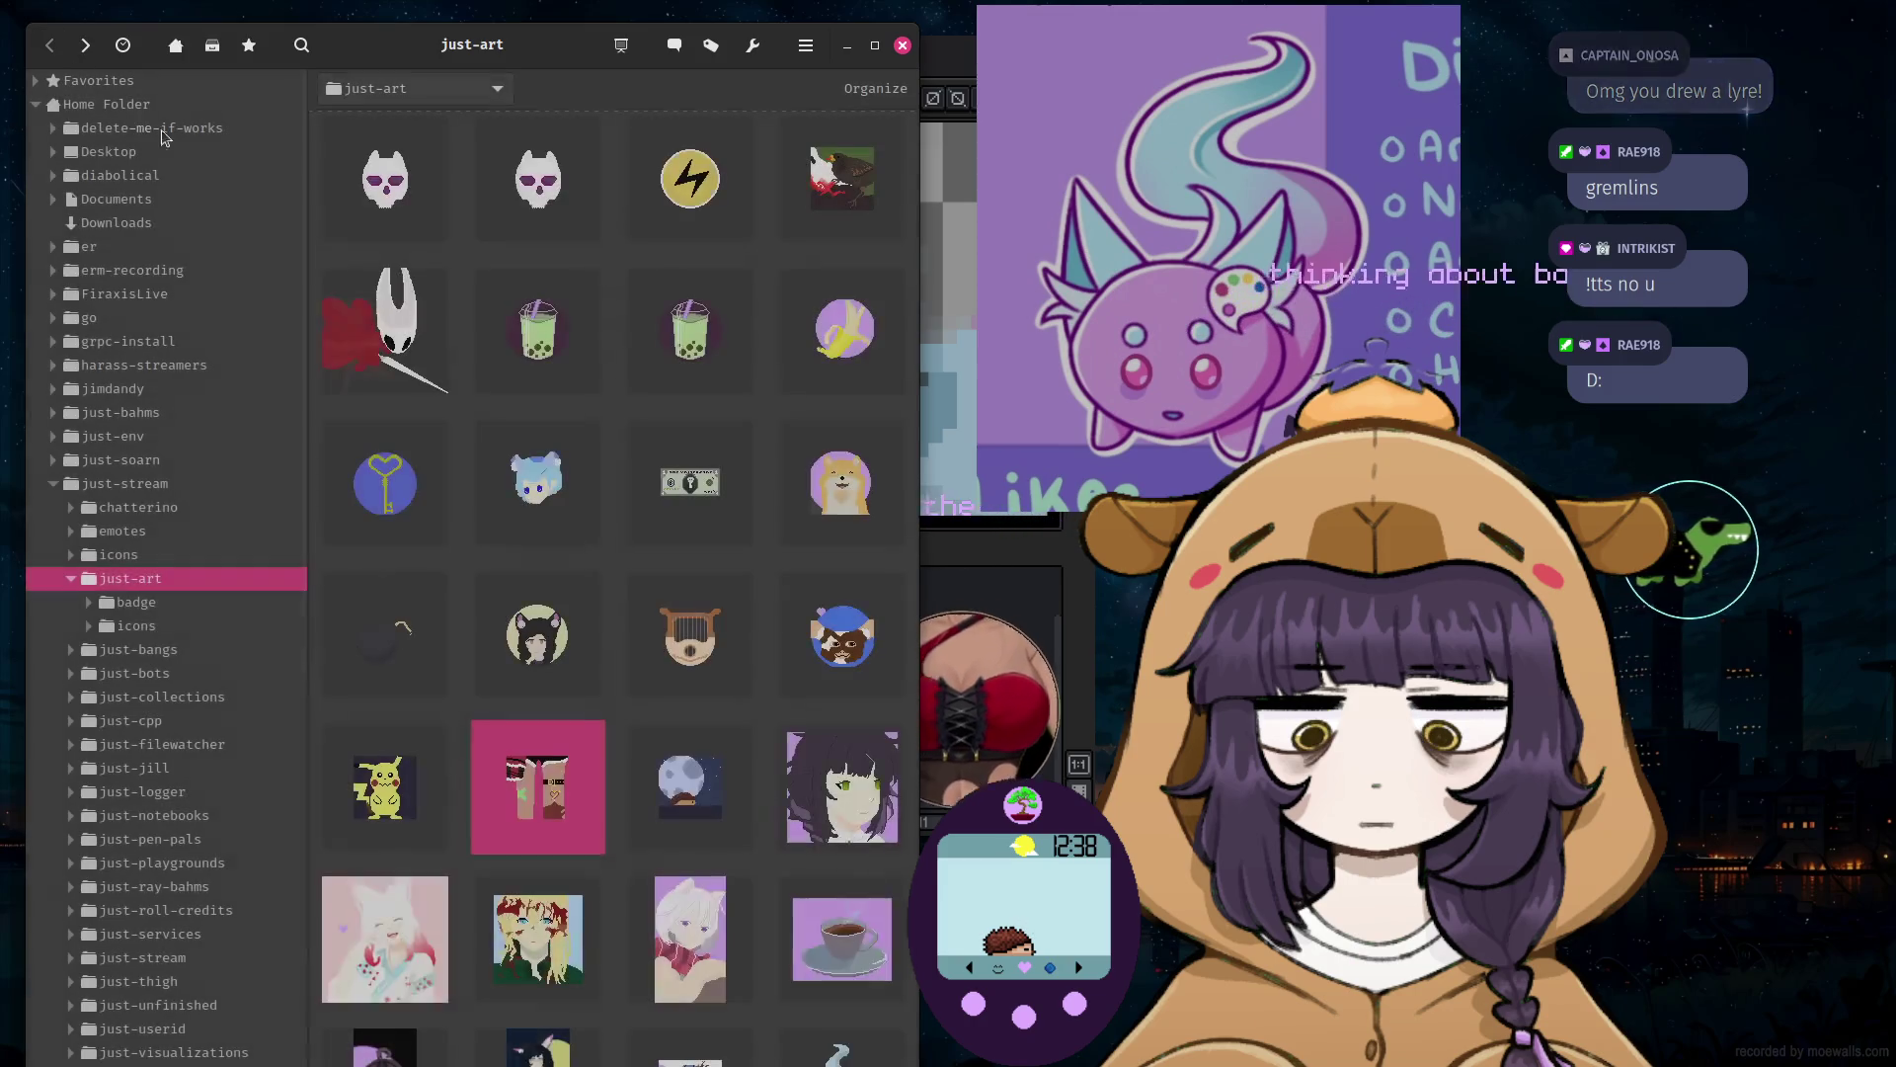
double_click(678, 787)
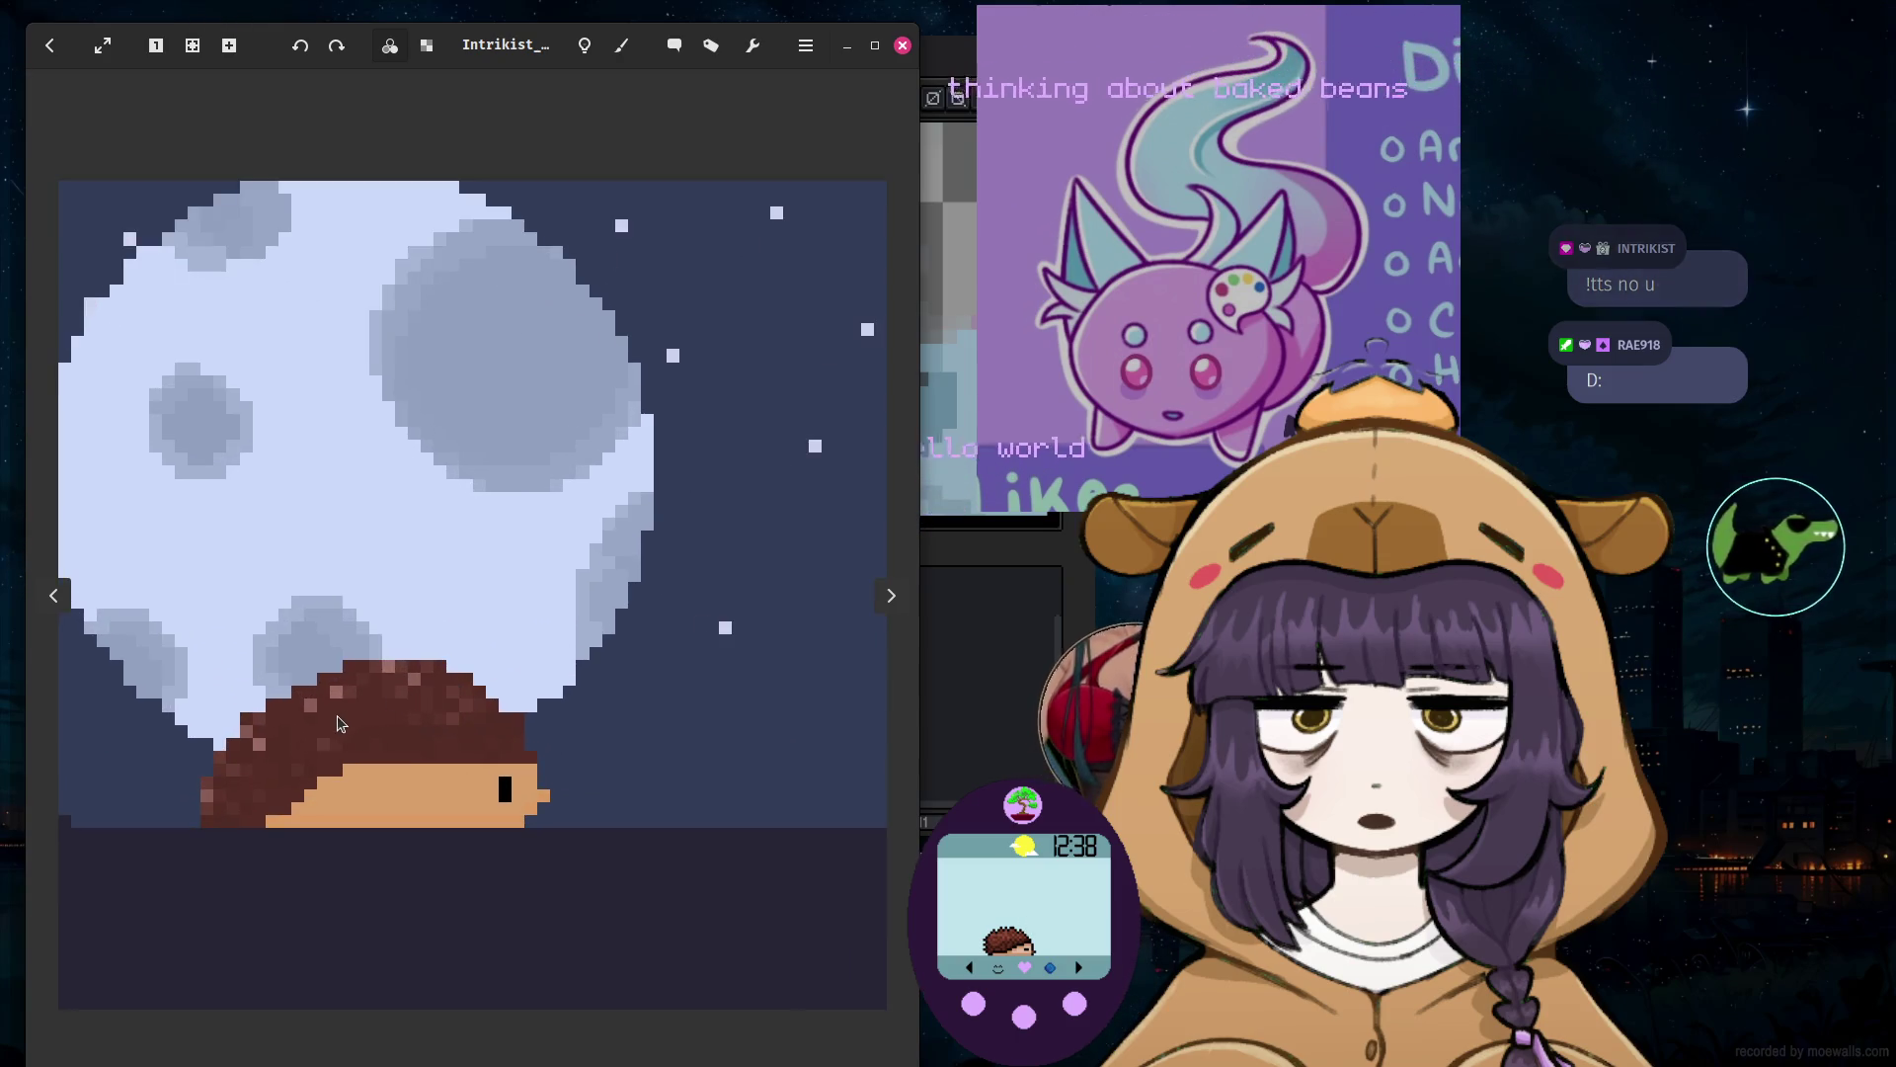
key(minus)
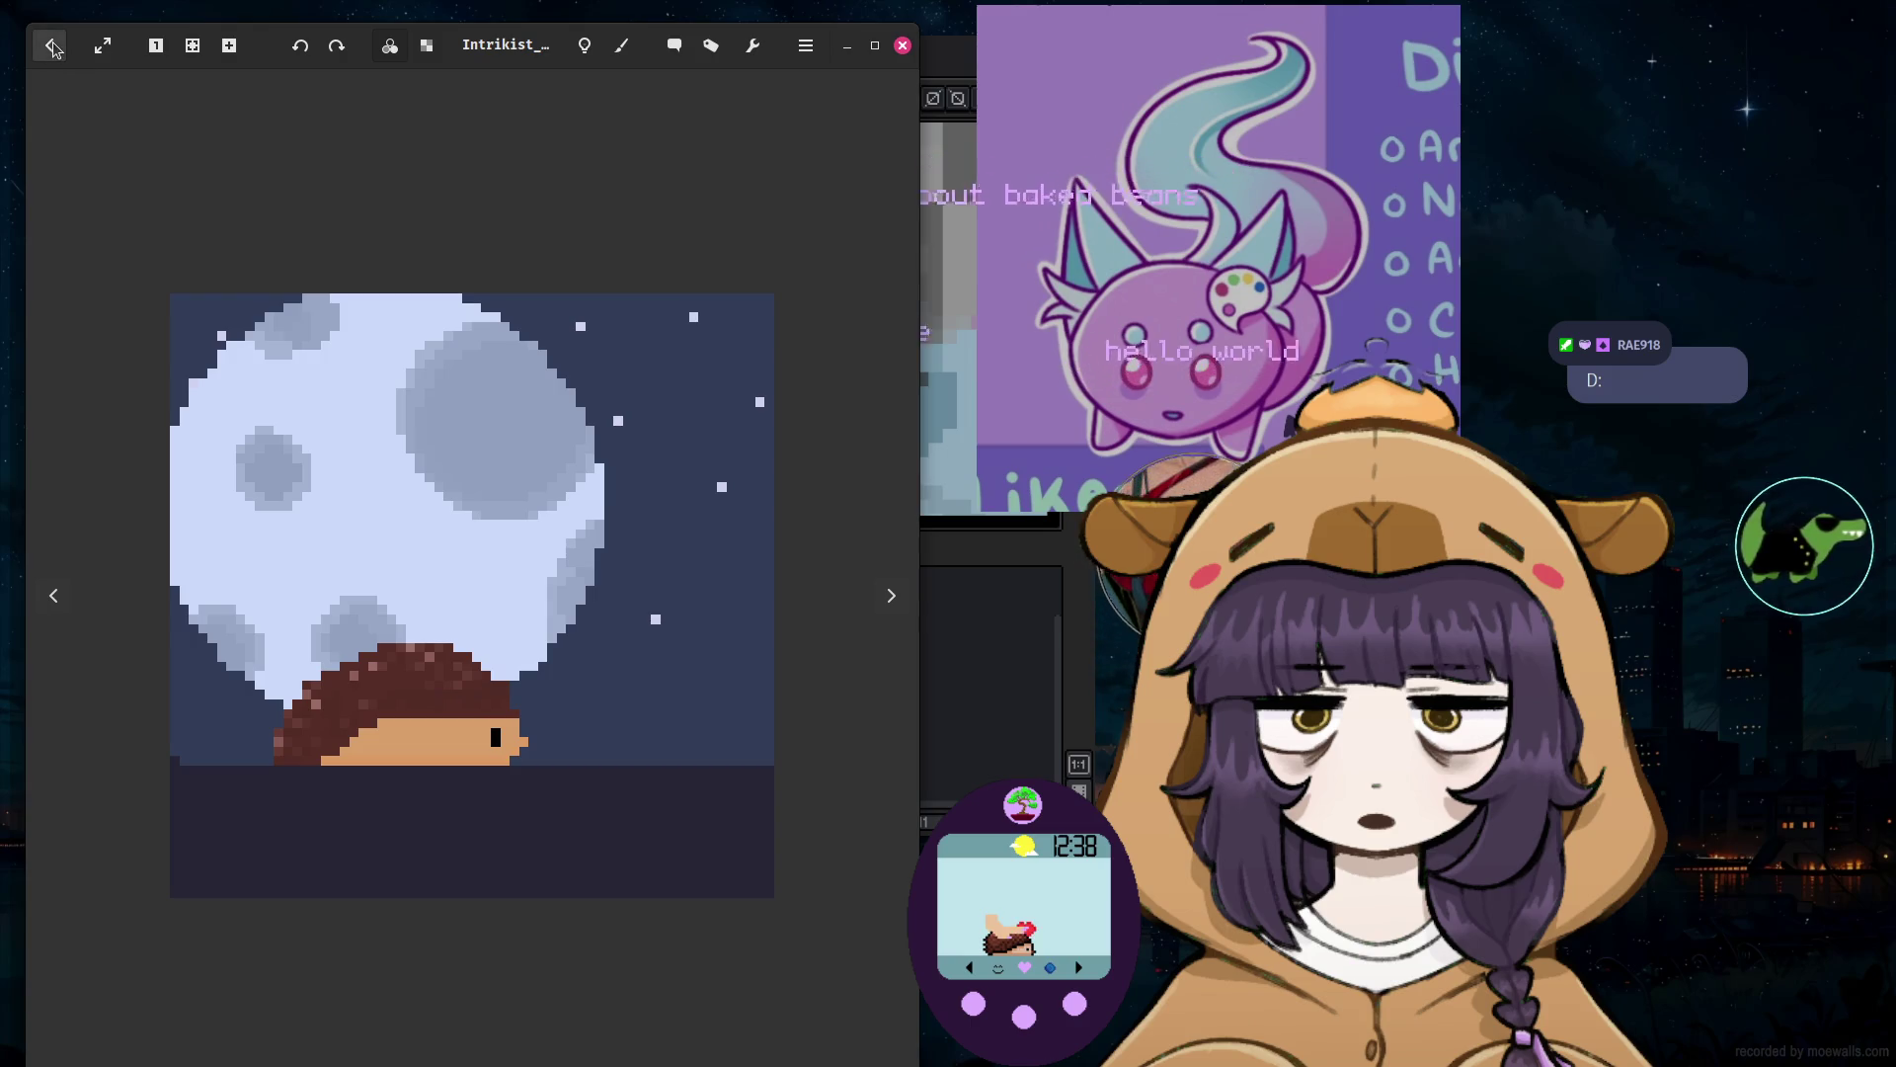
click(51, 46)
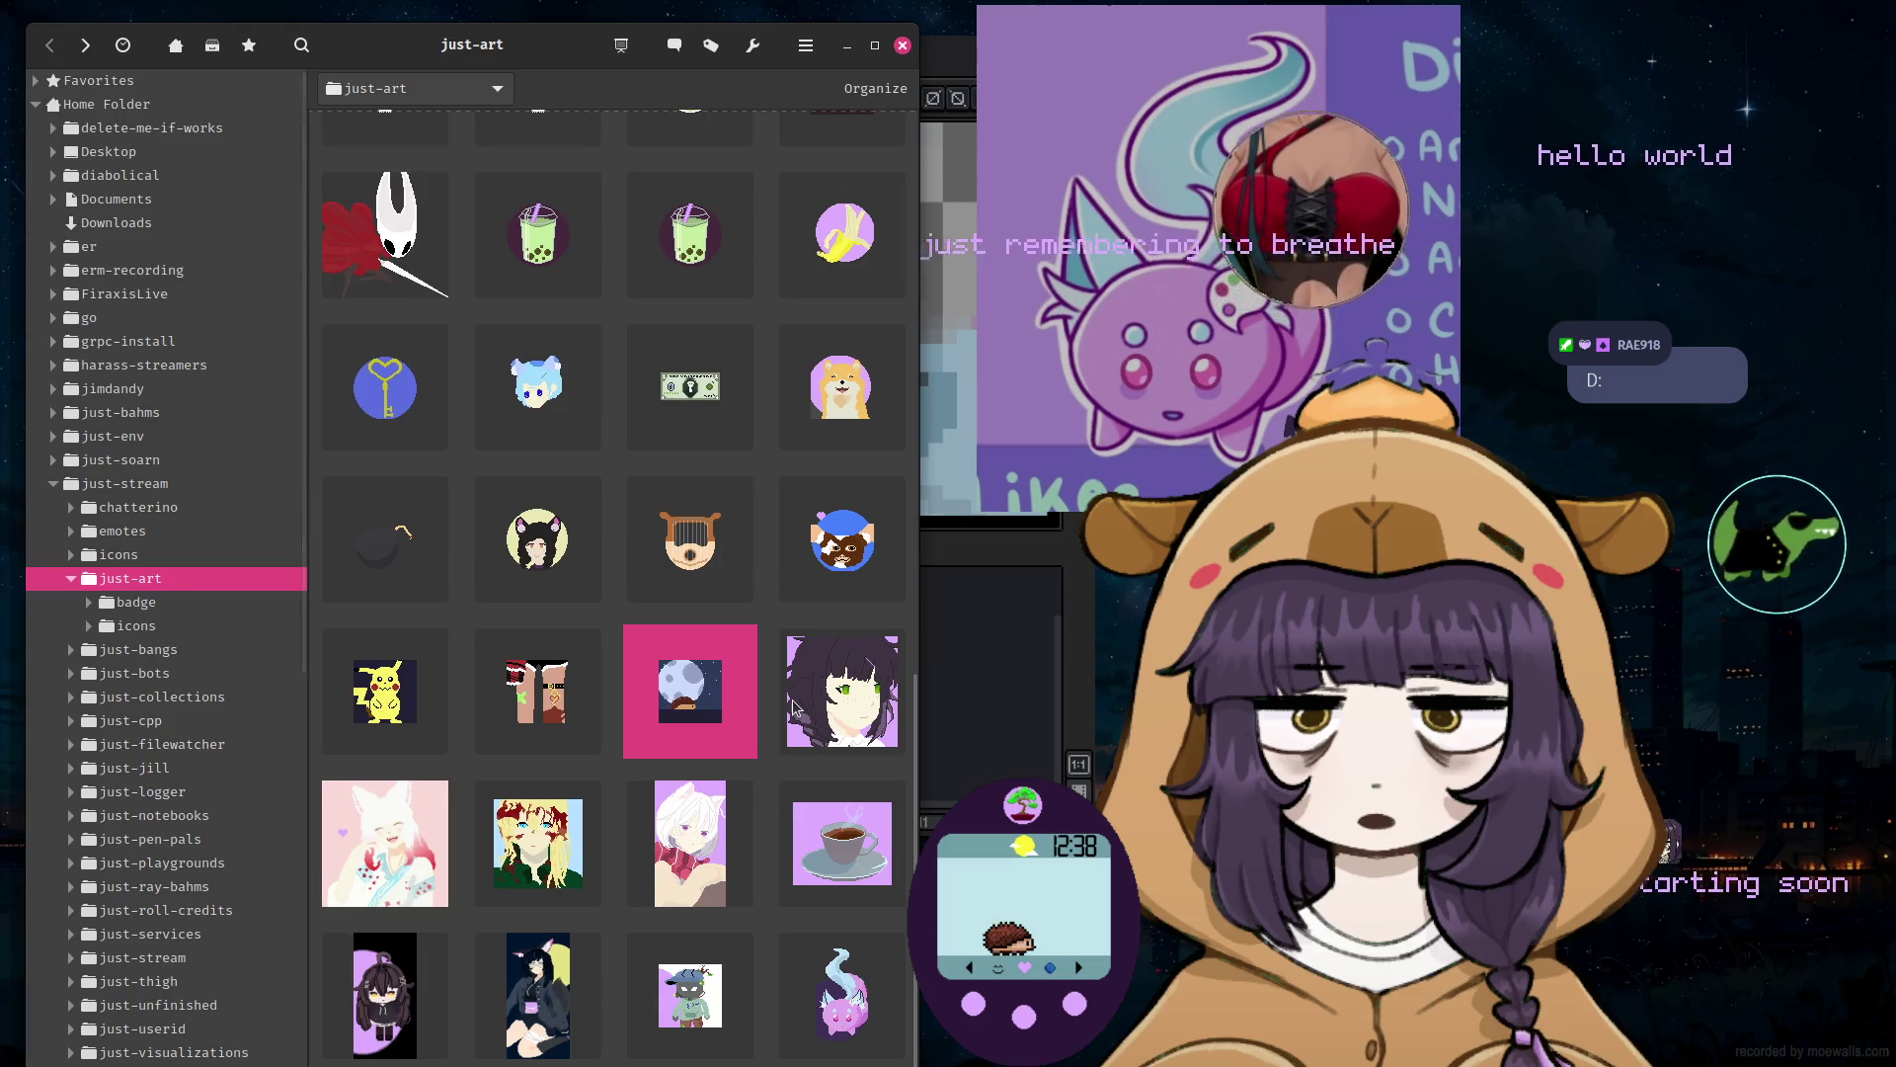
double_click(867, 702)
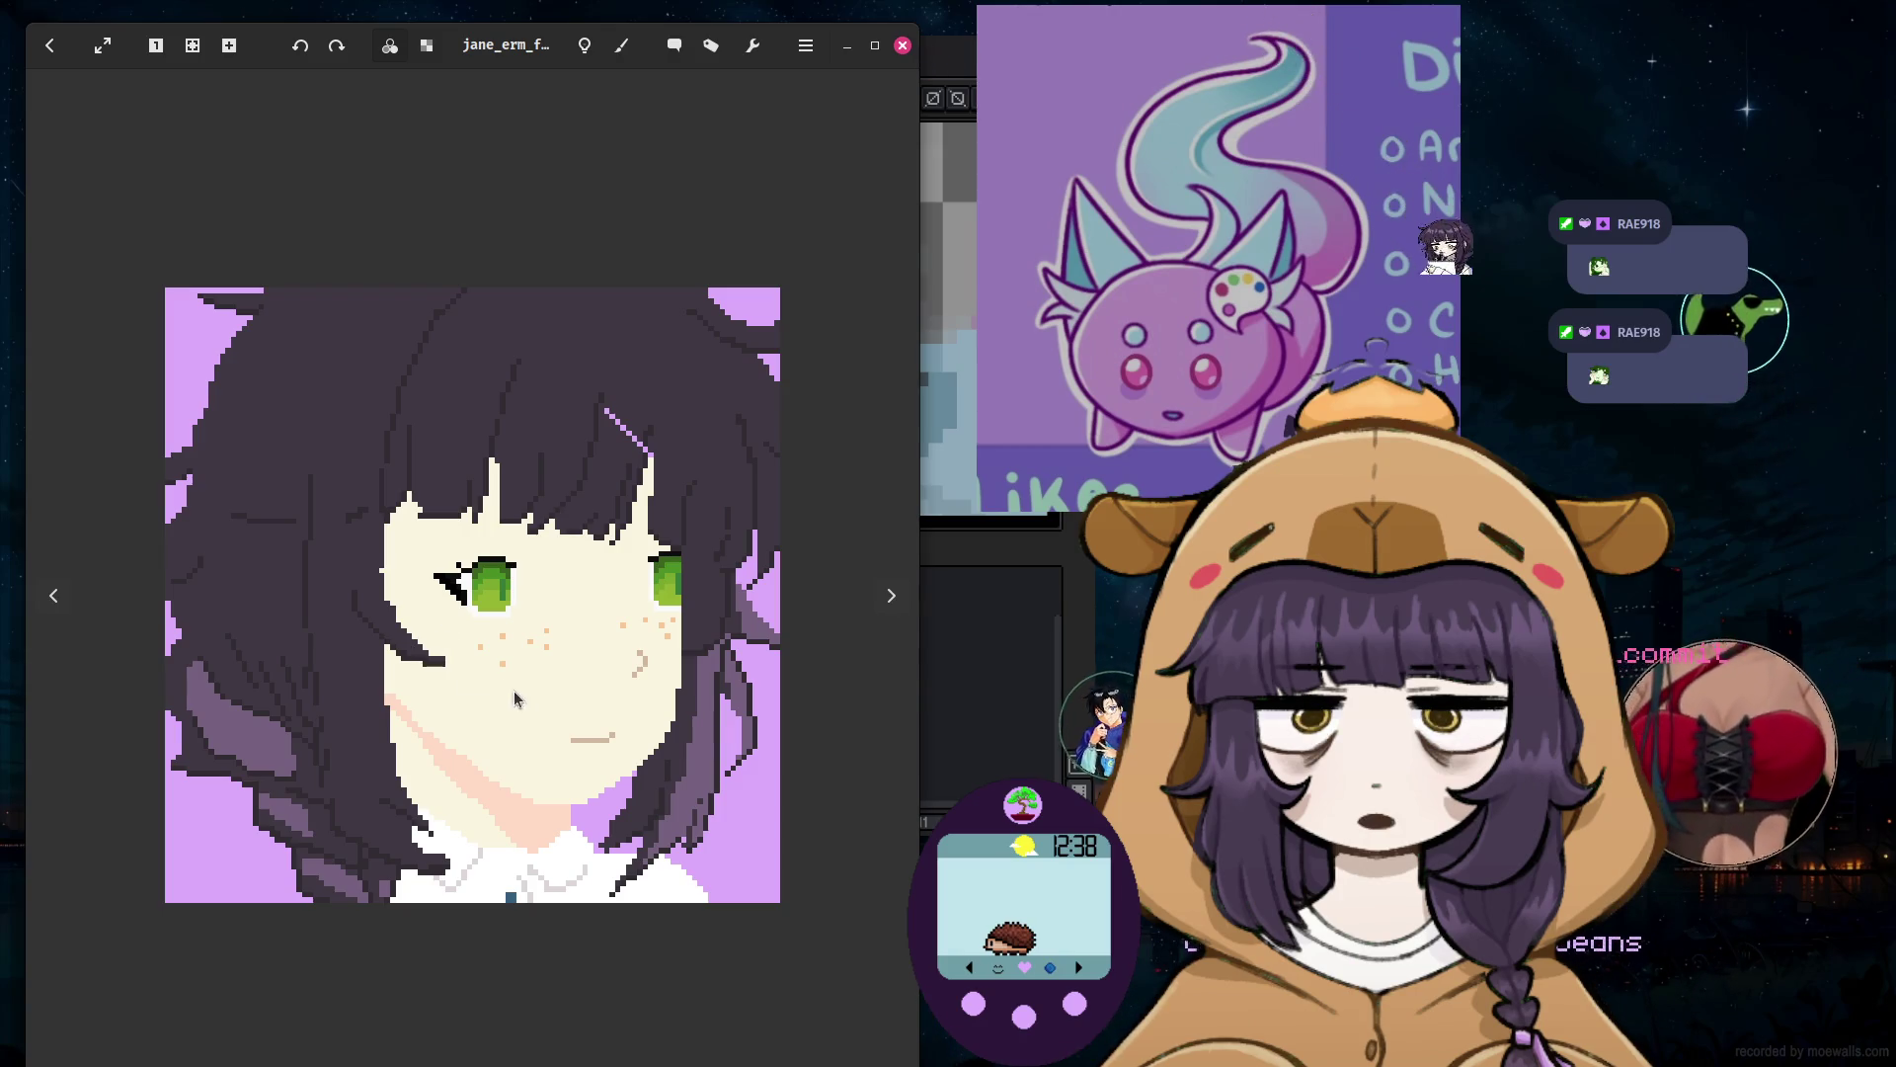
- Zoom into the girl's green eye and back out, then open the pink fox-girl picture
scroll(431, 608, up, 5)
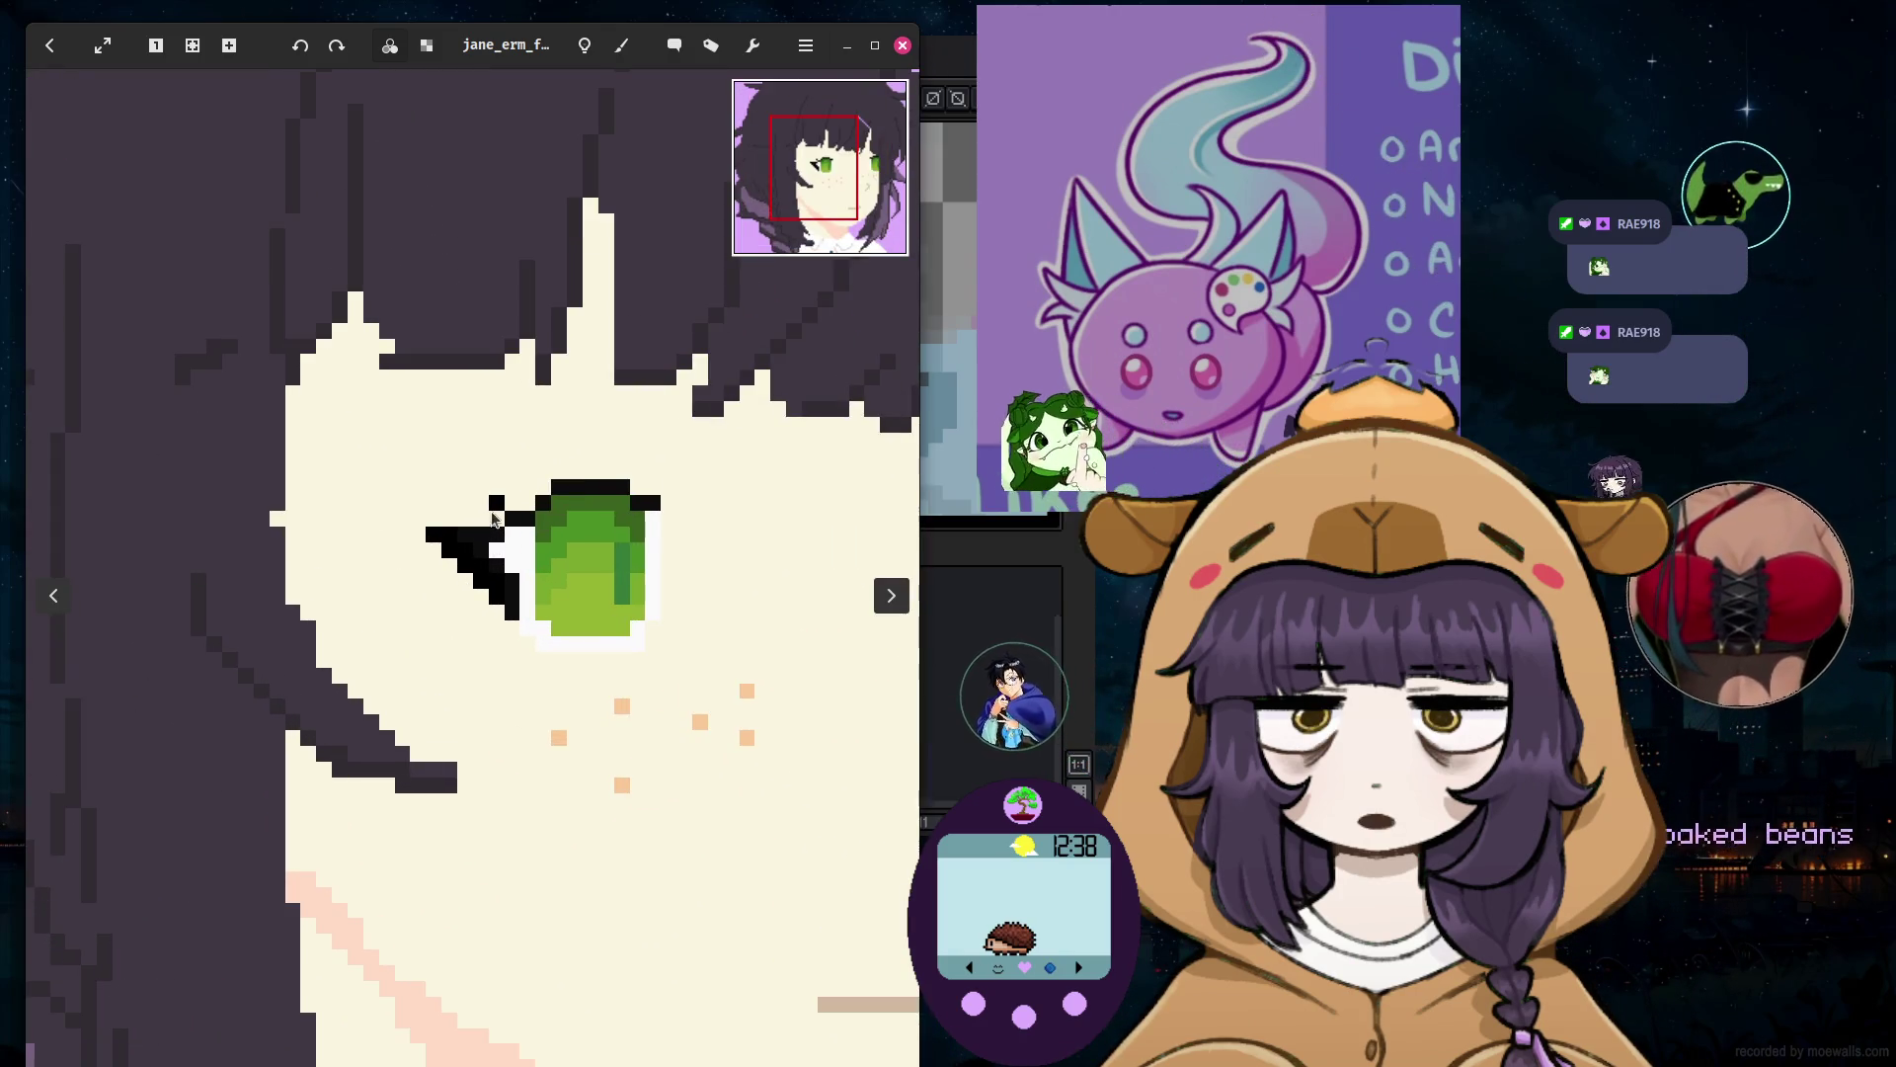
scroll(492, 518, up, 5)
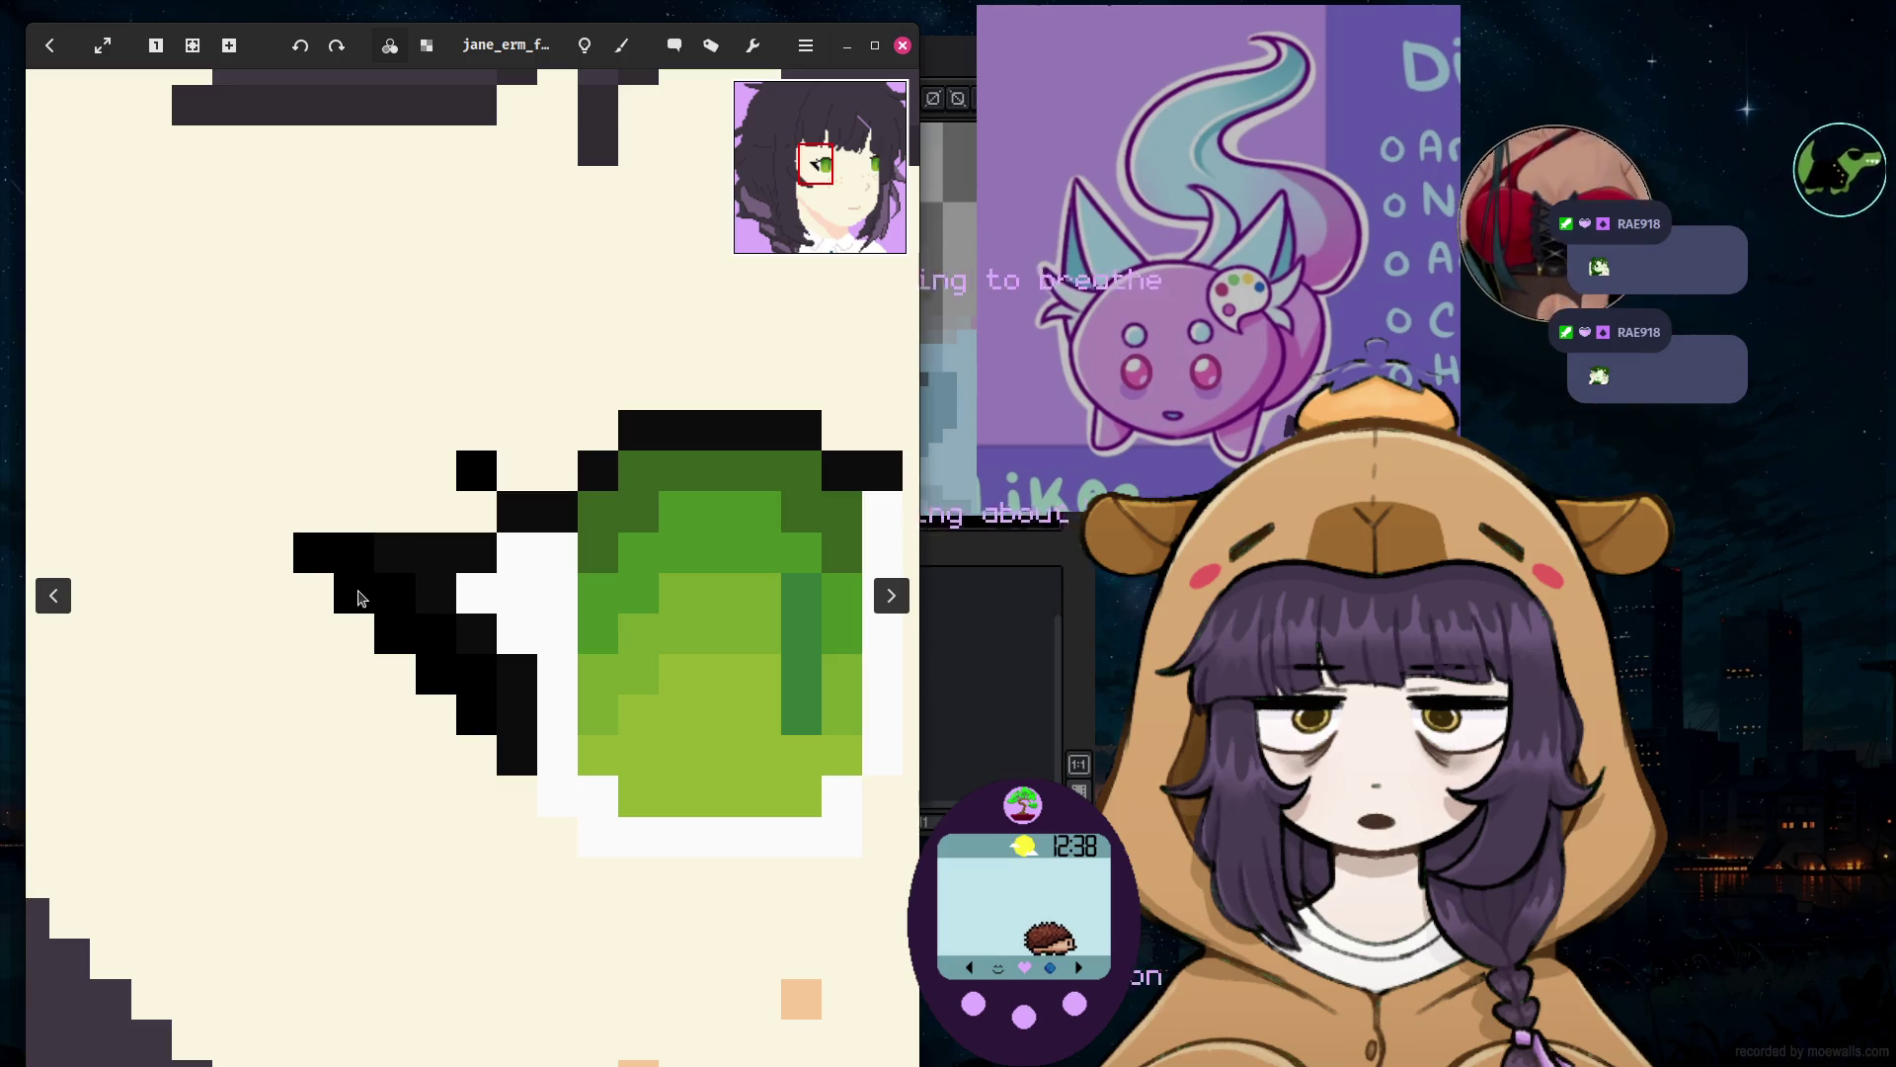
scroll(227, 652, down, 4)
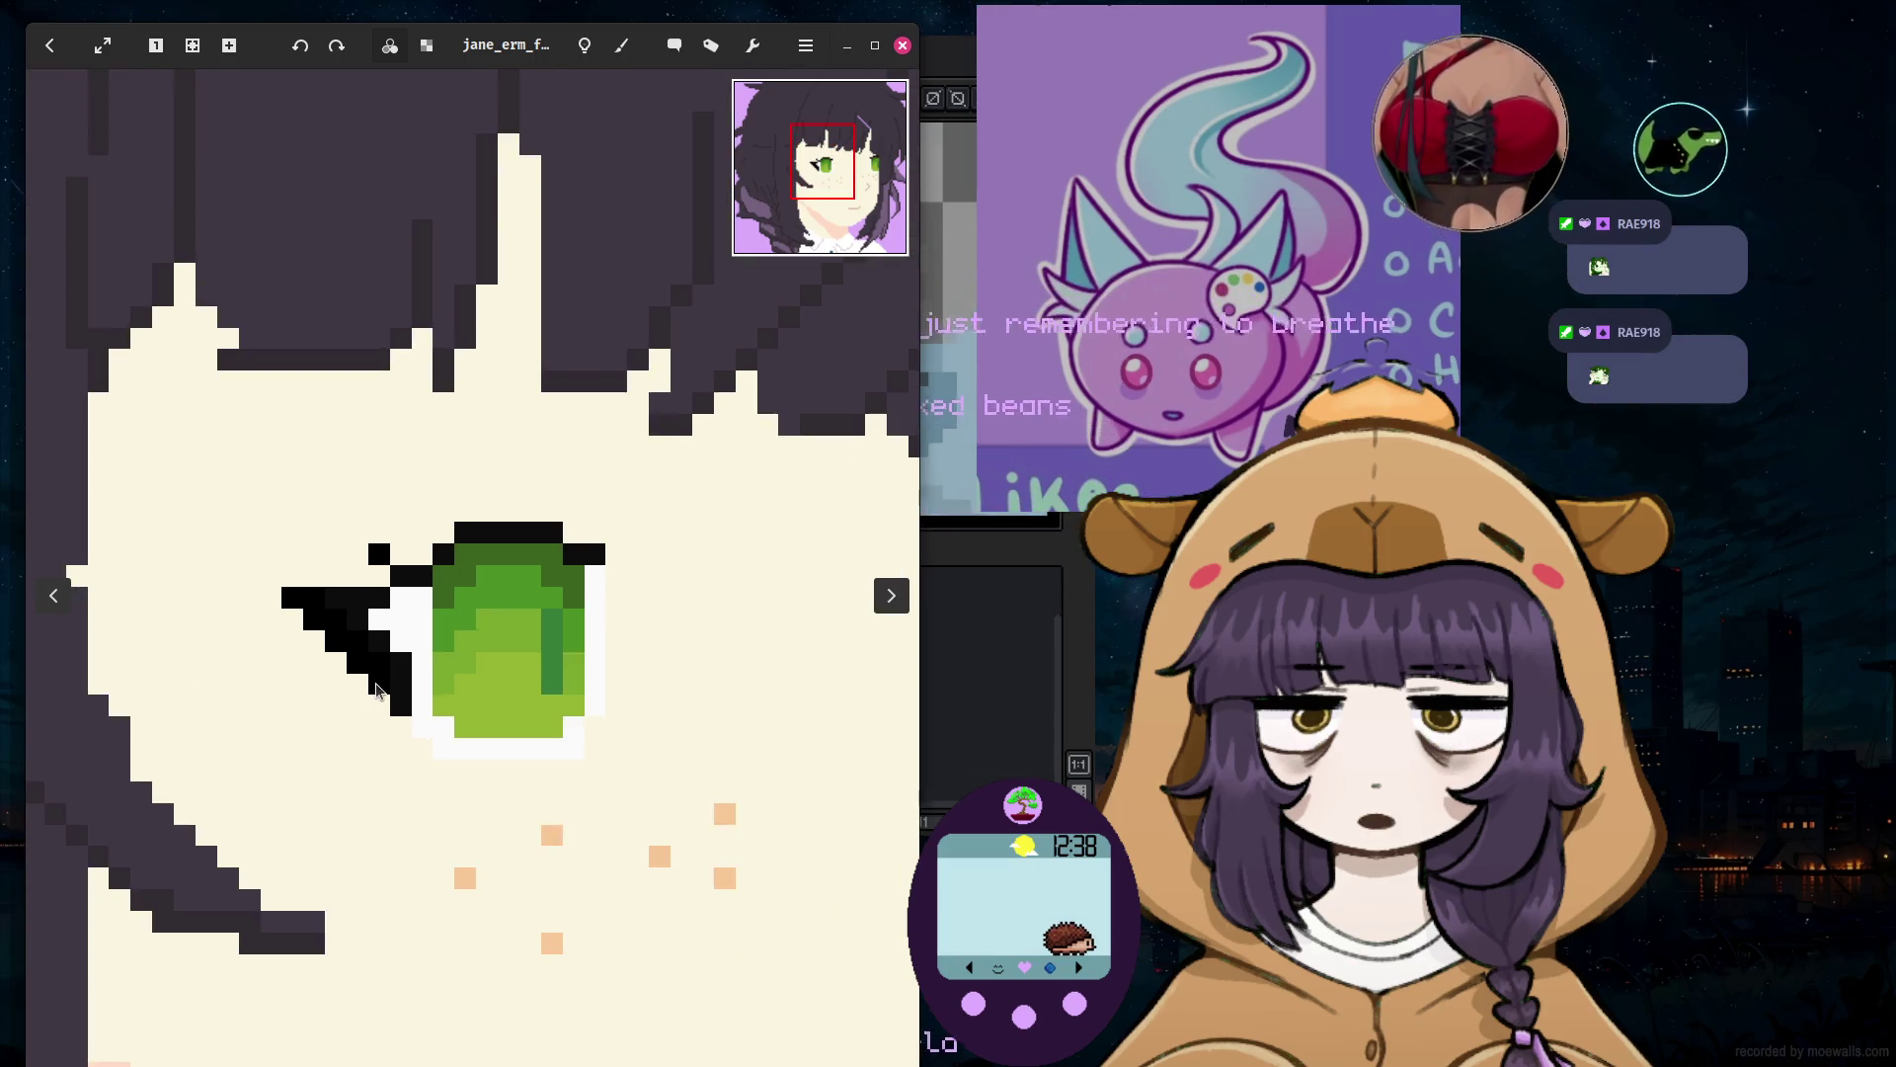
scroll(395, 692, down, 3)
scroll(411, 655, down, 1)
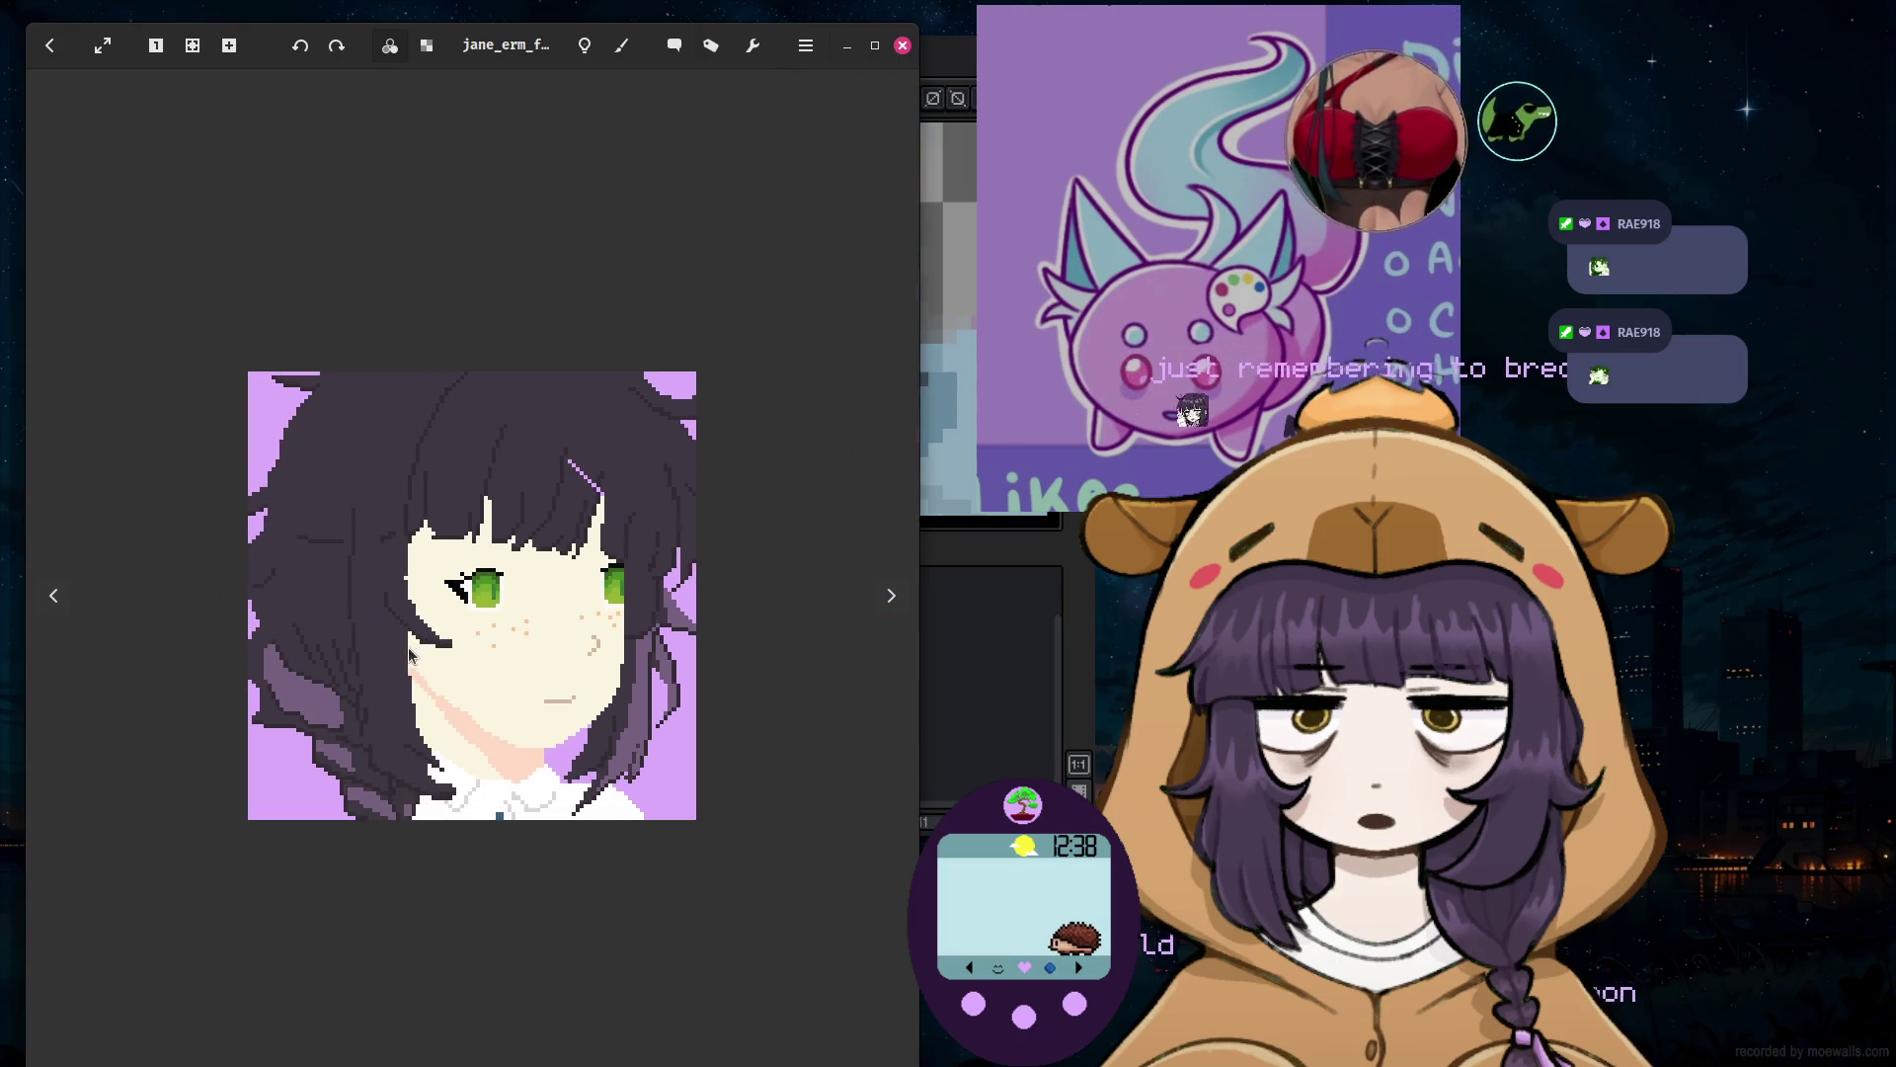
click(47, 46)
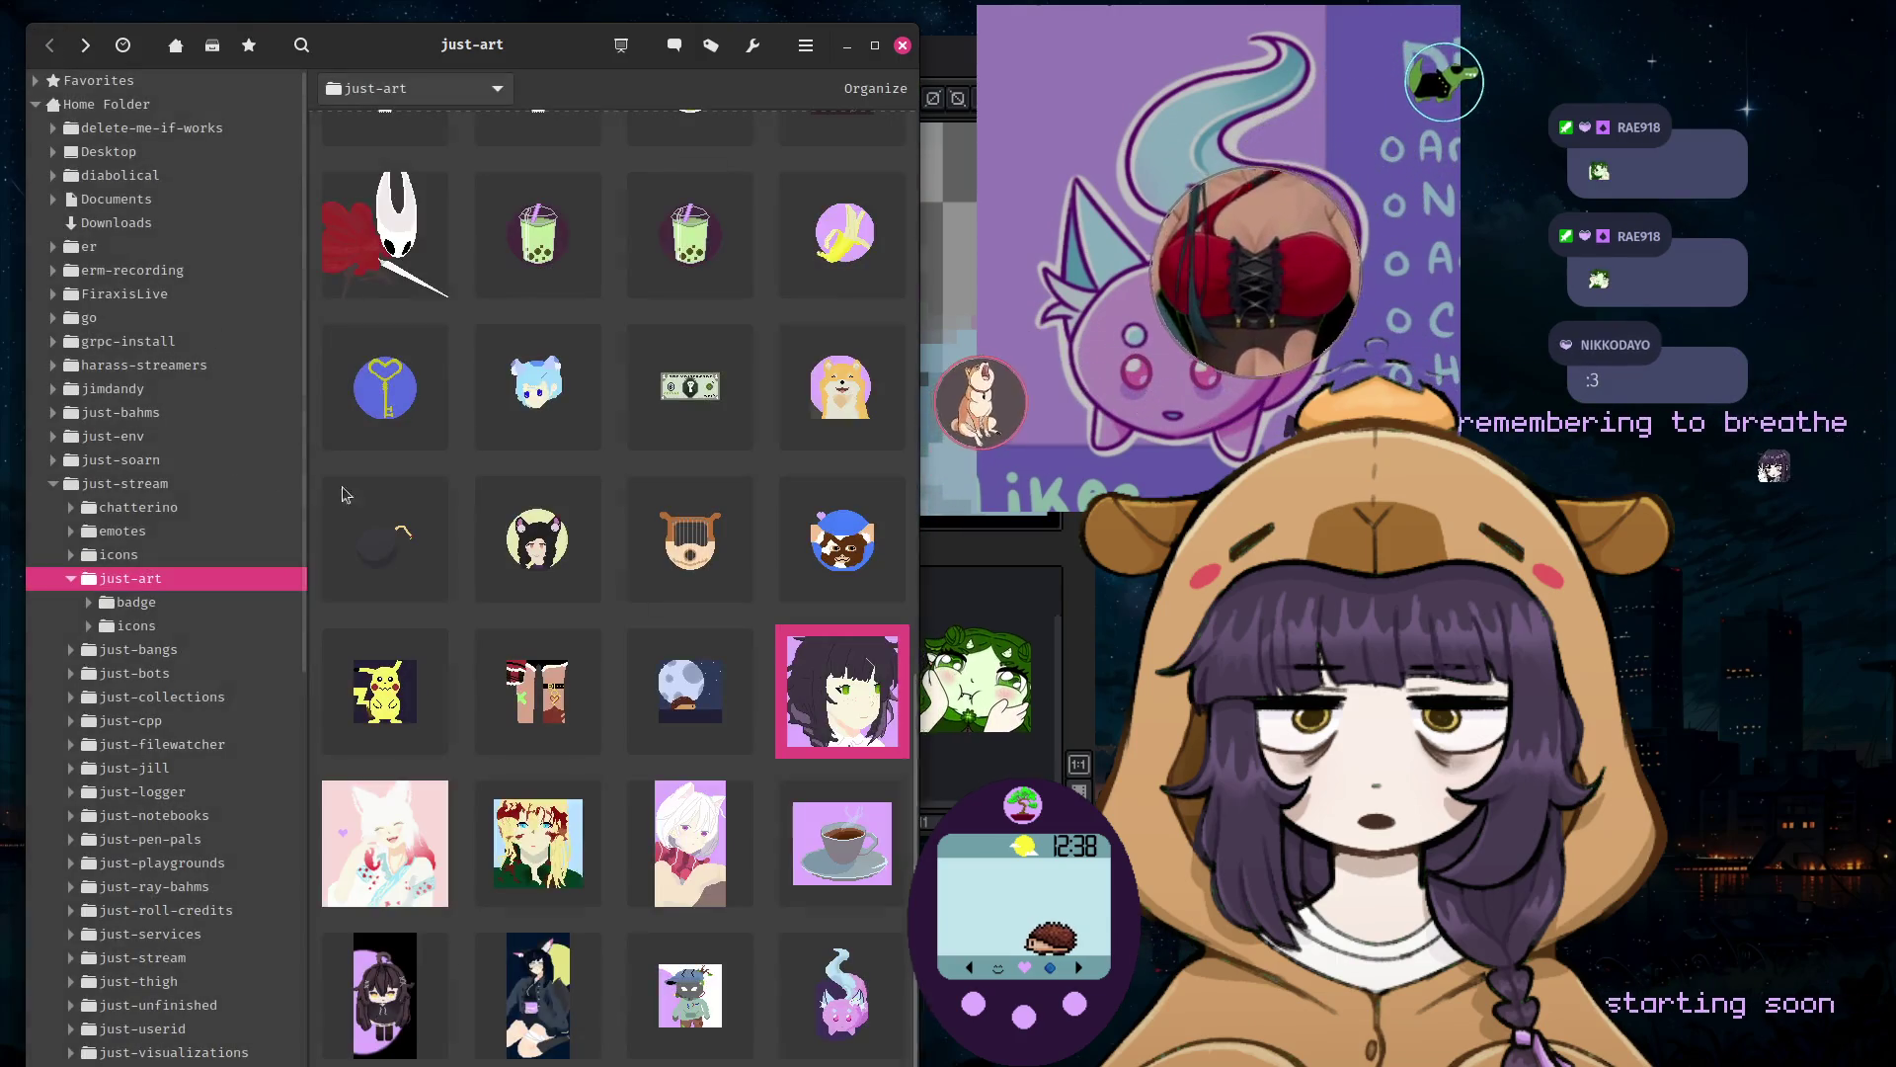
double_click(377, 866)
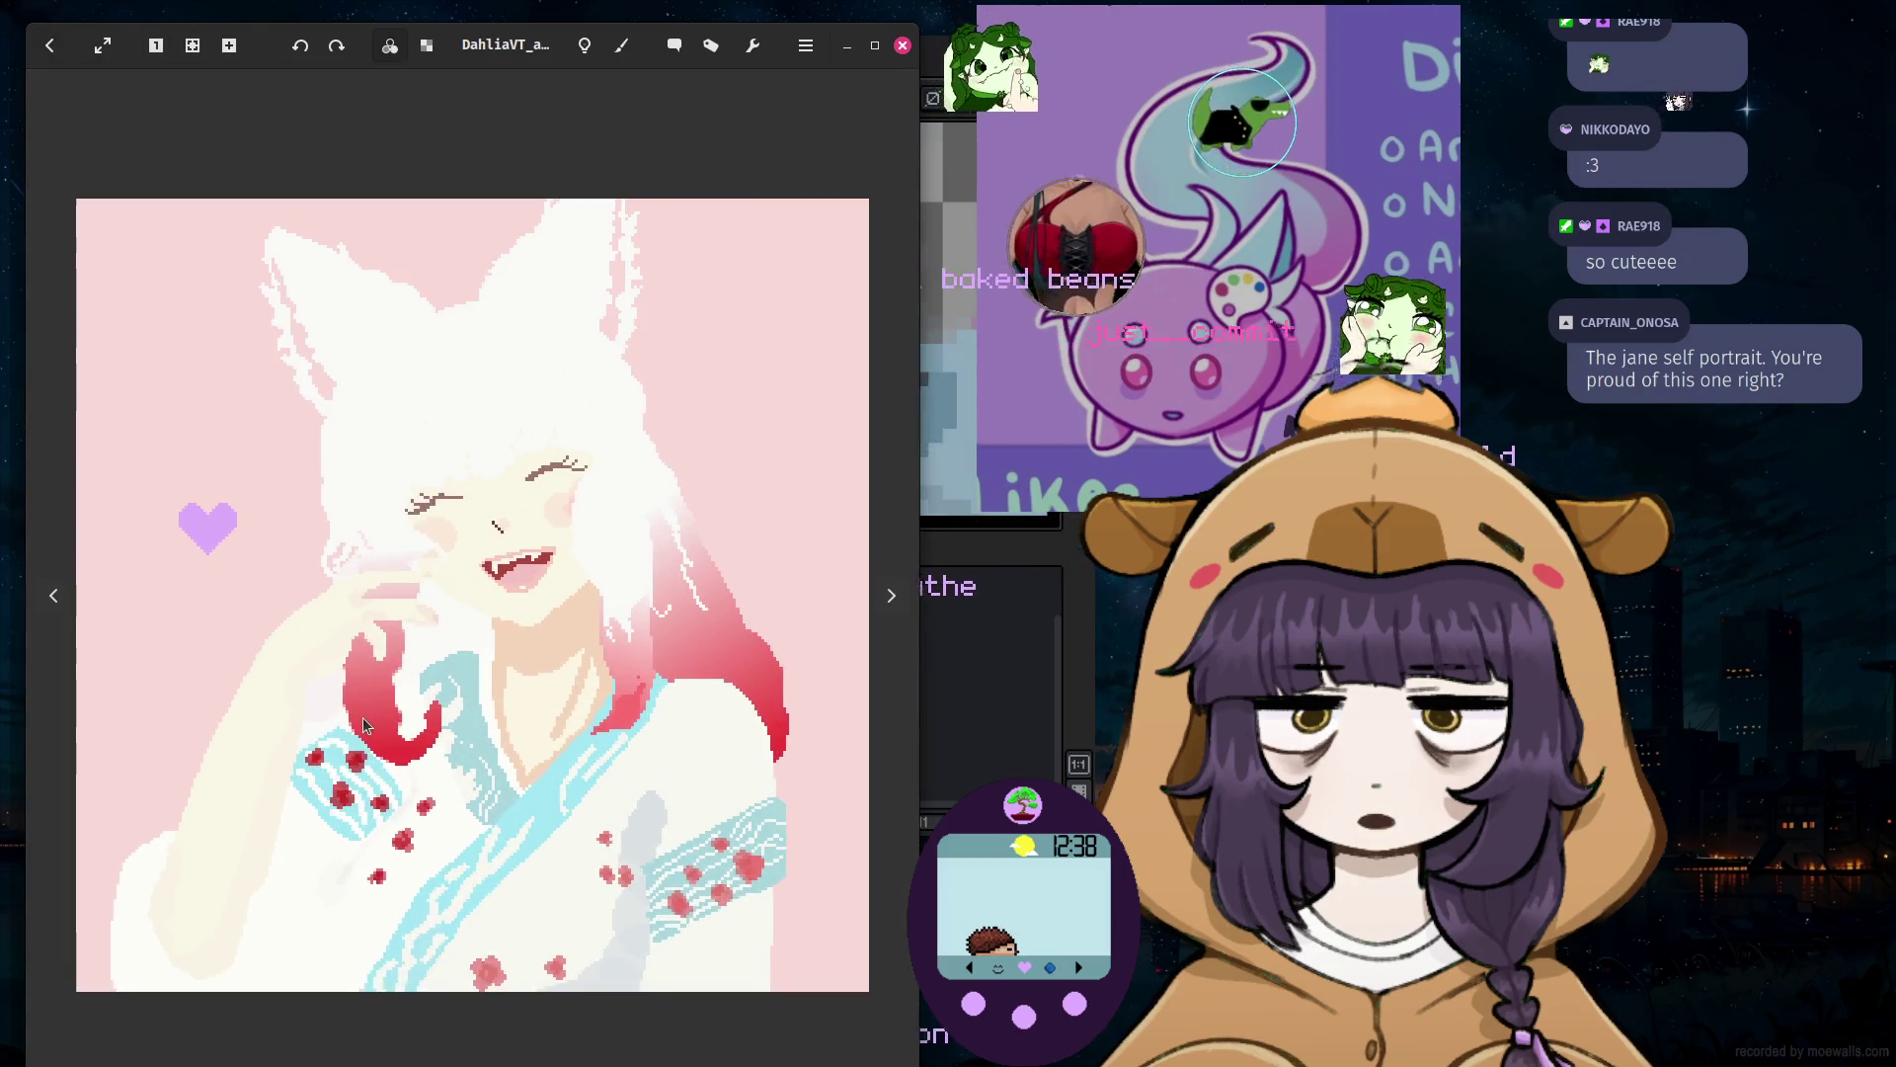
- Zoom into the DahliaVT fox-girl portrait and back out to fit
scroll(344, 652, up, 5)
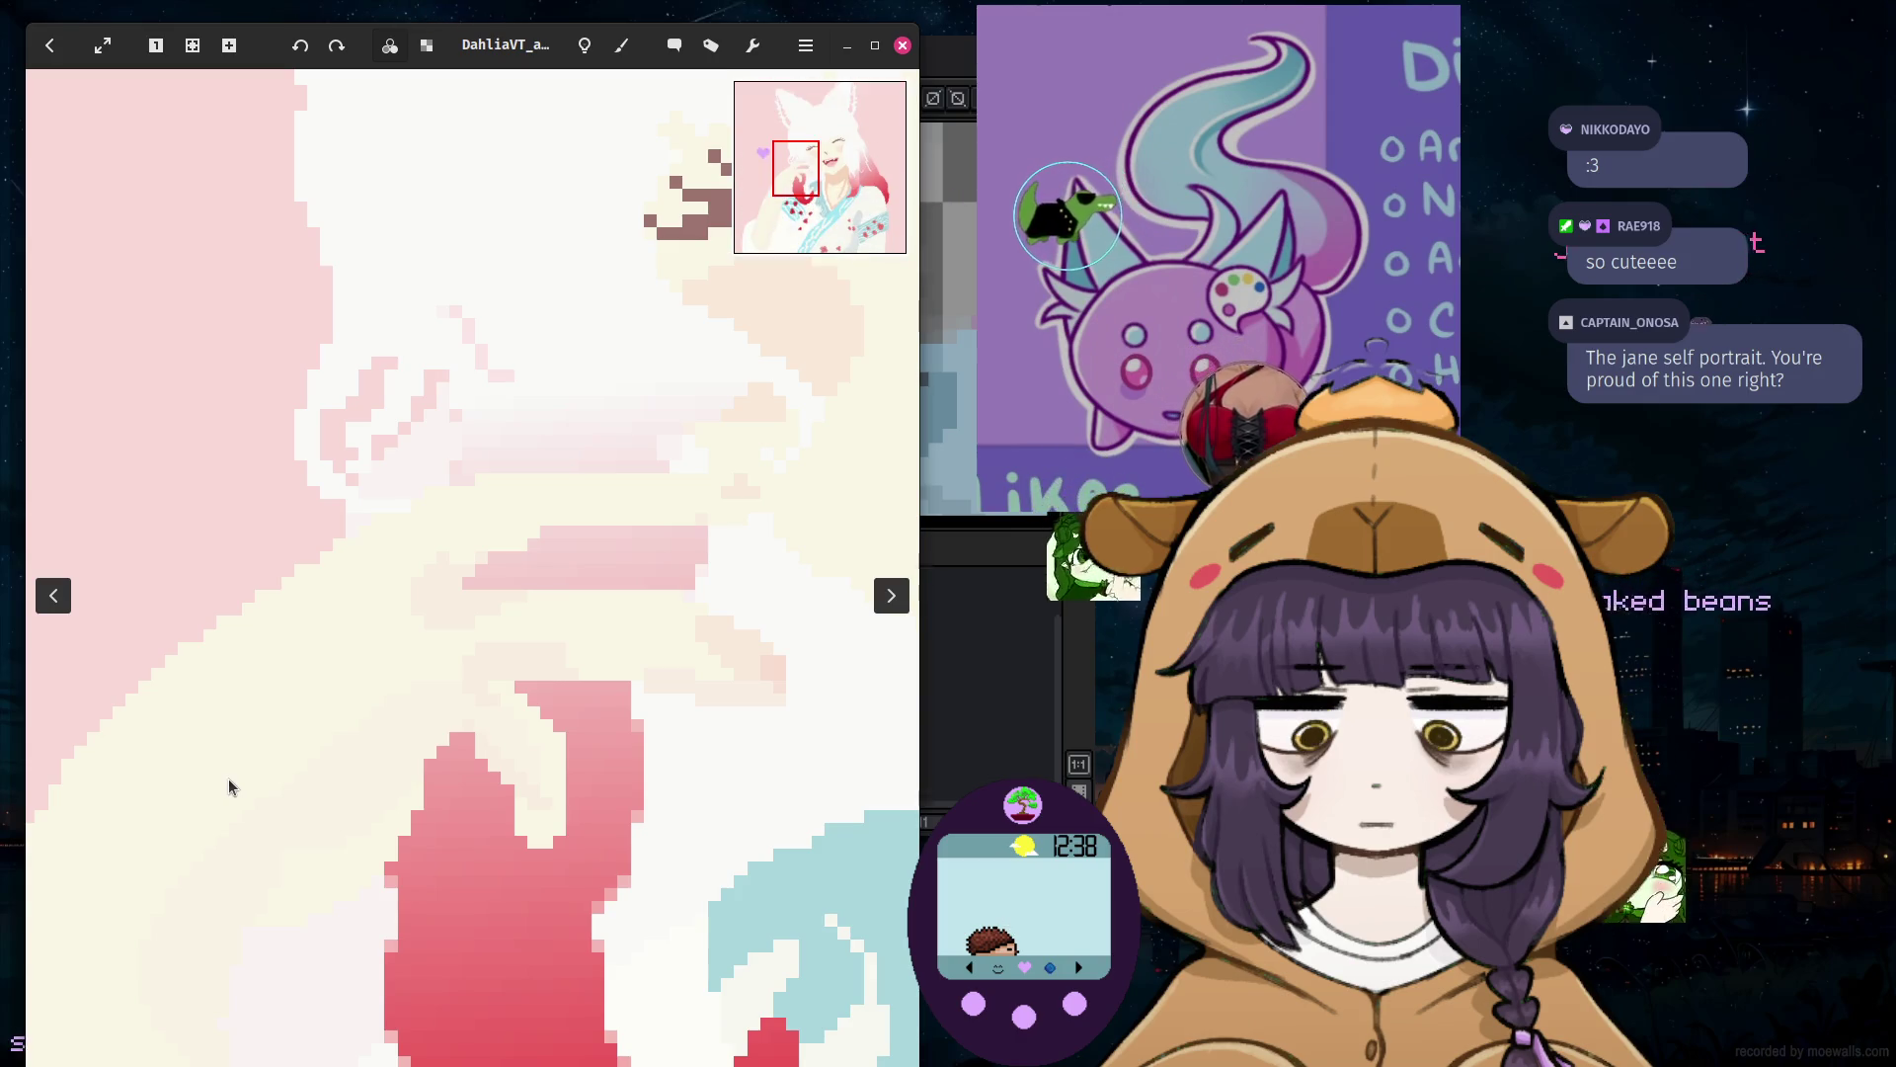
scroll(529, 668, up, 3)
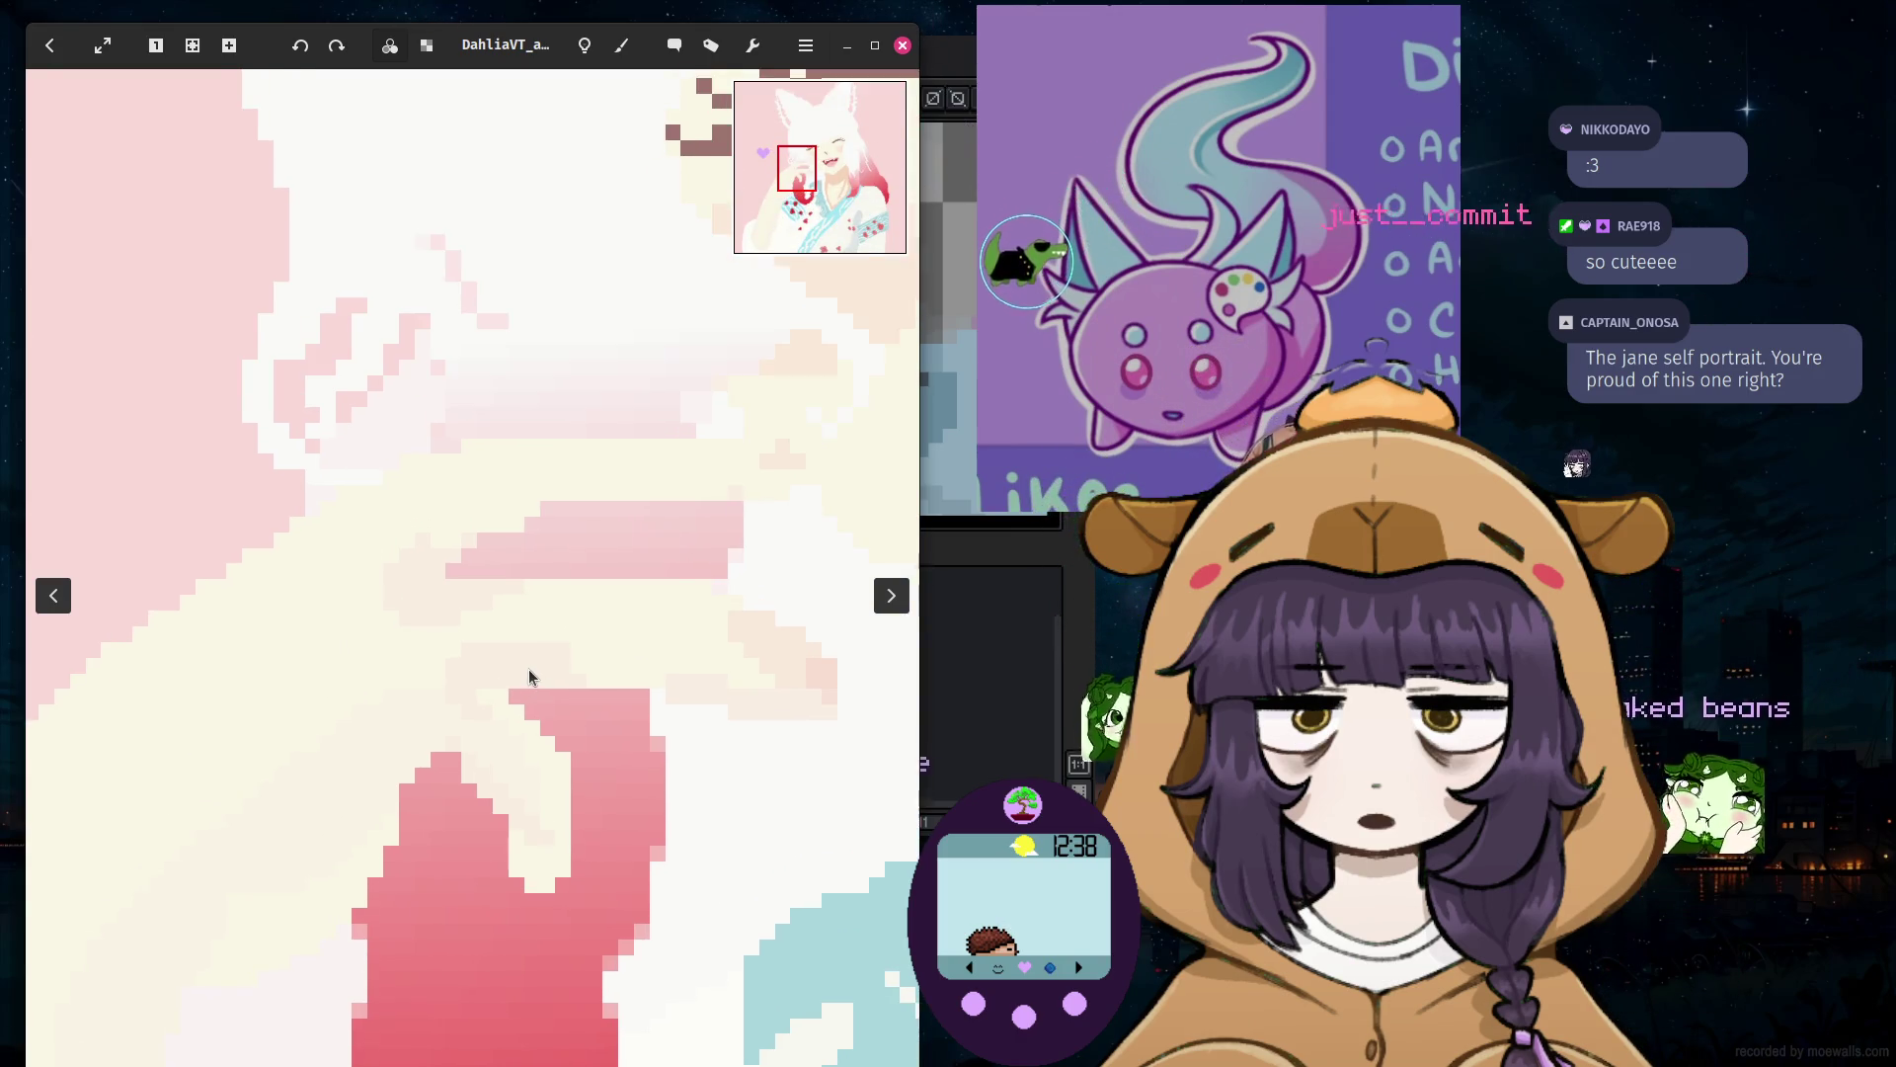
scroll(524, 667, up, 2)
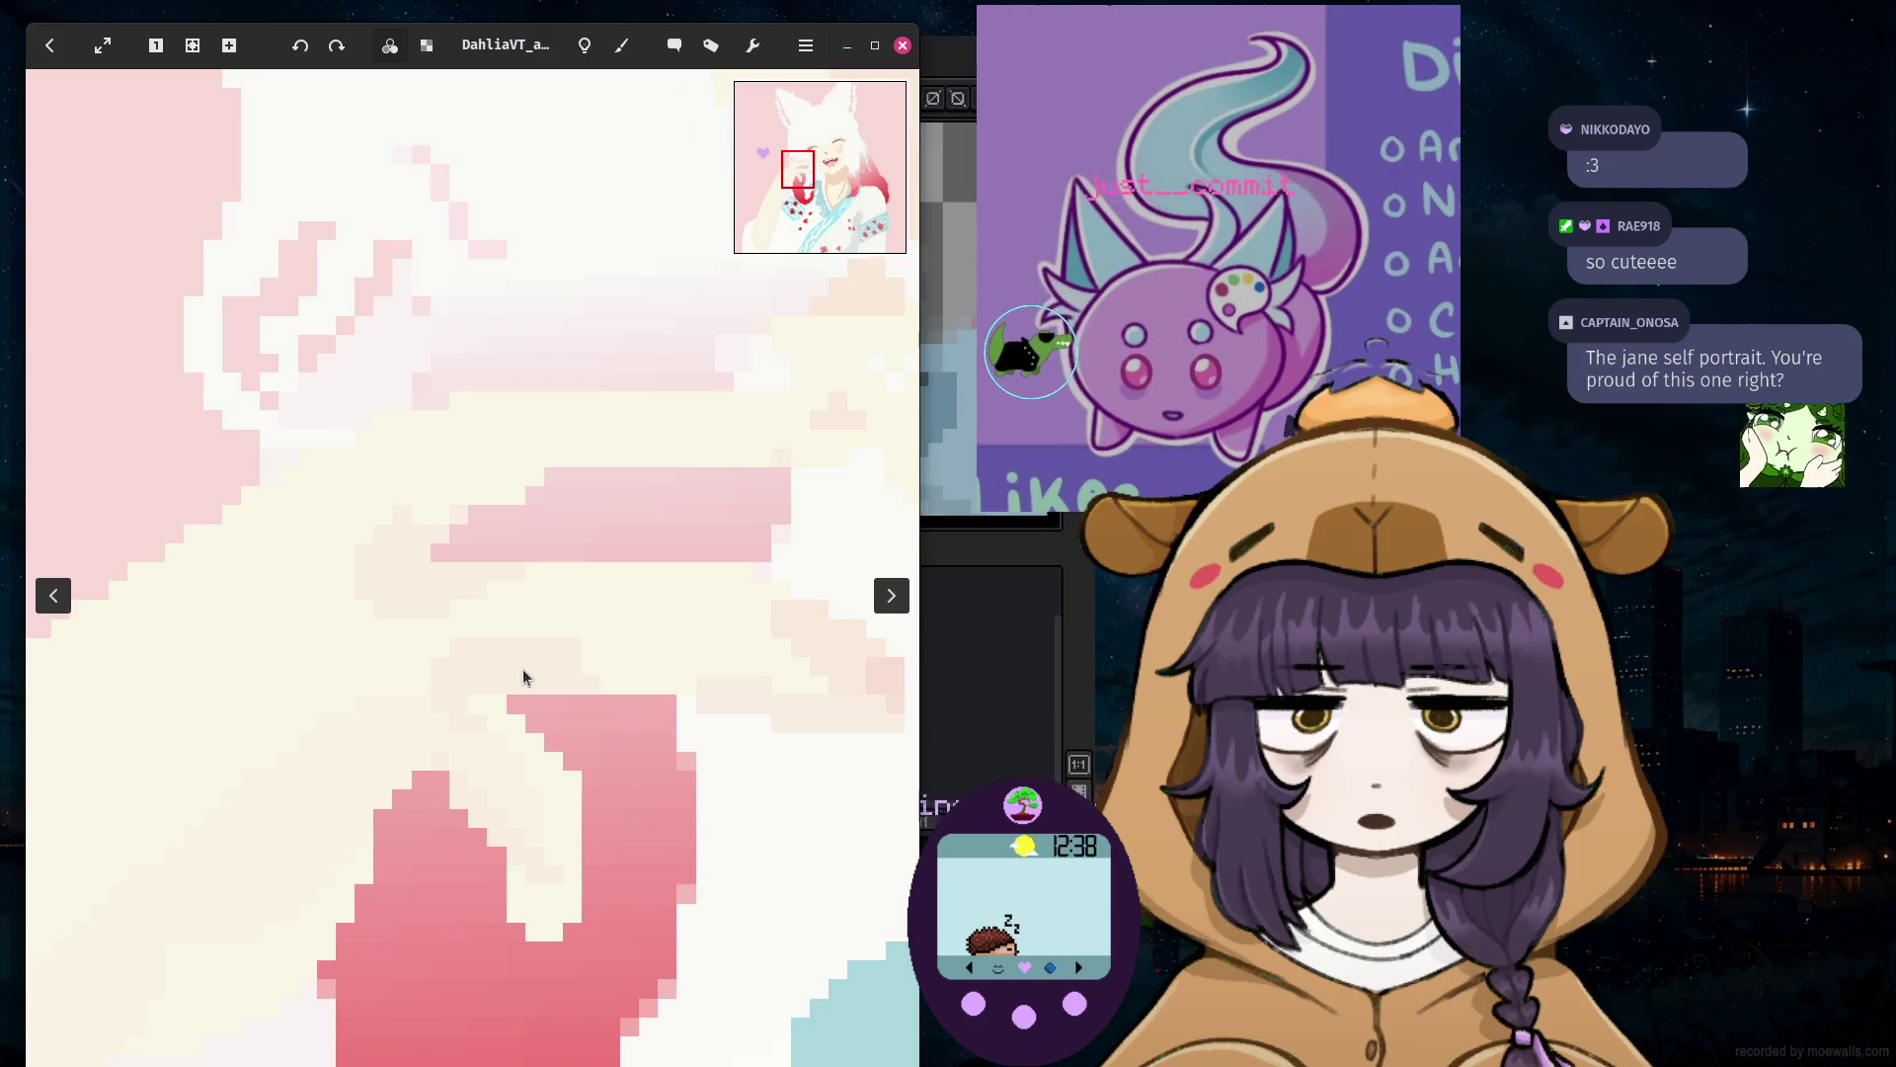
scroll(504, 591, up, 4)
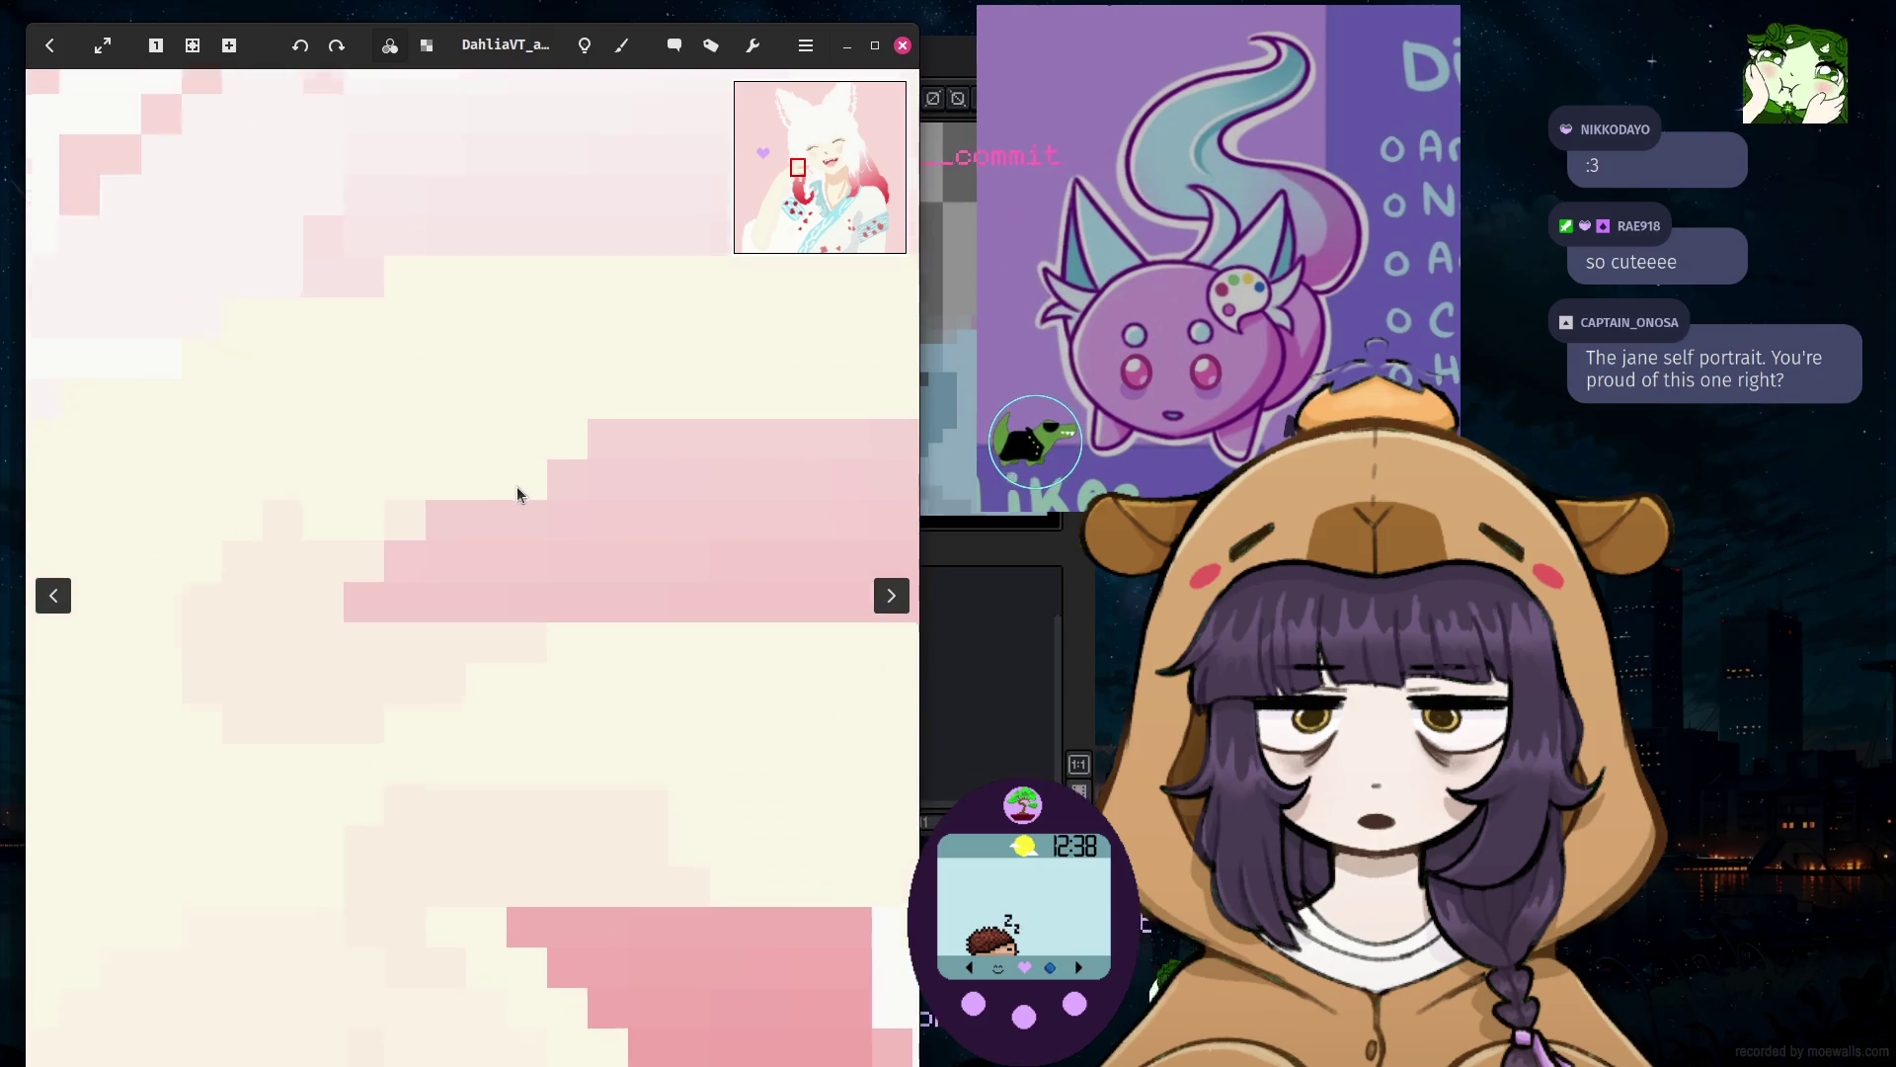
scroll(573, 504, down, 2)
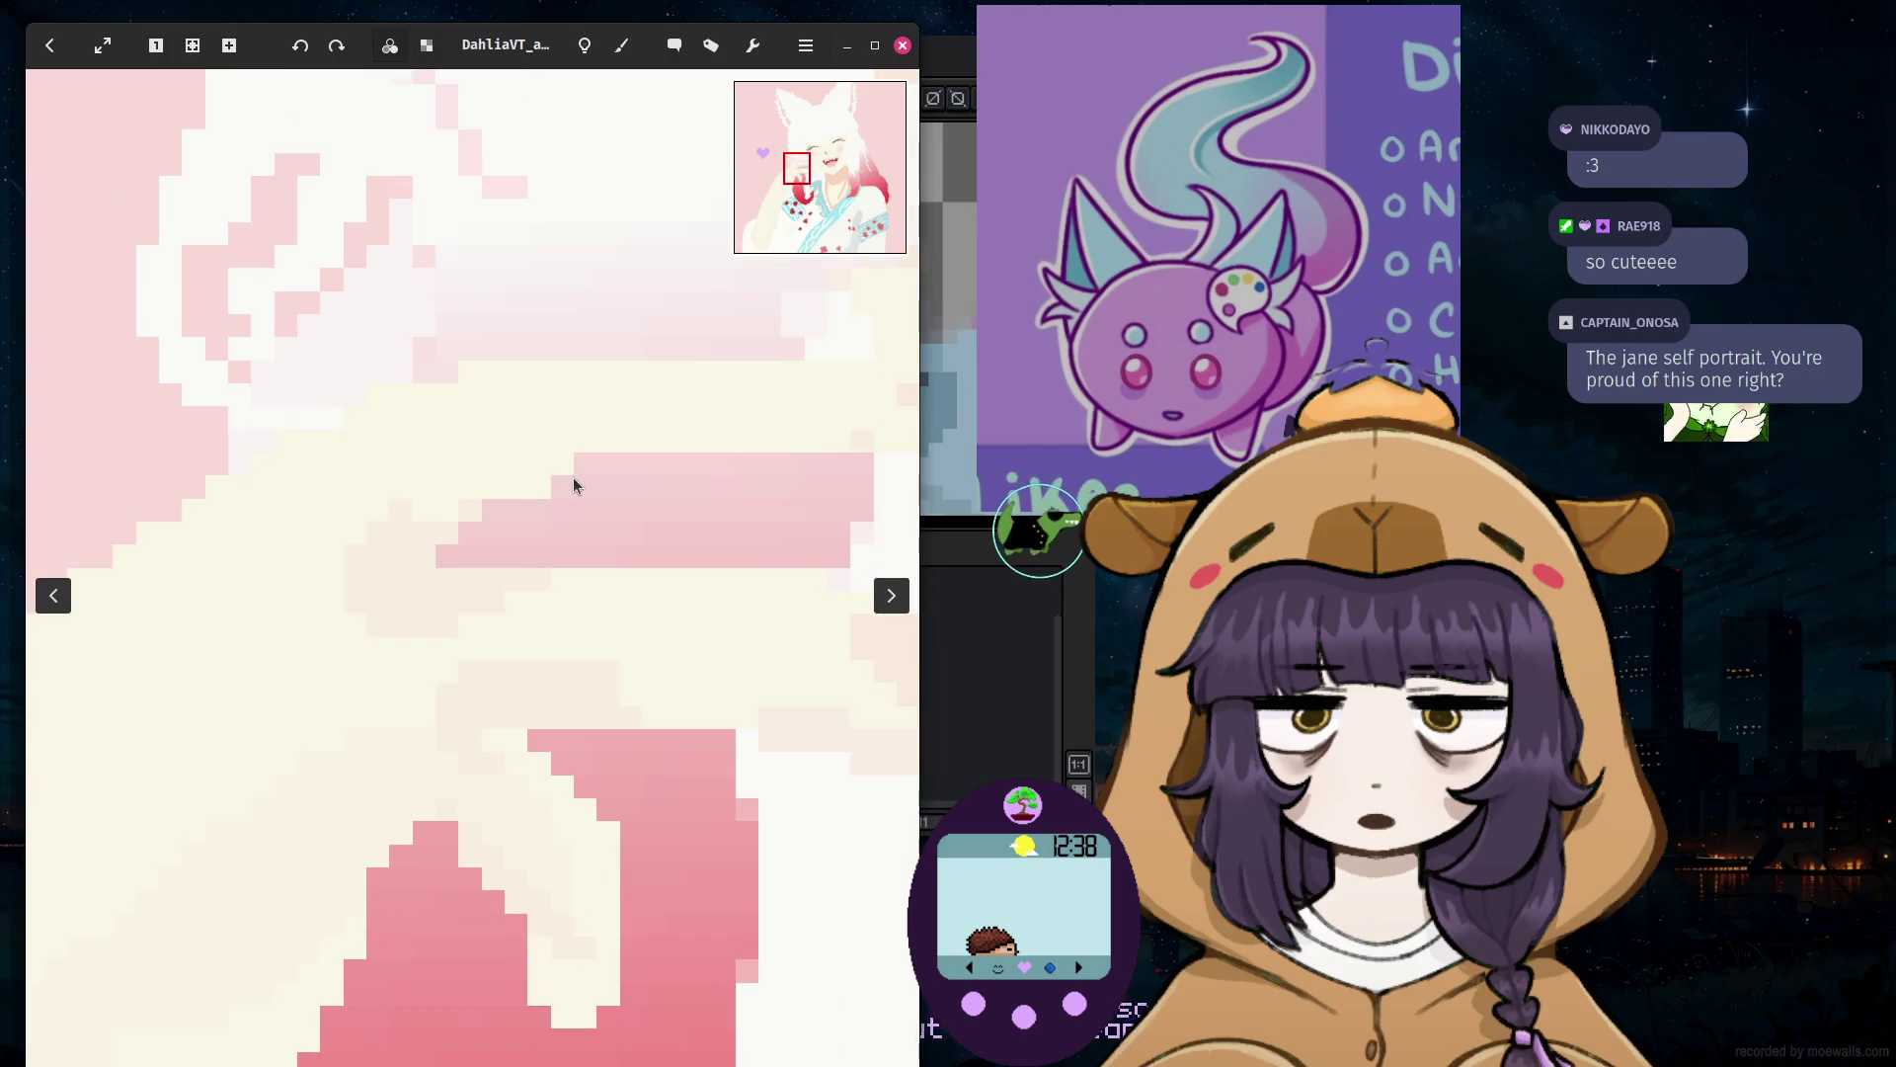
scroll(576, 471, down, 3)
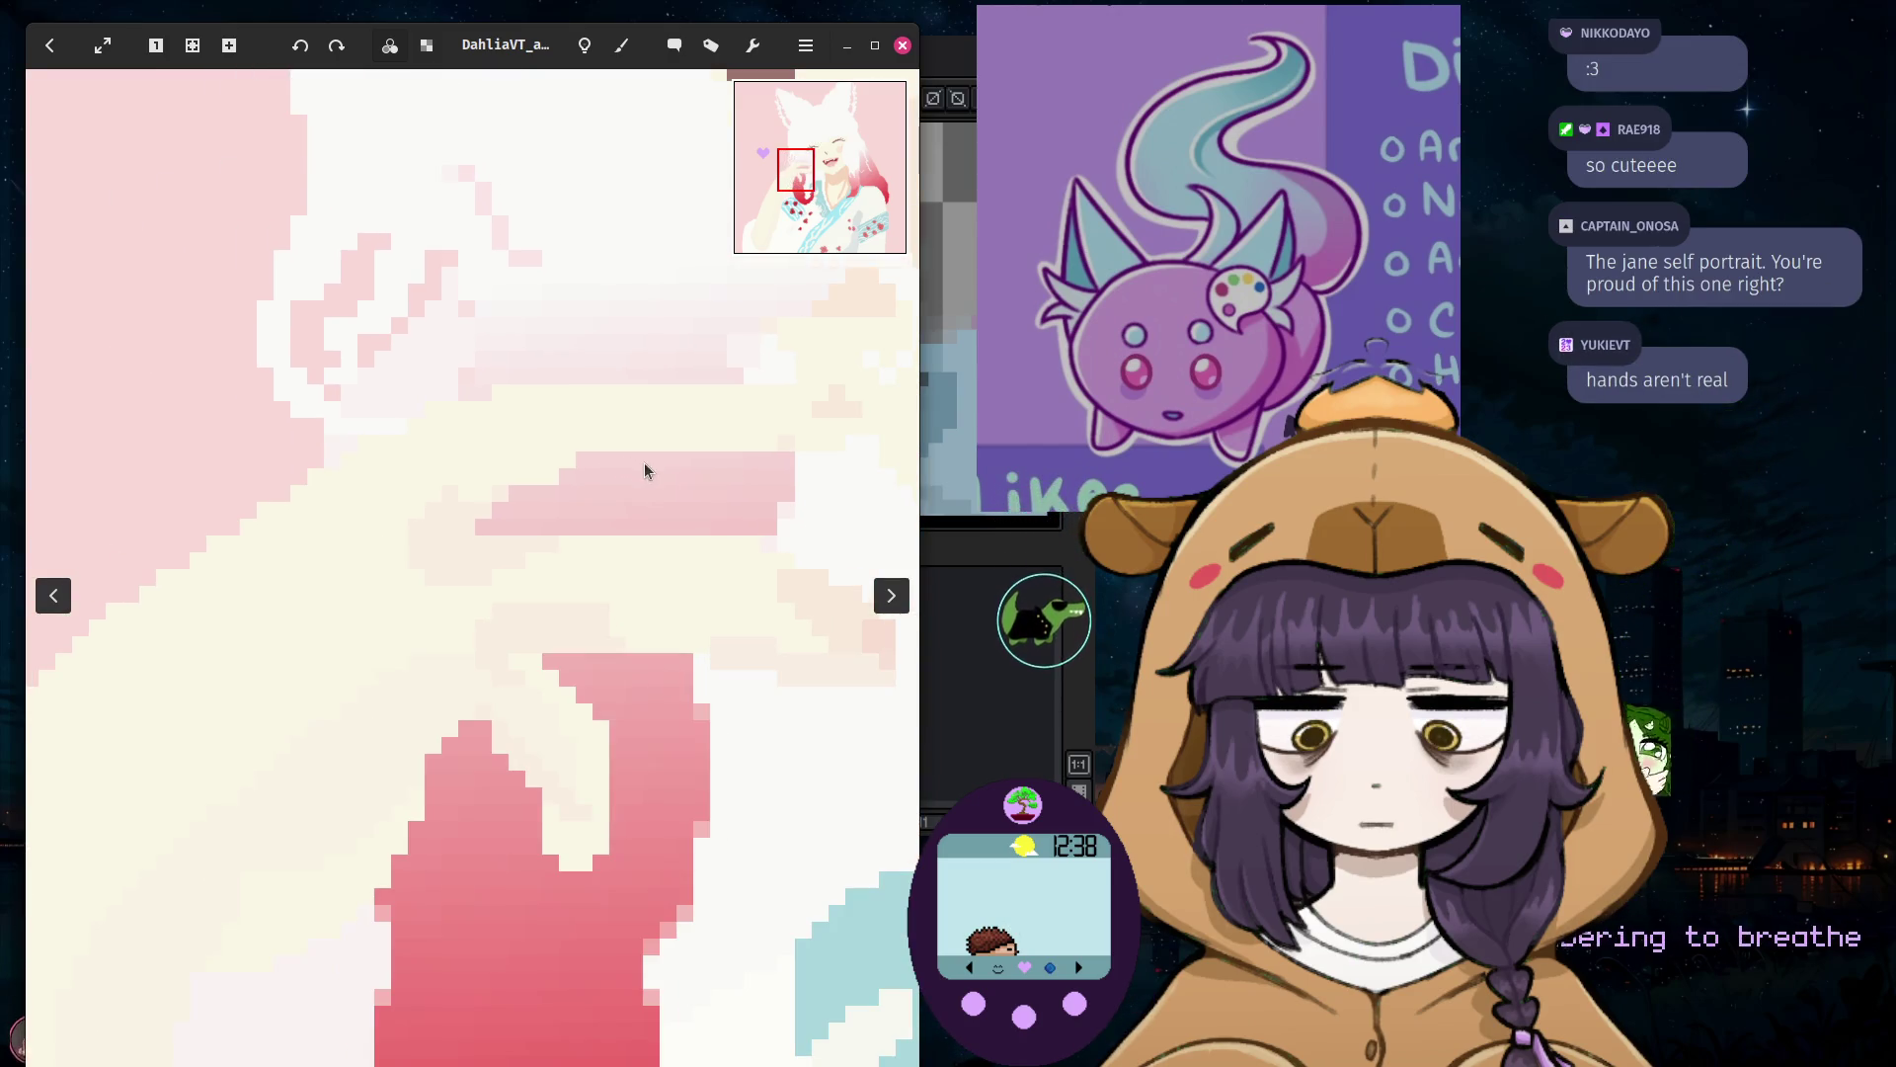
scroll(634, 619, down, 1)
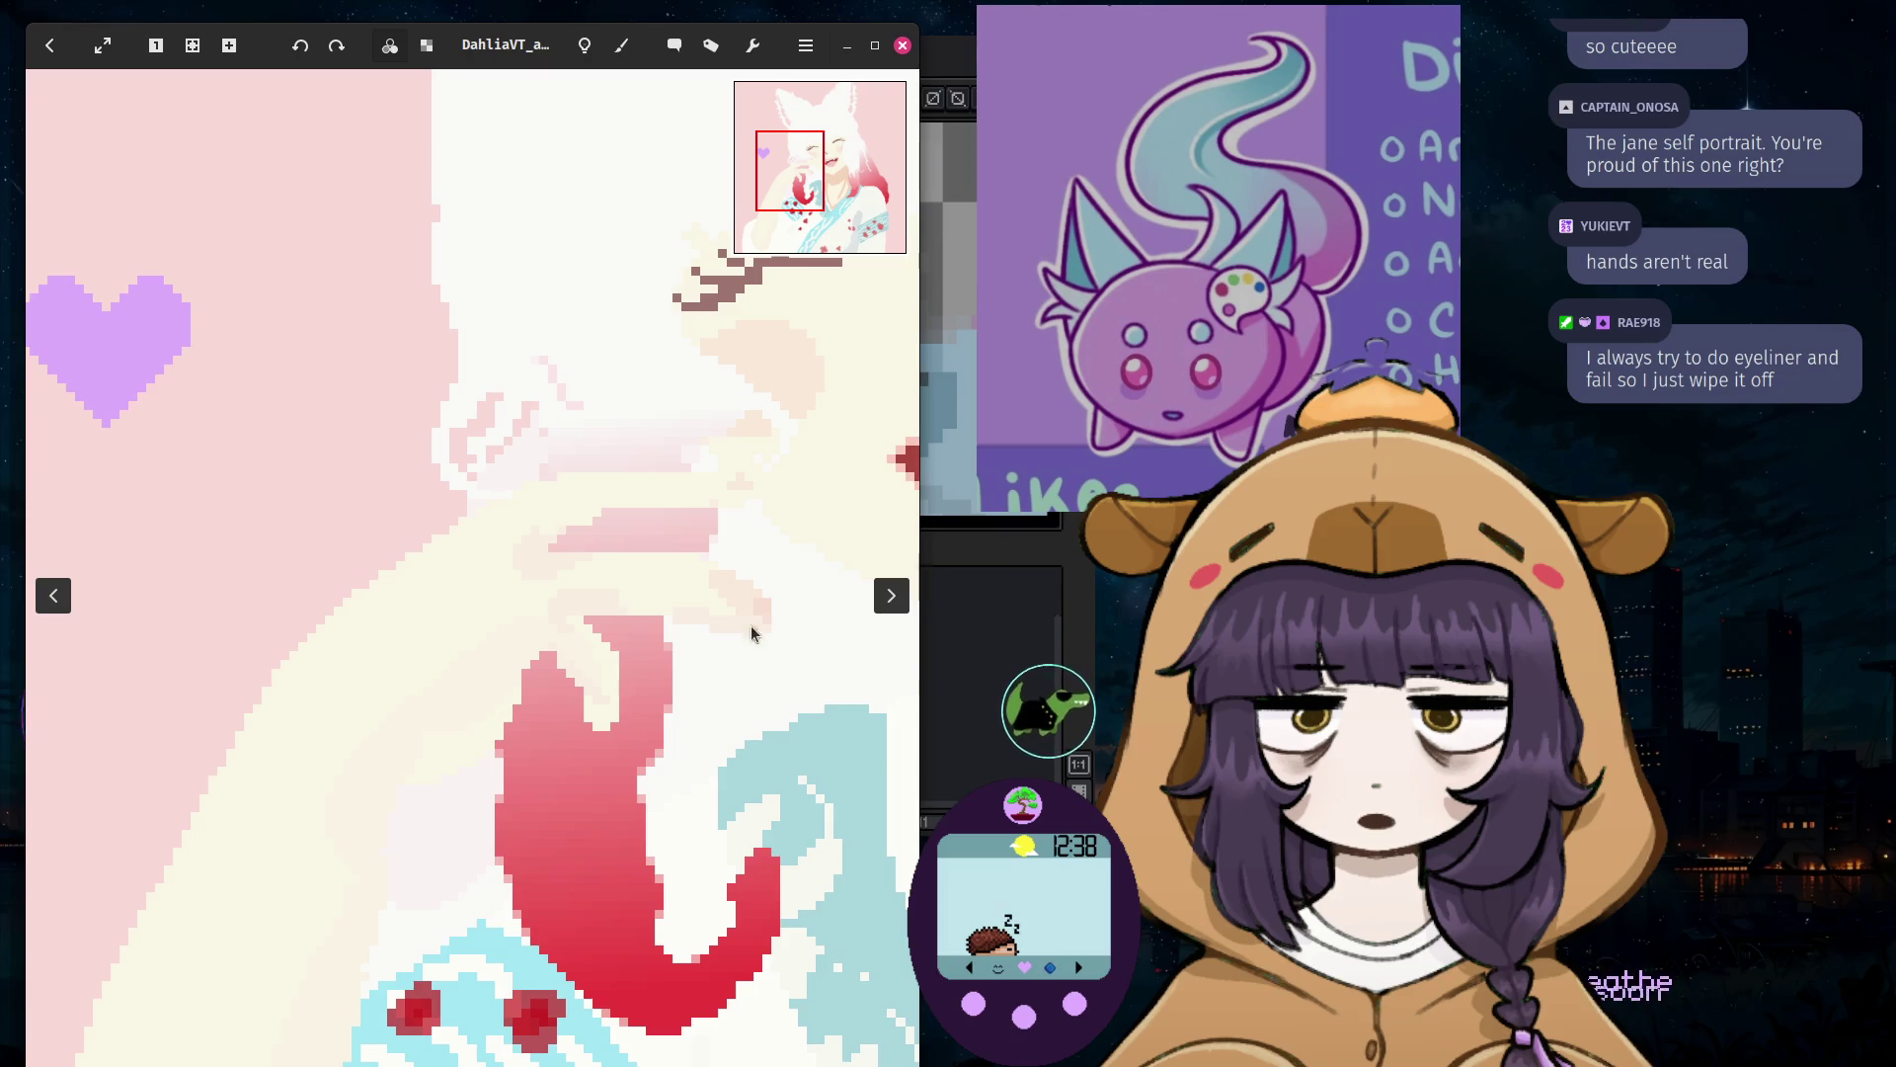
scroll(798, 660, down, 3)
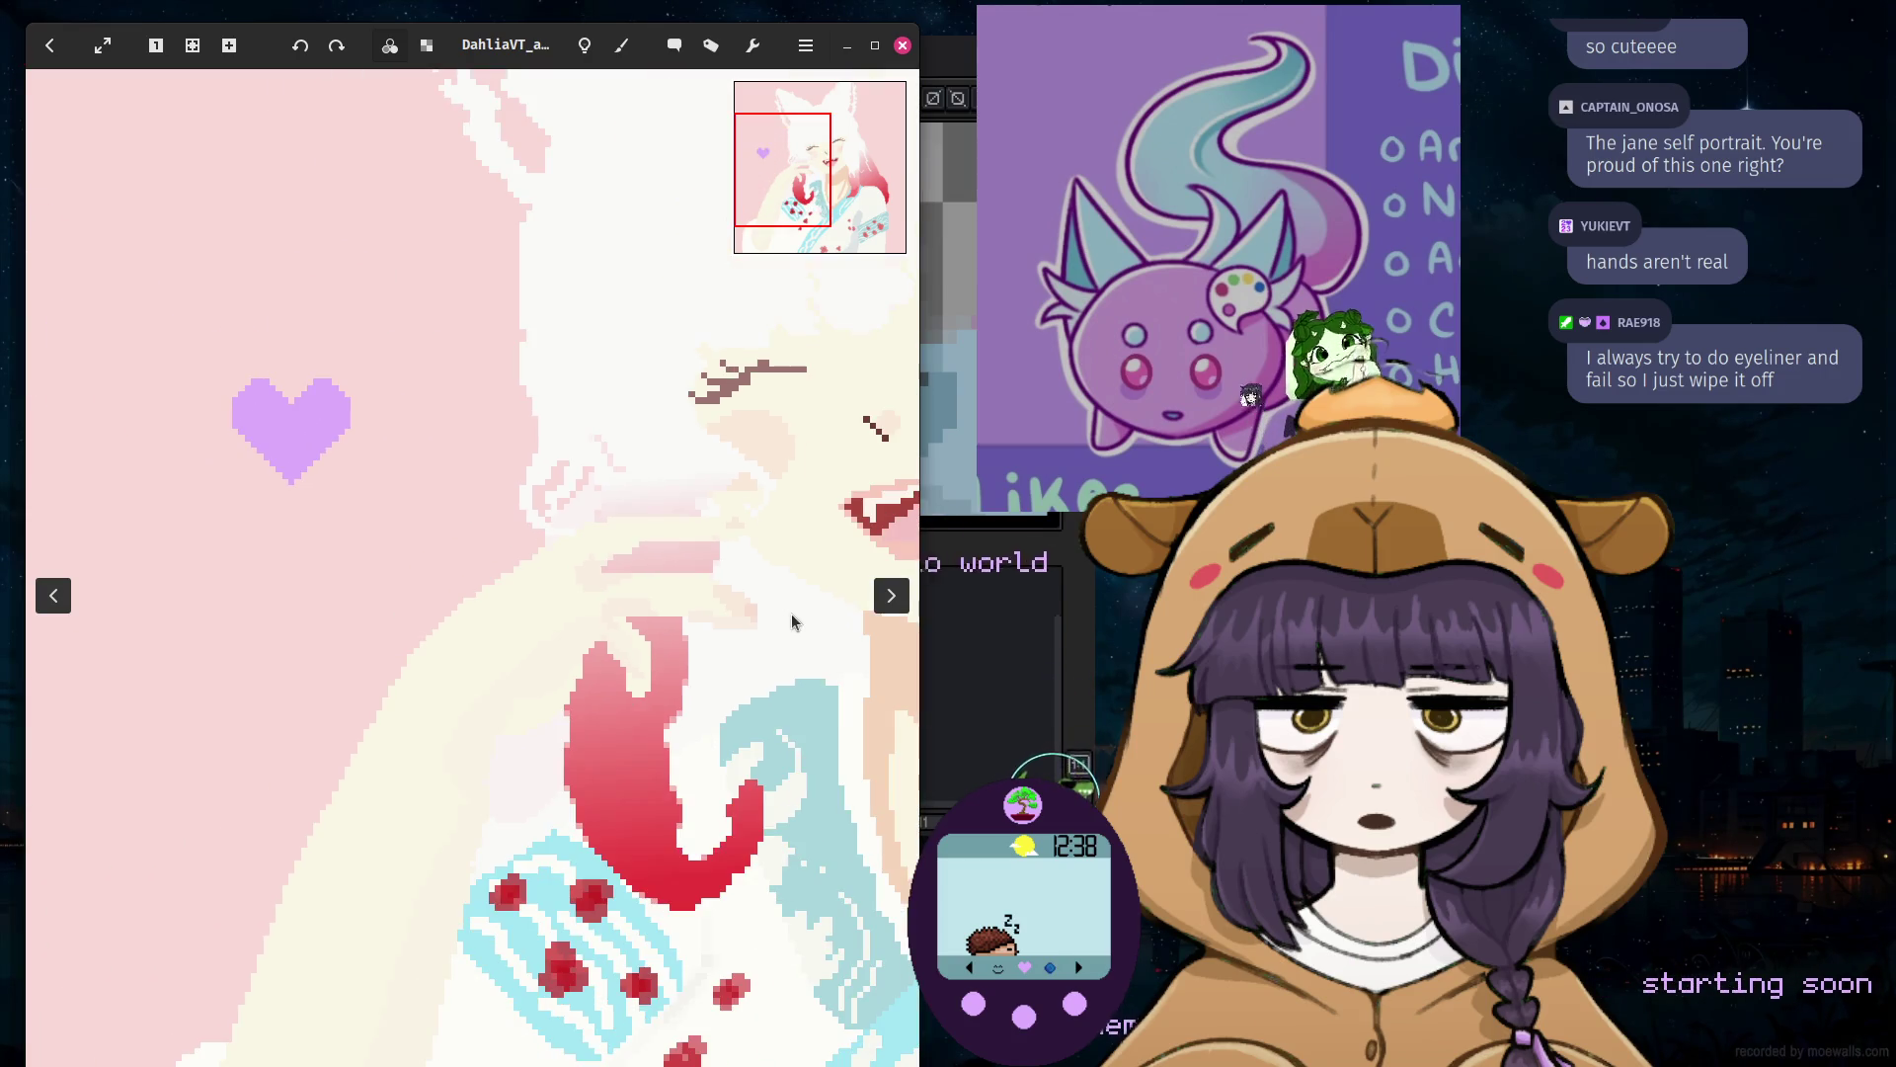
- Pan across the laughing face, purple heart and ears, then return to the thumbnails
mouse_move(787, 394)
mouse_down()
mouse_move(593, 597)
mouse_move(539, 711)
mouse_up()
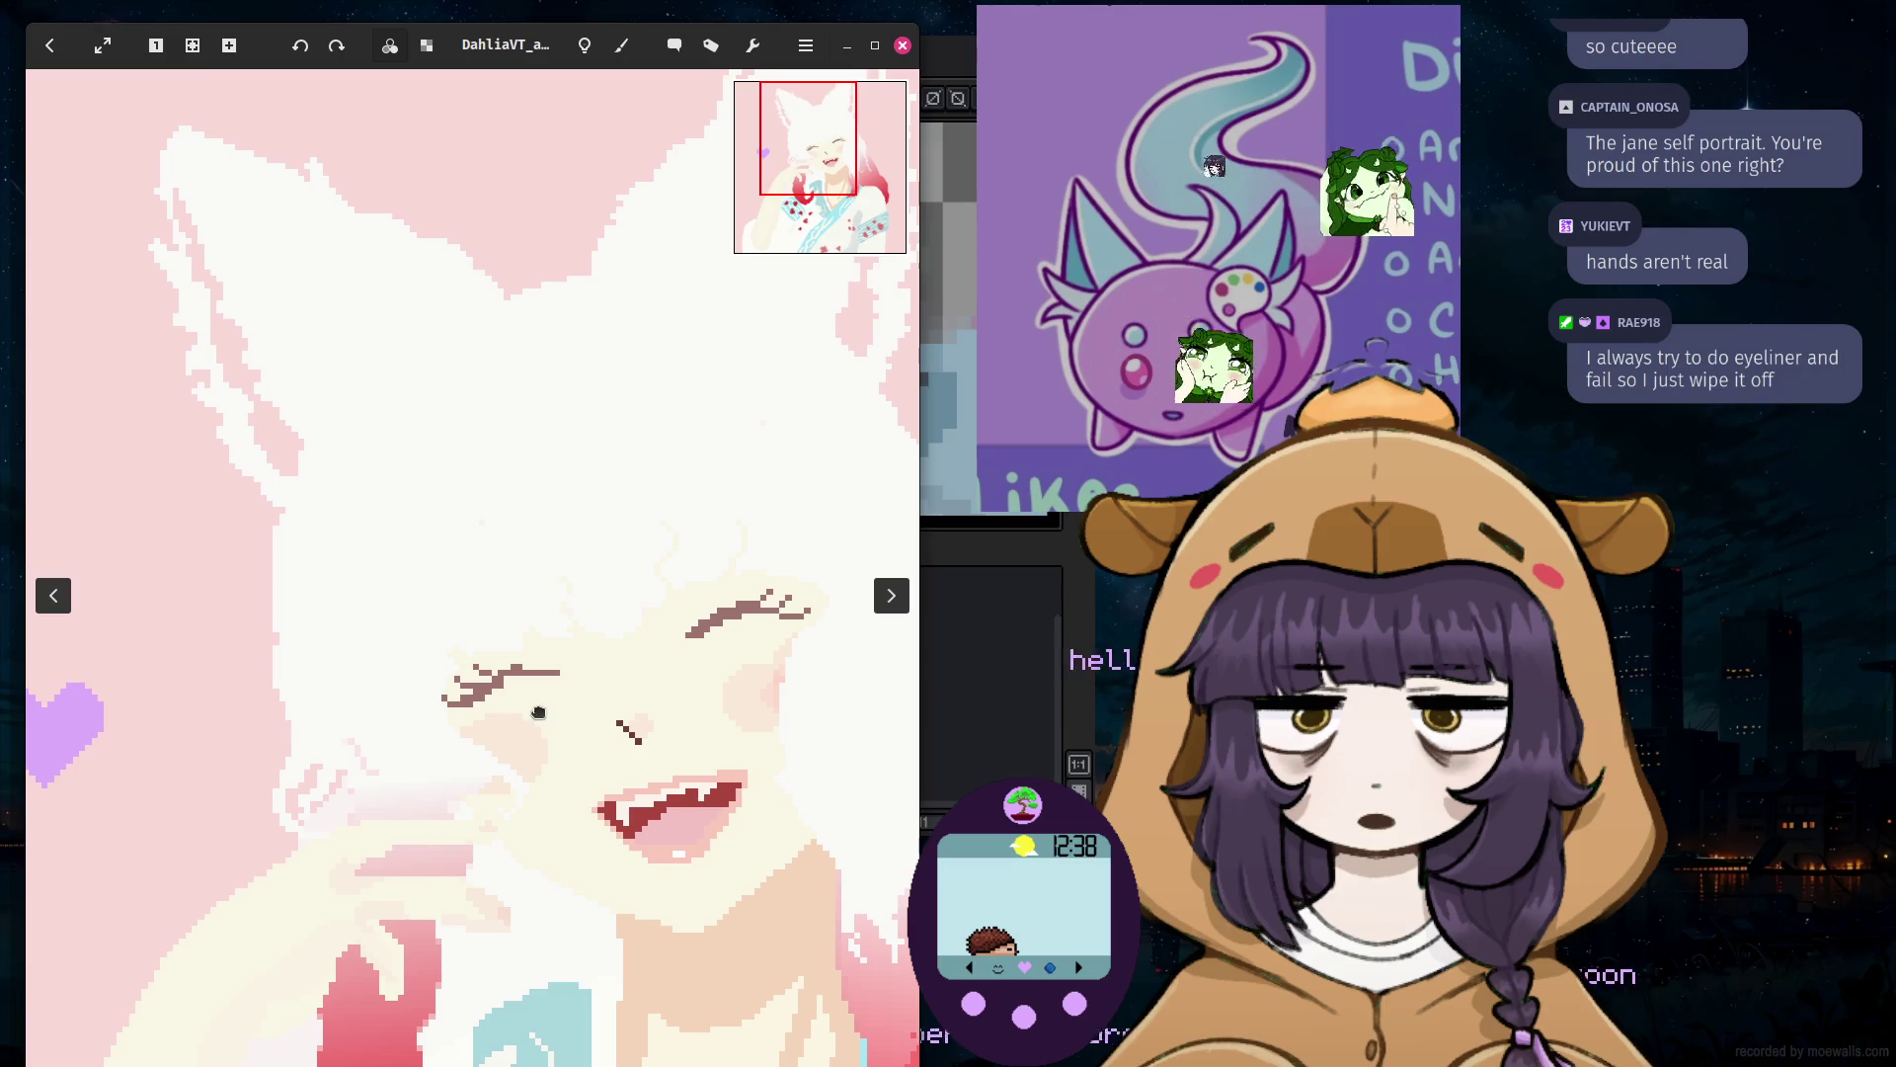
drag(377, 494, 508, 643)
drag(294, 263, 389, 257)
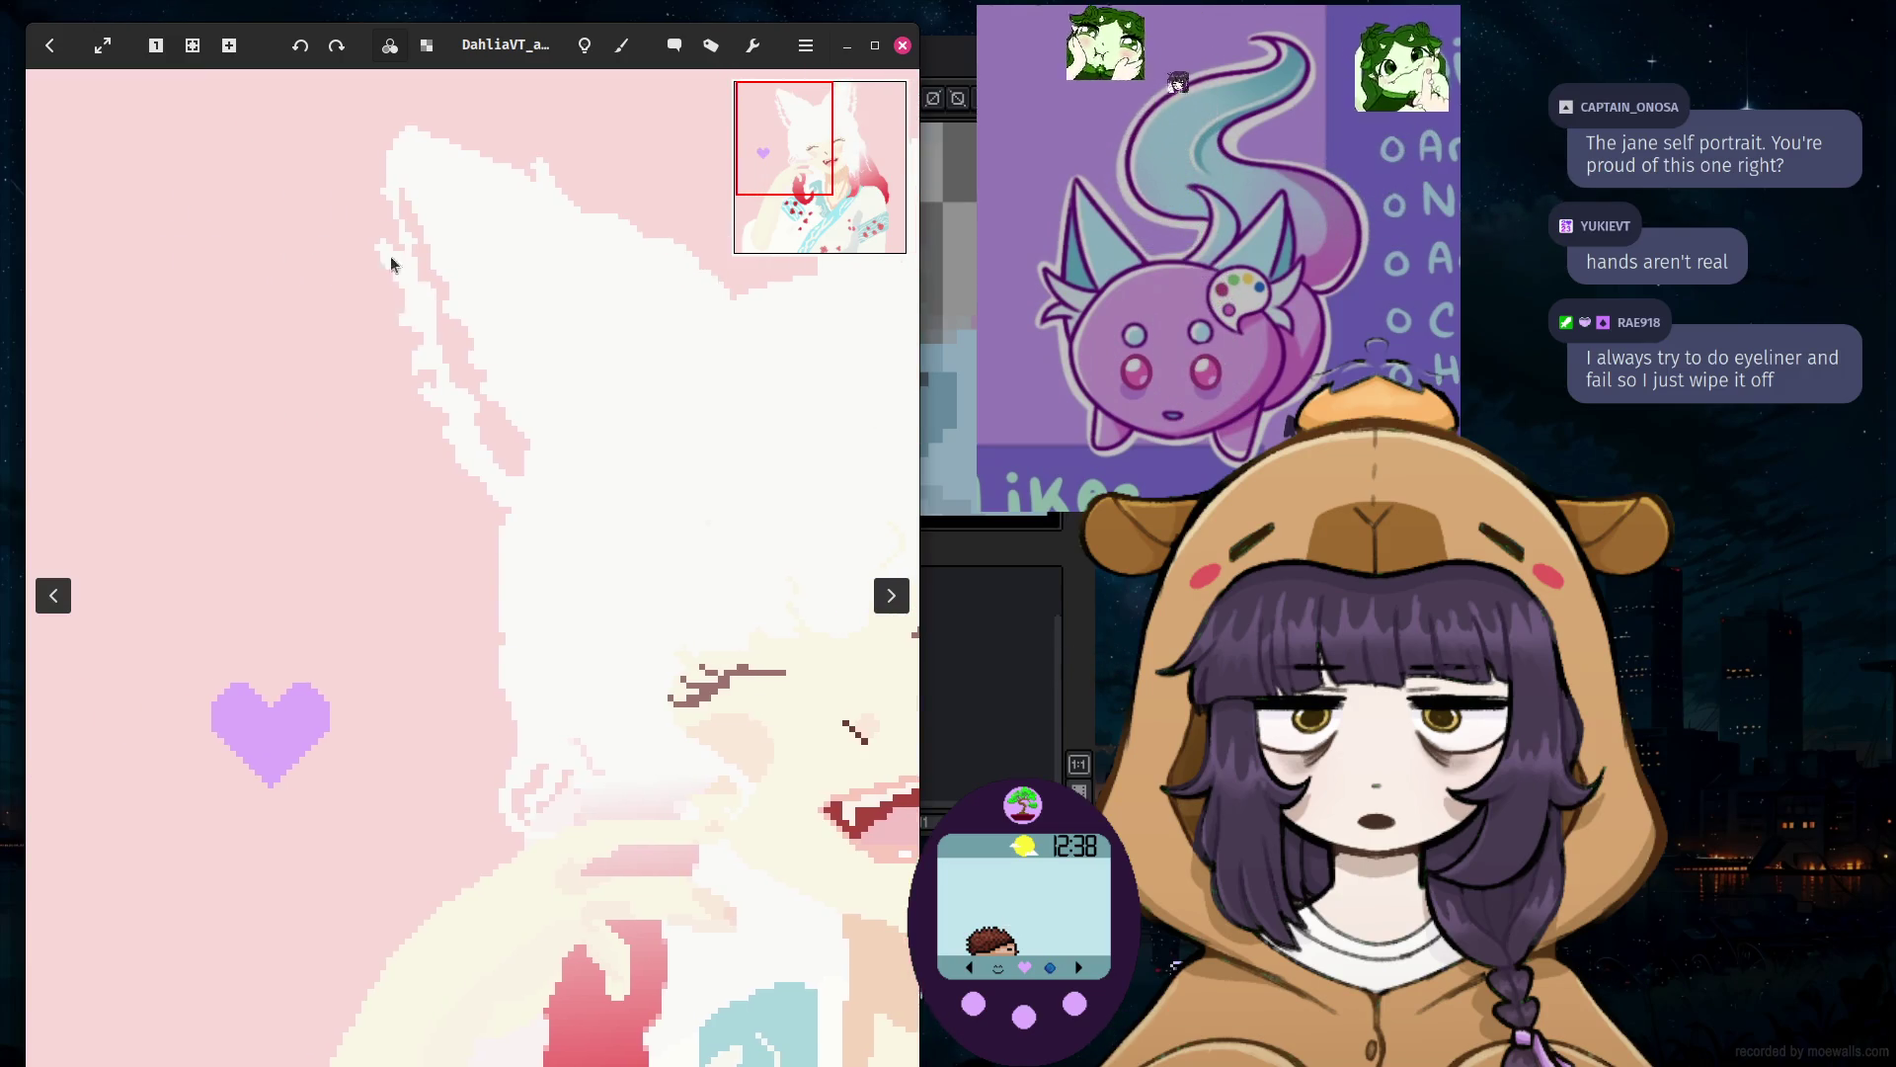
scroll(389, 257, up, 2)
drag(497, 338, 376, 390)
mouse_move(435, 317)
mouse_down()
mouse_move(462, 504)
mouse_move(560, 588)
mouse_up()
scroll(560, 589, down, 5)
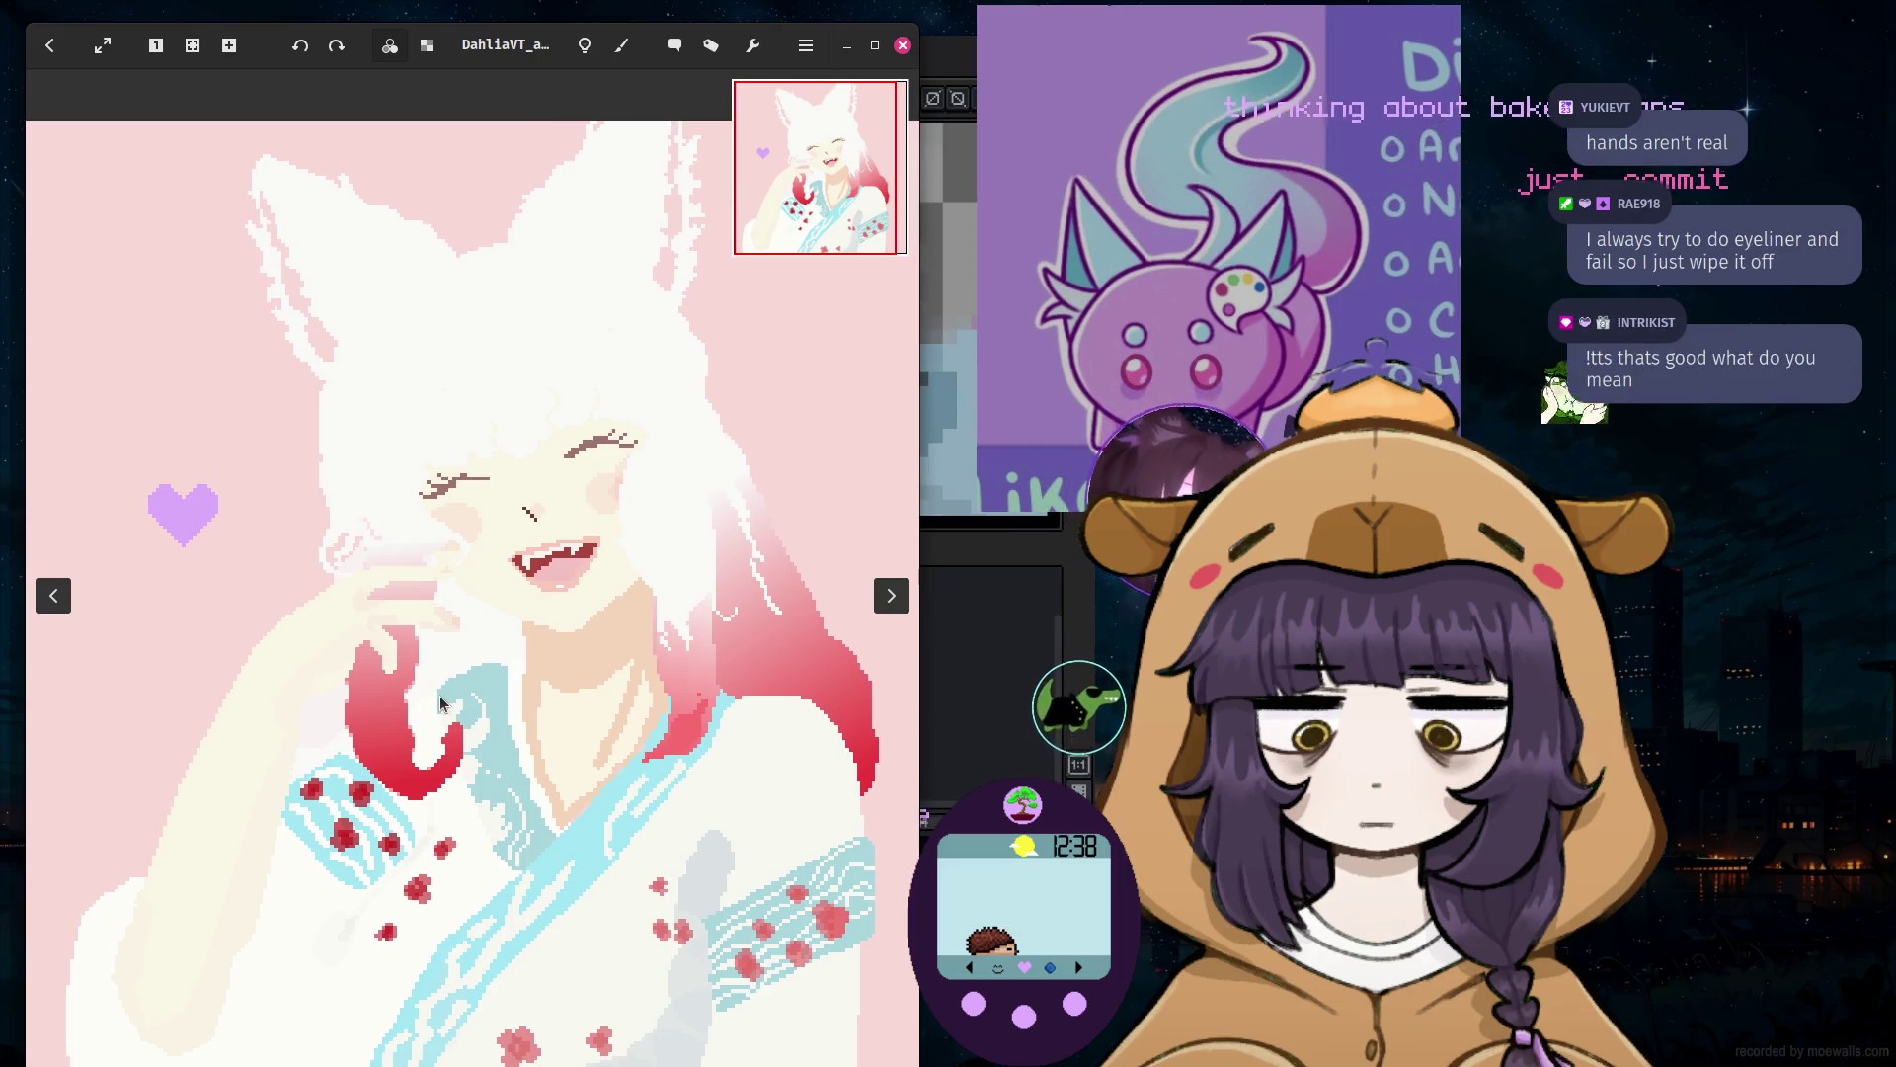
click(52, 57)
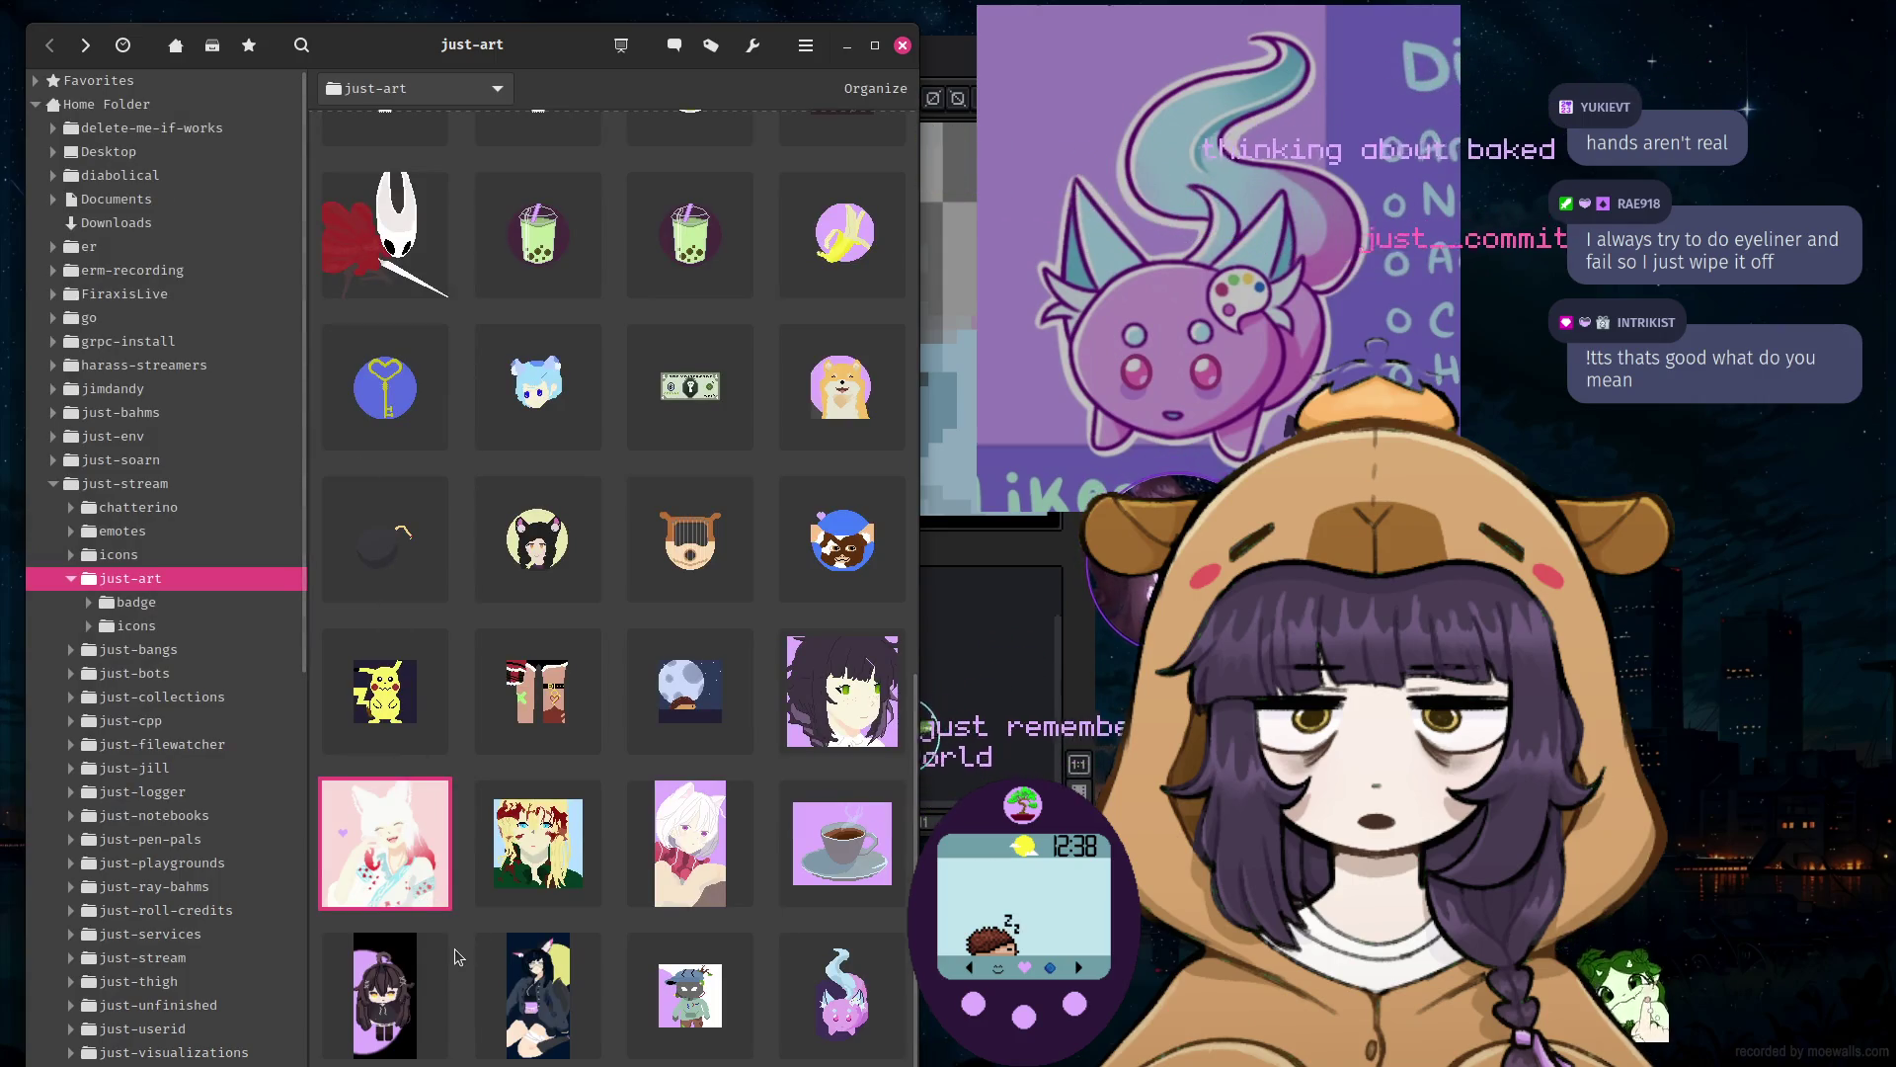
- View the blonde-haired portrait and the white-haired cat girl artwork full size
double_click(571, 846)
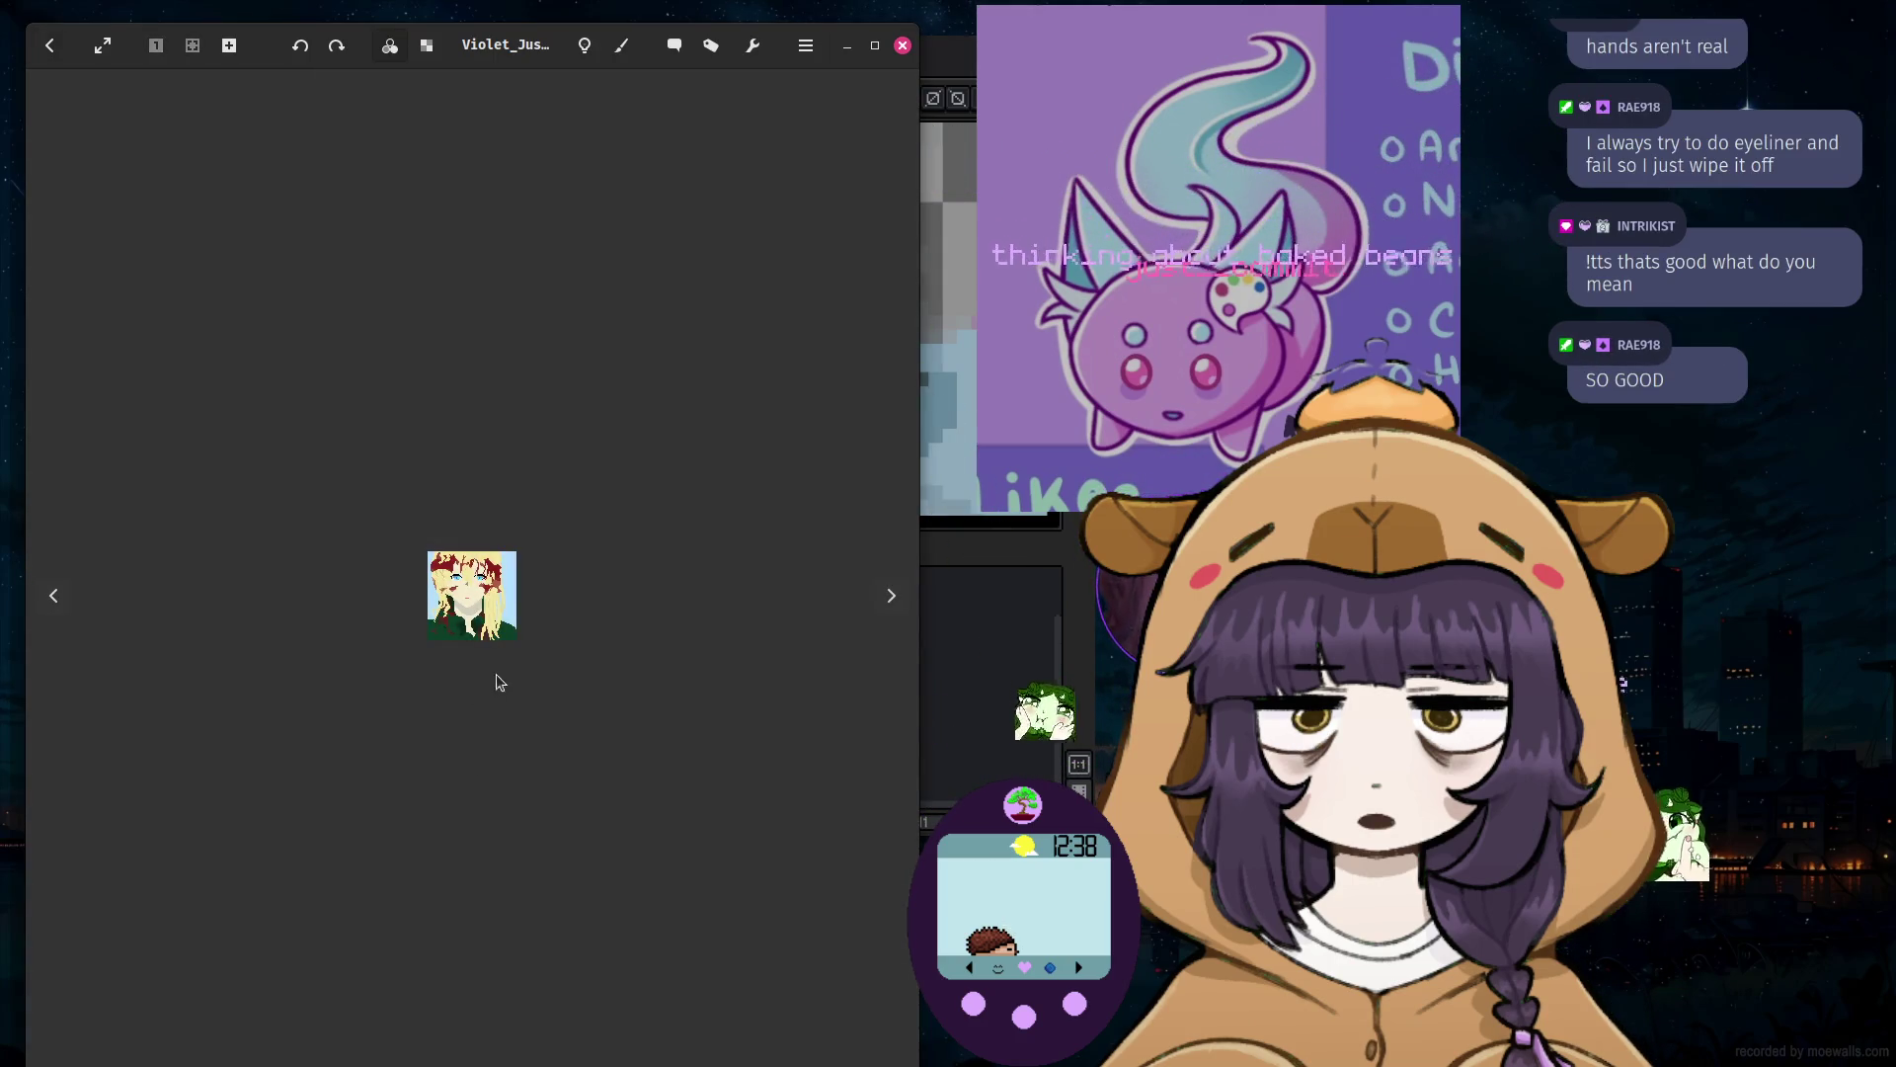
scroll(413, 533, up, 7)
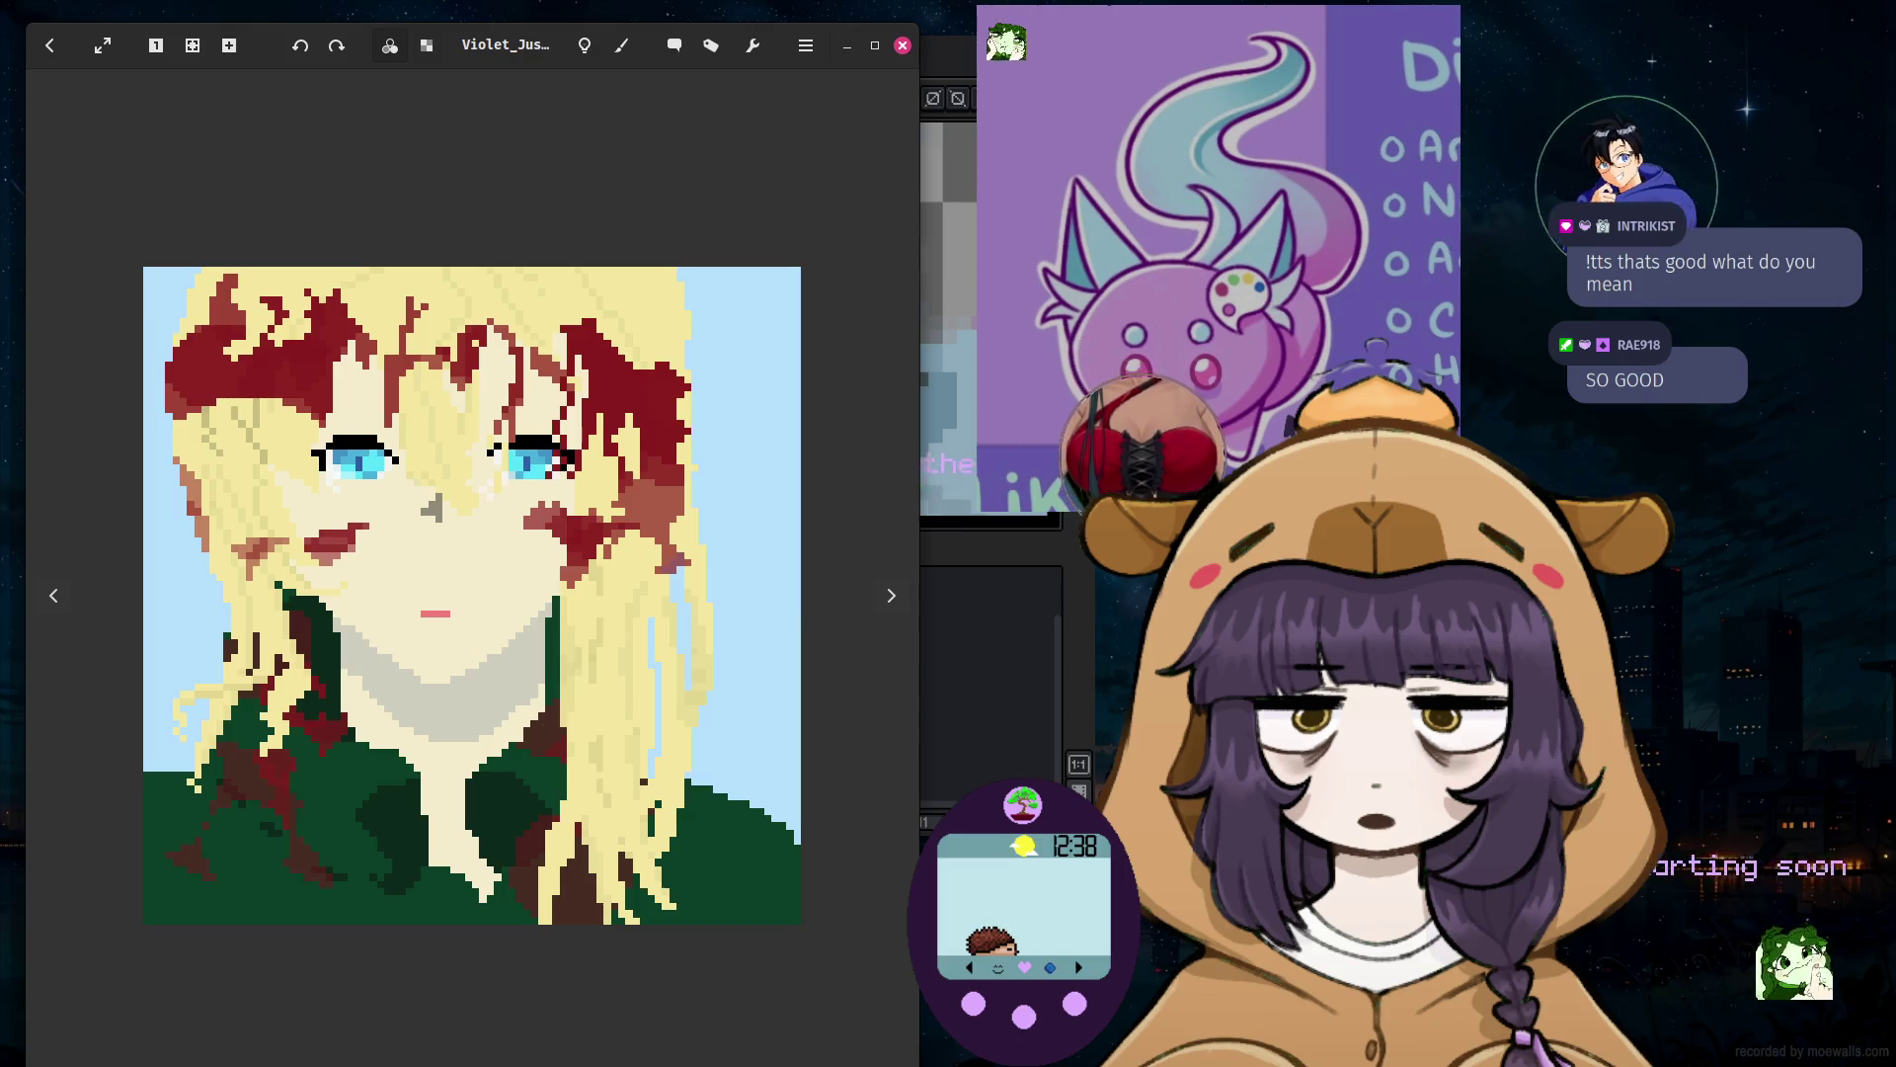
click(50, 44)
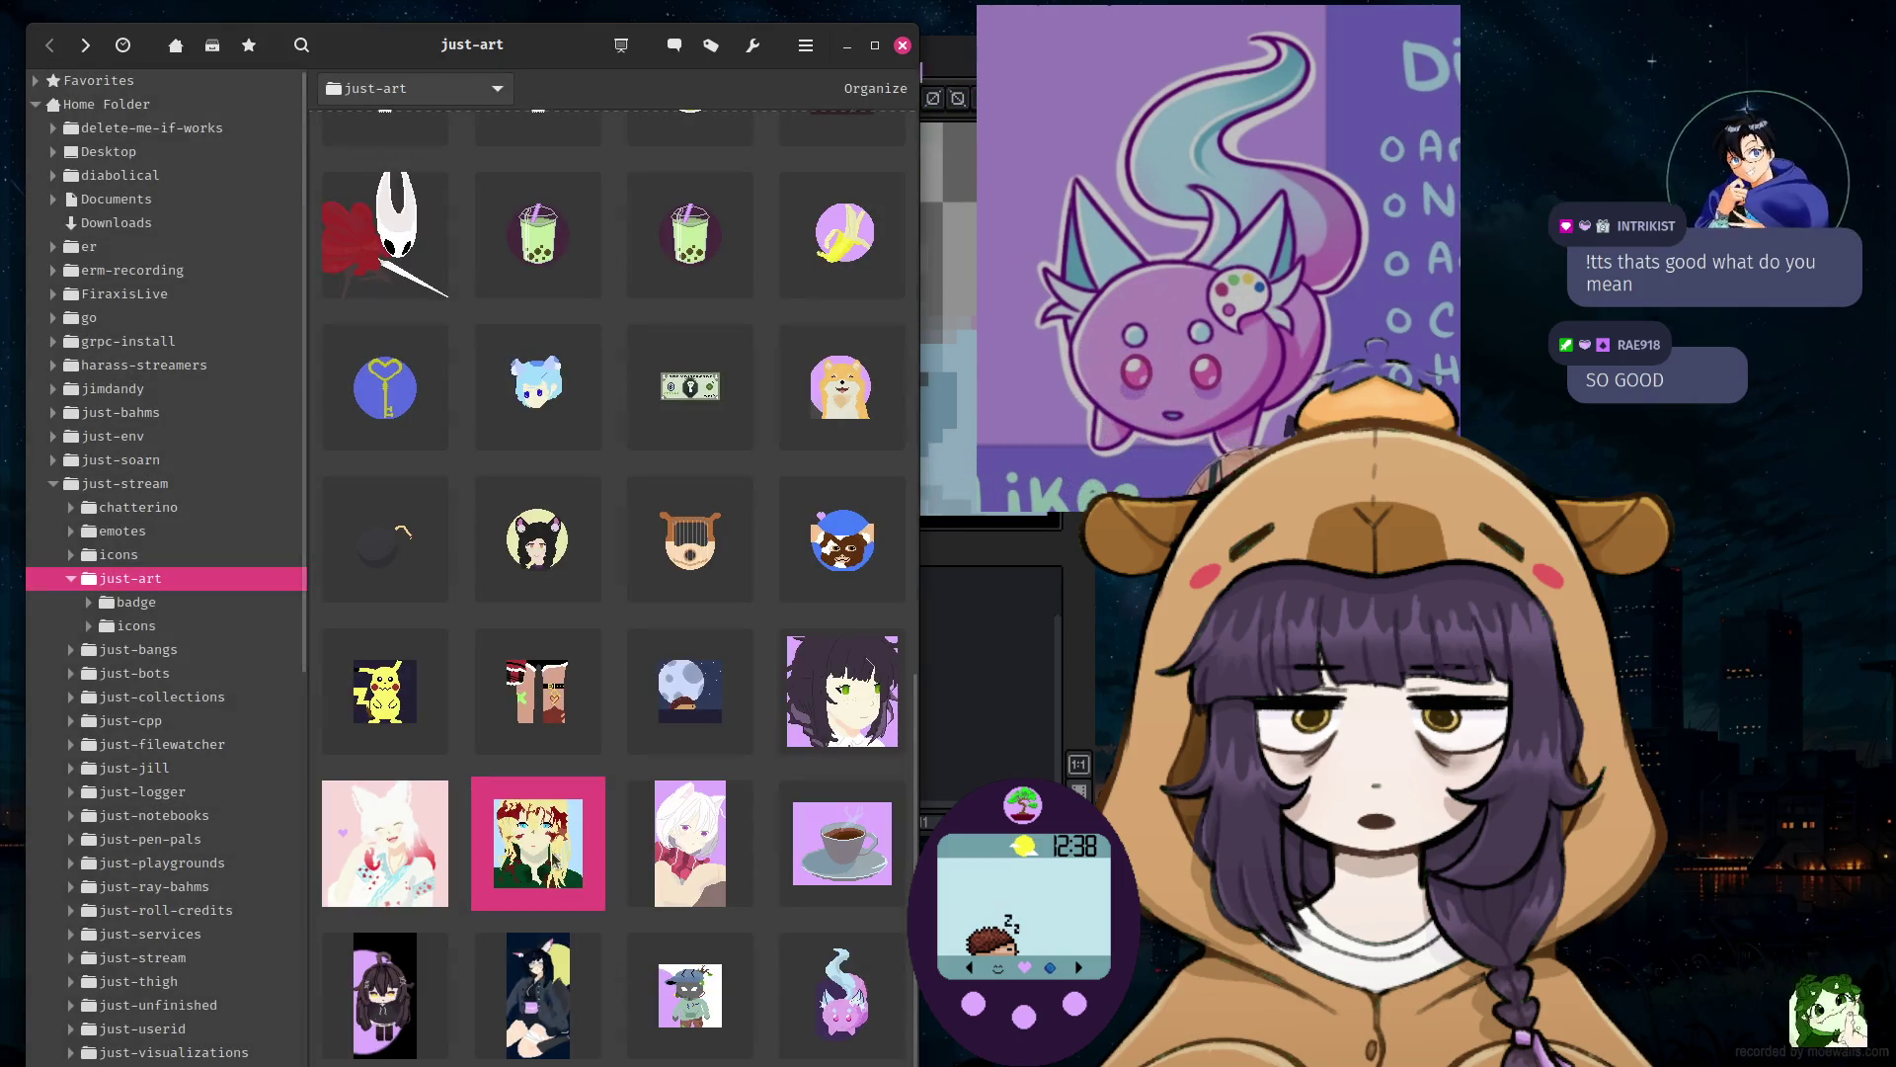
click(626, 840)
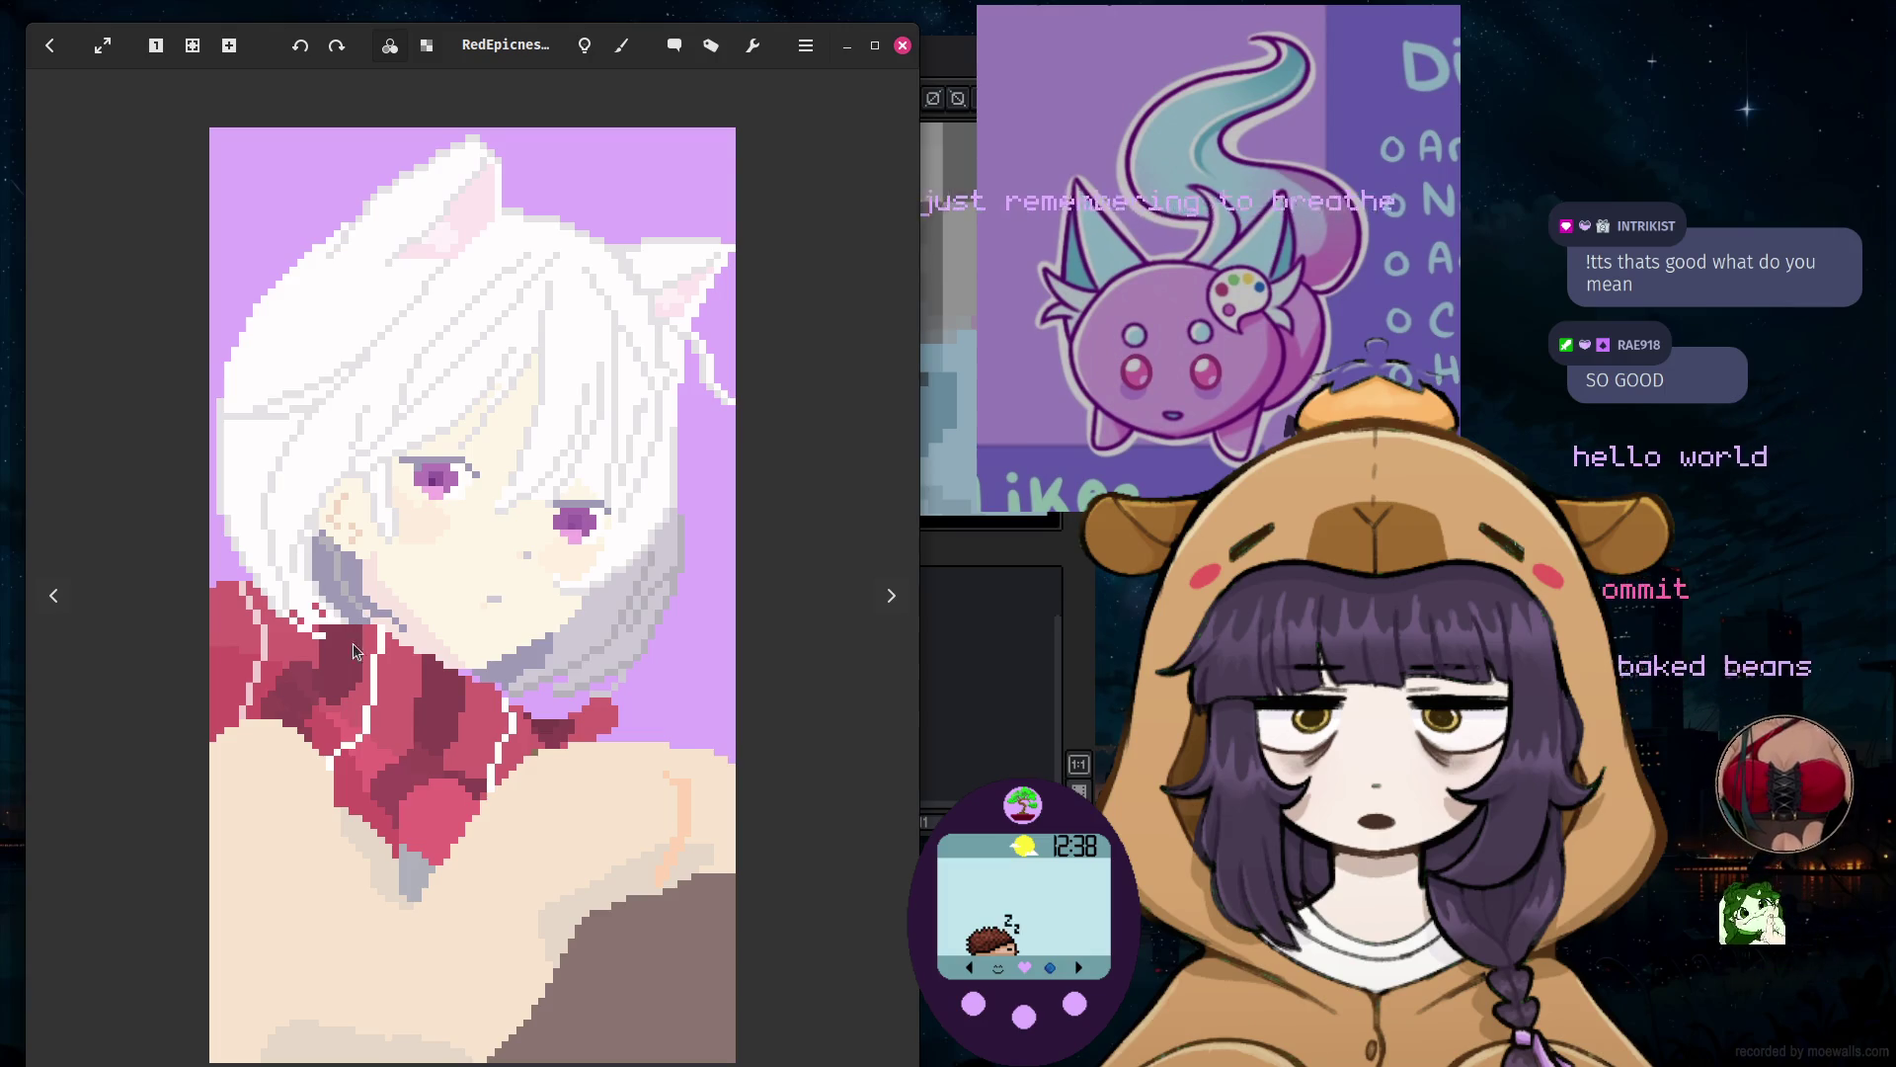
scroll(366, 632, down, 2)
scroll(382, 654, up, 2)
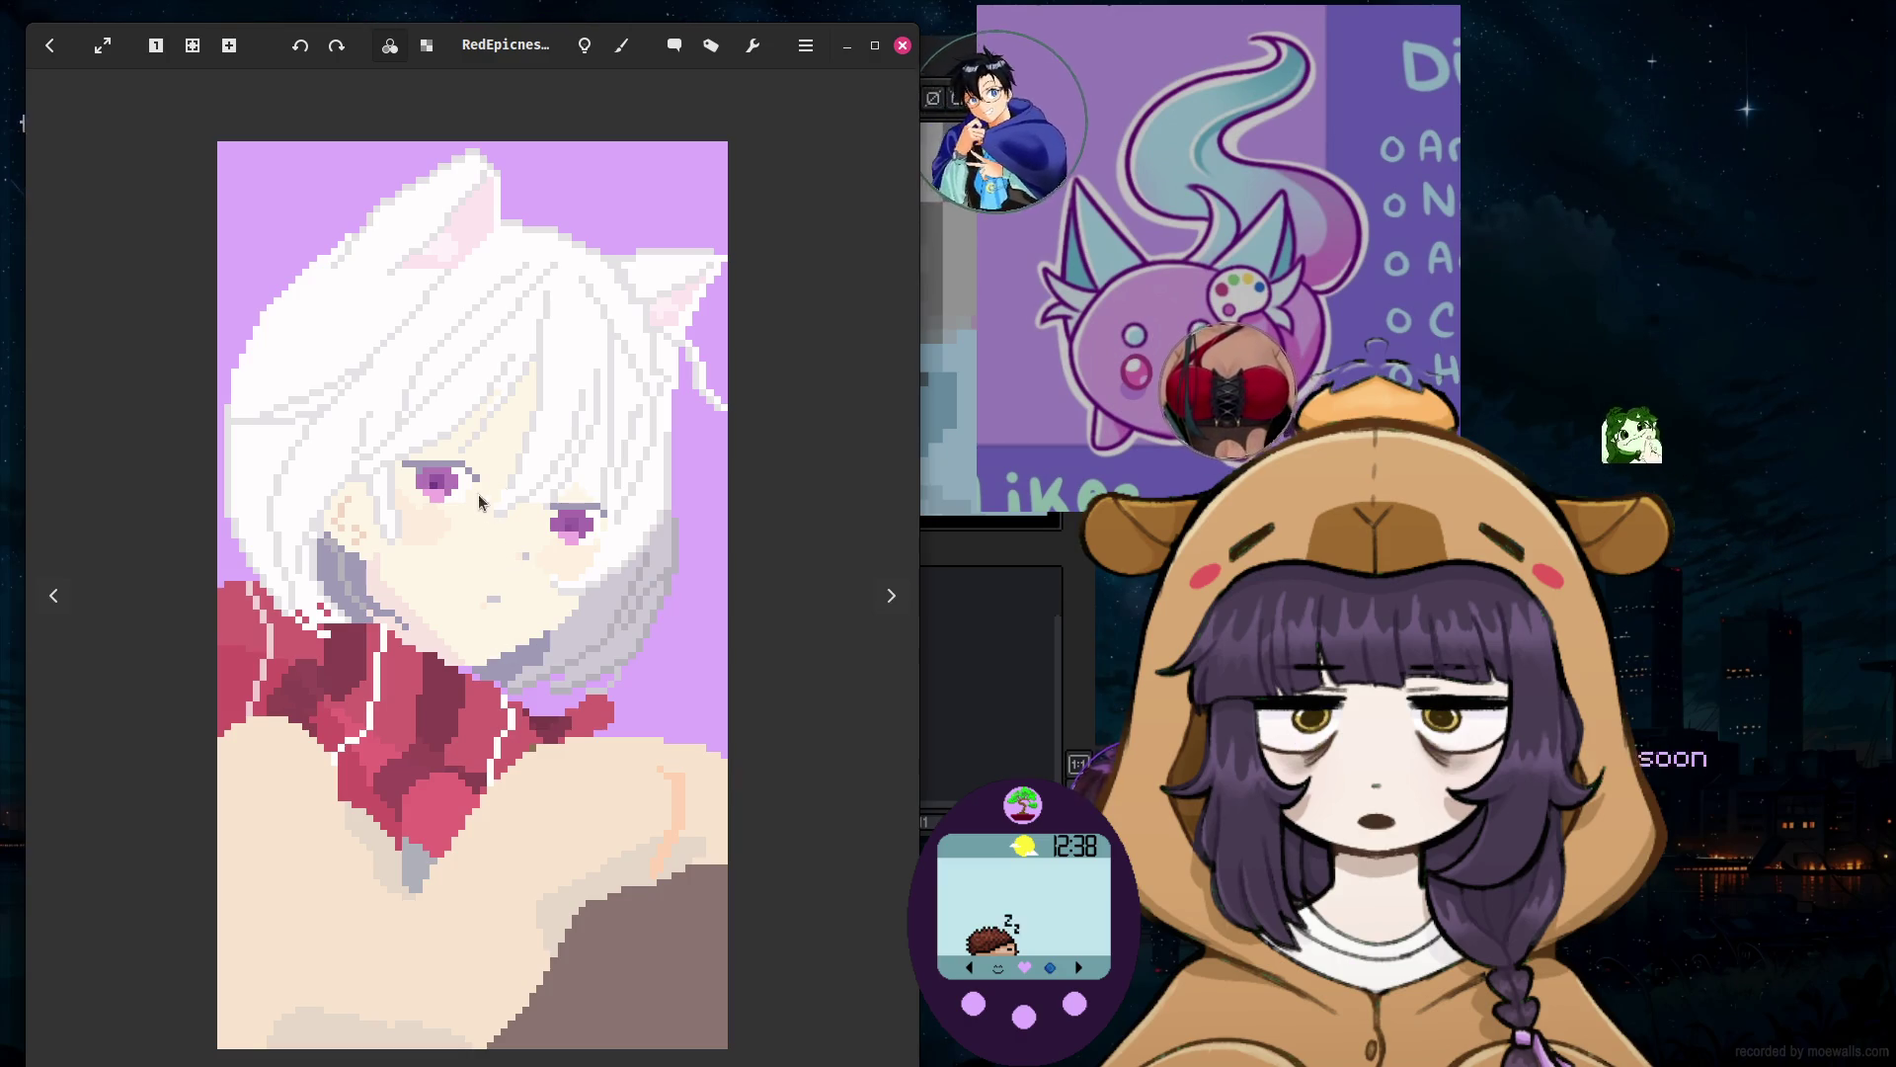
scroll(352, 524, down, 2)
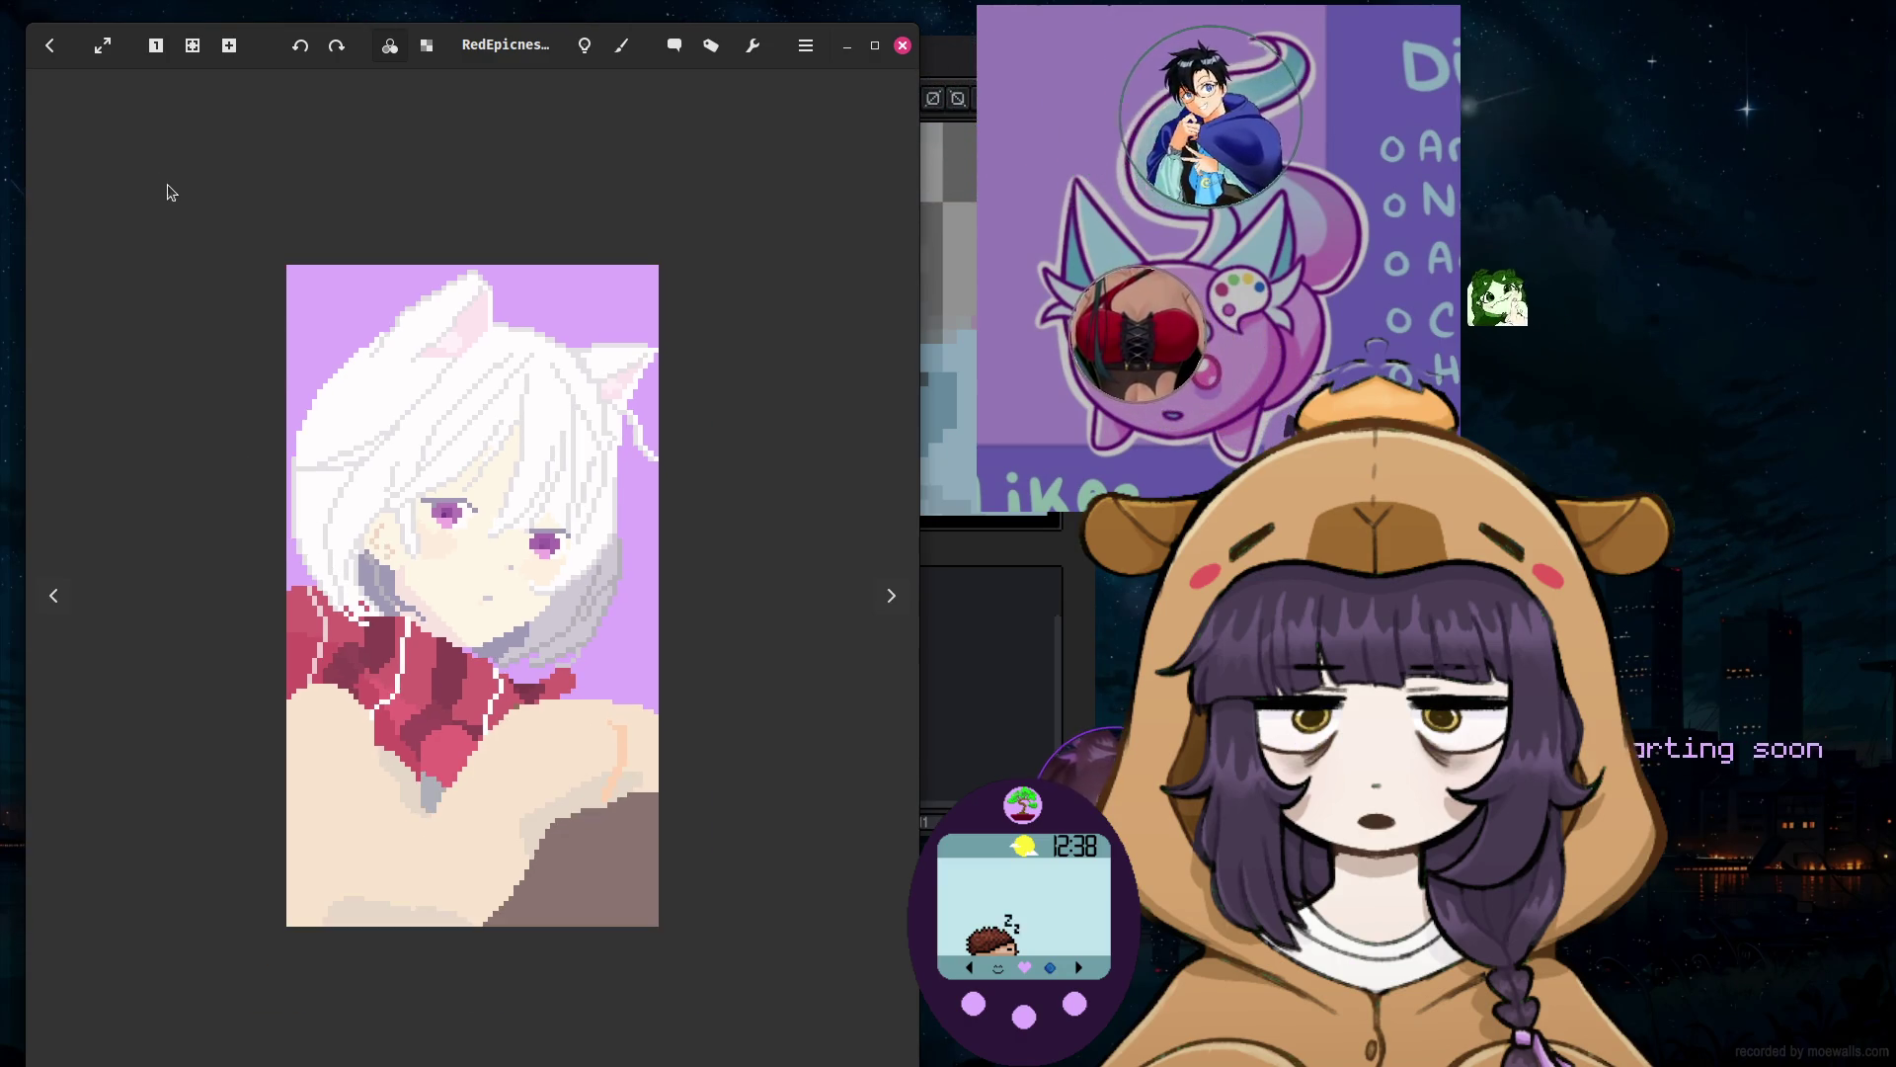
click(47, 51)
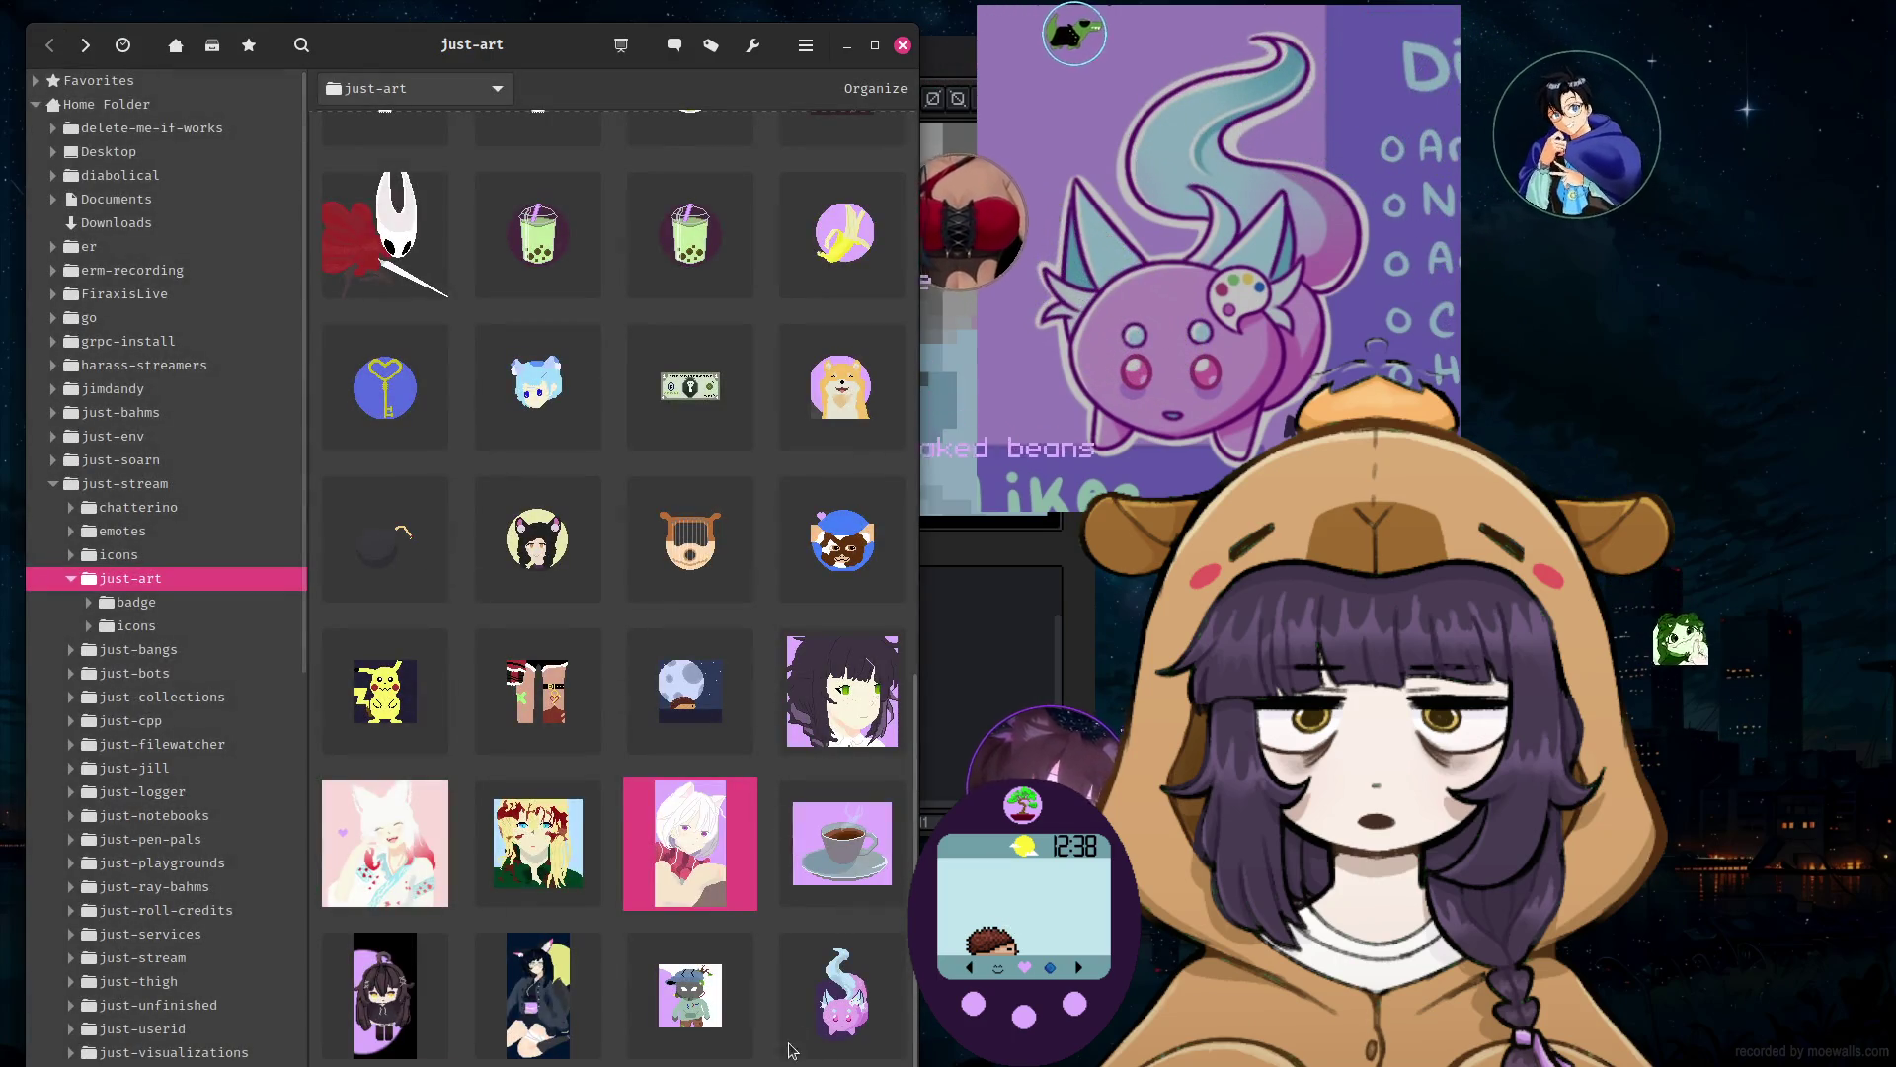
- View the coffee cup artwork and the dark-haired chibi girl artwork, zooming in on each
double_click(804, 825)
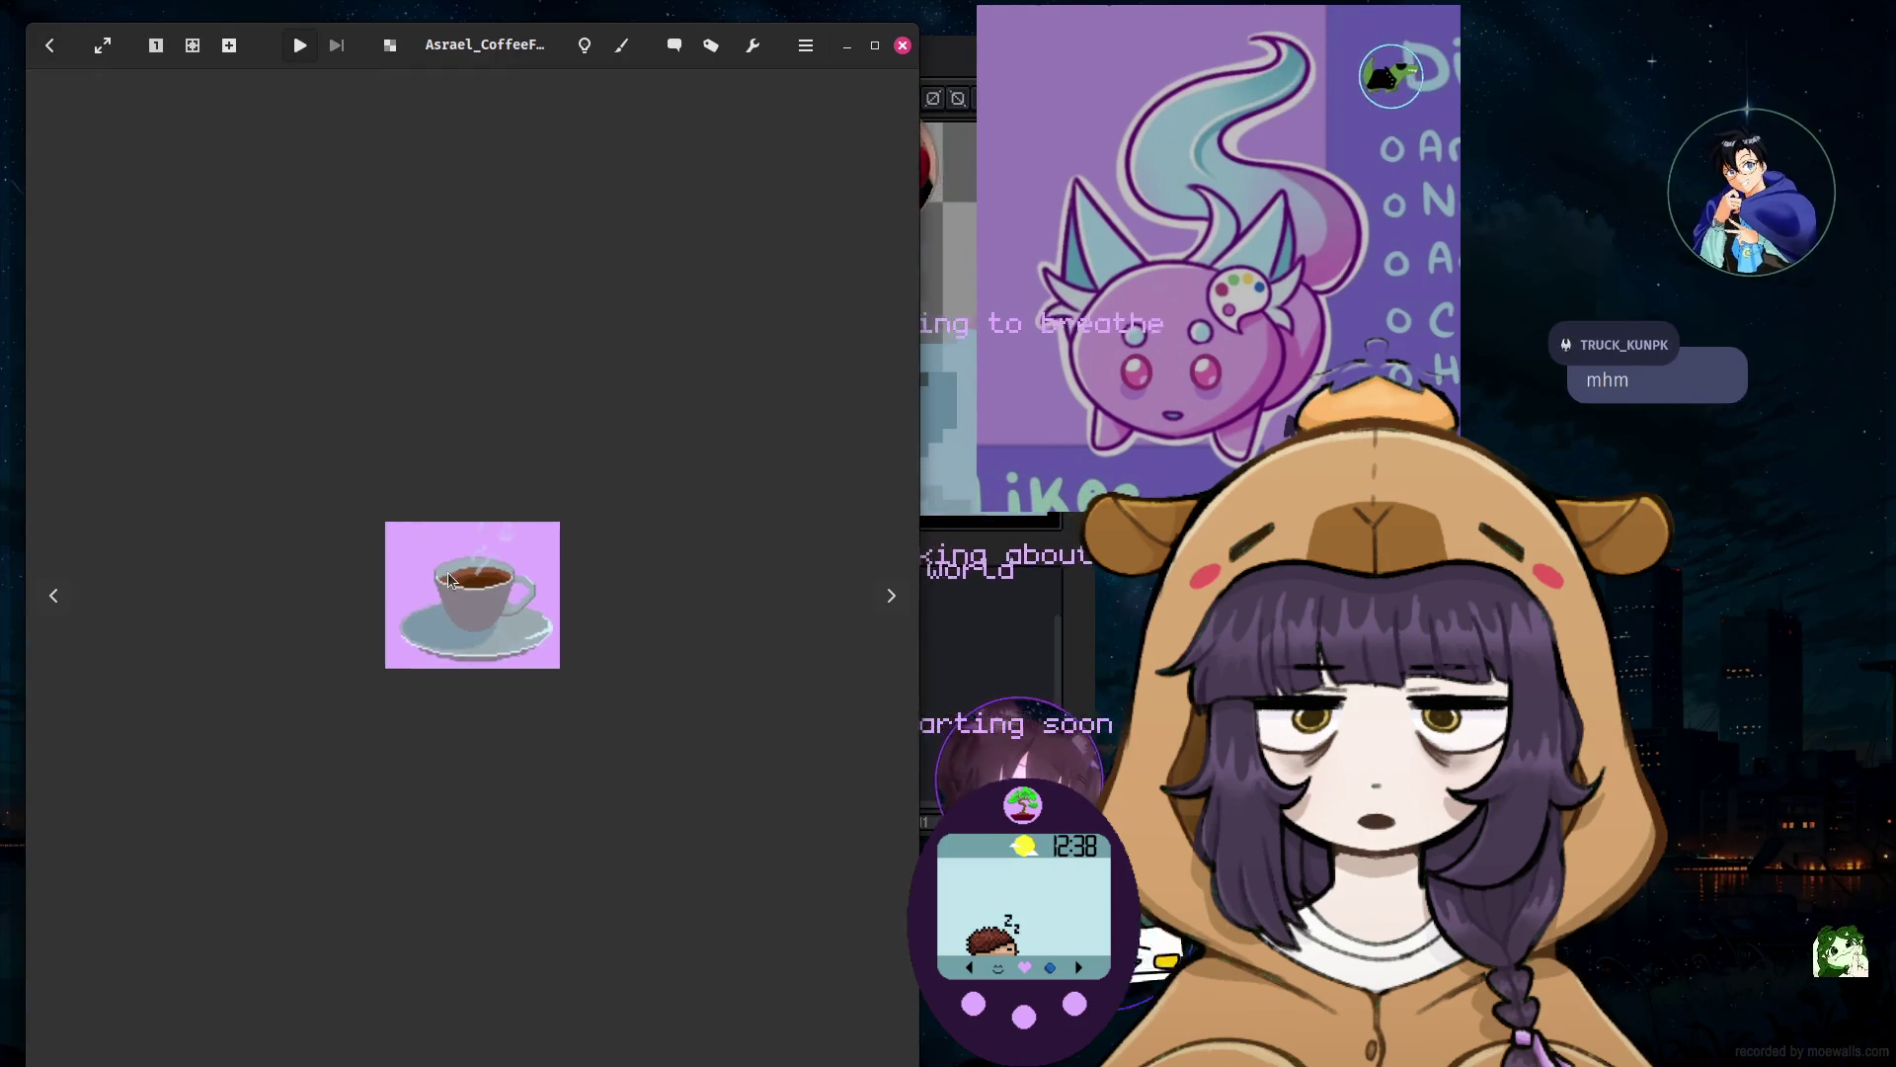
scroll(395, 573, up, 2)
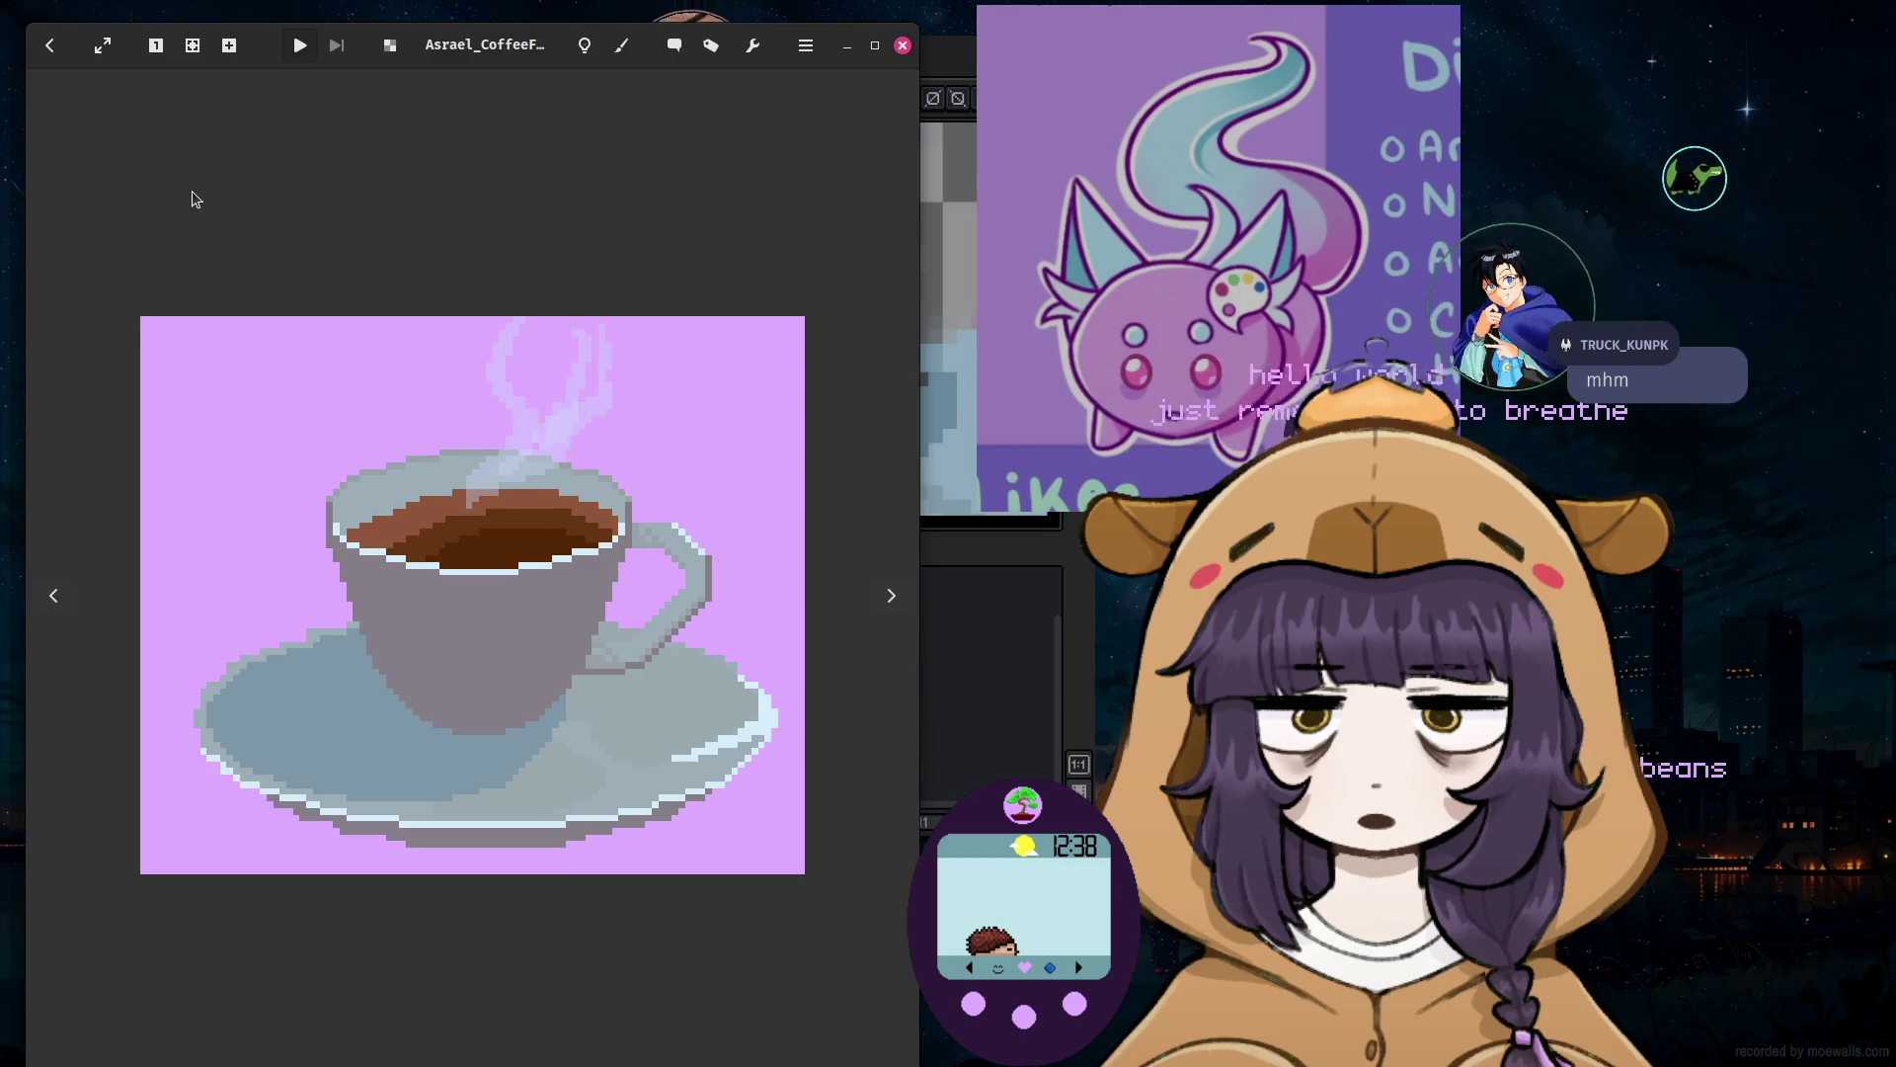
click(48, 56)
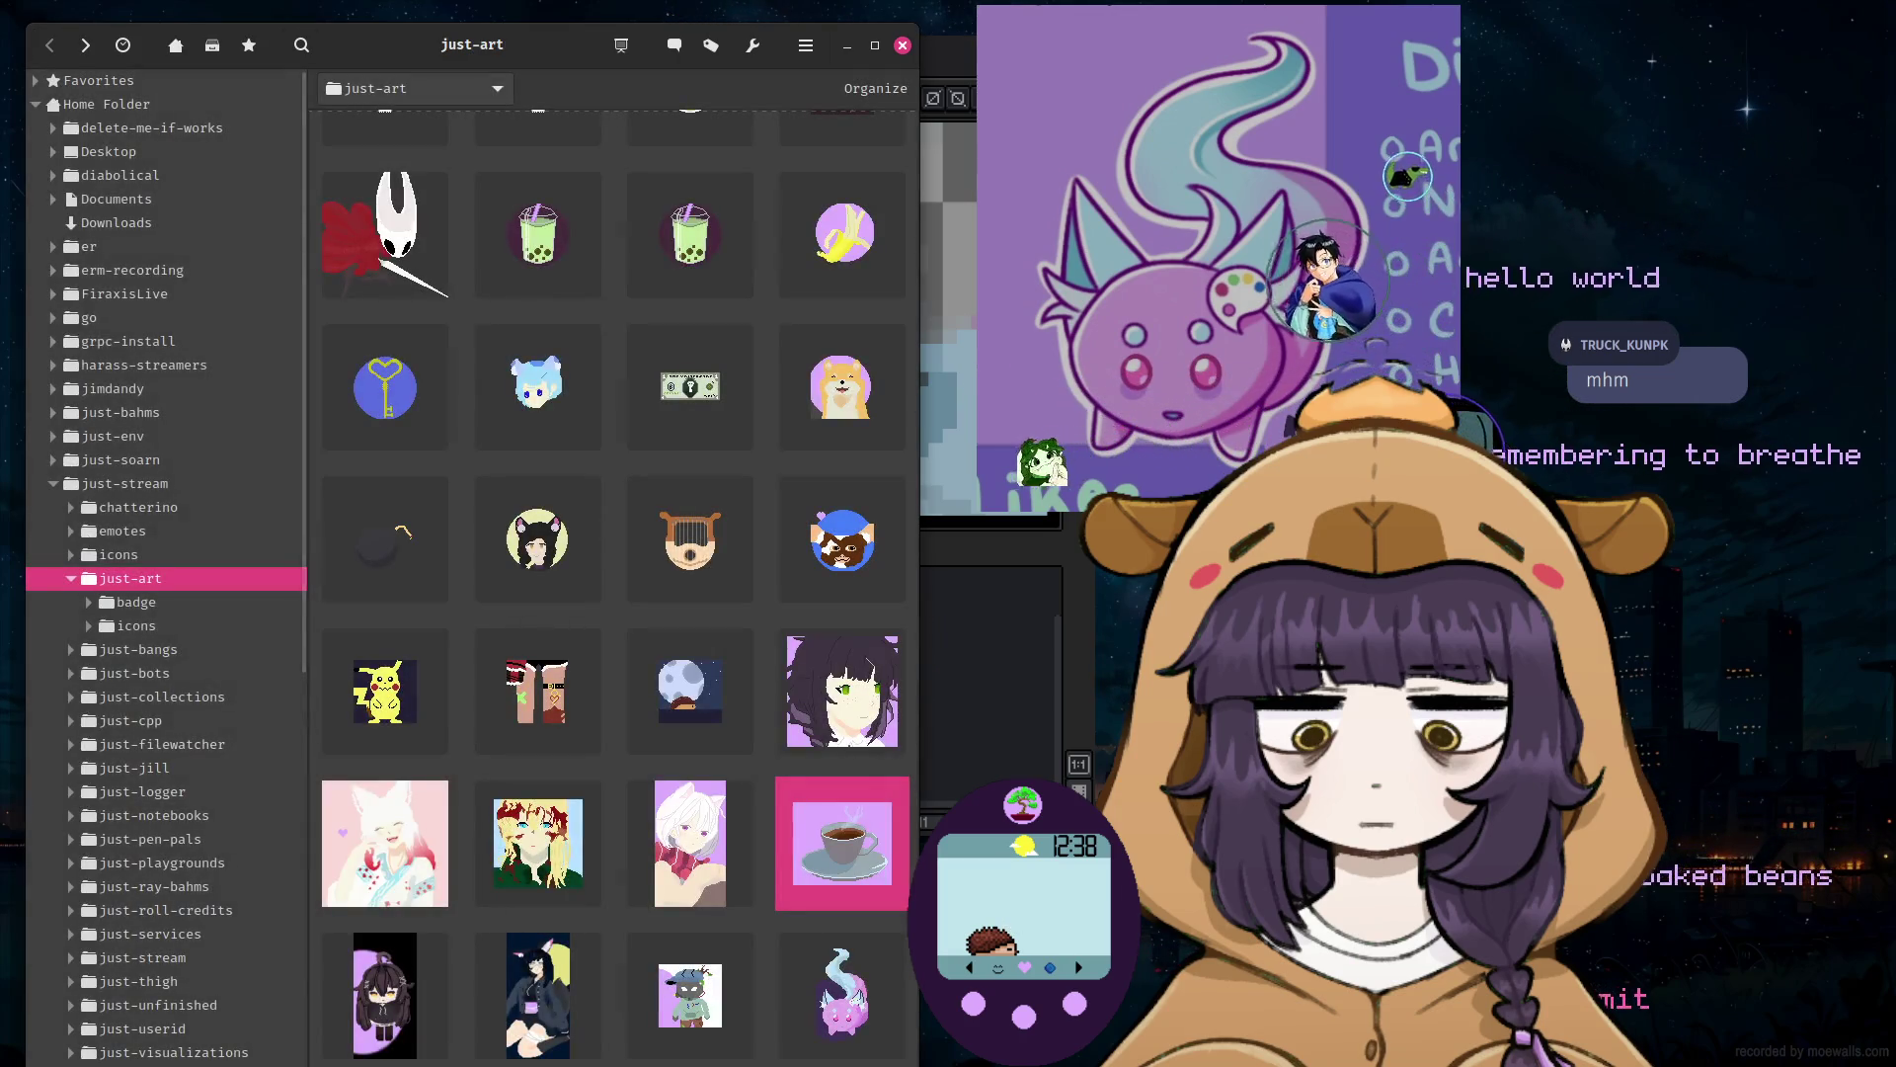
double_click(405, 1015)
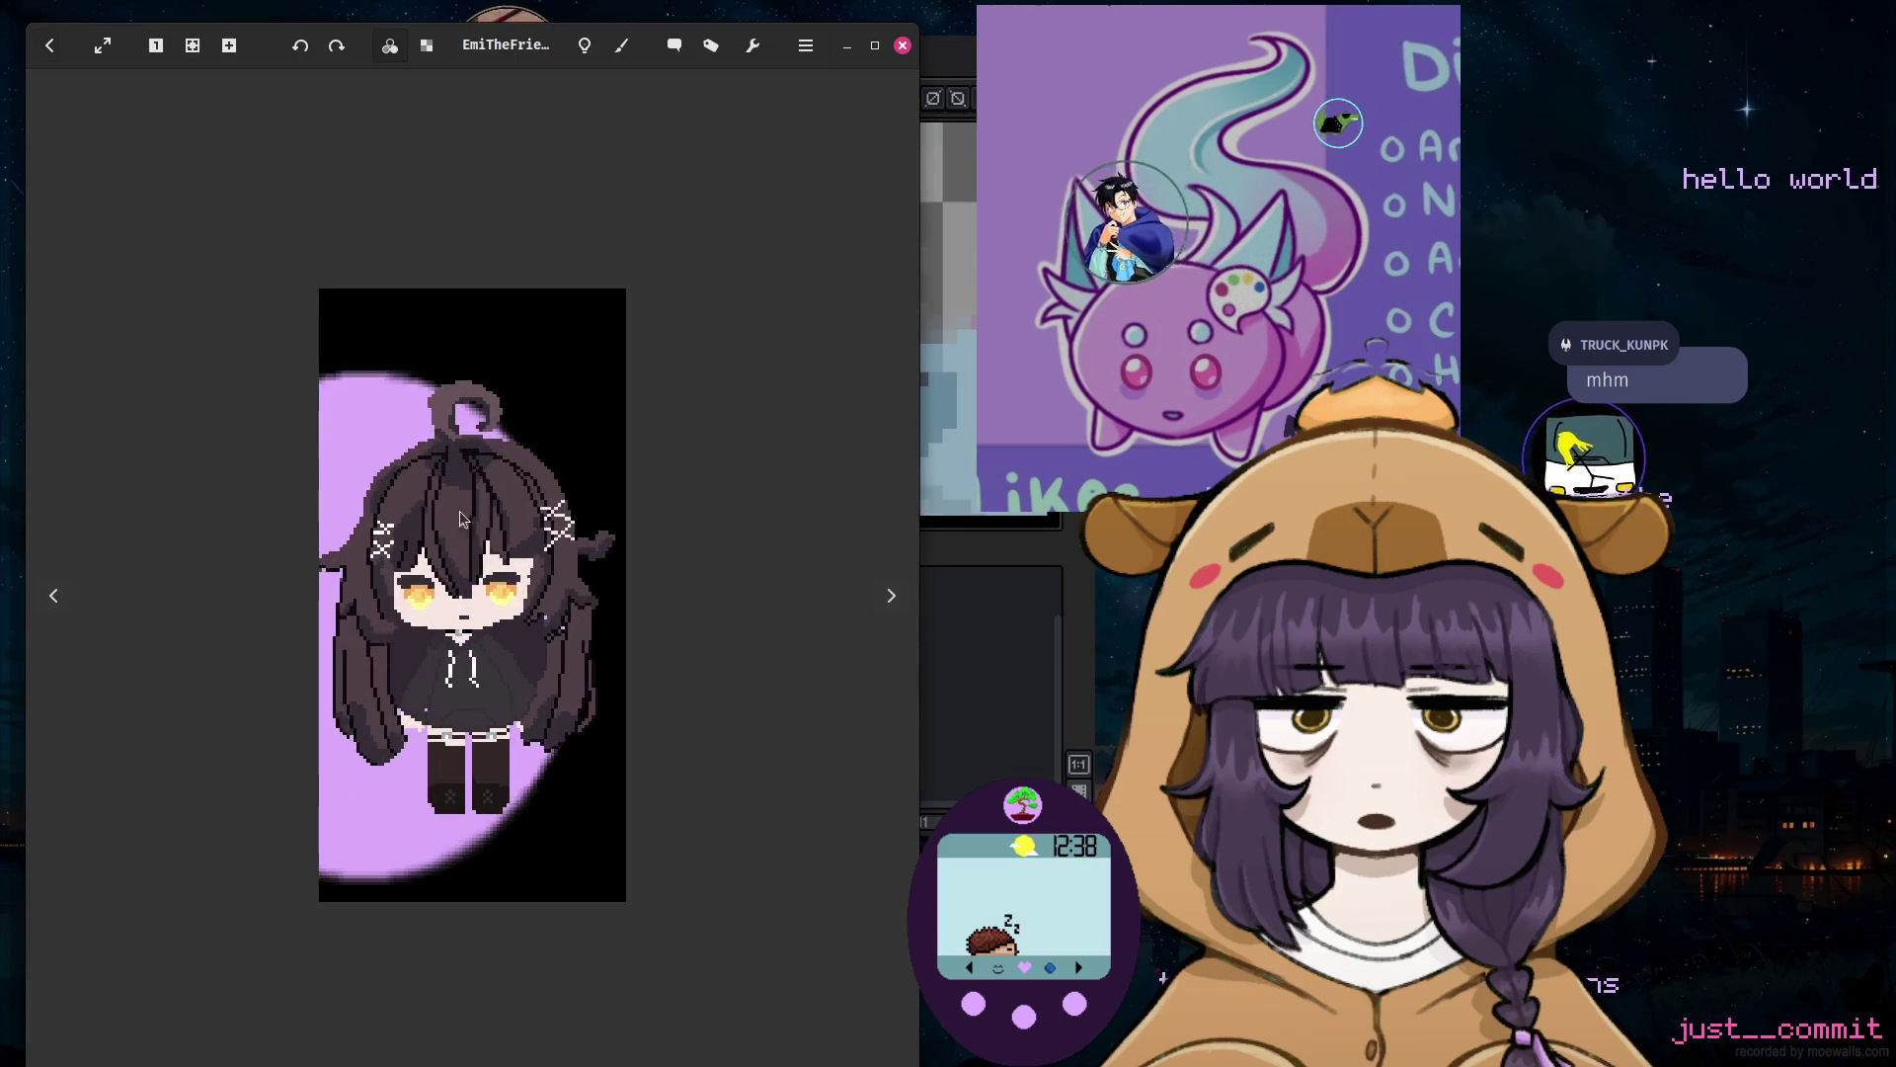
scroll(283, 468, up, 1)
scroll(291, 466, down, 1)
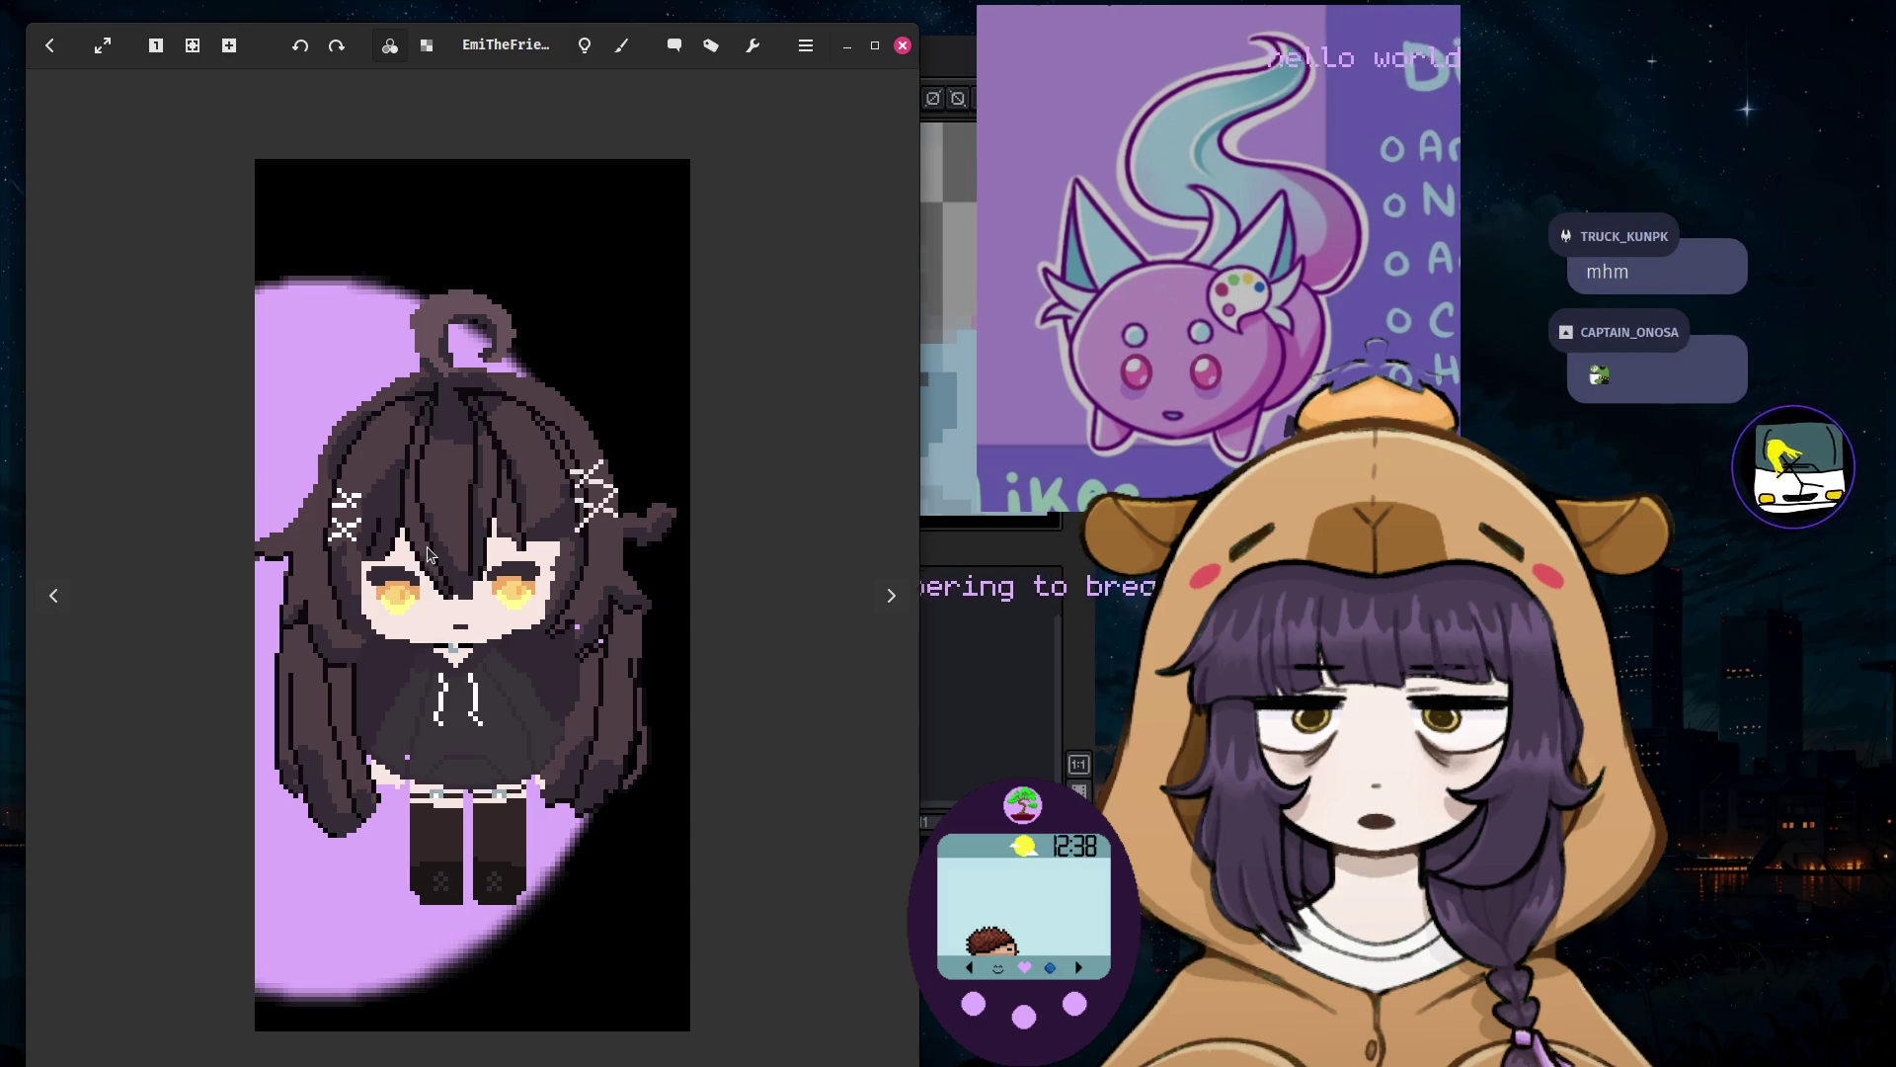
scroll(407, 655, up, 1)
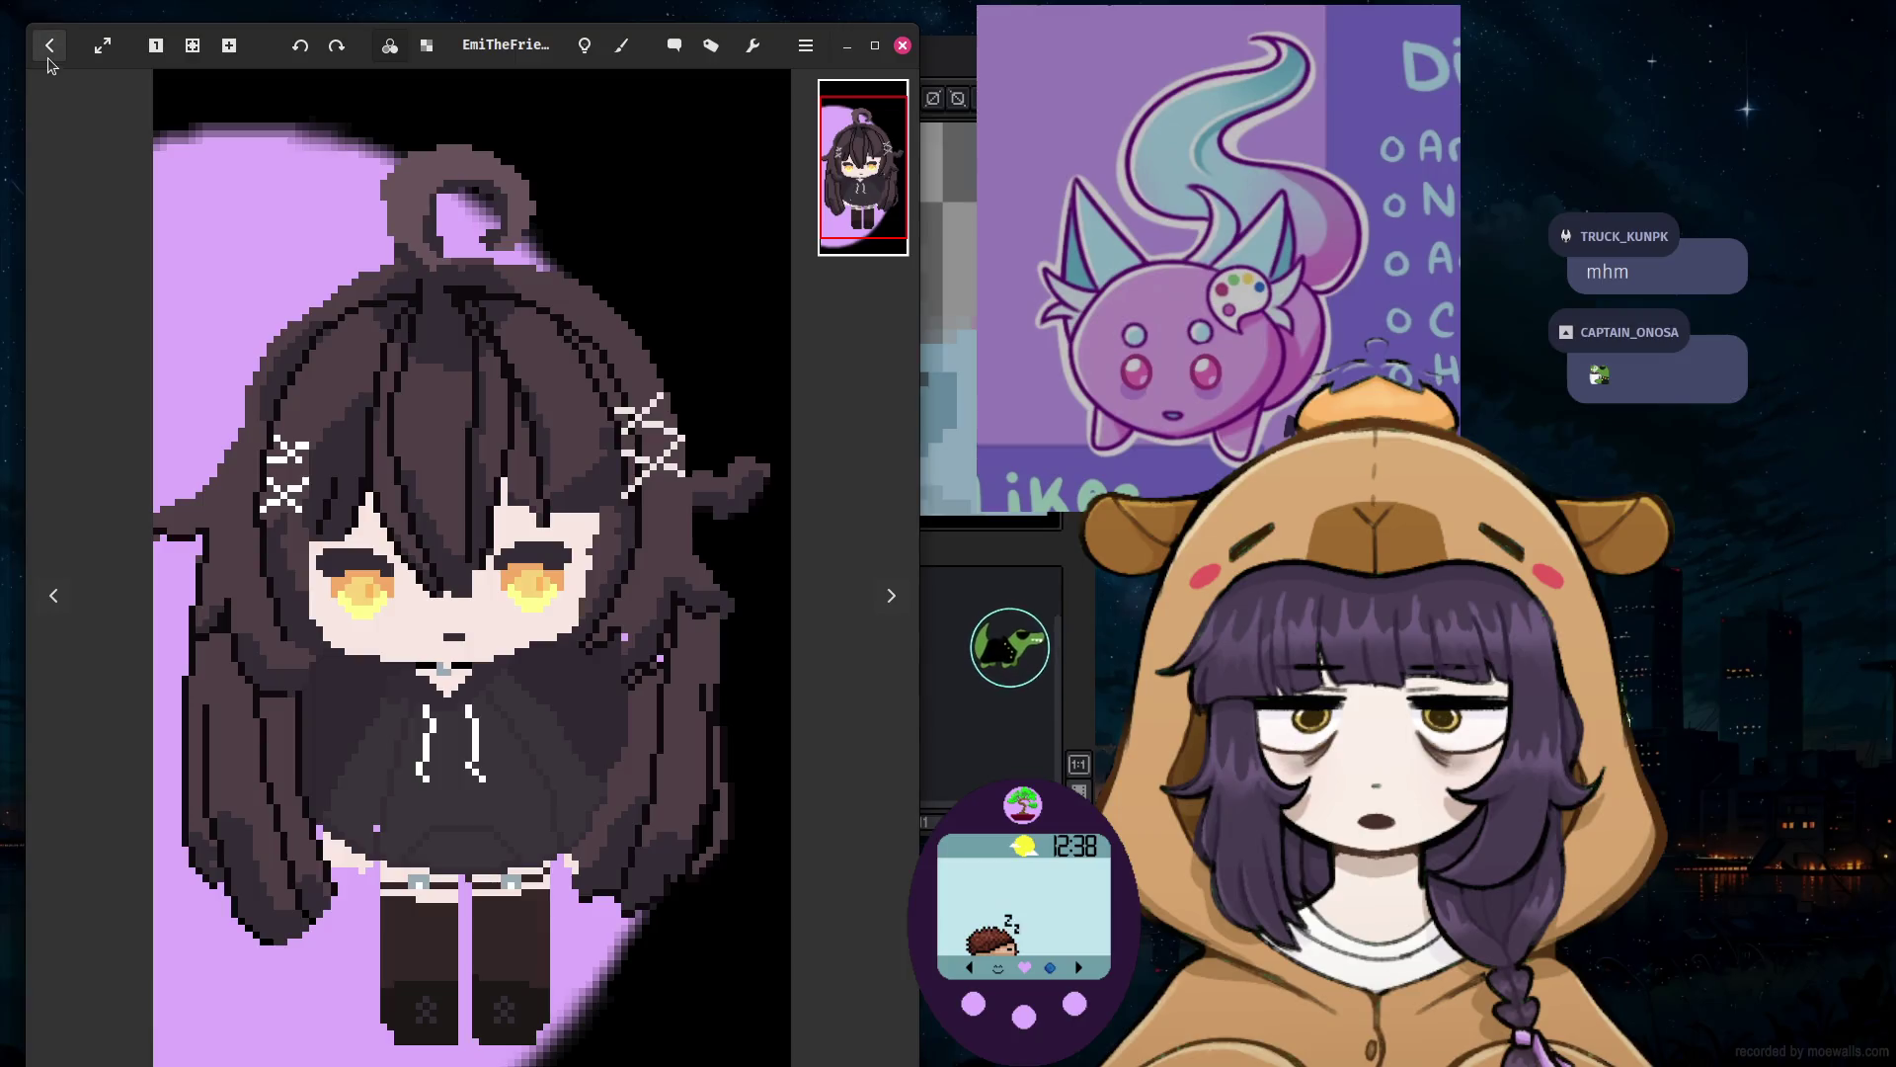
click(48, 57)
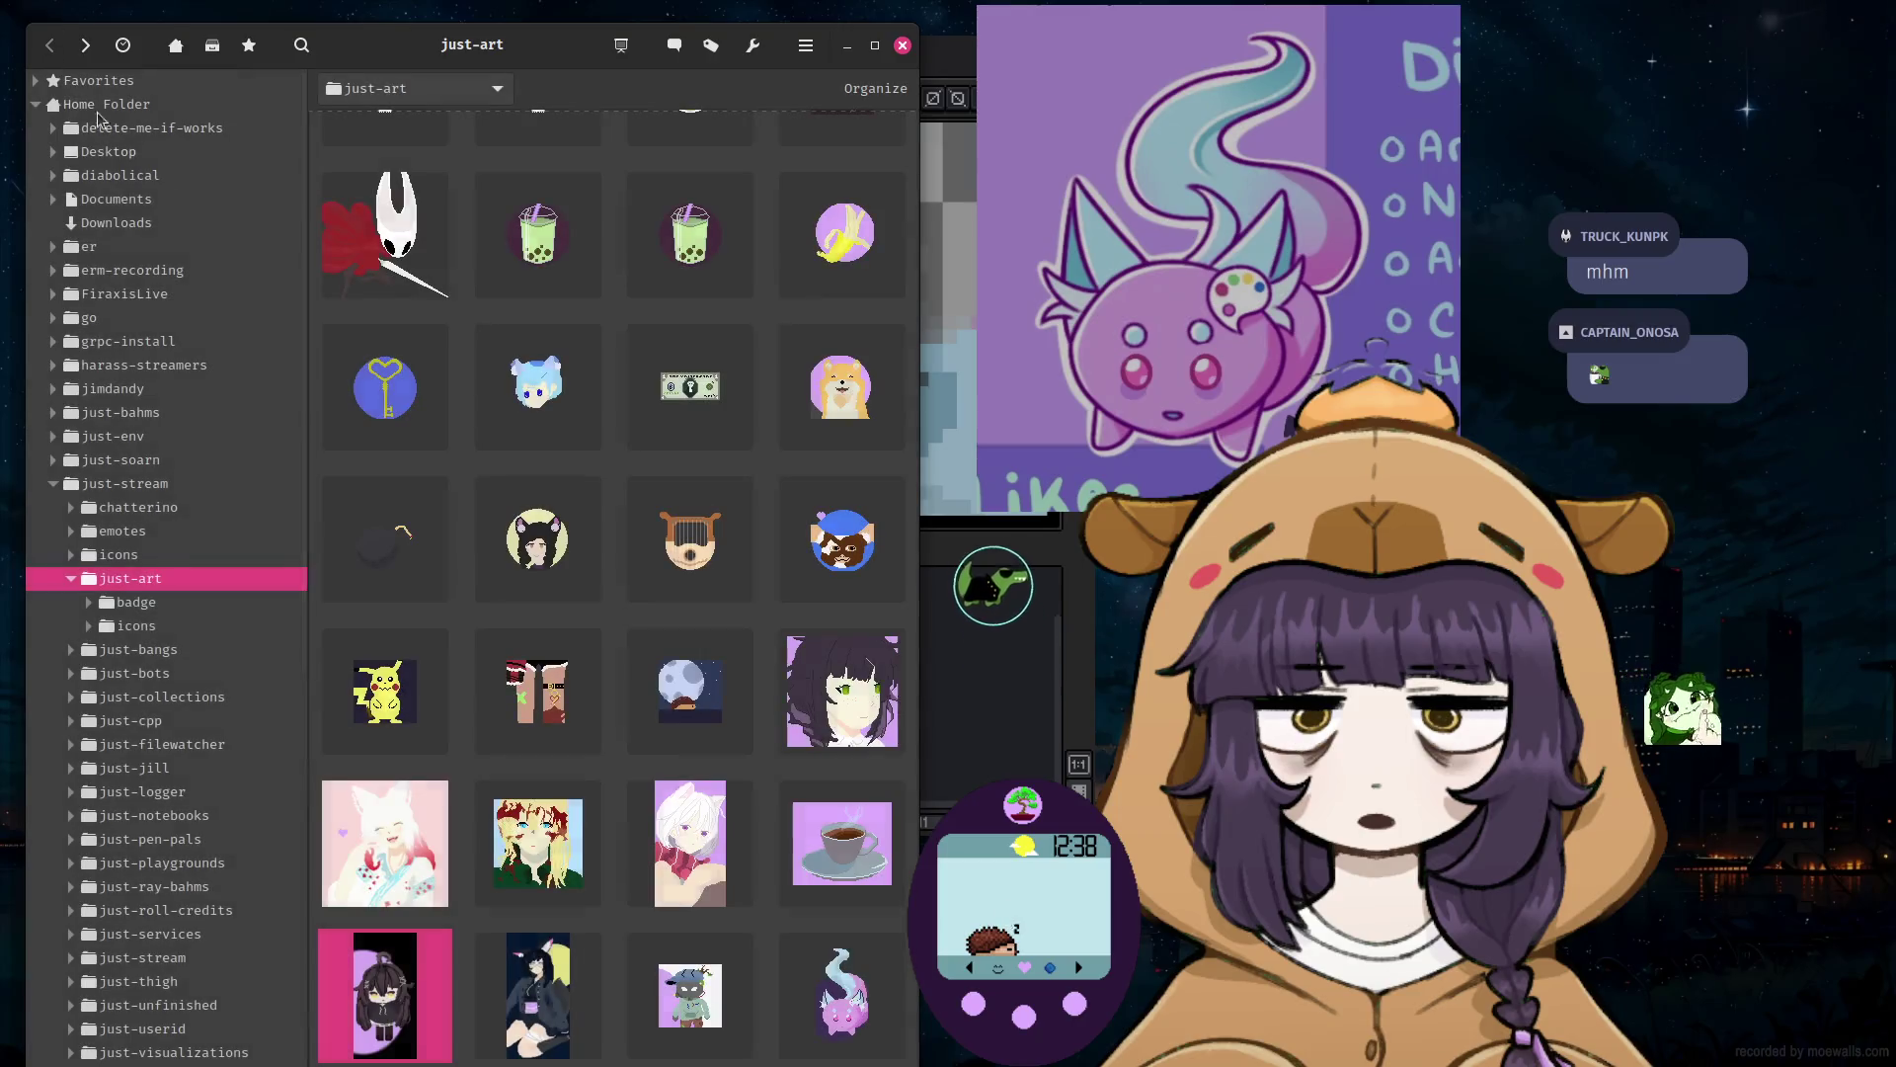
- Inspect the cat-eared girl with glasses and one more artwork, then open the pink cat wisp
double_click(542, 985)
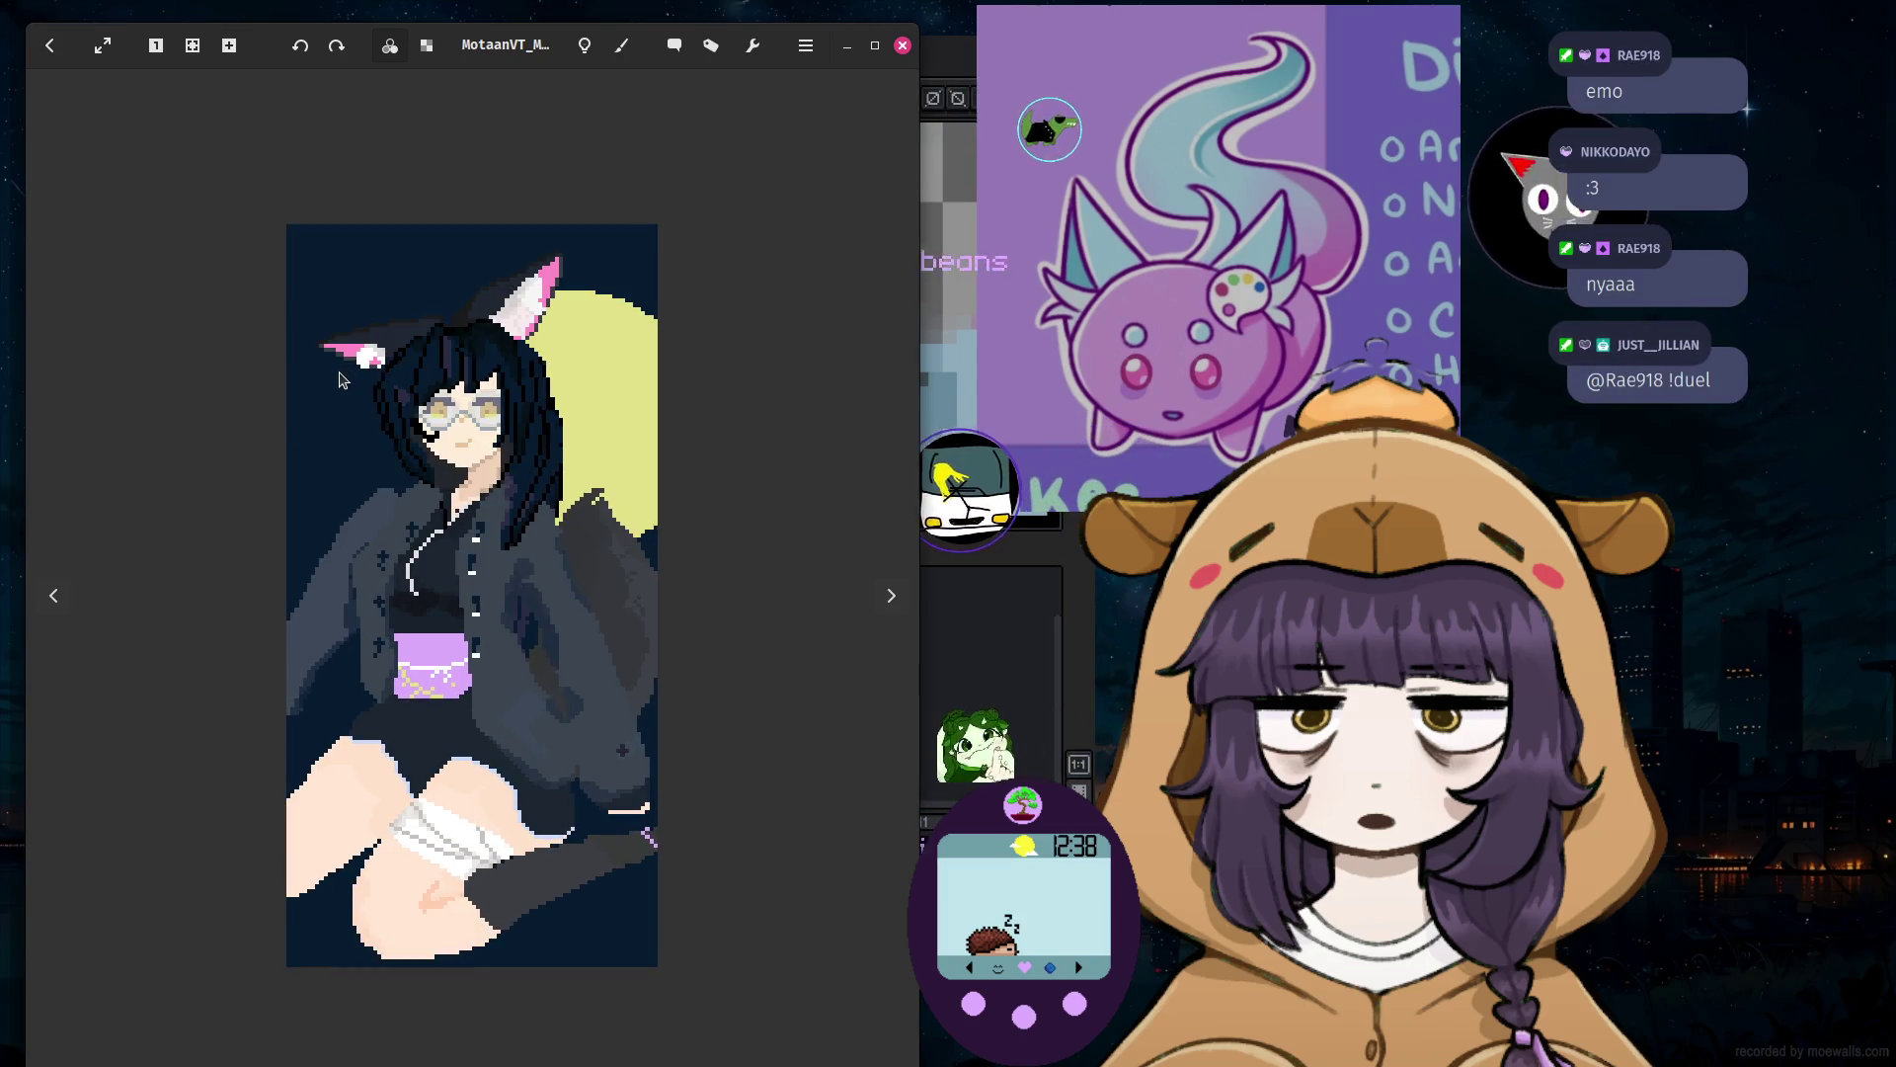
scroll(446, 487, up, 5)
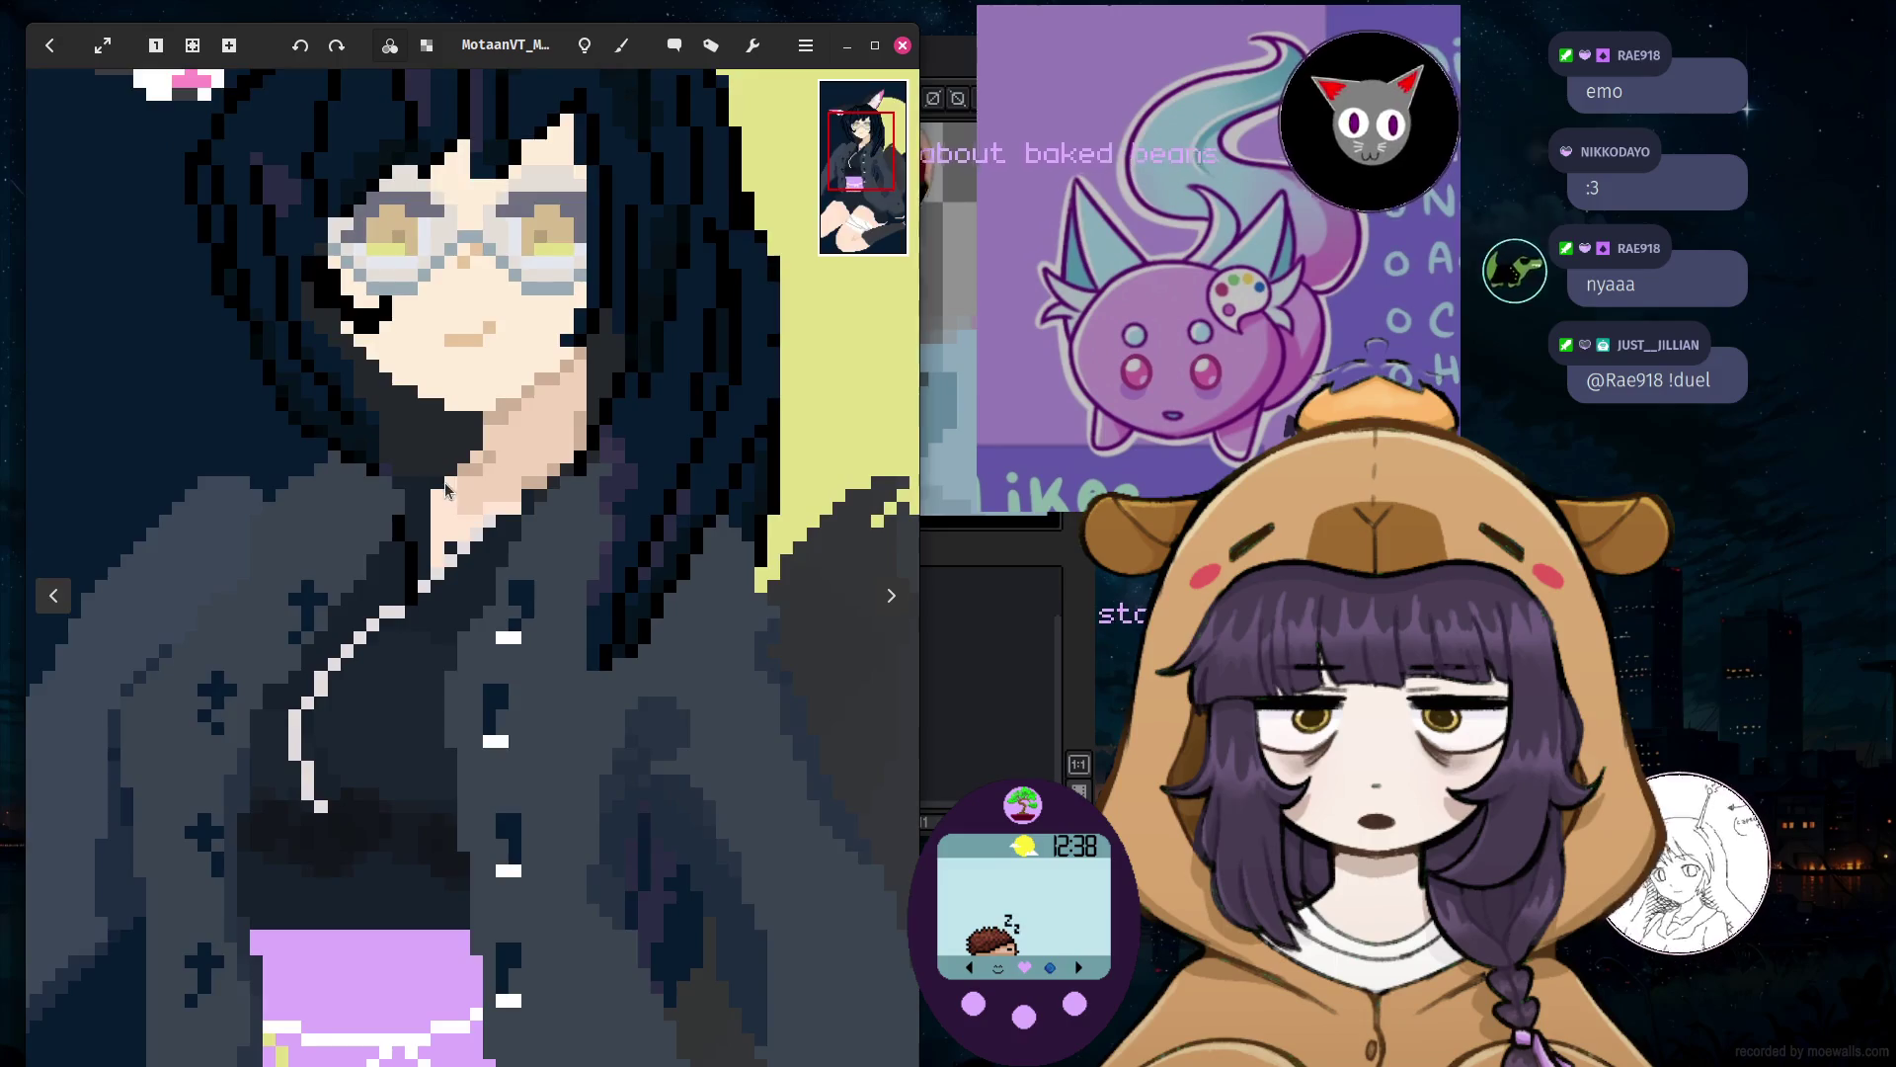
scroll(447, 488, up, 5)
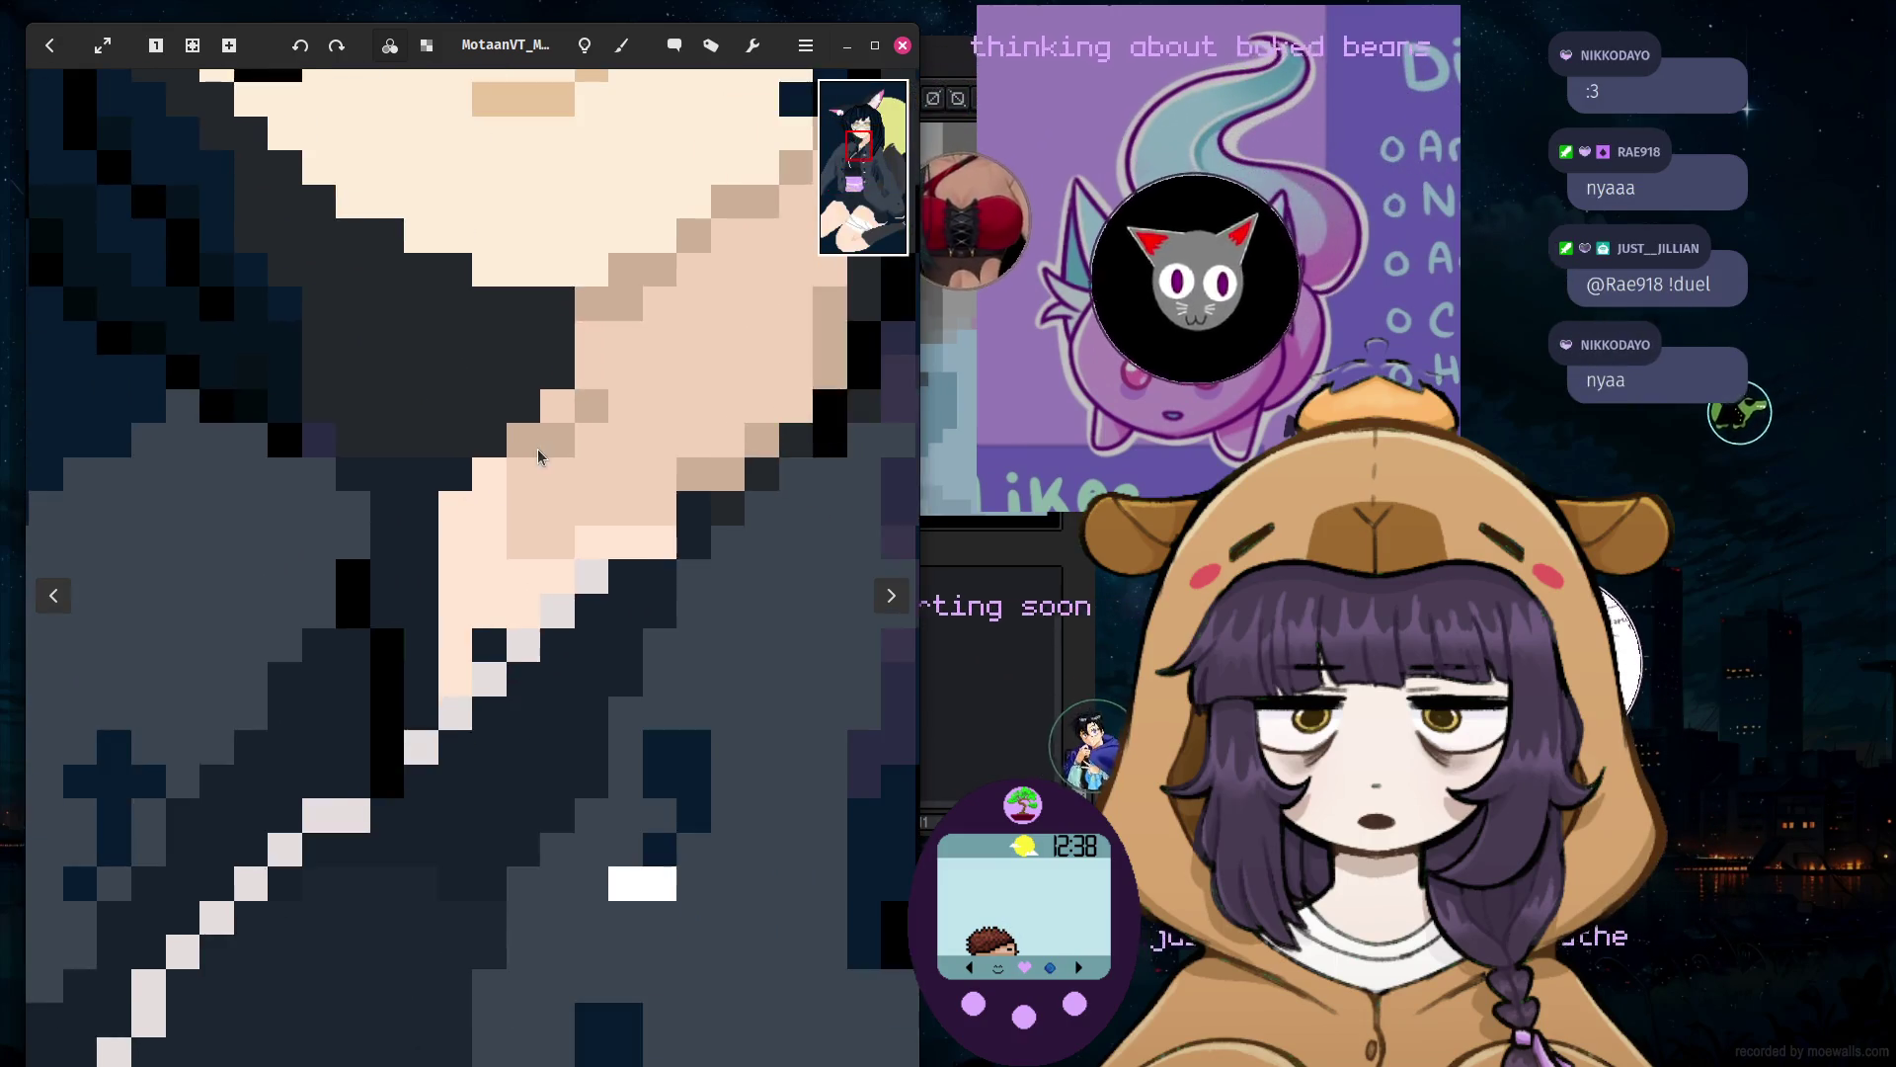
scroll(539, 457, down, 5)
scroll(486, 443, up, 1)
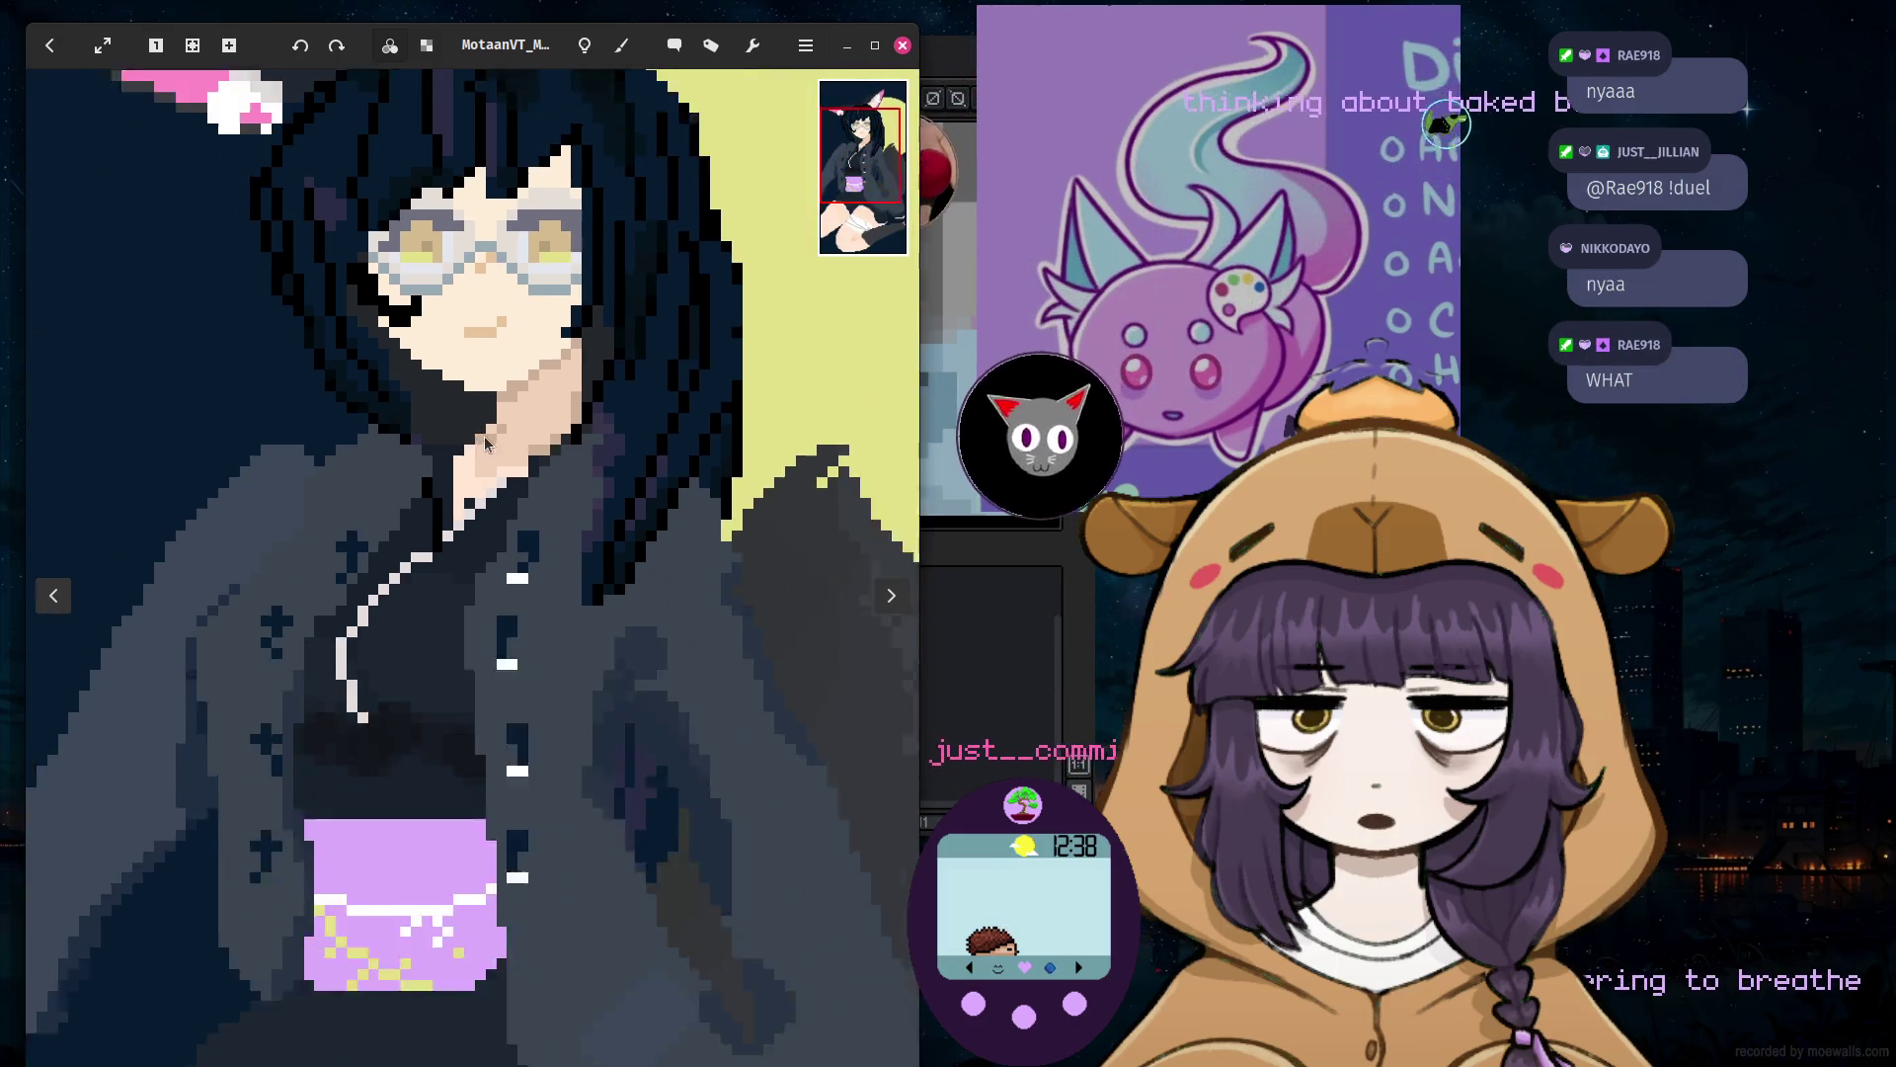
scroll(494, 425, down, 2)
scroll(505, 405, down, 1)
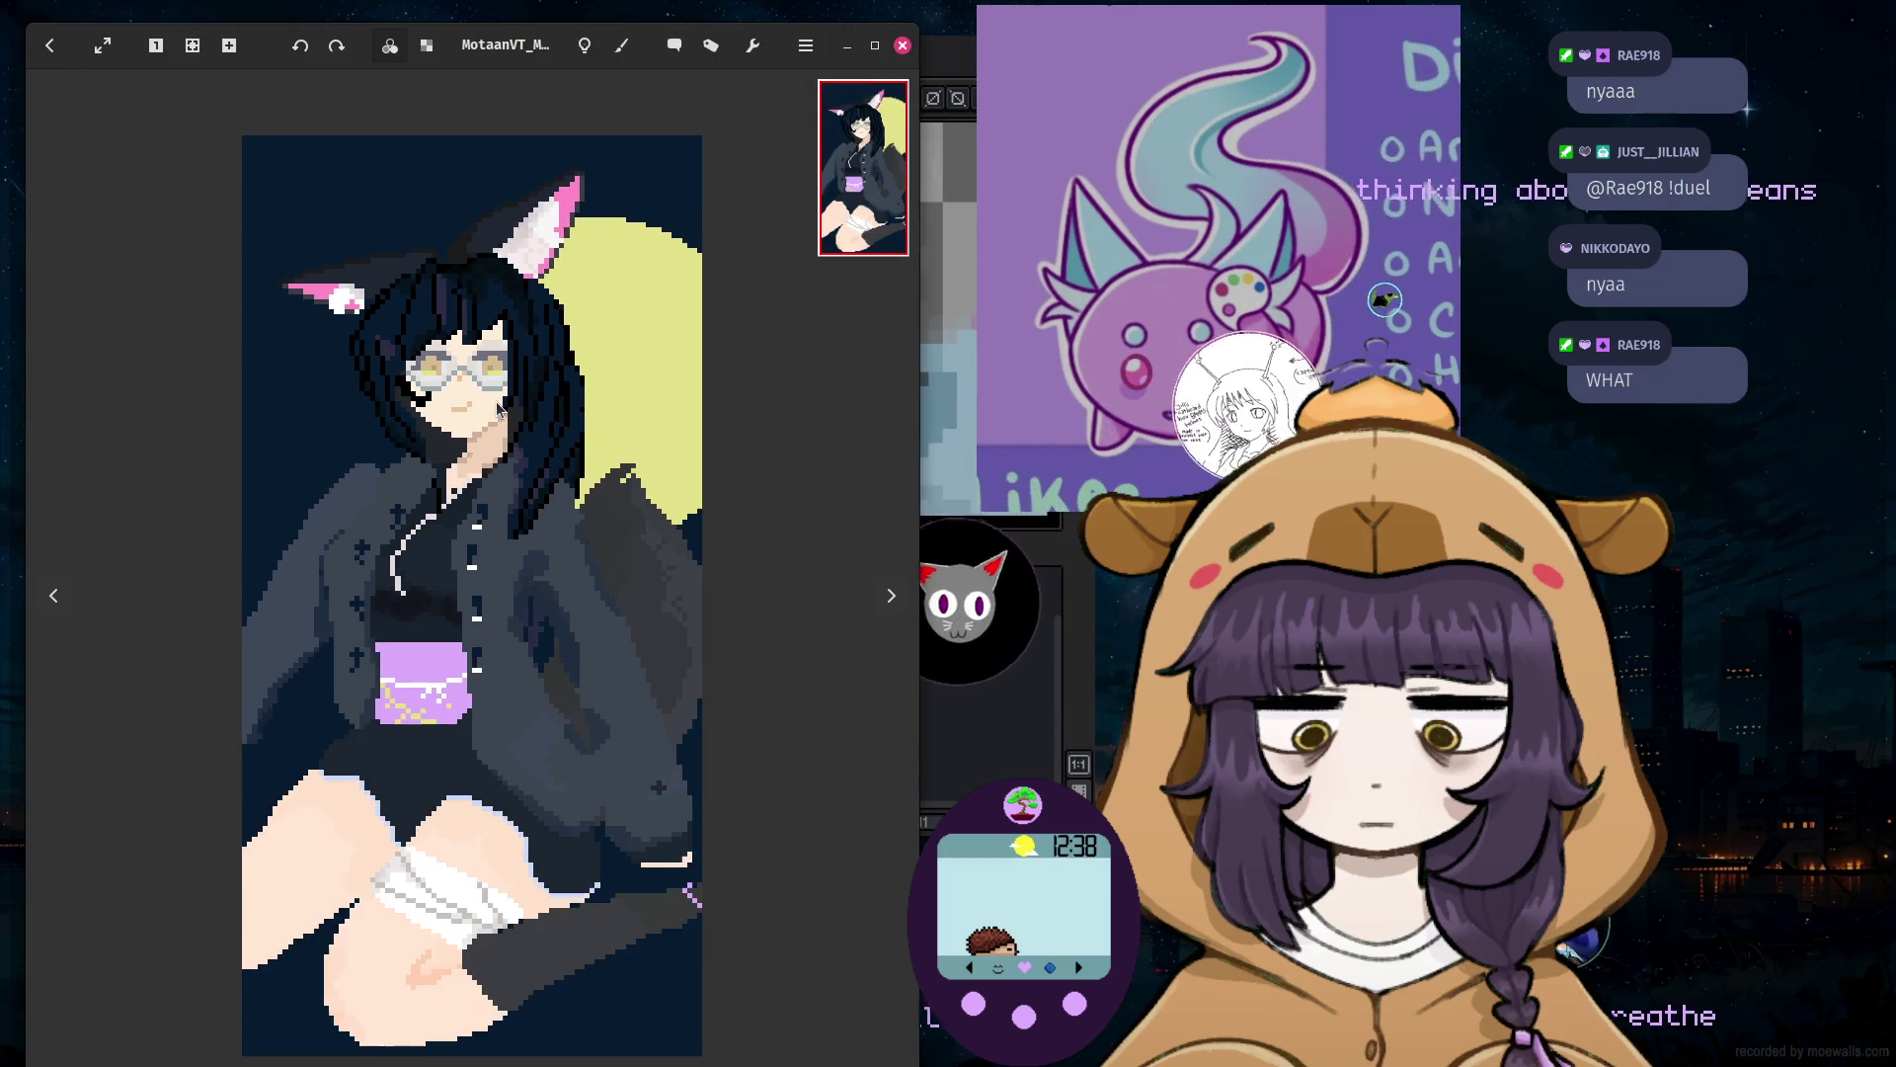
scroll(261, 264, down, 3)
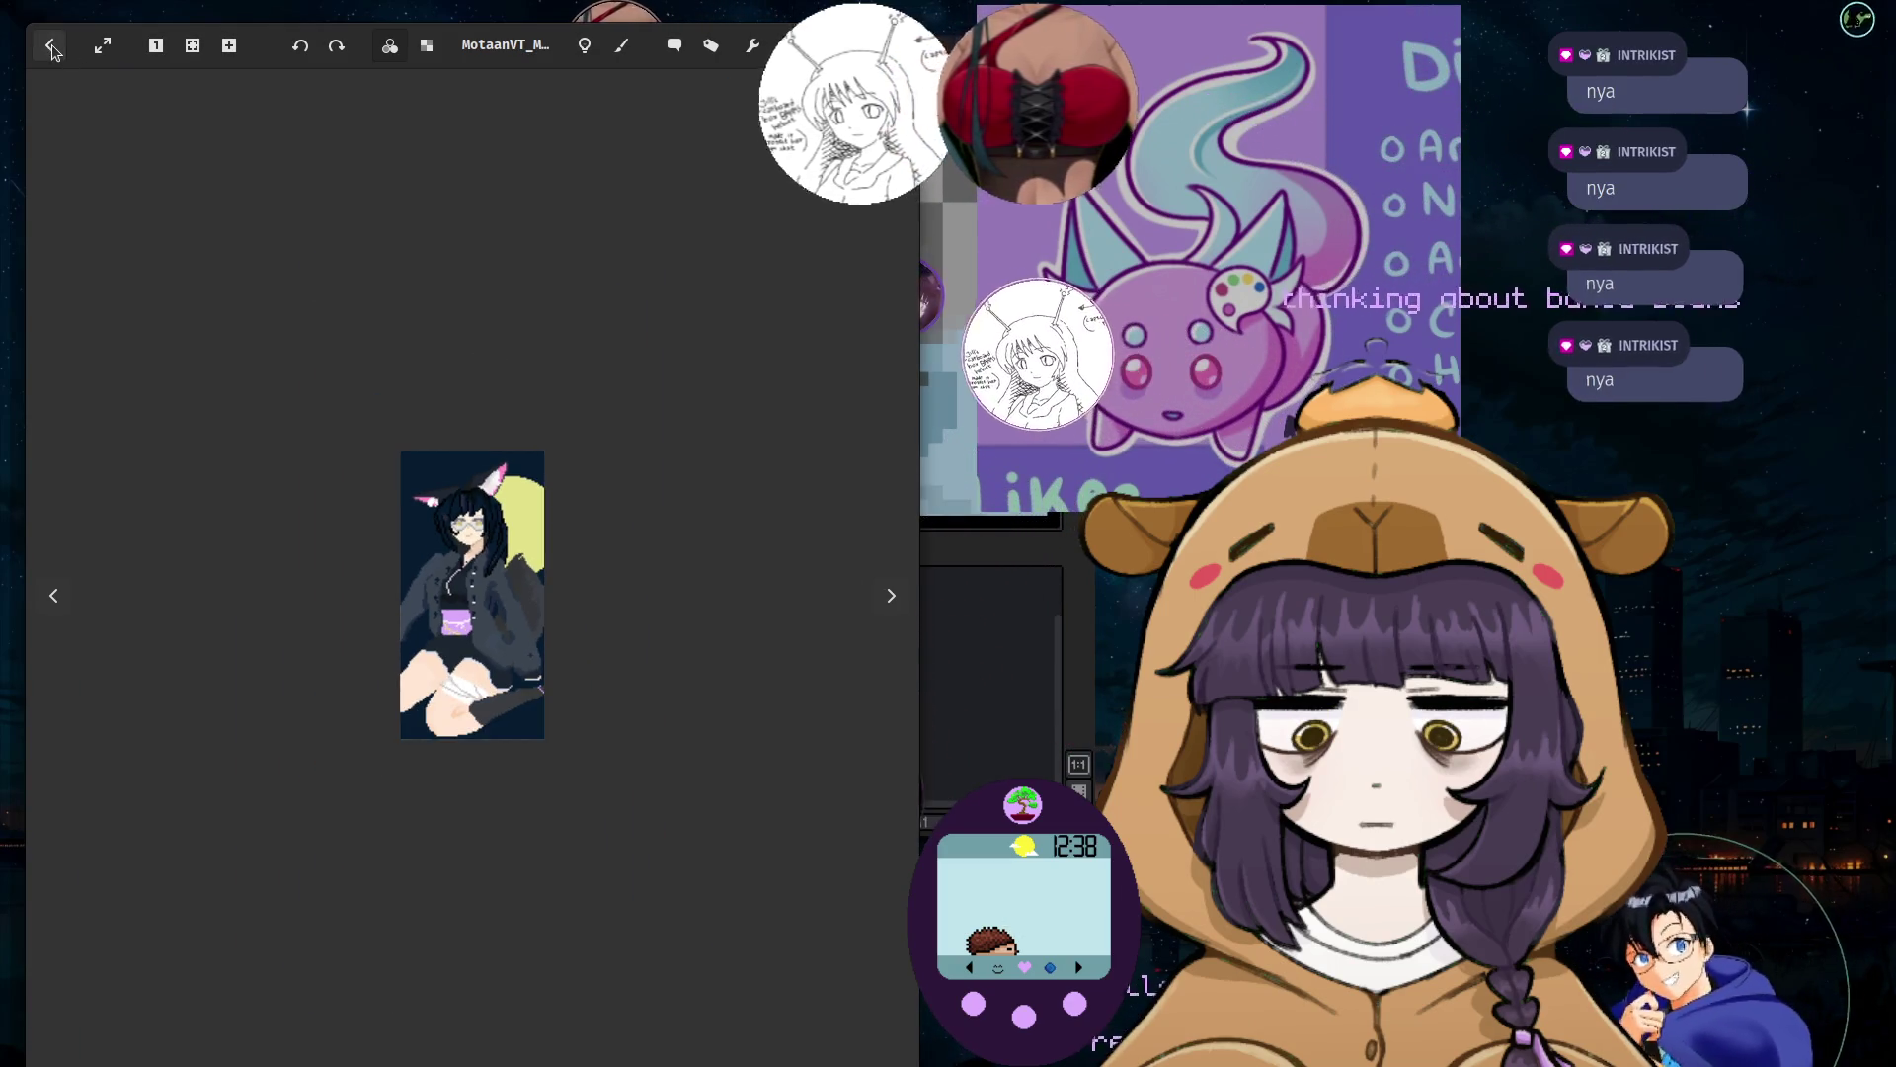
click(50, 44)
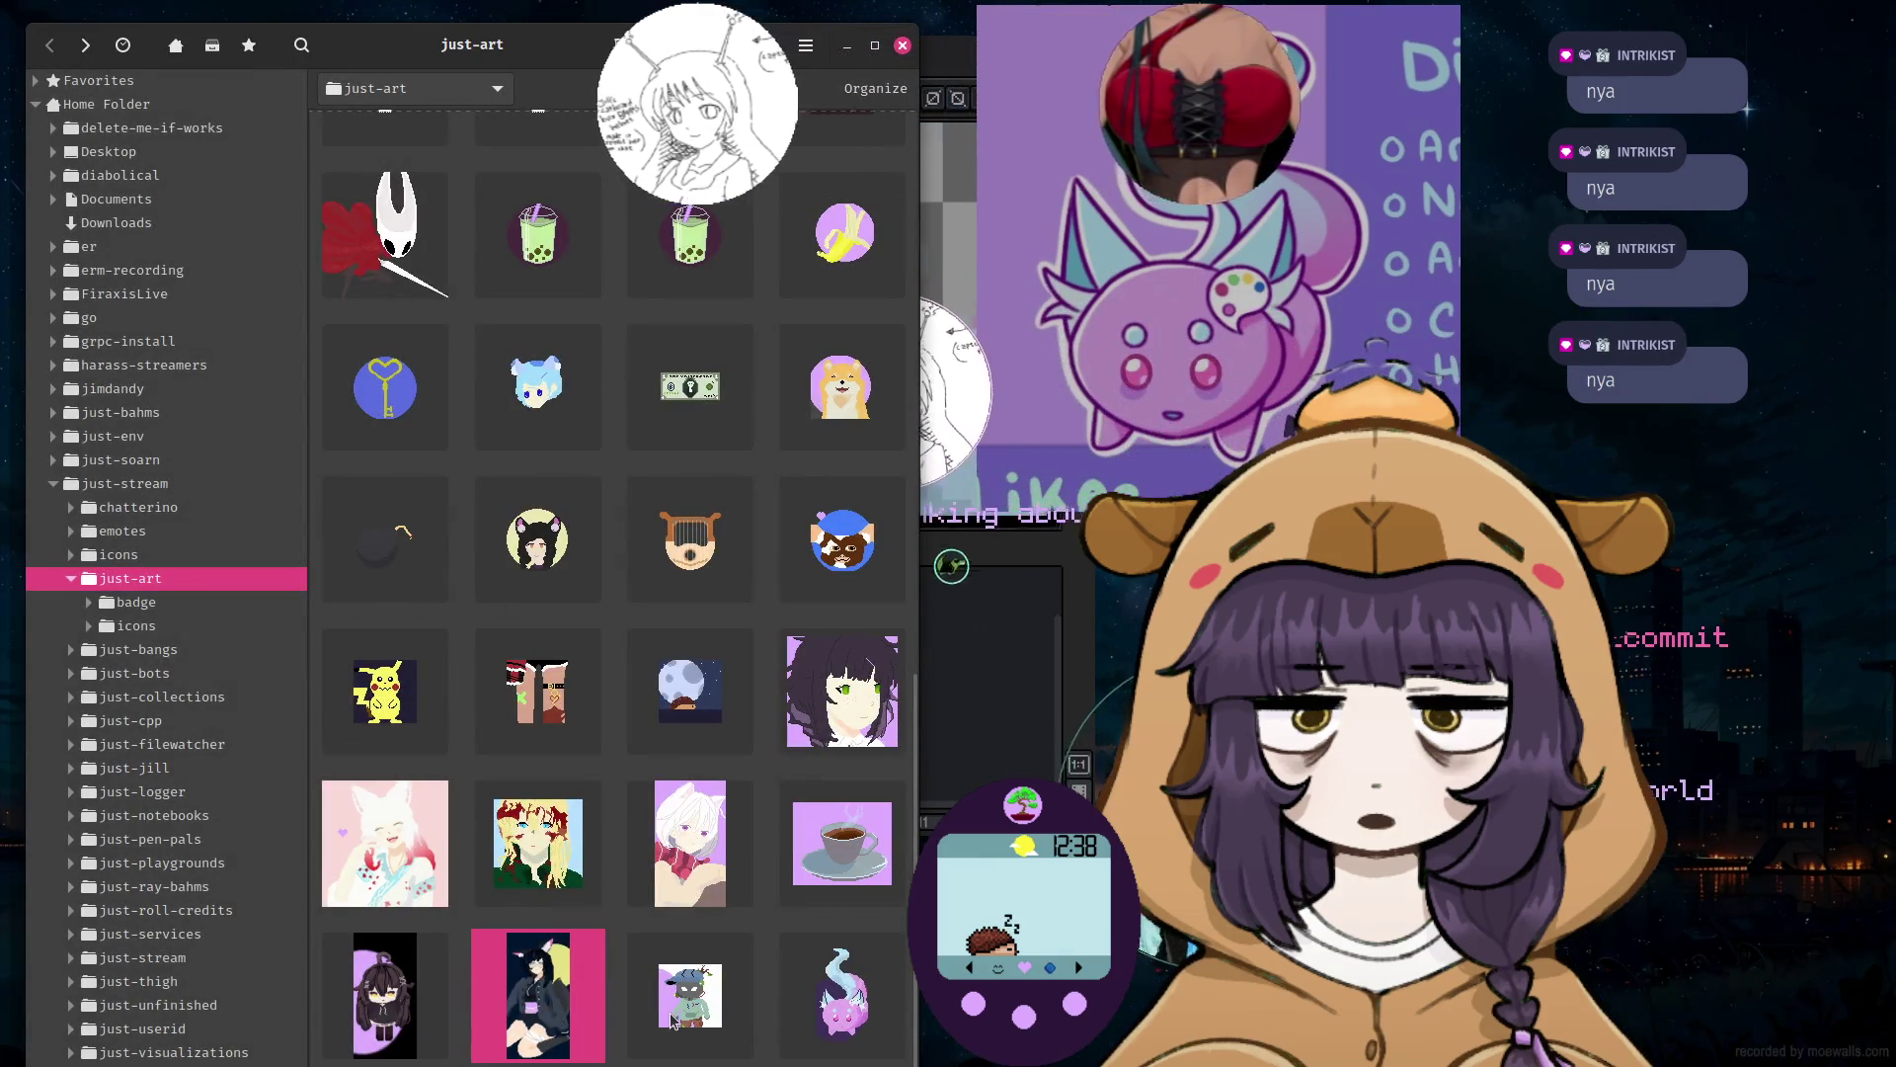
double_click(671, 1032)
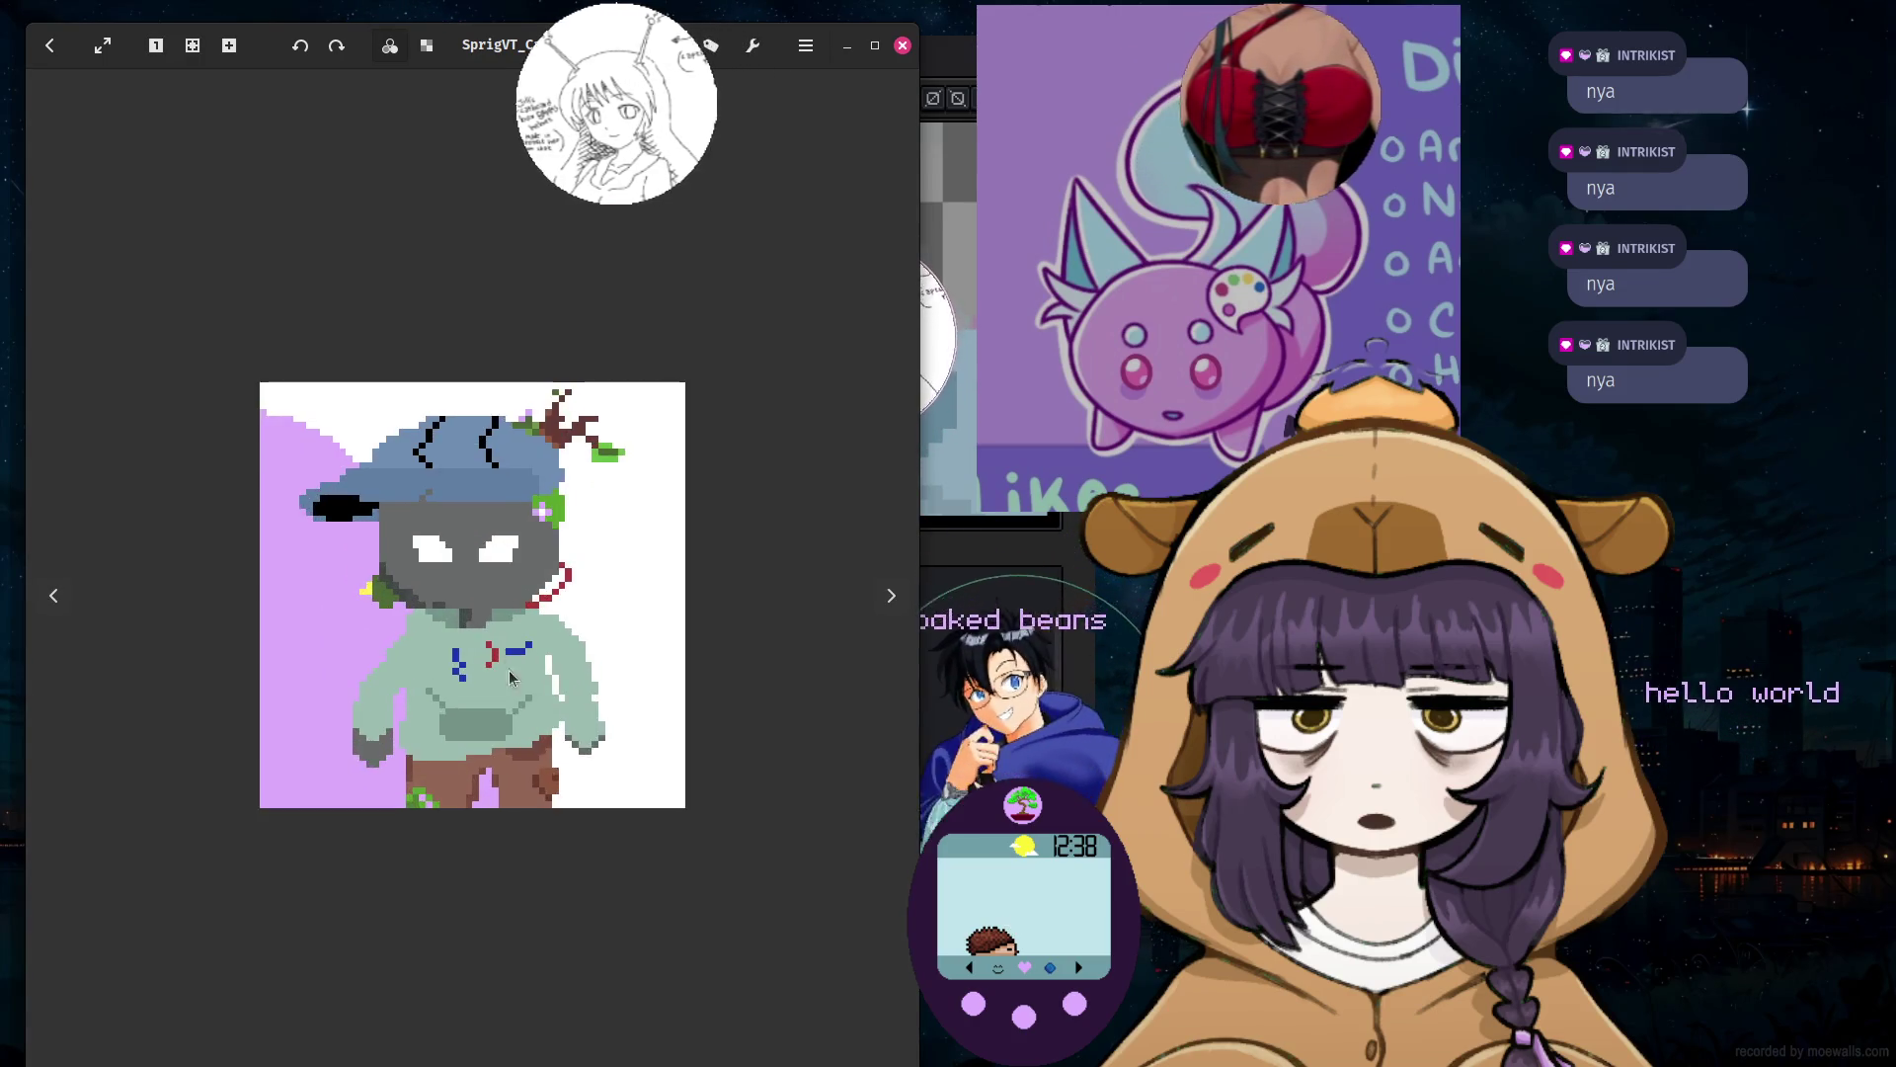
click(50, 46)
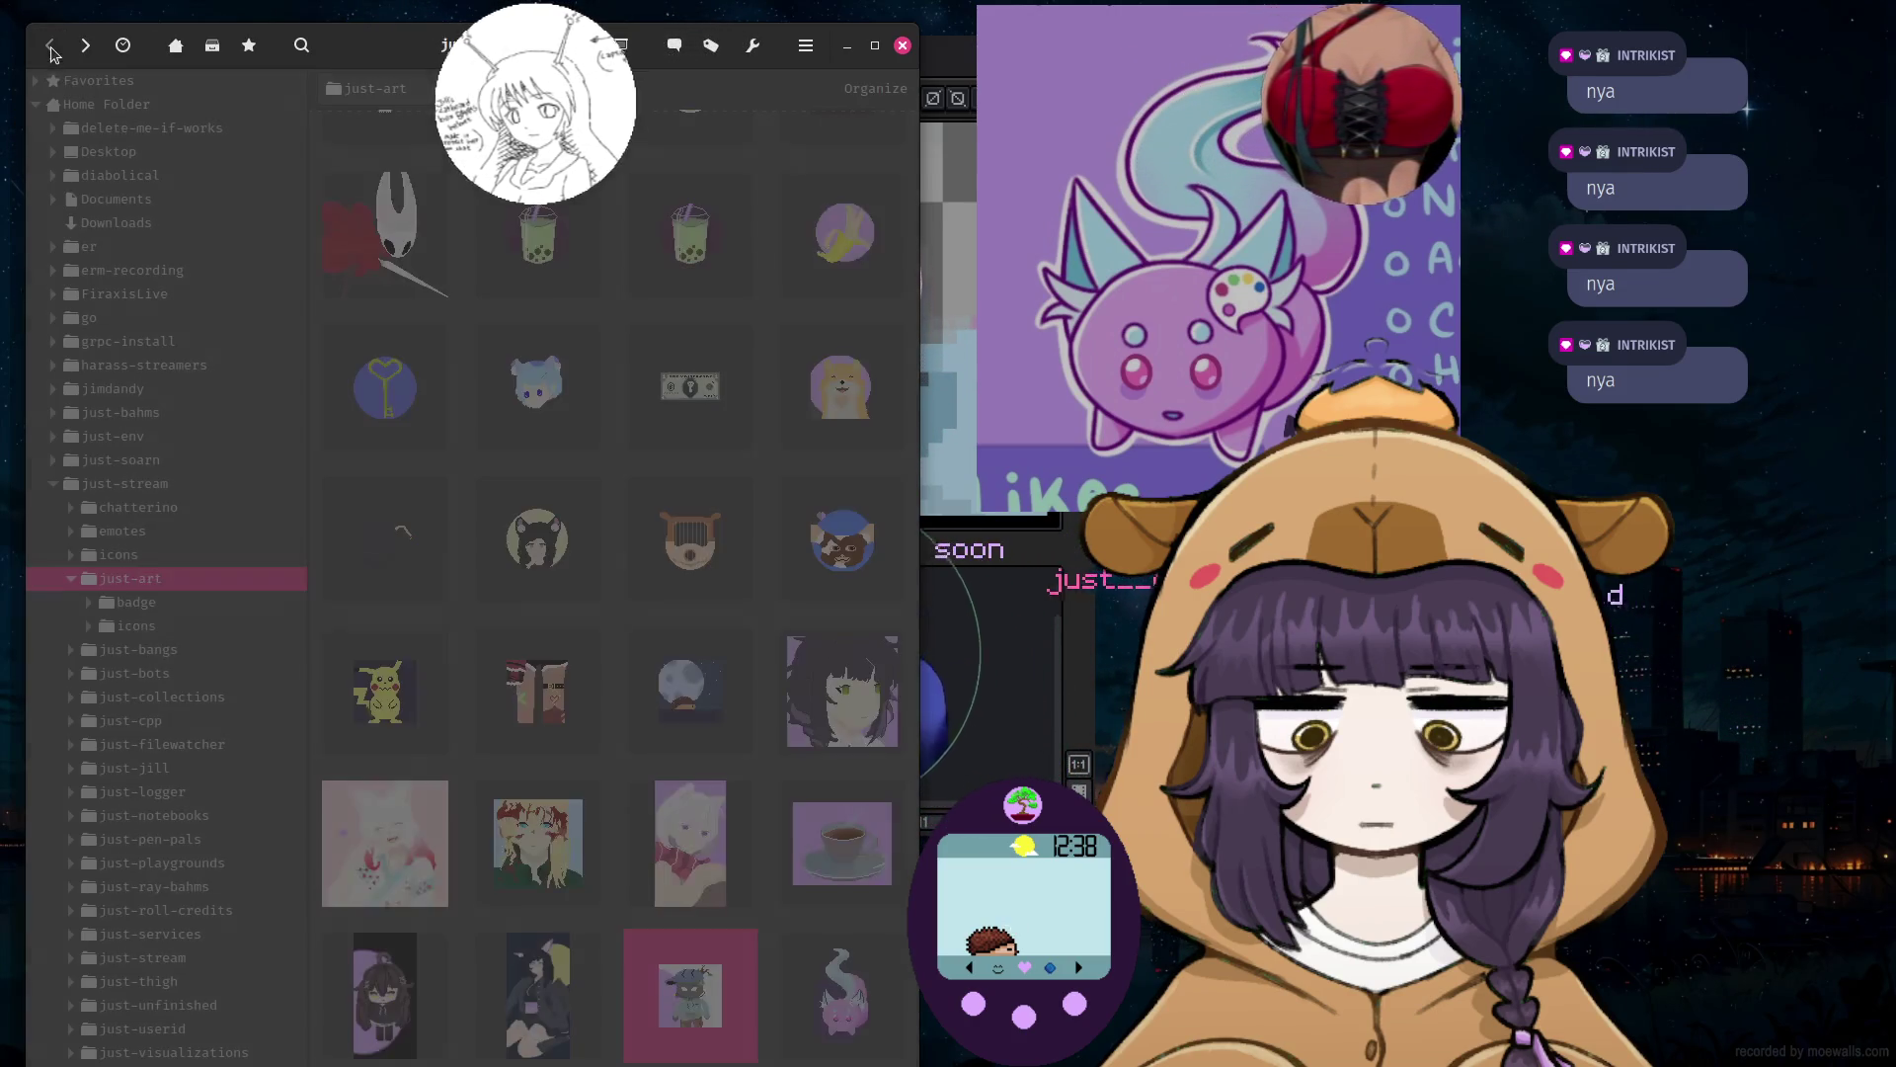
double_click(864, 1032)
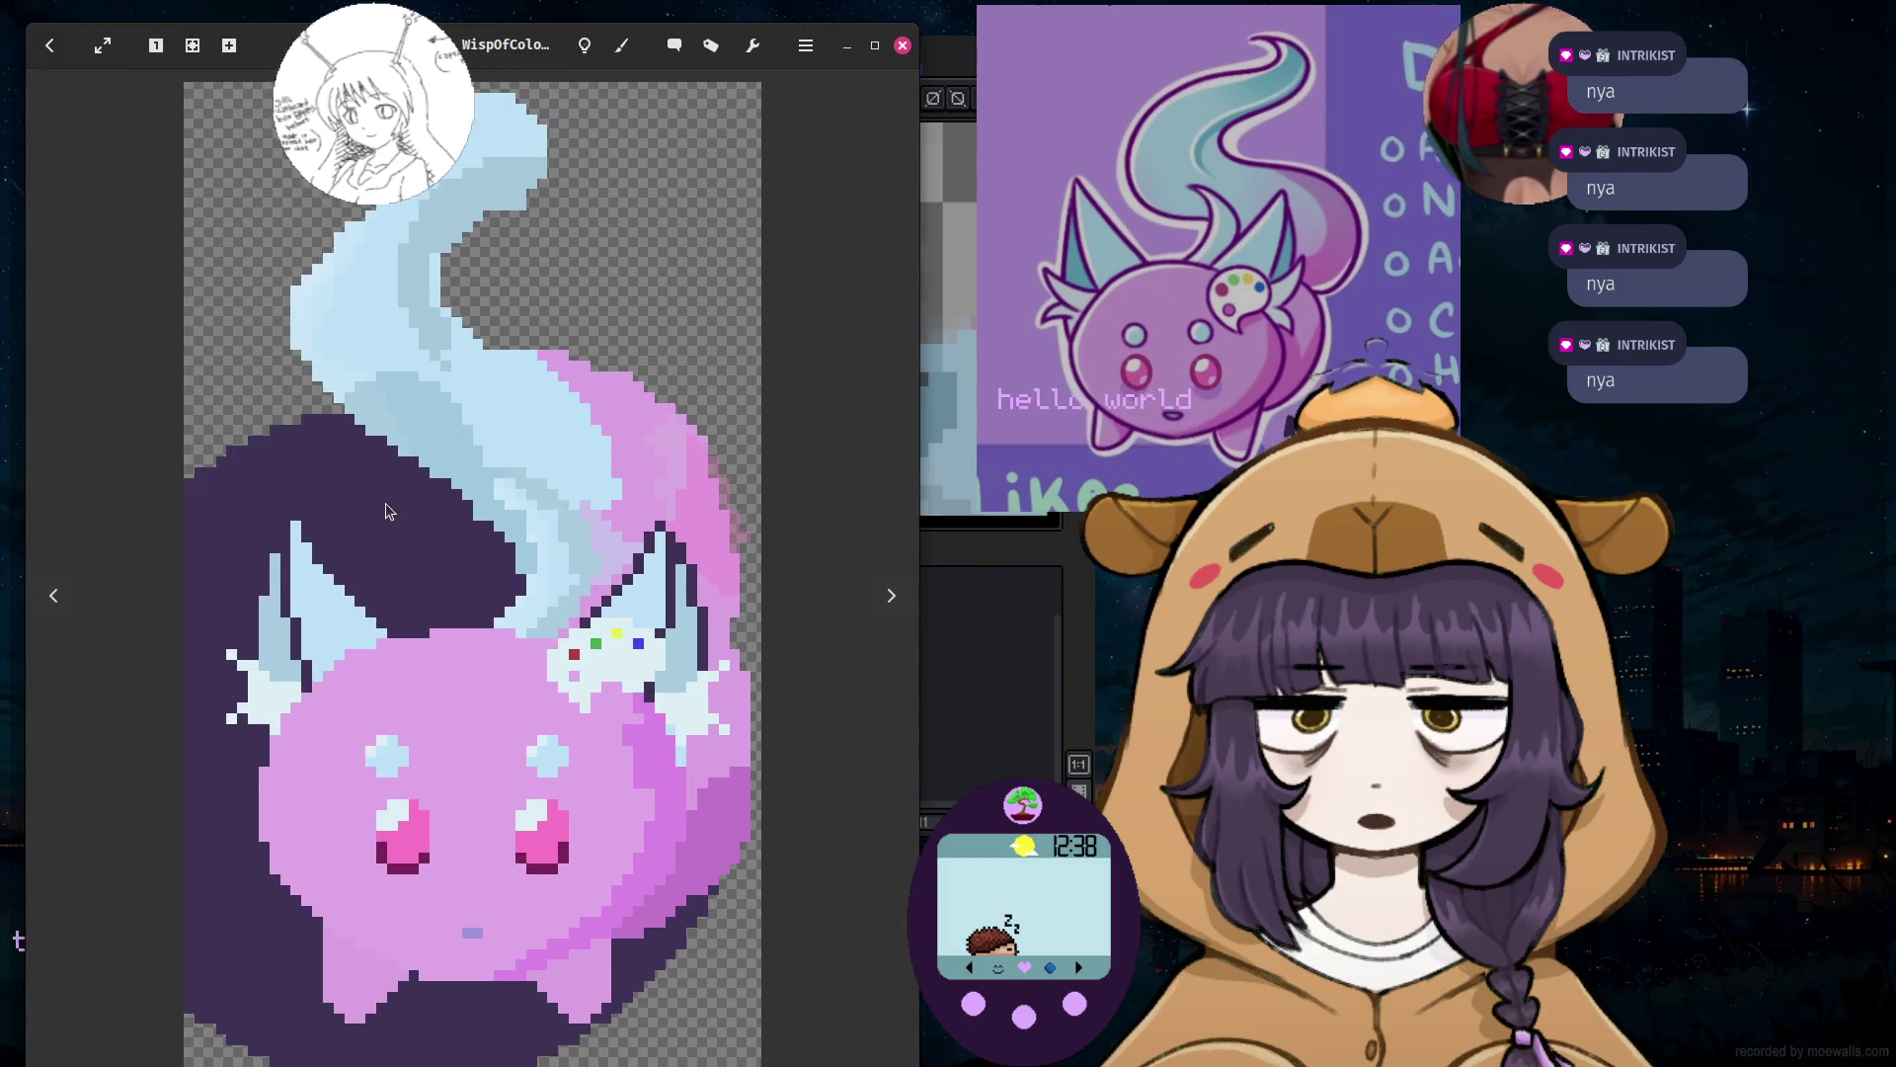
- Return from the wisp view to the thumbnail grid and close gThumb
click(49, 45)
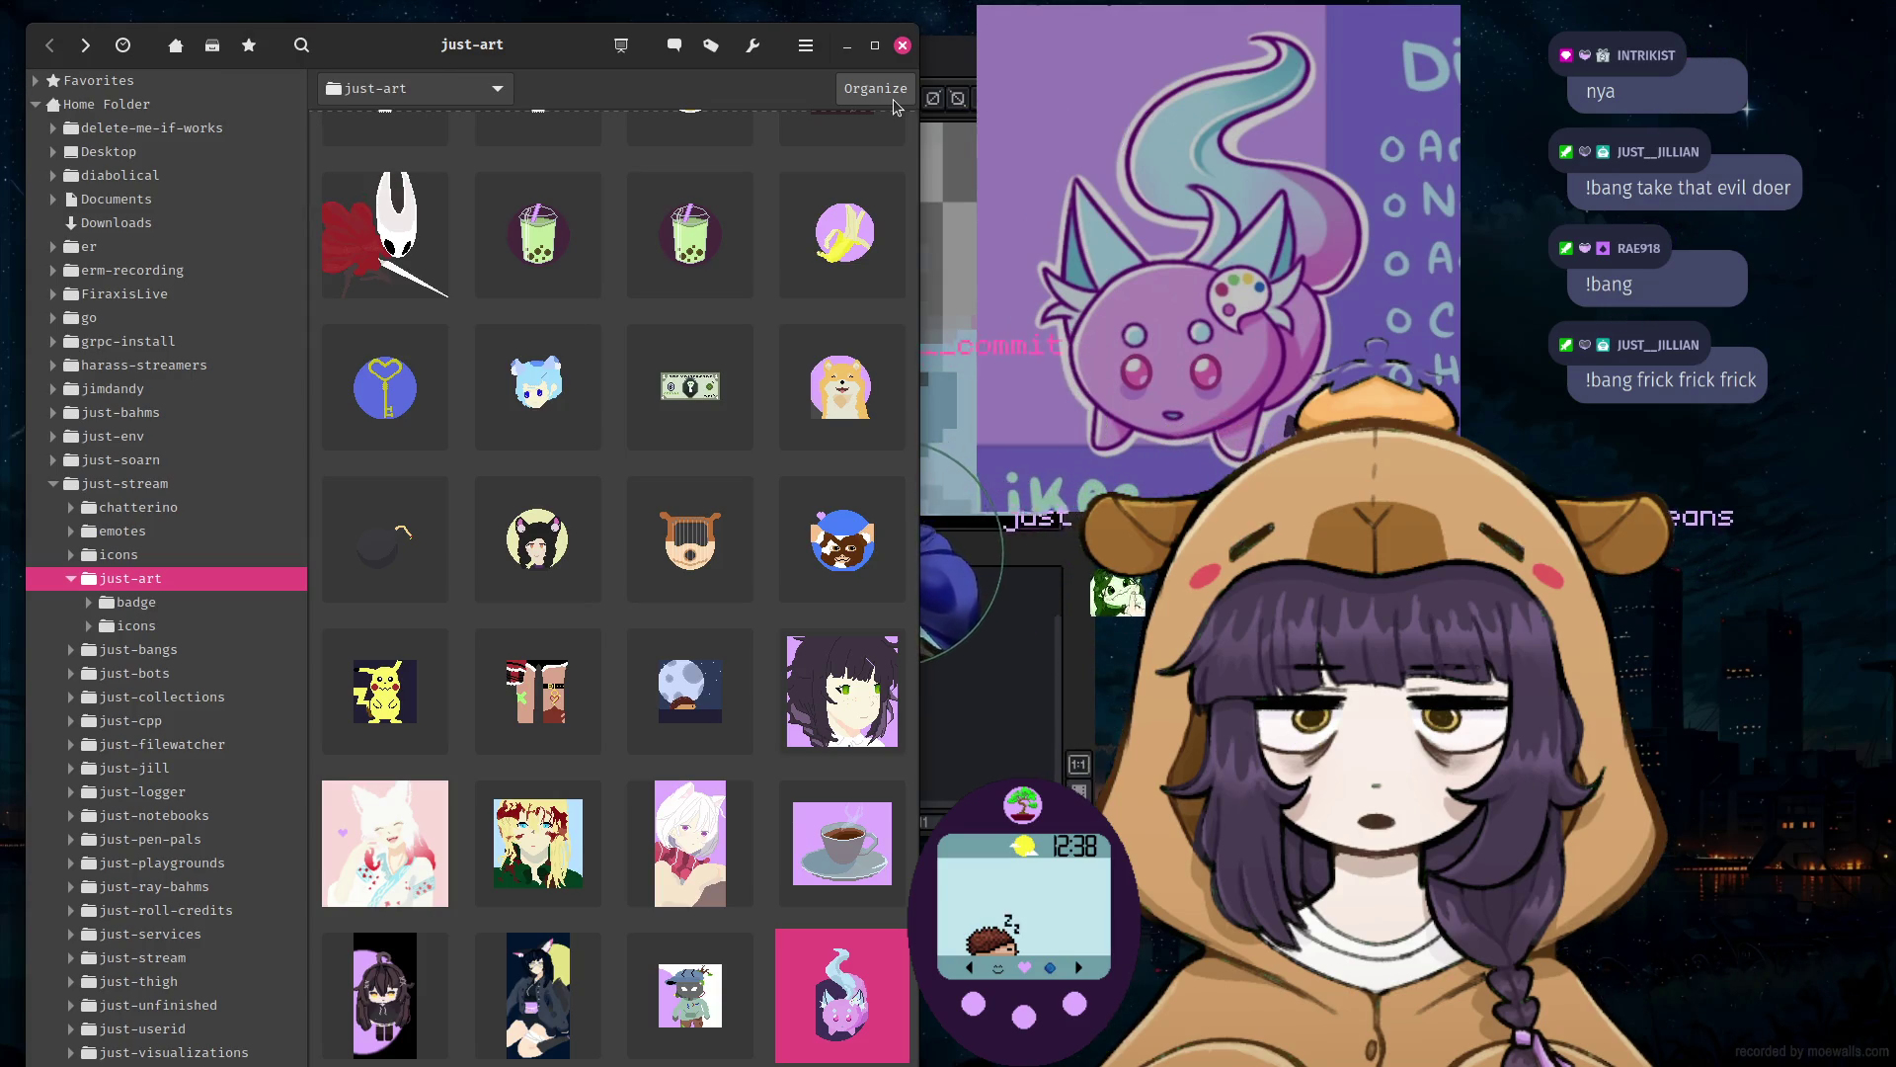
click(904, 45)
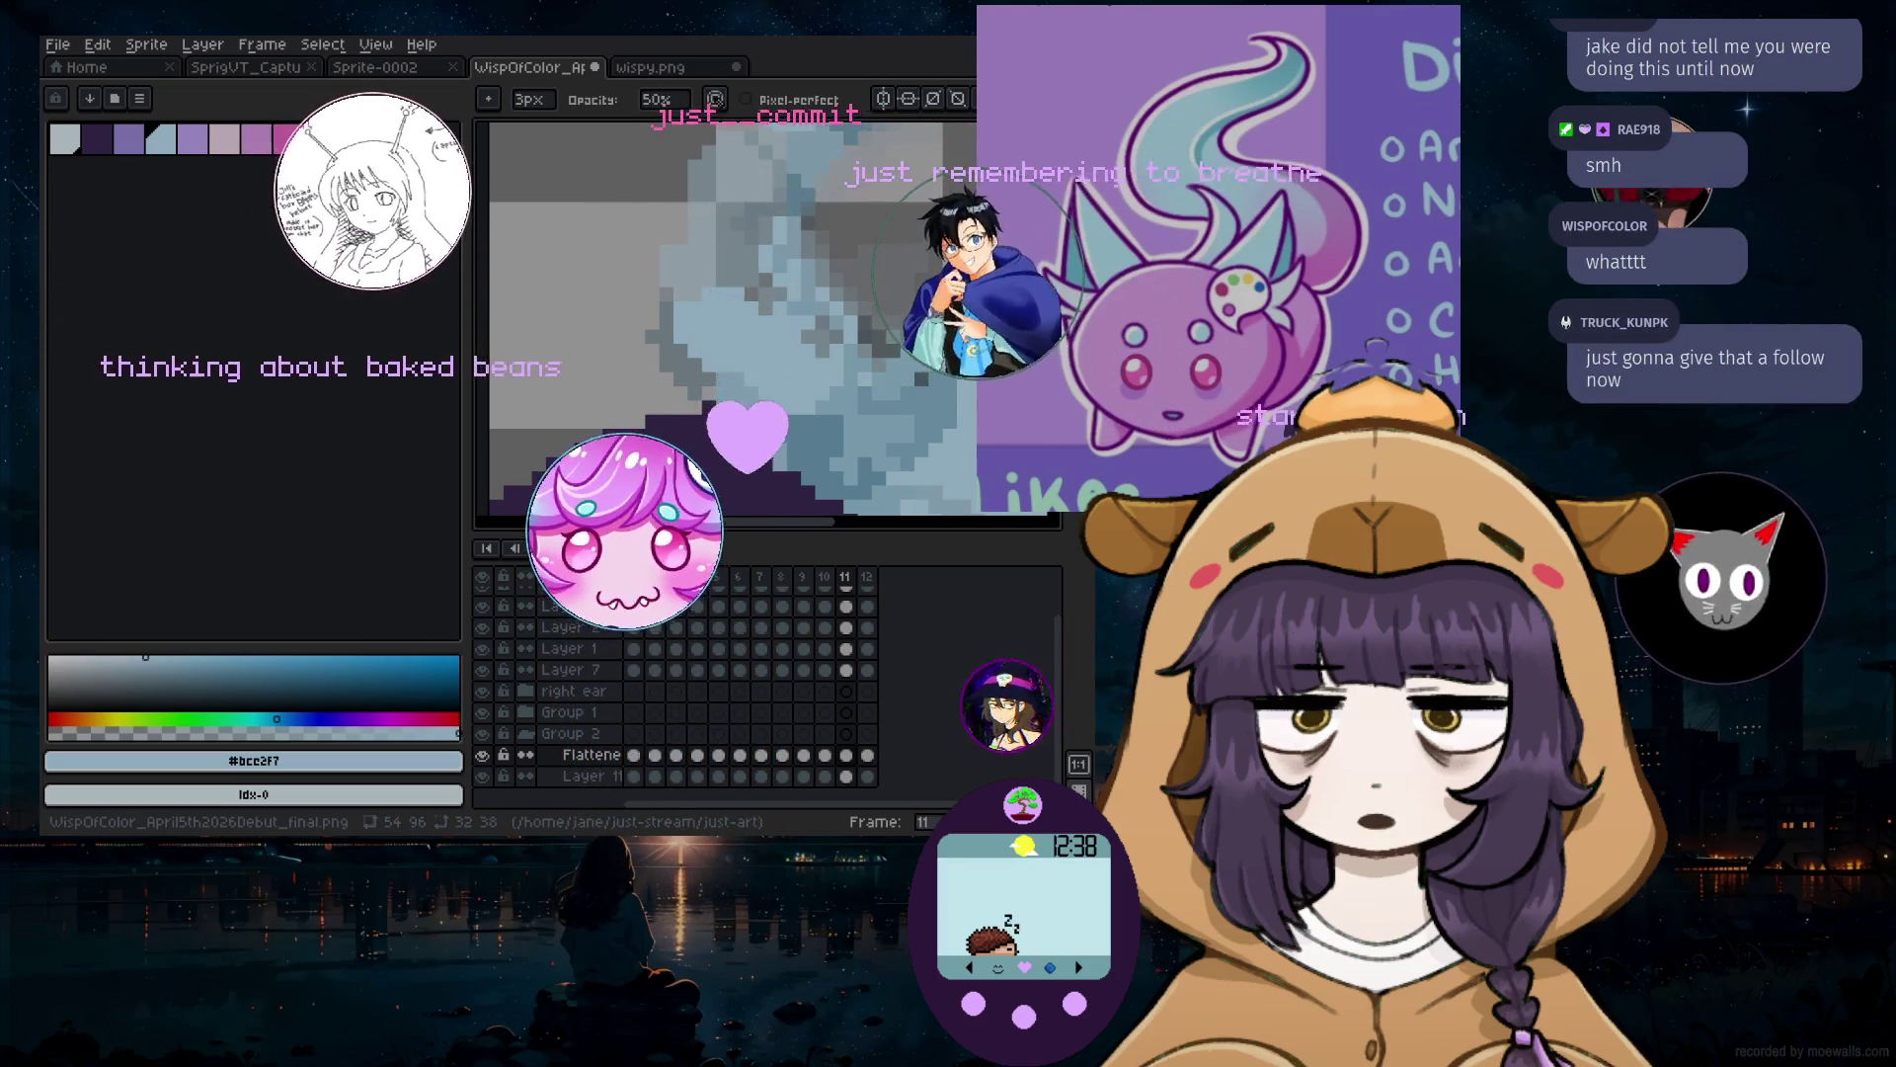
- Enlarge the canvas area above the timeline and zoom the wisp canvas
scroll(886, 359, down, 4)
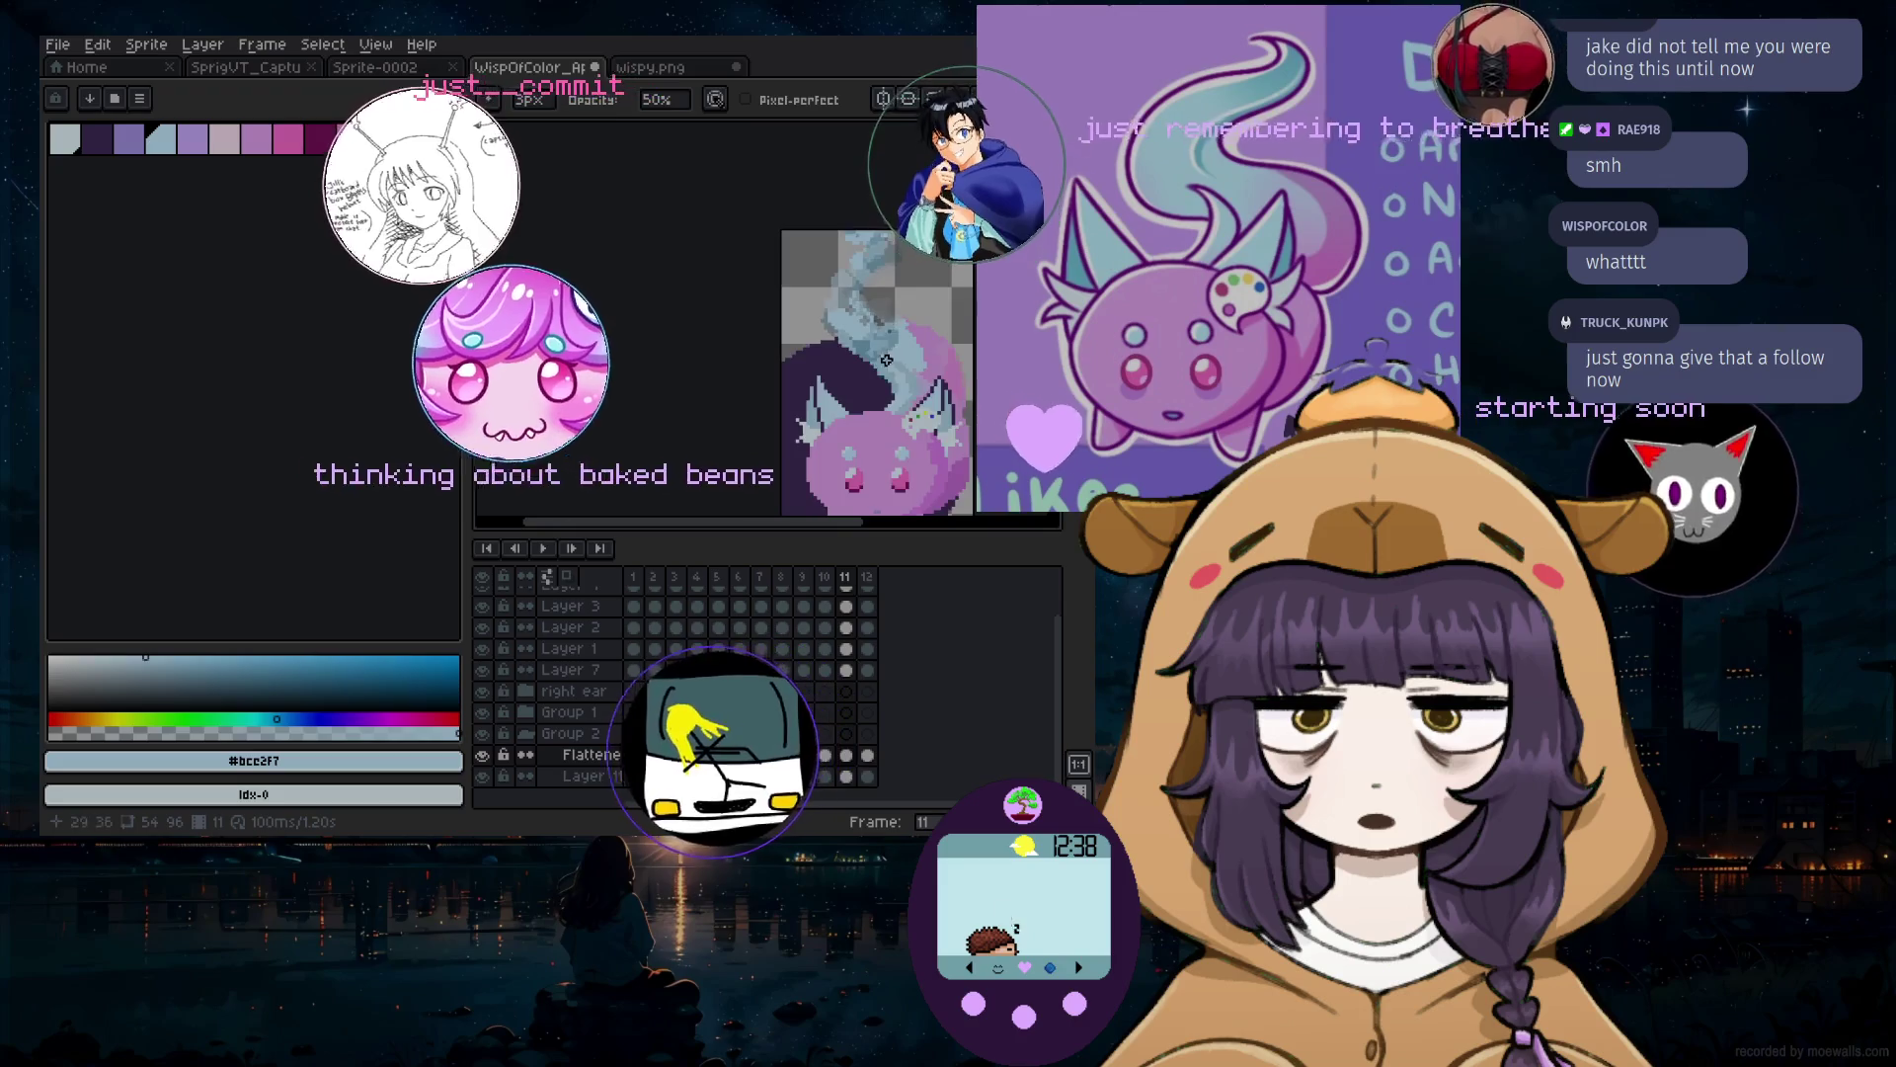
scroll(886, 359, down, 2)
scroll(886, 360, up, 2)
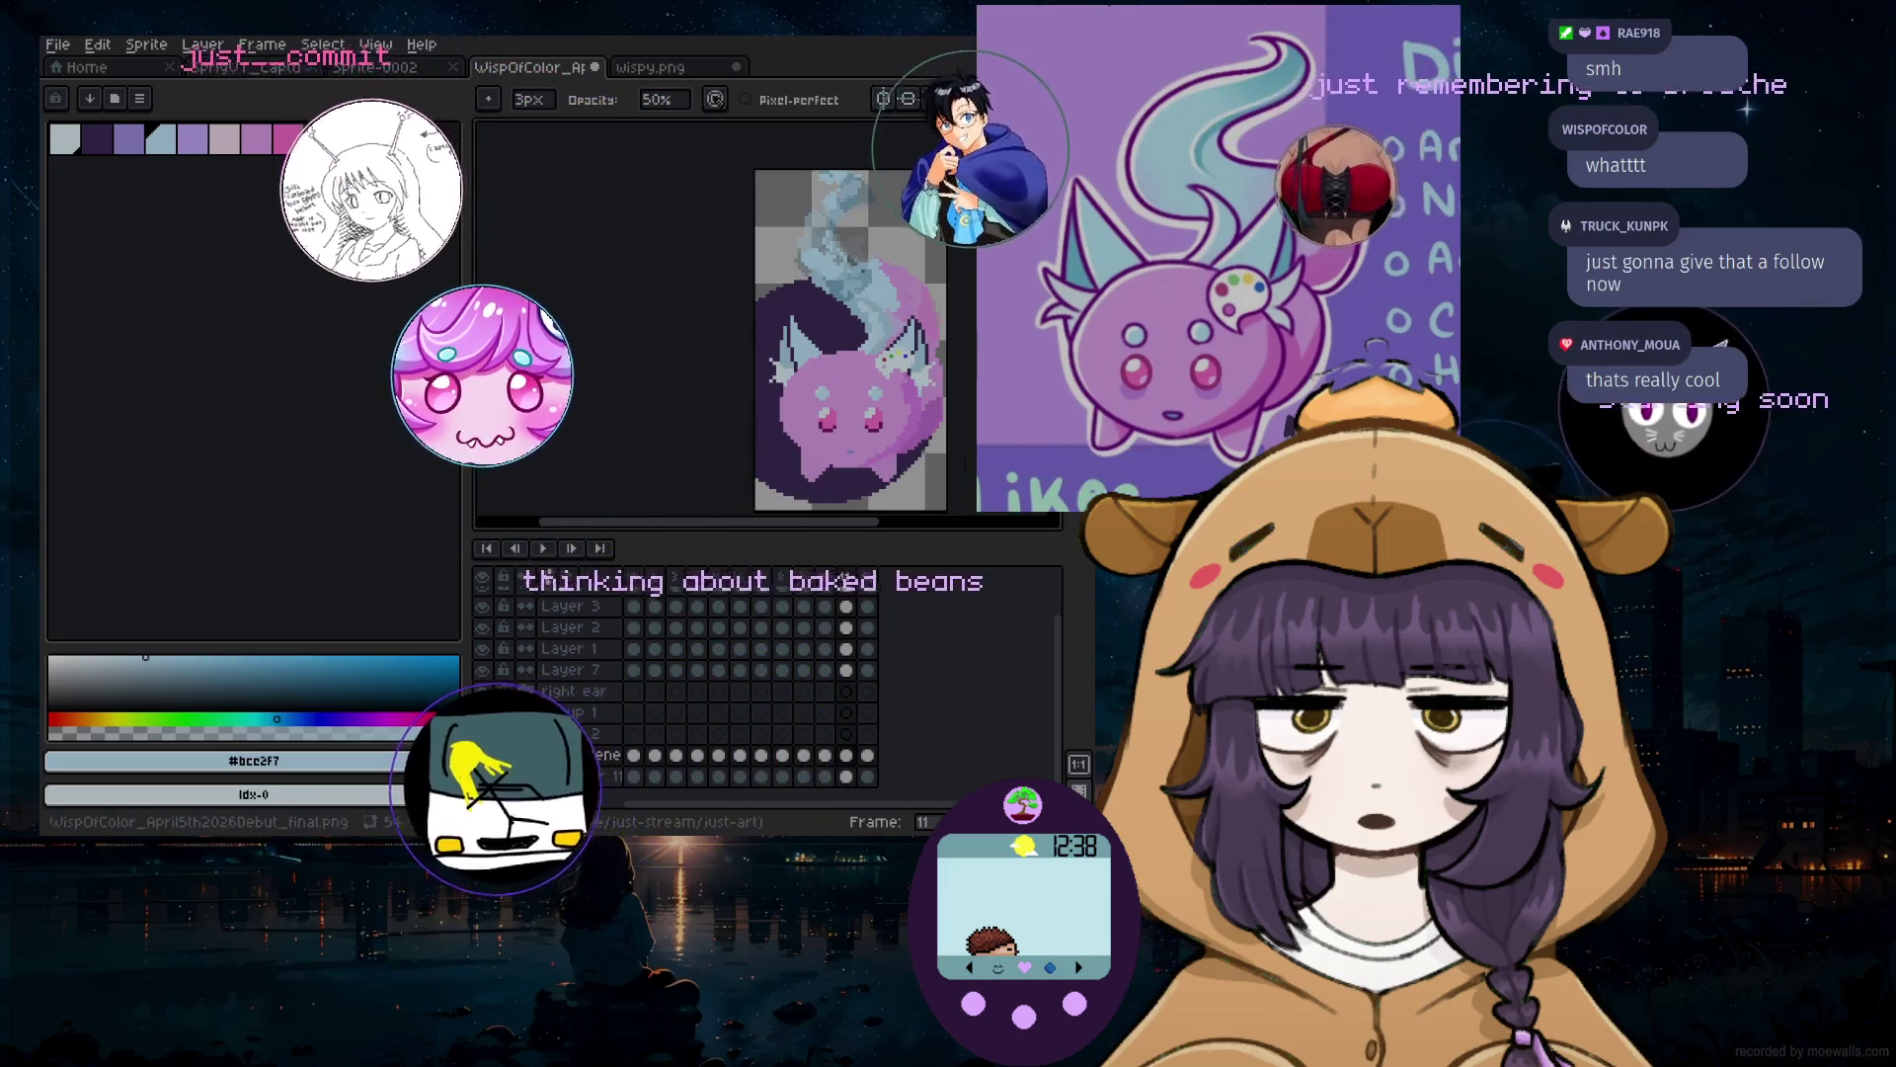
mouse_move(1002, 535)
mouse_down()
mouse_move(1003, 662)
mouse_move(1003, 618)
mouse_up()
scroll(1002, 593, up, 1)
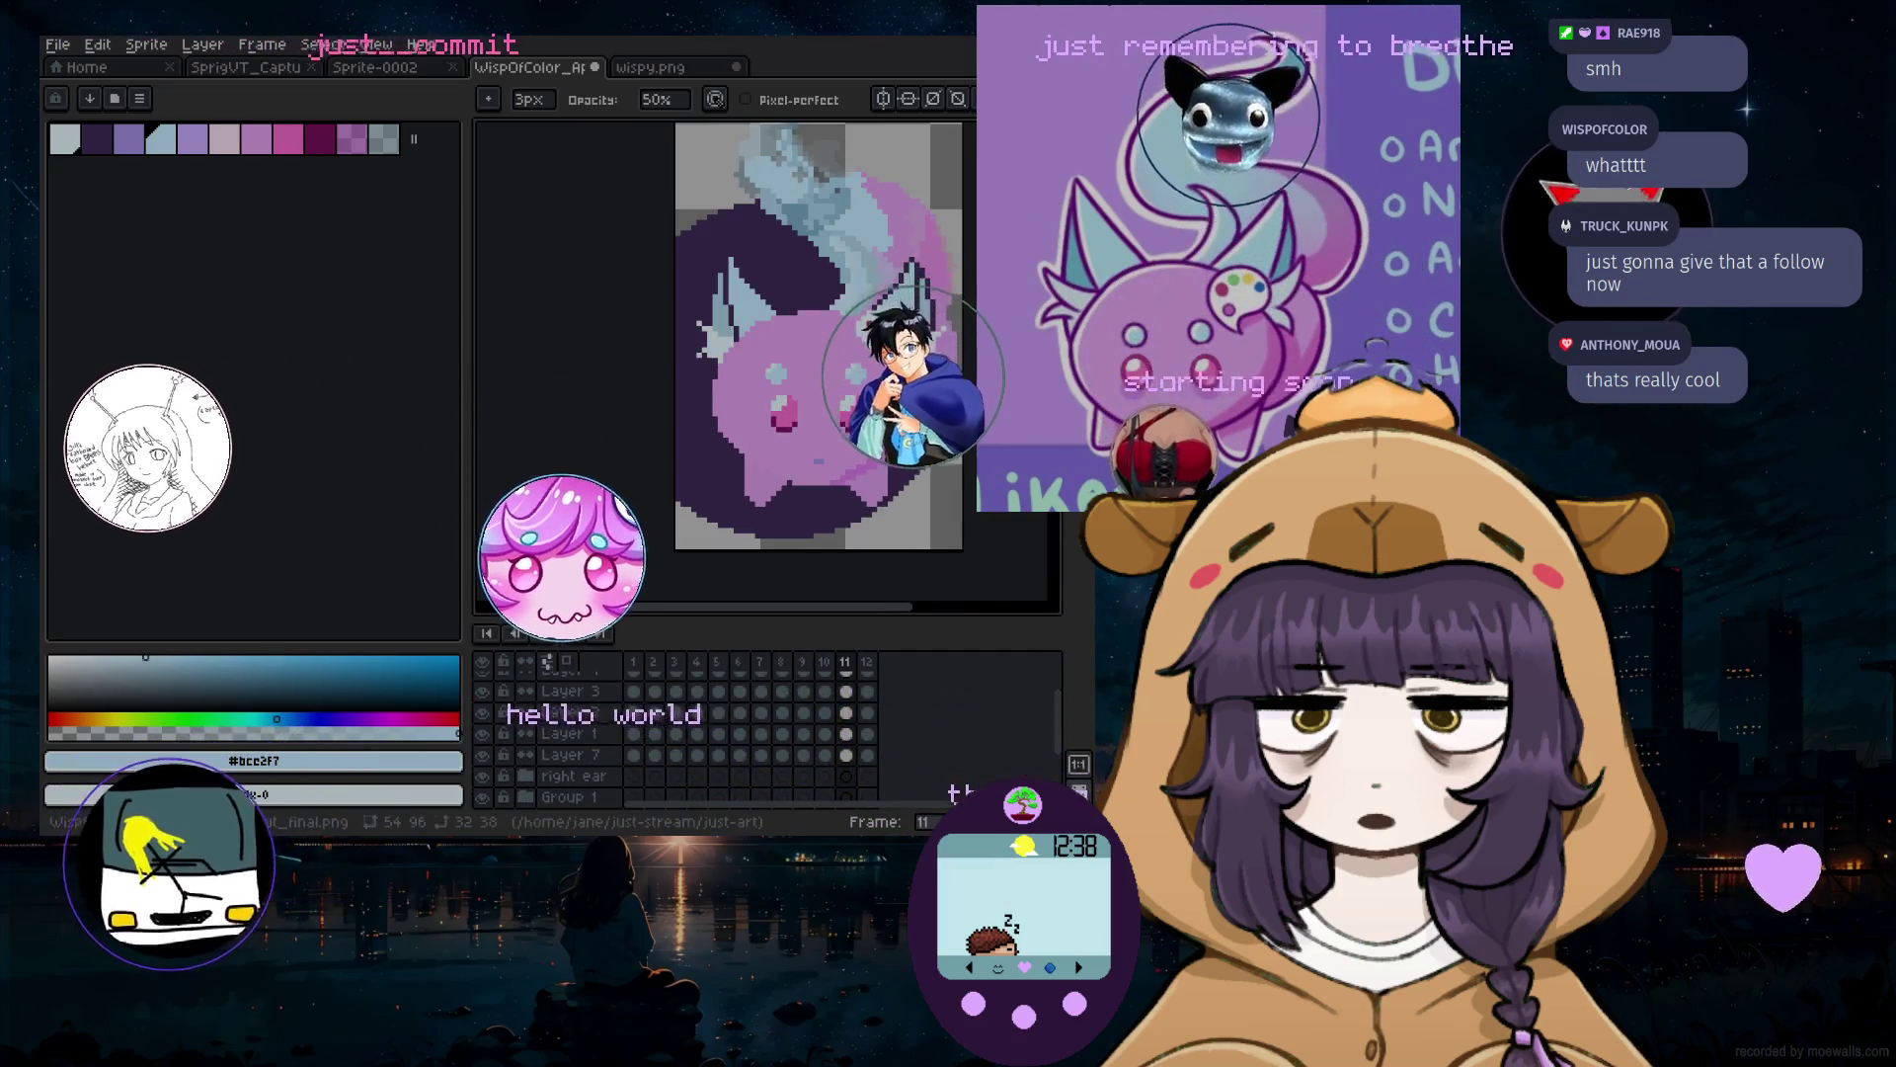
scroll(819, 360, up, 1)
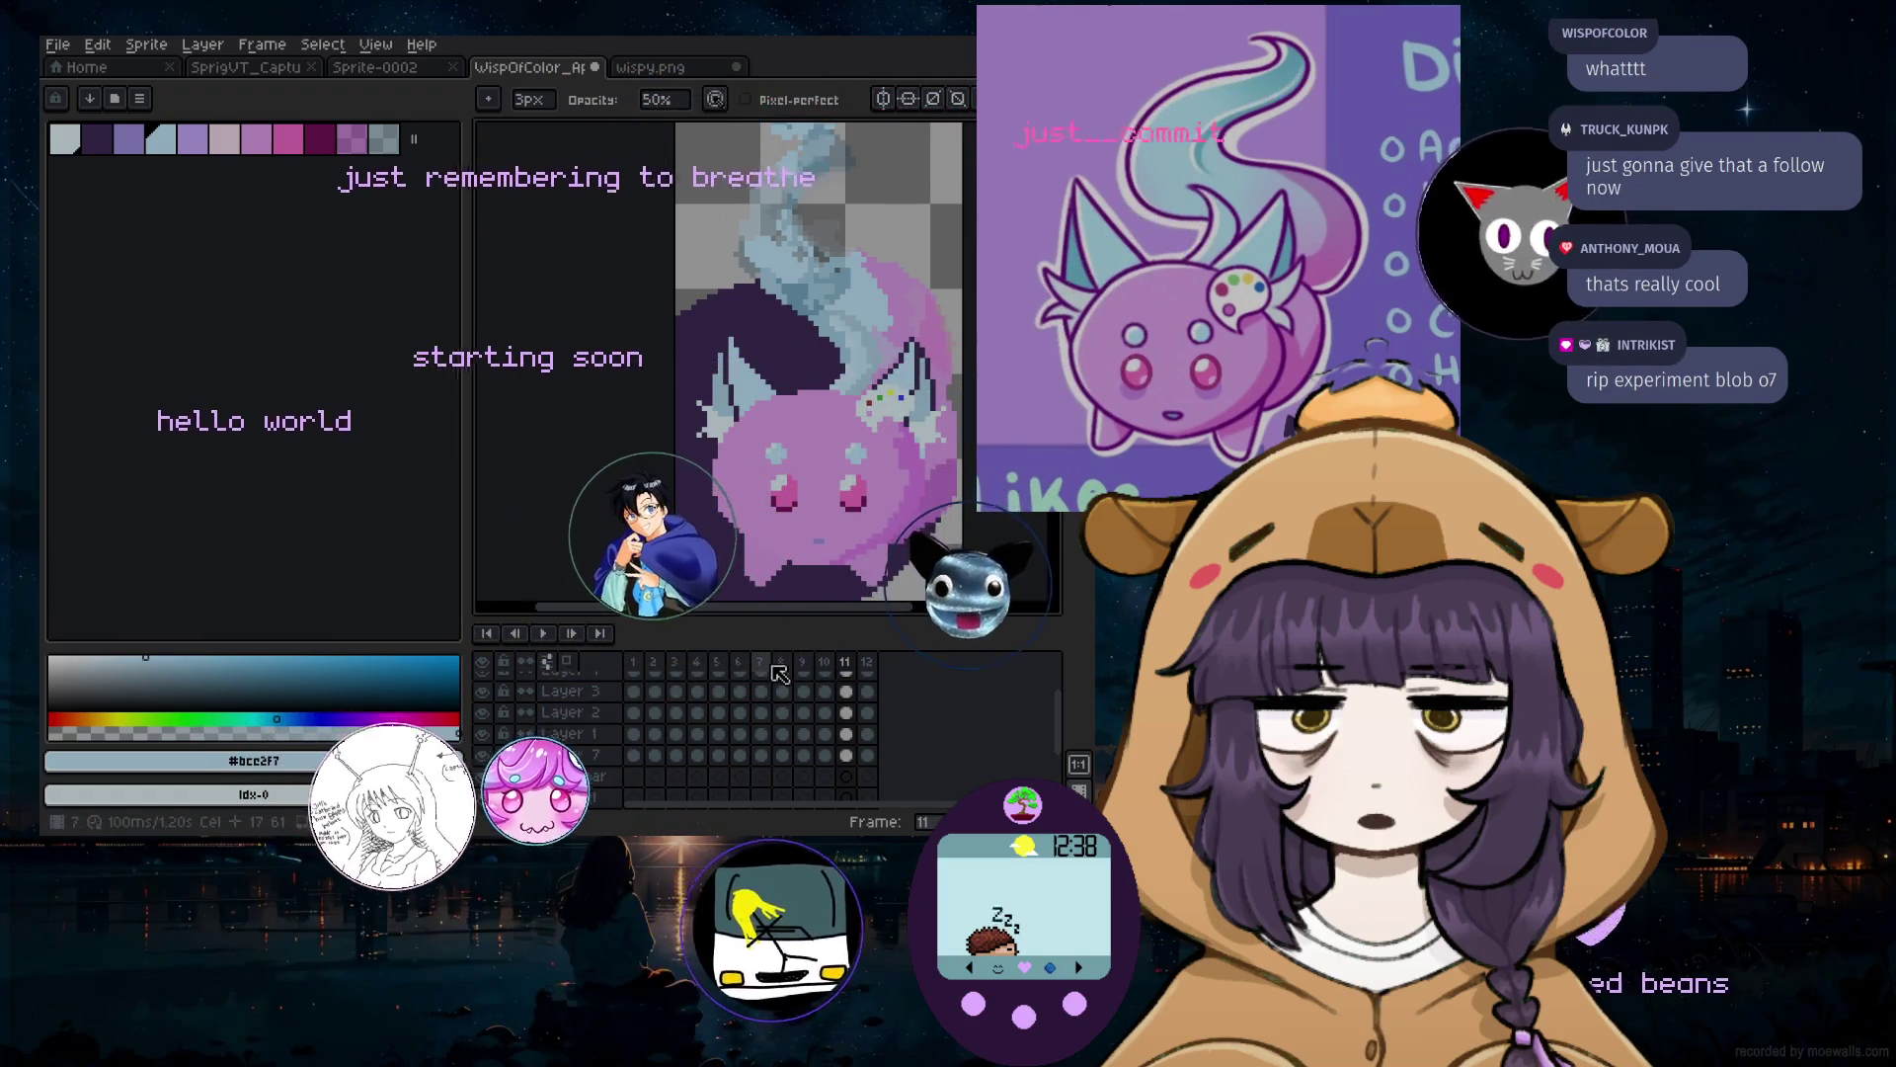
scroll(779, 674, down, 1)
- Play the wisp animation in the timeline to preview it
click(542, 634)
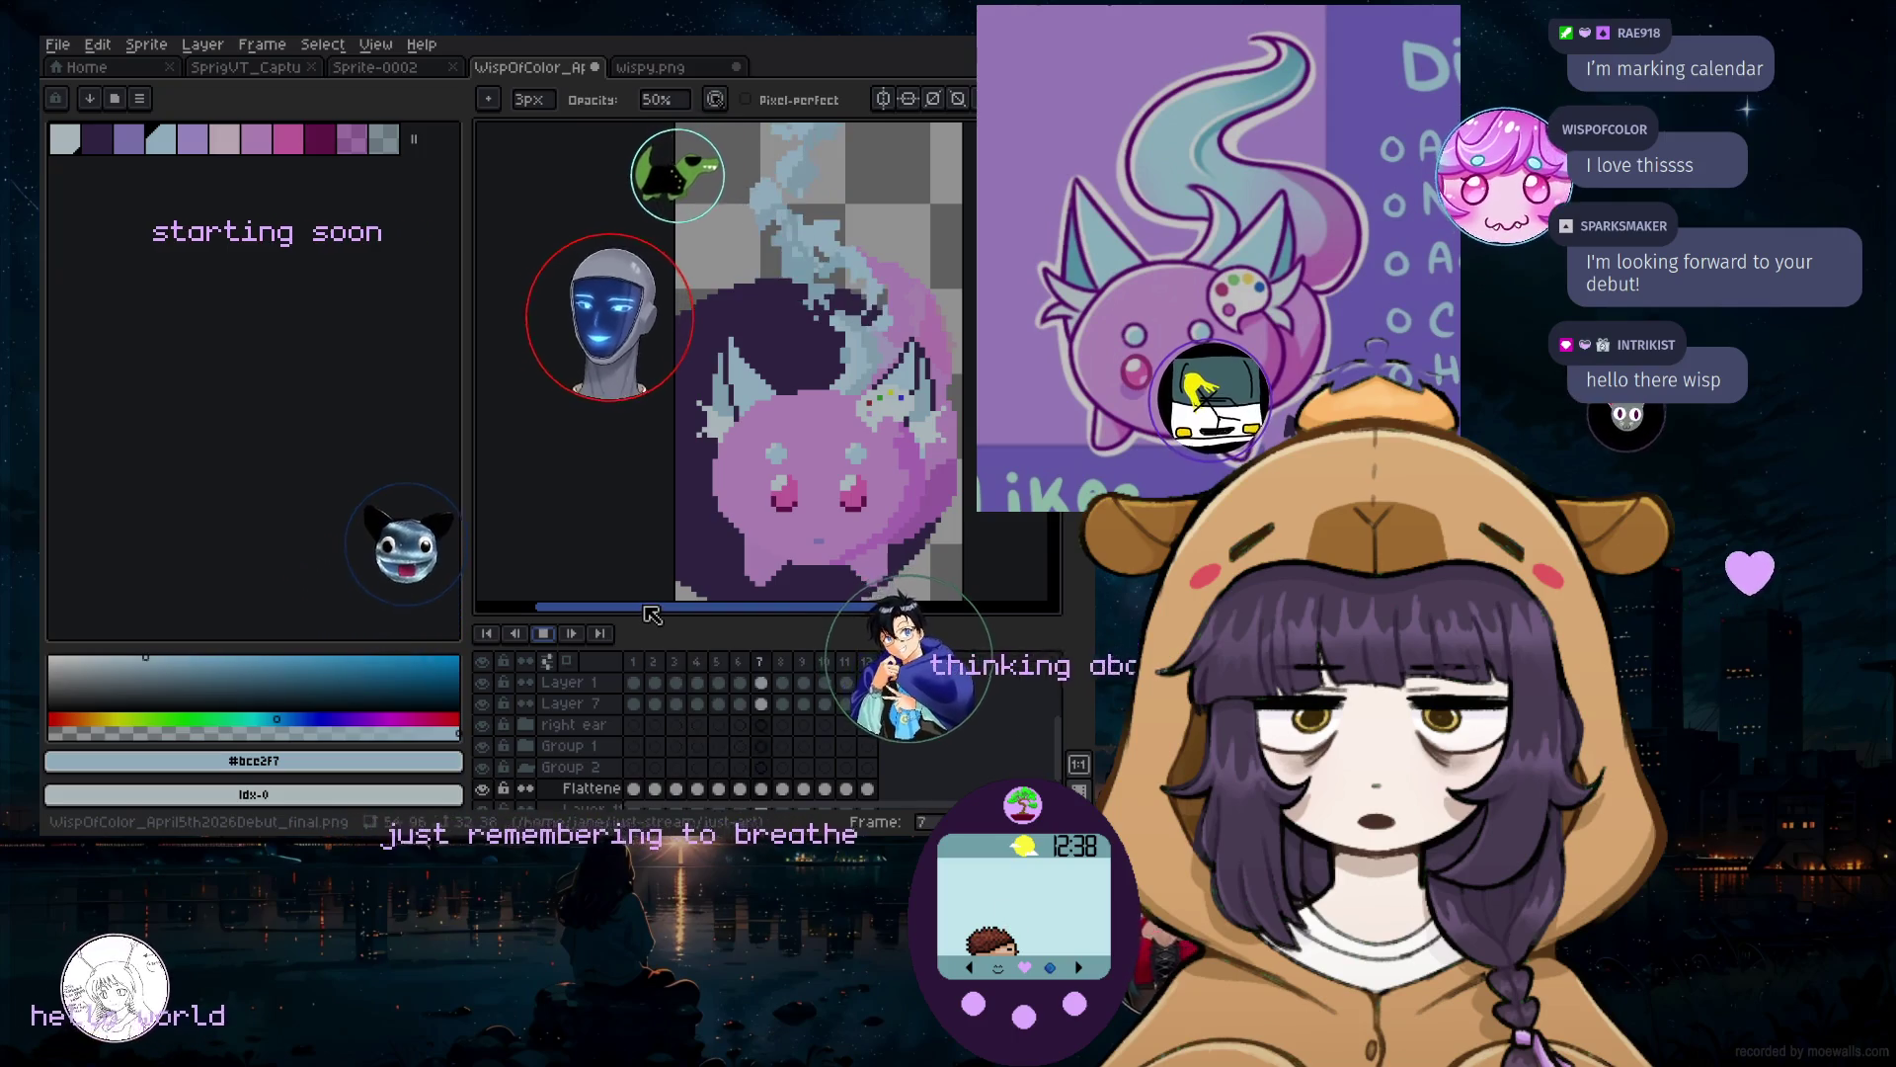
drag(682, 619, 761, 619)
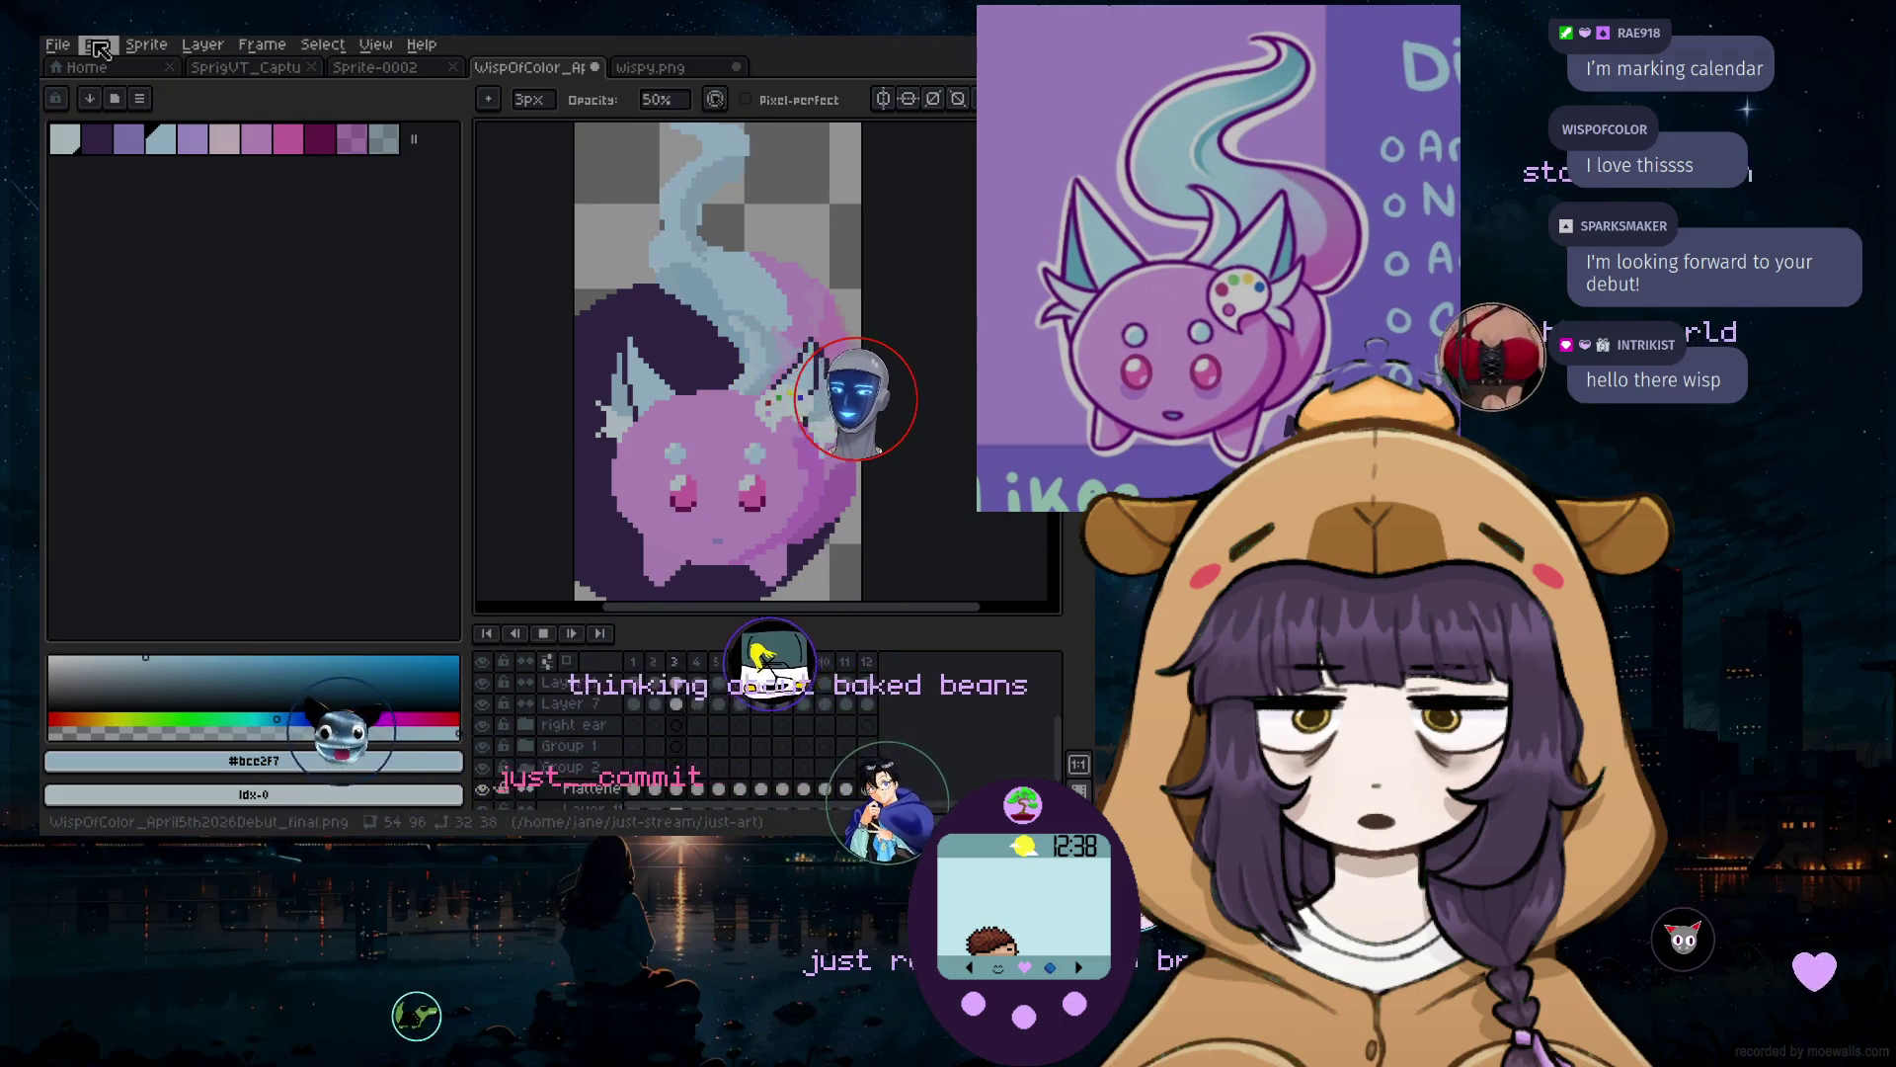
click(99, 50)
mouse_move(62, 50)
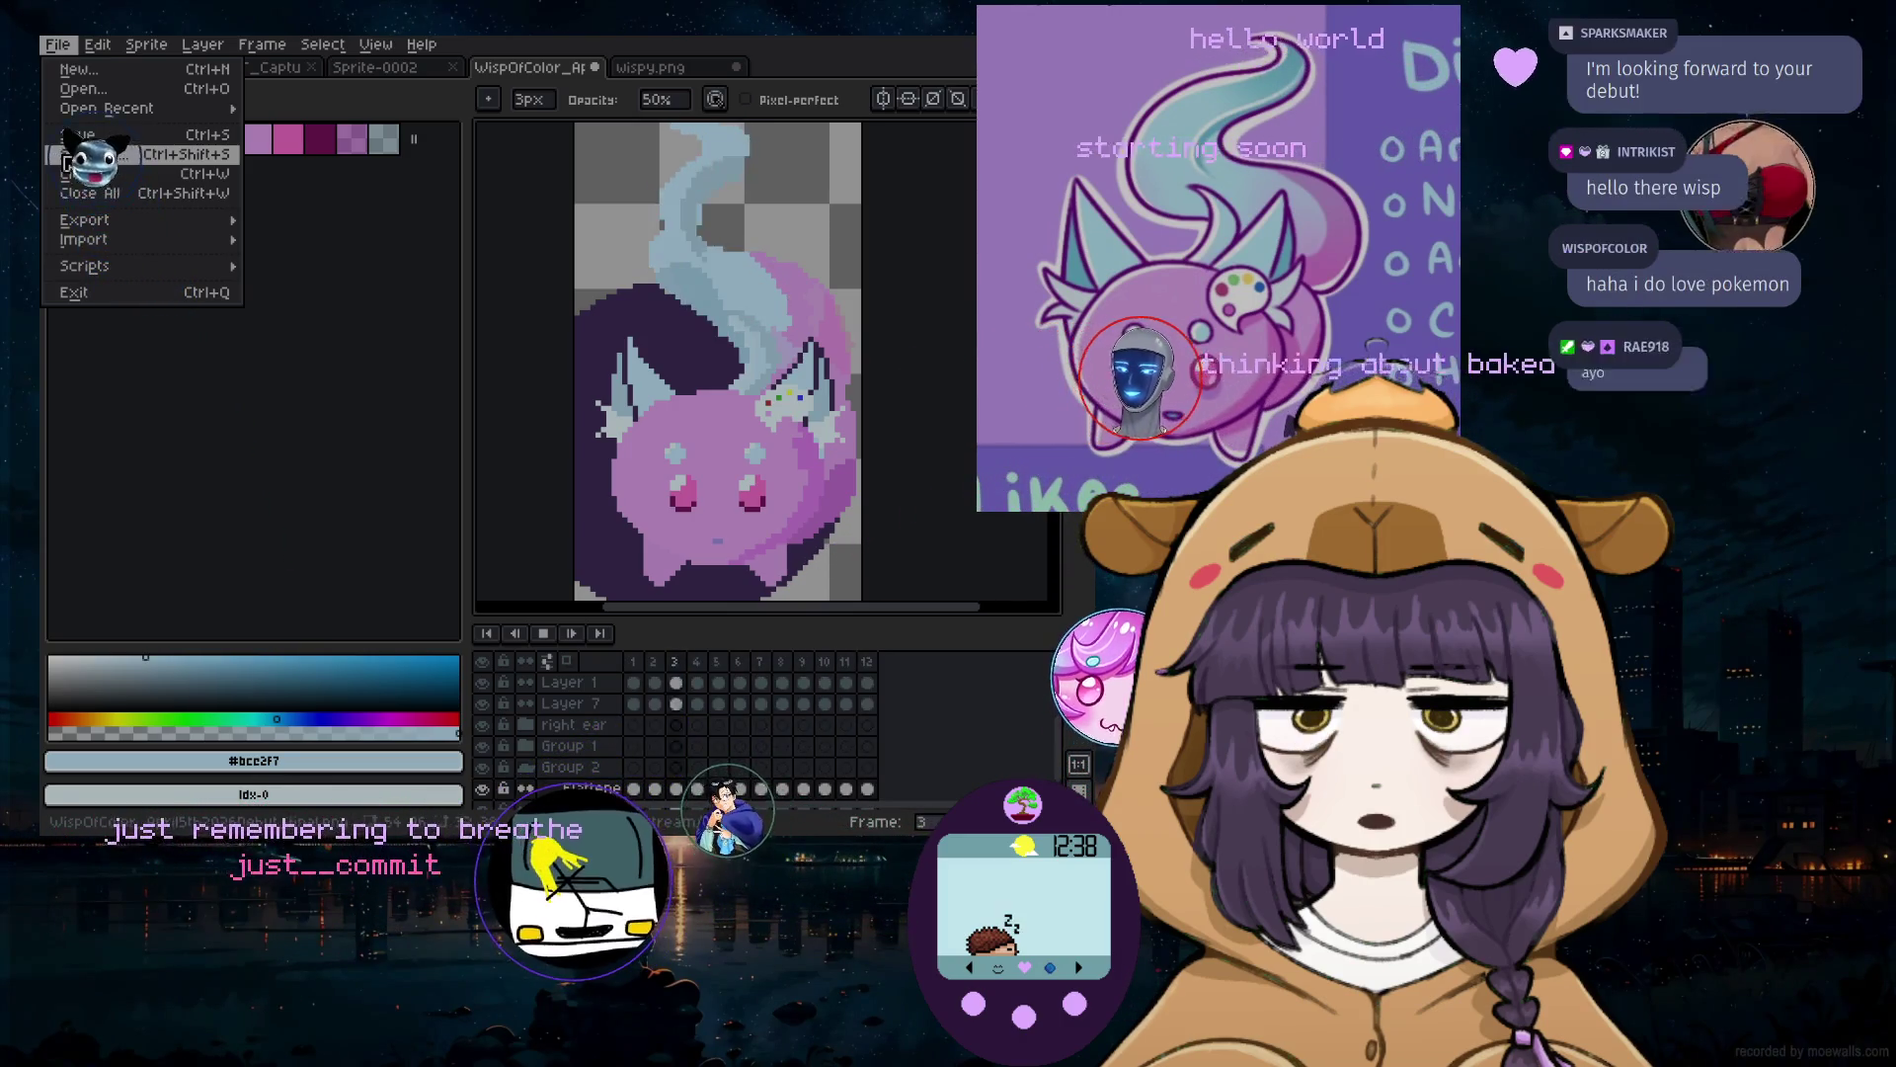
- Stop the animation playback and step back to frame 8
click(856, 670)
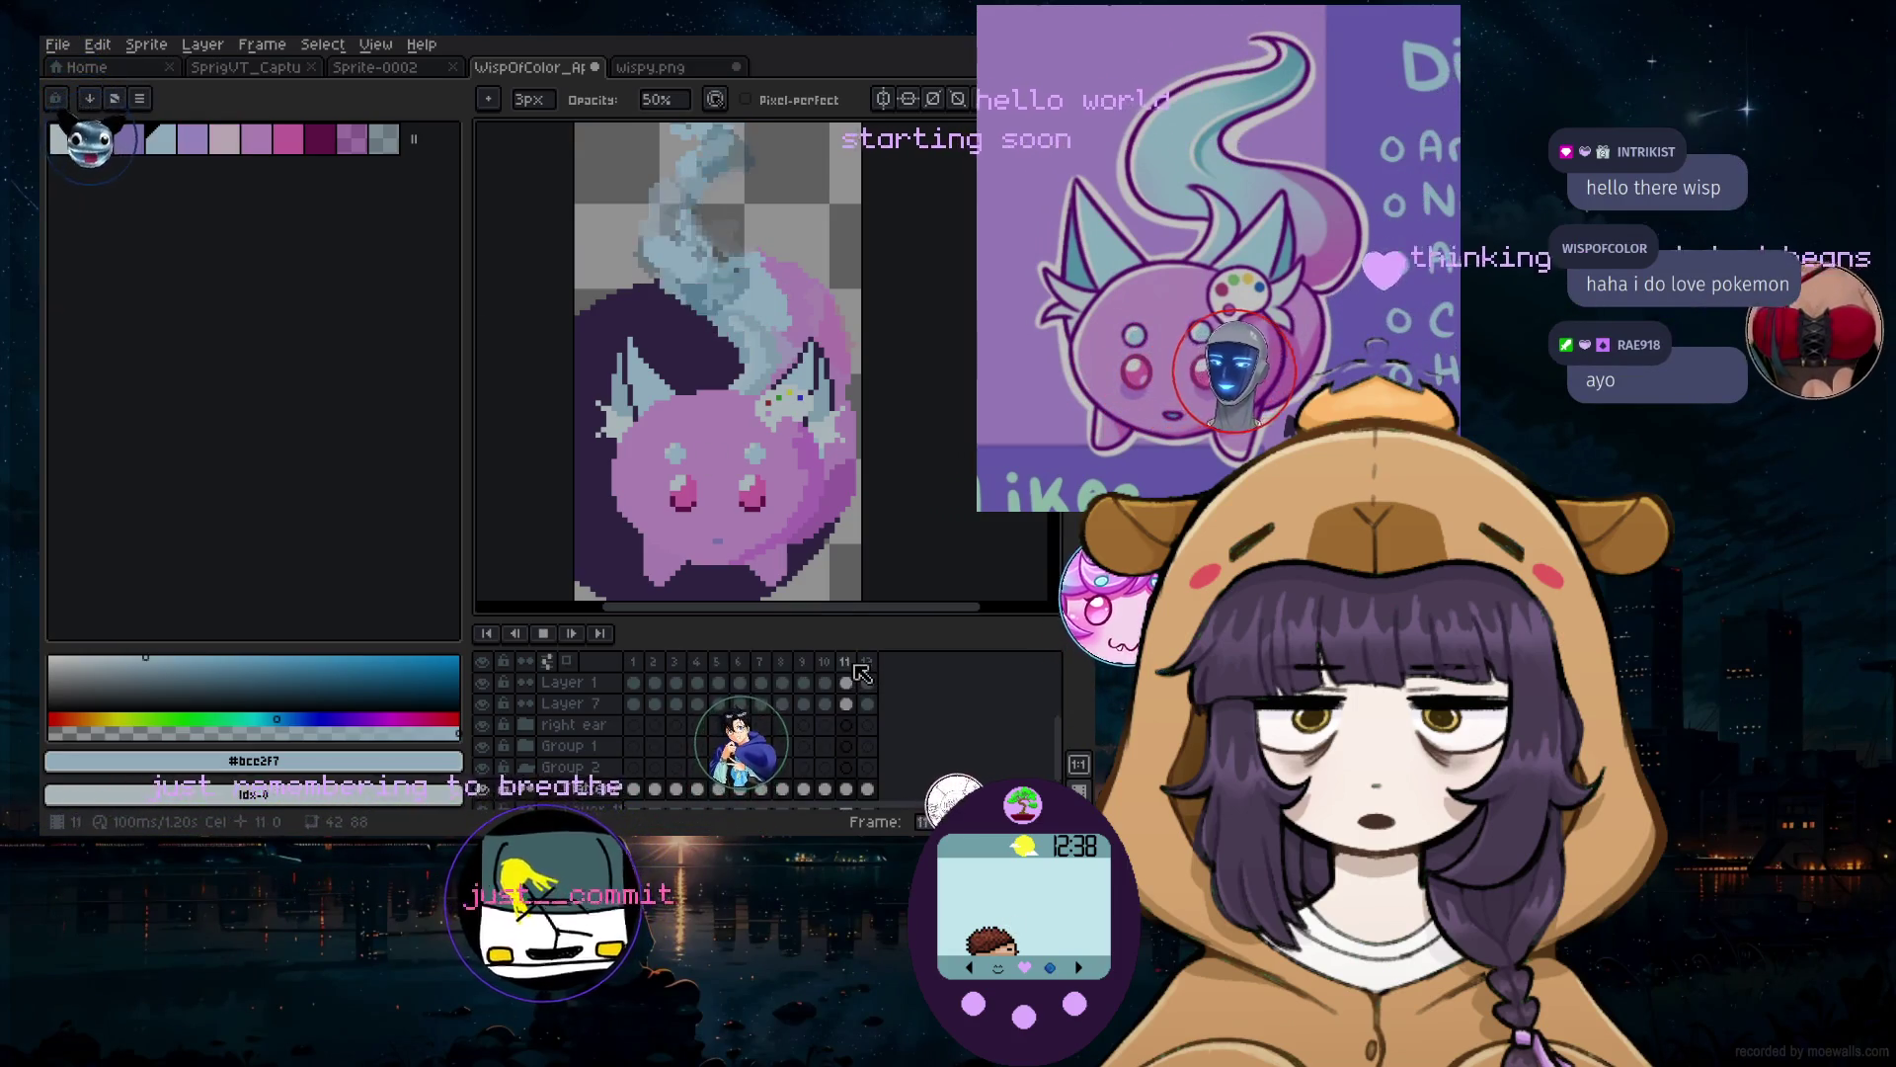
click(544, 636)
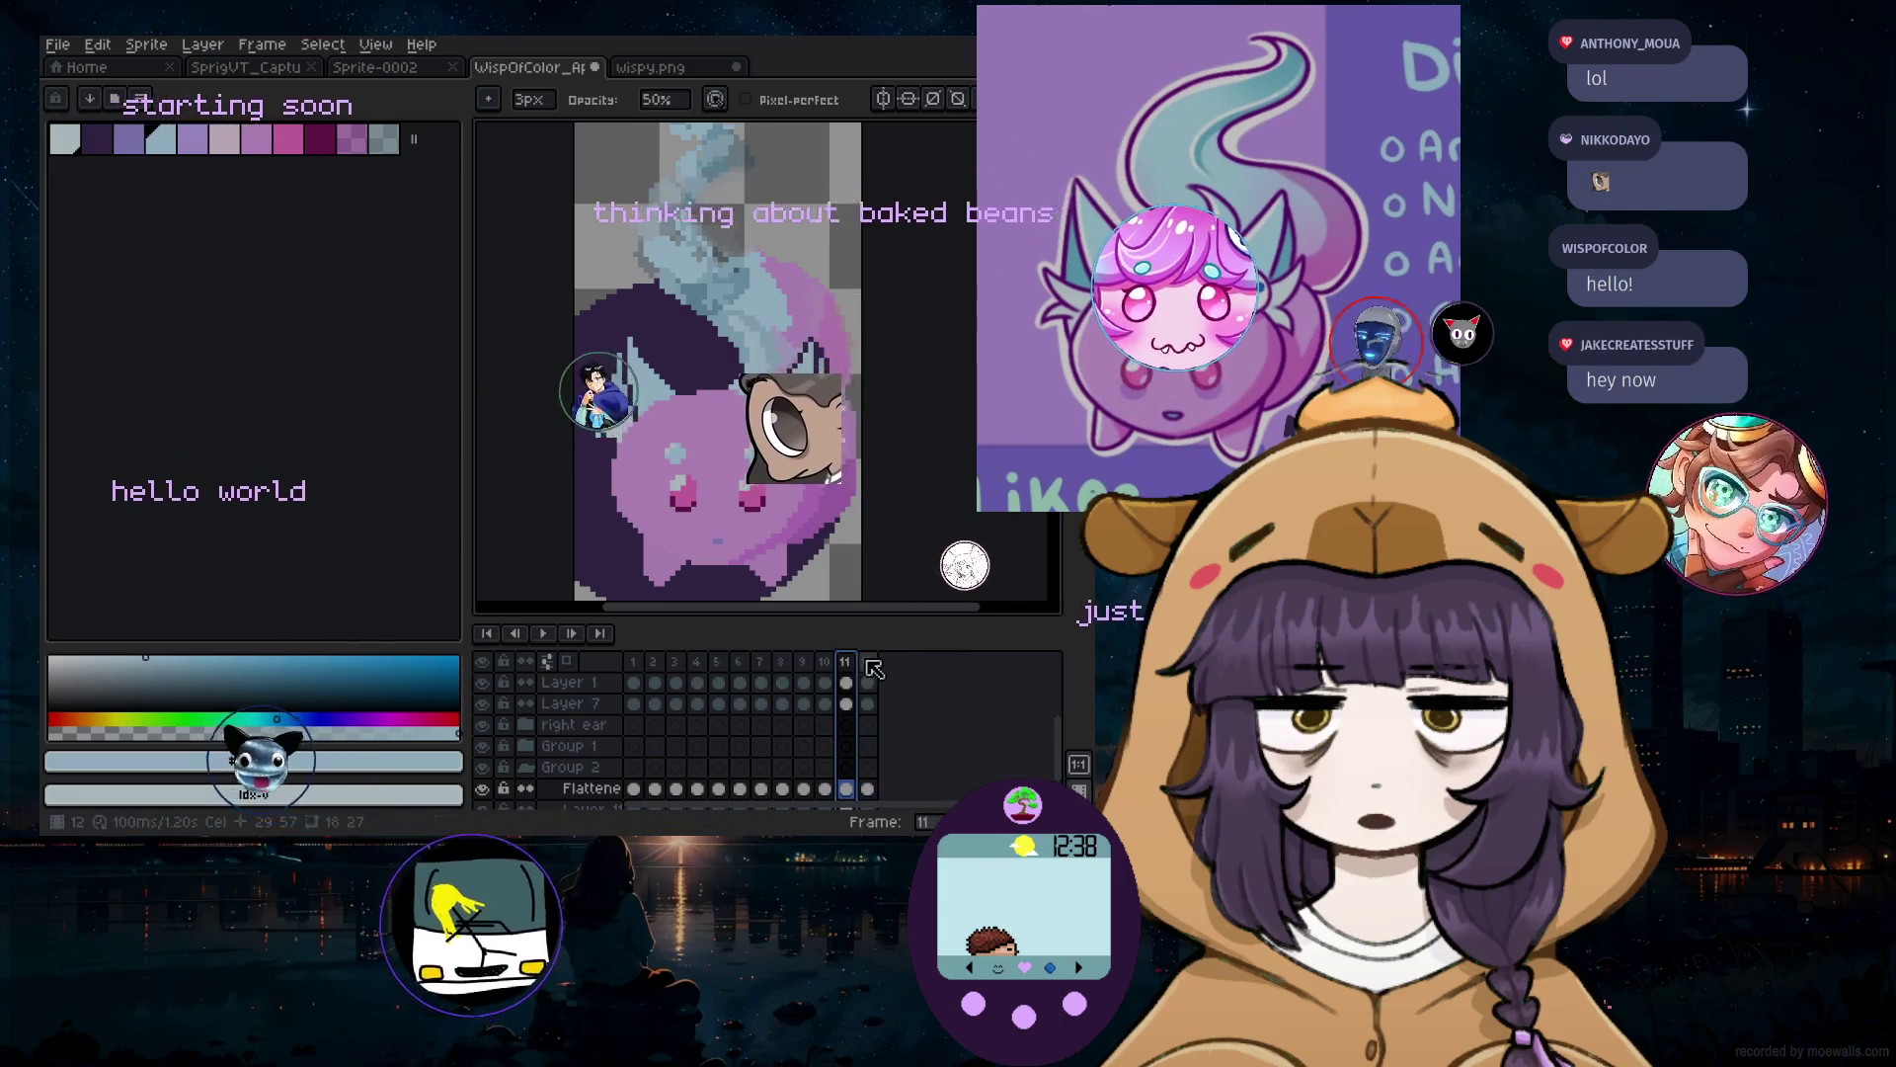
click(818, 660)
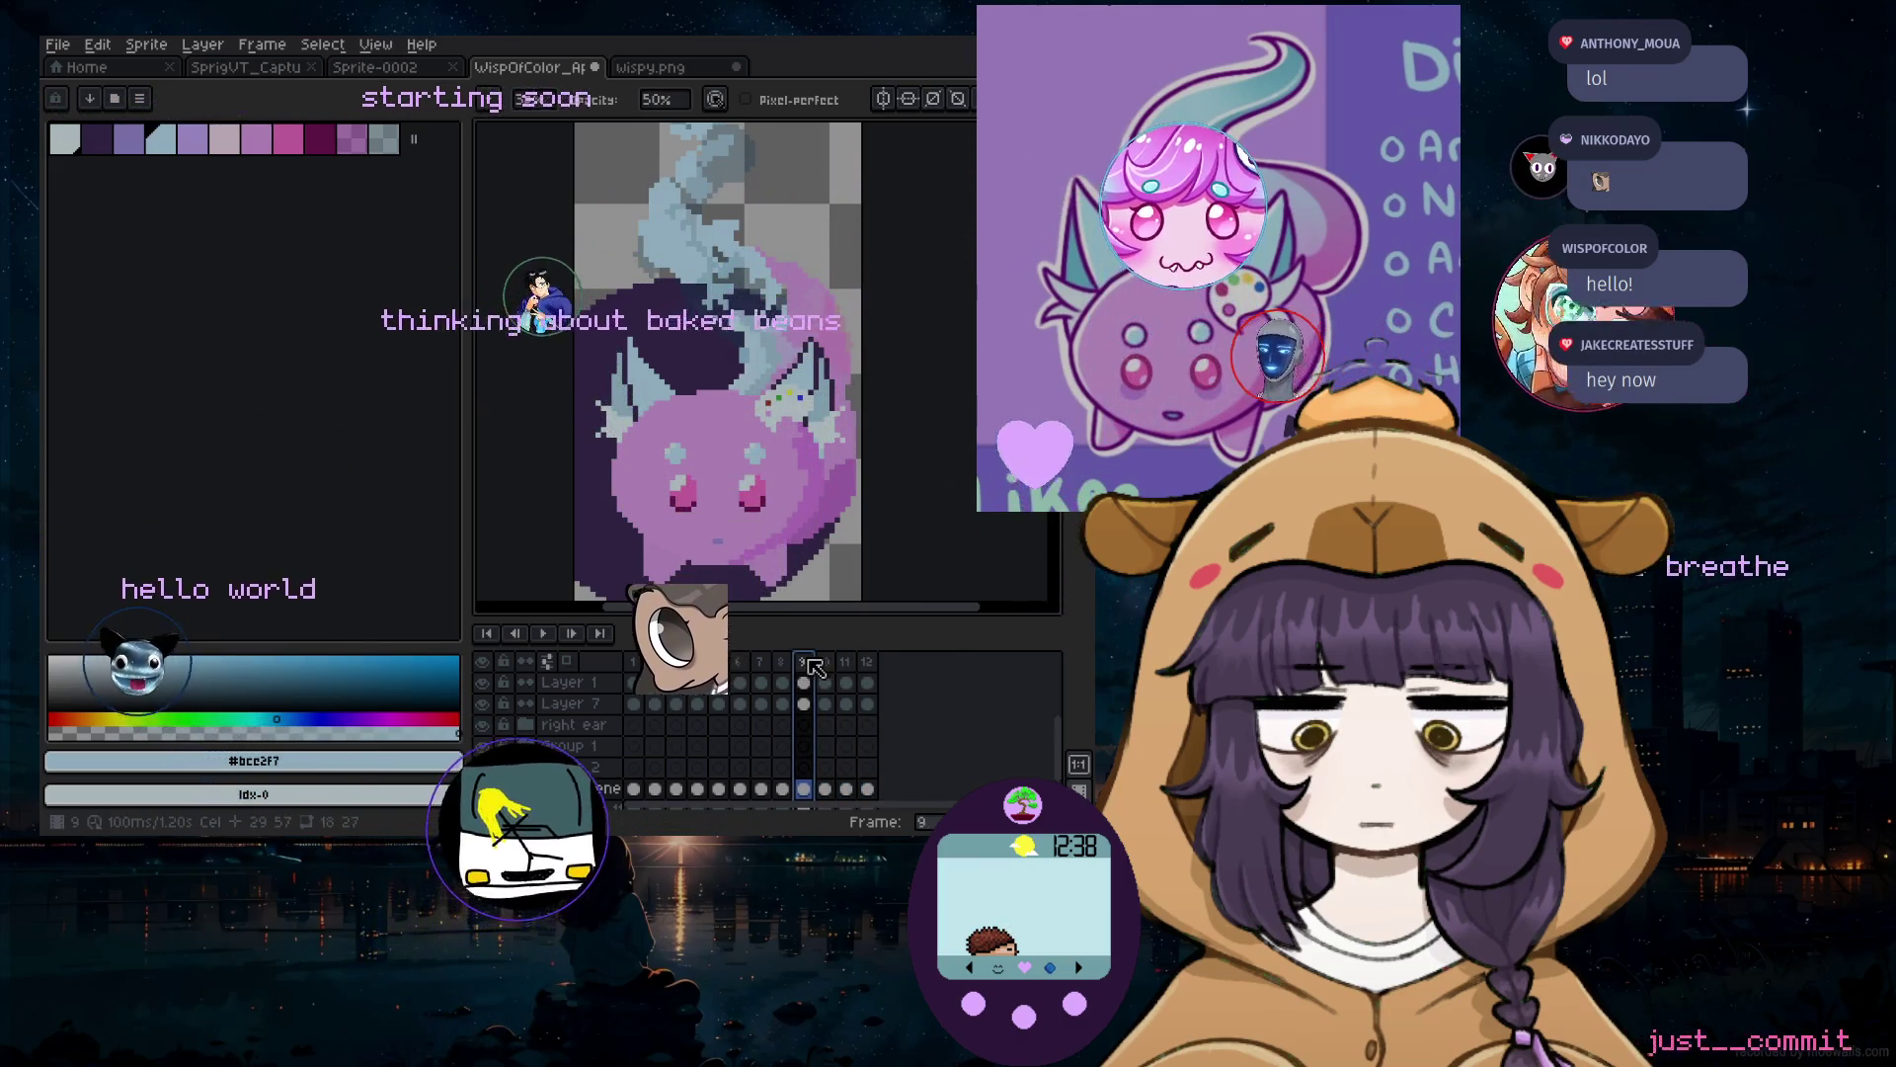
click(781, 660)
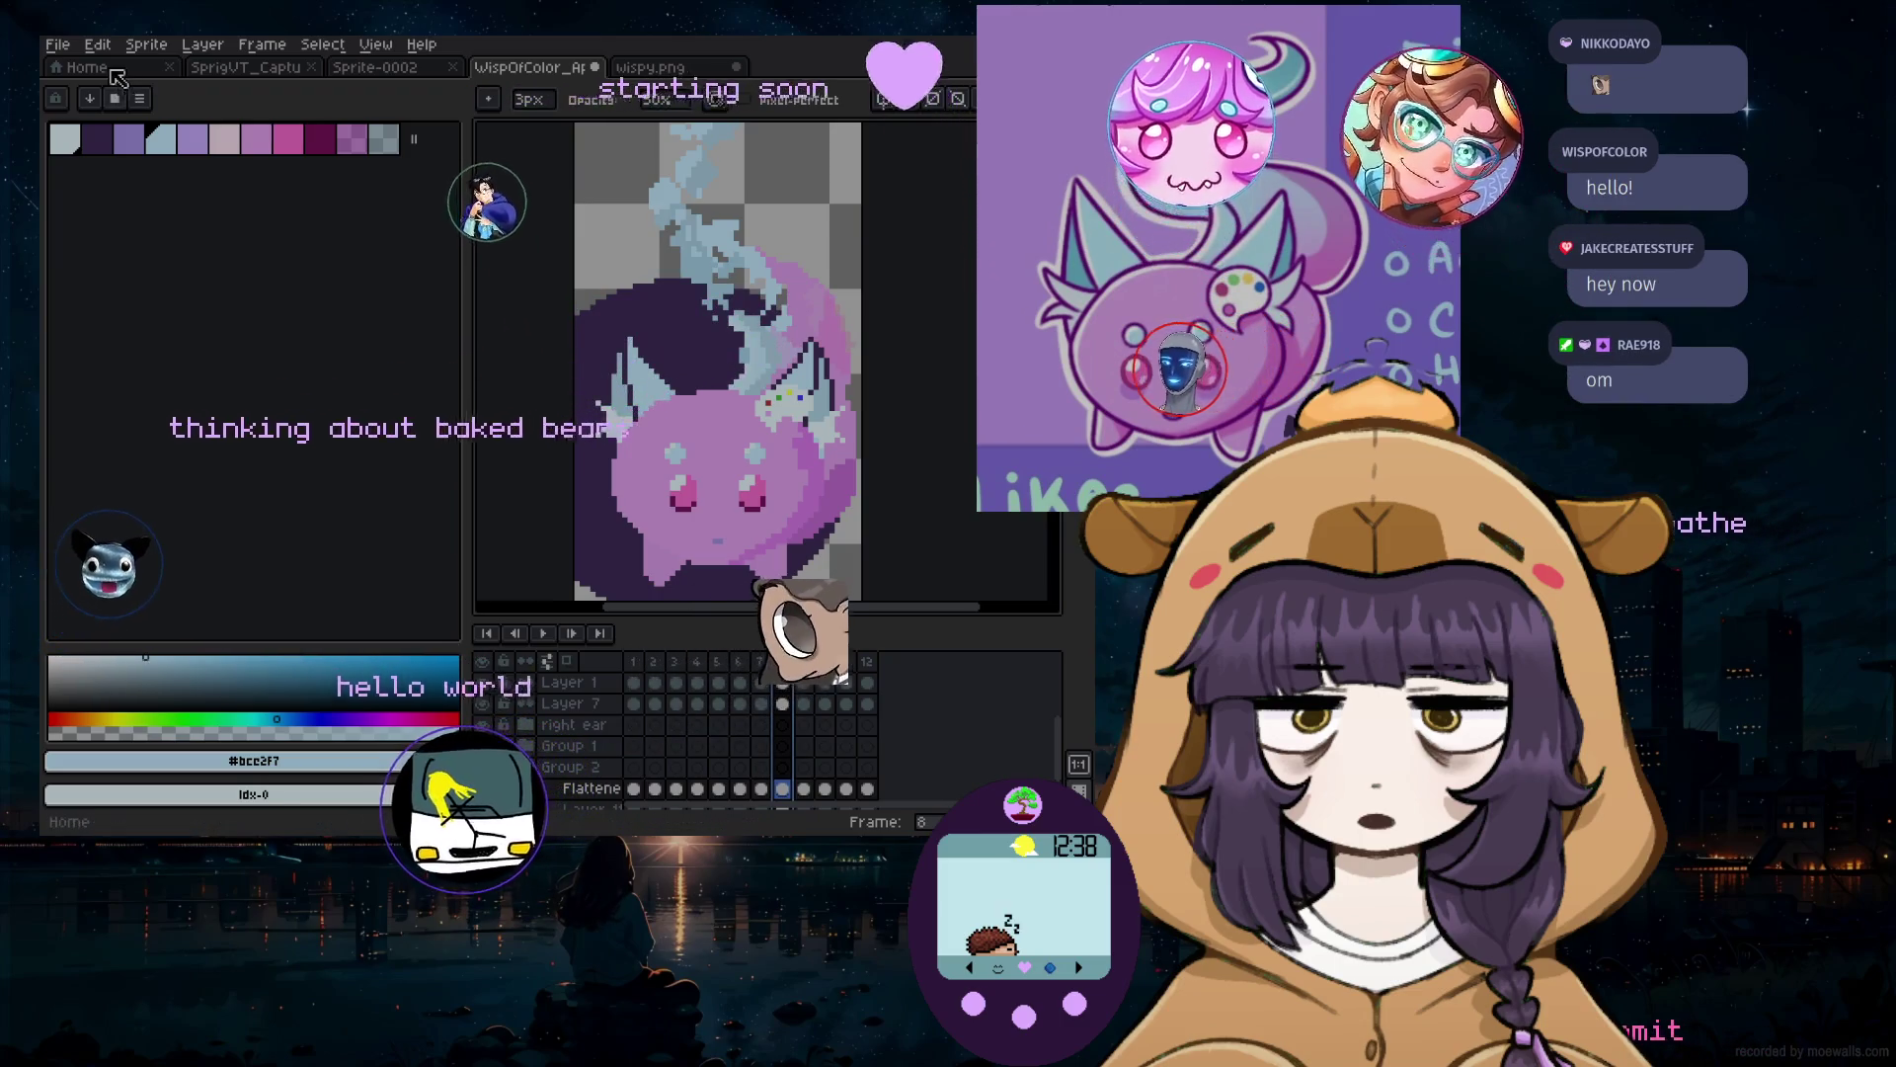
- Save the sprite as WispOfColor_April5th2026Debut_final.png
click(57, 45)
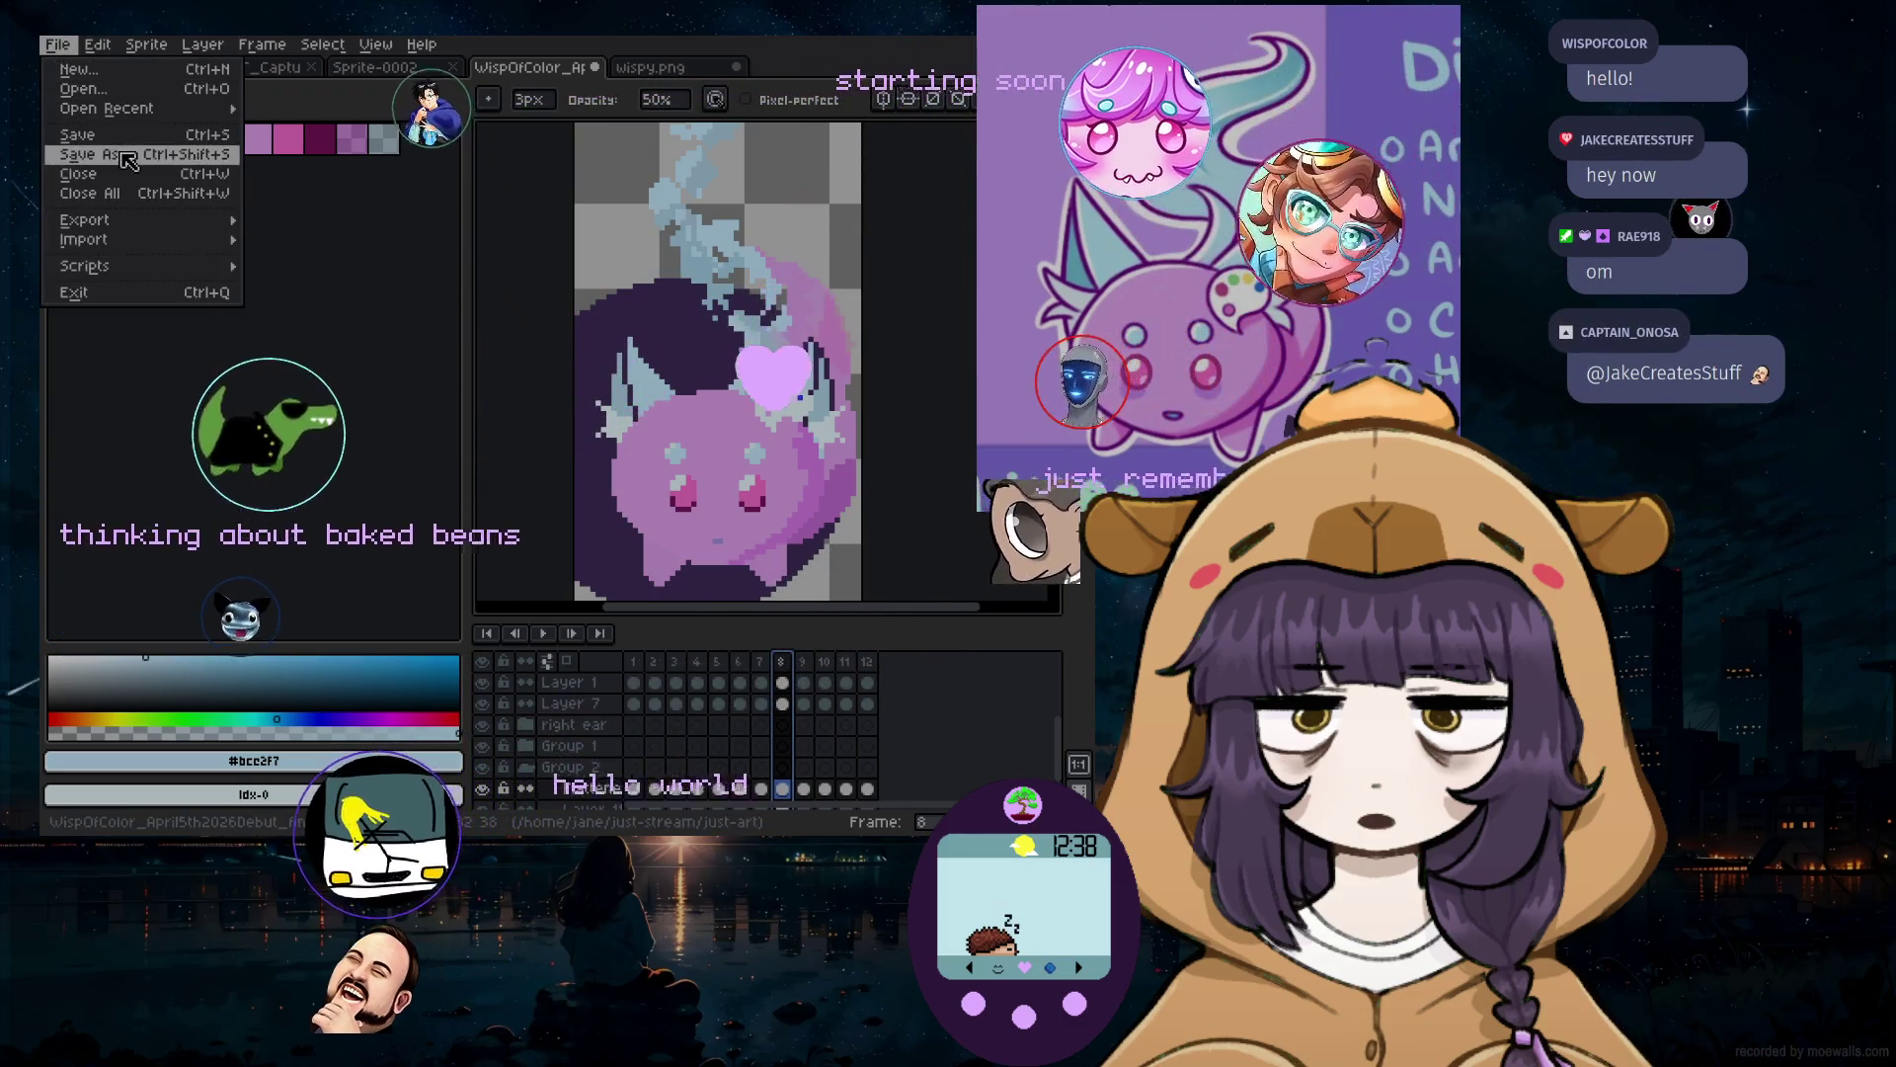
click(101, 132)
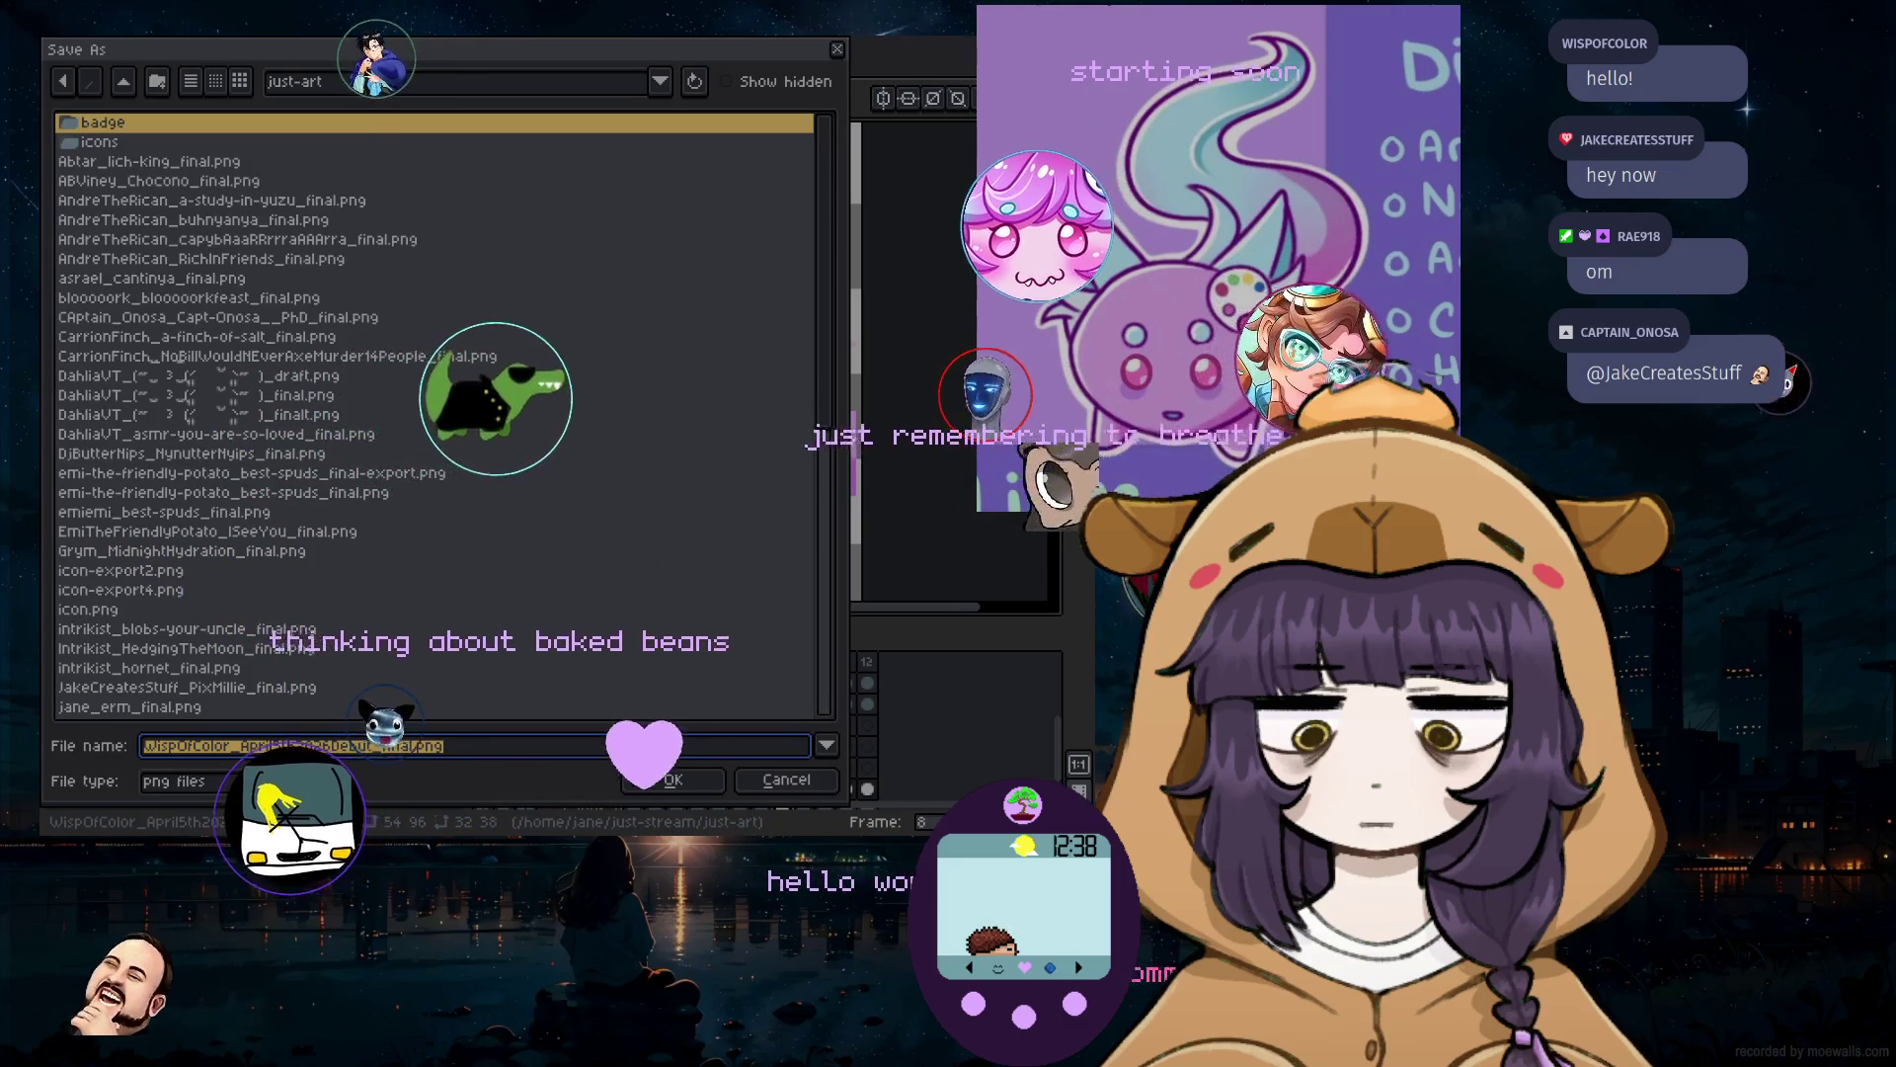
key(Return)
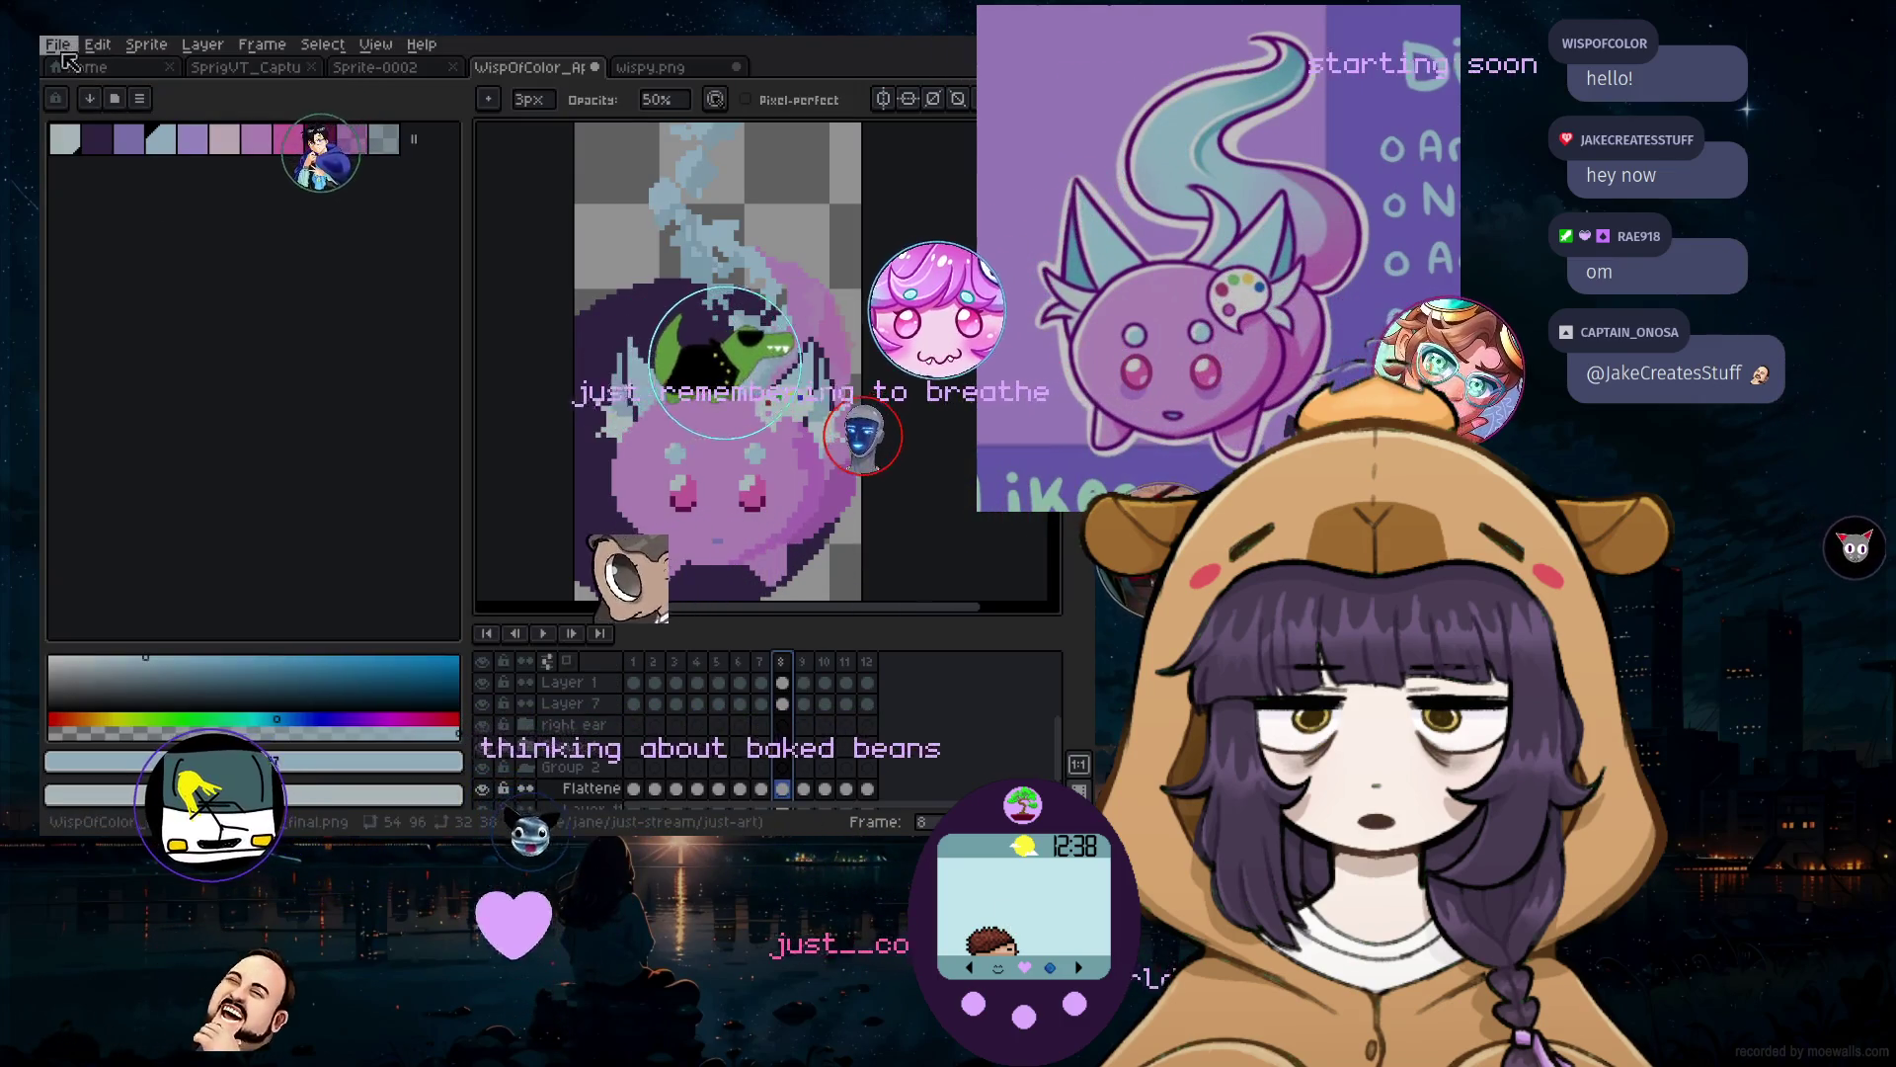
- Export all frames as a looping GIF, accepting the GIF options
click(57, 44)
mouse_move(148, 220)
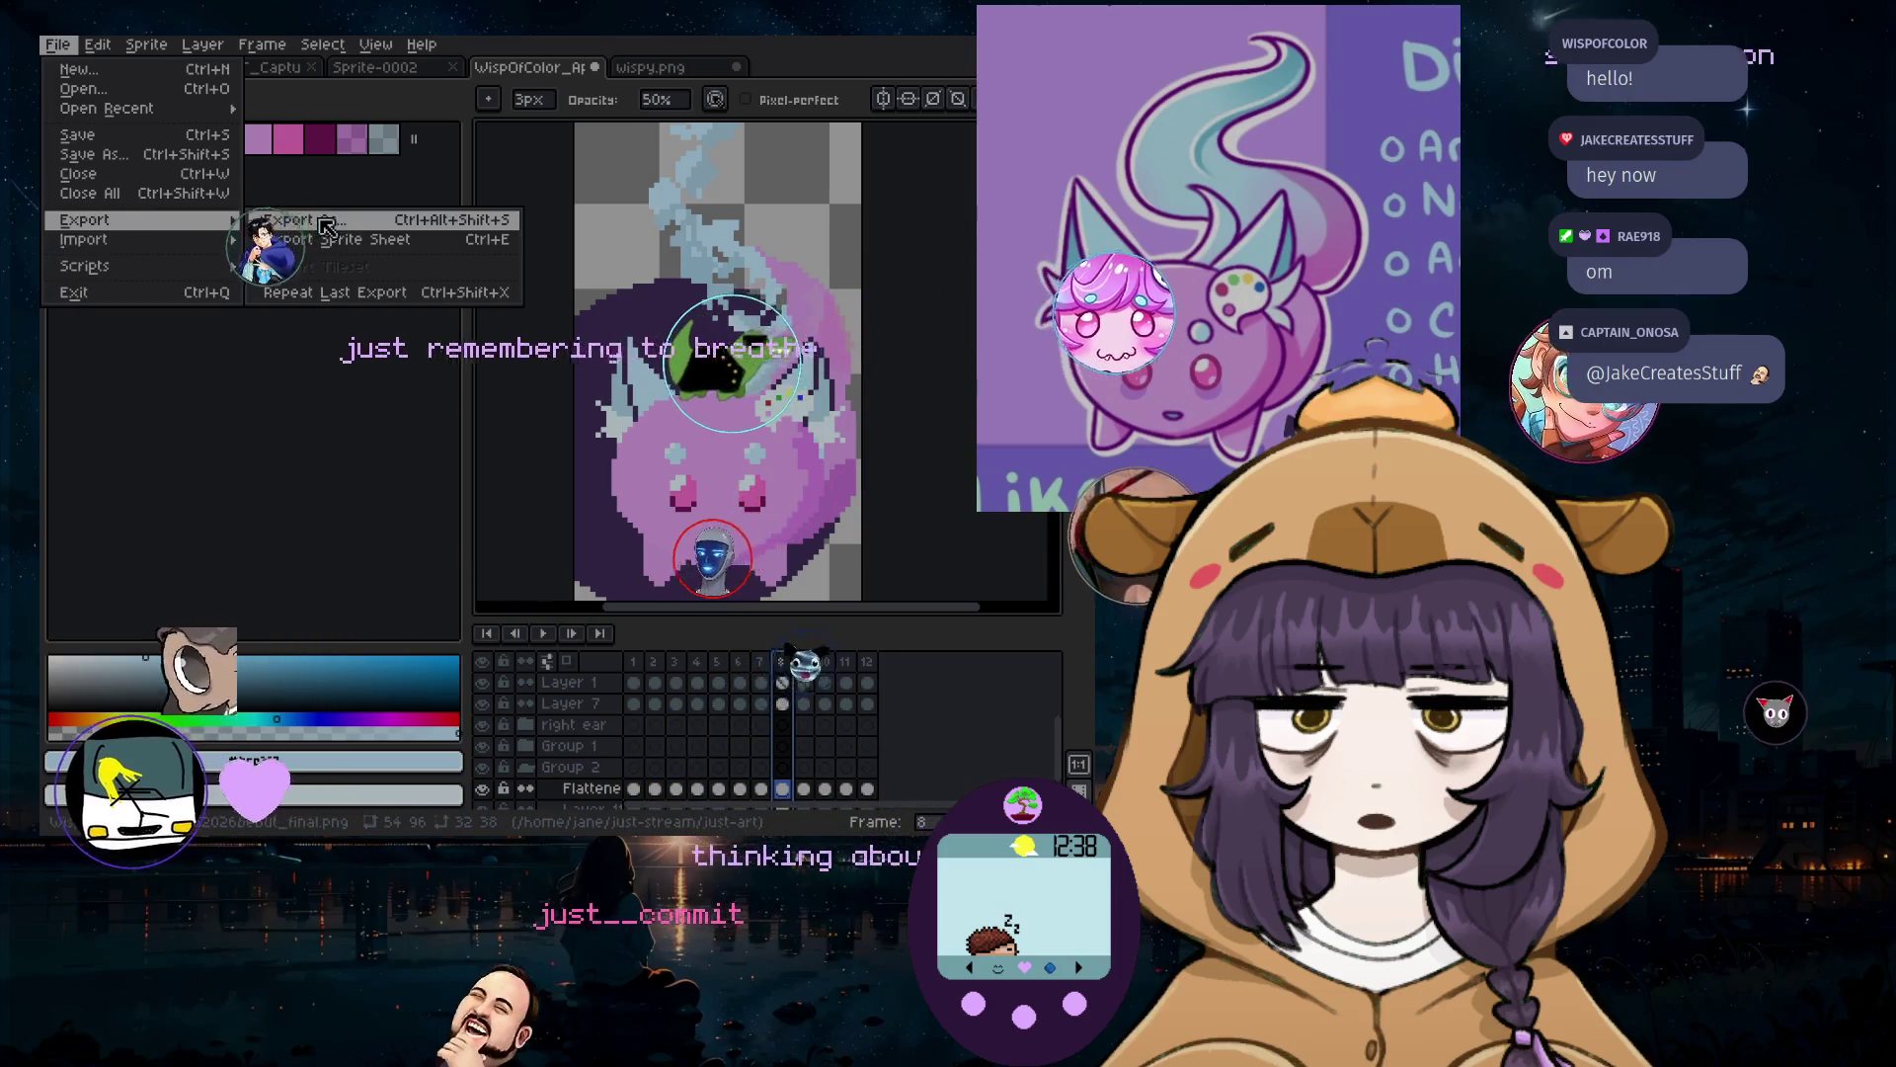
click(319, 226)
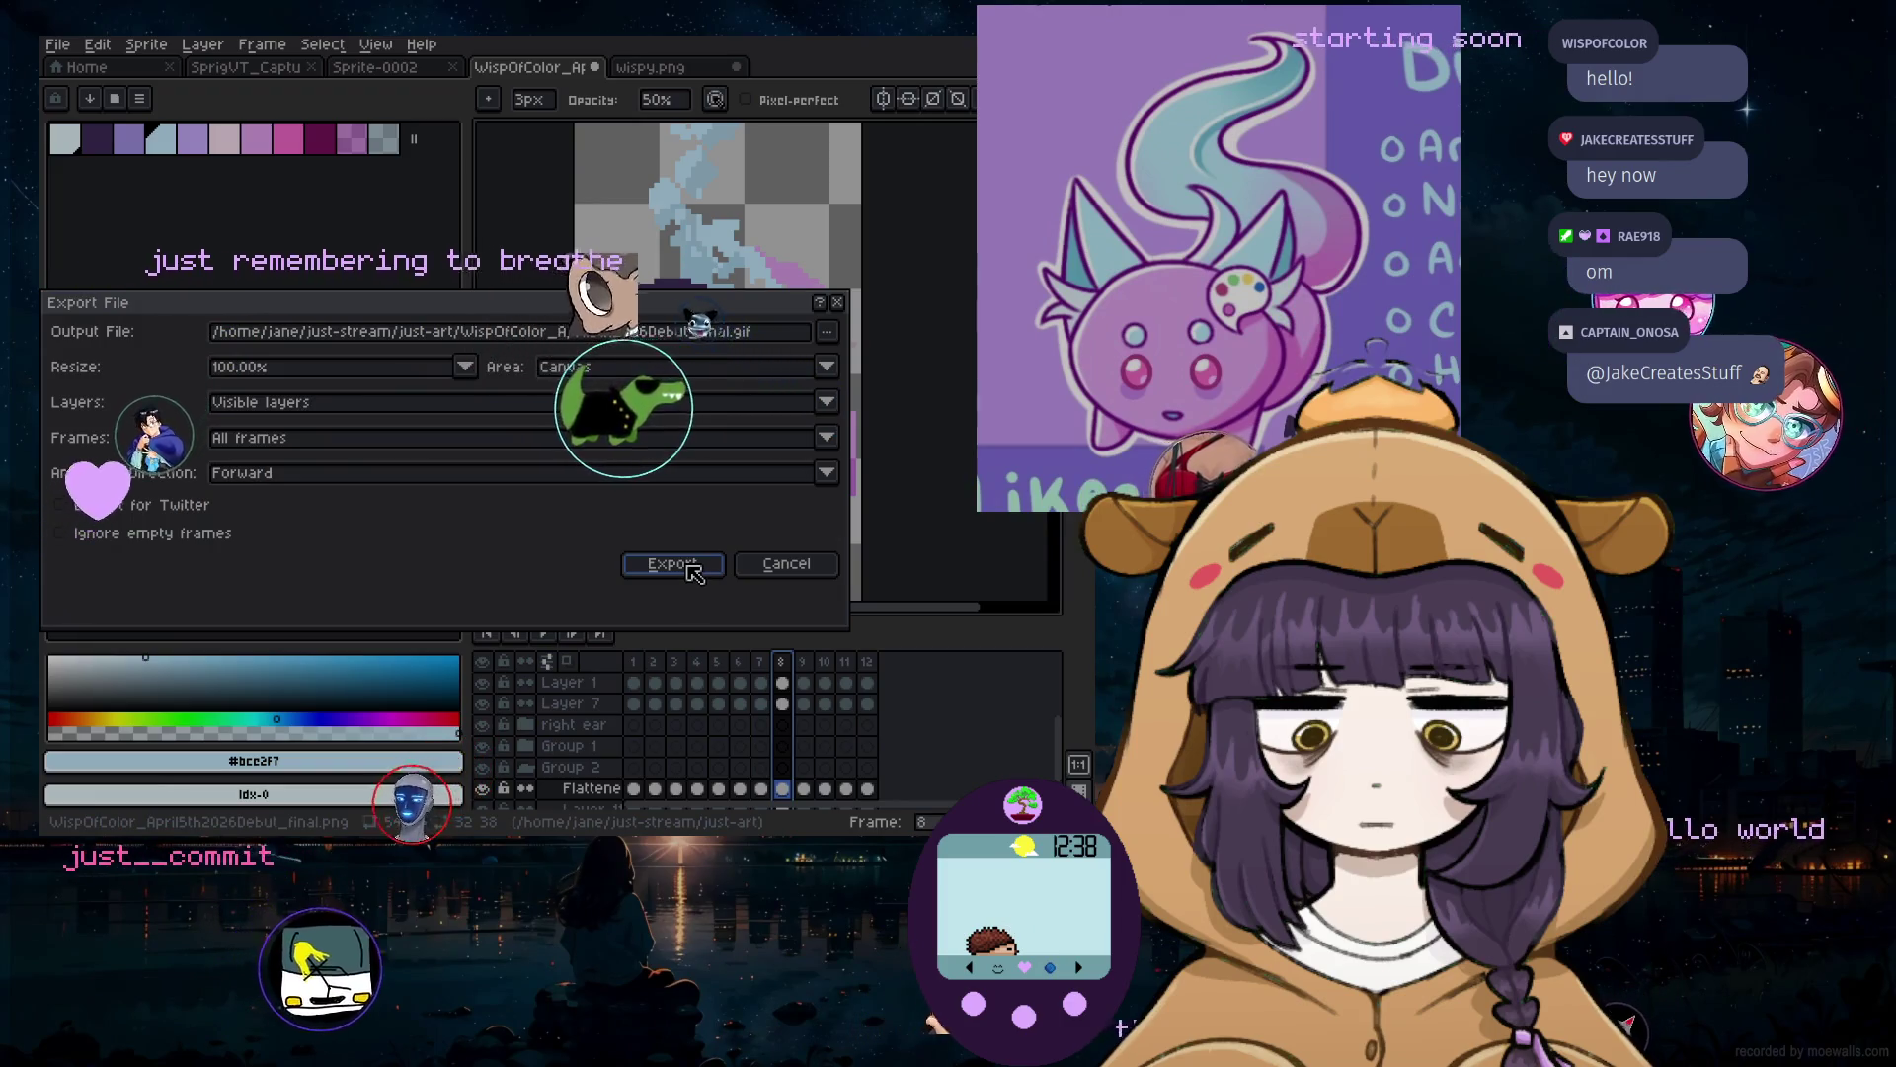
click(695, 572)
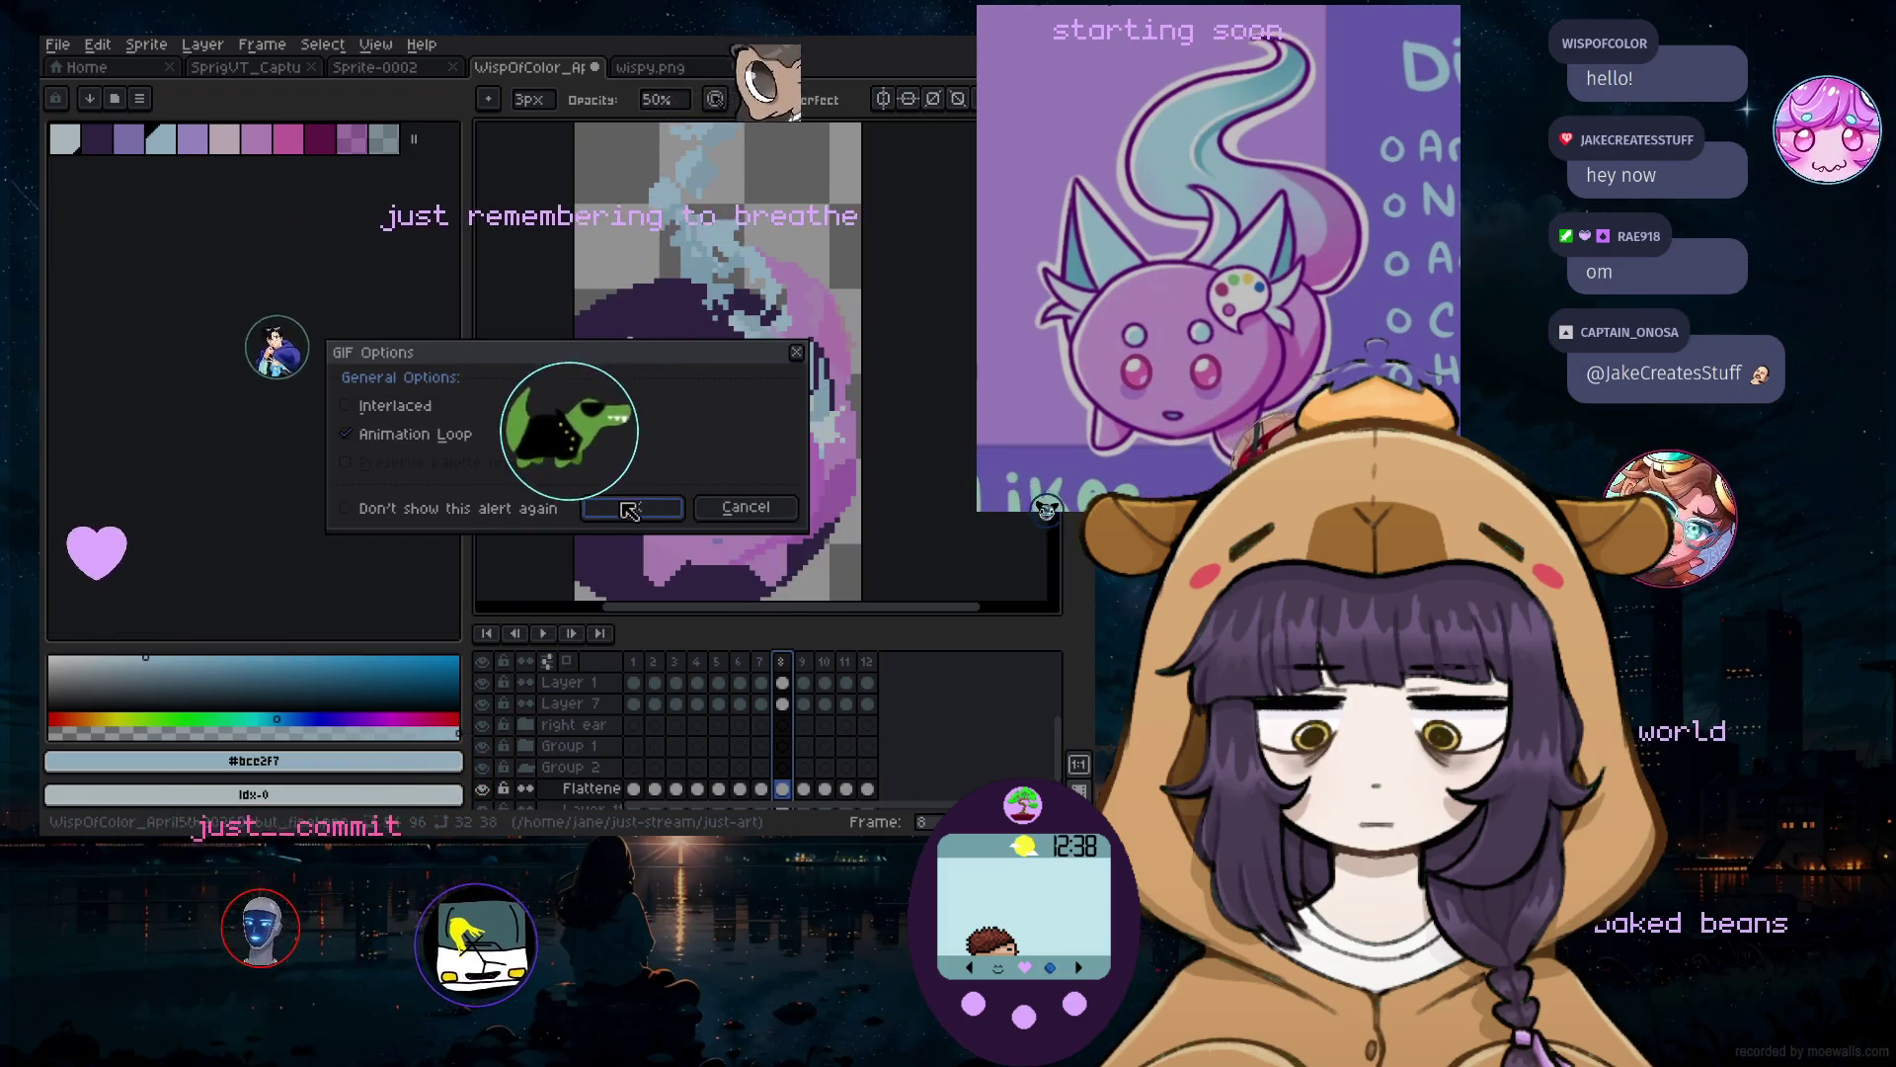
click(627, 508)
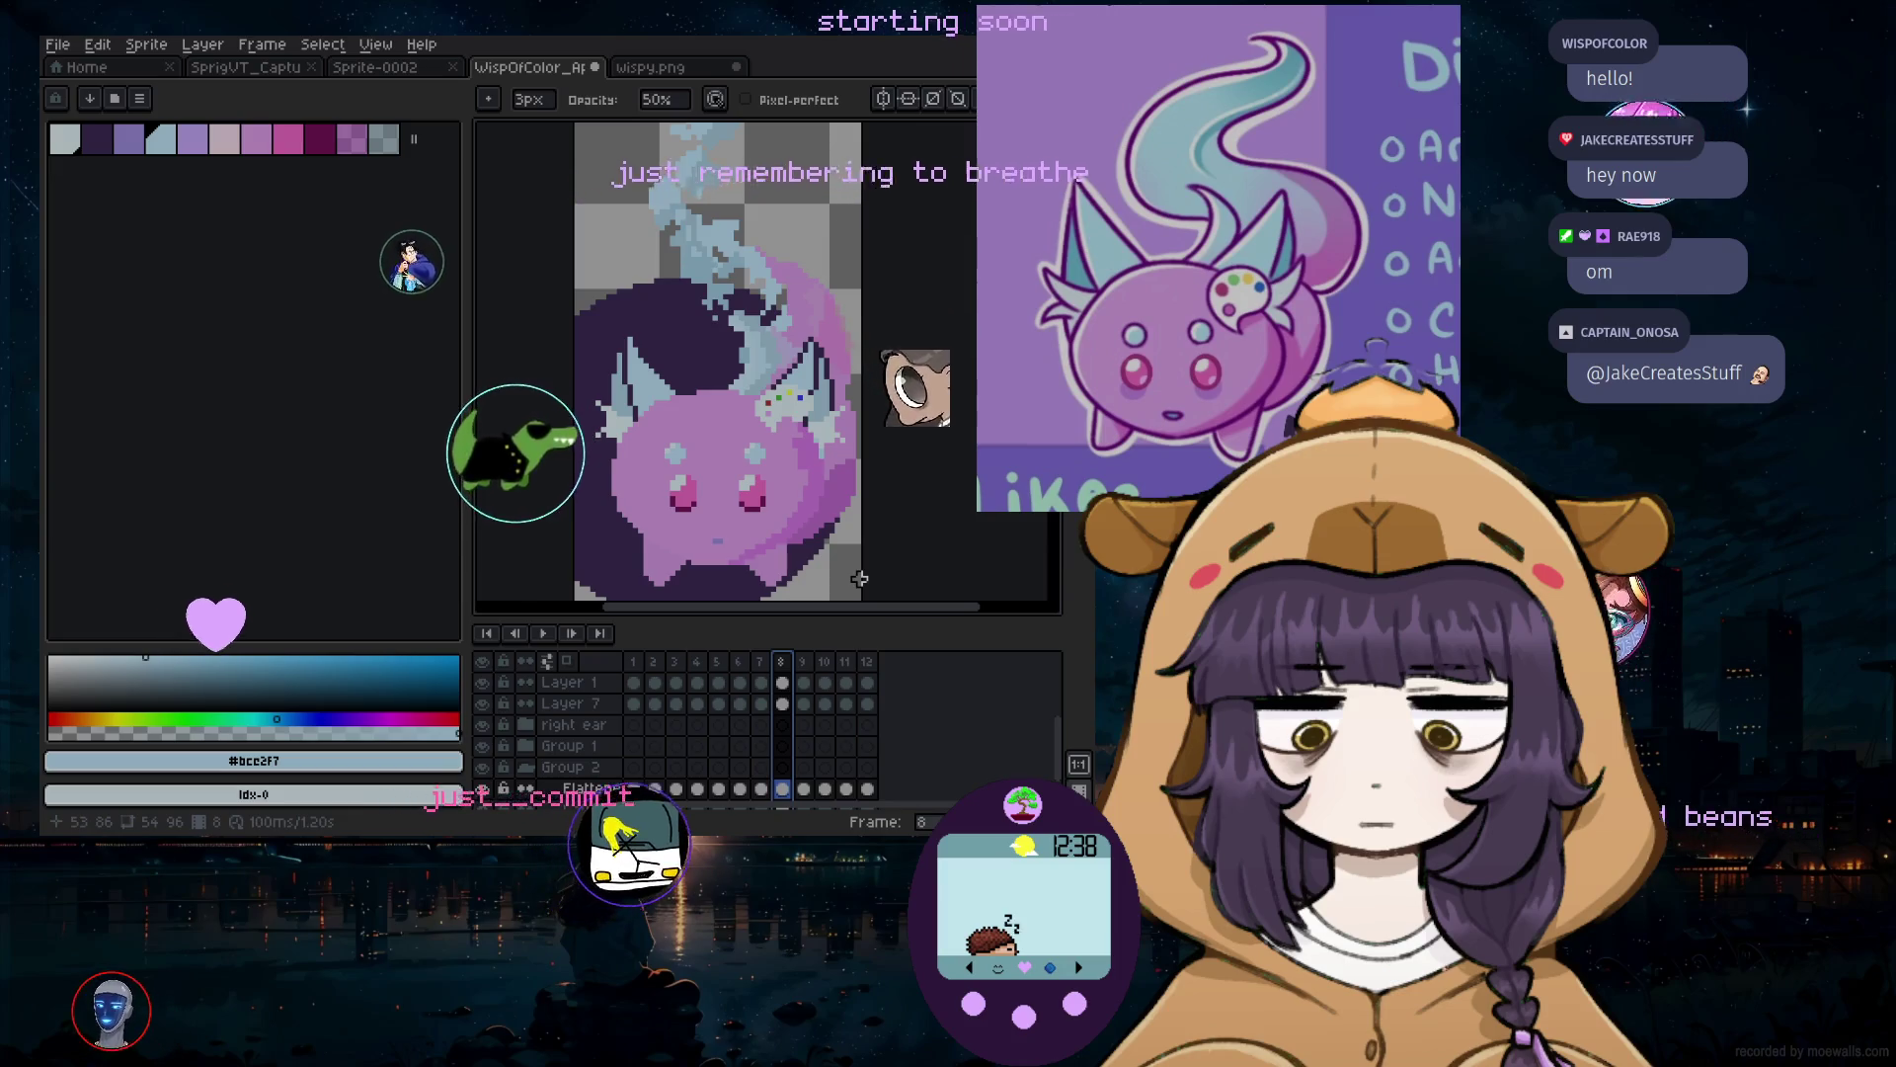